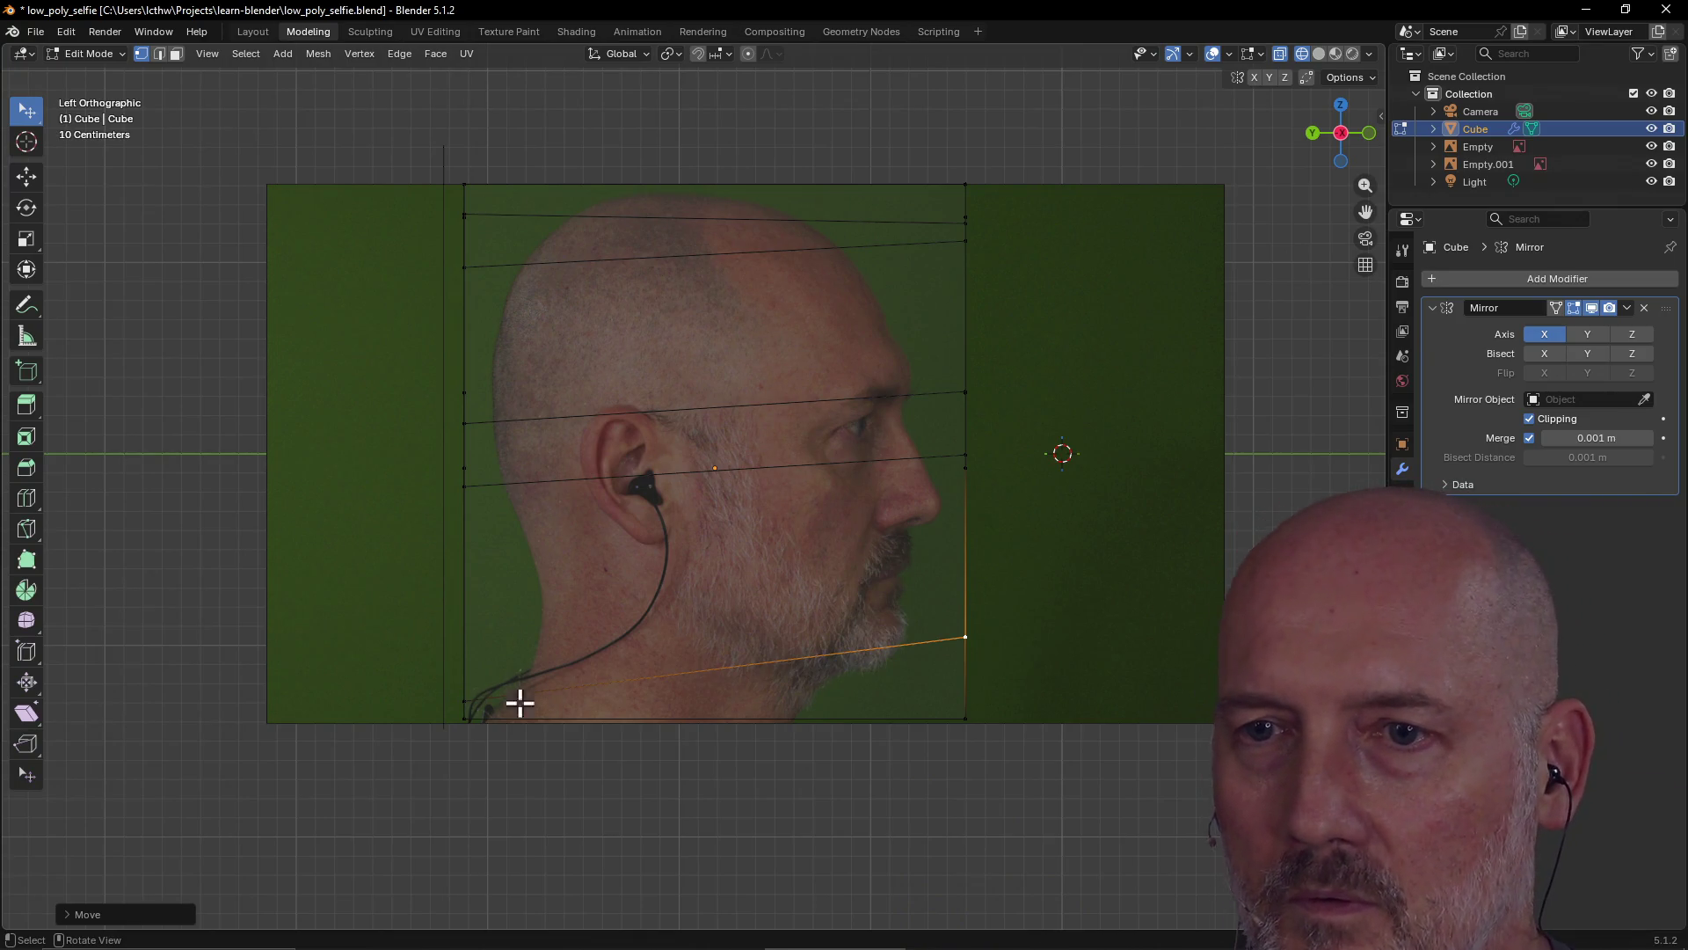
# Move the bottom corner vertex toward the jaw and return to the Left side view
pyautogui.moveTo(464, 698)
pyautogui.mouseDown()
pyautogui.moveTo(570, 685)
pyautogui.moveTo(554, 642)
pyautogui.mouseUp()
pyautogui.moveTo(498, 743)
pyautogui.mouseDown(button='middle')
pyautogui.moveTo(577, 742)
pyautogui.moveTo(282, 739)
pyautogui.moveTo(321, 723)
pyautogui.moveTo(452, 735)
pyautogui.mouseUp(button='middle')
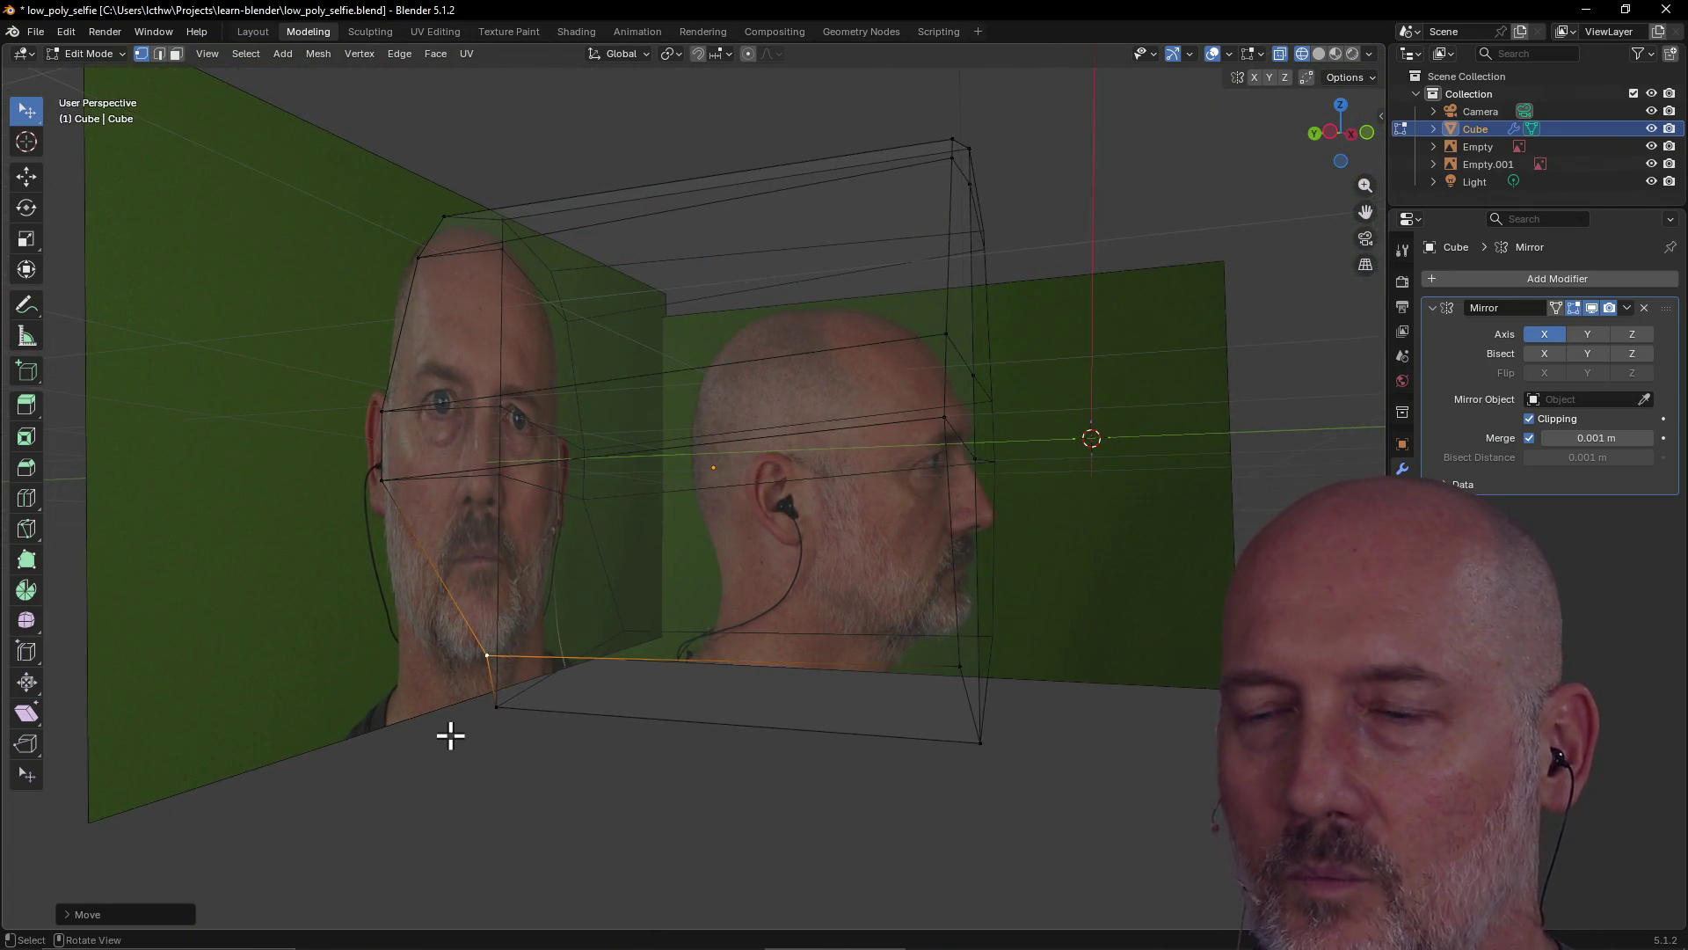
pyautogui.press('`')
pyautogui.click(346, 743)
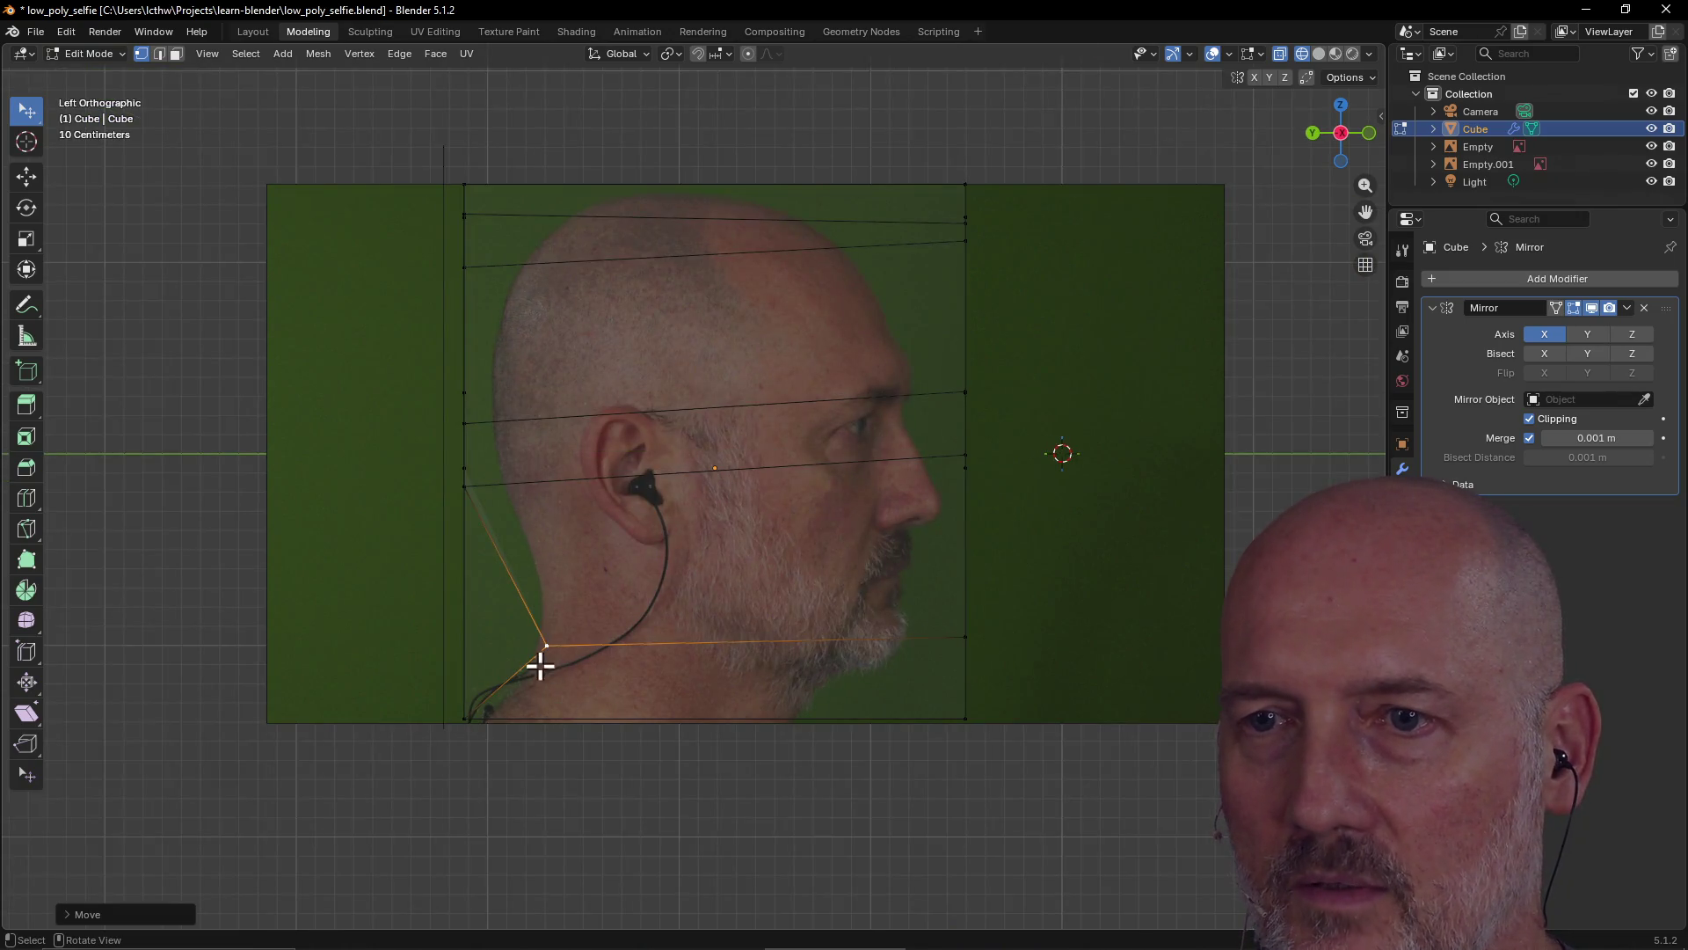
# Pull the jaw, back-of-neck, back-of-head and upper back vertices in onto the profile outline
pyautogui.moveTo(546, 645); pyautogui.dragTo(529, 672)
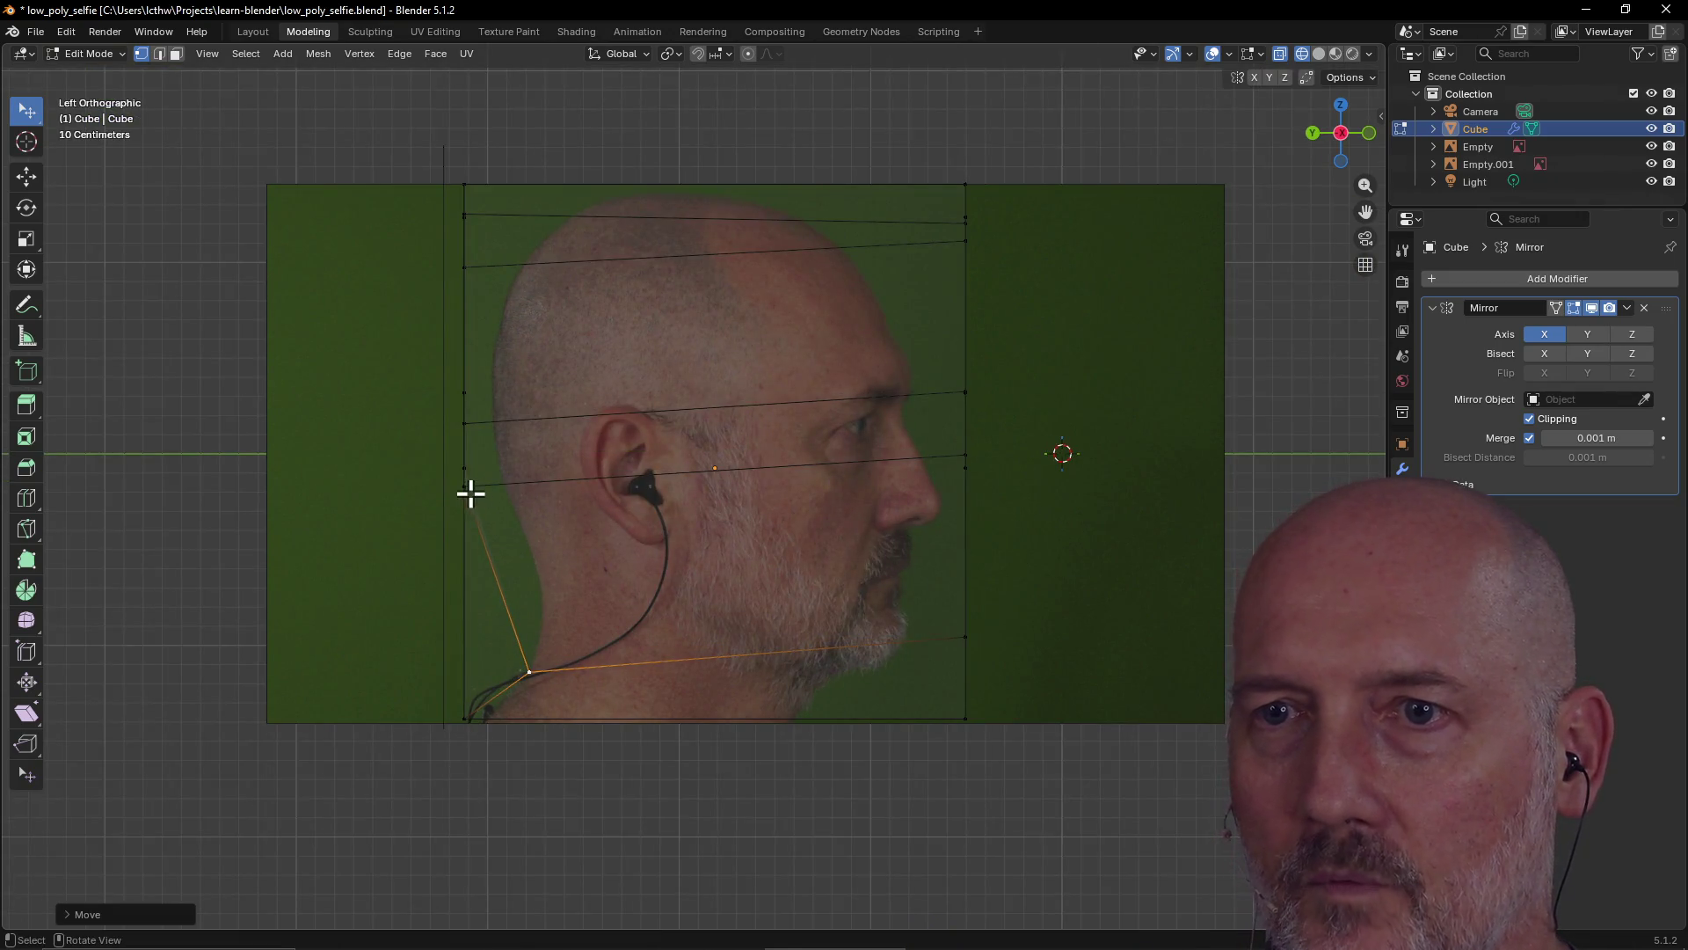
pyautogui.moveTo(458, 482); pyautogui.dragTo(507, 484)
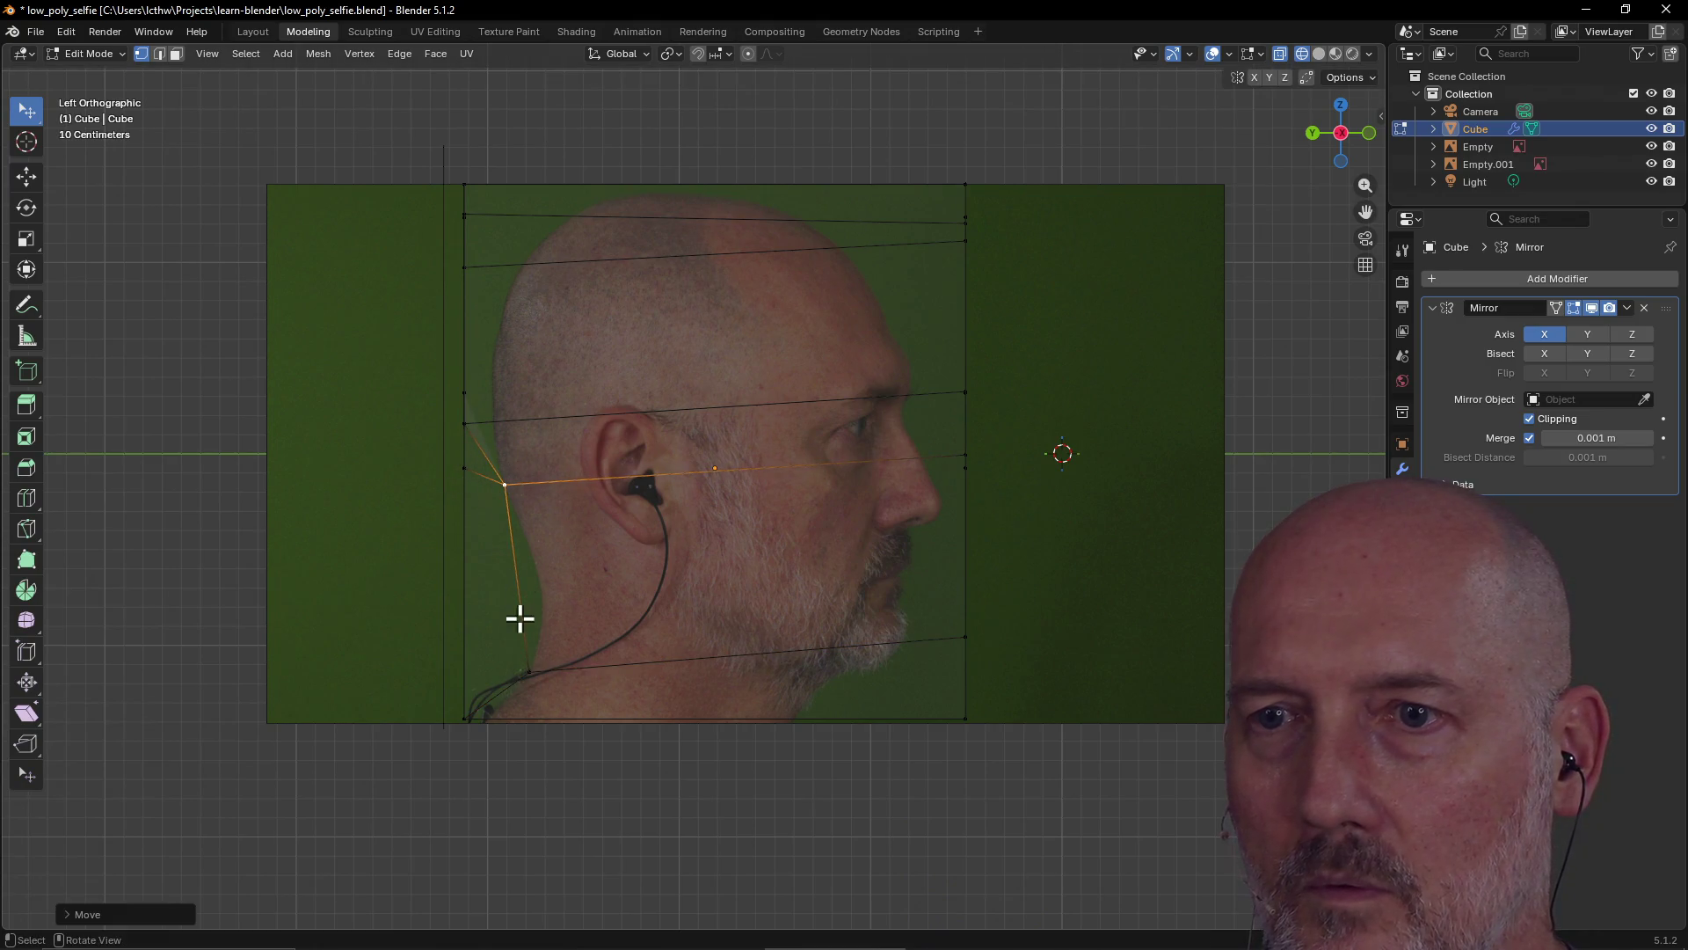
pyautogui.moveTo(464, 422); pyautogui.dragTo(492, 423)
pyautogui.moveTo(468, 267)
pyautogui.mouseDown()
pyautogui.moveTo(509, 275)
pyautogui.moveTo(491, 281)
pyautogui.mouseUp()
pyautogui.moveTo(464, 208); pyautogui.dragTo(539, 230)
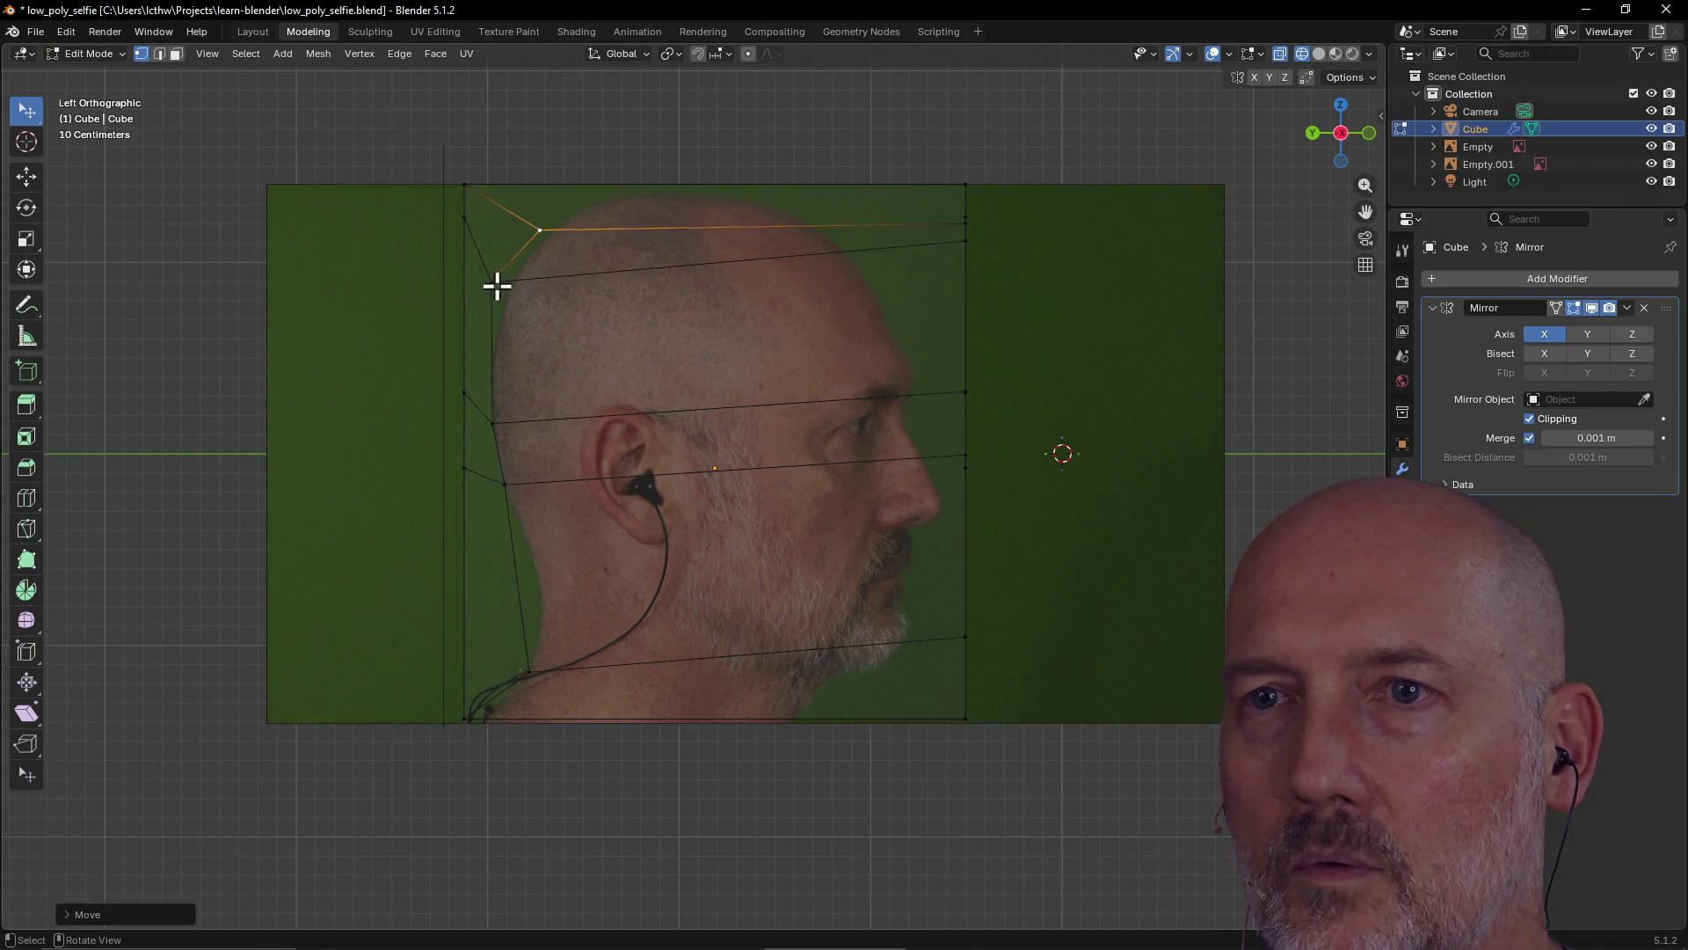
# Round the top back corner and crown vertices onto the skull, then orbit to check in 3D
pyautogui.click(489, 279)
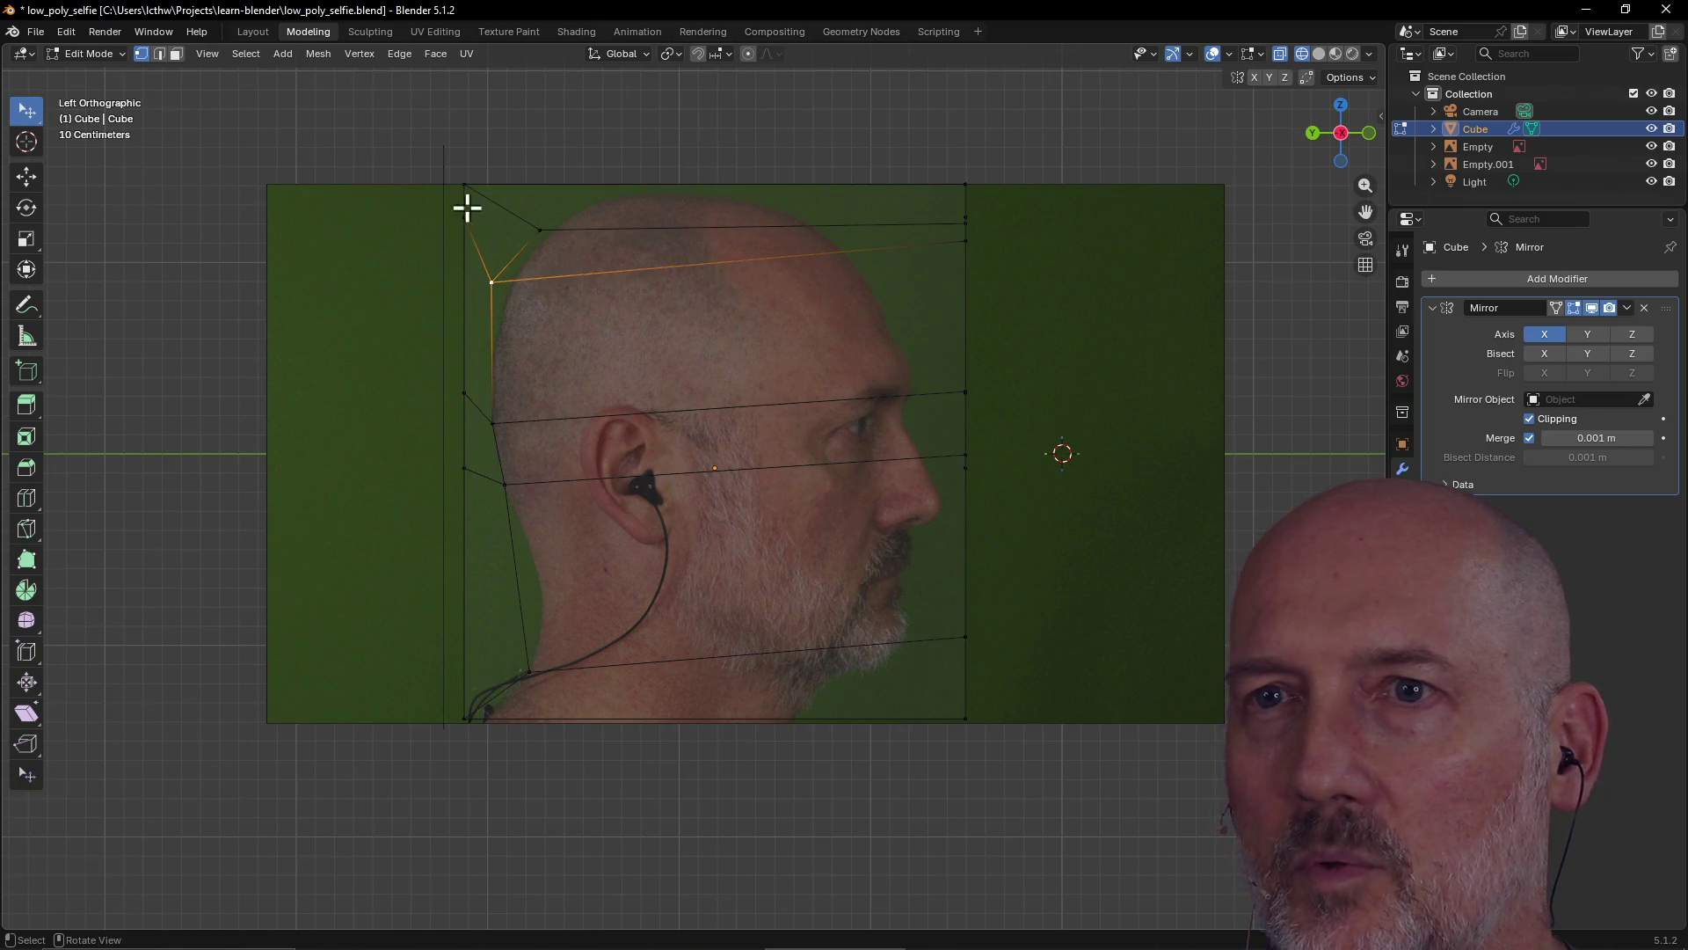
pyautogui.moveTo(467, 182)
pyautogui.mouseDown()
pyautogui.moveTo(542, 230)
pyautogui.moveTo(524, 192)
pyautogui.moveTo(527, 240)
pyautogui.moveTo(529, 190)
pyautogui.mouseUp()
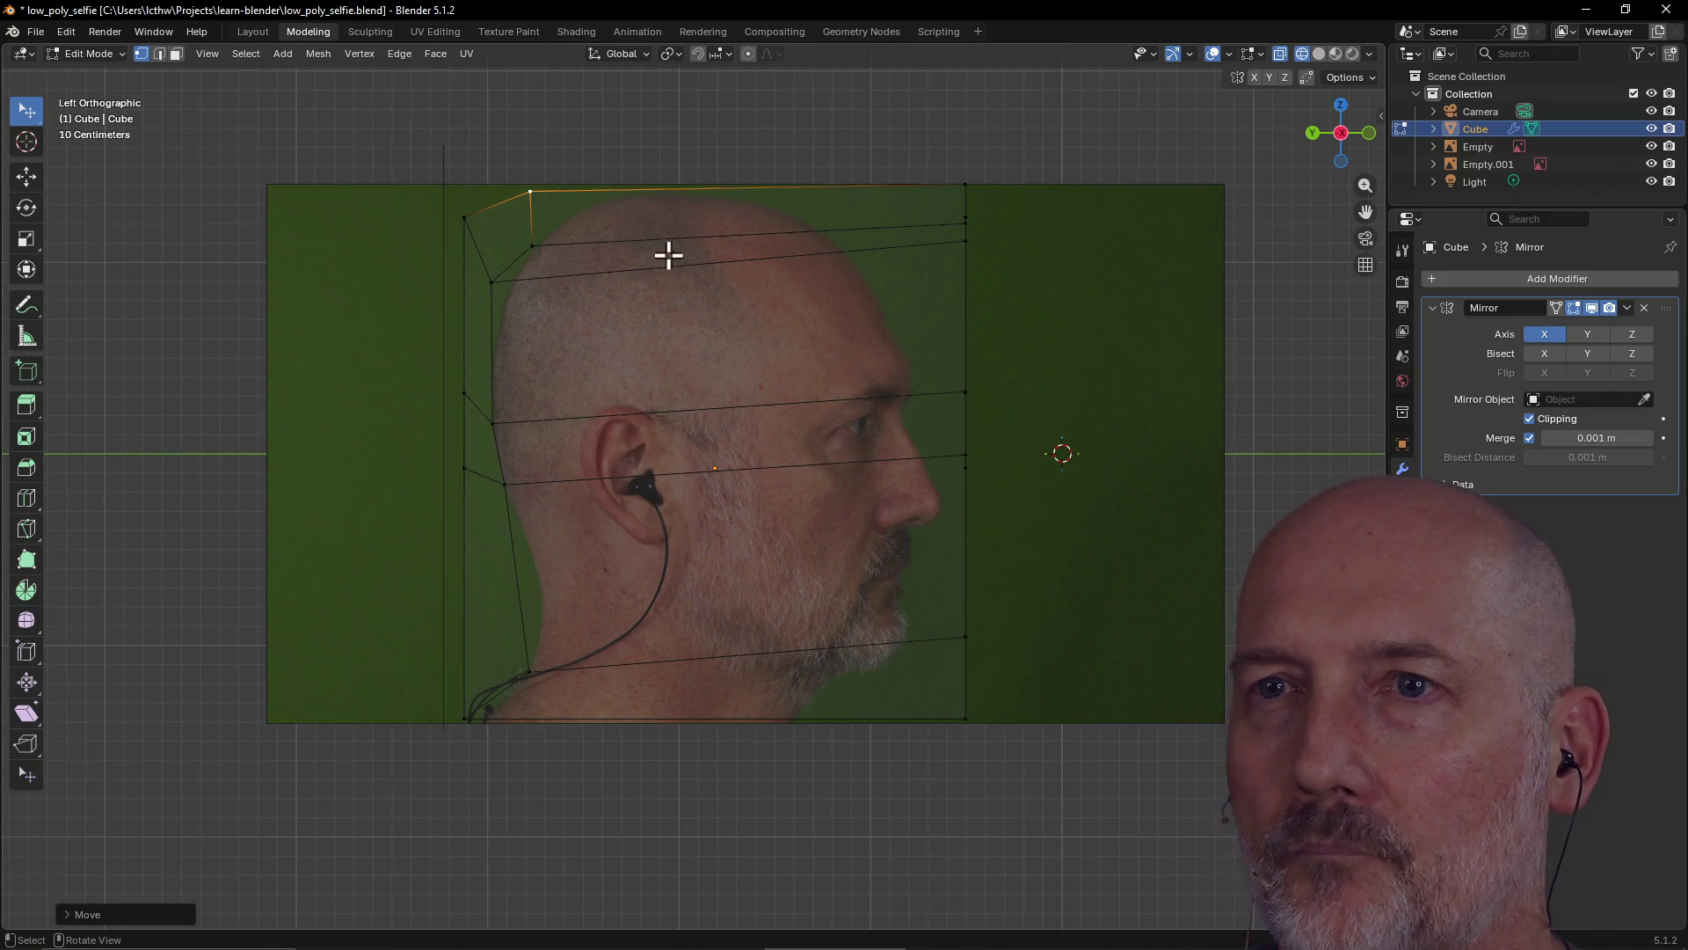
pyautogui.moveTo(532, 248)
pyautogui.mouseDown()
pyautogui.moveTo(531, 223)
pyautogui.moveTo(471, 219)
pyautogui.moveTo(499, 228)
pyautogui.mouseUp()
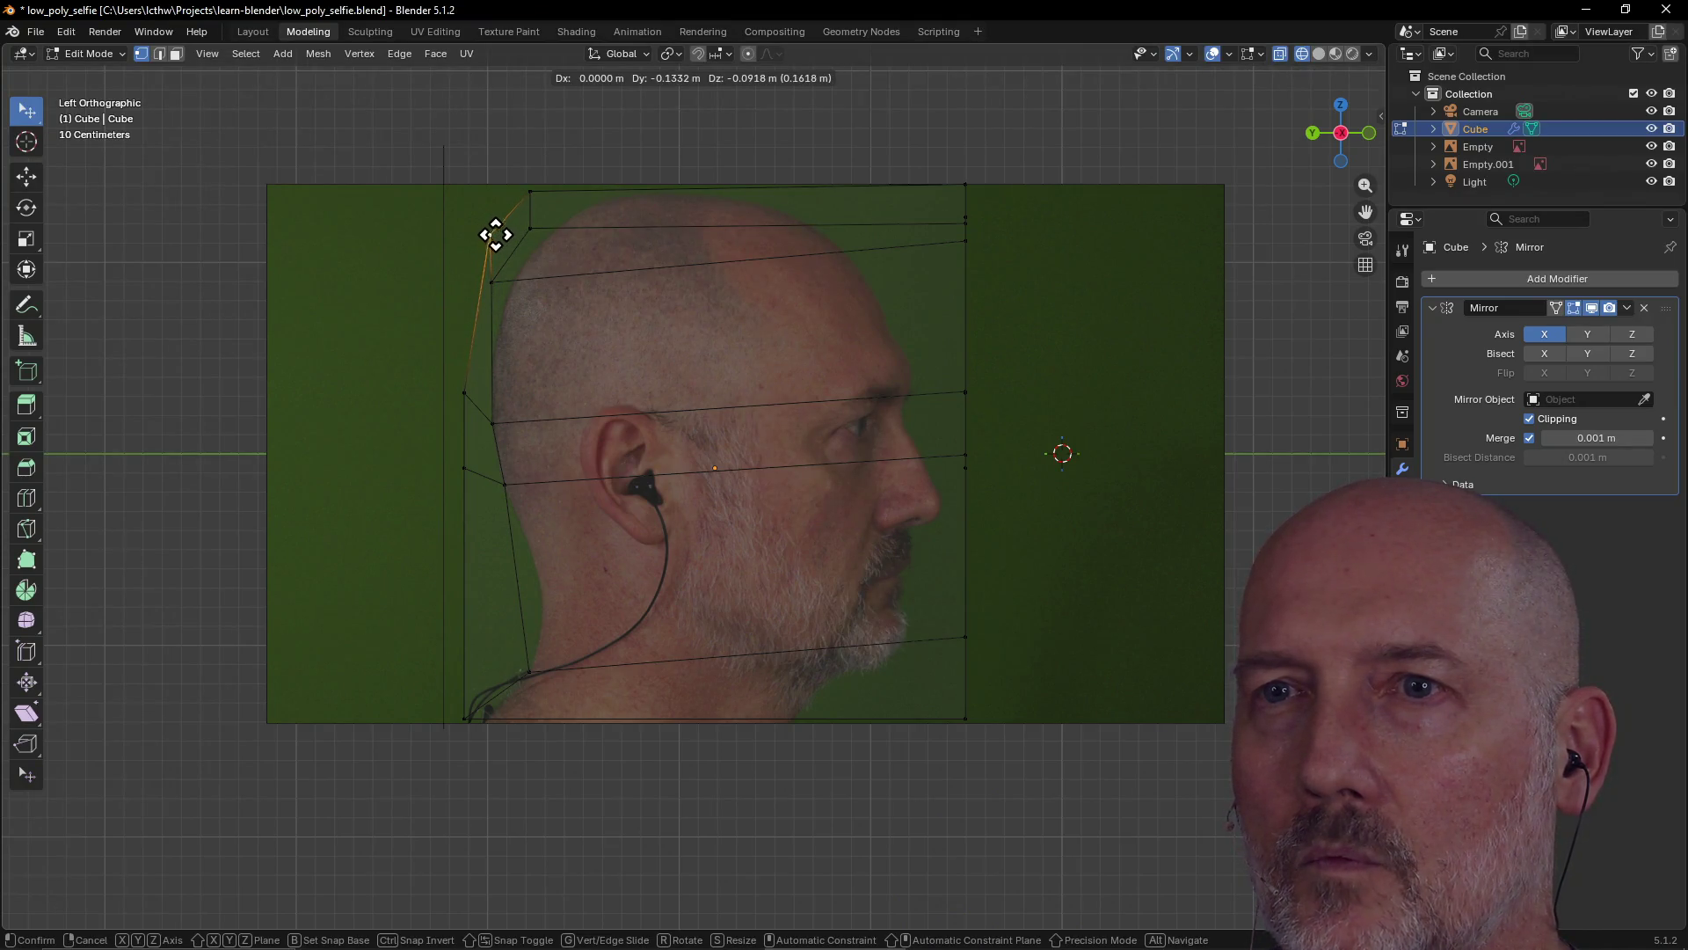
pyautogui.moveTo(506, 231); pyautogui.dragTo(517, 233)
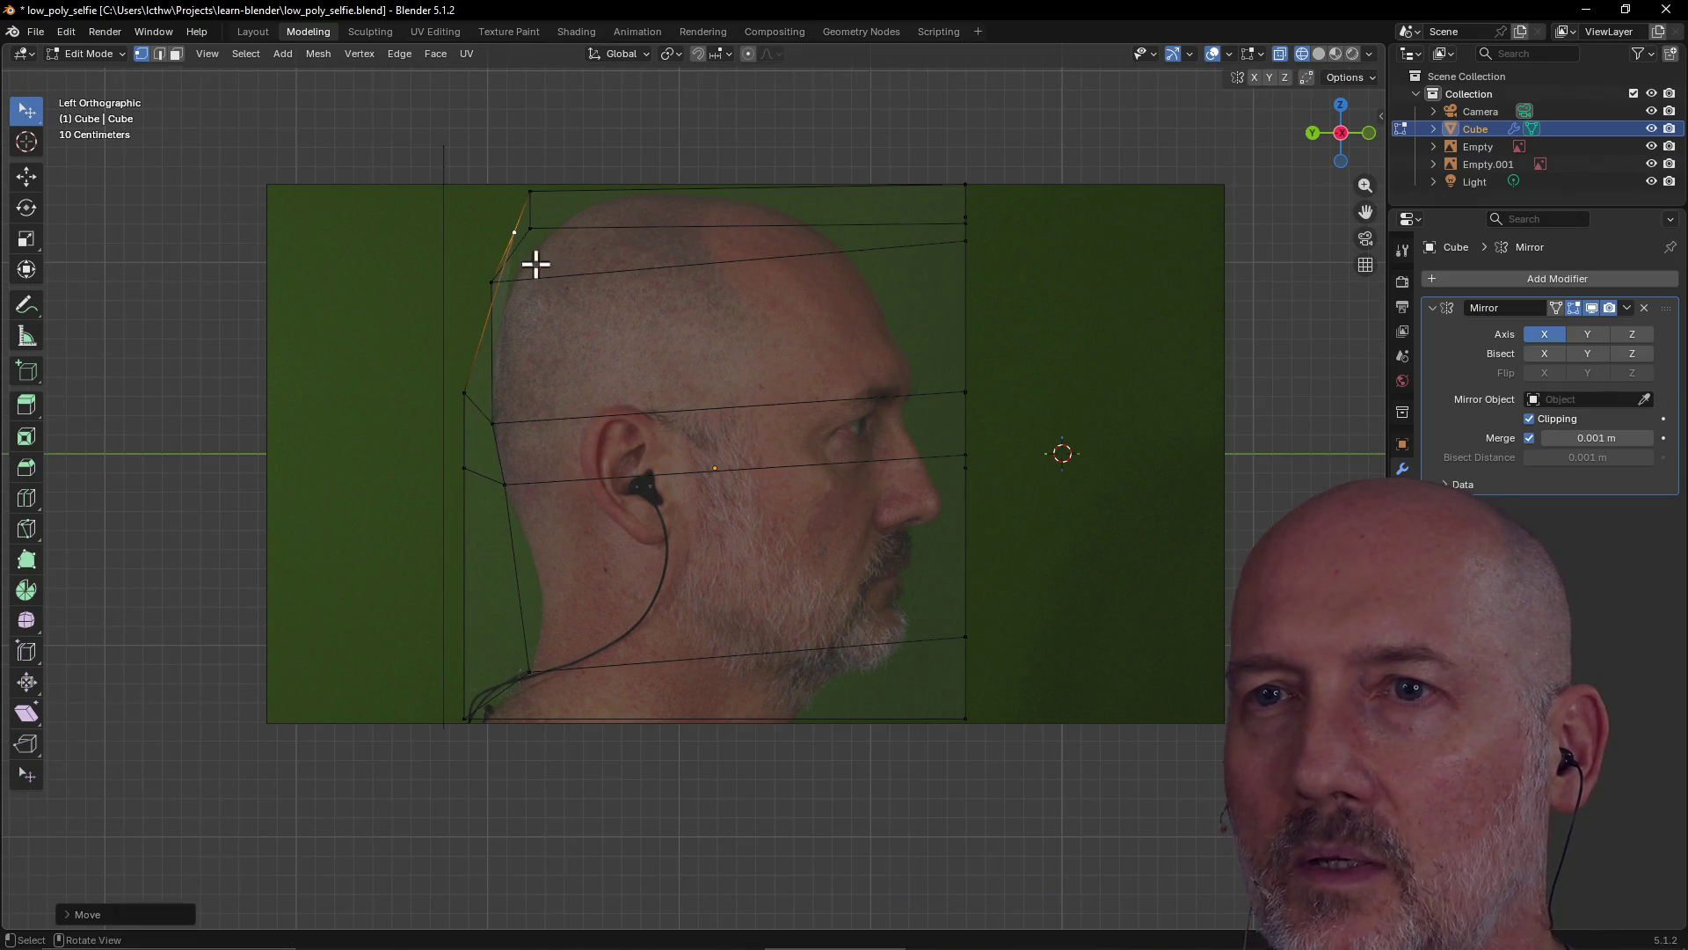
pyautogui.moveTo(463, 393); pyautogui.dragTo(495, 421)
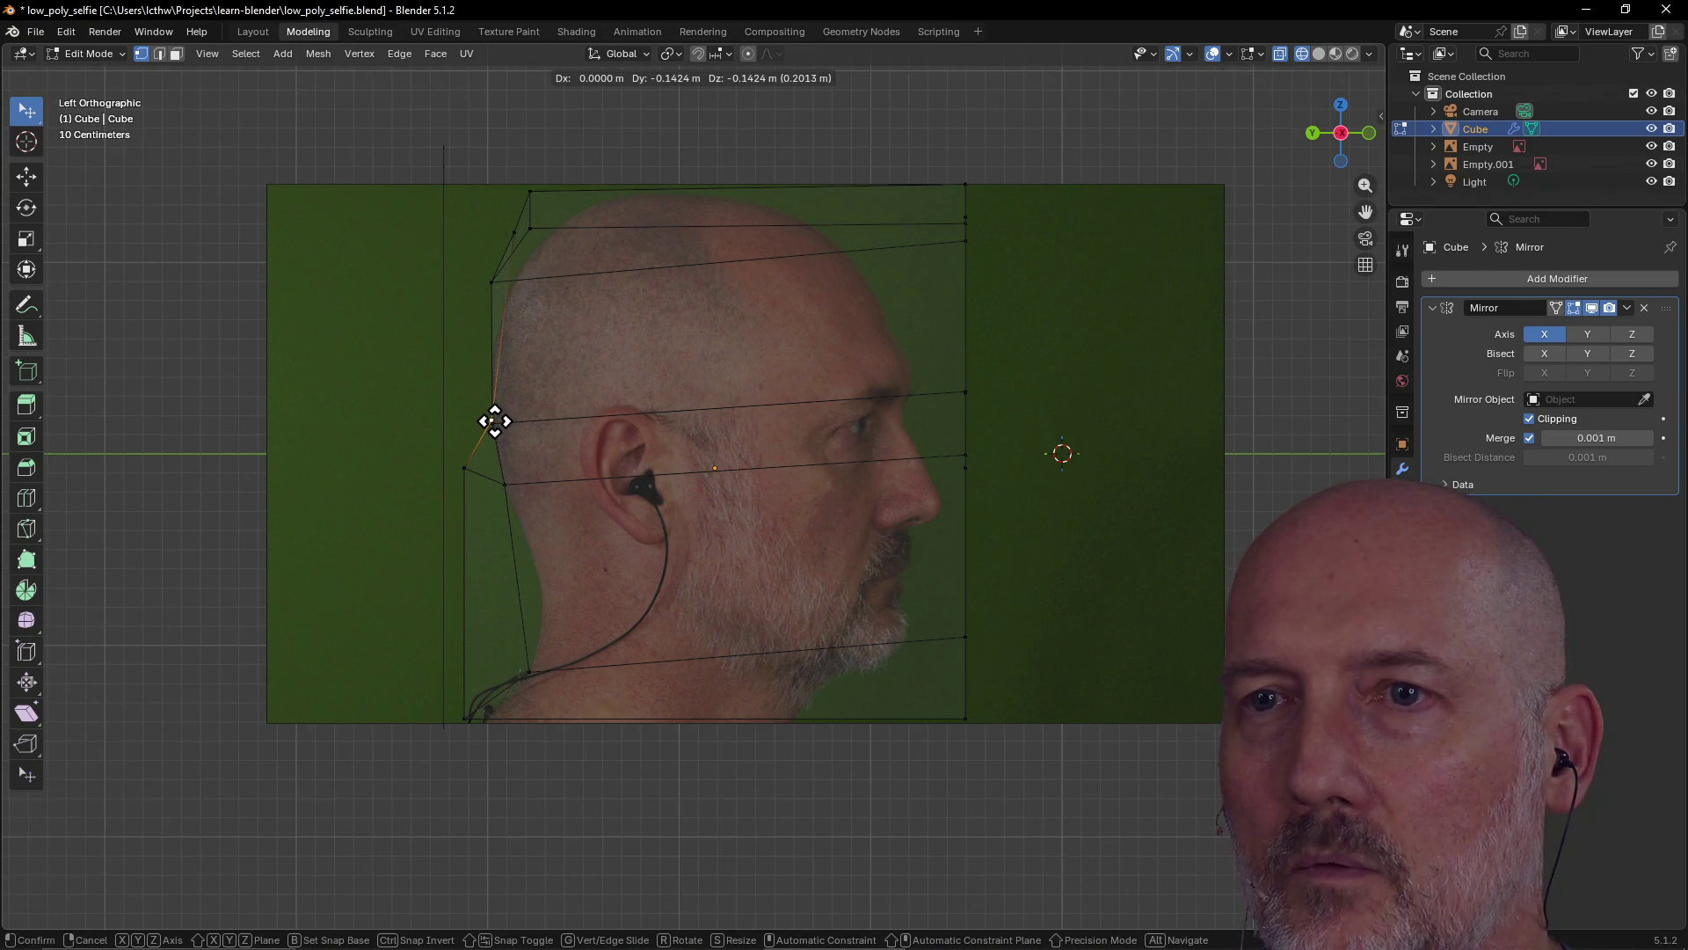
pyautogui.moveTo(495, 421)
pyautogui.mouseDown()
pyautogui.moveTo(448, 407)
pyautogui.moveTo(471, 415)
pyautogui.mouseUp()
pyautogui.moveTo(478, 430)
pyautogui.mouseDown(button='middle')
pyautogui.moveTo(520, 445)
pyautogui.moveTo(513, 489)
pyautogui.moveTo(535, 562)
pyautogui.moveTo(508, 521)
pyautogui.moveTo(505, 434)
pyautogui.moveTo(490, 445)
pyautogui.mouseUp(button='middle')
# In Left view, move the upper and lower back-of-neck vertices onto the neck outline
pyautogui.press('`')
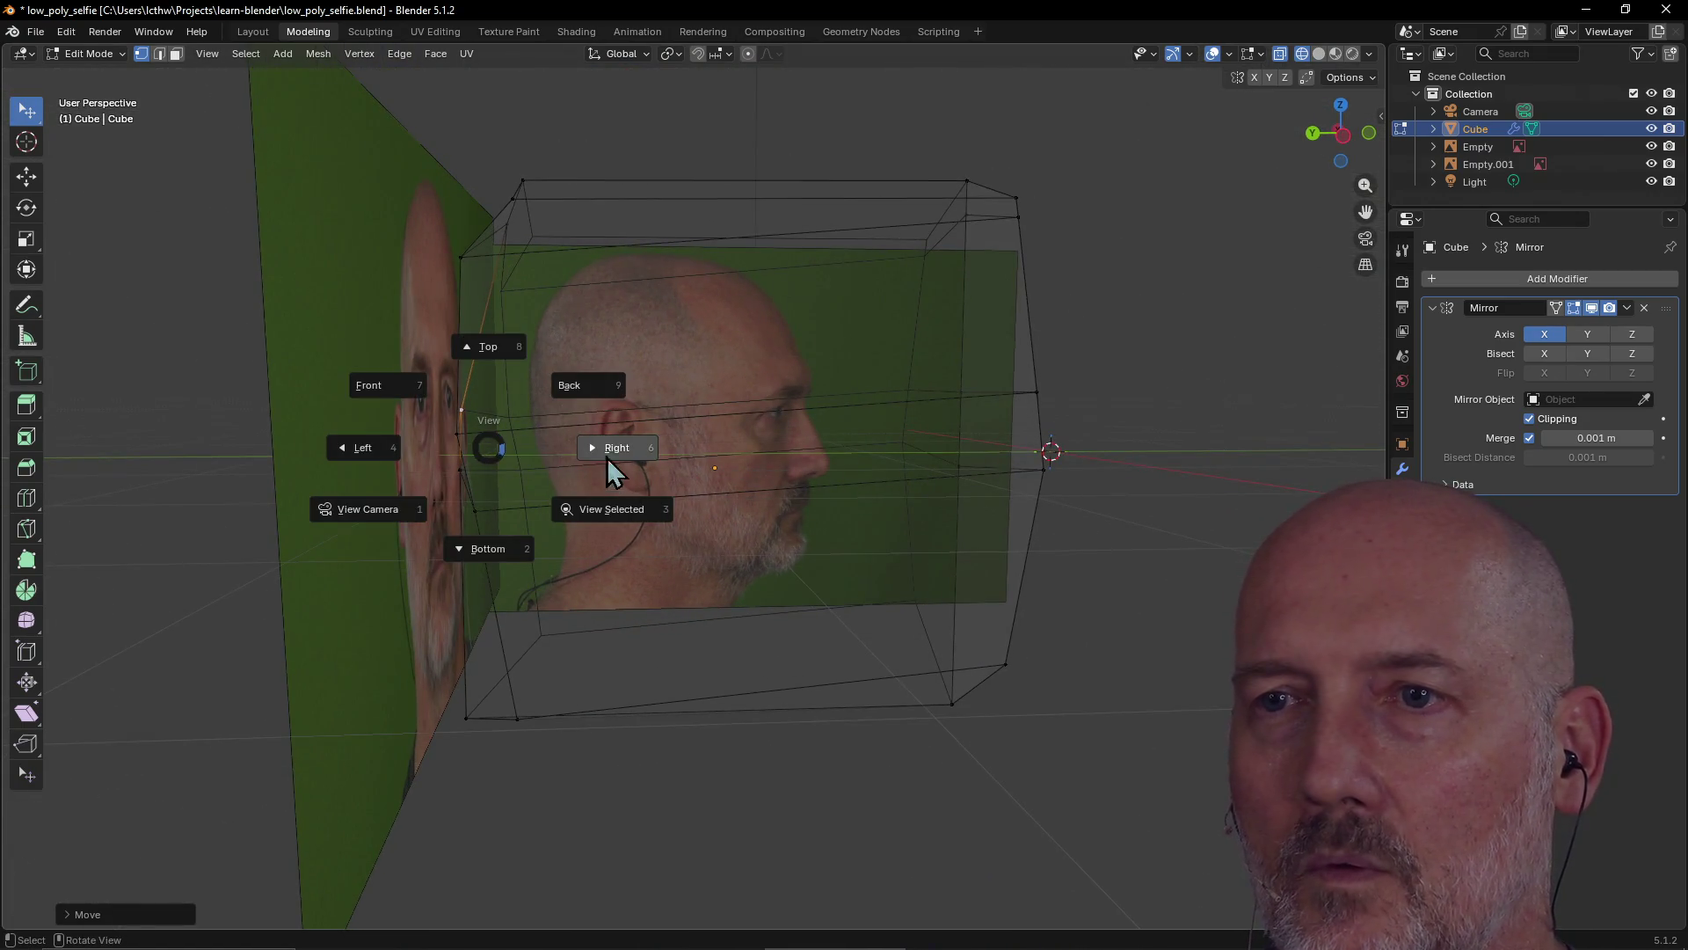
pyautogui.click(367, 448)
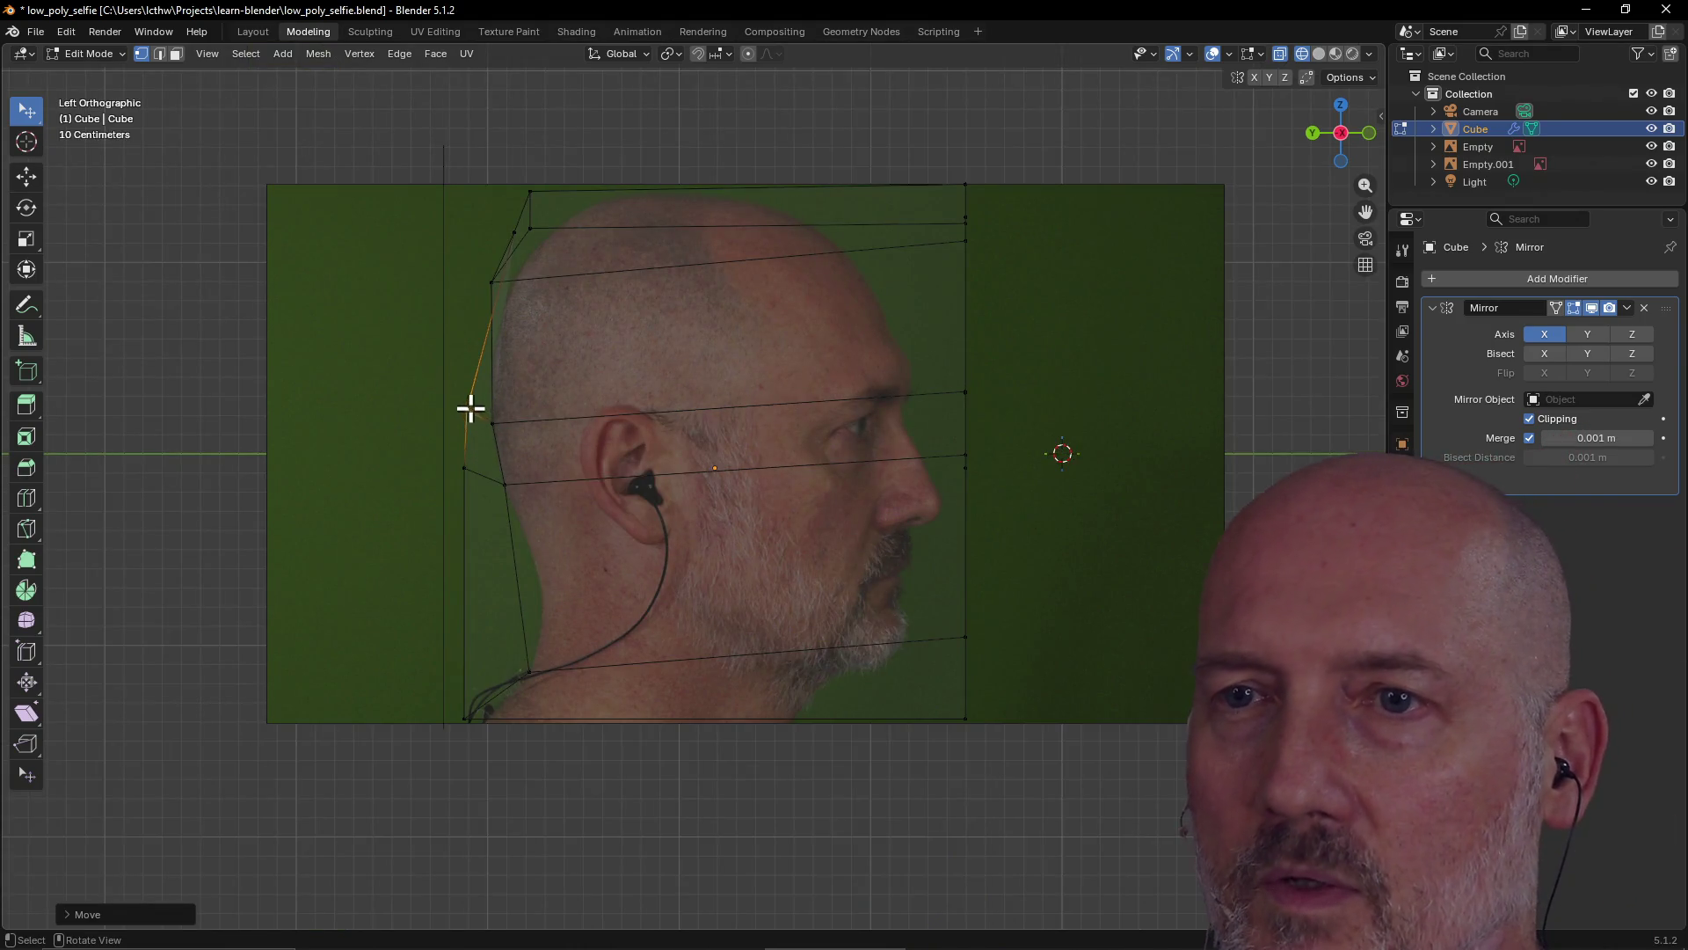
pyautogui.press('g')
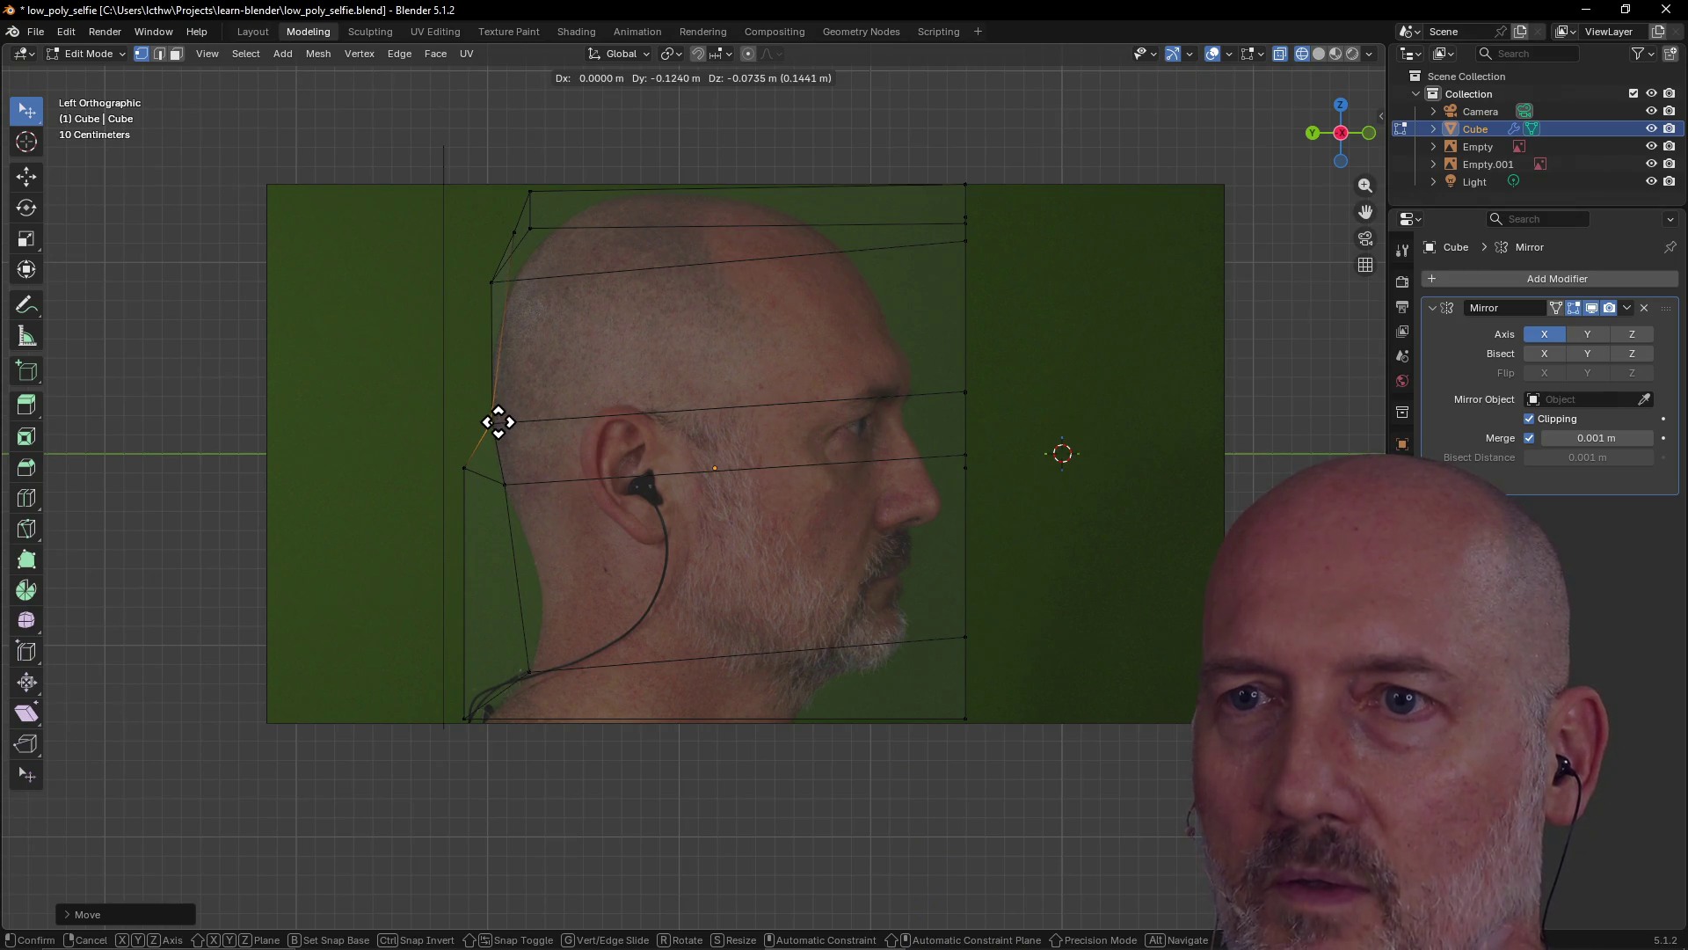
pyautogui.click(498, 364)
pyautogui.click(466, 472)
pyautogui.press('g')
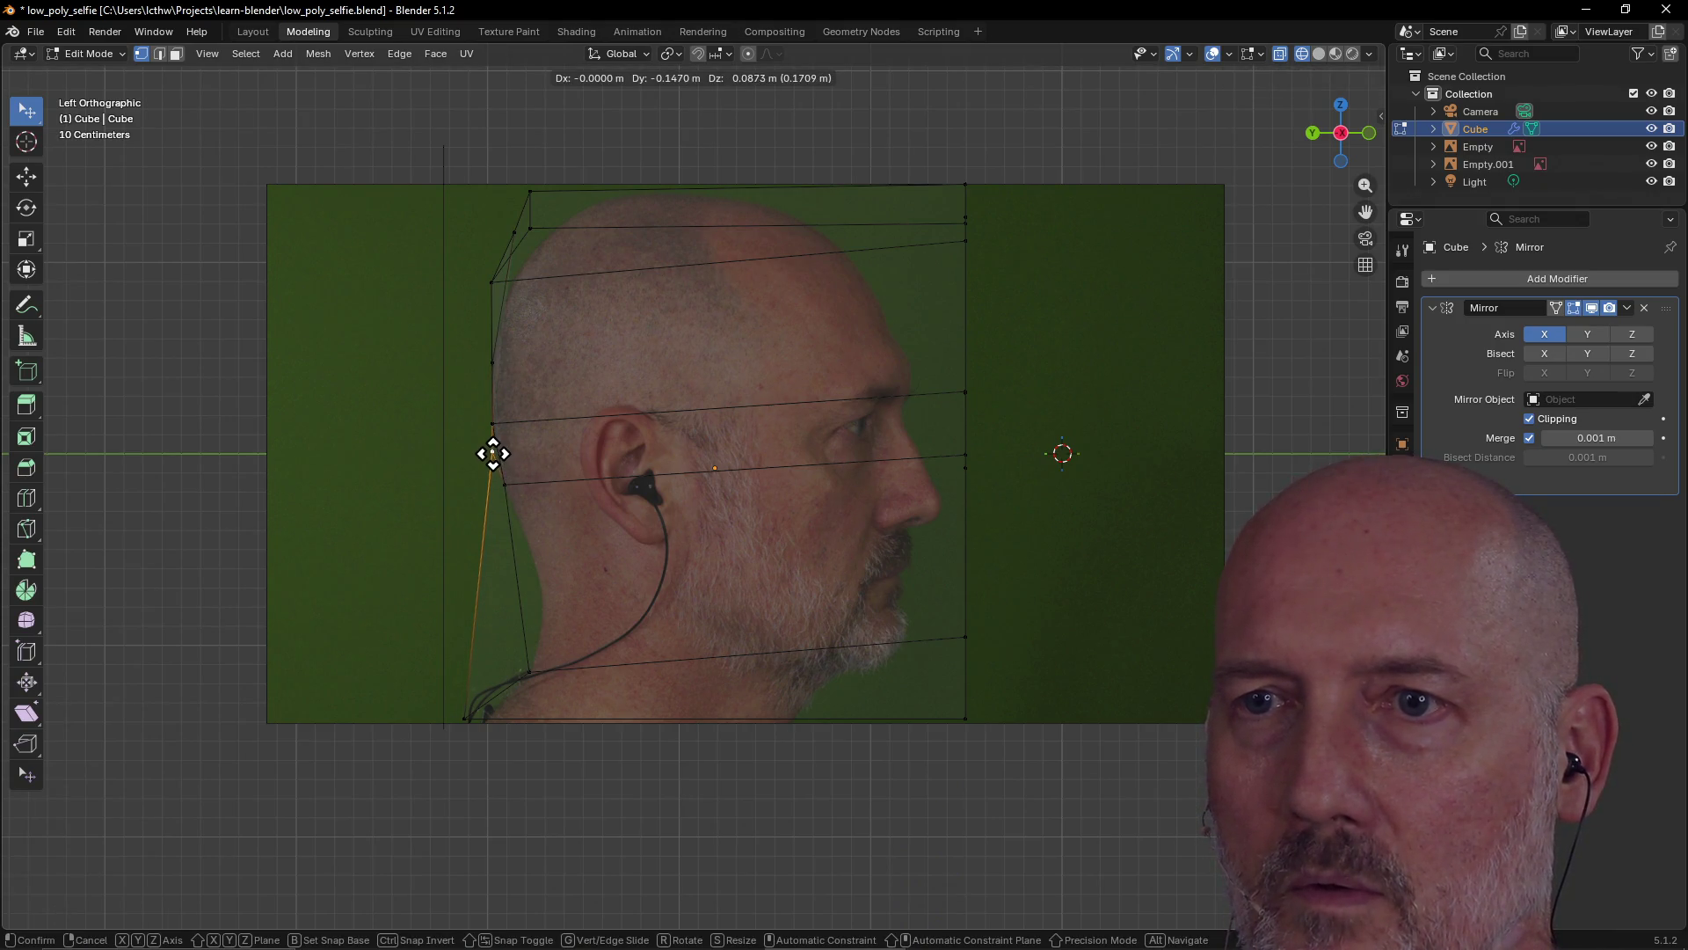
pyautogui.click(495, 452)
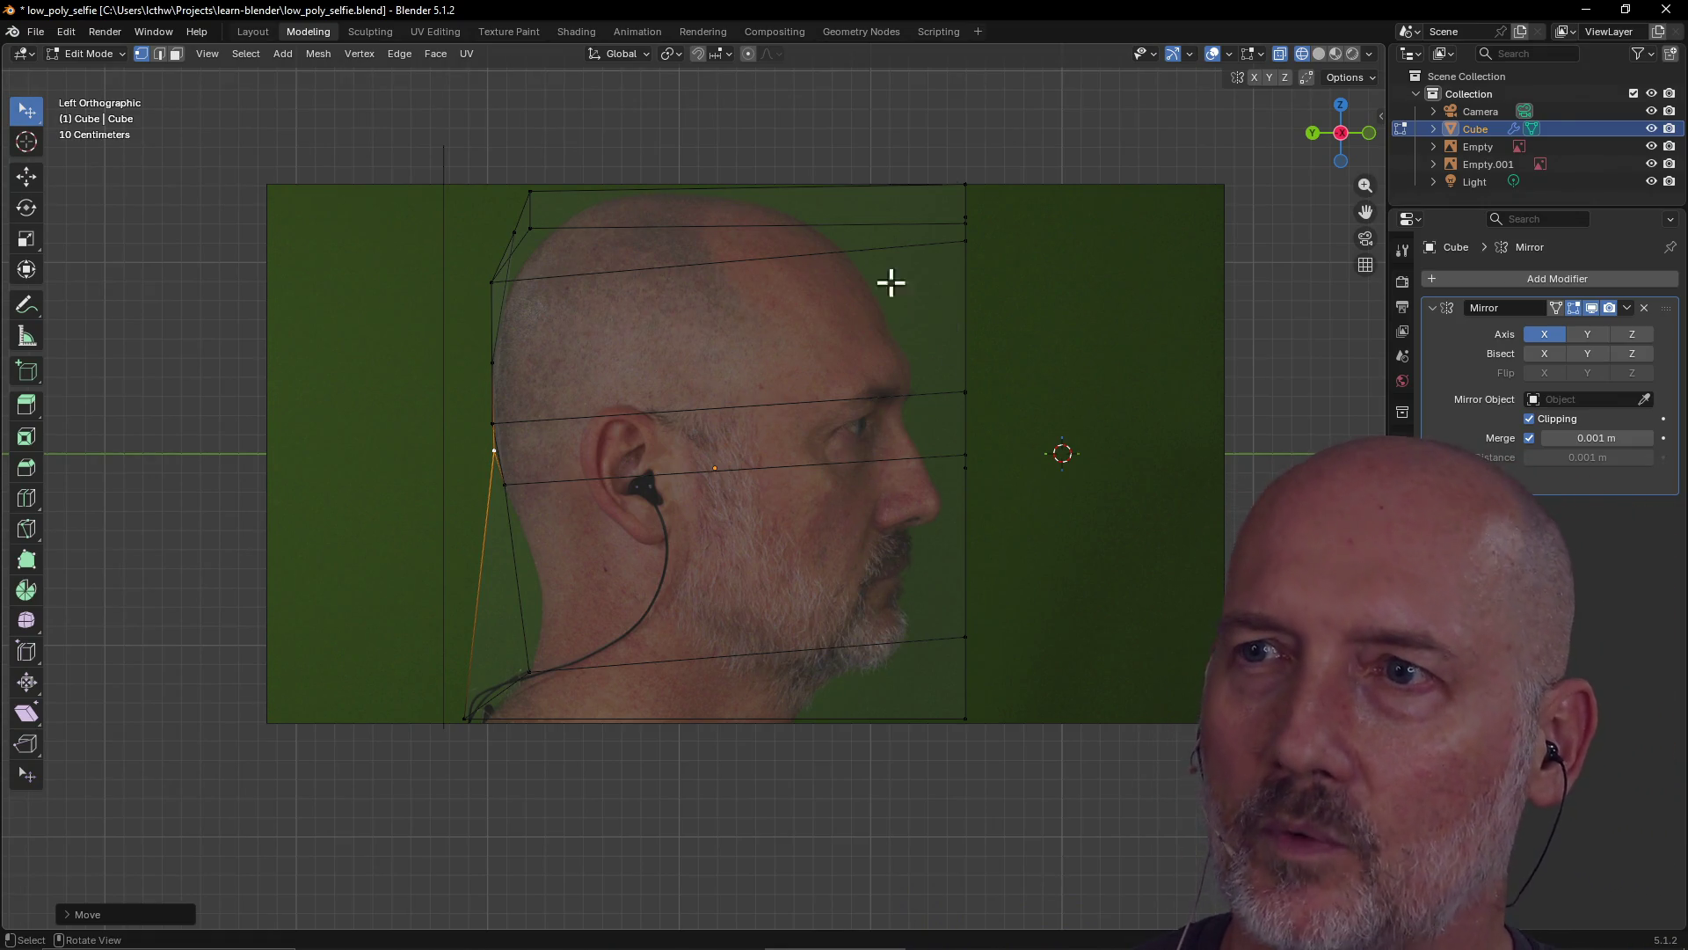
# Move the bottom front corner vertices under the chin and throat
pyautogui.click(966, 635)
pyautogui.press('g')
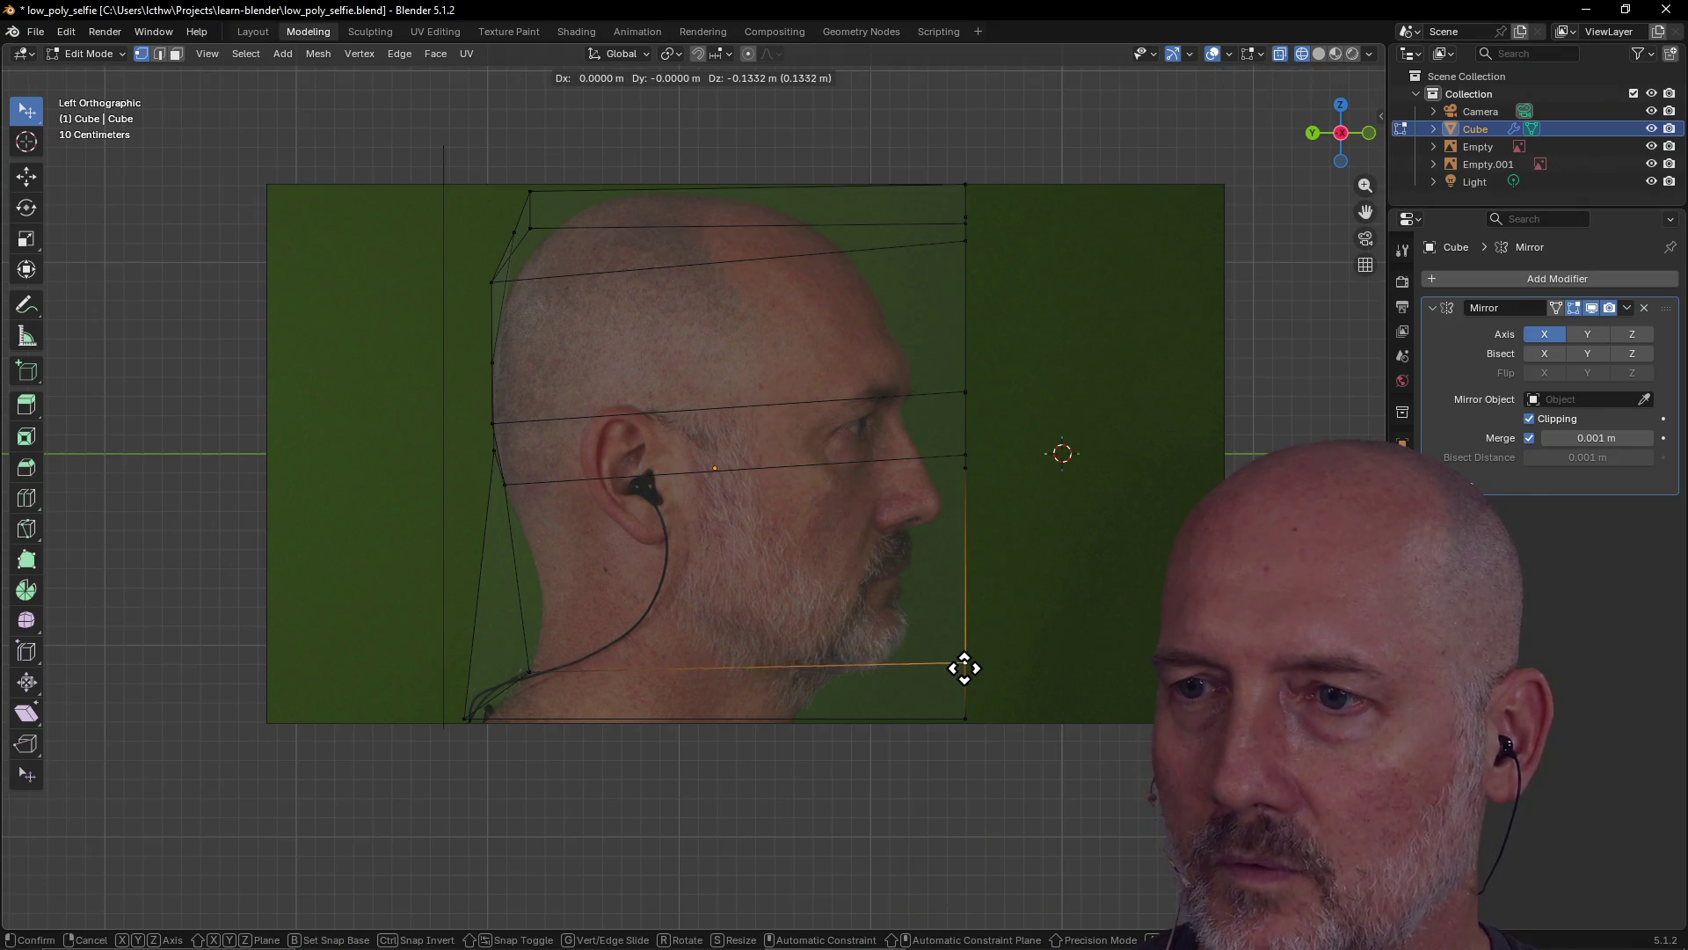
pyautogui.click(899, 666)
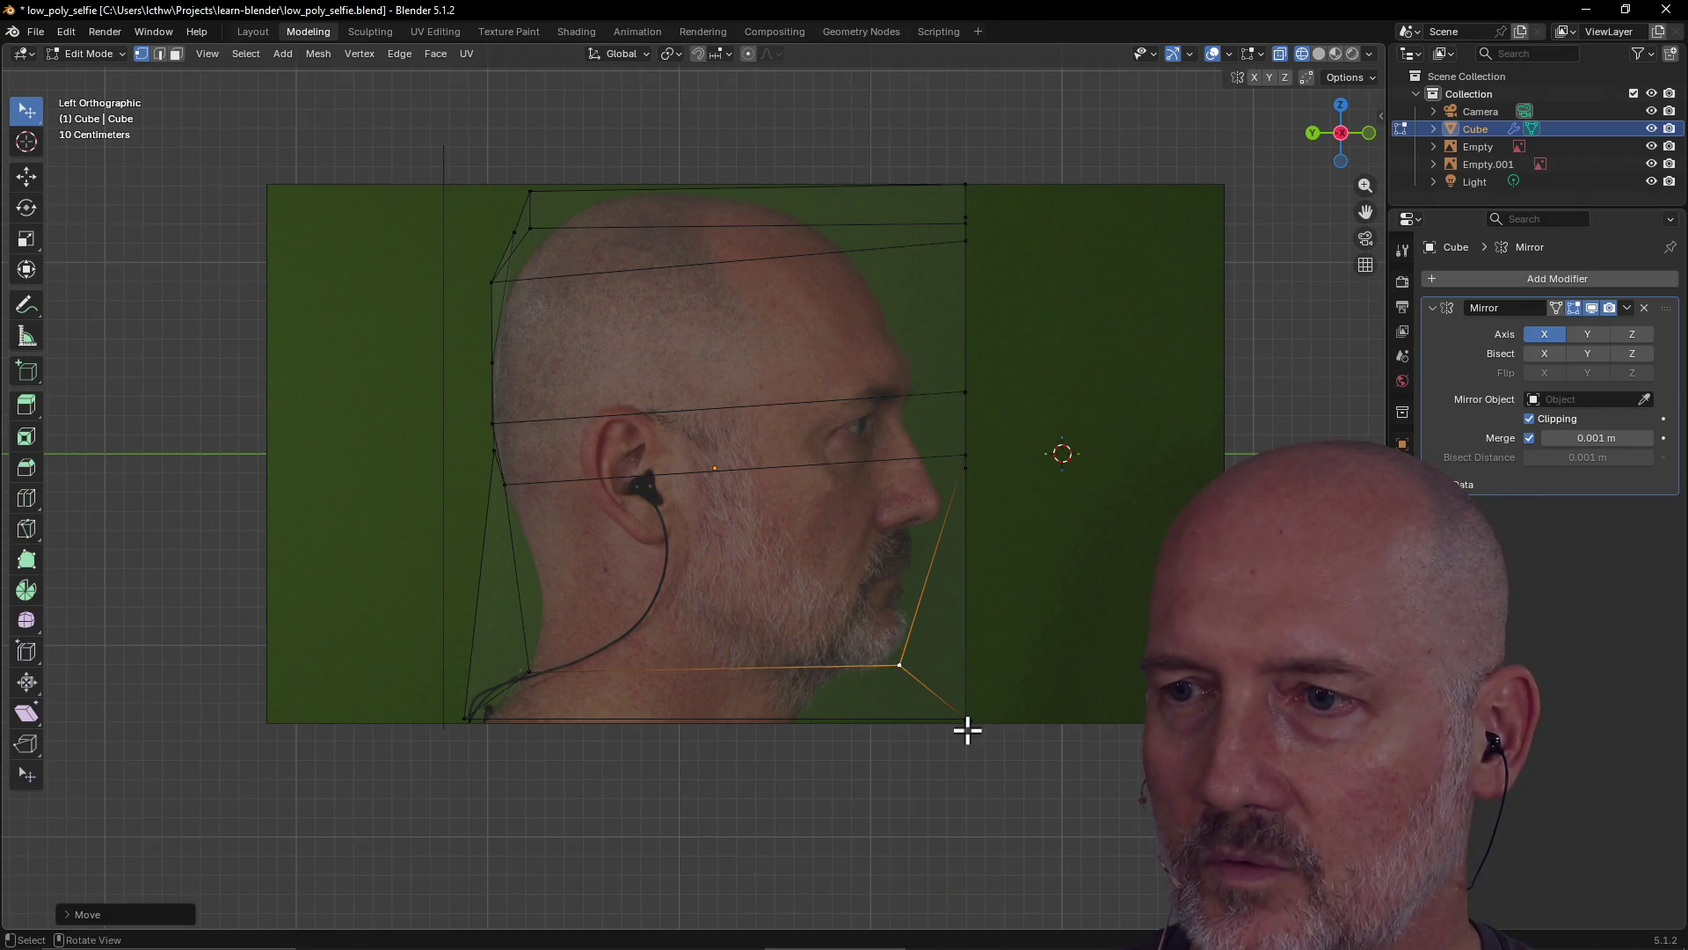
pyautogui.click(966, 717)
pyautogui.press('g')
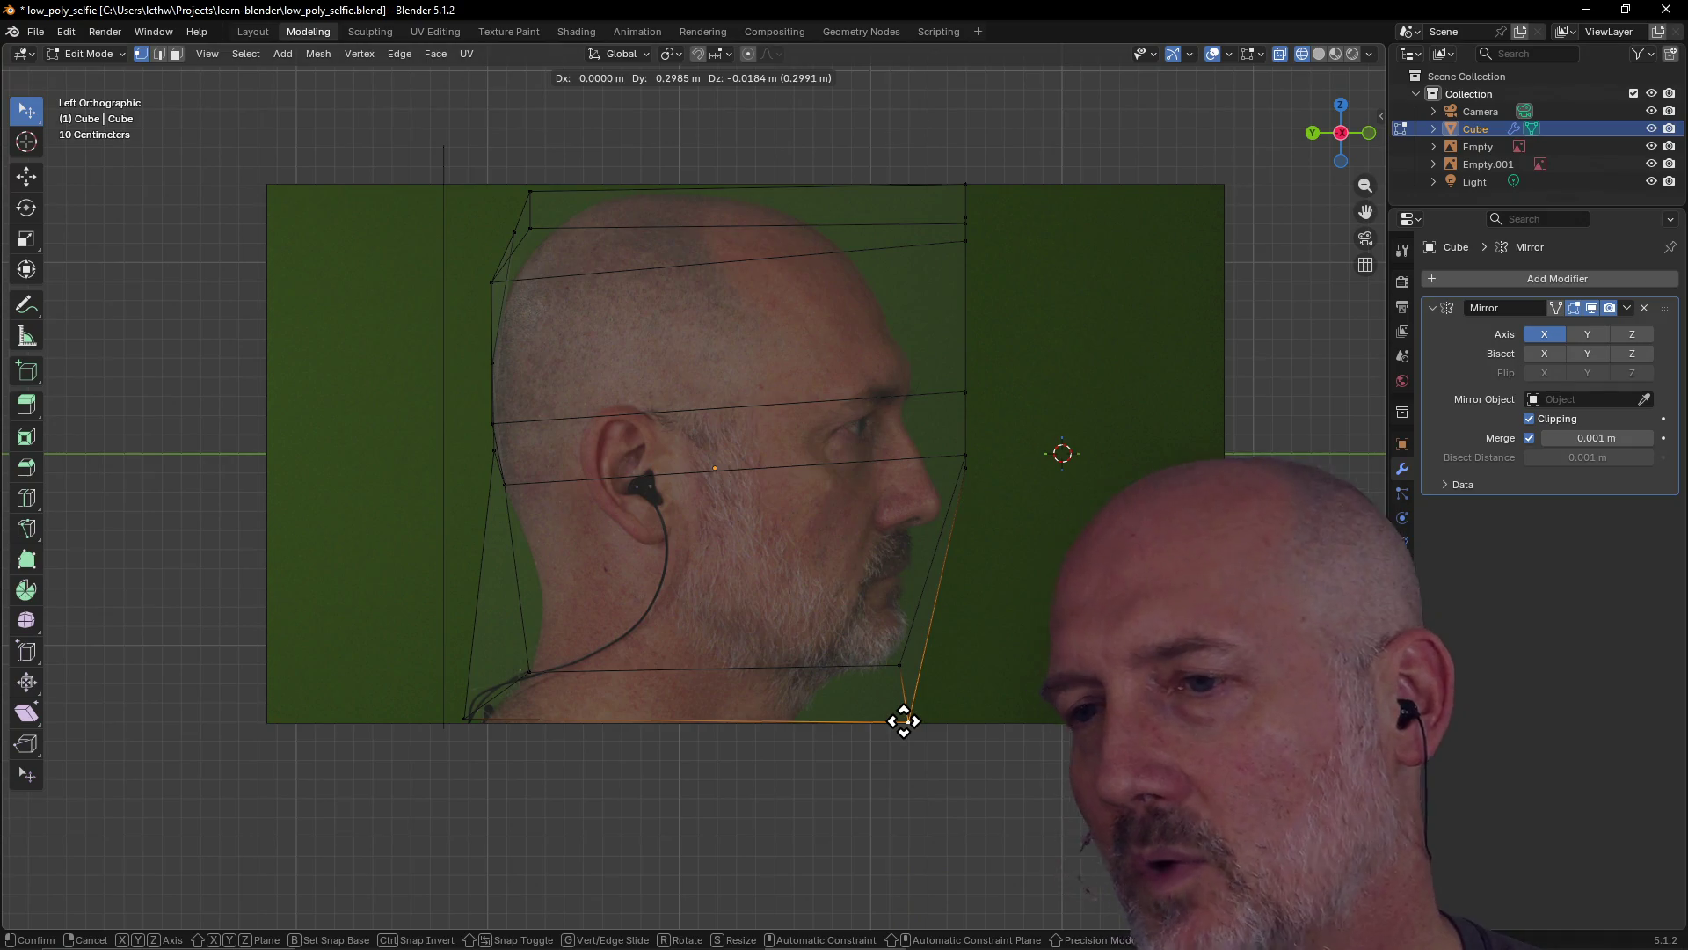
pyautogui.click(910, 723)
pyautogui.press('g')
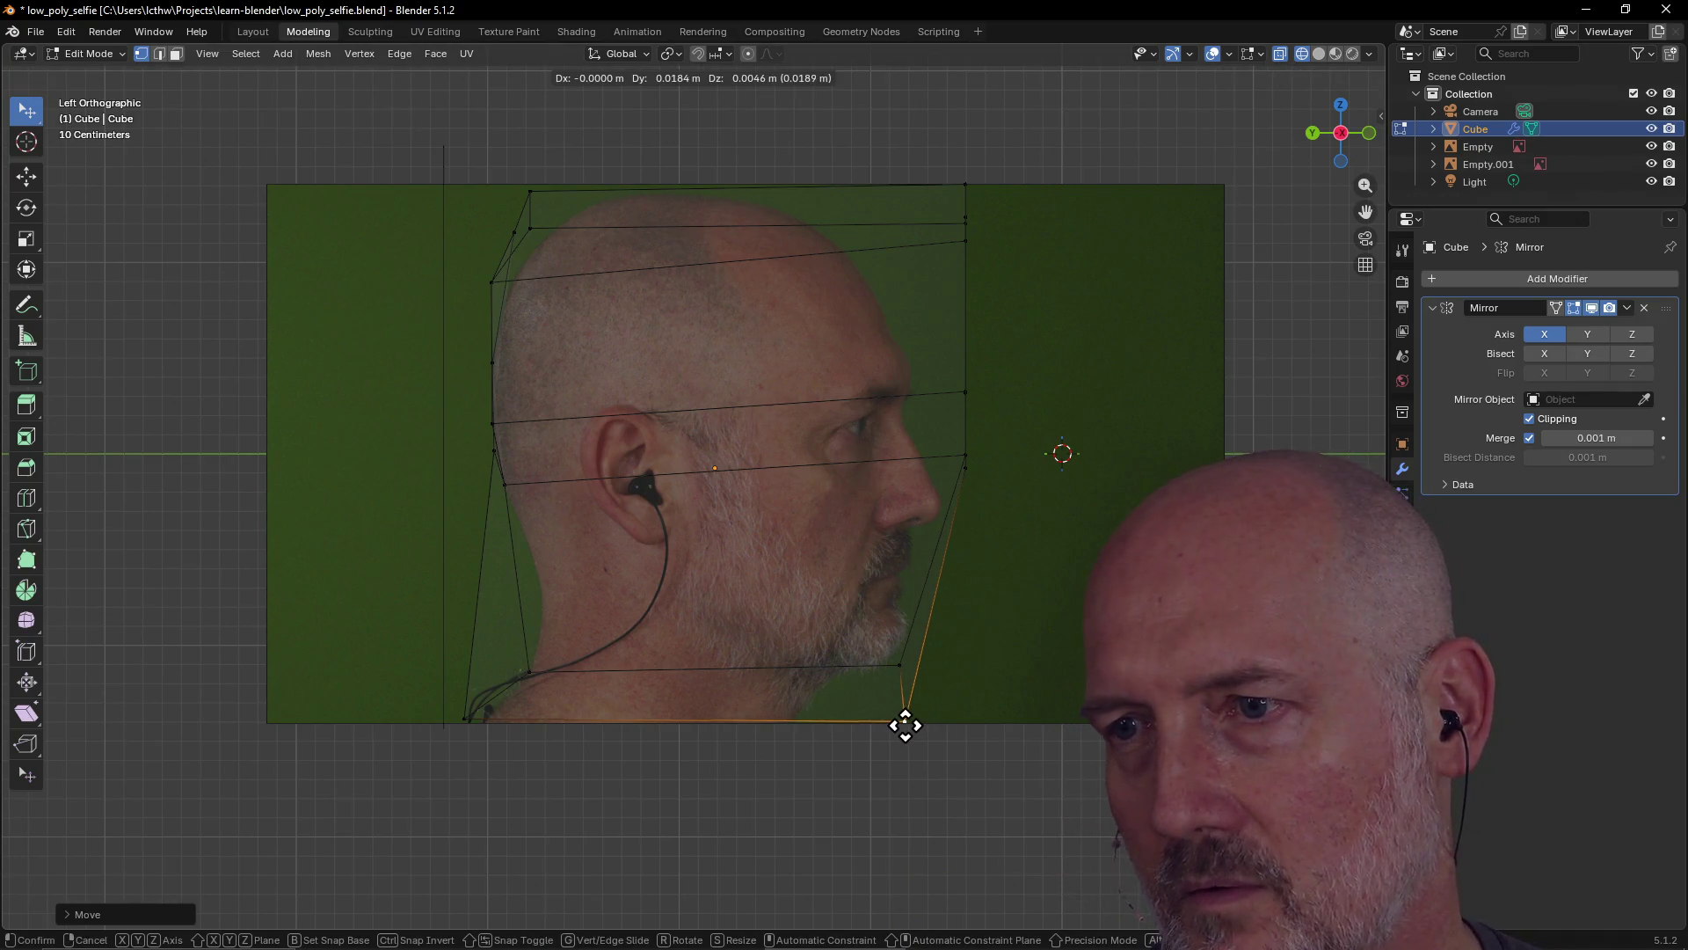
pyautogui.click(904, 724)
# Set the bottom back corner at the neck base and the eye-level front vertex at the brow
pyautogui.click(465, 719)
pyautogui.press('g')
pyautogui.click(470, 721)
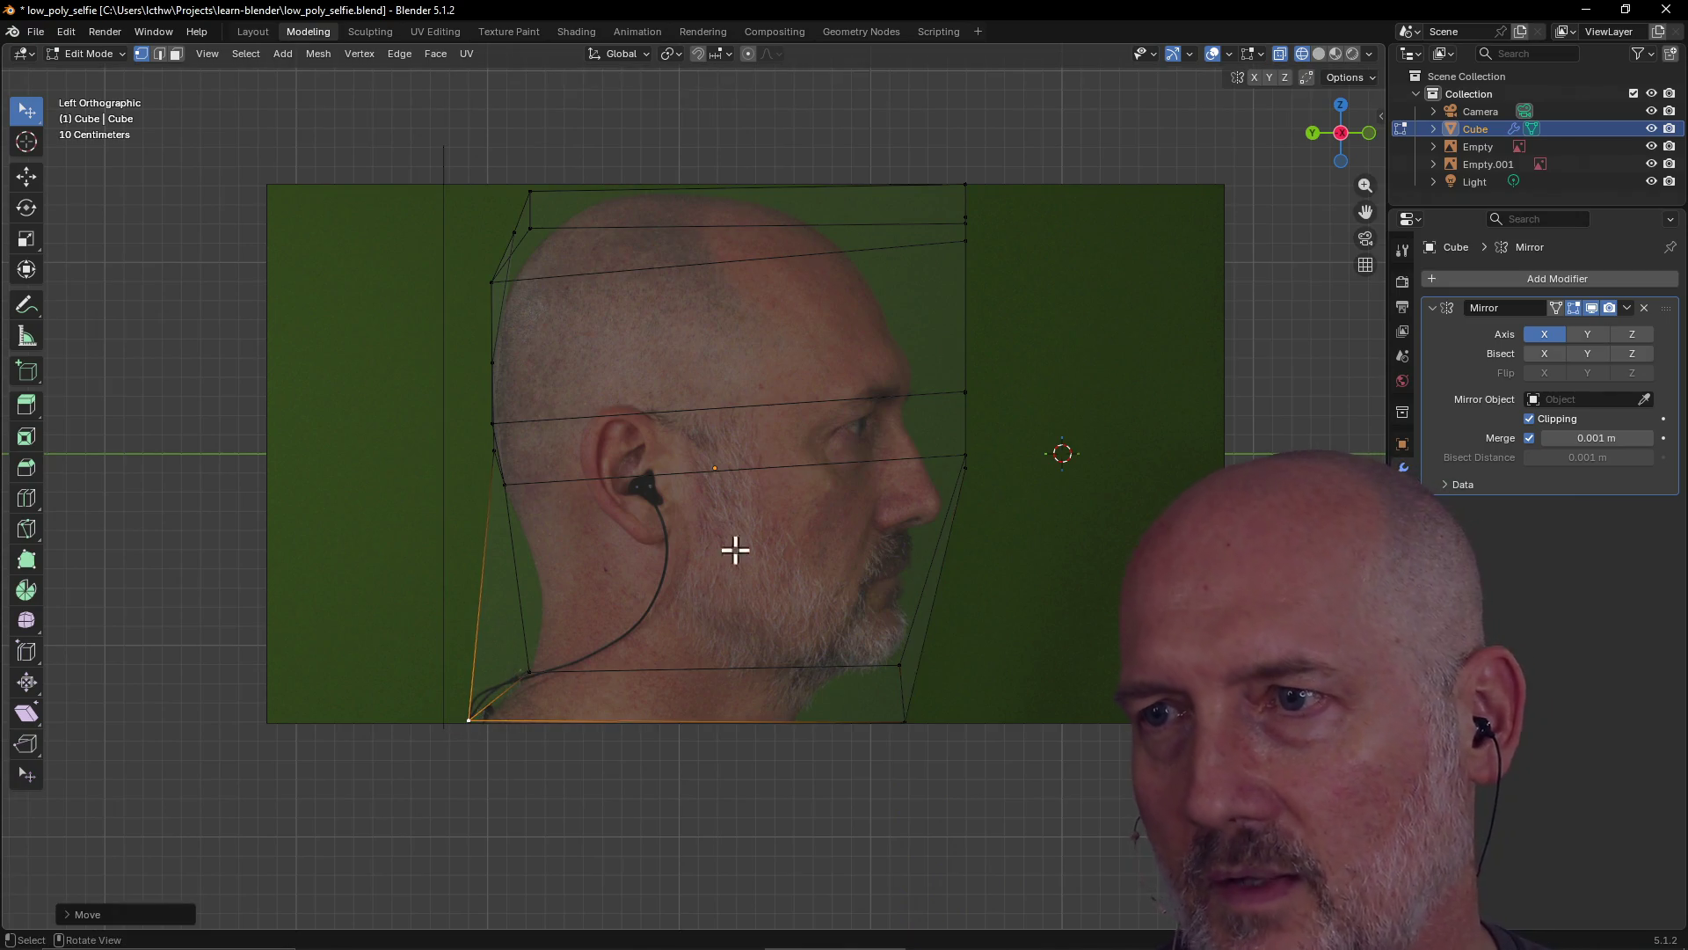
pyautogui.click(971, 392)
pyautogui.press('g')
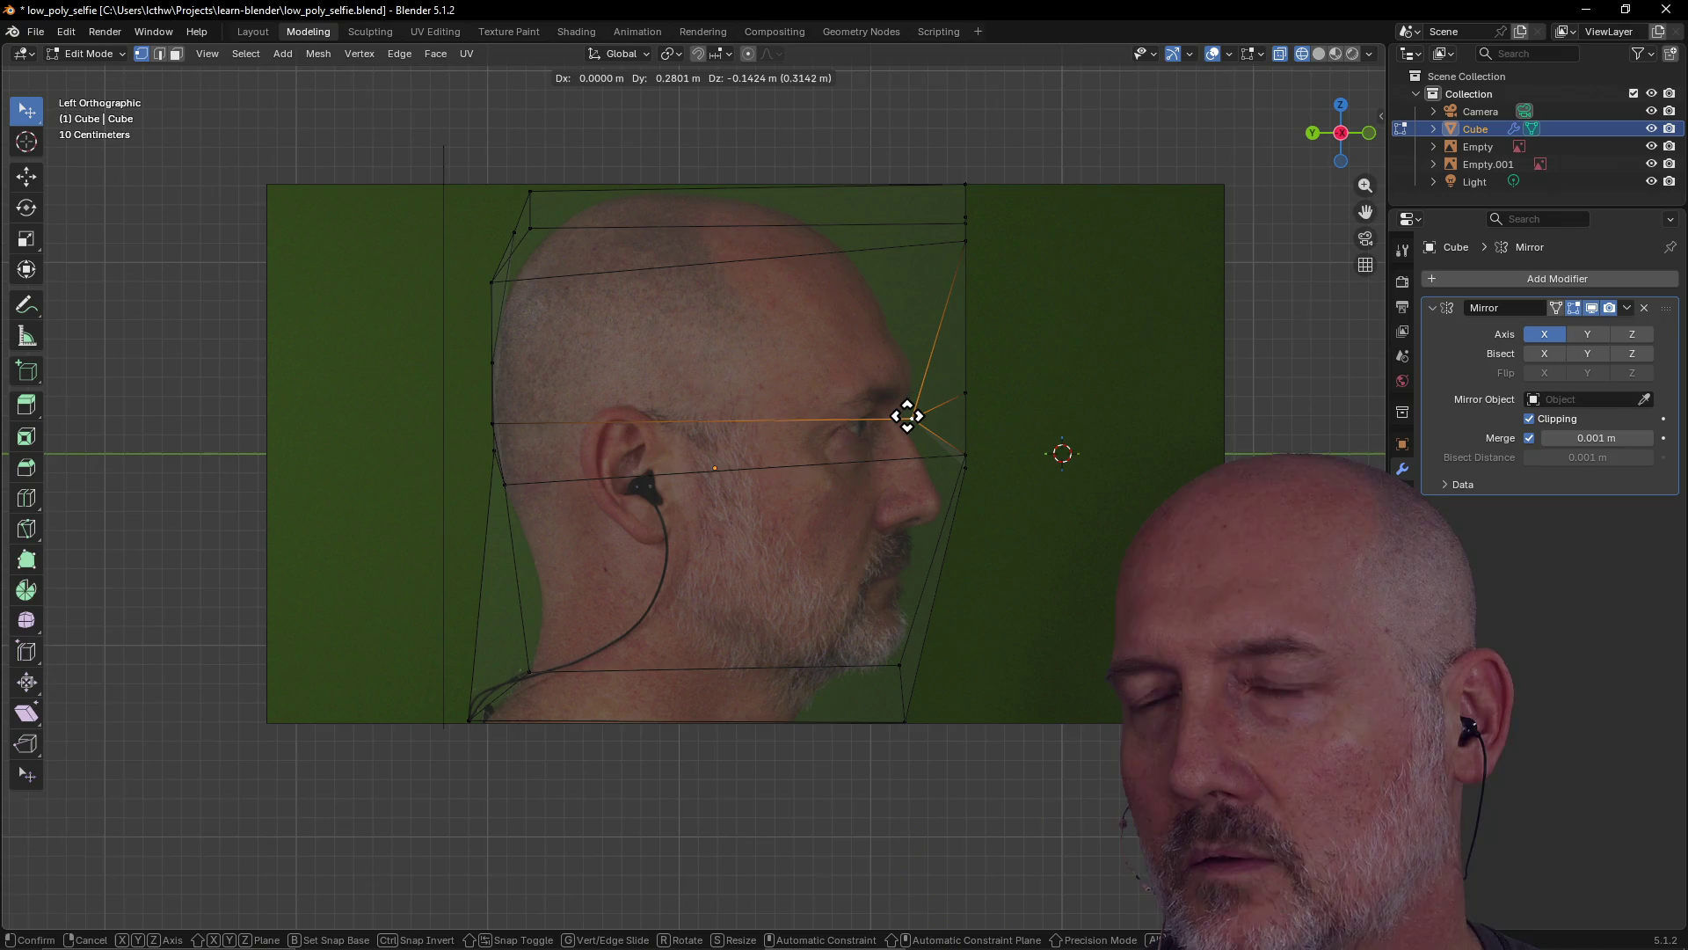
pyautogui.click(912, 417)
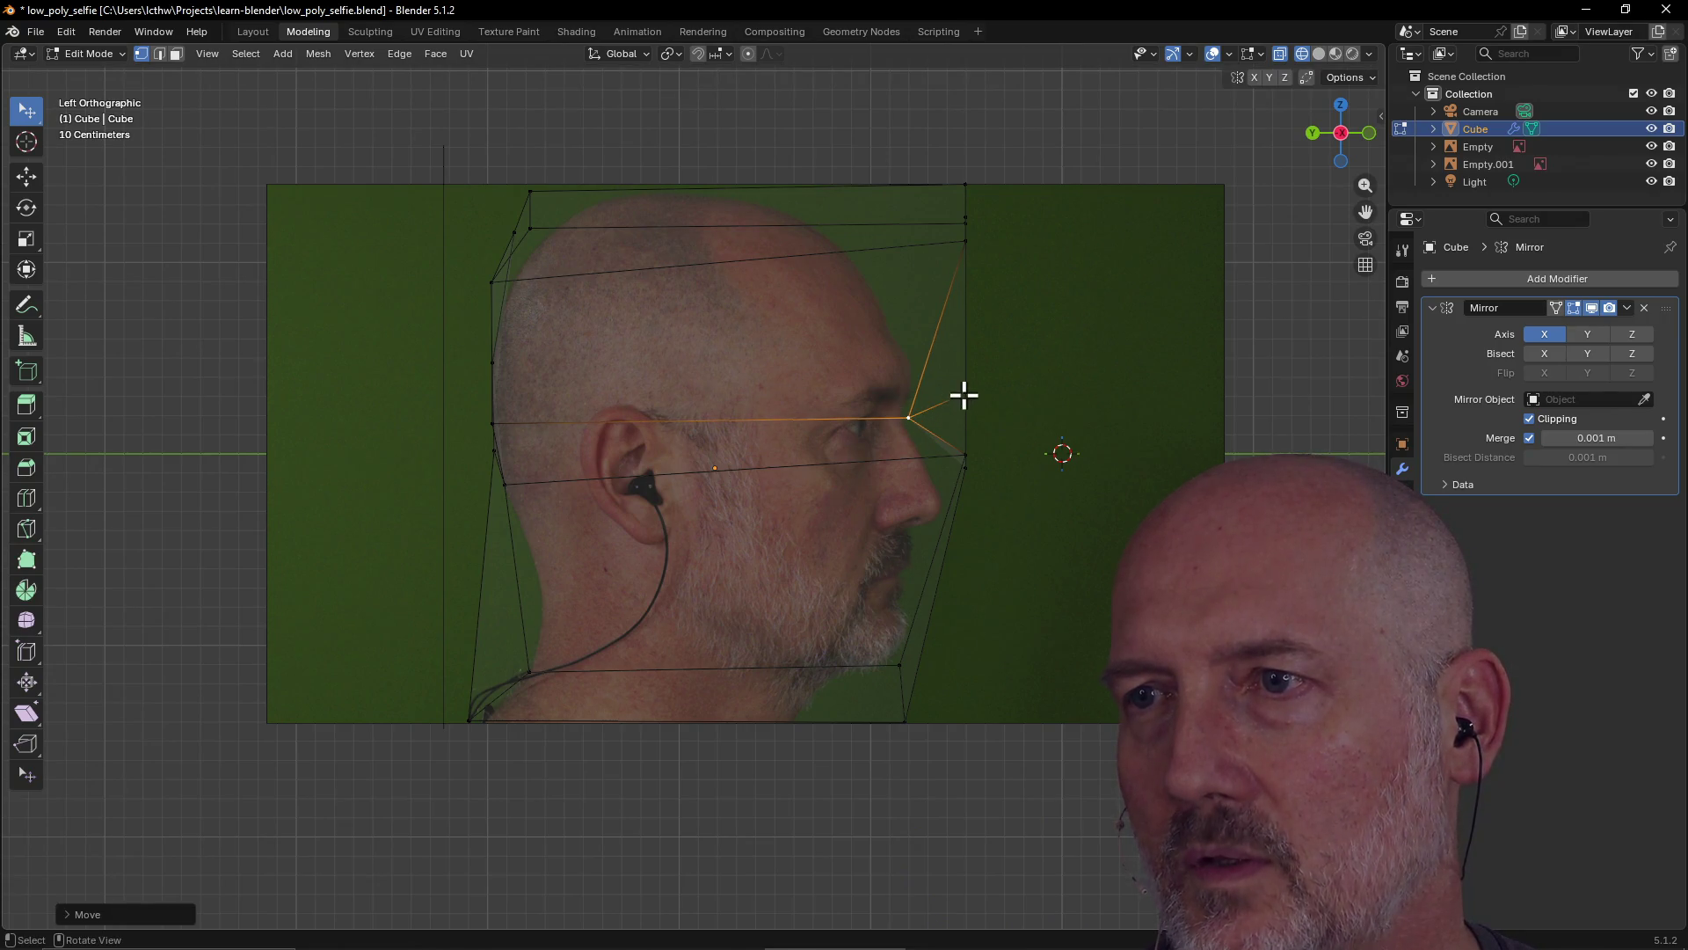
pyautogui.press('g')
pyautogui.click(905, 422)
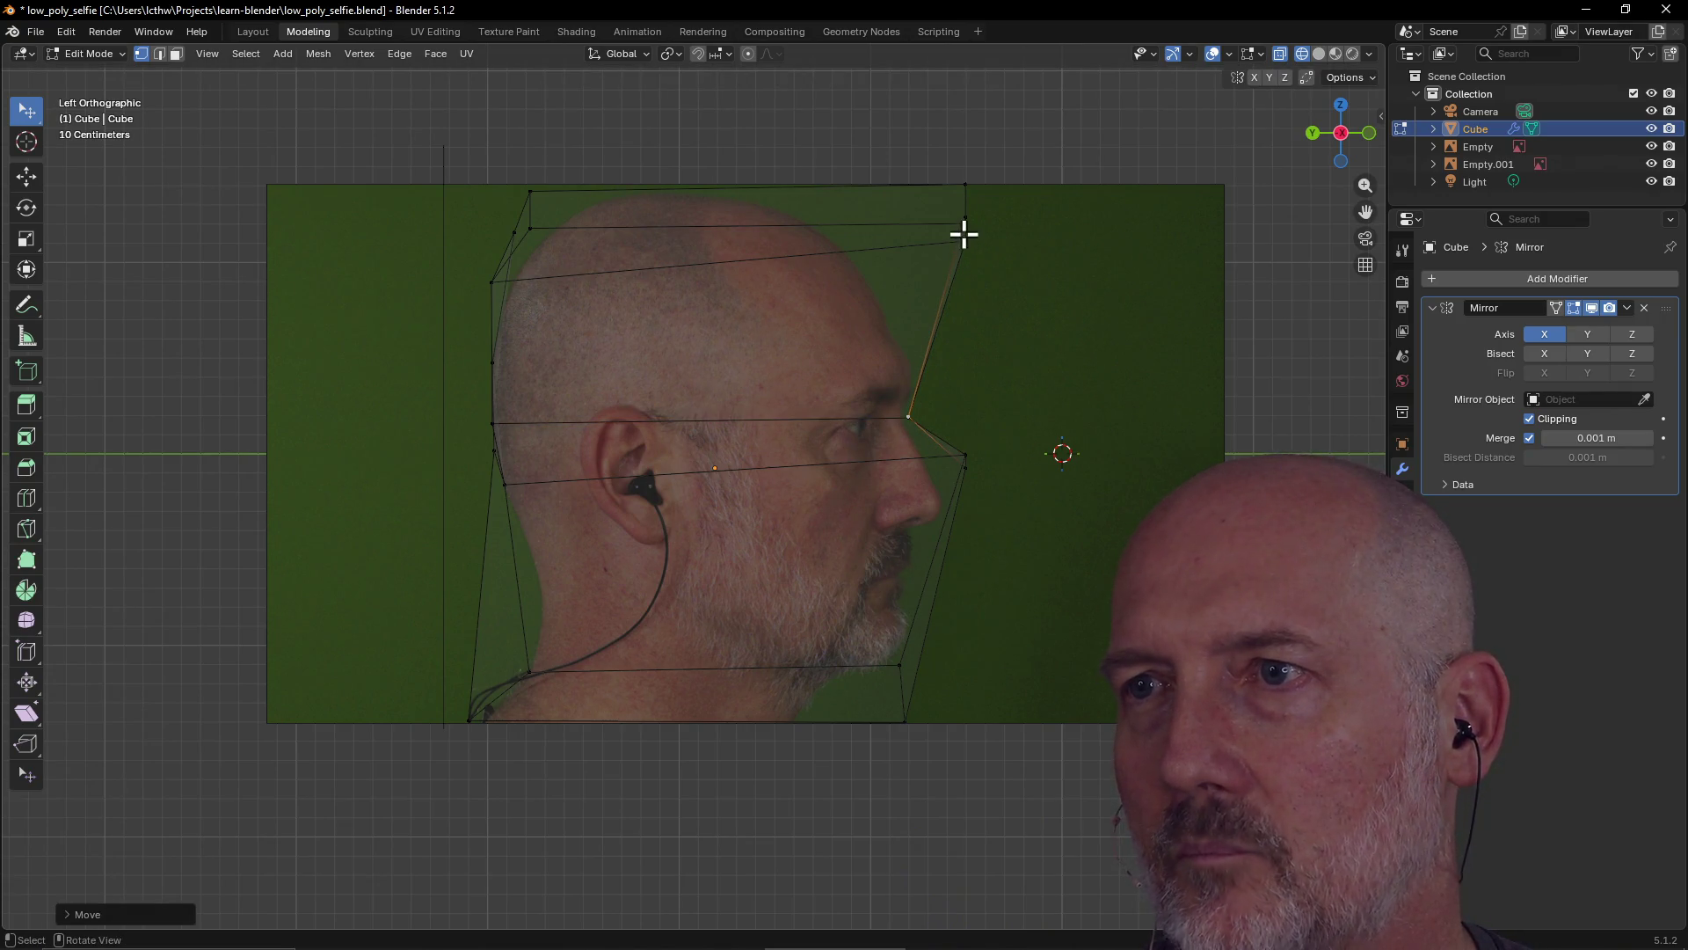
# Move the top front corner vertices back along the crown and onto the forehead
pyautogui.click(967, 234)
pyautogui.press('g')
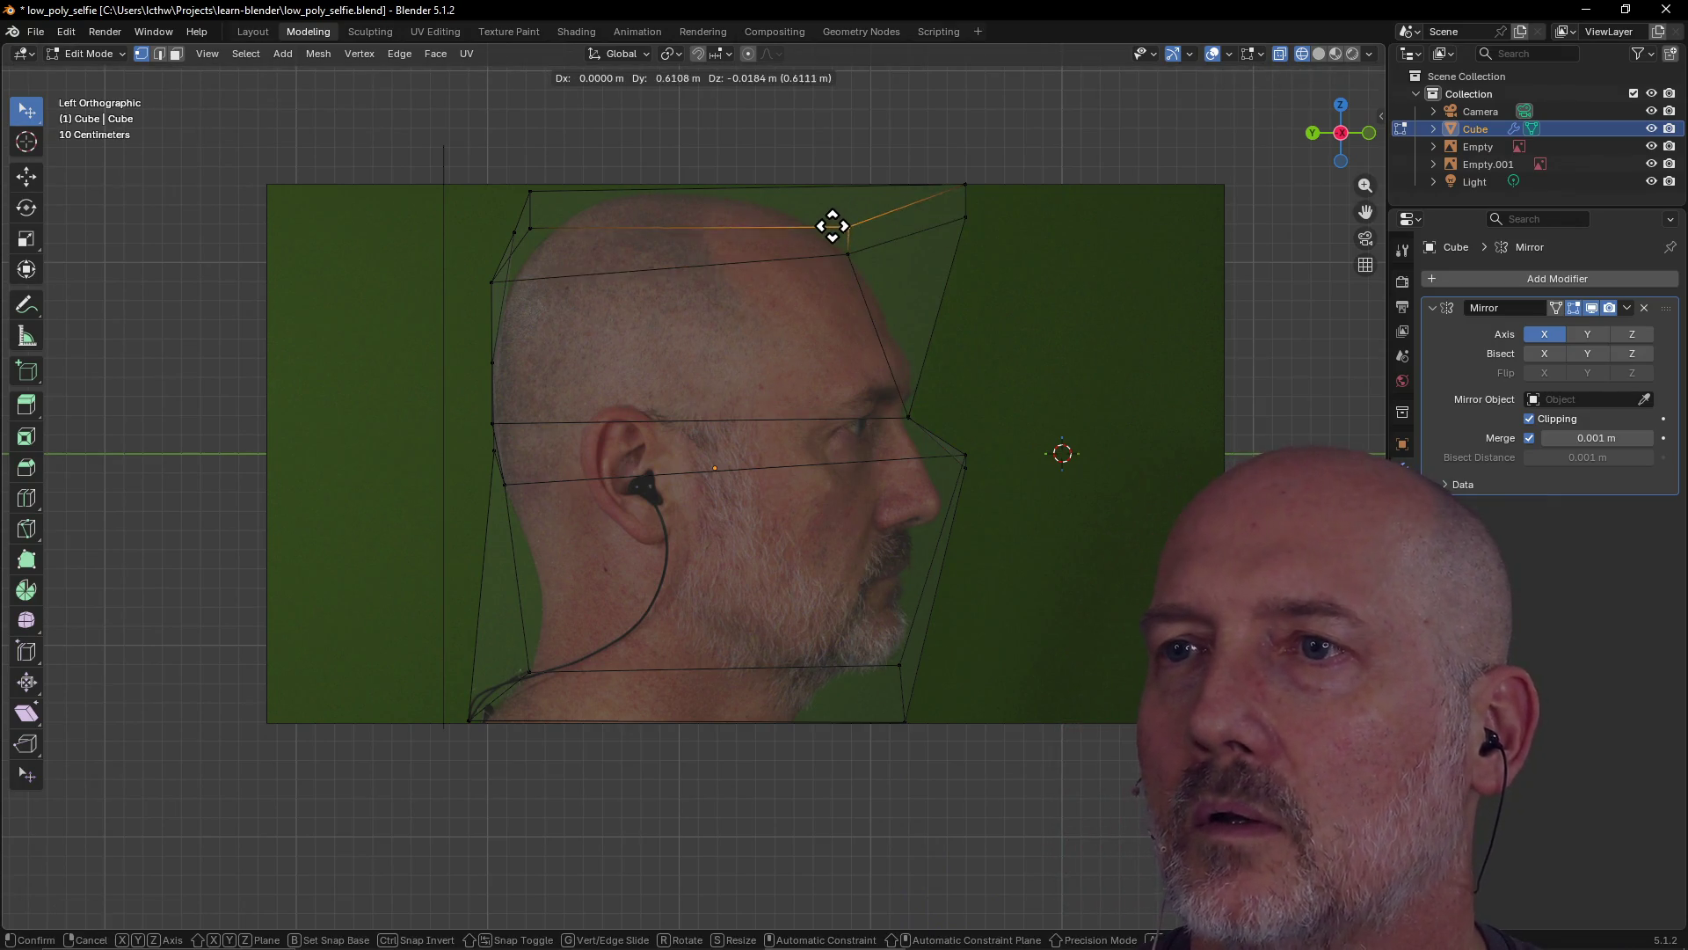
pyautogui.click(819, 230)
pyautogui.click(963, 184)
pyautogui.press('g')
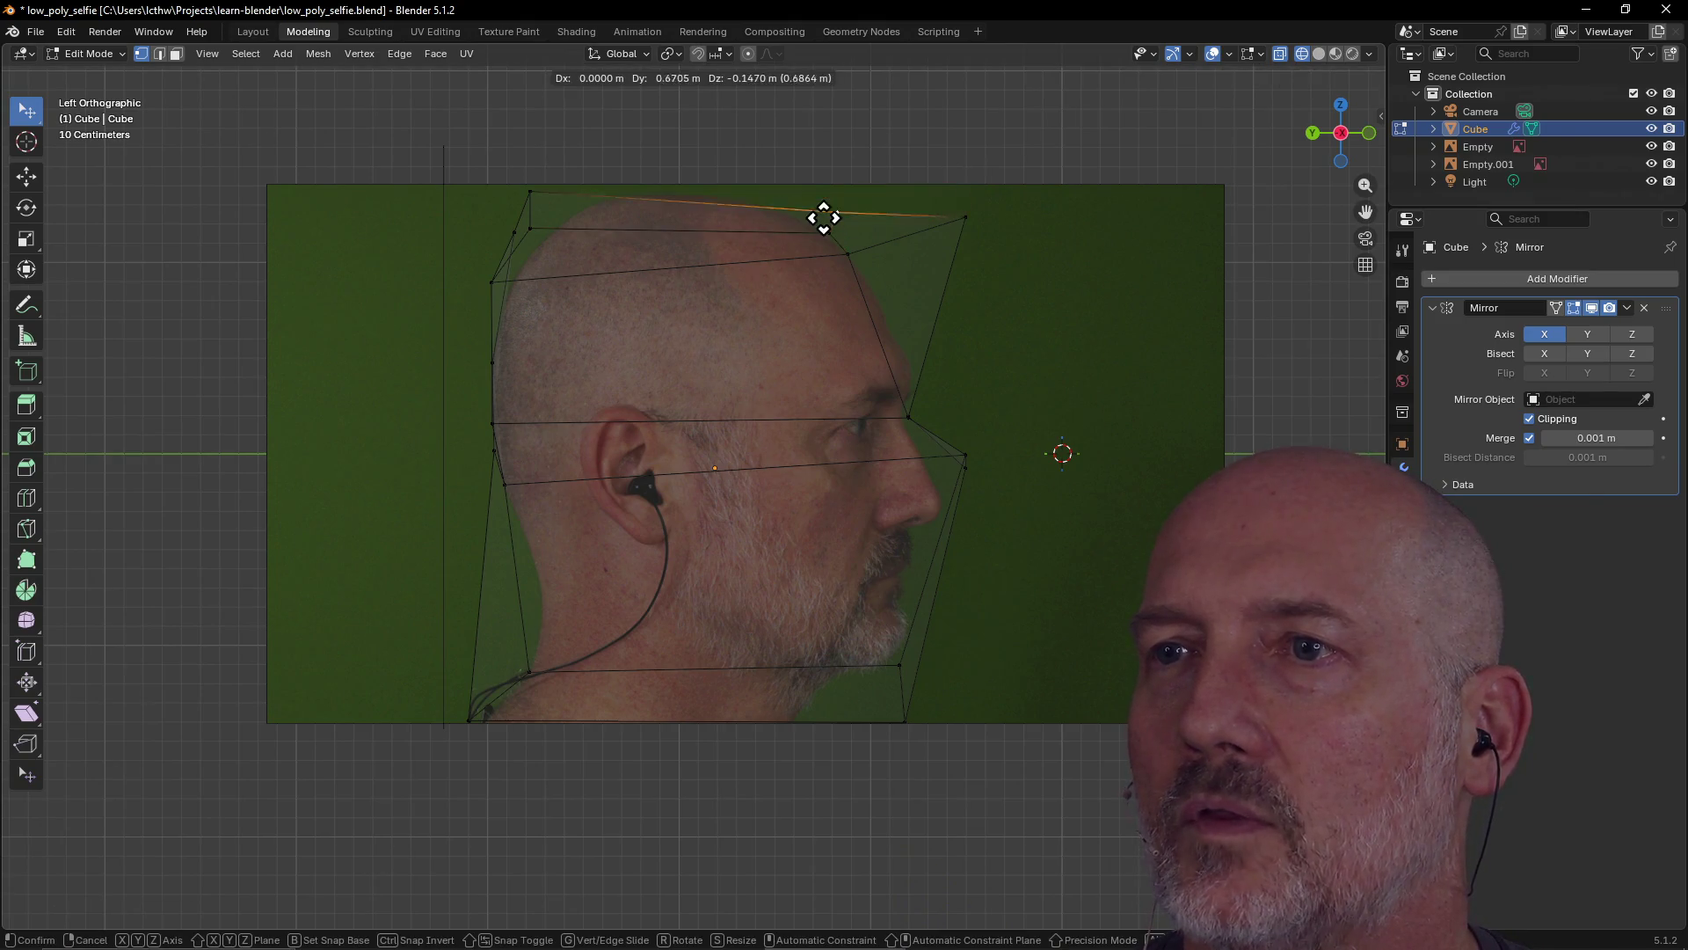
pyautogui.click(829, 233)
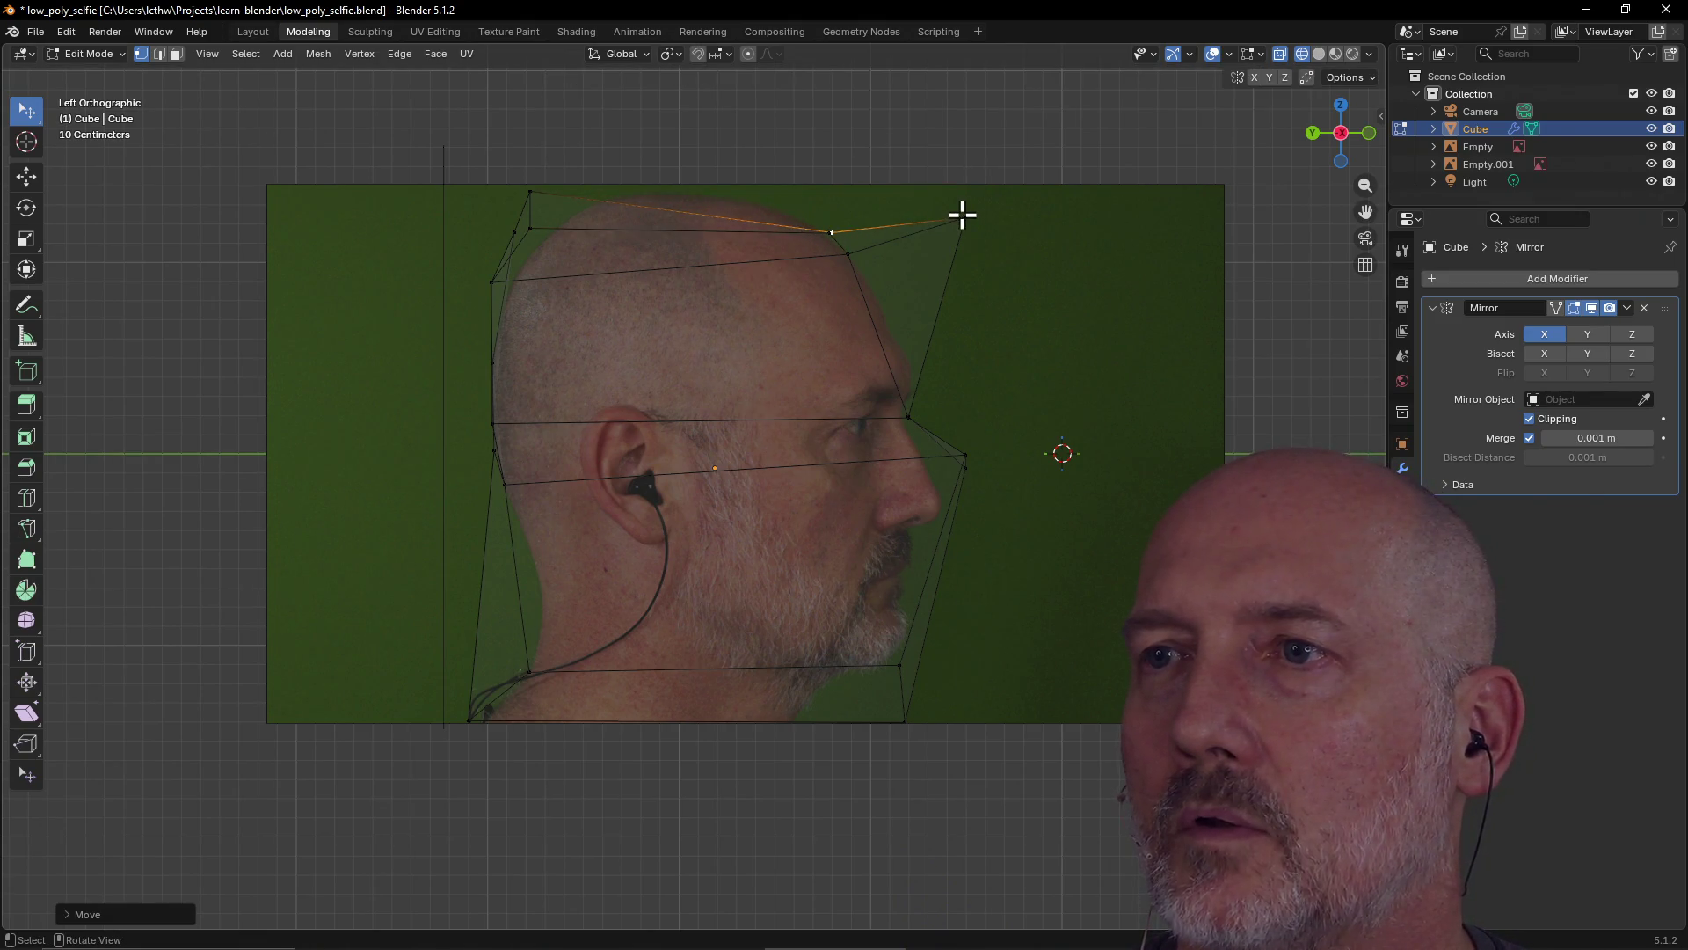
pyautogui.press('g')
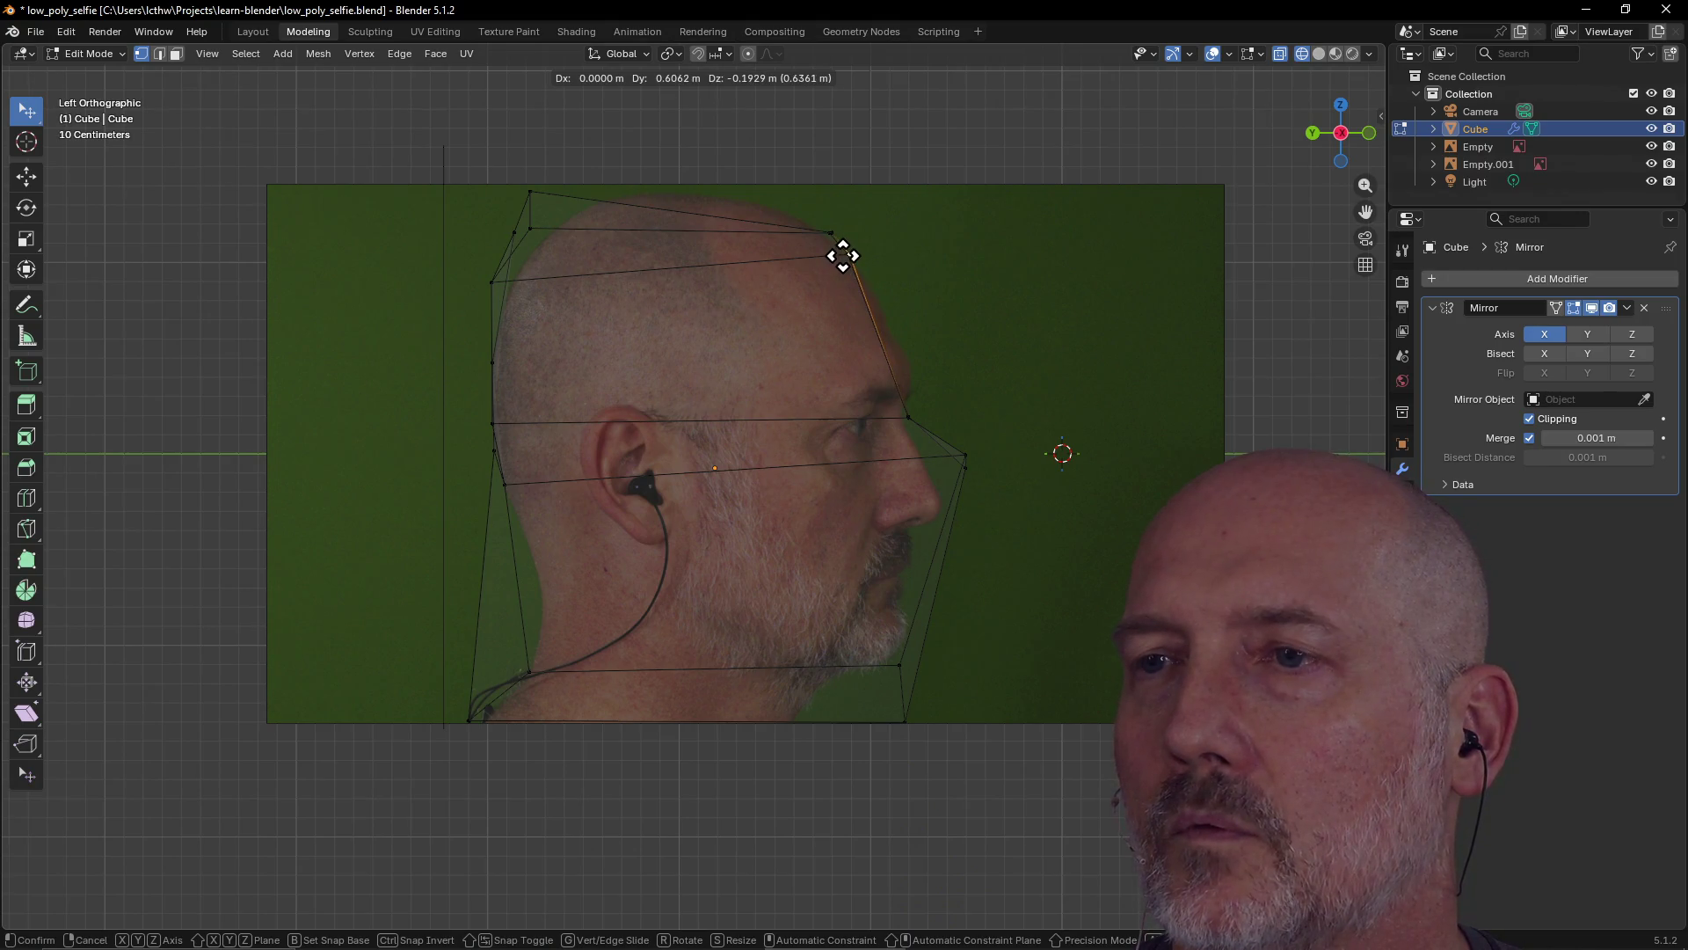
pyautogui.click(843, 255)
# Place the upper back skull vertex and a top-of-head vertex on the skull outline
pyautogui.click(533, 229)
pyautogui.press('g')
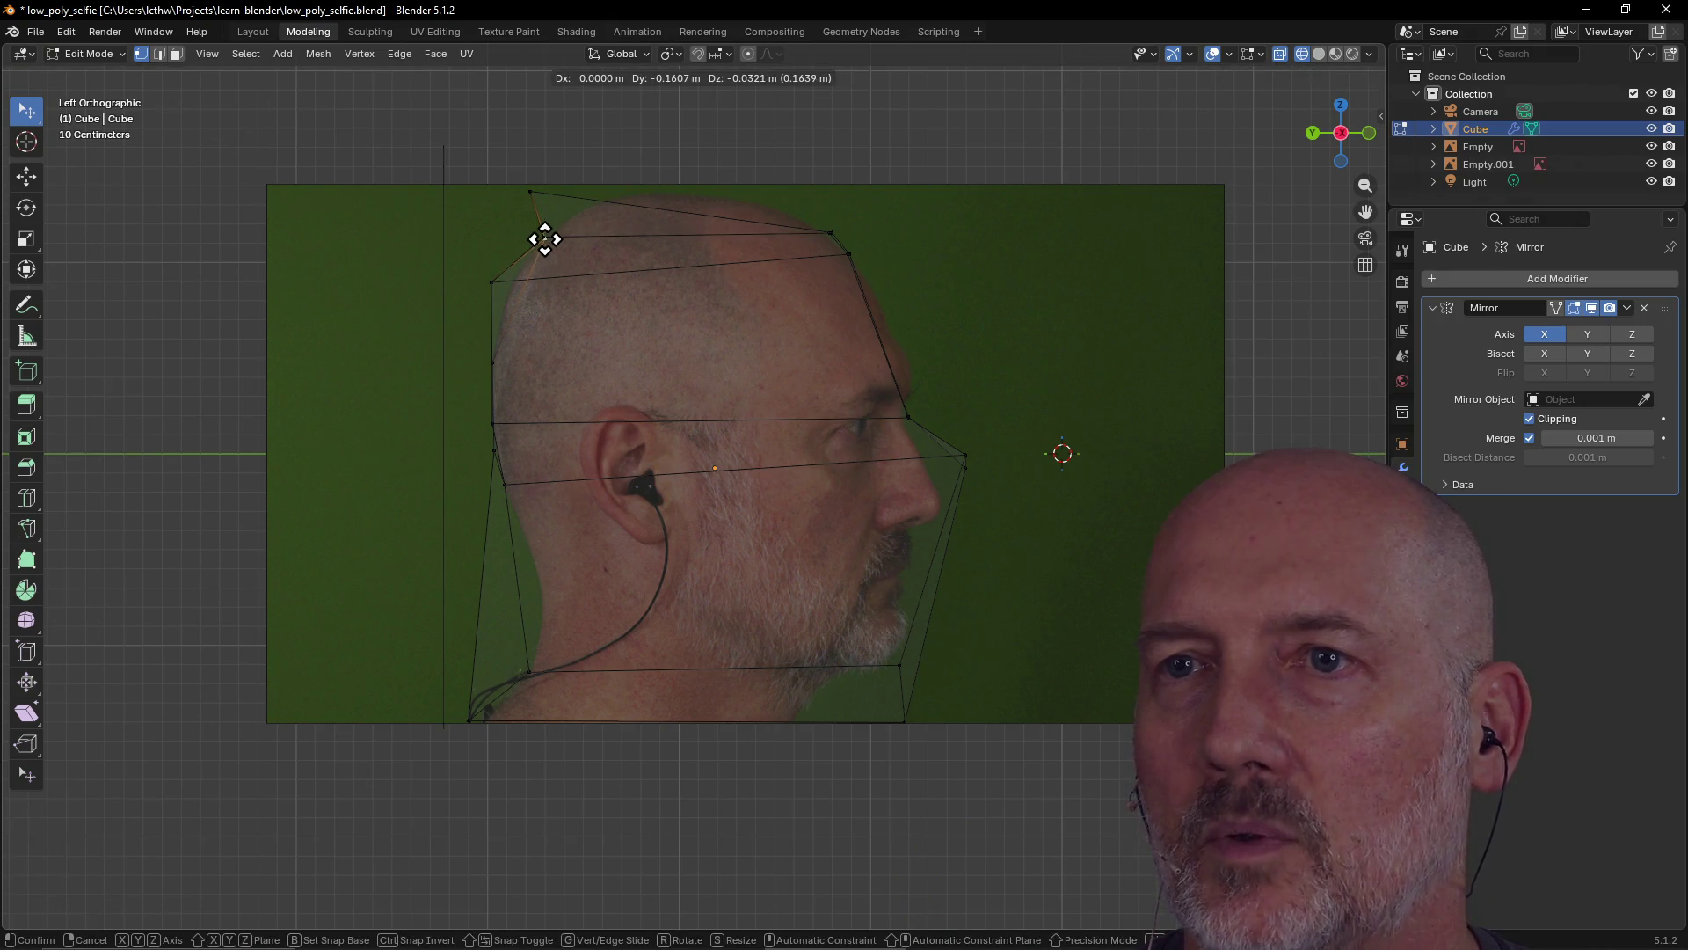
pyautogui.click(545, 238)
pyautogui.click(532, 197)
pyautogui.press('g')
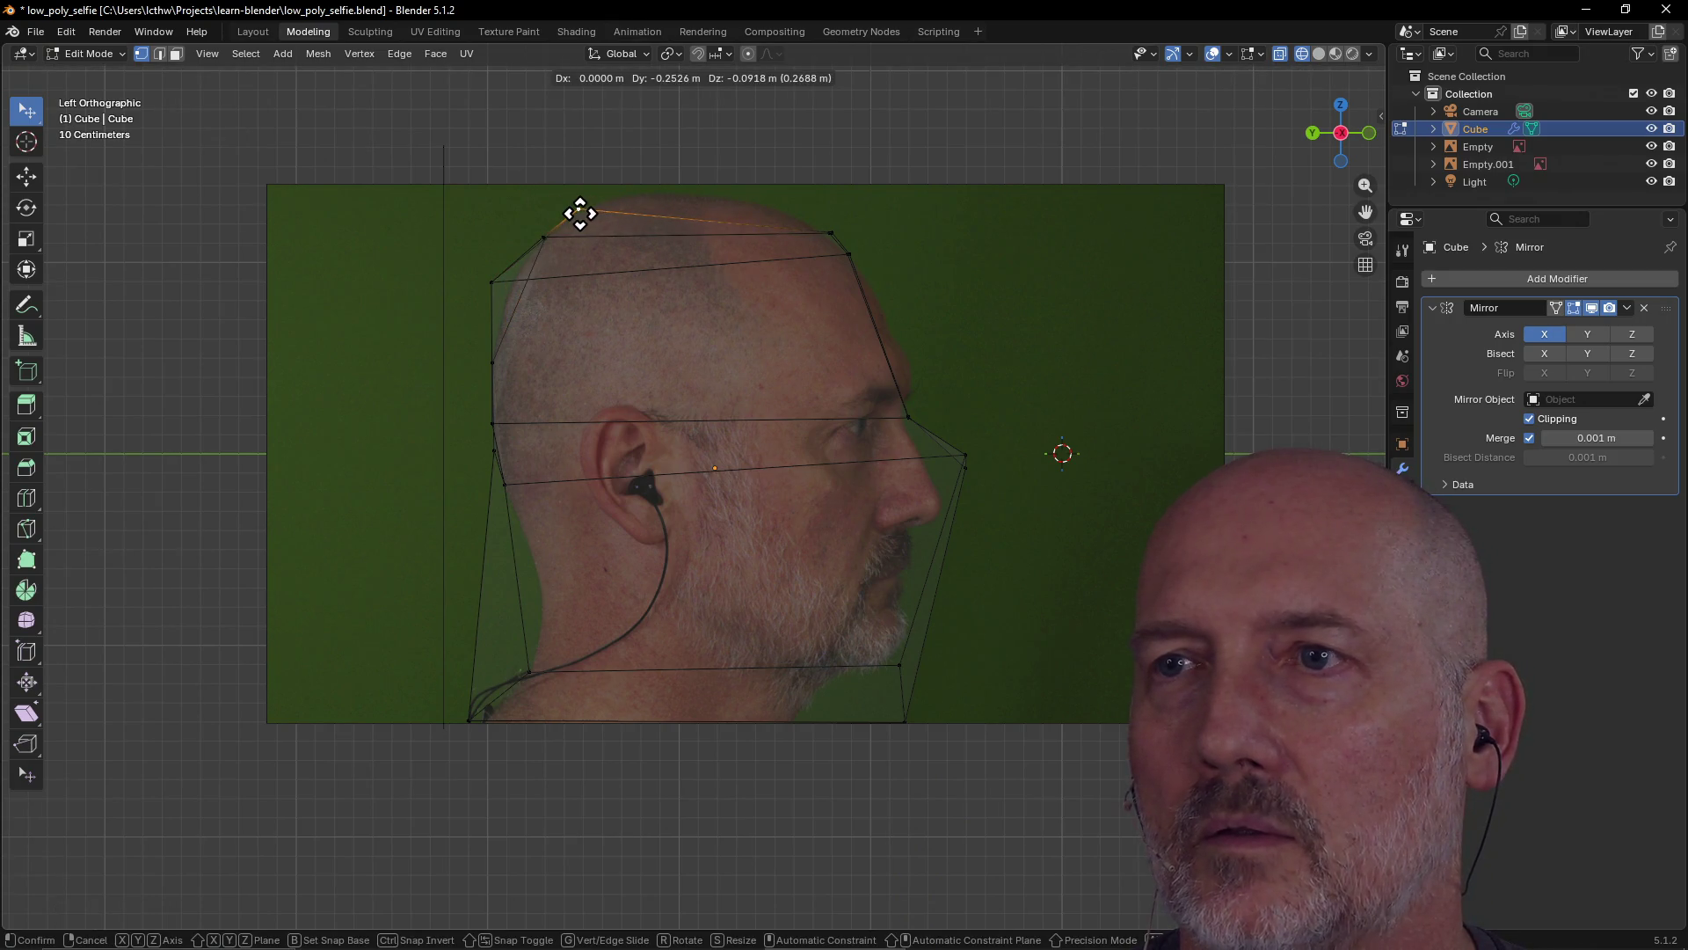
pyautogui.click(581, 214)
# Drop the neighbouring crown vertices onto the head outline
pyautogui.click(829, 233)
pyautogui.press('g')
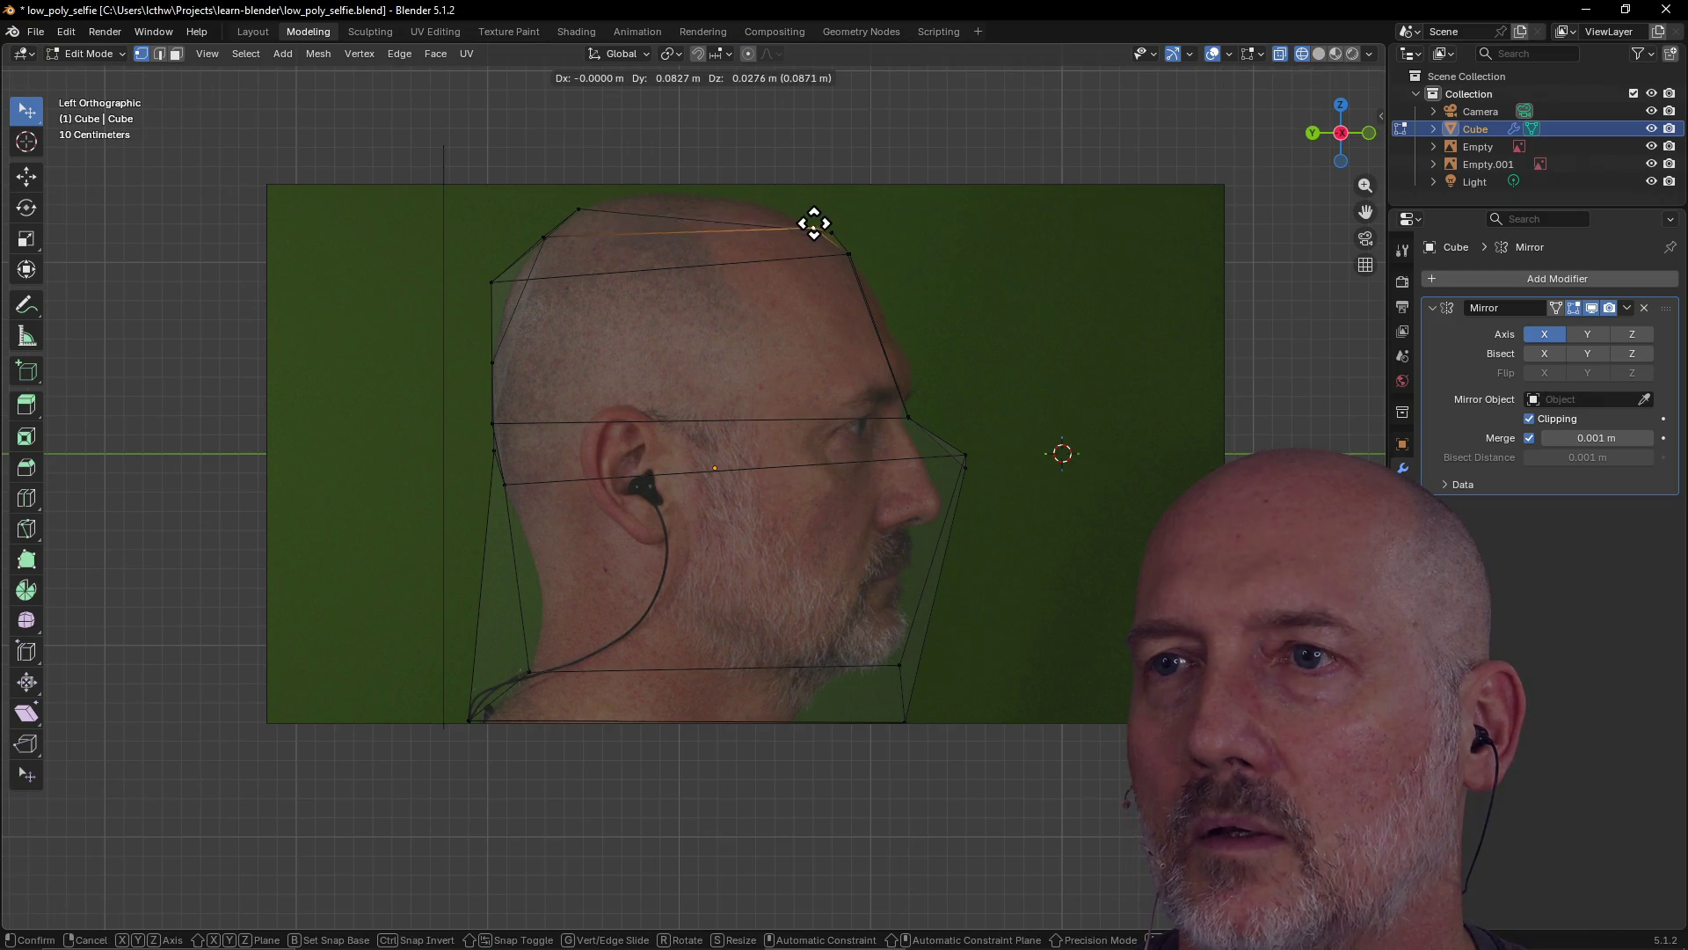
pyautogui.click(807, 209)
pyautogui.press('g')
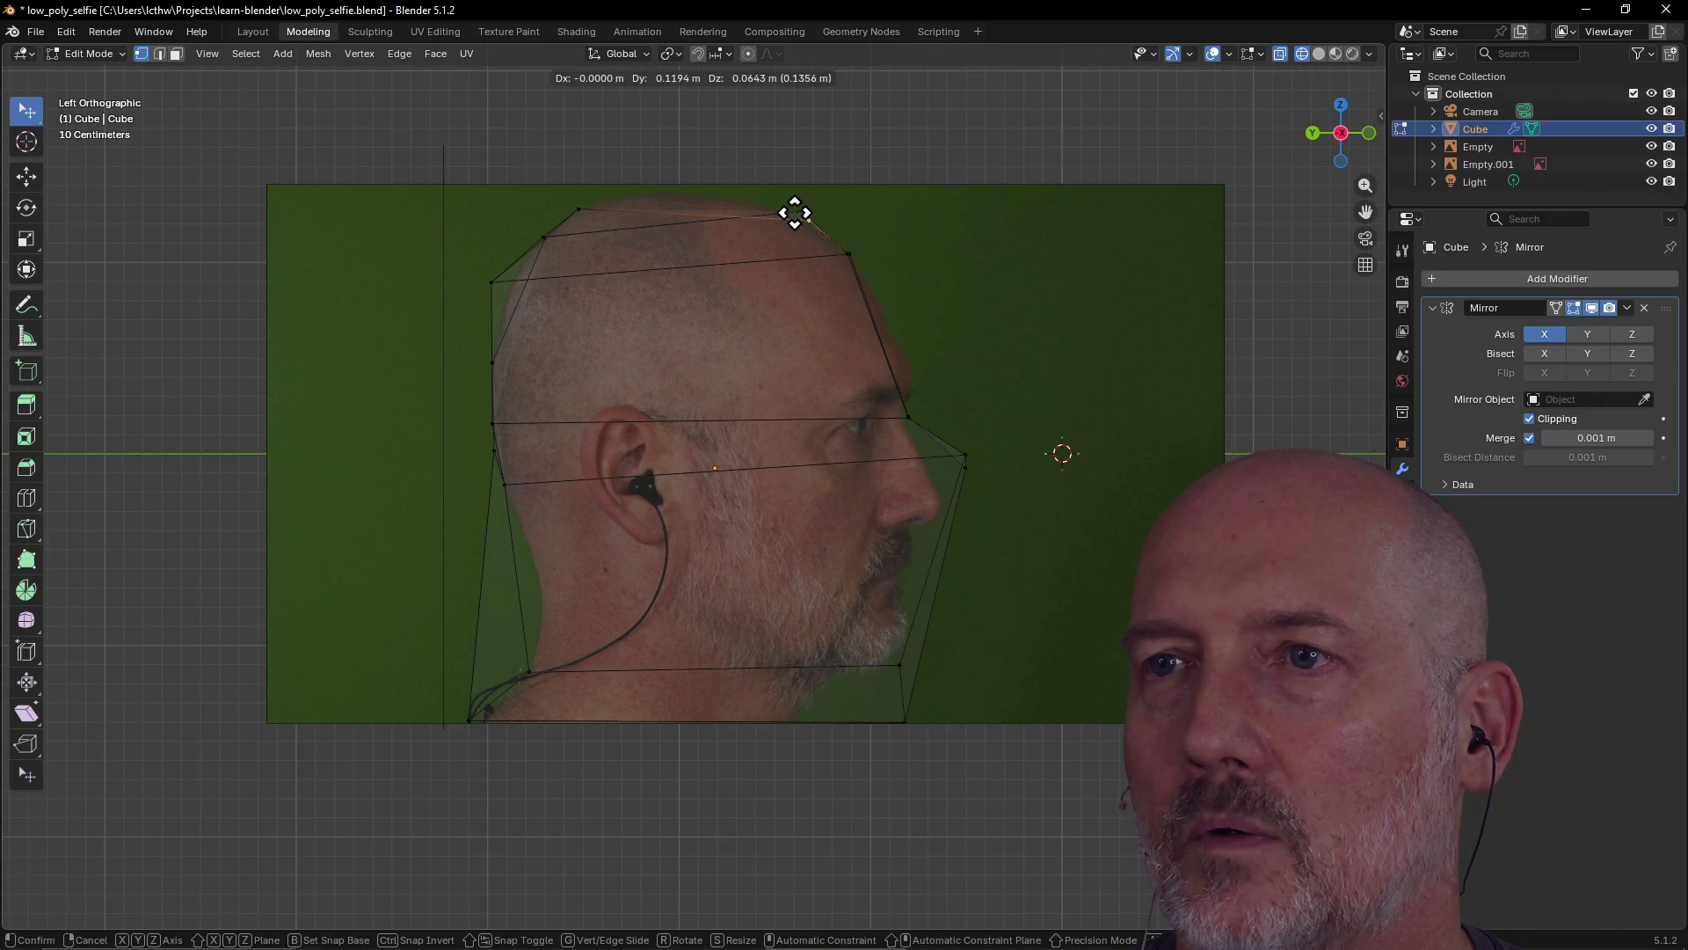
pyautogui.click(775, 195)
pyautogui.click(803, 208)
pyautogui.press('g')
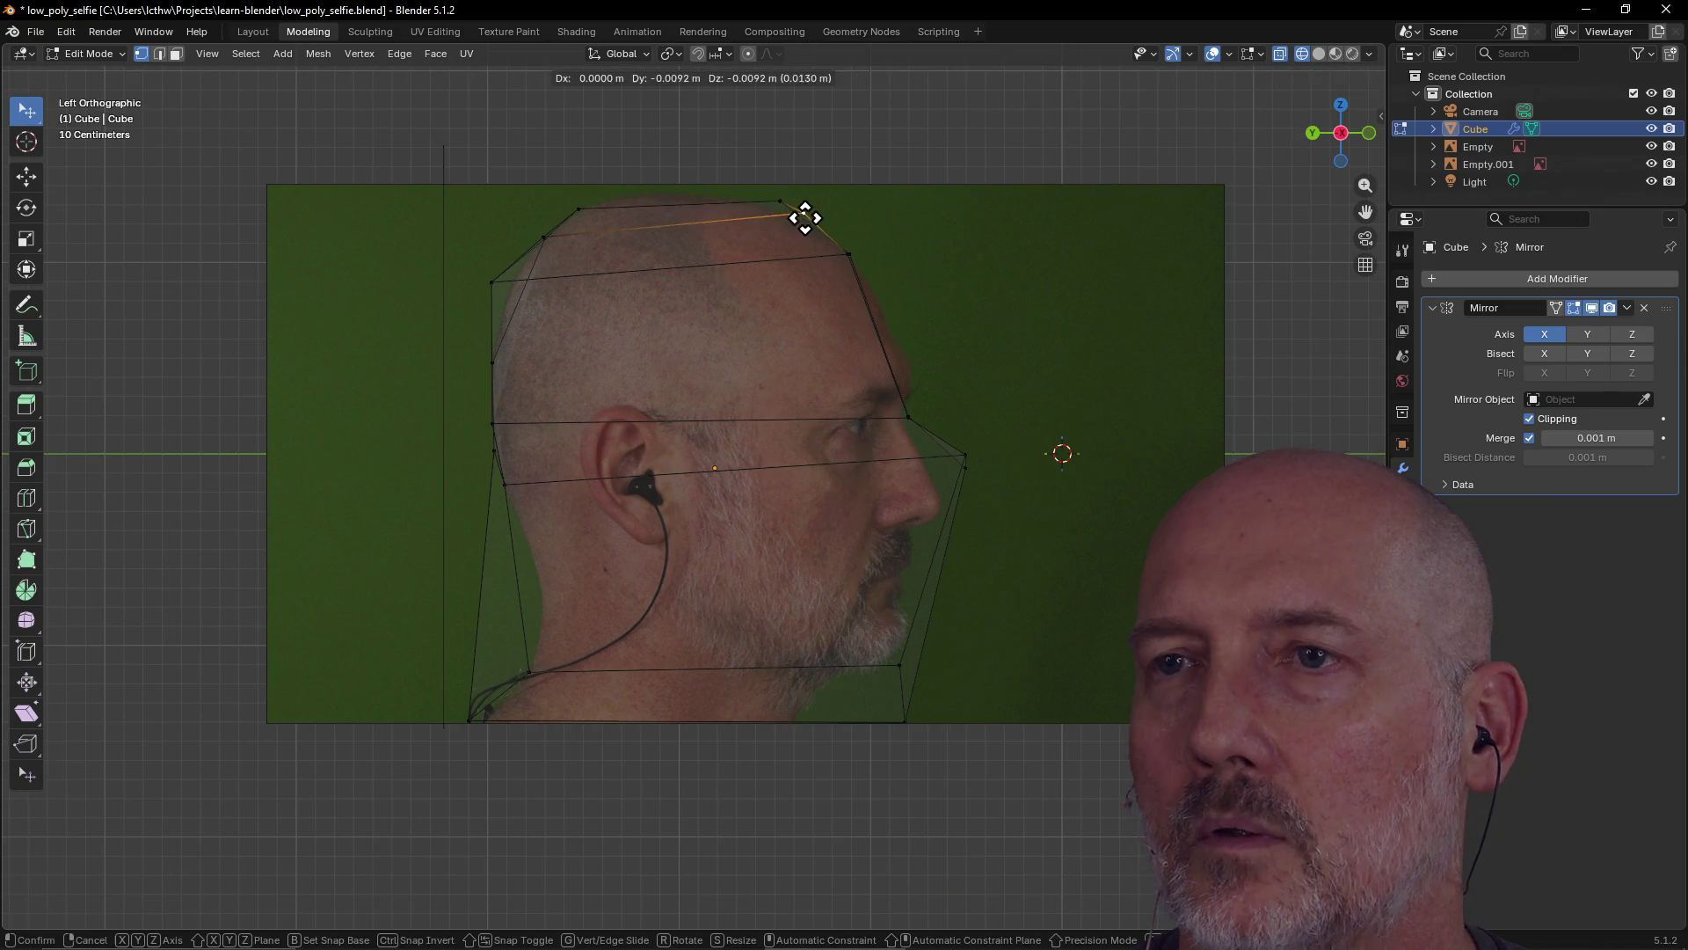
pyautogui.click(807, 221)
# Set the topmost crown vertex on the skull curve and select the forehead vertex
pyautogui.click(778, 200)
pyautogui.press('g')
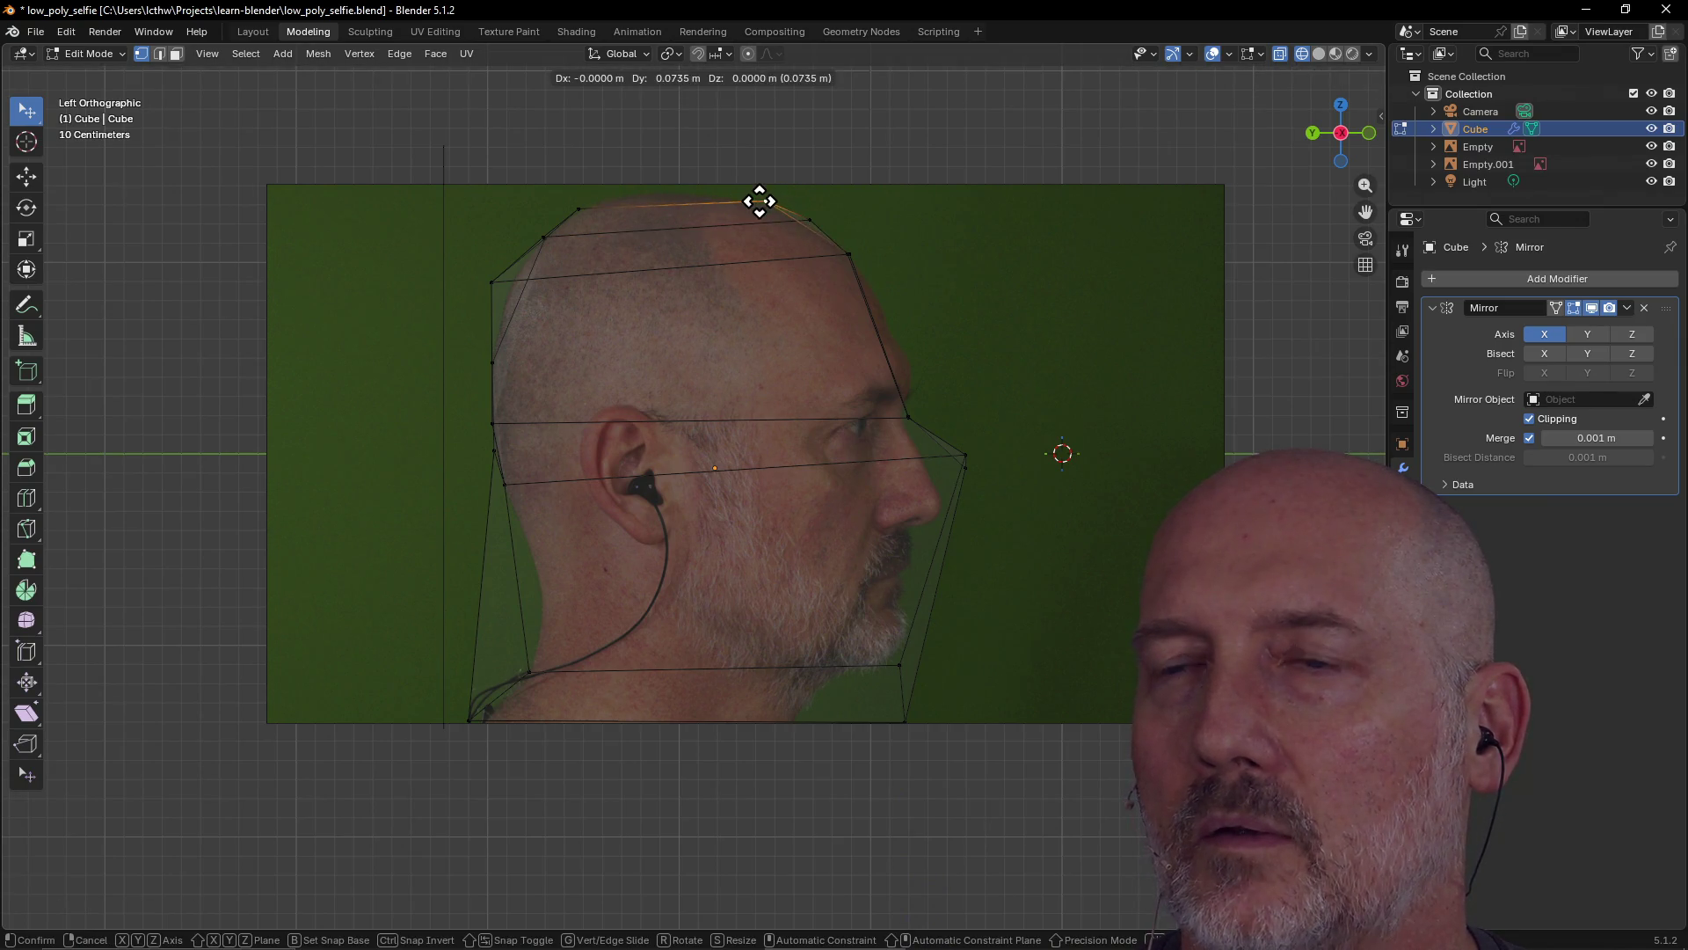
pyautogui.click(763, 198)
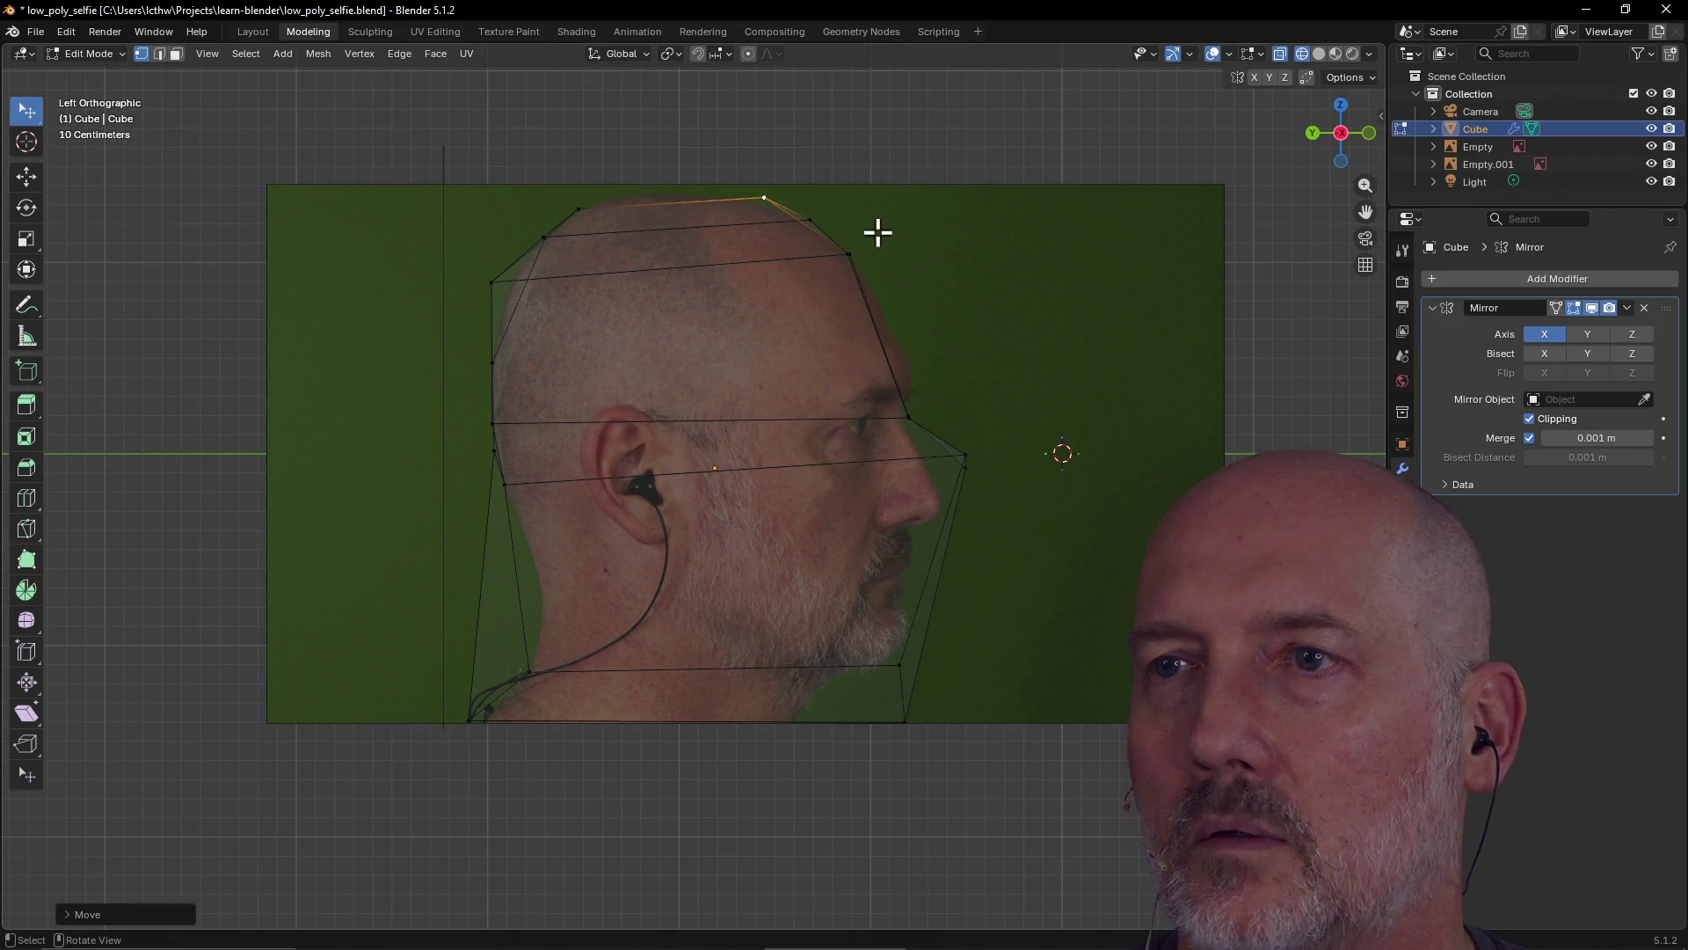
pyautogui.click(908, 414)
# Confirm the forehead vertex and settle the back-of-skull vertex on the skull outline
pyautogui.press('g')
pyautogui.click(908, 412)
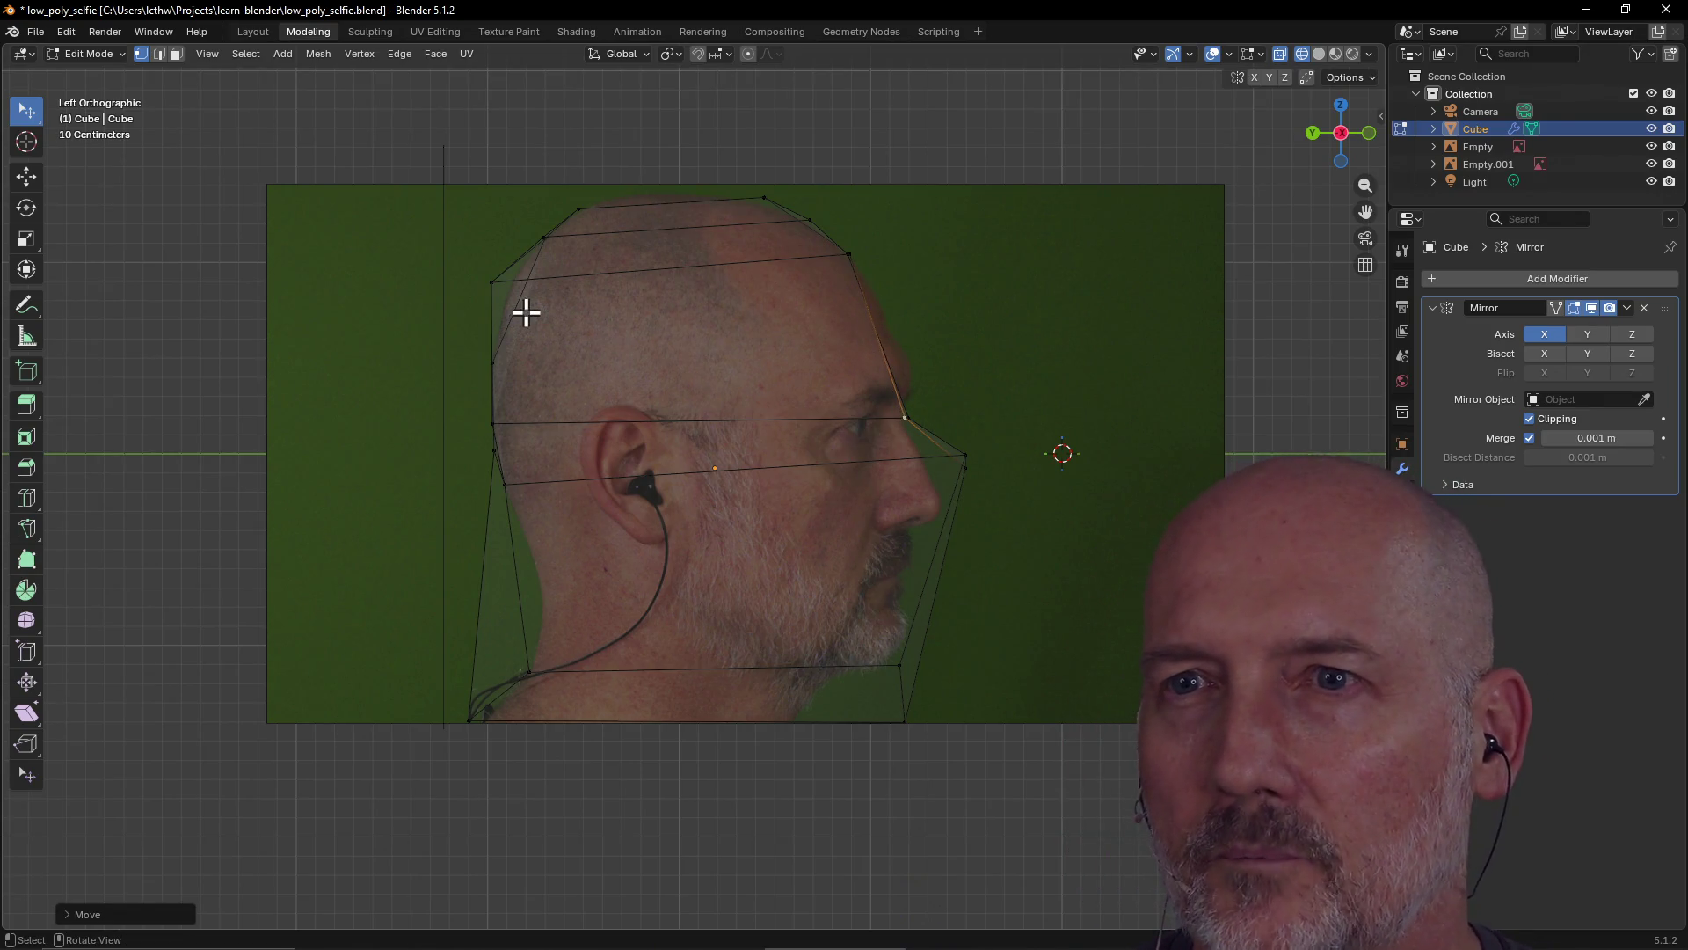
pyautogui.click(491, 281)
pyautogui.press('g')
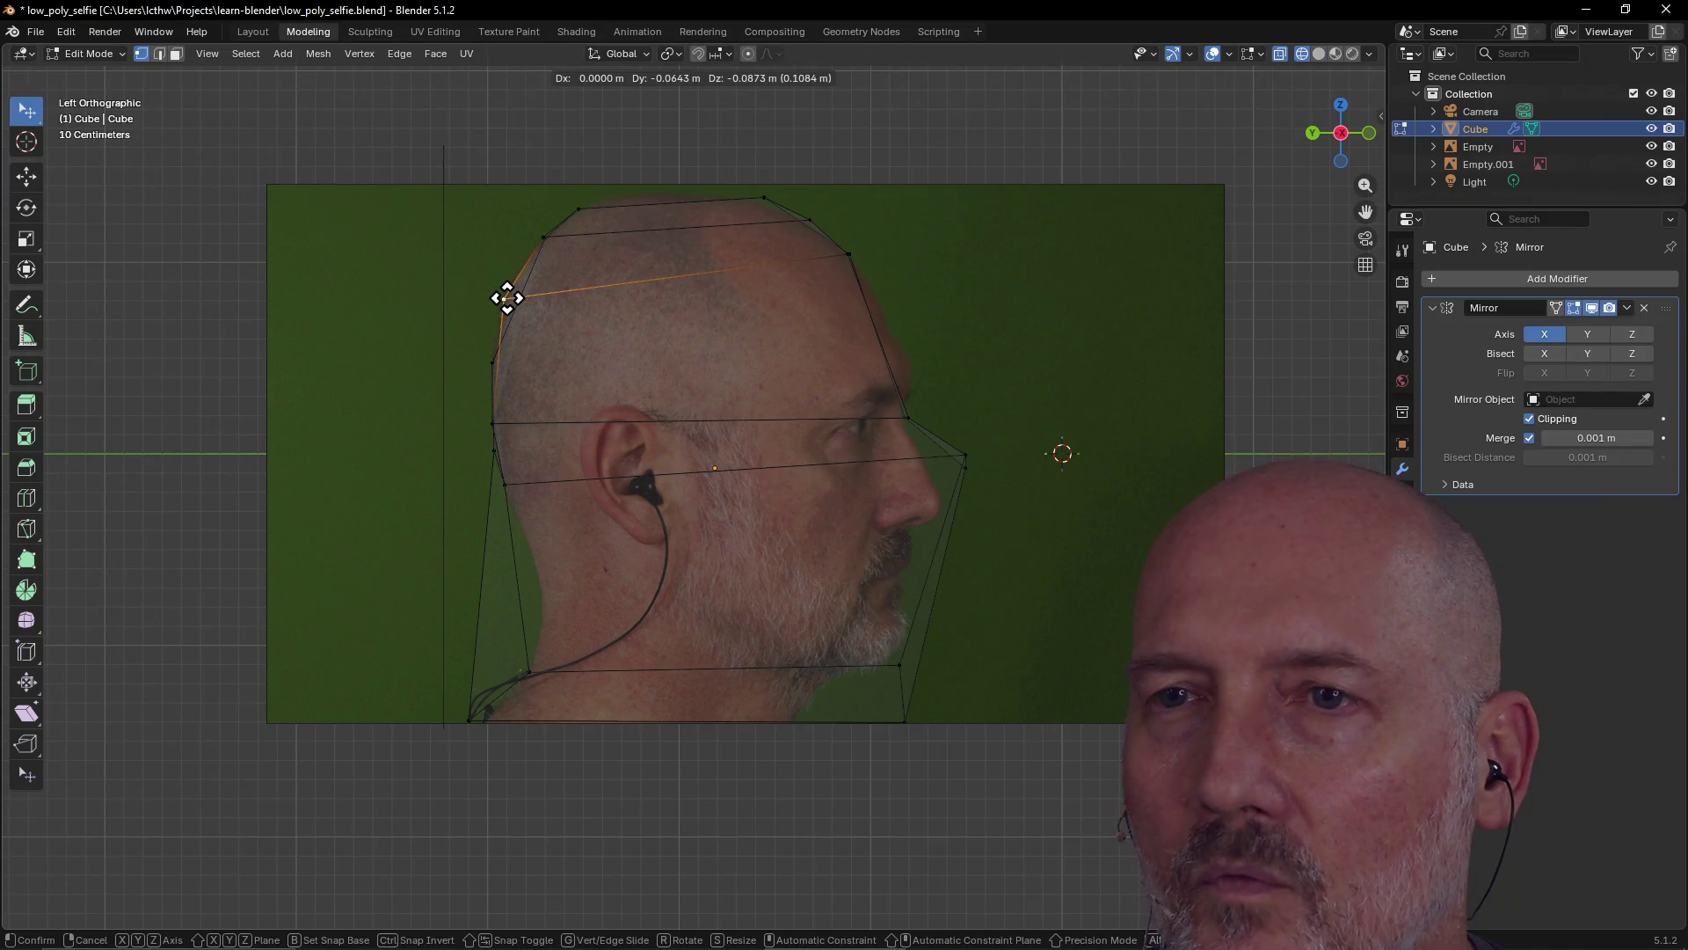
pyautogui.click(505, 296)
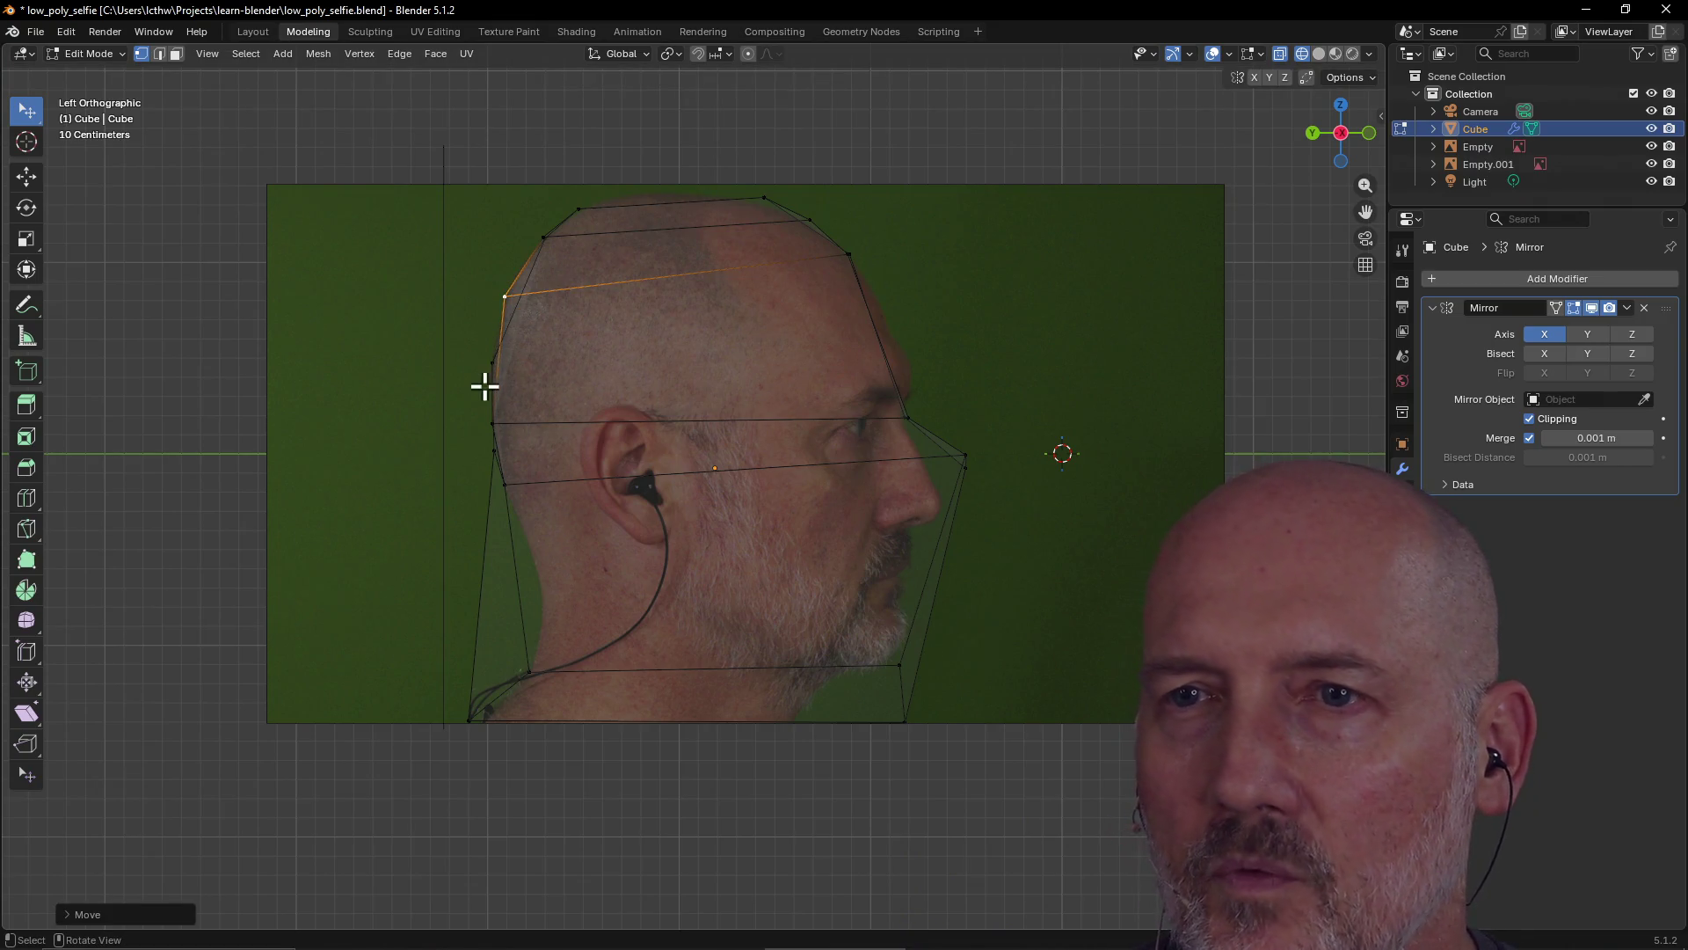
# Fit the back-of-head edge to the skull and raise the bottom chin vertex toward the jaw
pyautogui.click(490, 361)
pyautogui.press('g')
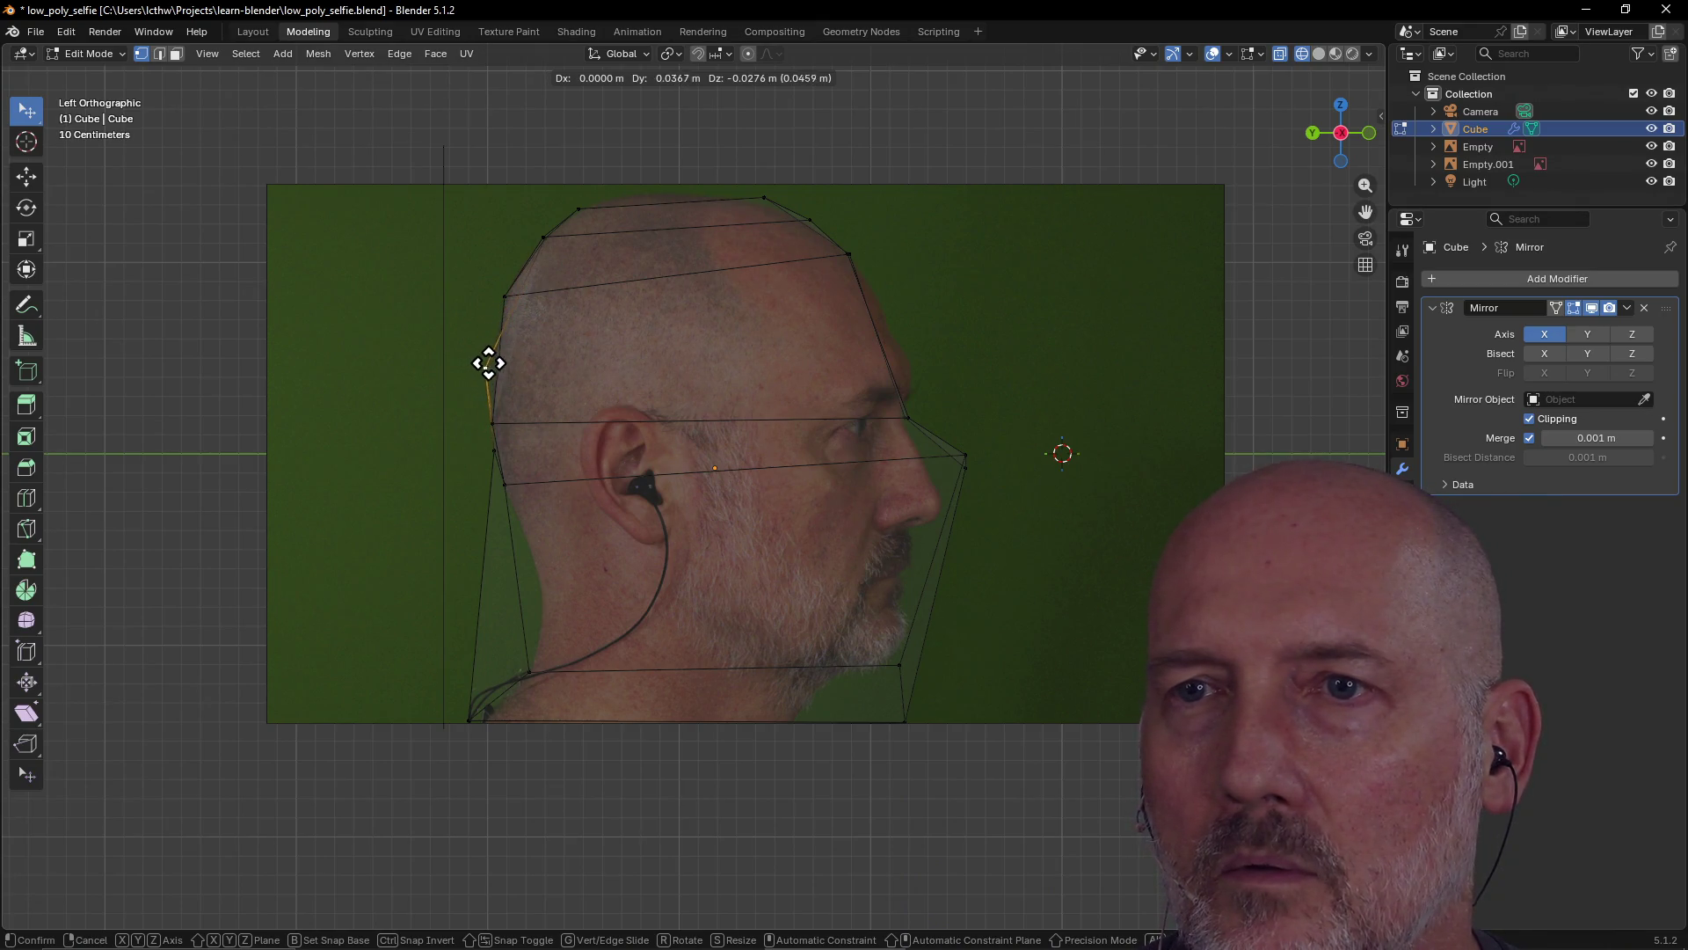
pyautogui.click(506, 292)
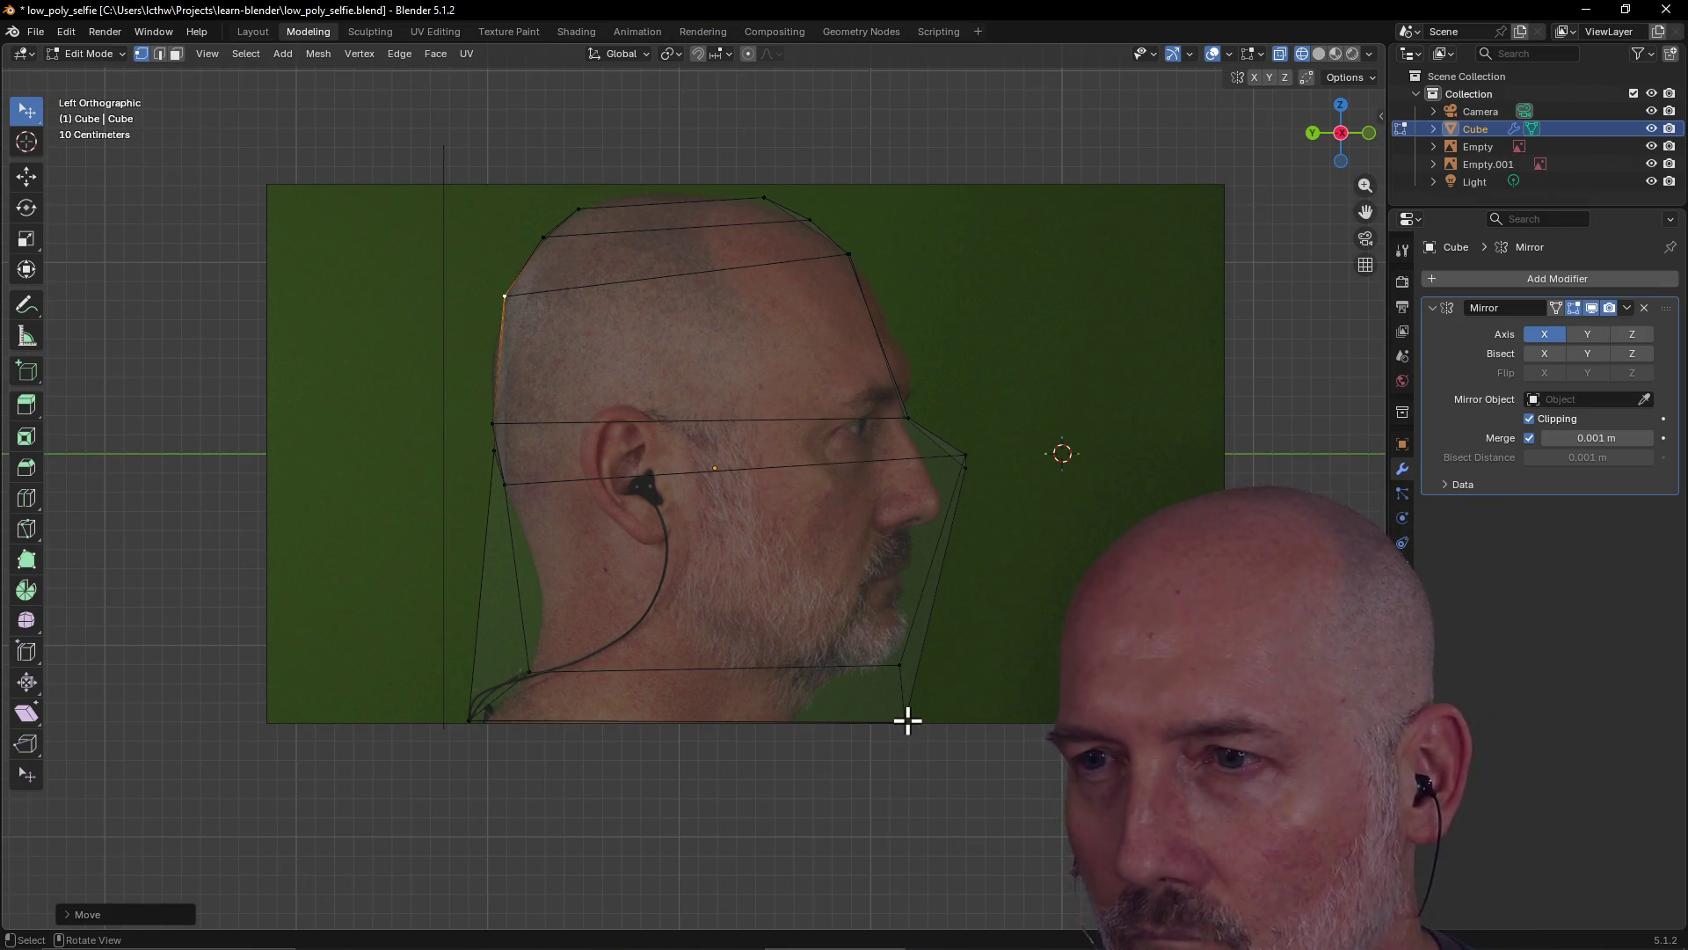
pyautogui.moveTo(906, 719)
pyautogui.mouseDown()
pyautogui.moveTo(910, 656)
pyautogui.moveTo(905, 723)
pyautogui.moveTo(893, 713)
pyautogui.mouseUp()
pyautogui.press('`')
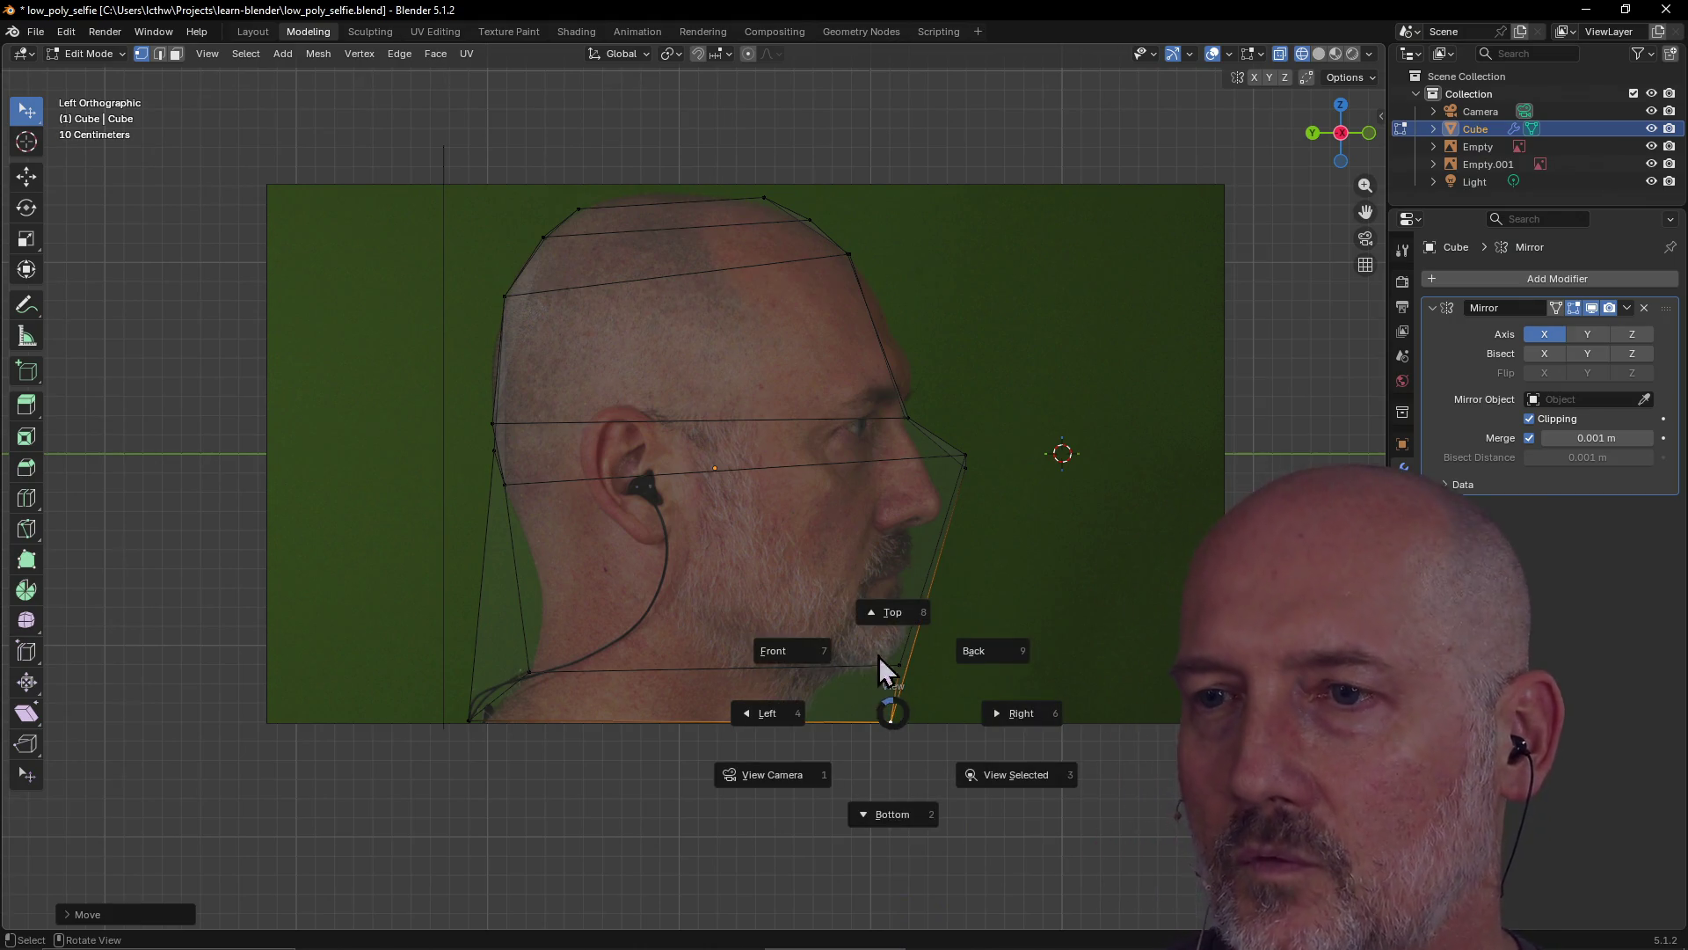
# In Front view, set the chin vertex at the bottom of the chin
pyautogui.click(791, 650)
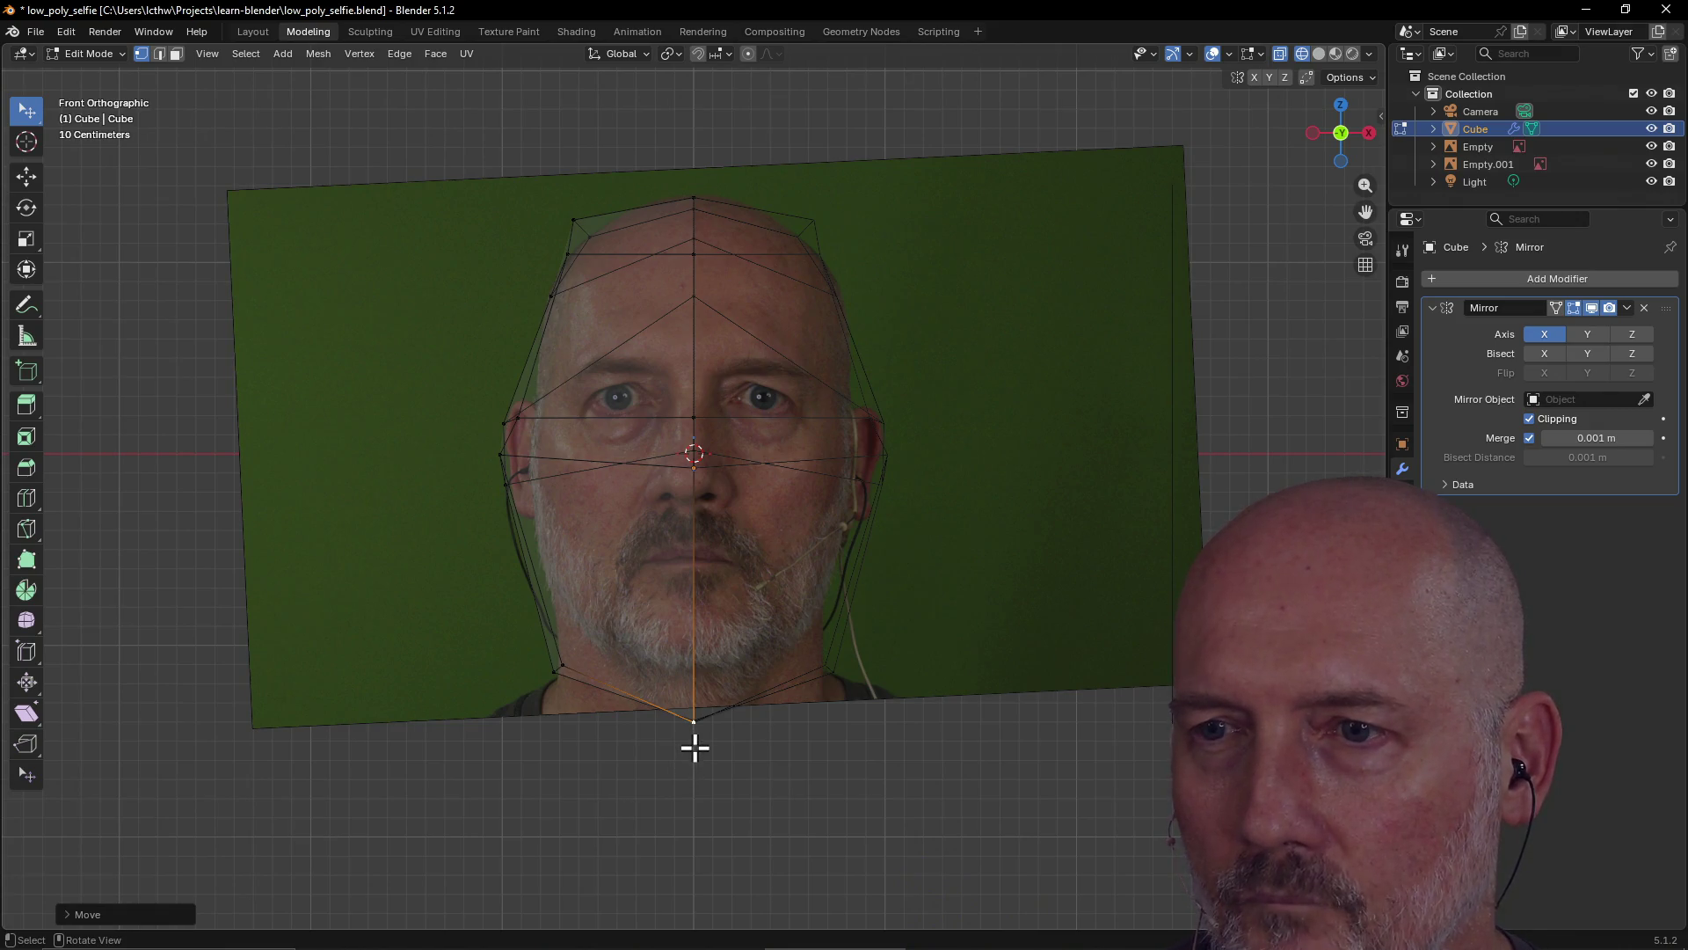
pyautogui.moveTo(697, 723); pyautogui.dragTo(710, 754)
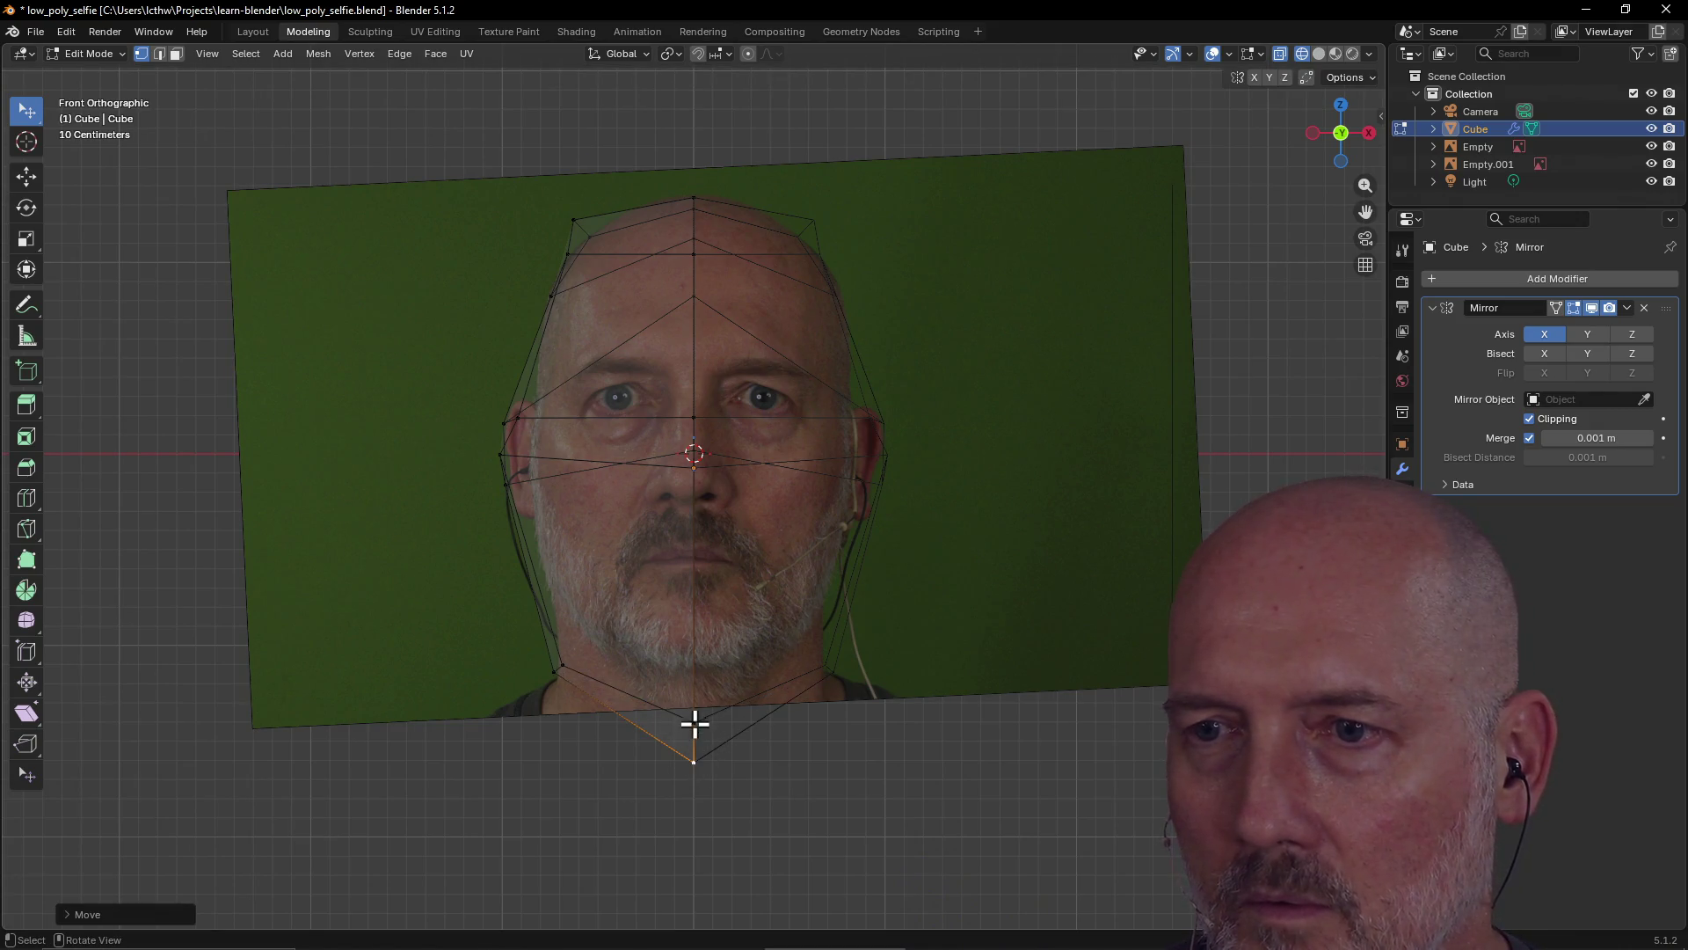
pyautogui.press('g')
pyautogui.press('z')
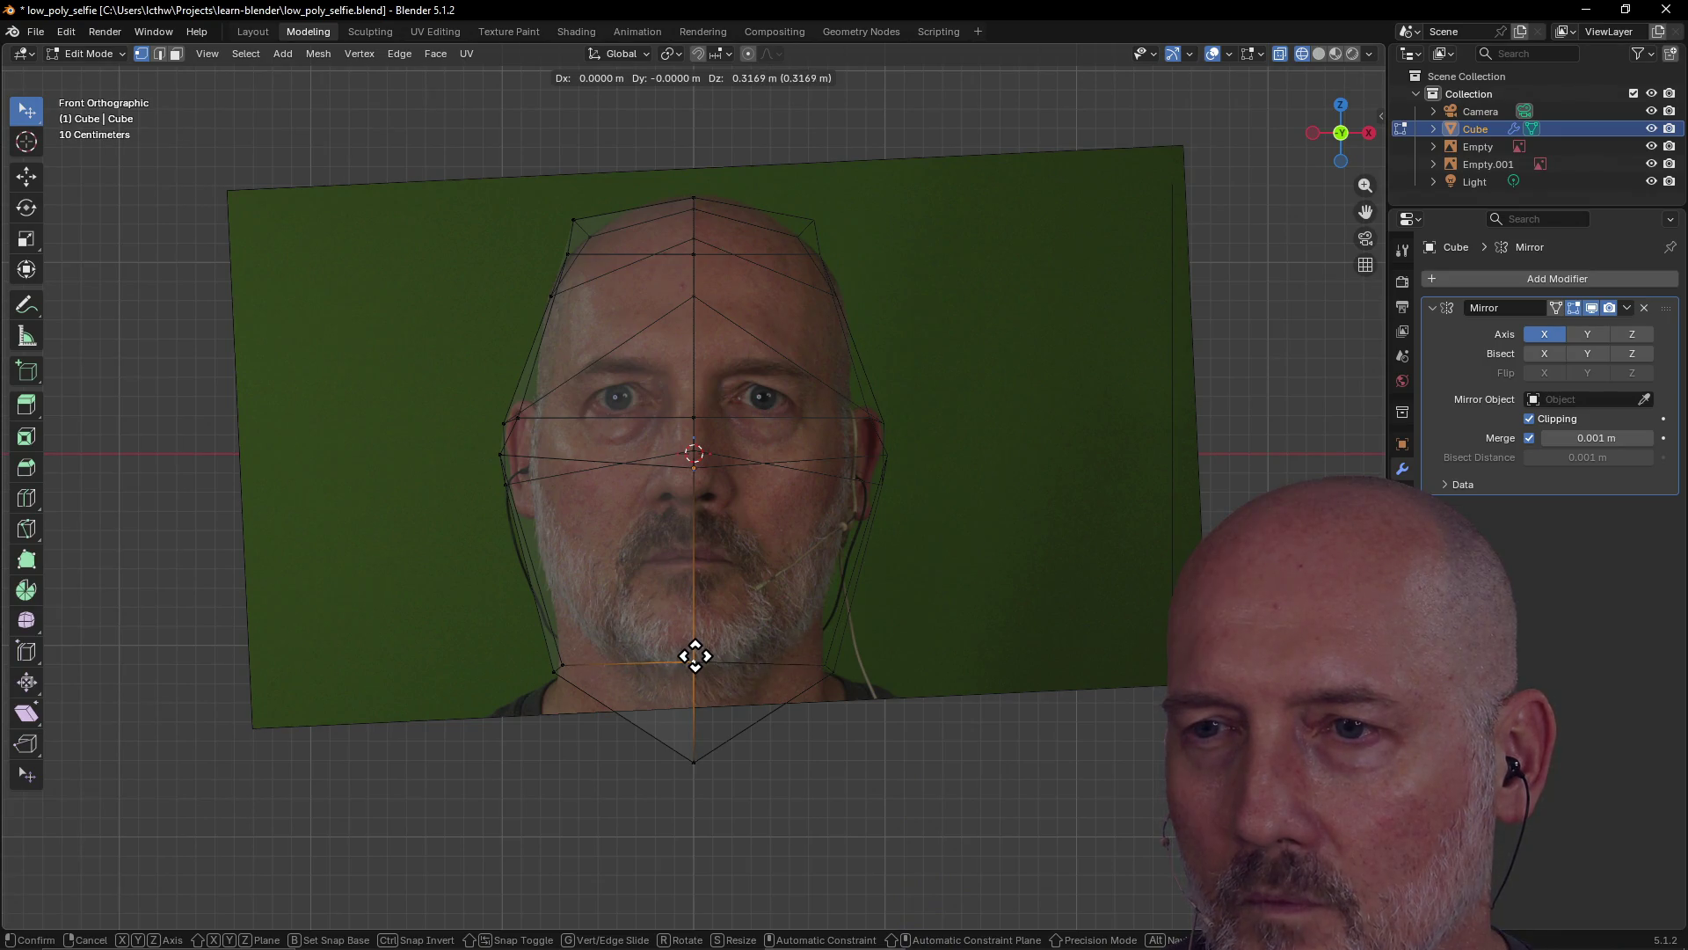
pyautogui.rightClick(696, 738)
pyautogui.press('g')
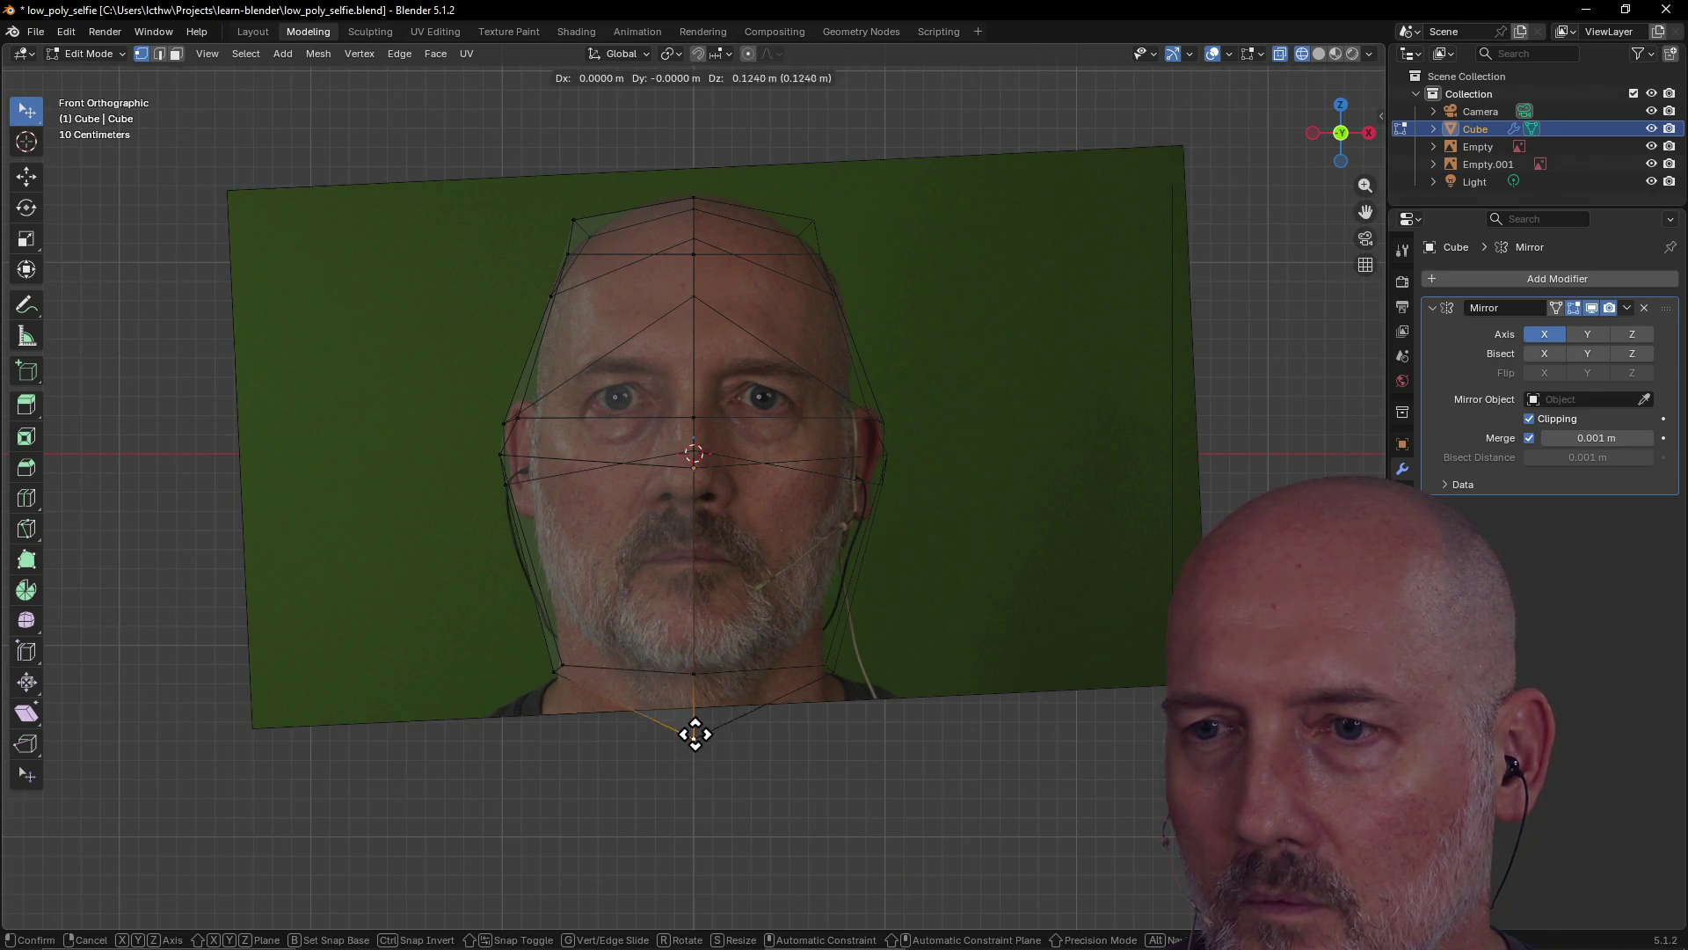
pyautogui.click(696, 707)
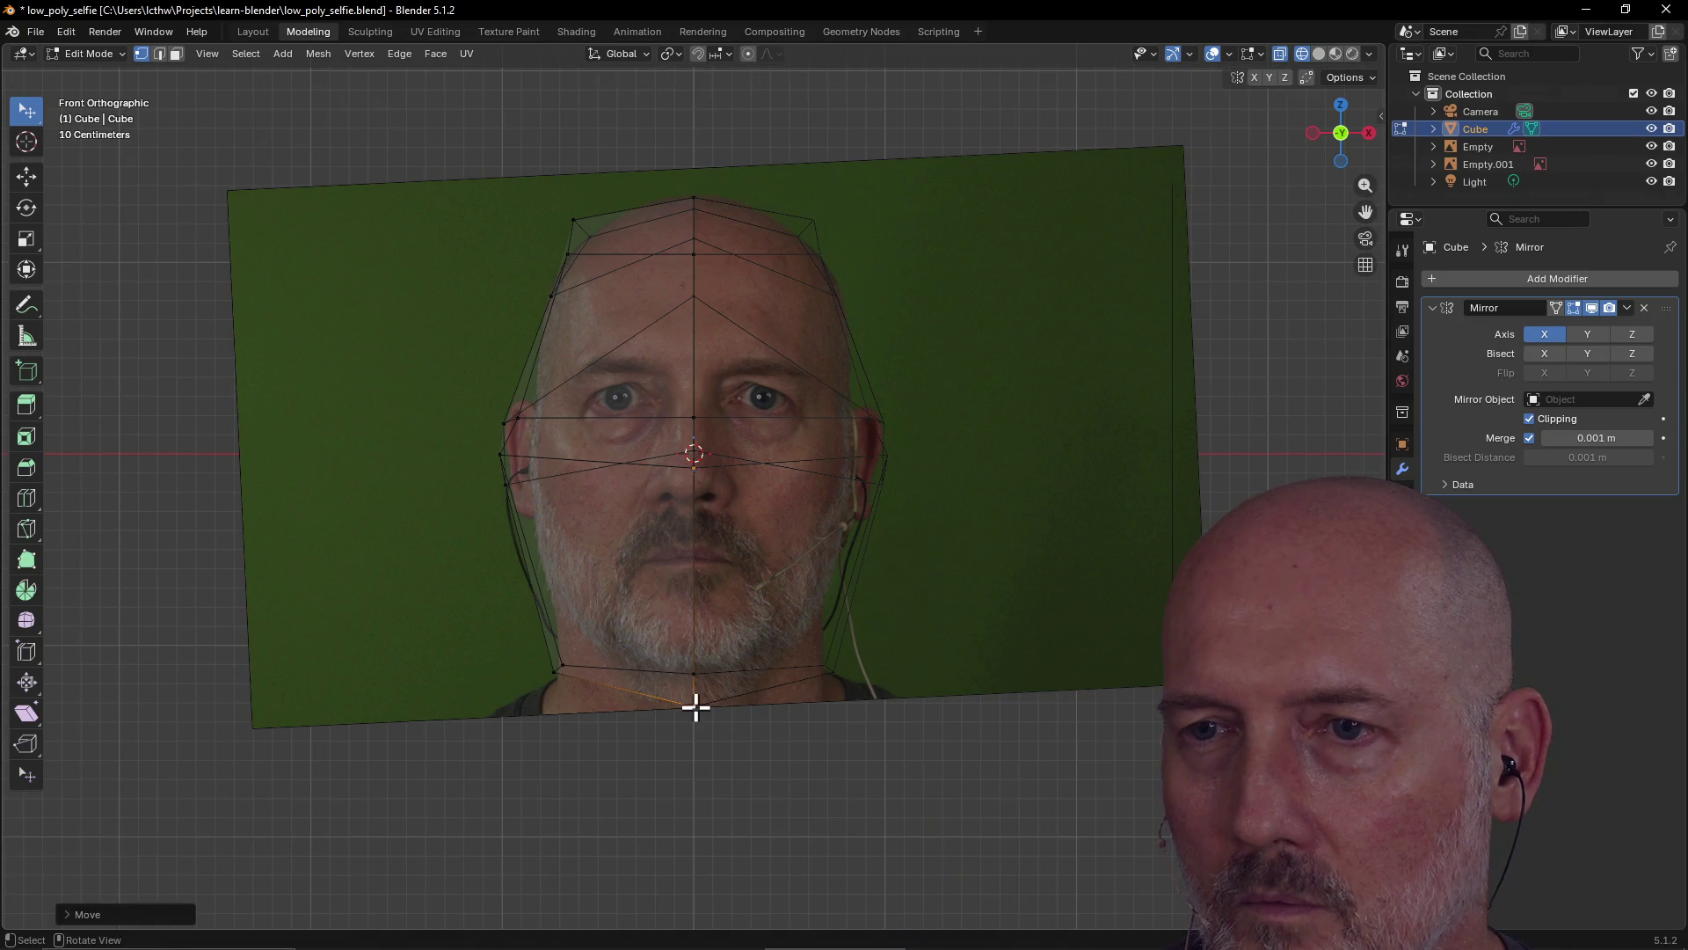
# Place the left jaw vertex at the jaw corner and adjust the chin-centre vertex
pyautogui.click(550, 673)
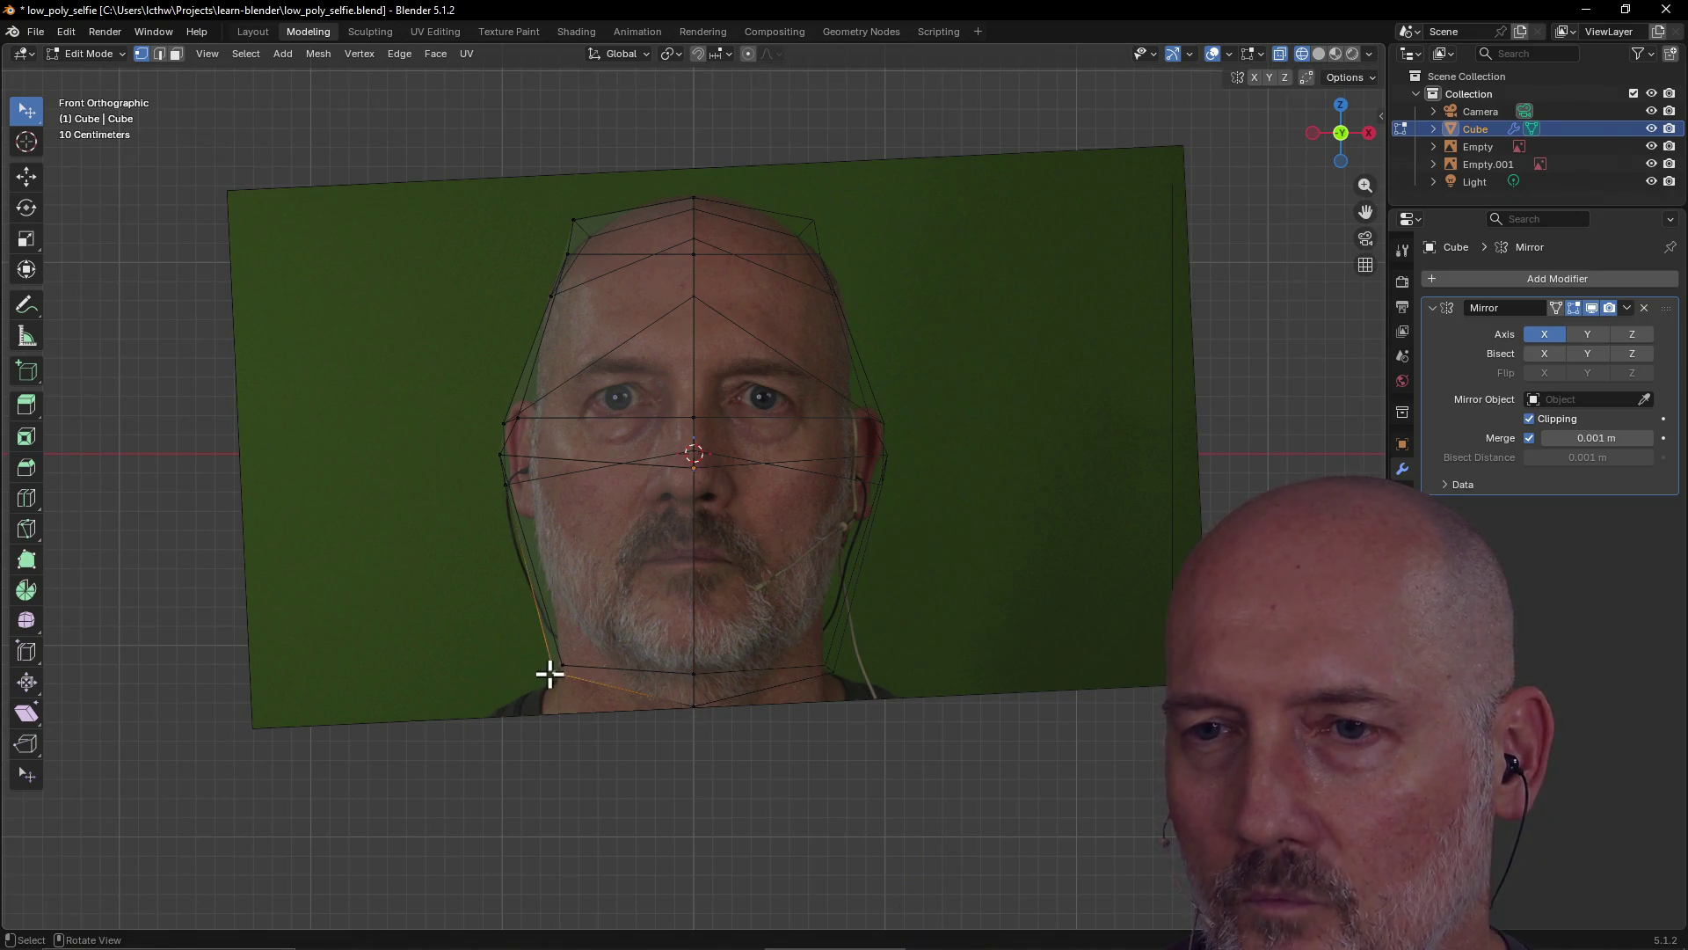
pyautogui.press('g')
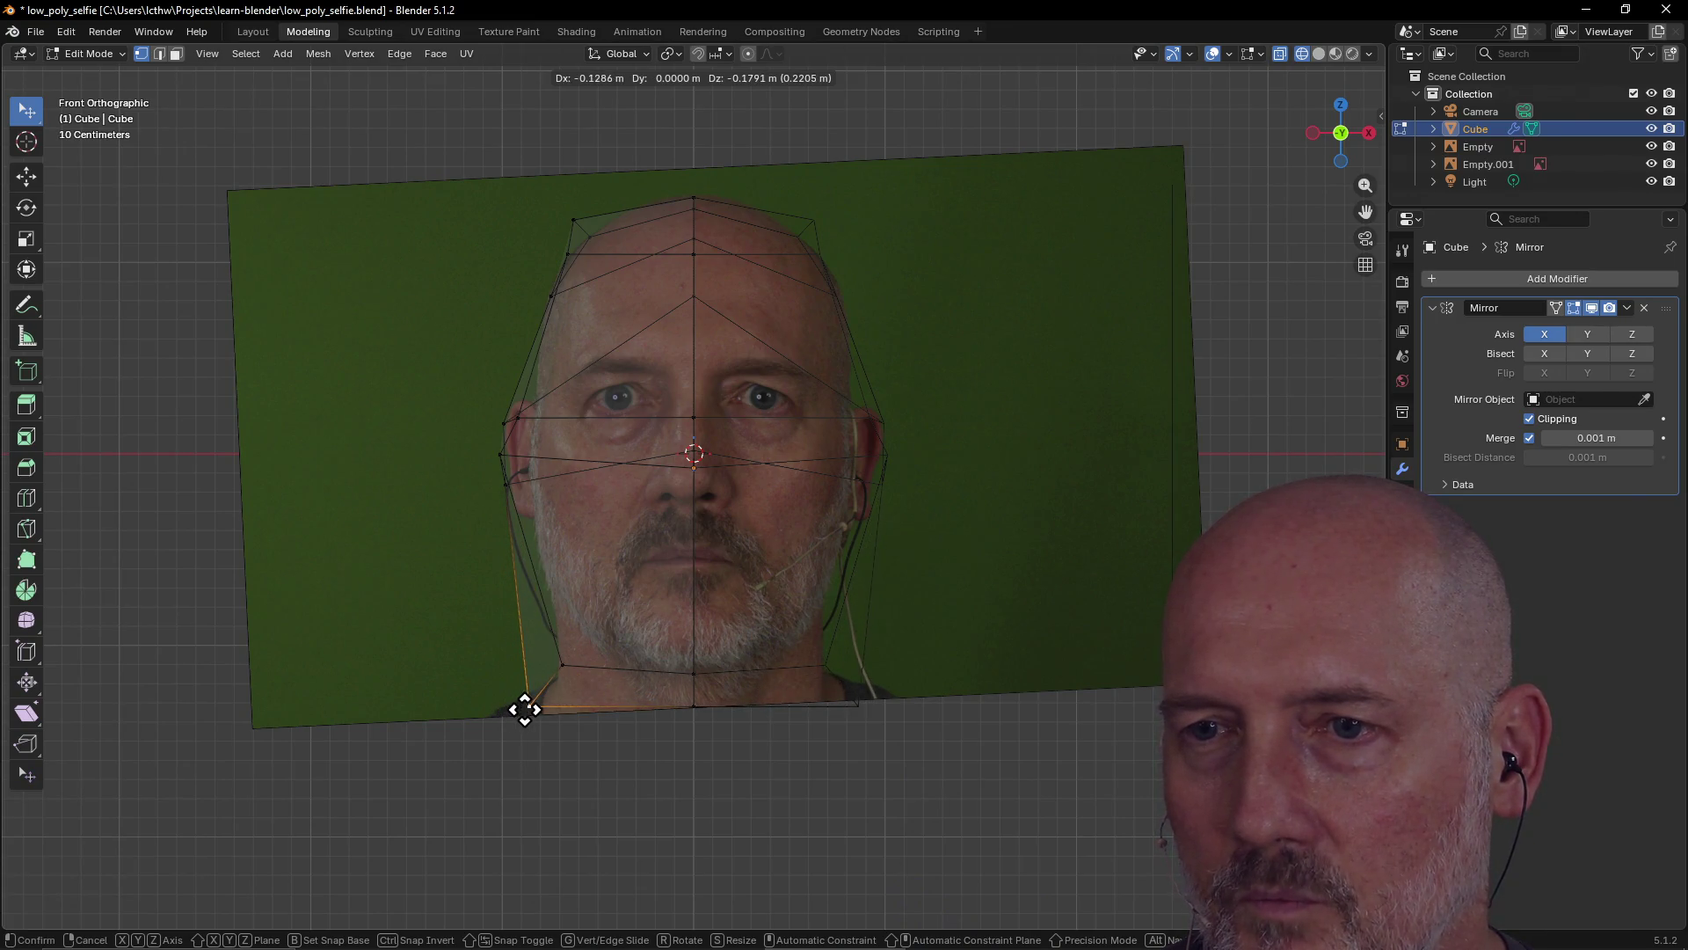
pyautogui.click(519, 710)
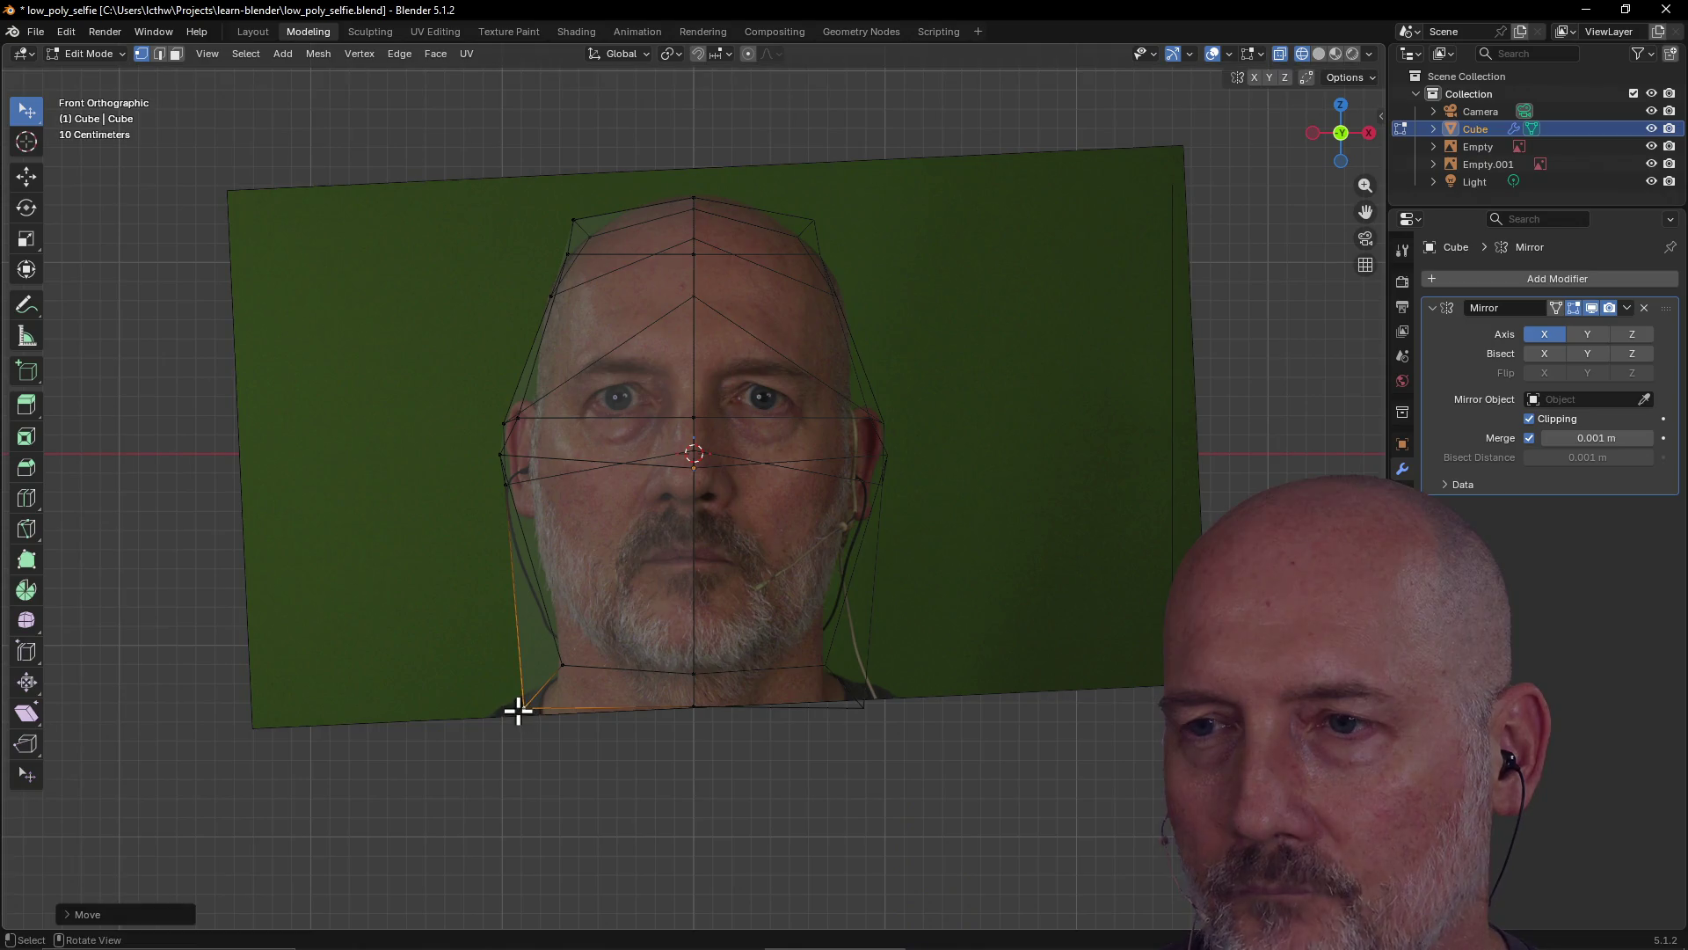
pyautogui.click(690, 675)
pyautogui.press('g')
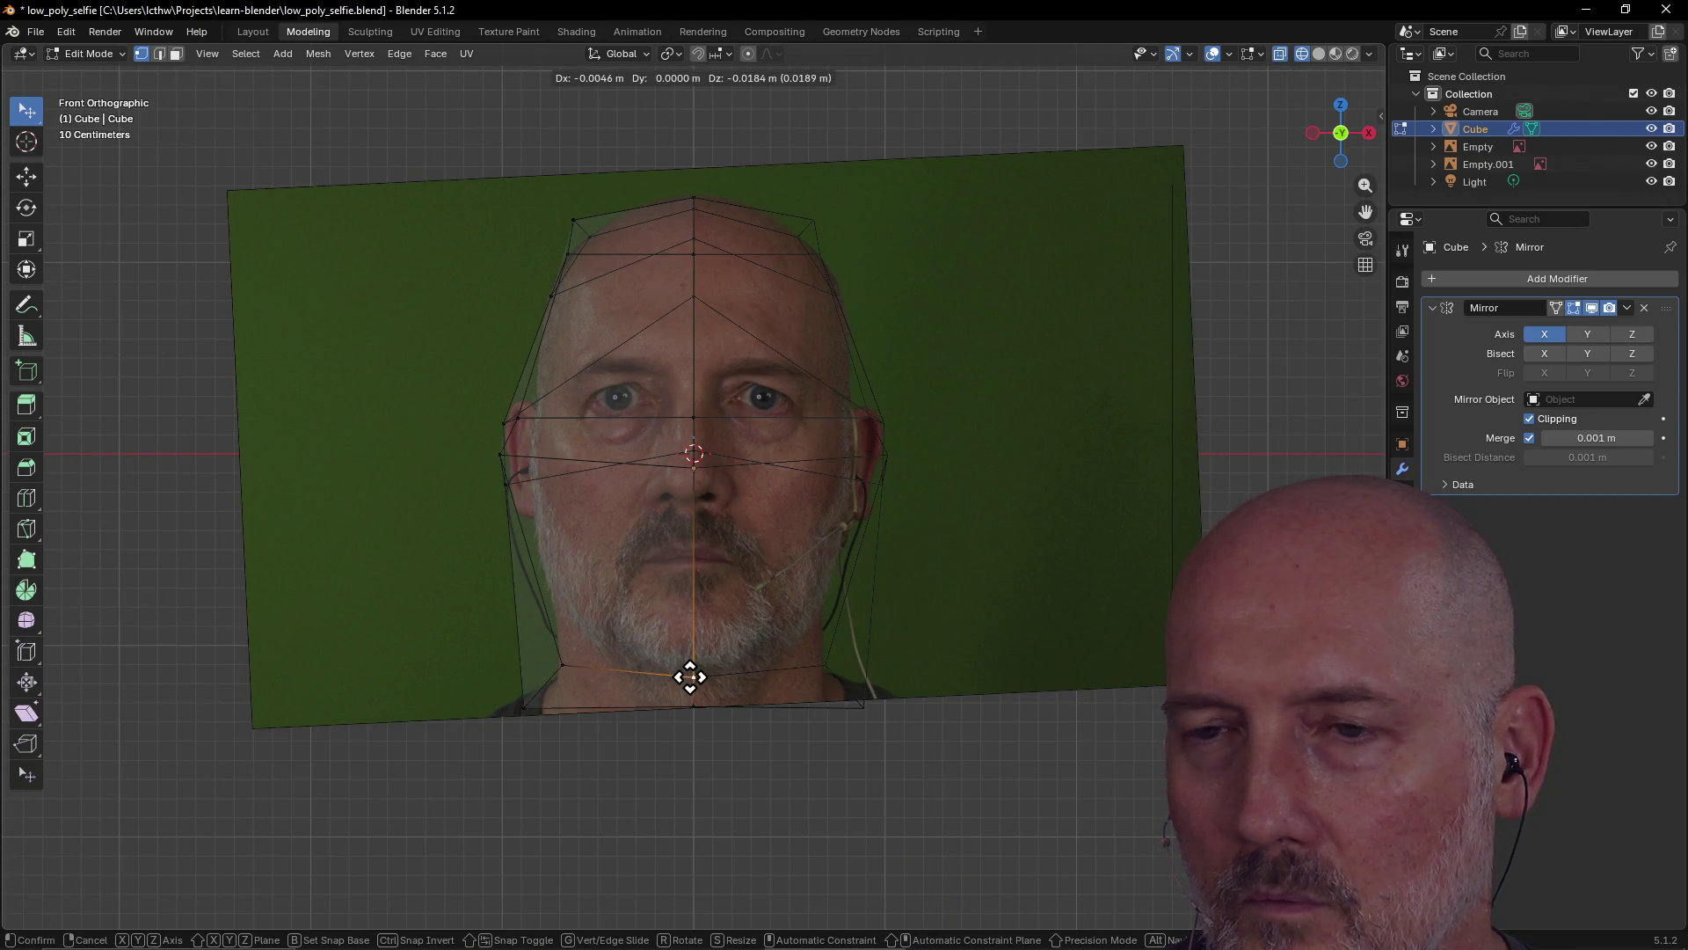
pyautogui.click(691, 676)
# Check the jaw in side and front views, selecting the jaw base and beside-chin vertices
pyautogui.press('`')
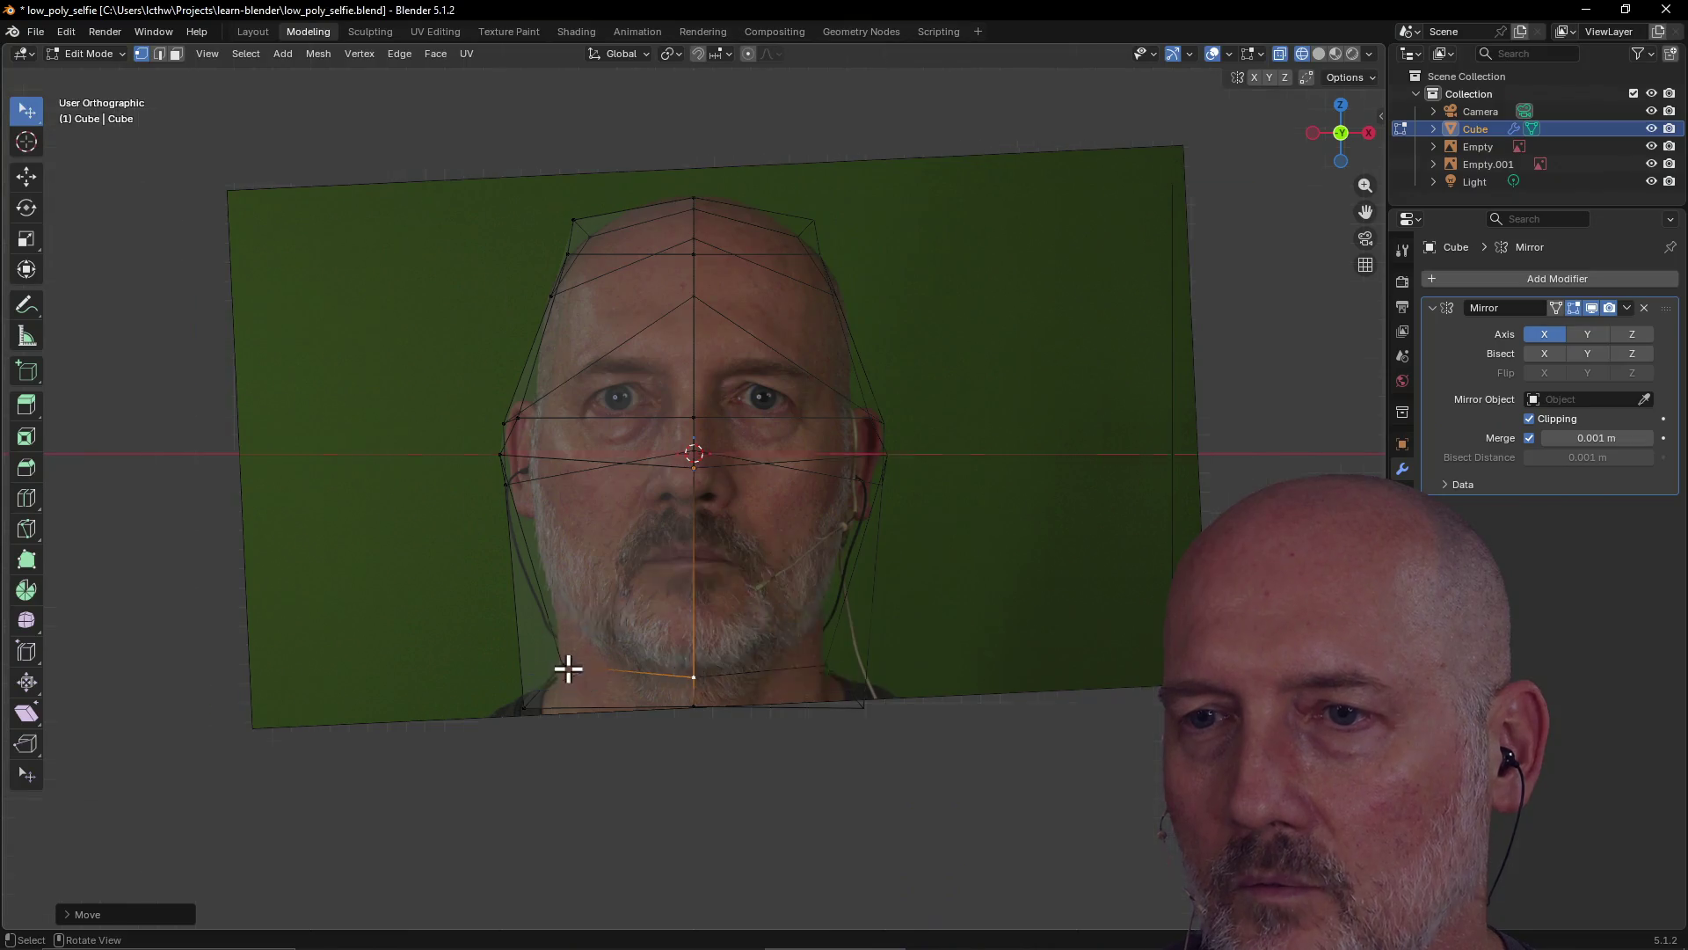
pyautogui.click(568, 673)
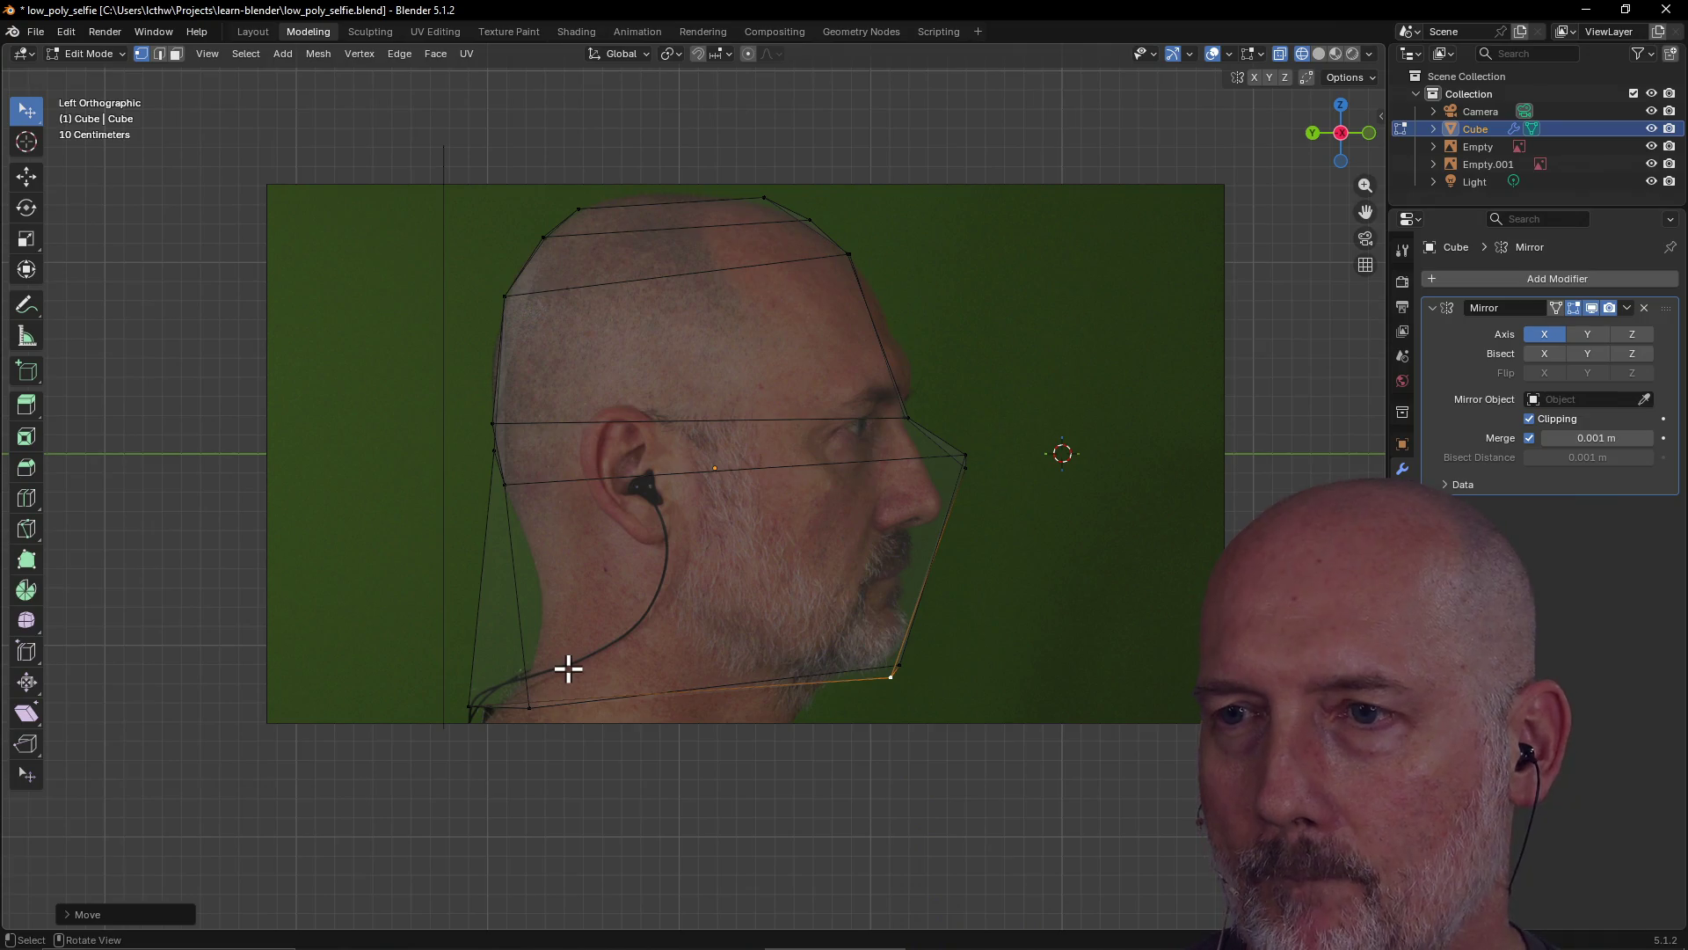
pyautogui.press('`')
pyautogui.click(438, 605)
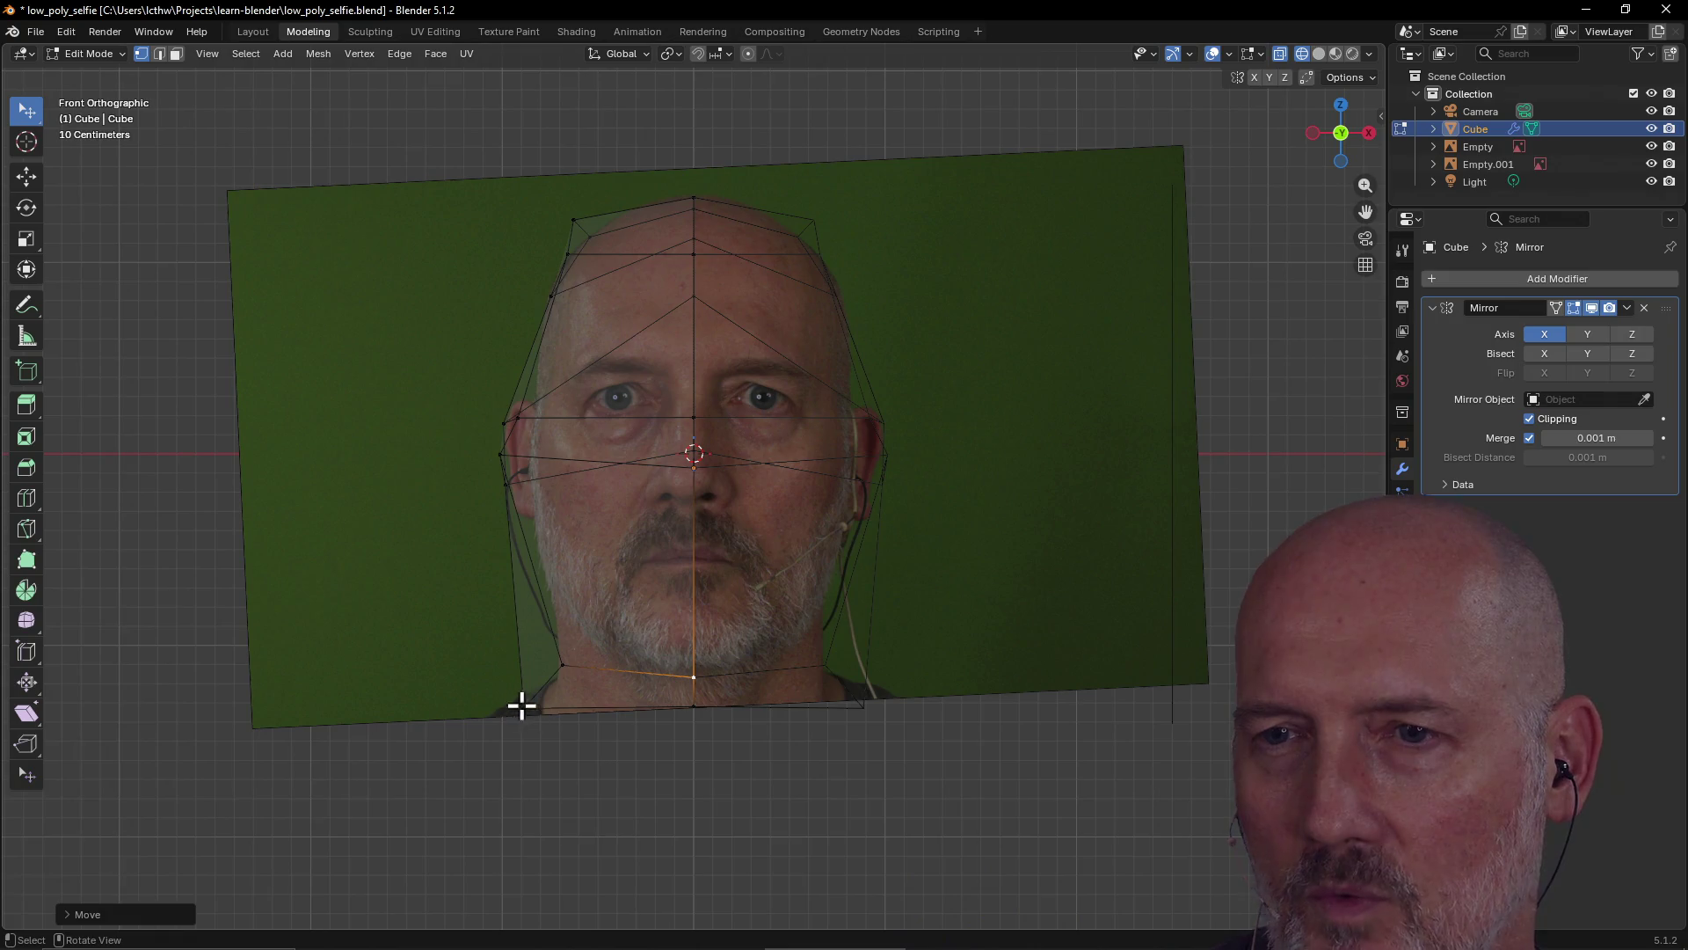
pyautogui.press('`')
pyautogui.moveTo(437, 686)
pyautogui.mouseDown(button='middle')
pyautogui.moveTo(380, 704)
pyautogui.moveTo(592, 700)
pyautogui.mouseUp(button='middle')
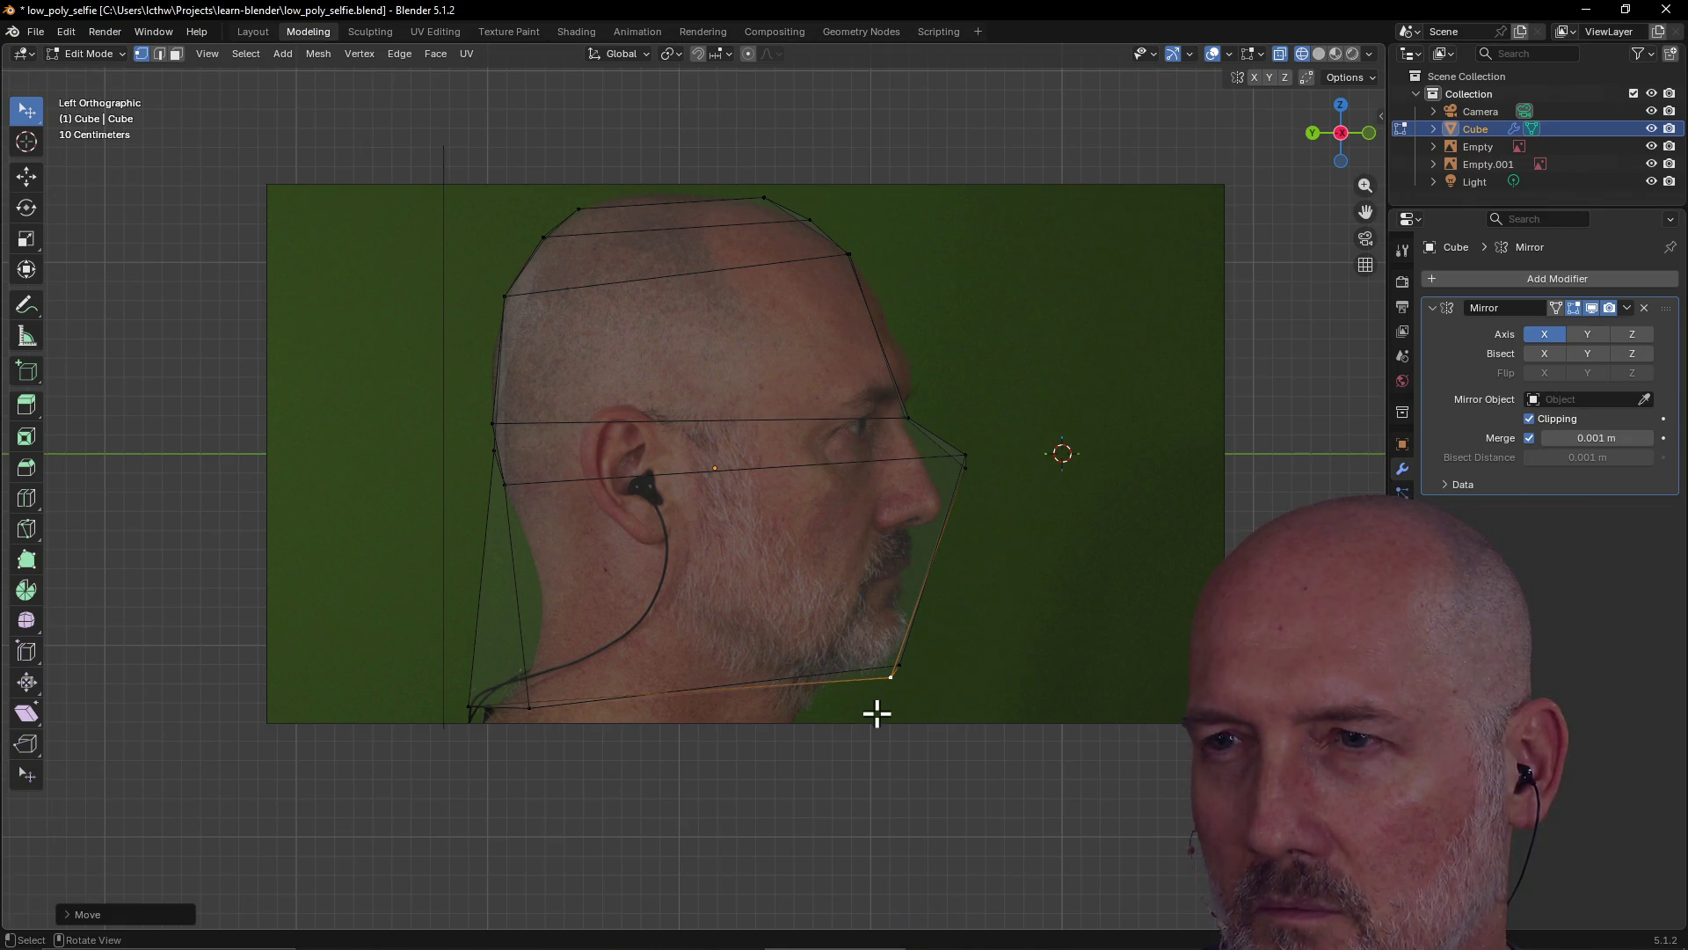
pyautogui.click(525, 707)
pyautogui.press('`')
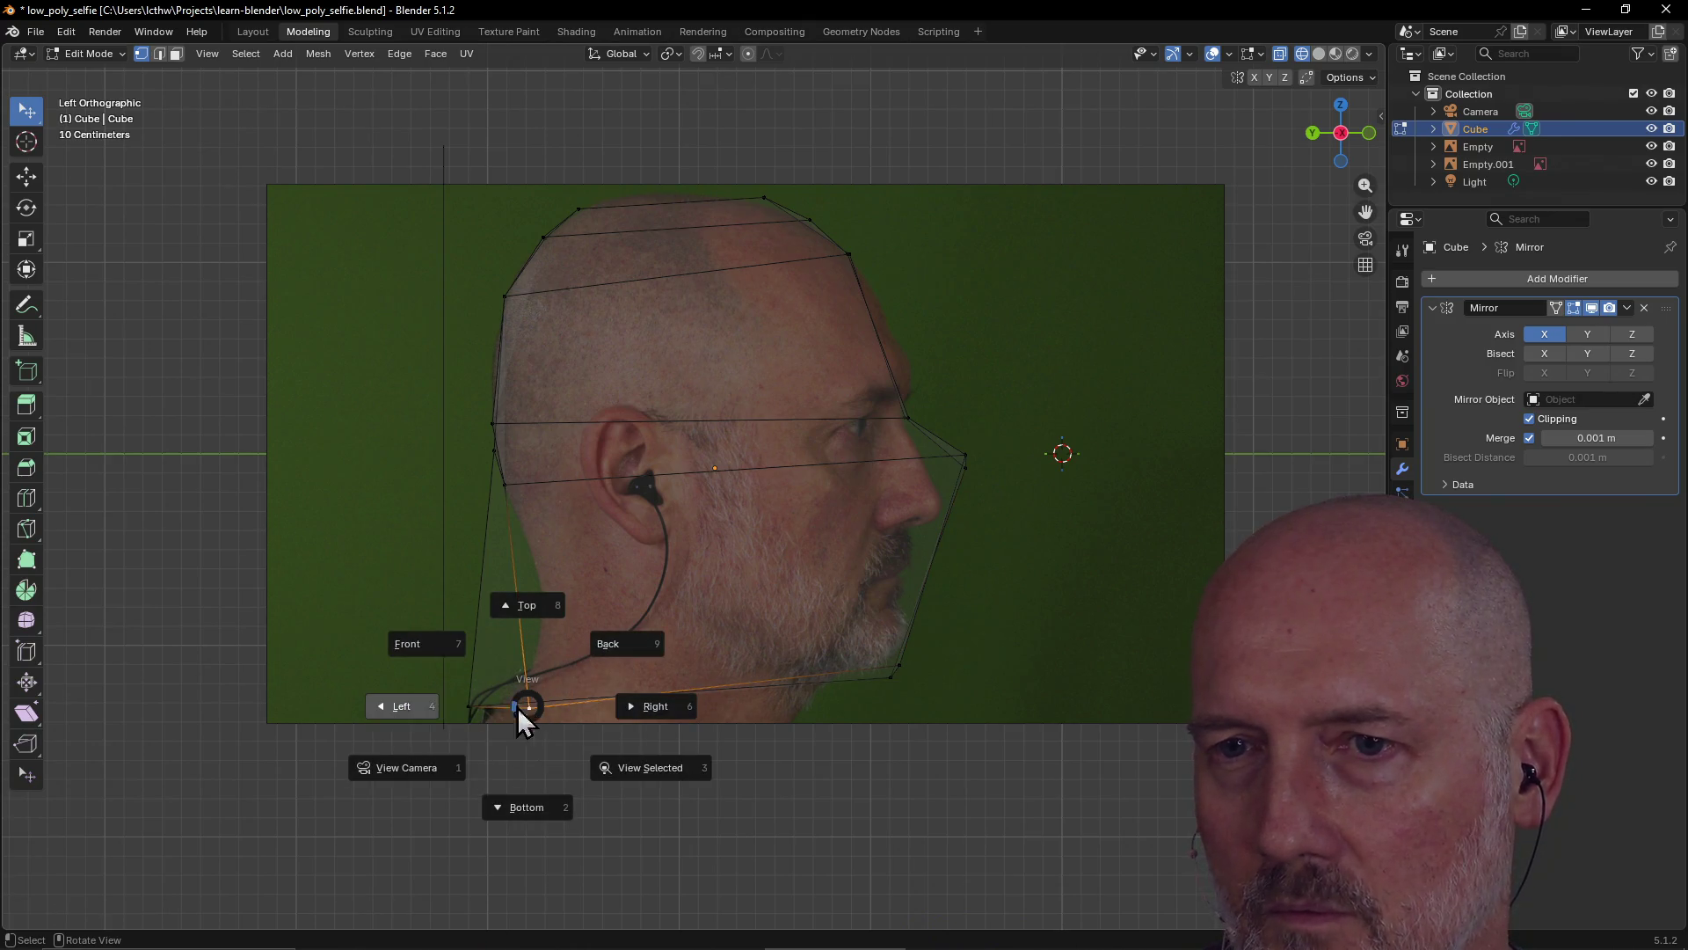
pyautogui.click(420, 645)
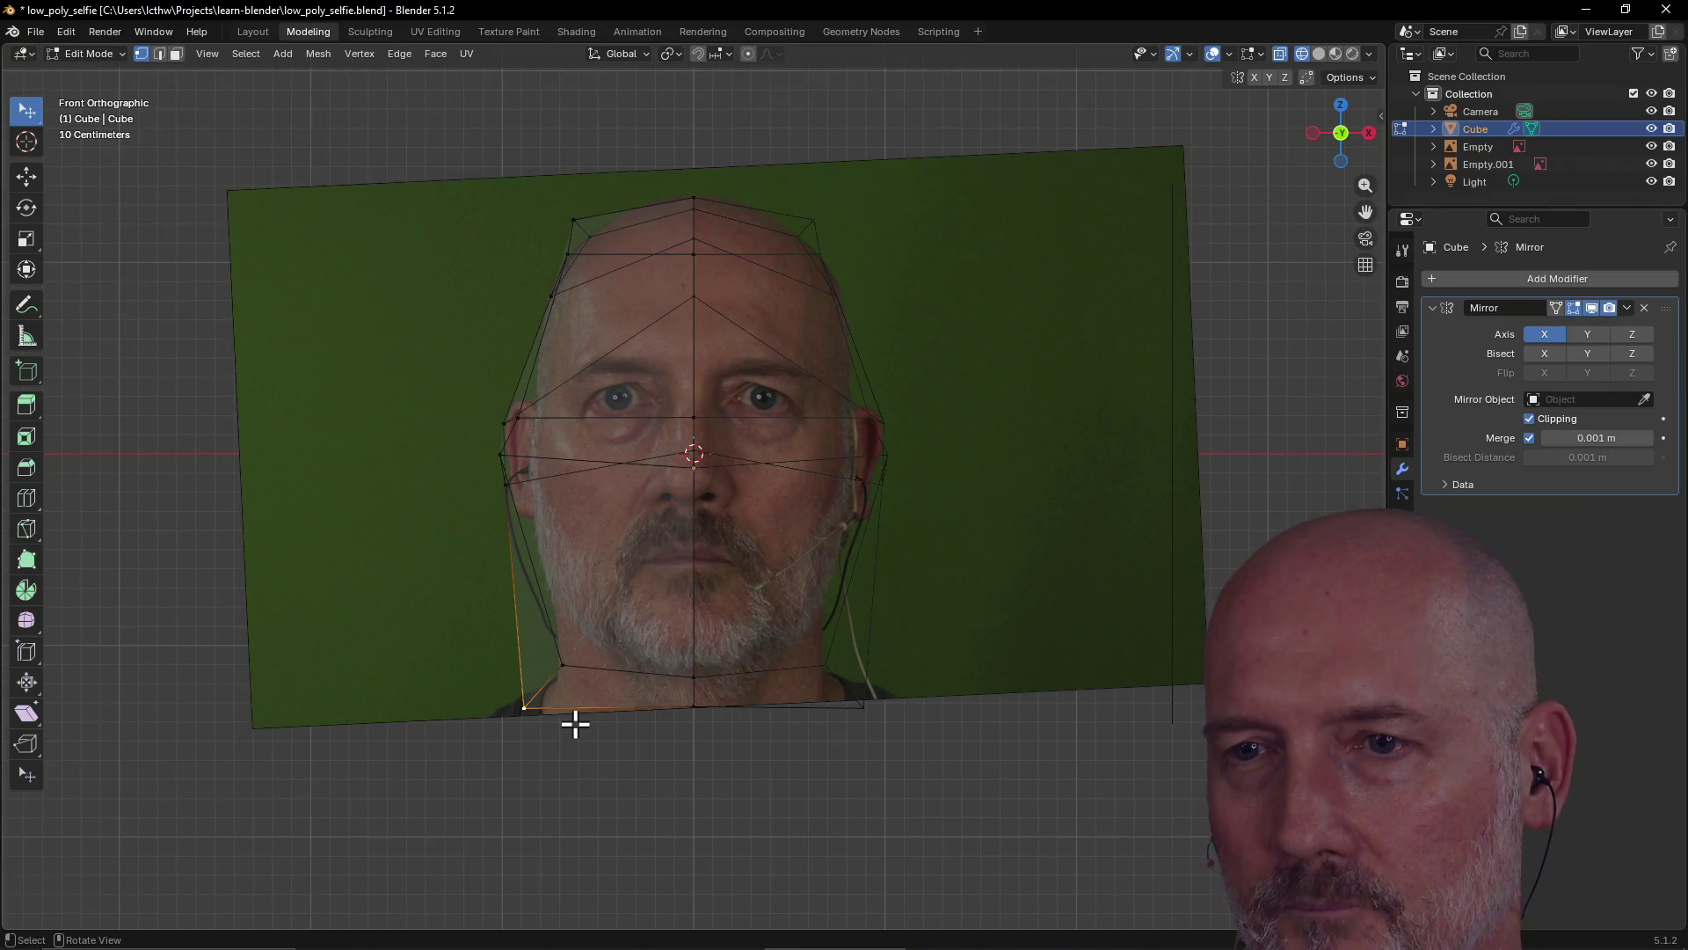
pyautogui.click(562, 662)
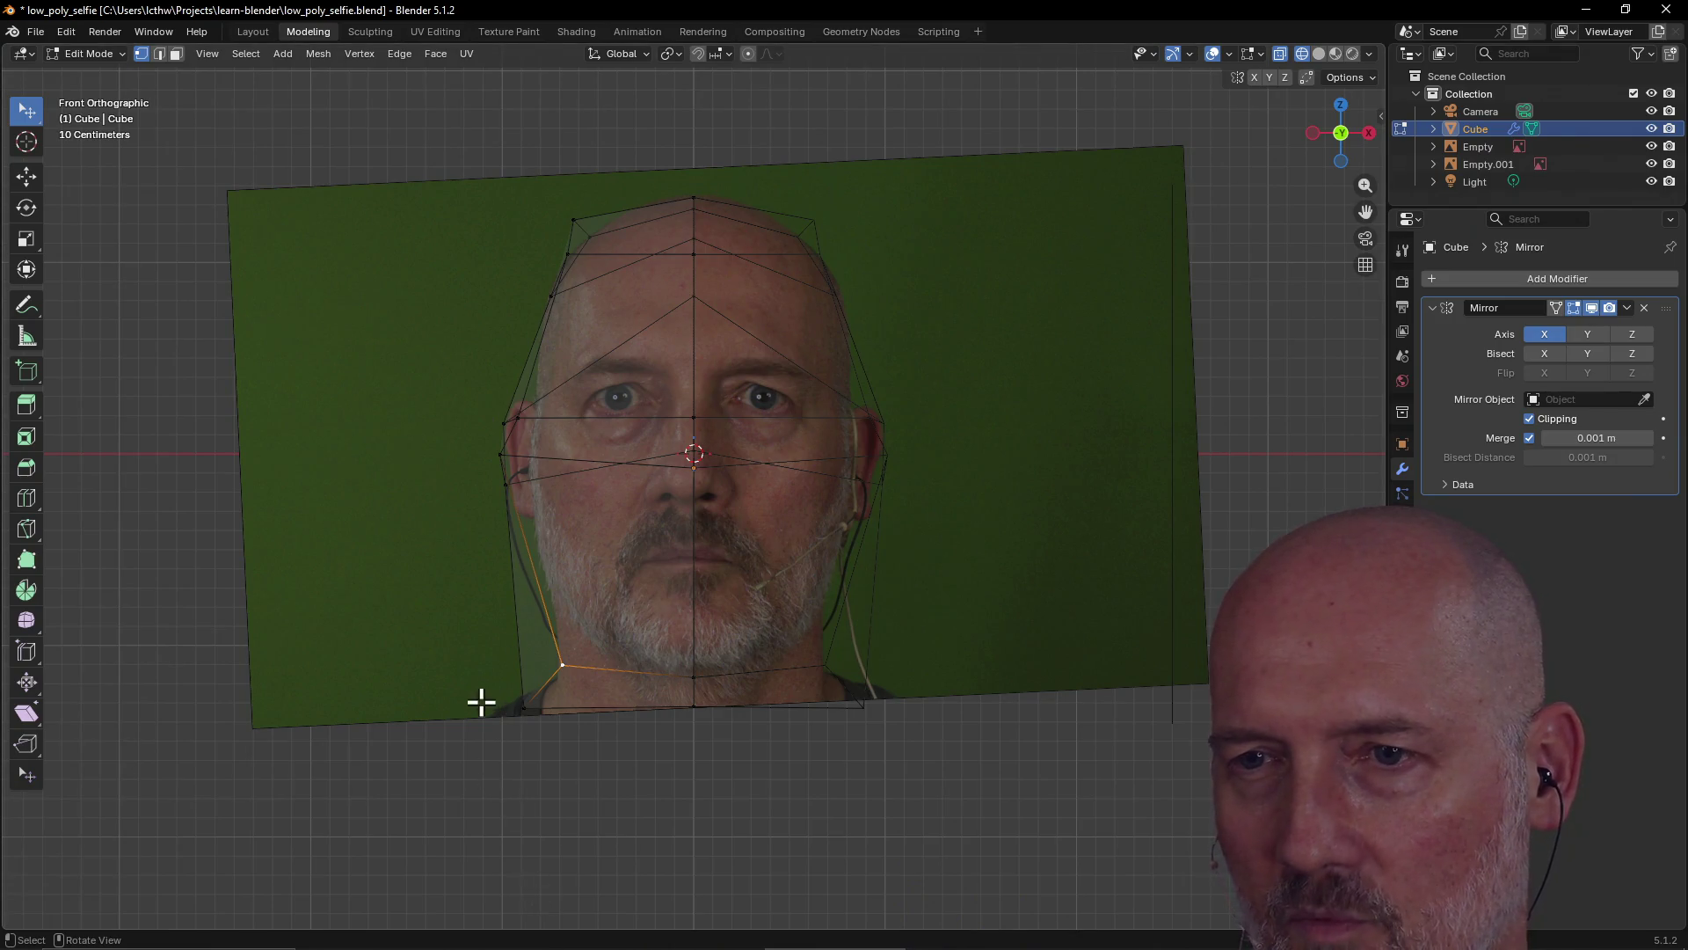
# Check Front and Left views, then lower the front chin vertex to the photo's chin
pyautogui.press('`')
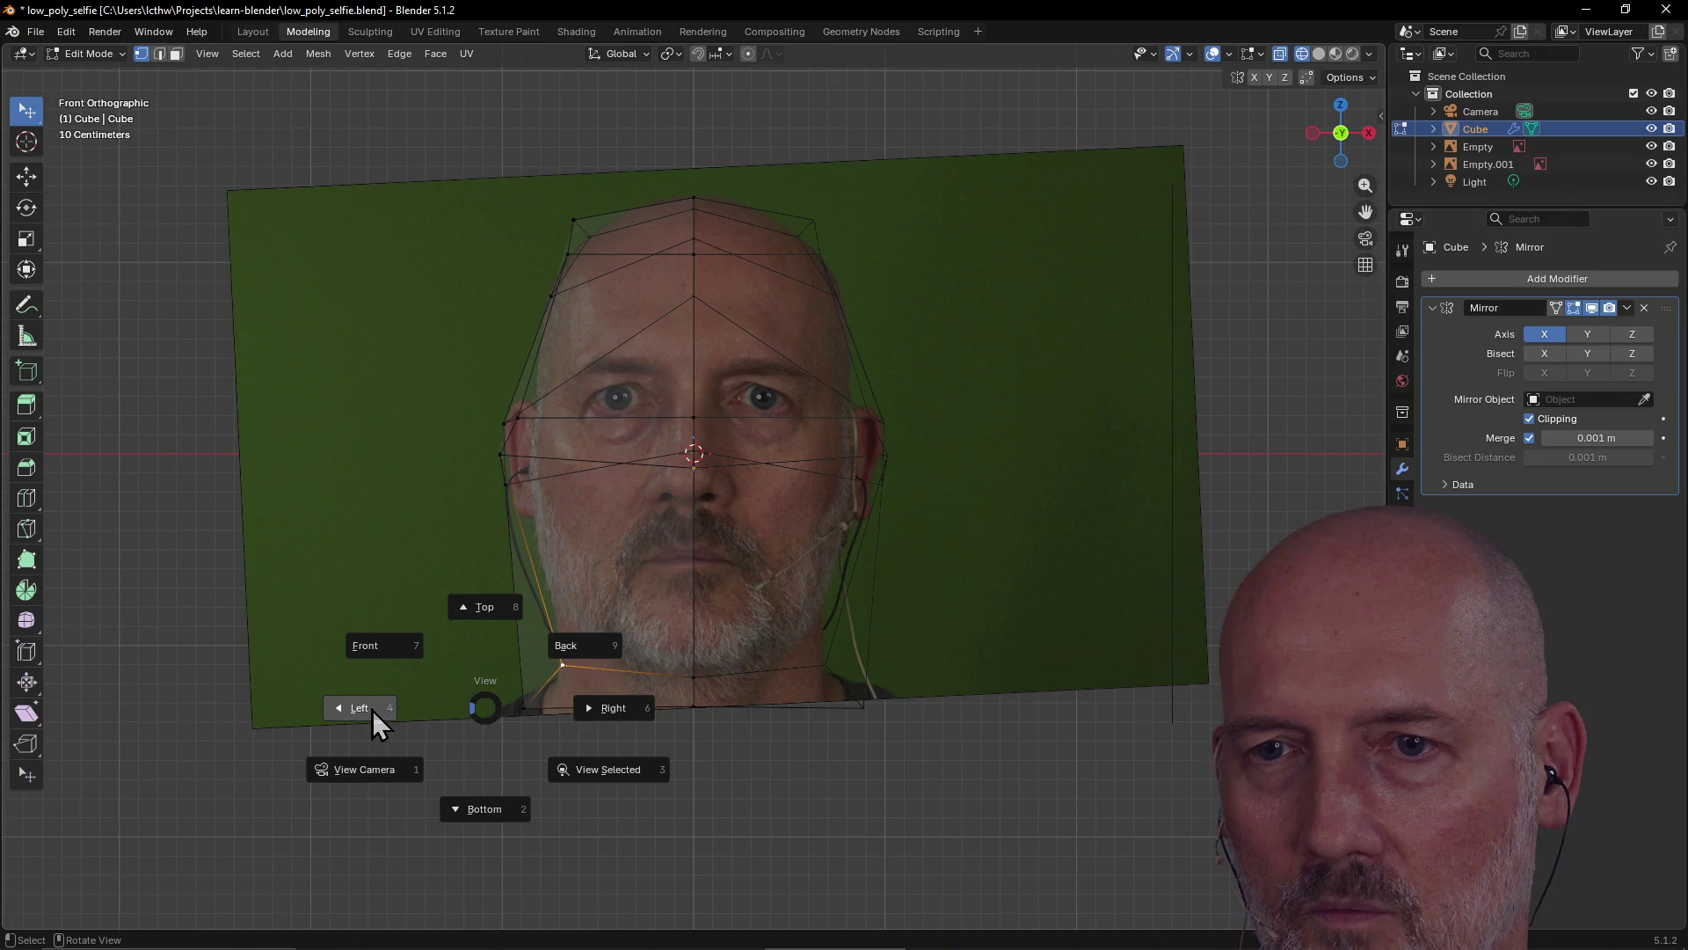
pyautogui.click(366, 710)
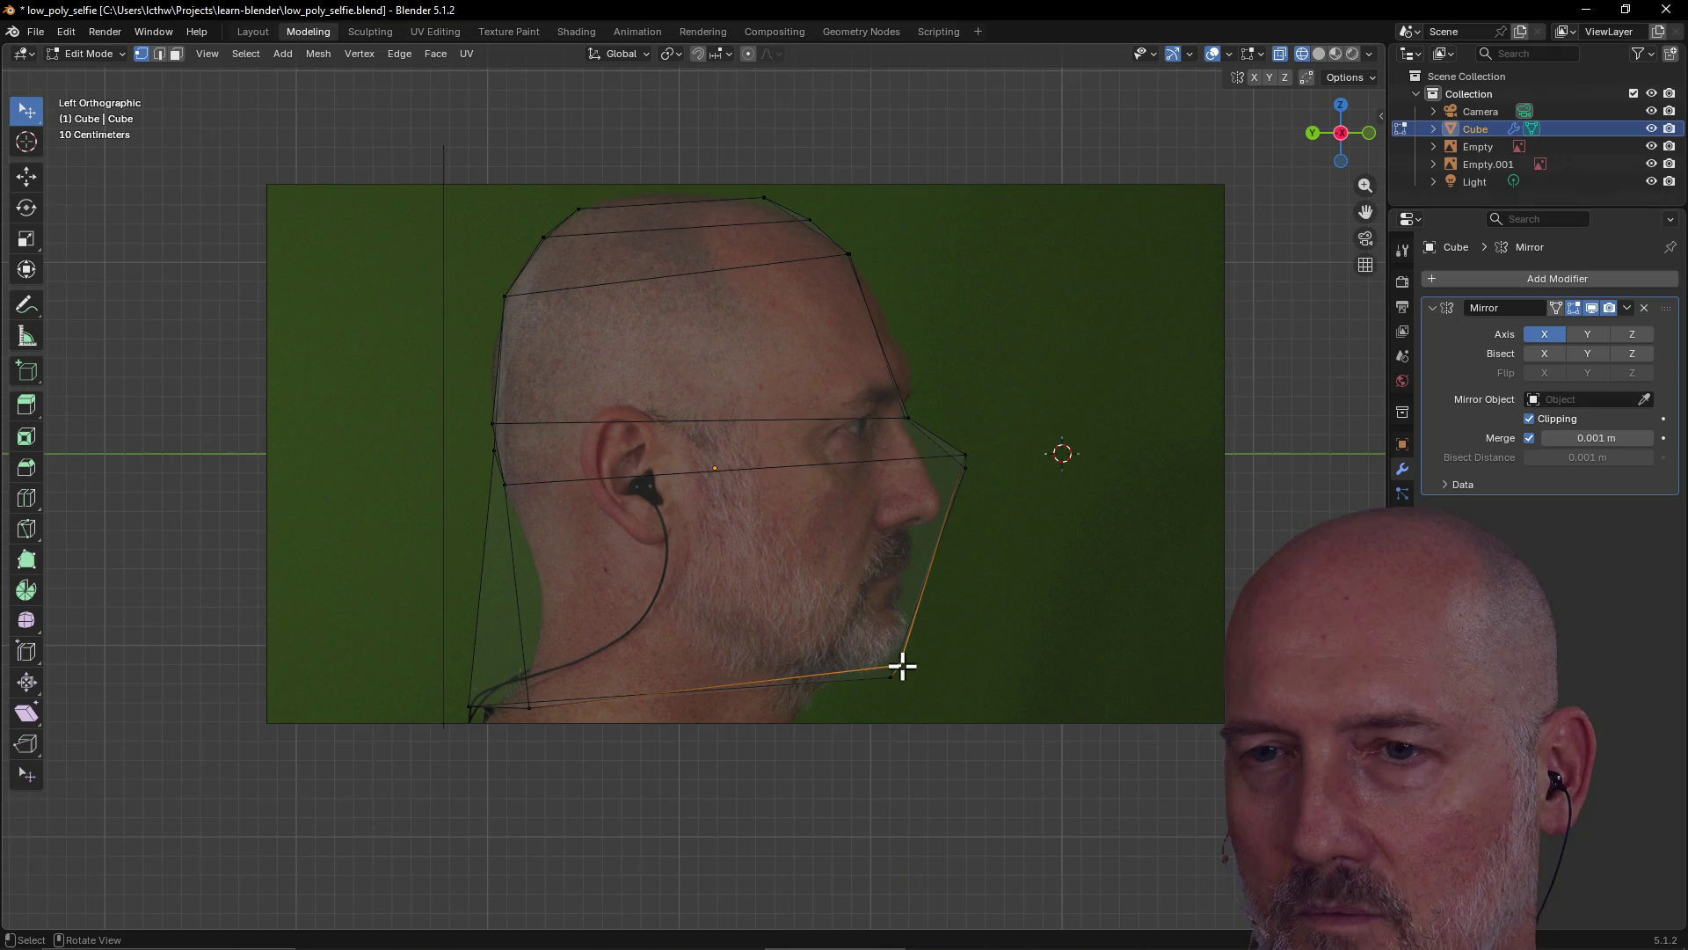
pyautogui.press('`')
pyautogui.click(805, 603)
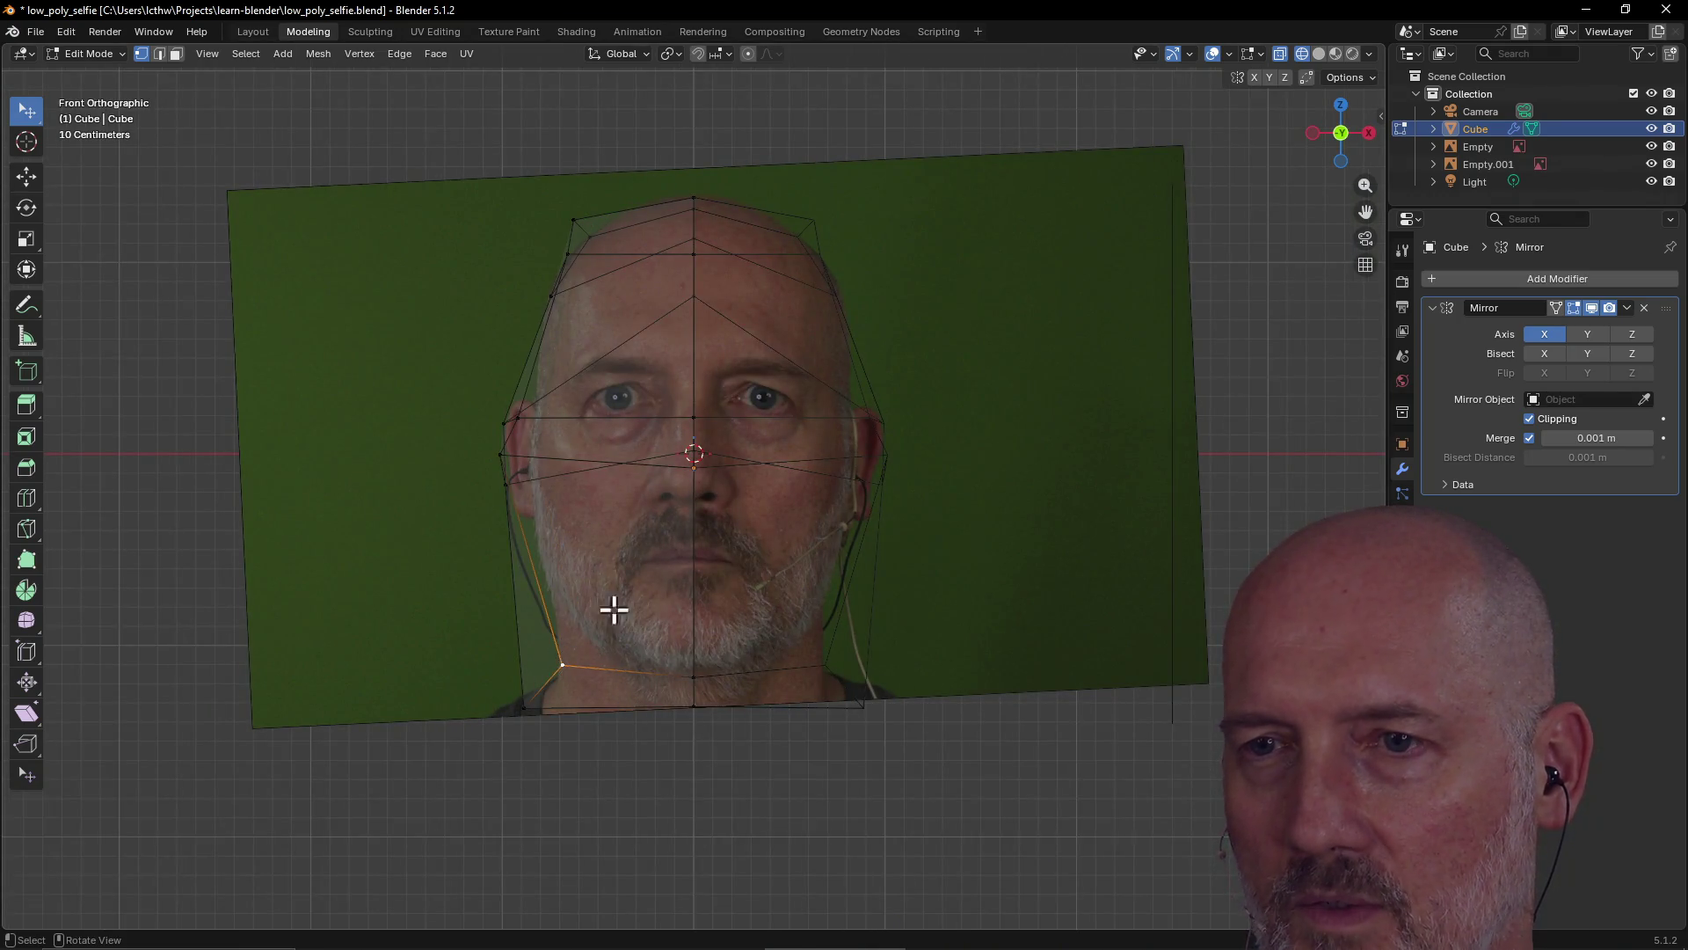
pyautogui.click(526, 707)
pyautogui.press('`')
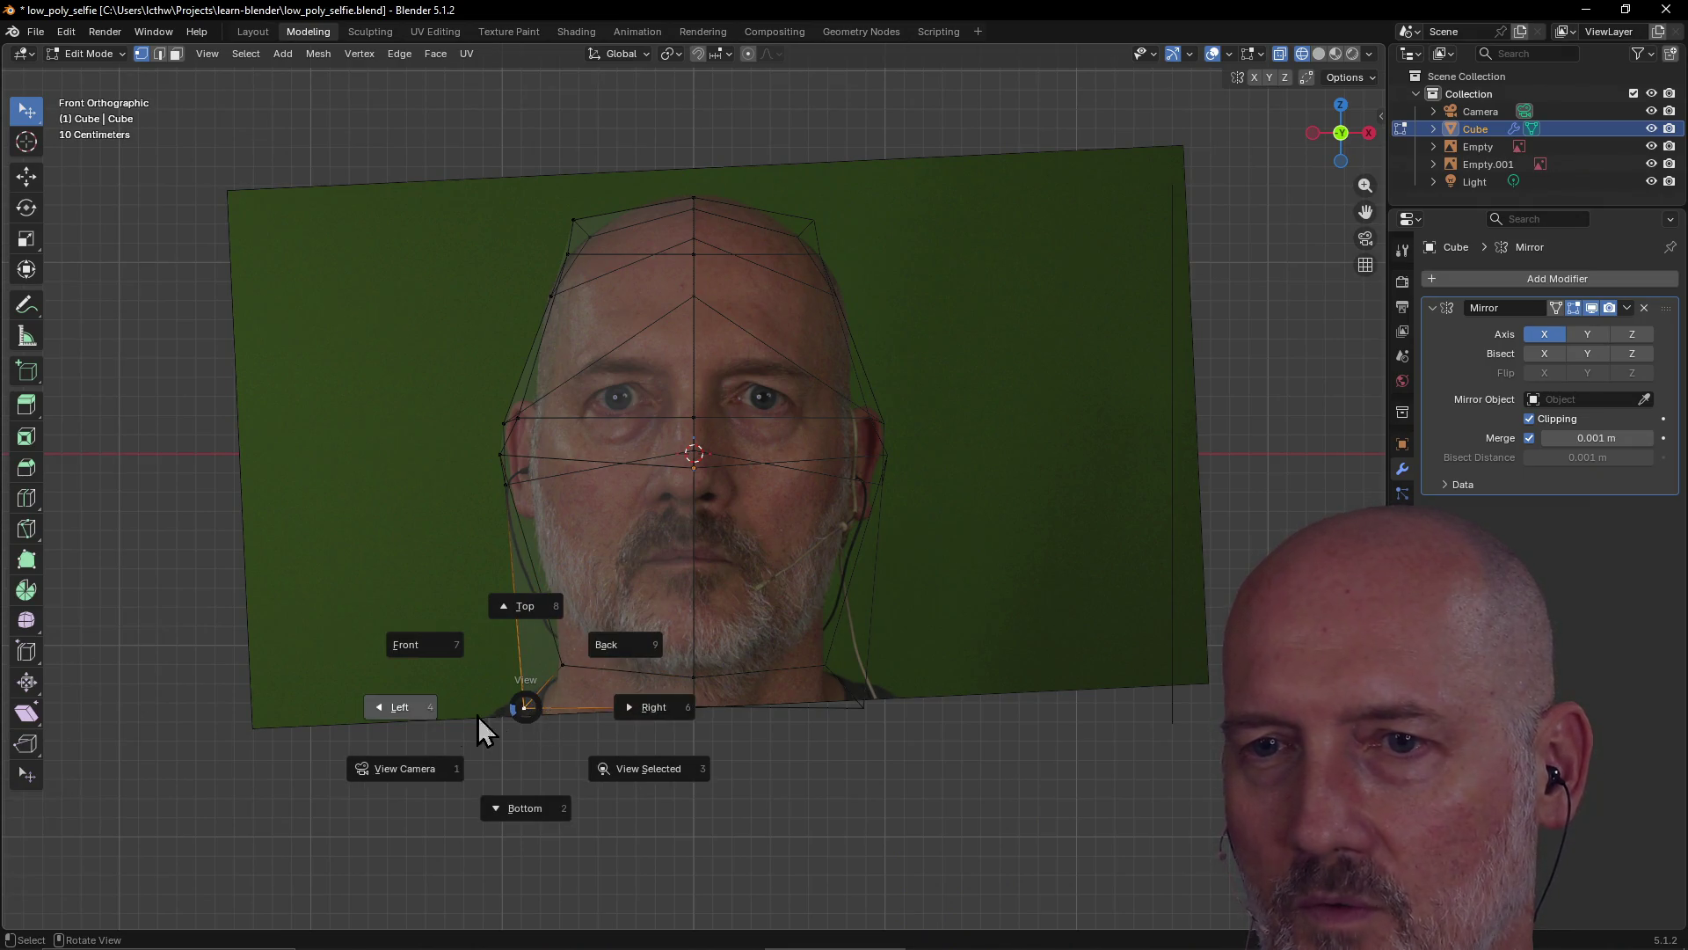
pyautogui.click(487, 730)
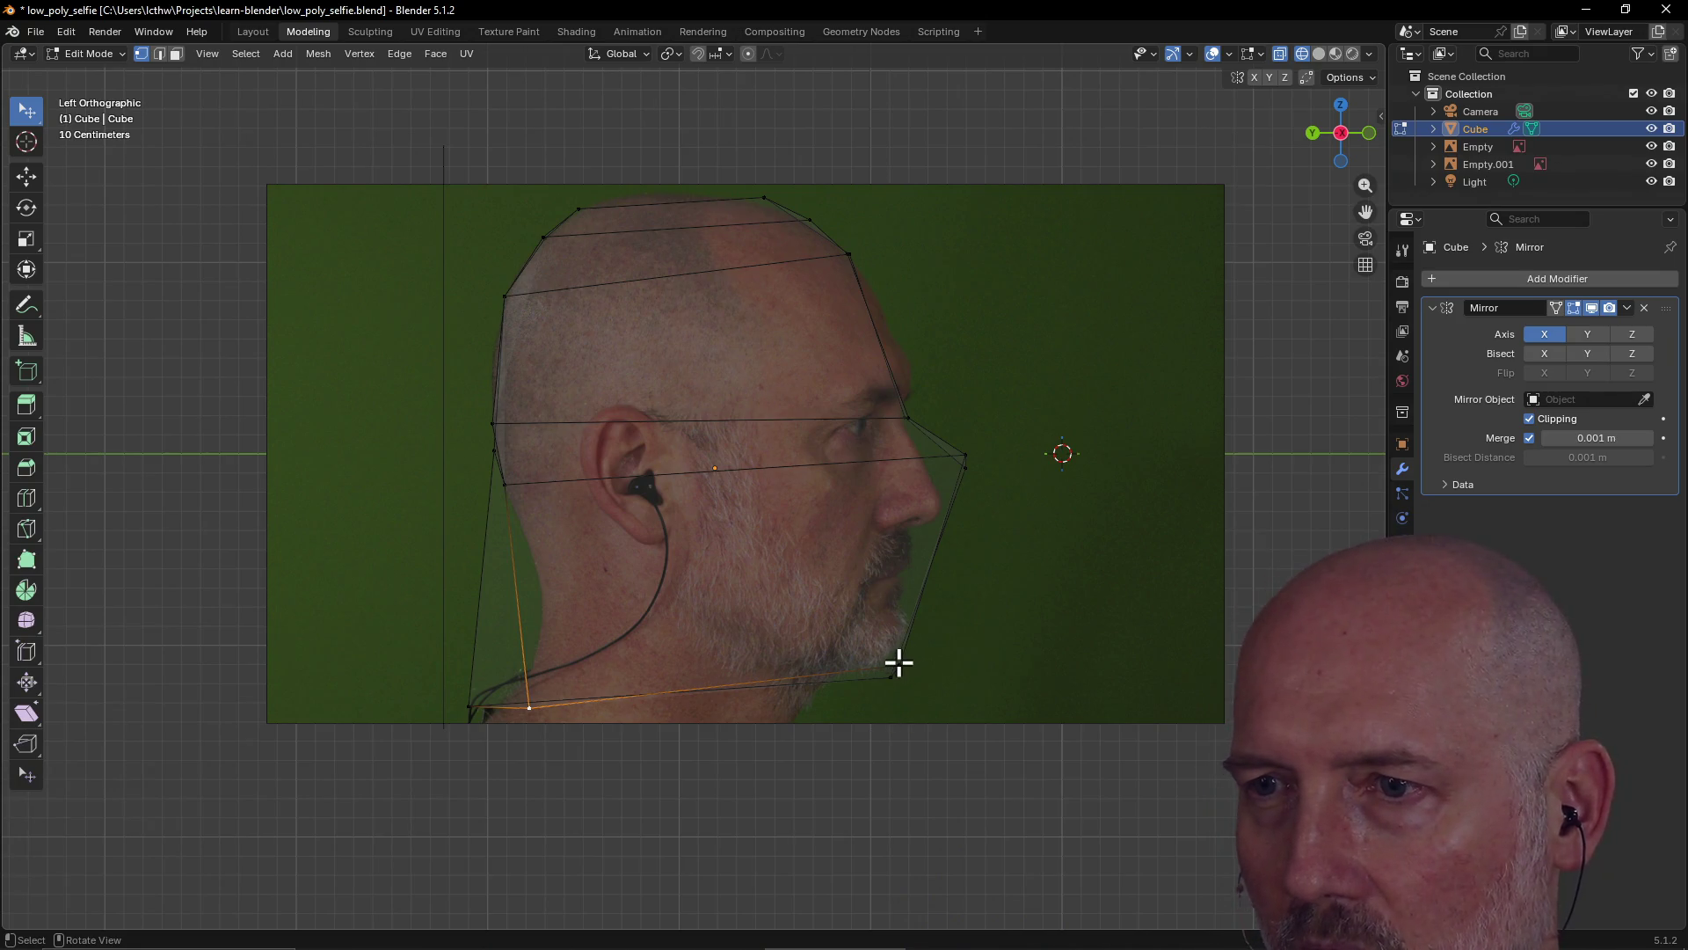
pyautogui.moveTo(896, 665)
pyautogui.mouseDown()
pyautogui.moveTo(879, 730)
pyautogui.moveTo(868, 716)
pyautogui.moveTo(878, 701)
pyautogui.moveTo(881, 723)
pyautogui.mouseUp()
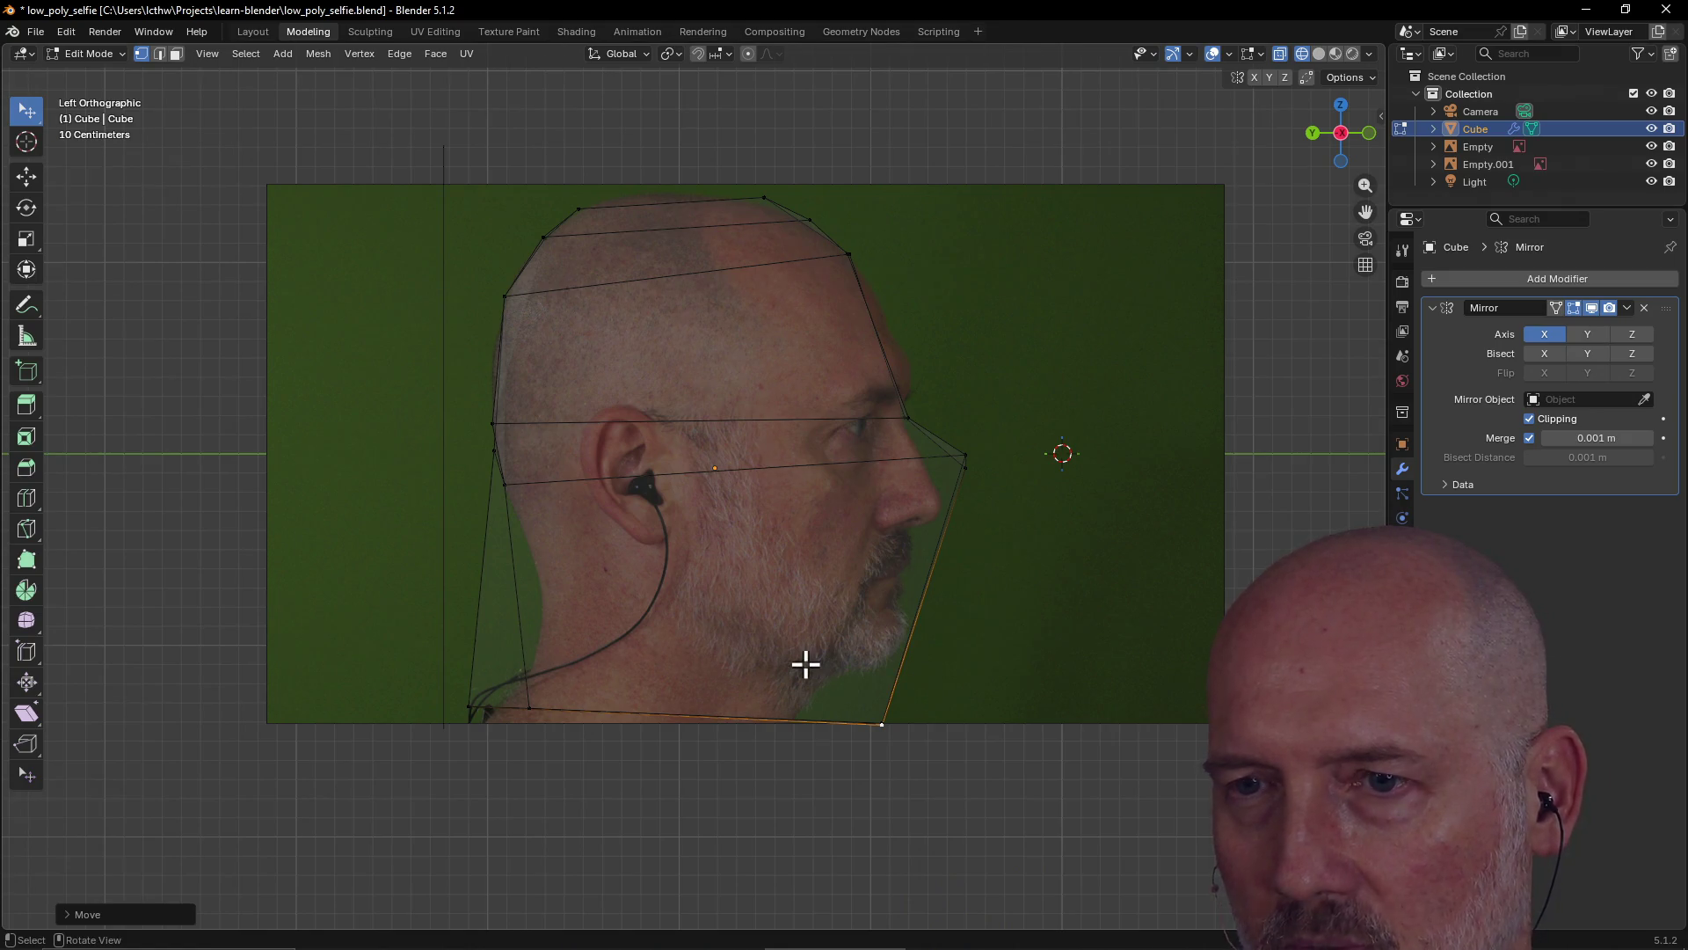
# Insert an edge loop across the jaw, then select and remove it
pyautogui.press('w')
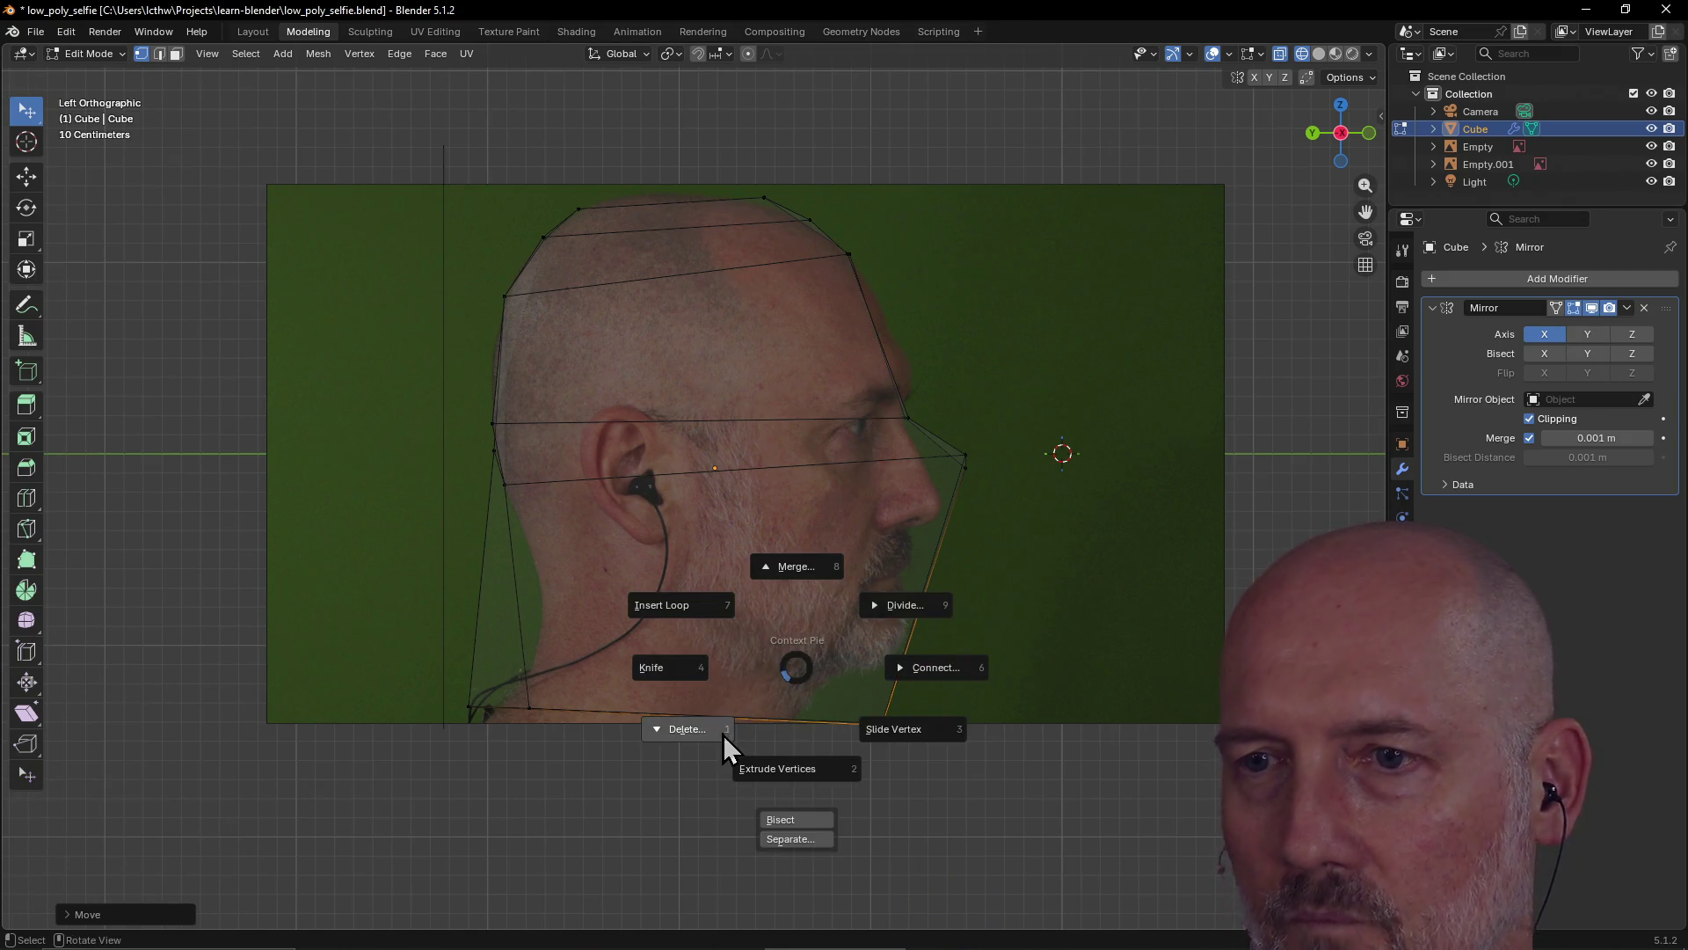
pyautogui.click(691, 607)
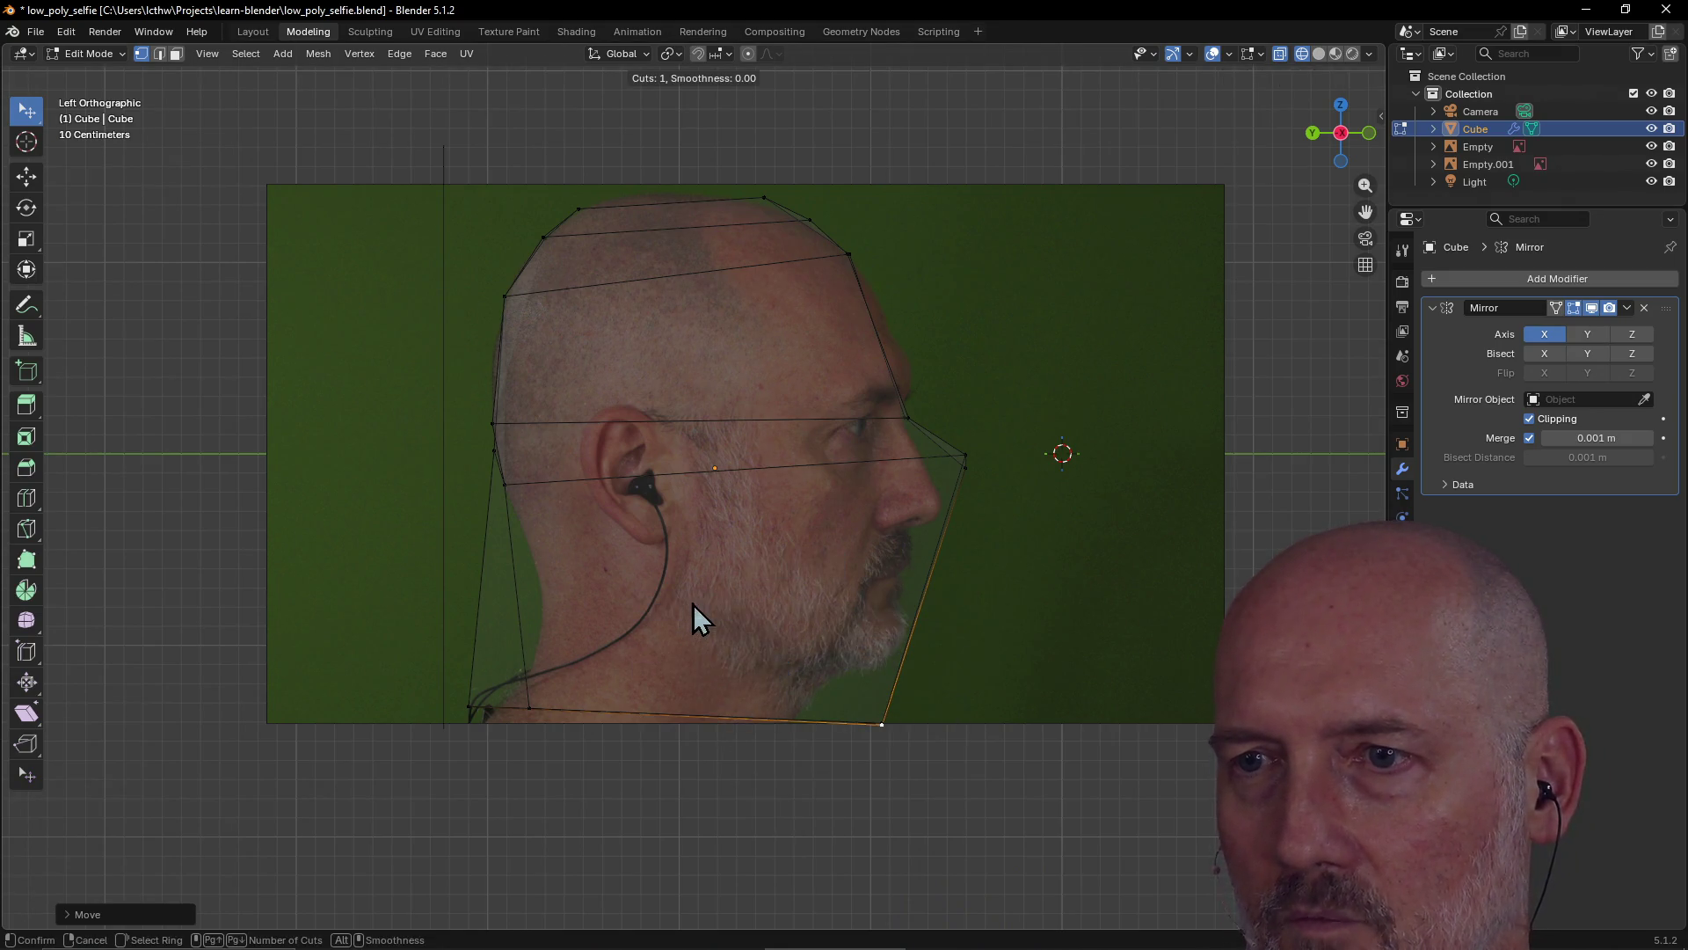
pyautogui.click(902, 670)
pyautogui.click(859, 638)
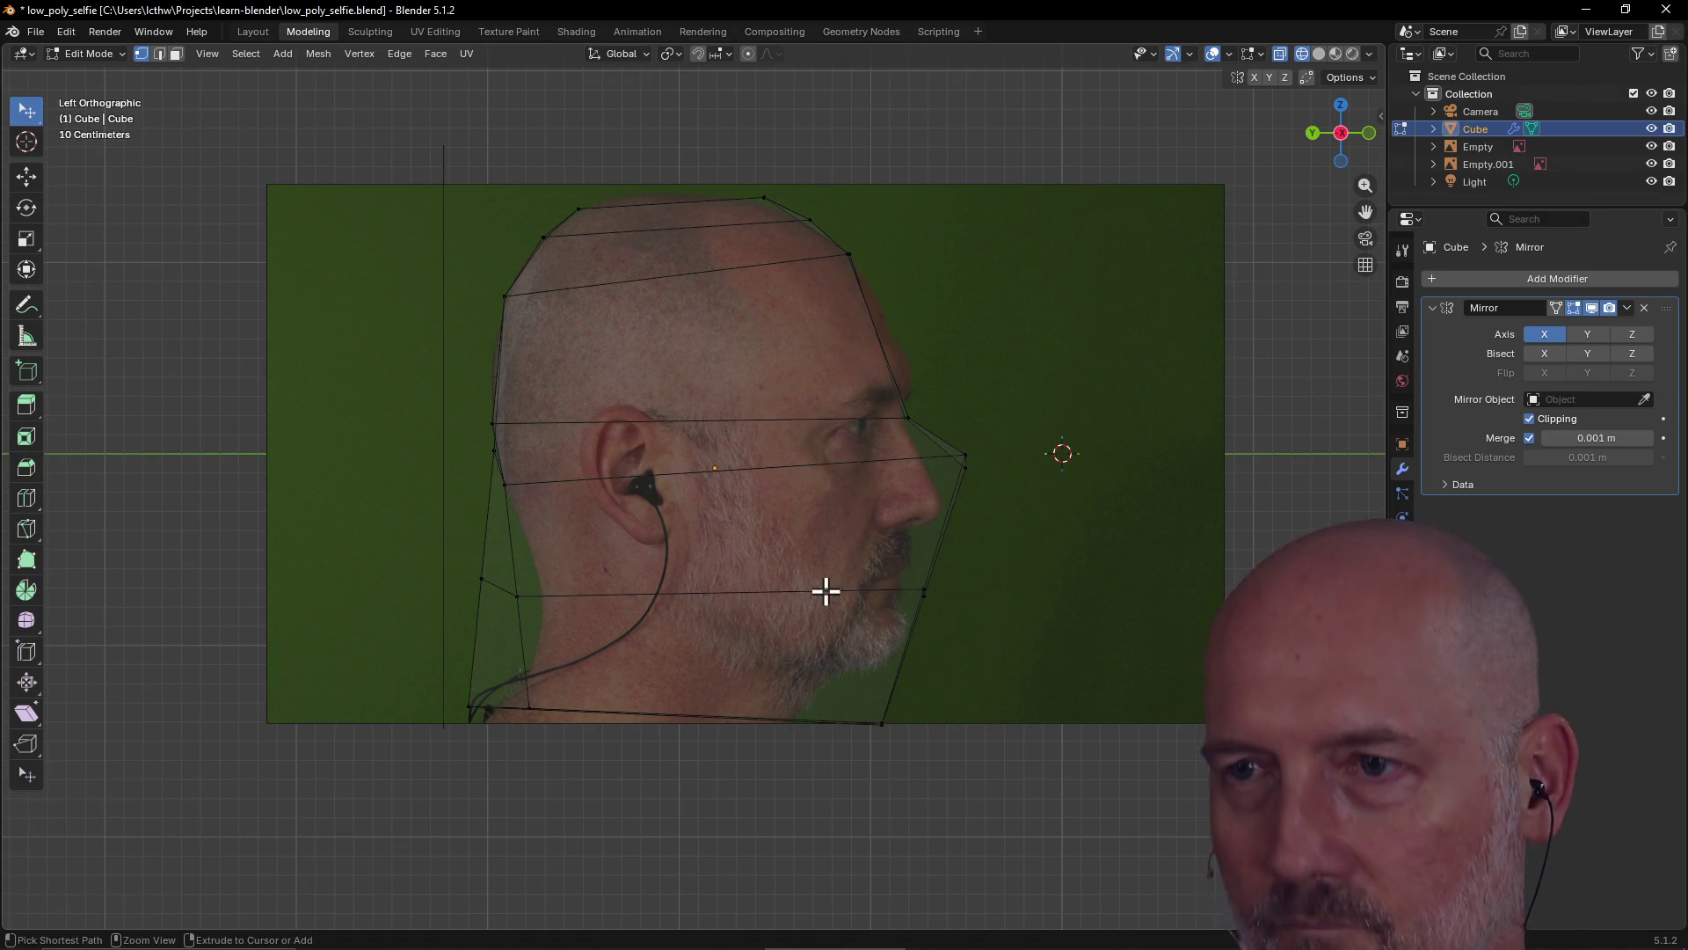
pyautogui.keyDown('alt'); pyautogui.click(843, 602); pyautogui.keyUp('alt')
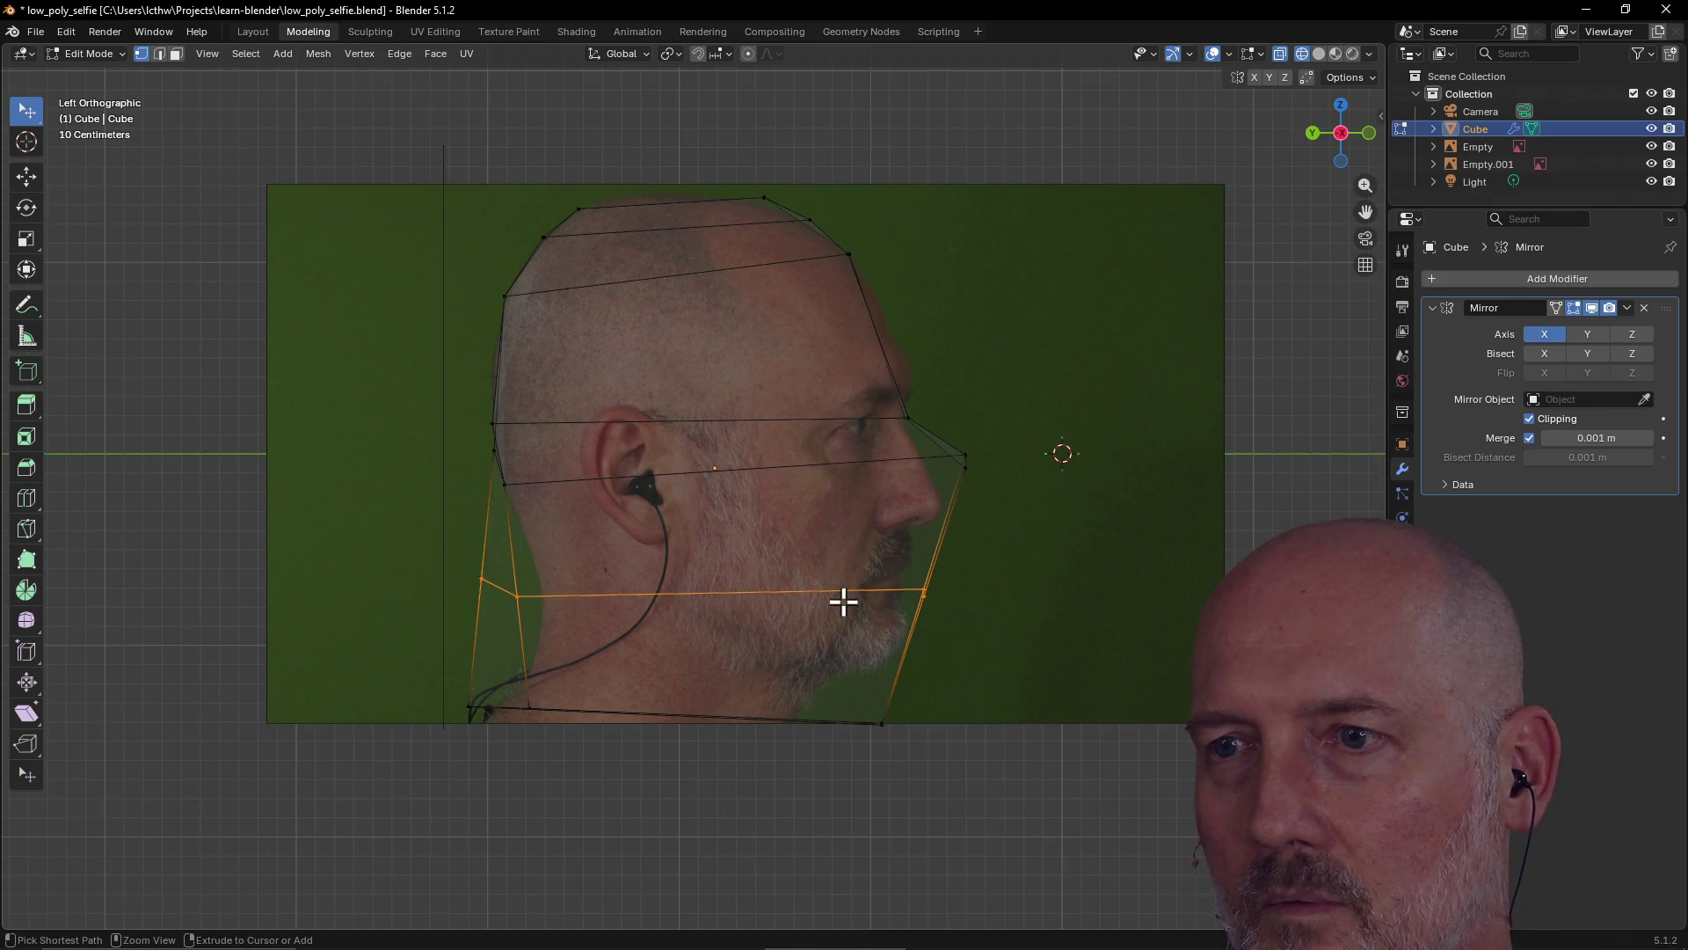
pyautogui.hotkey('ctrl', 'x')
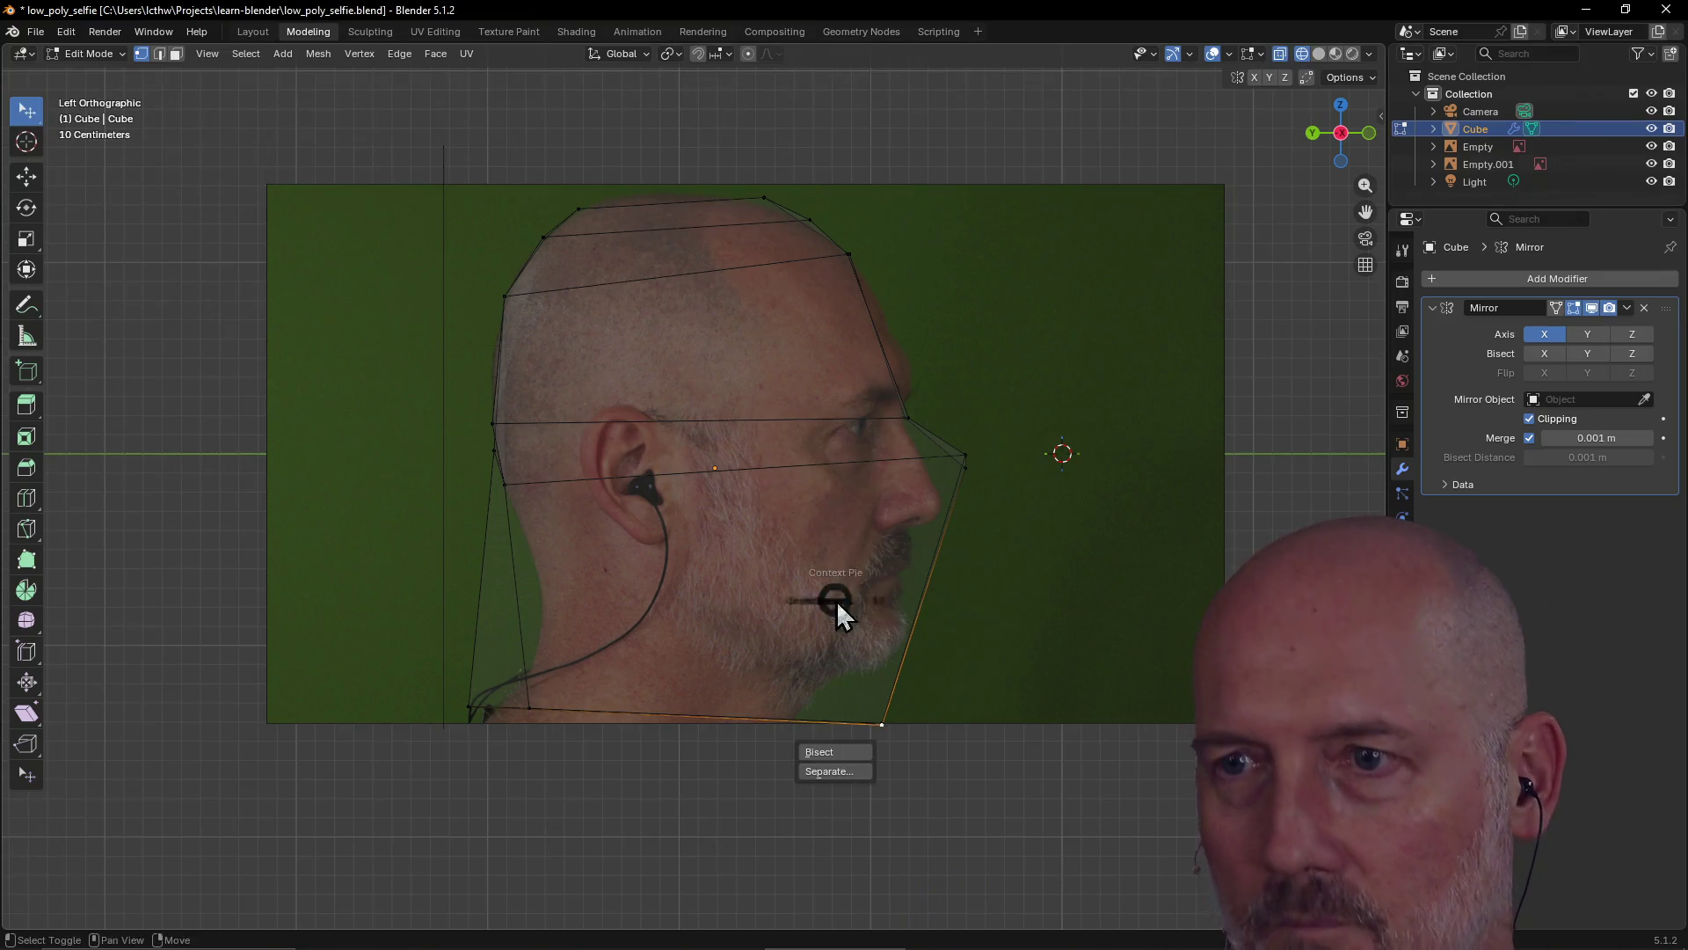
# Cut a new edge loop across the jaw from the context menu and start moving it down
pyautogui.rightClick(837, 600)
pyautogui.click(751, 537)
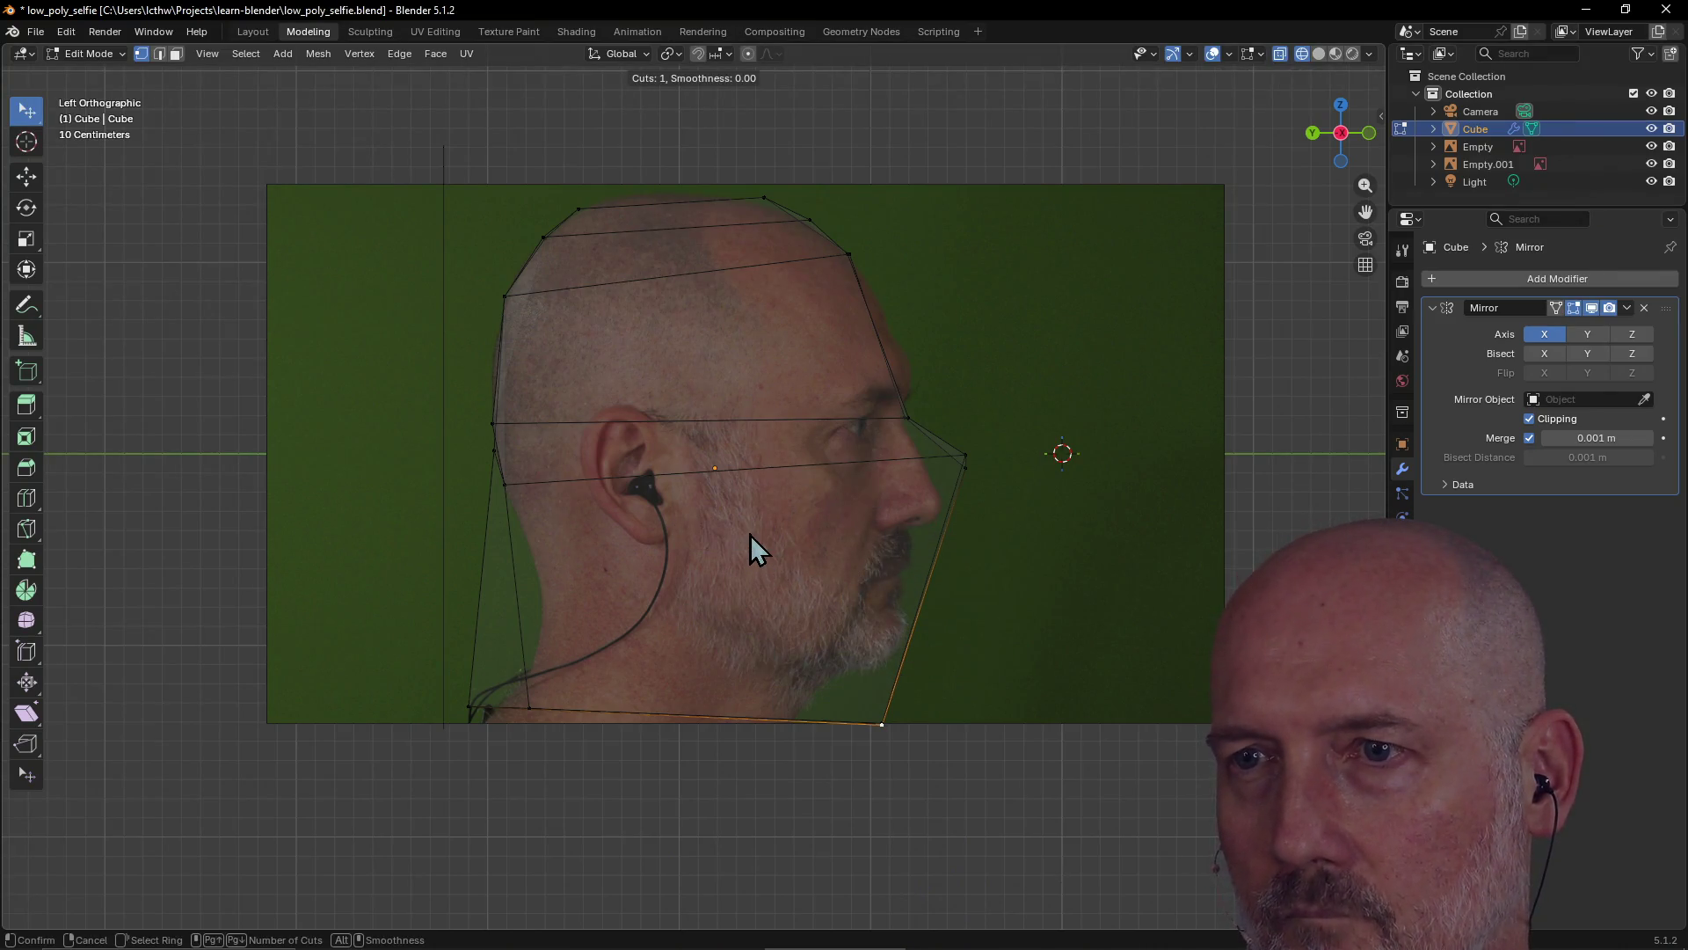
pyautogui.click(905, 633)
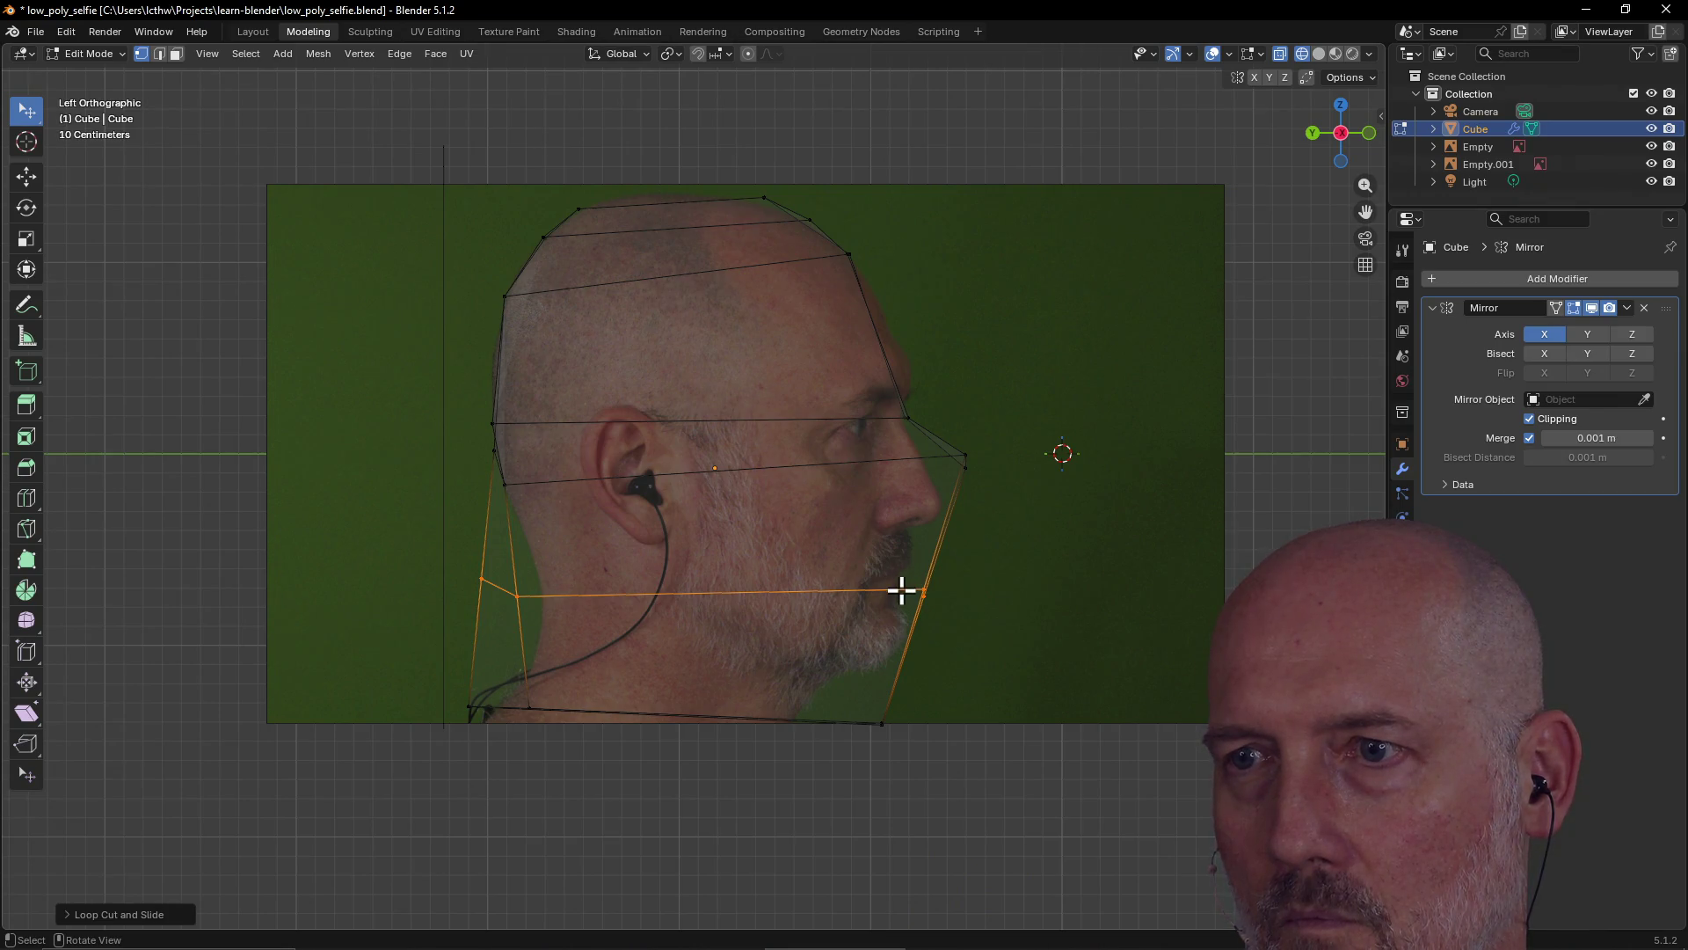
pyautogui.press('g')
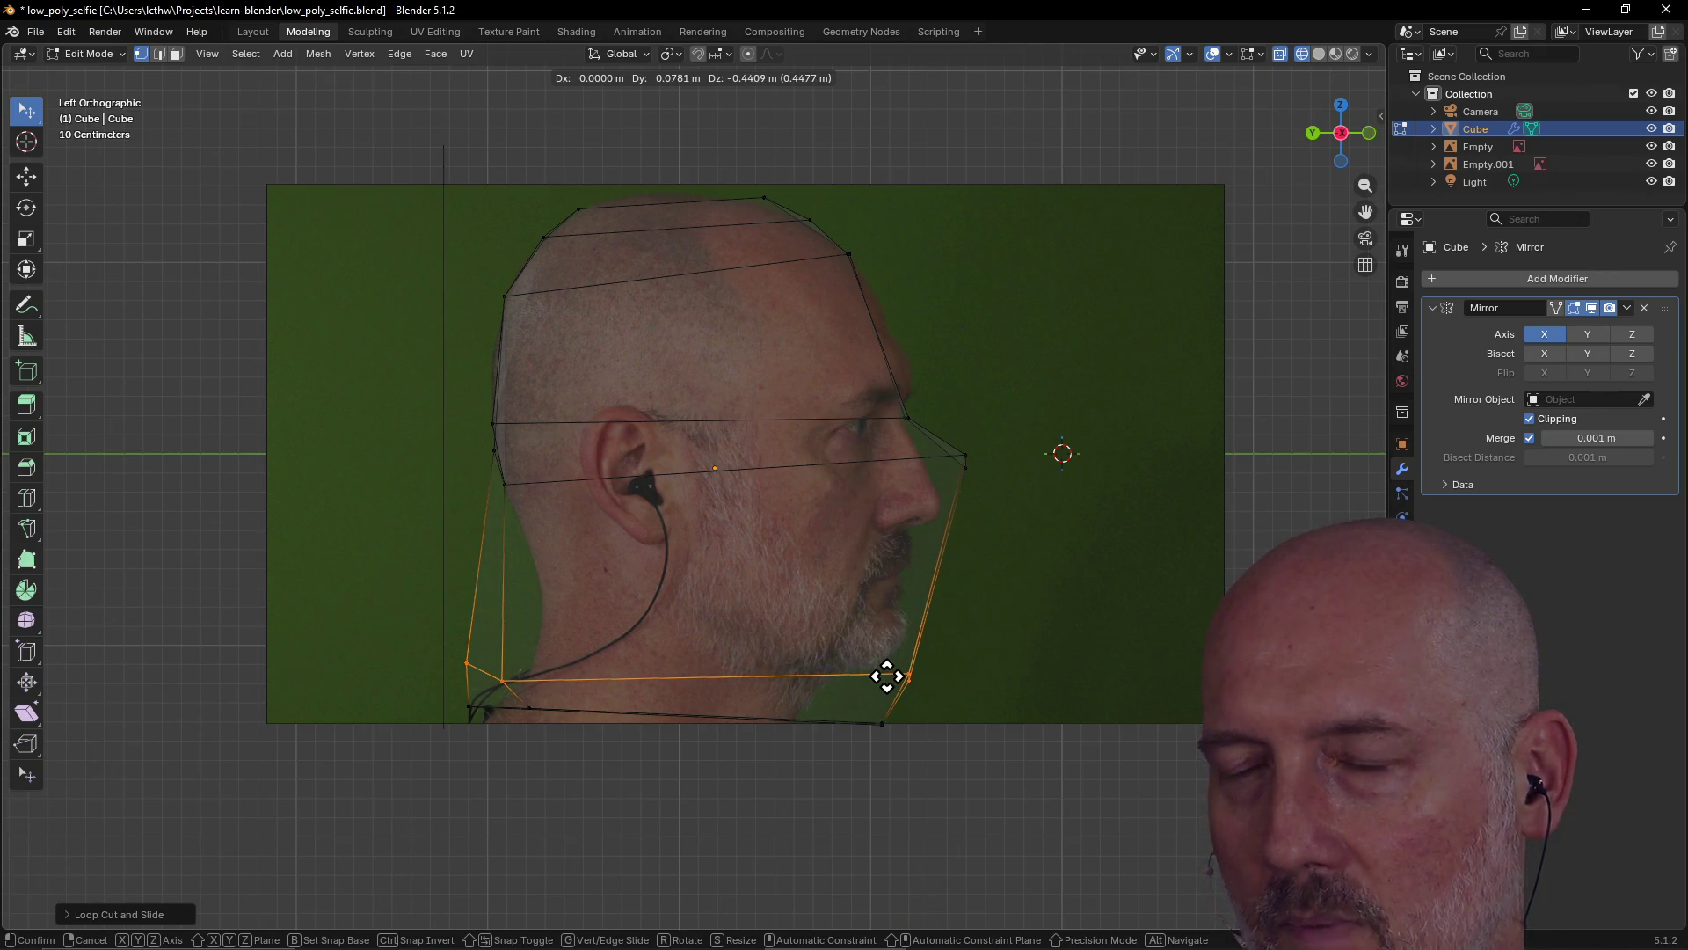
# Confirm the loop's lower position and move the front chin vertex back to the chin
pyautogui.click(887, 675)
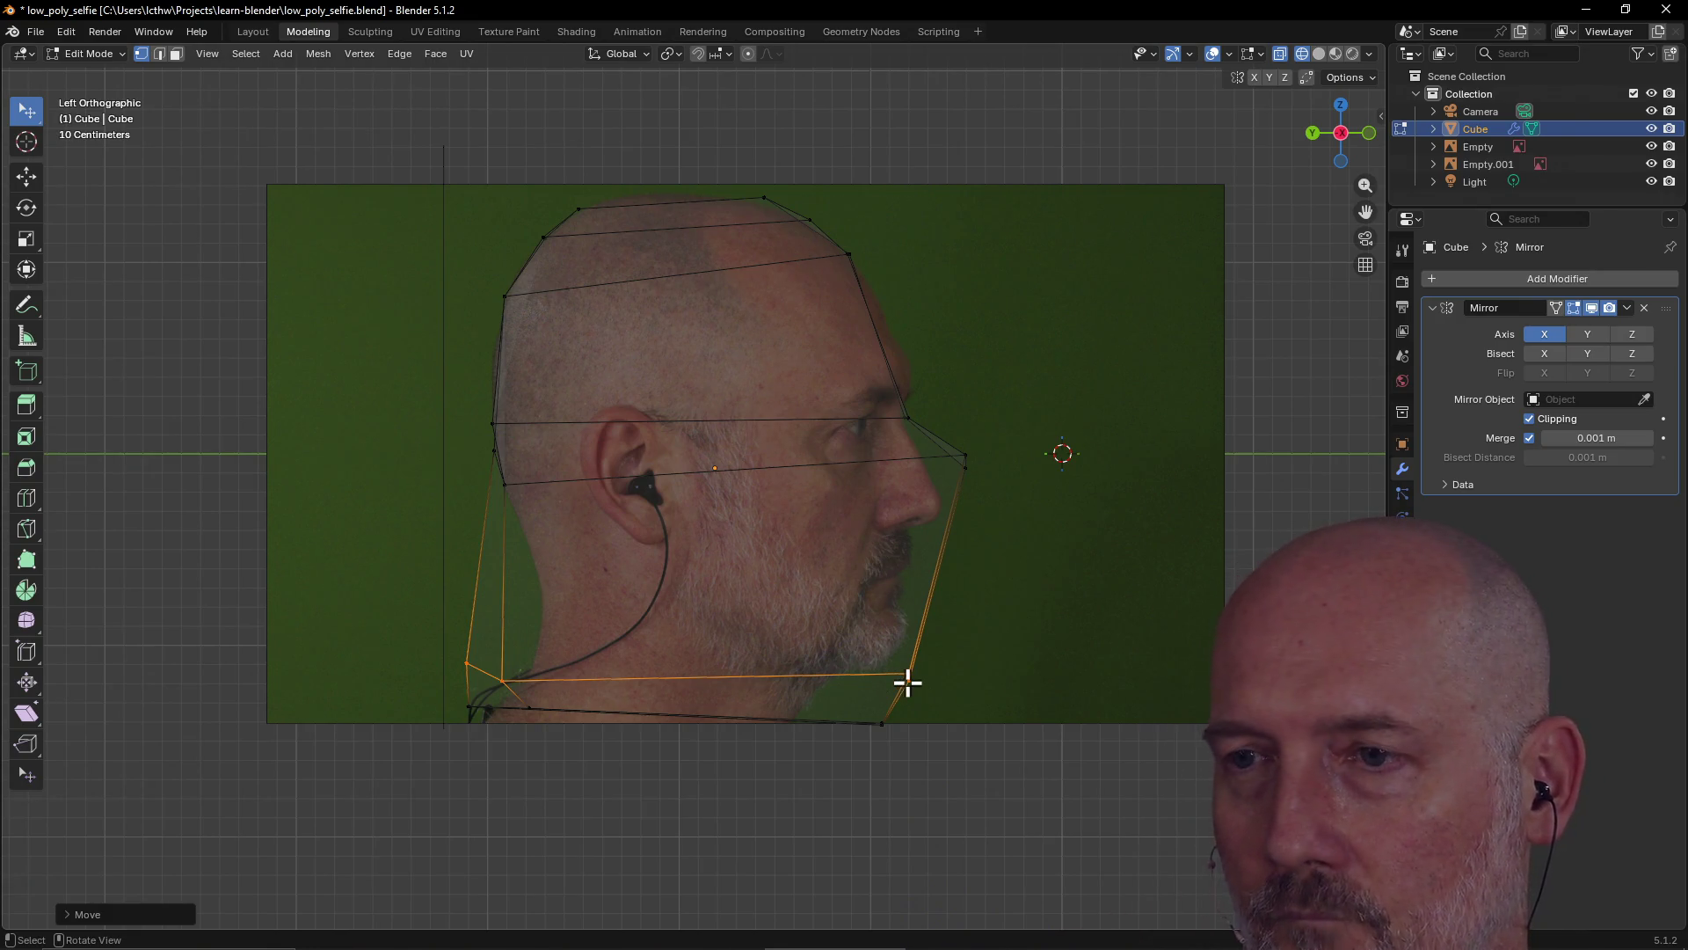
pyautogui.click(935, 683)
pyautogui.click(908, 675)
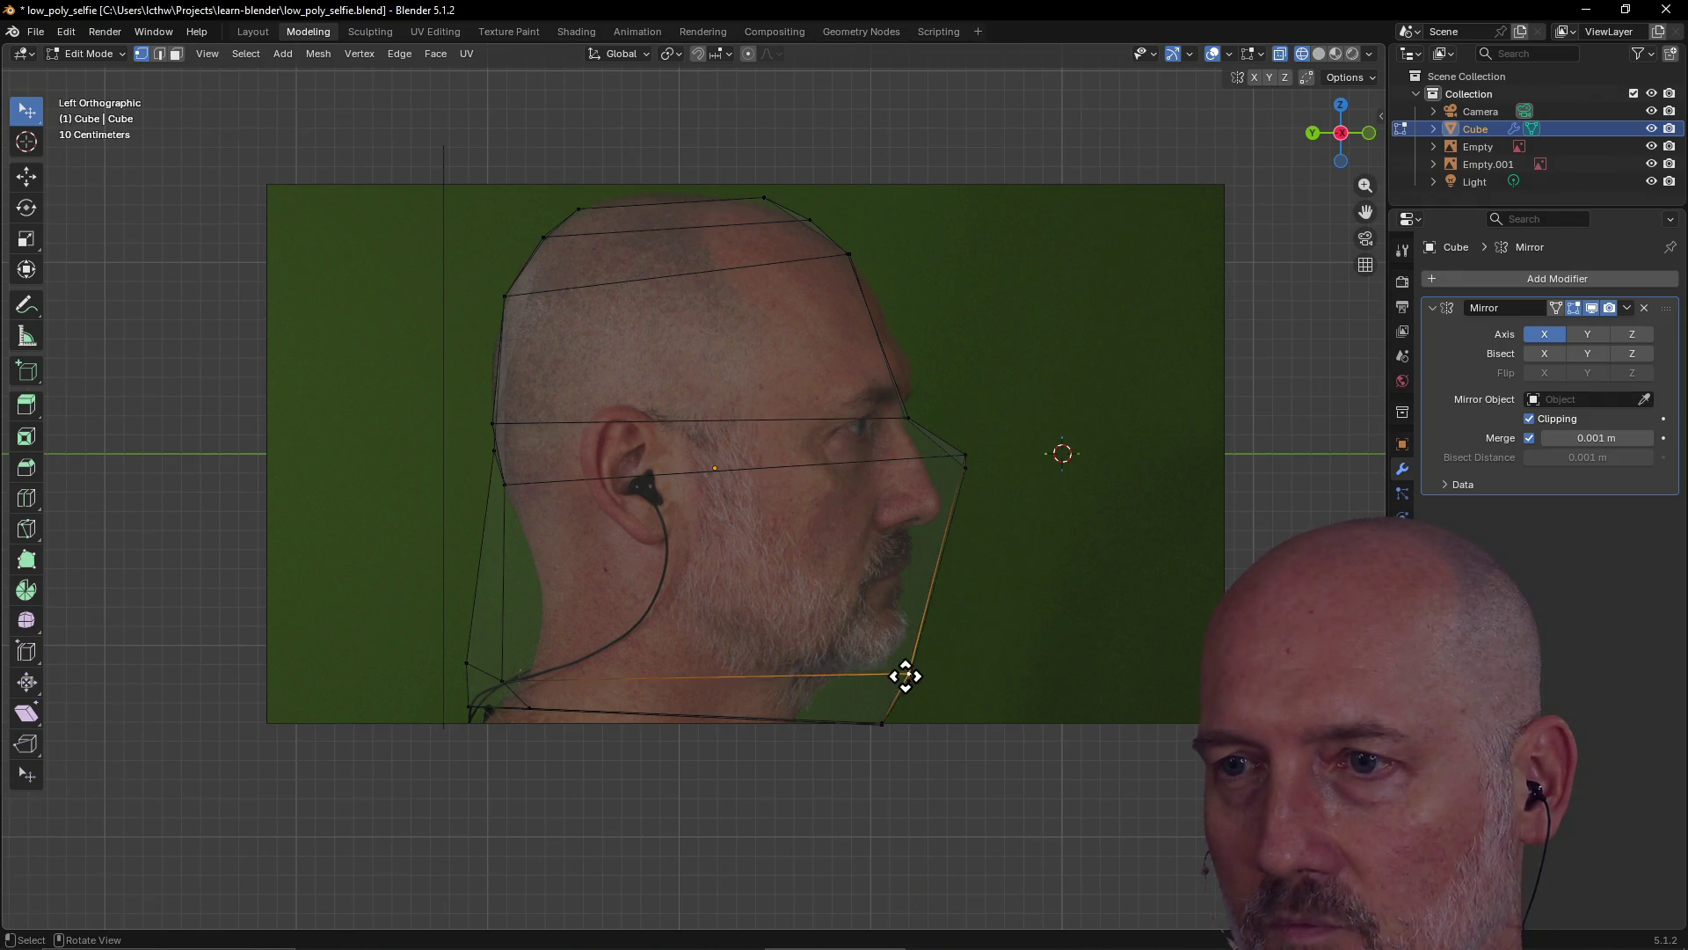
pyautogui.press('g')
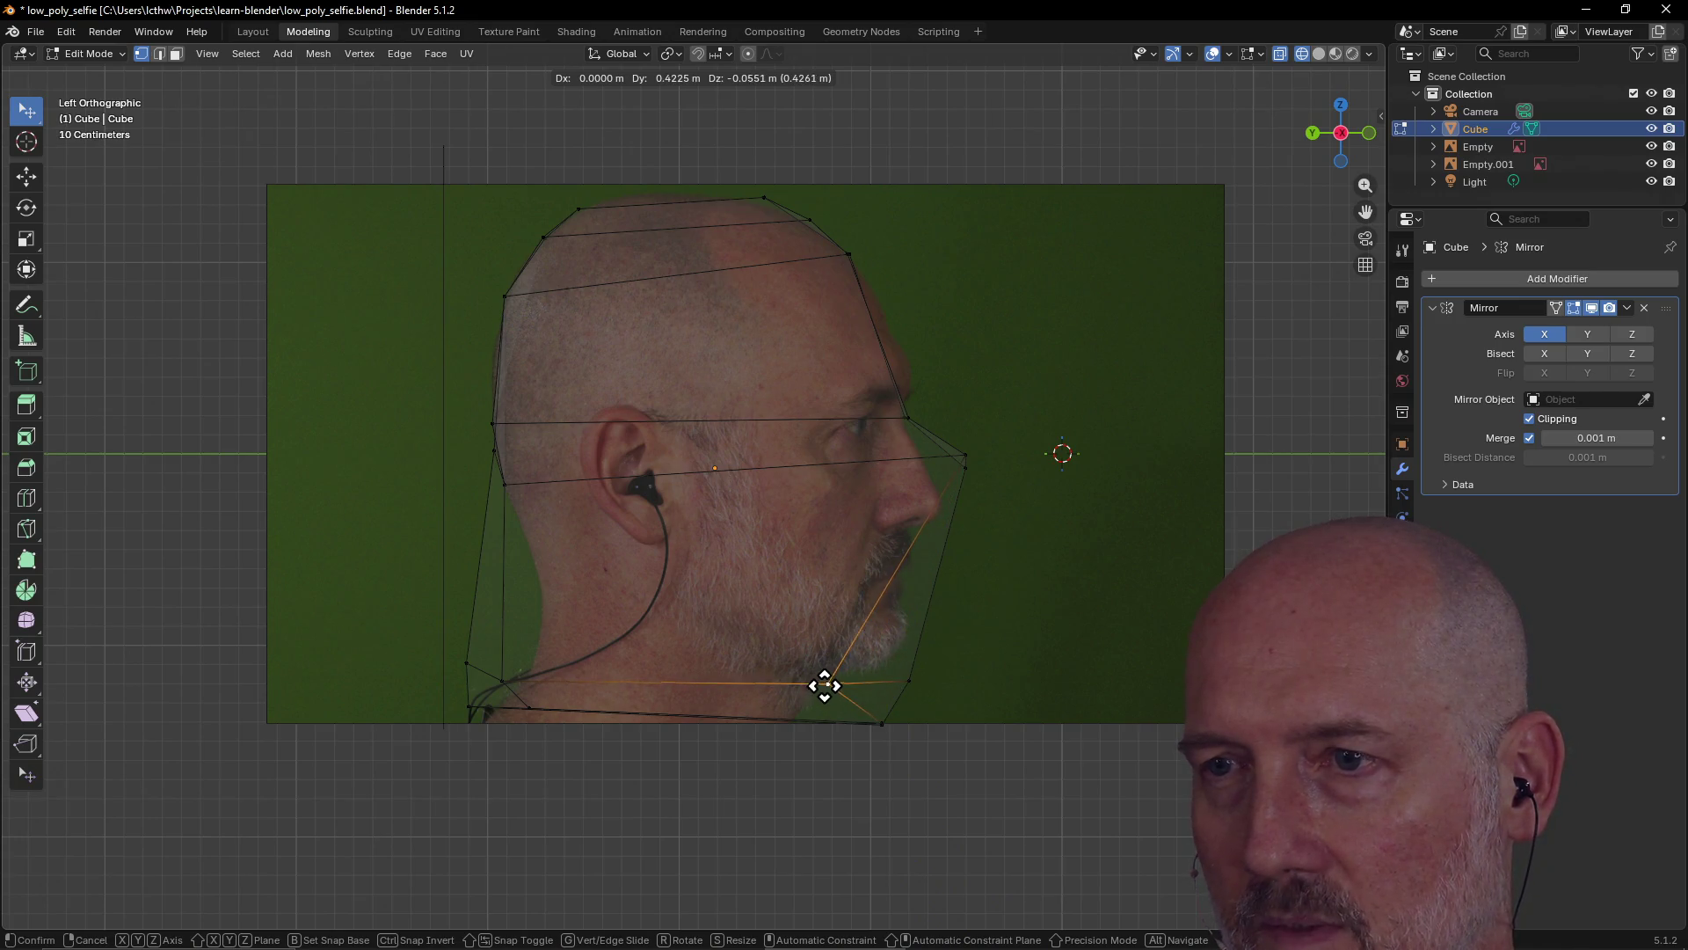
pyautogui.click(825, 685)
pyautogui.press('g')
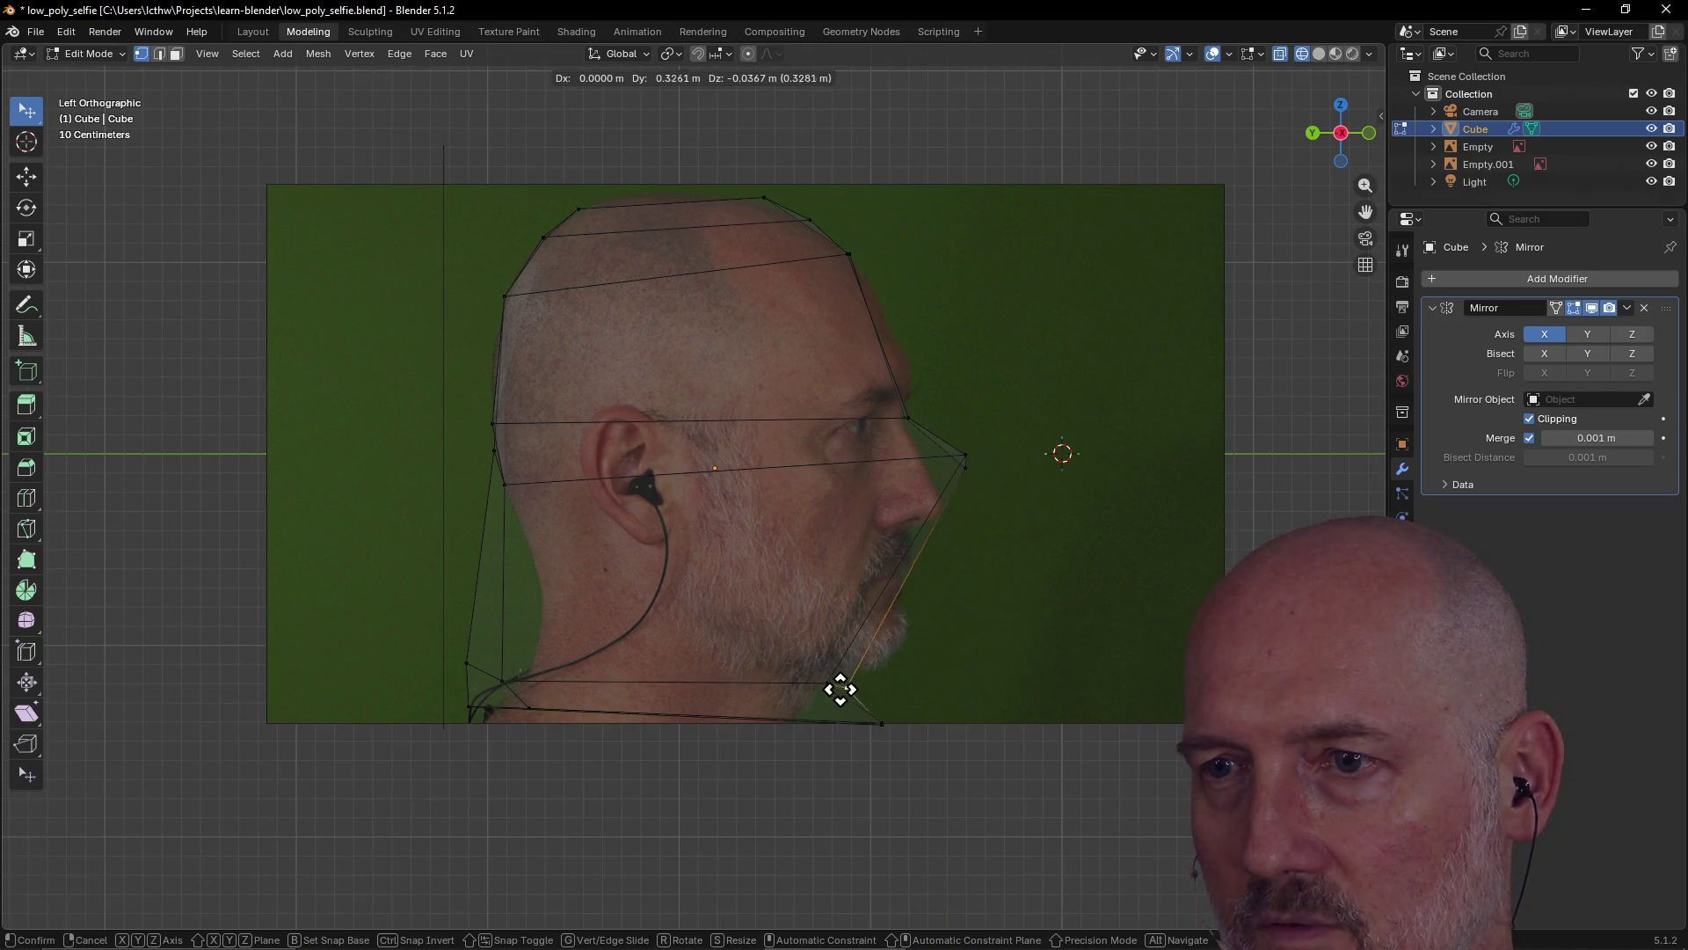
pyautogui.click(823, 685)
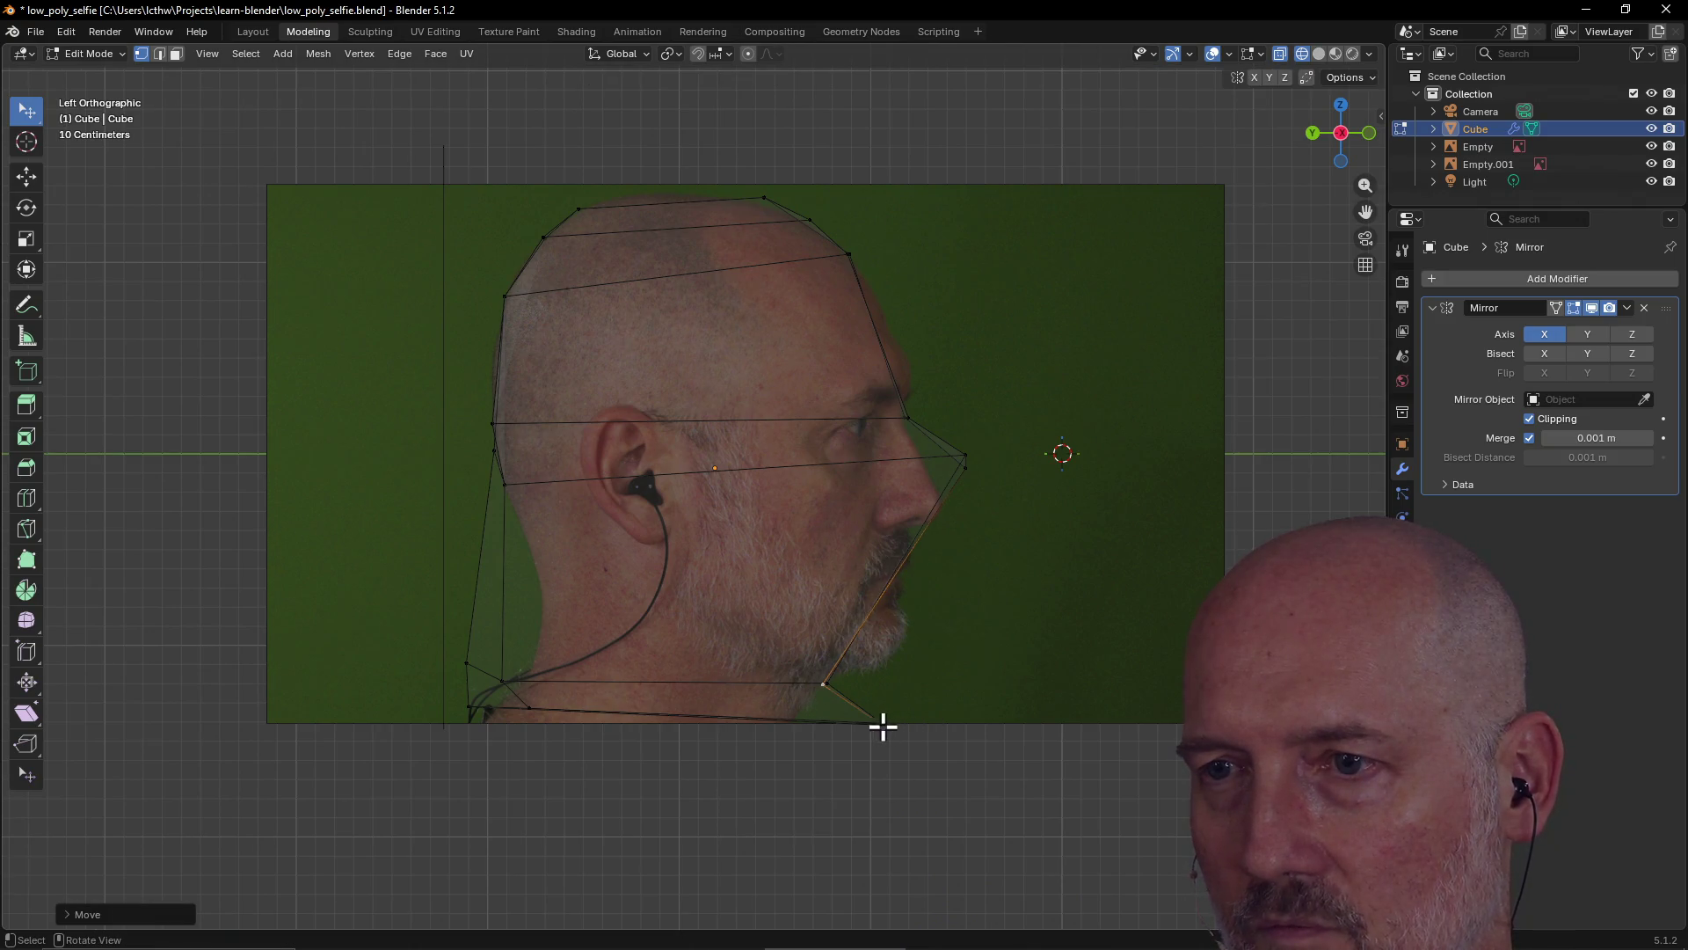
# Reposition the bottom-front vertex back under the jaw, then draw a vertical annotation line
pyautogui.click(881, 723)
pyautogui.press('g')
pyautogui.click(797, 717)
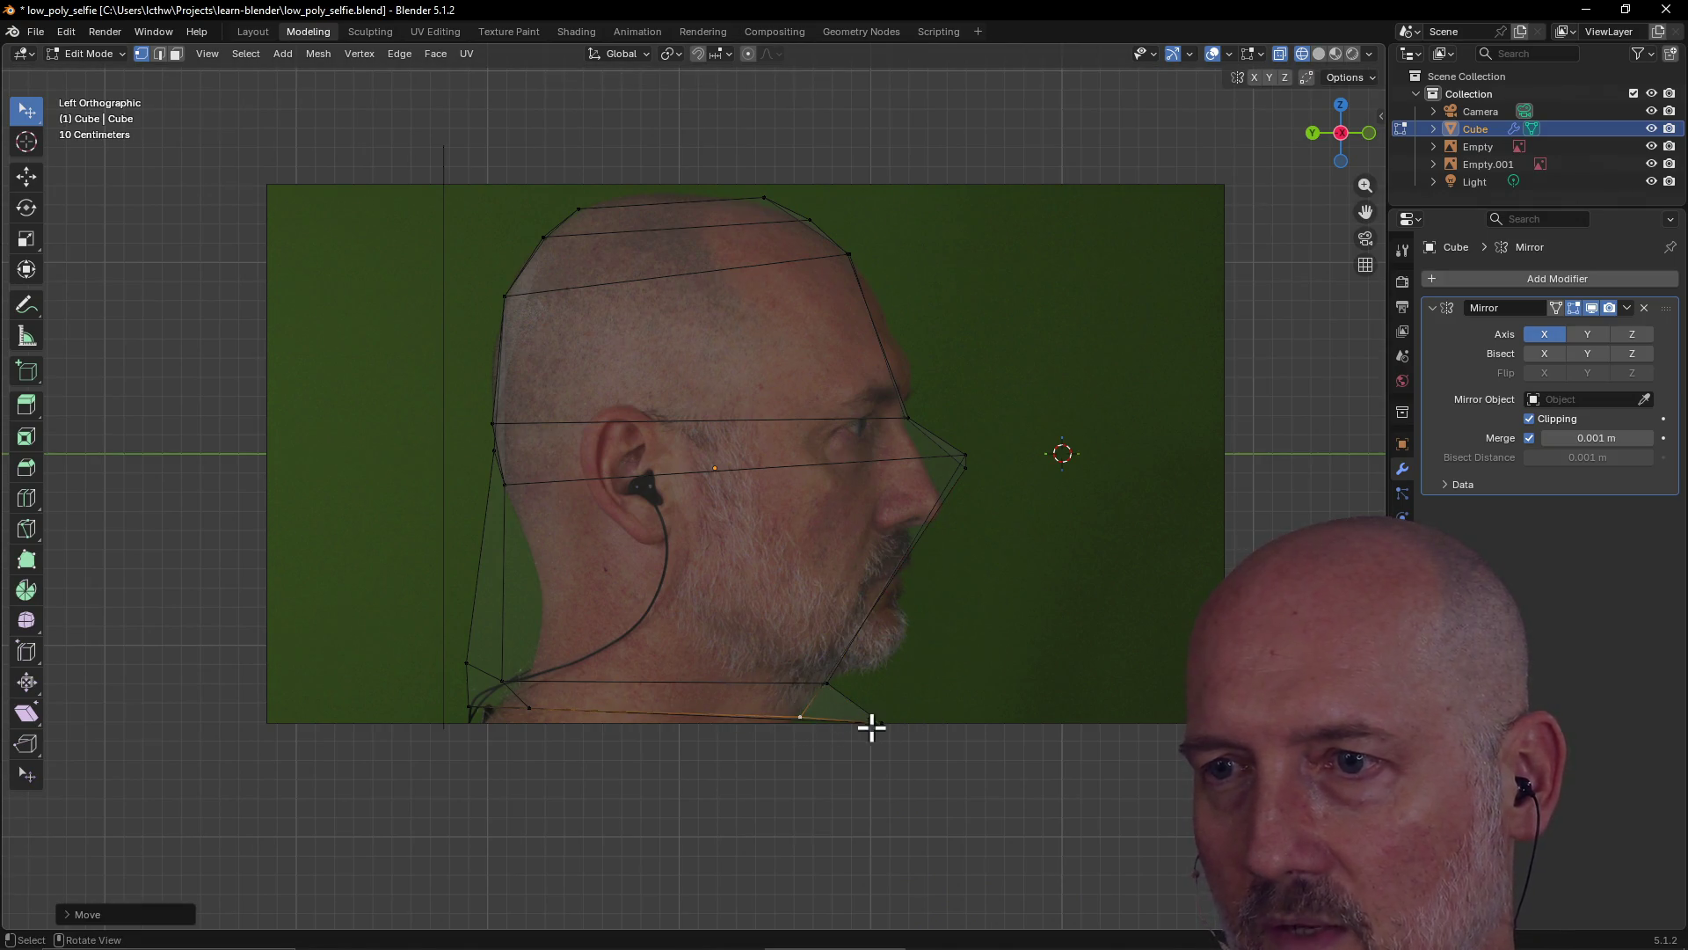
pyautogui.press('g')
pyautogui.click(811, 723)
pyautogui.press('g')
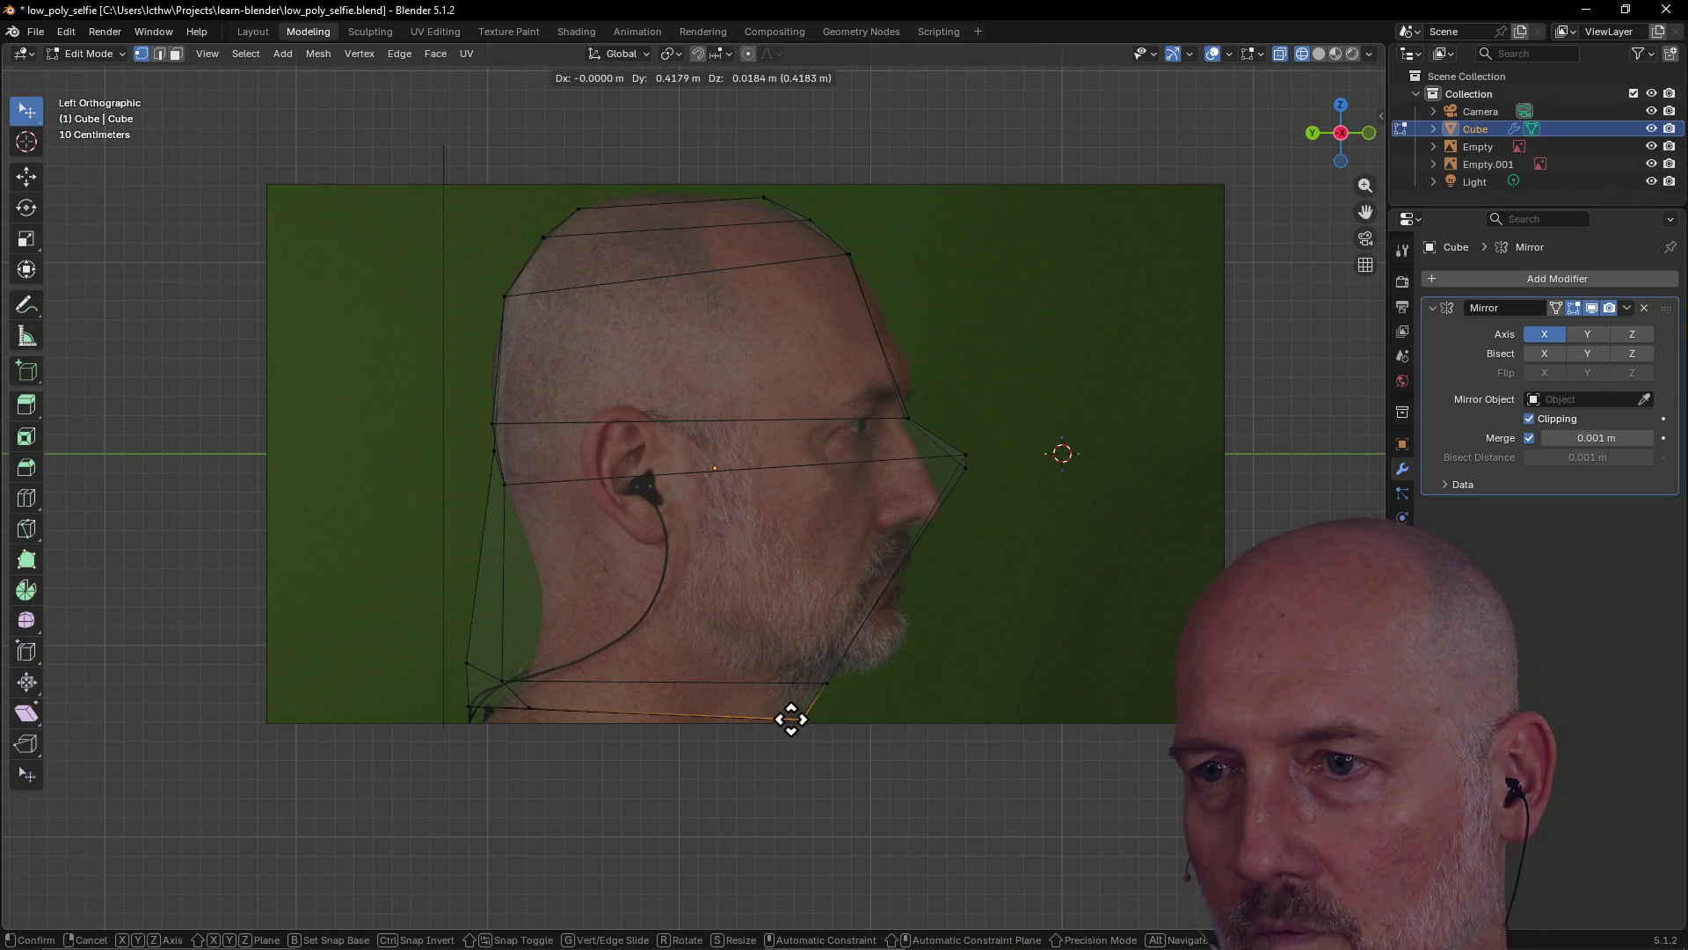
pyautogui.click(789, 720)
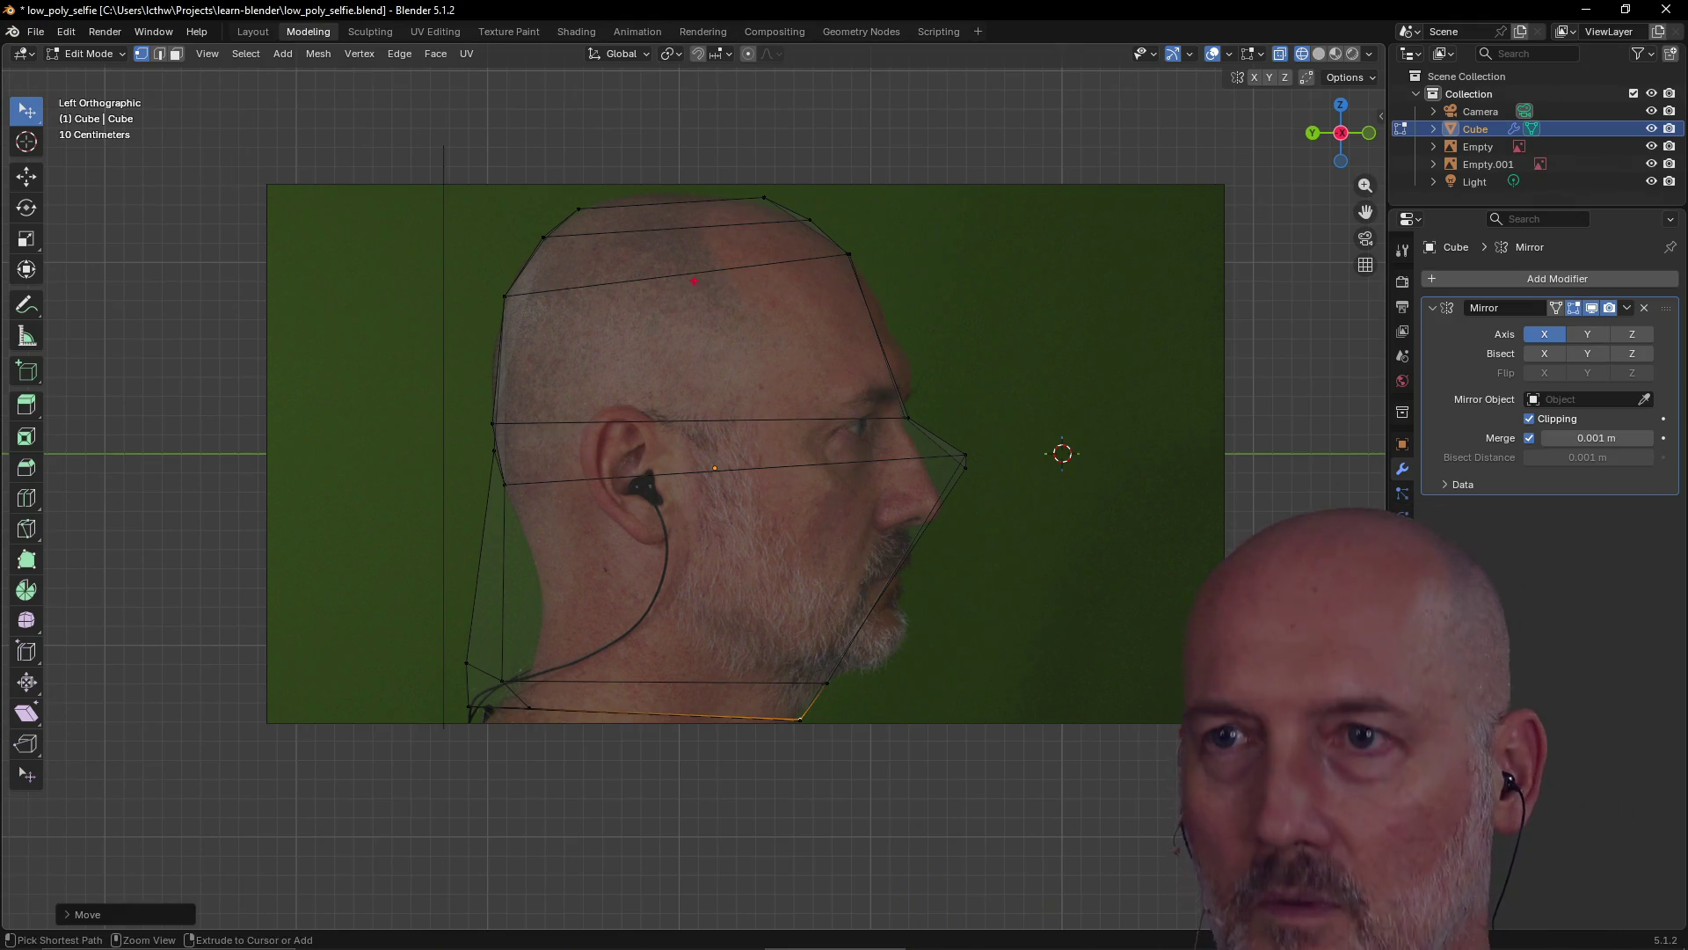
pyautogui.moveTo(687, 90); pyautogui.dragTo(684, 853)
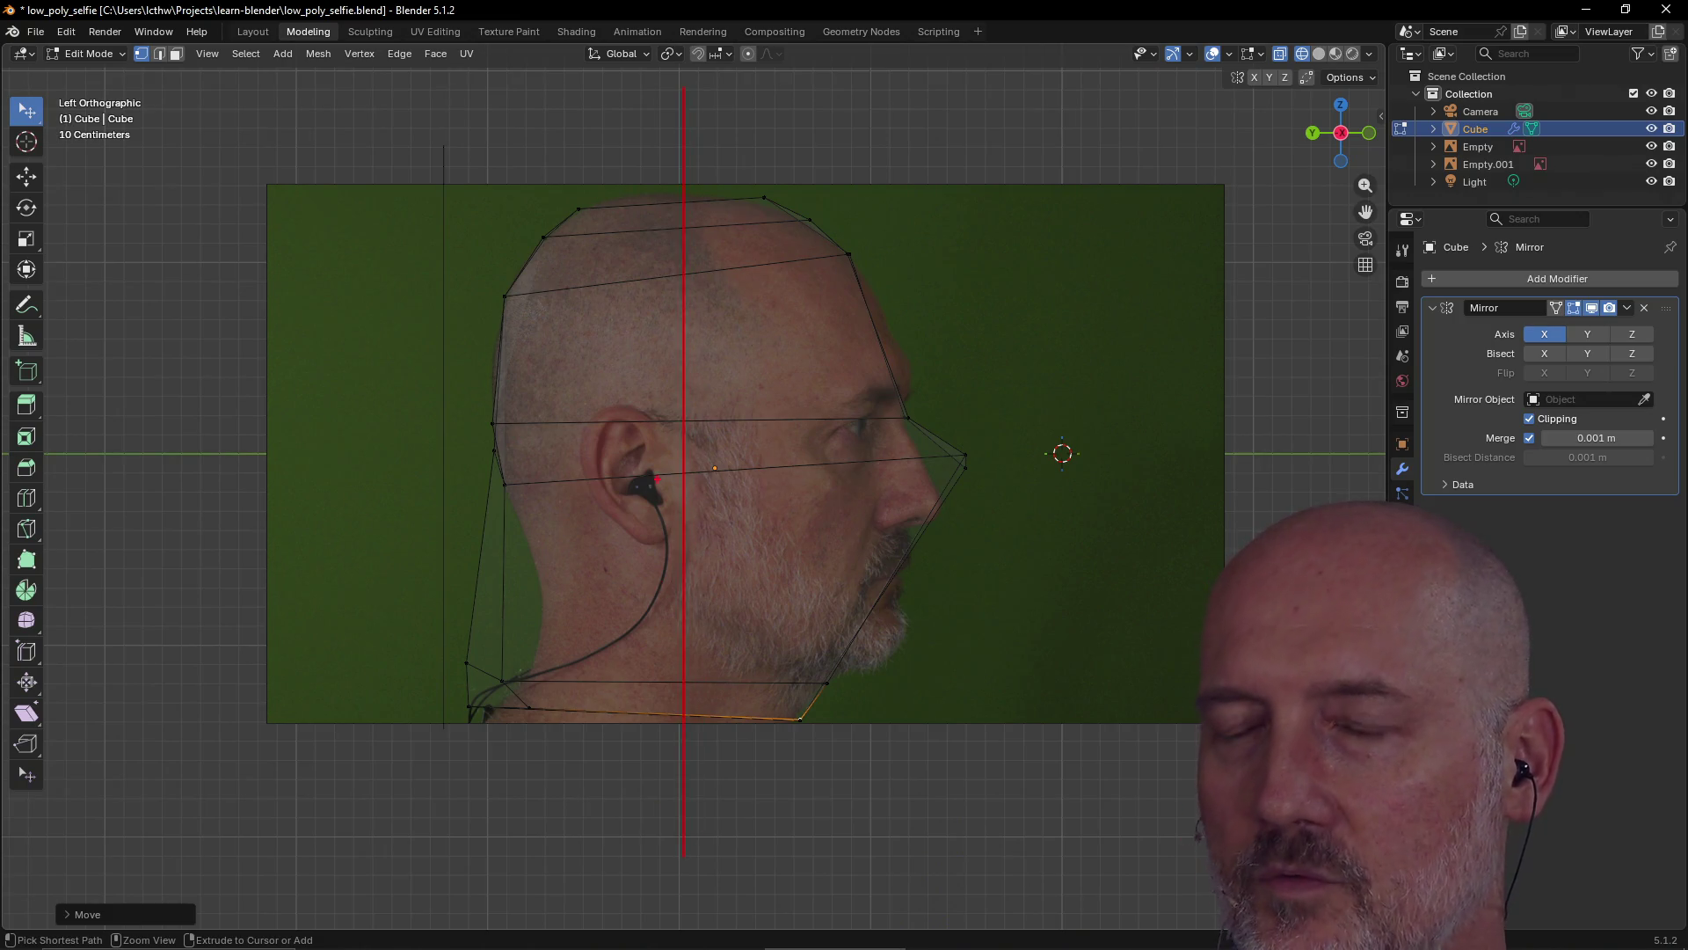
pyautogui.moveTo(584, 180)
pyautogui.mouseDown()
pyautogui.moveTo(378, 752)
pyautogui.moveTo(602, 437)
pyautogui.mouseUp()
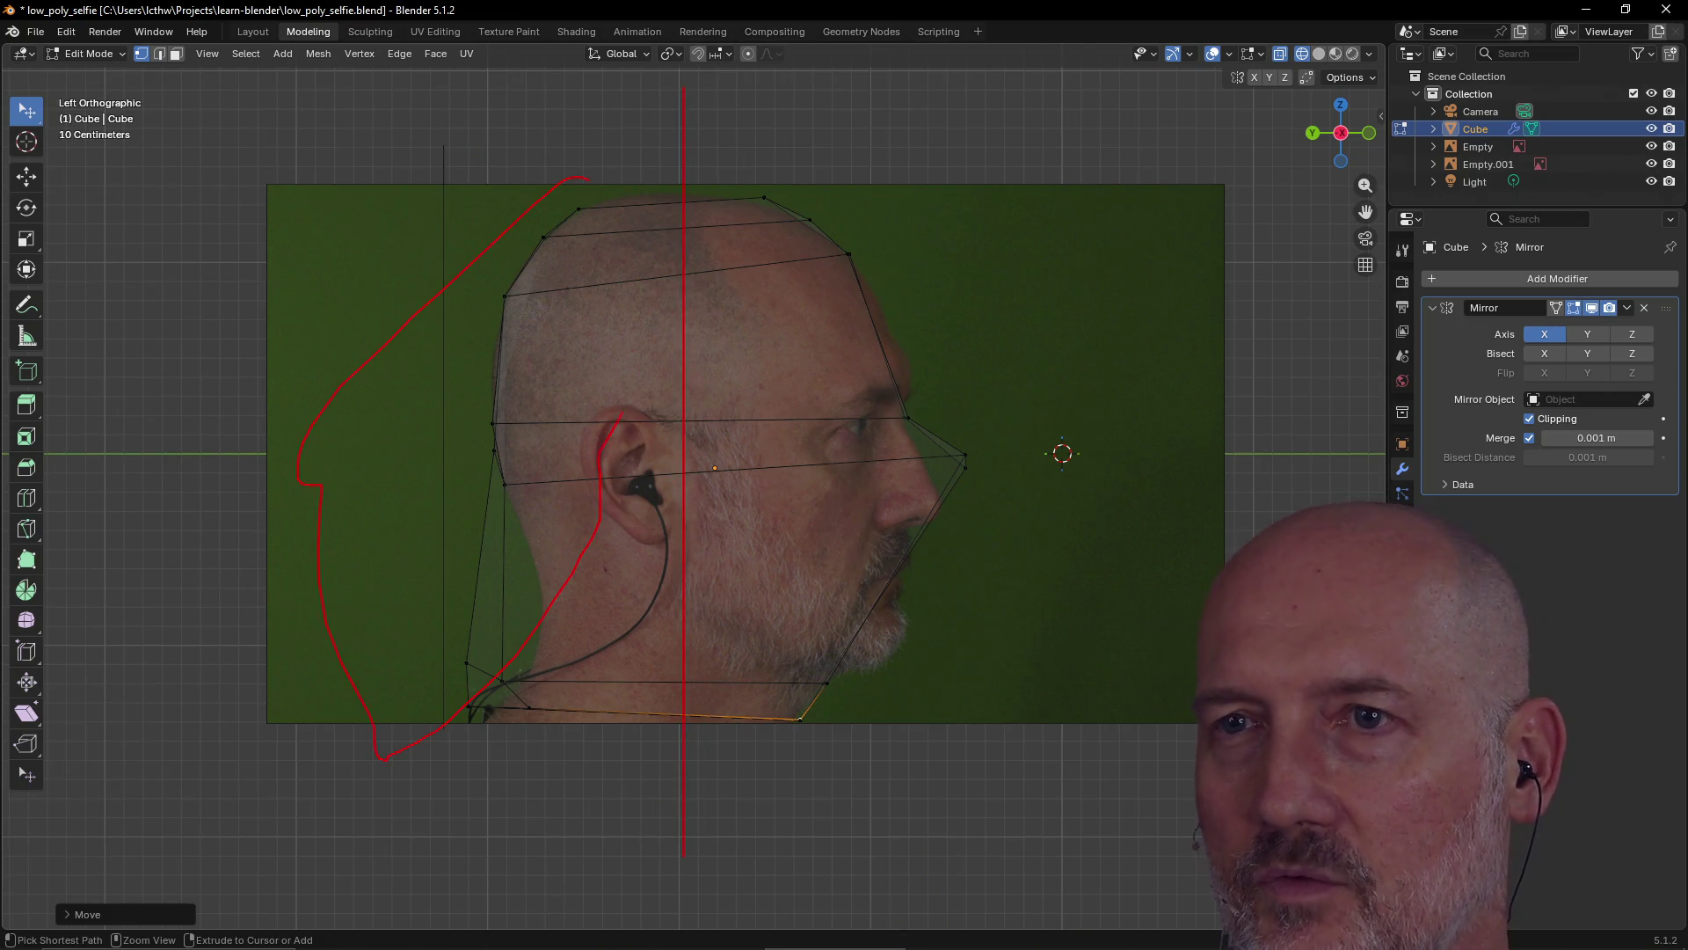
pyautogui.moveTo(746, 162)
pyautogui.mouseDown()
pyautogui.moveTo(688, 492)
pyautogui.moveTo(792, 686)
pyautogui.mouseUp()
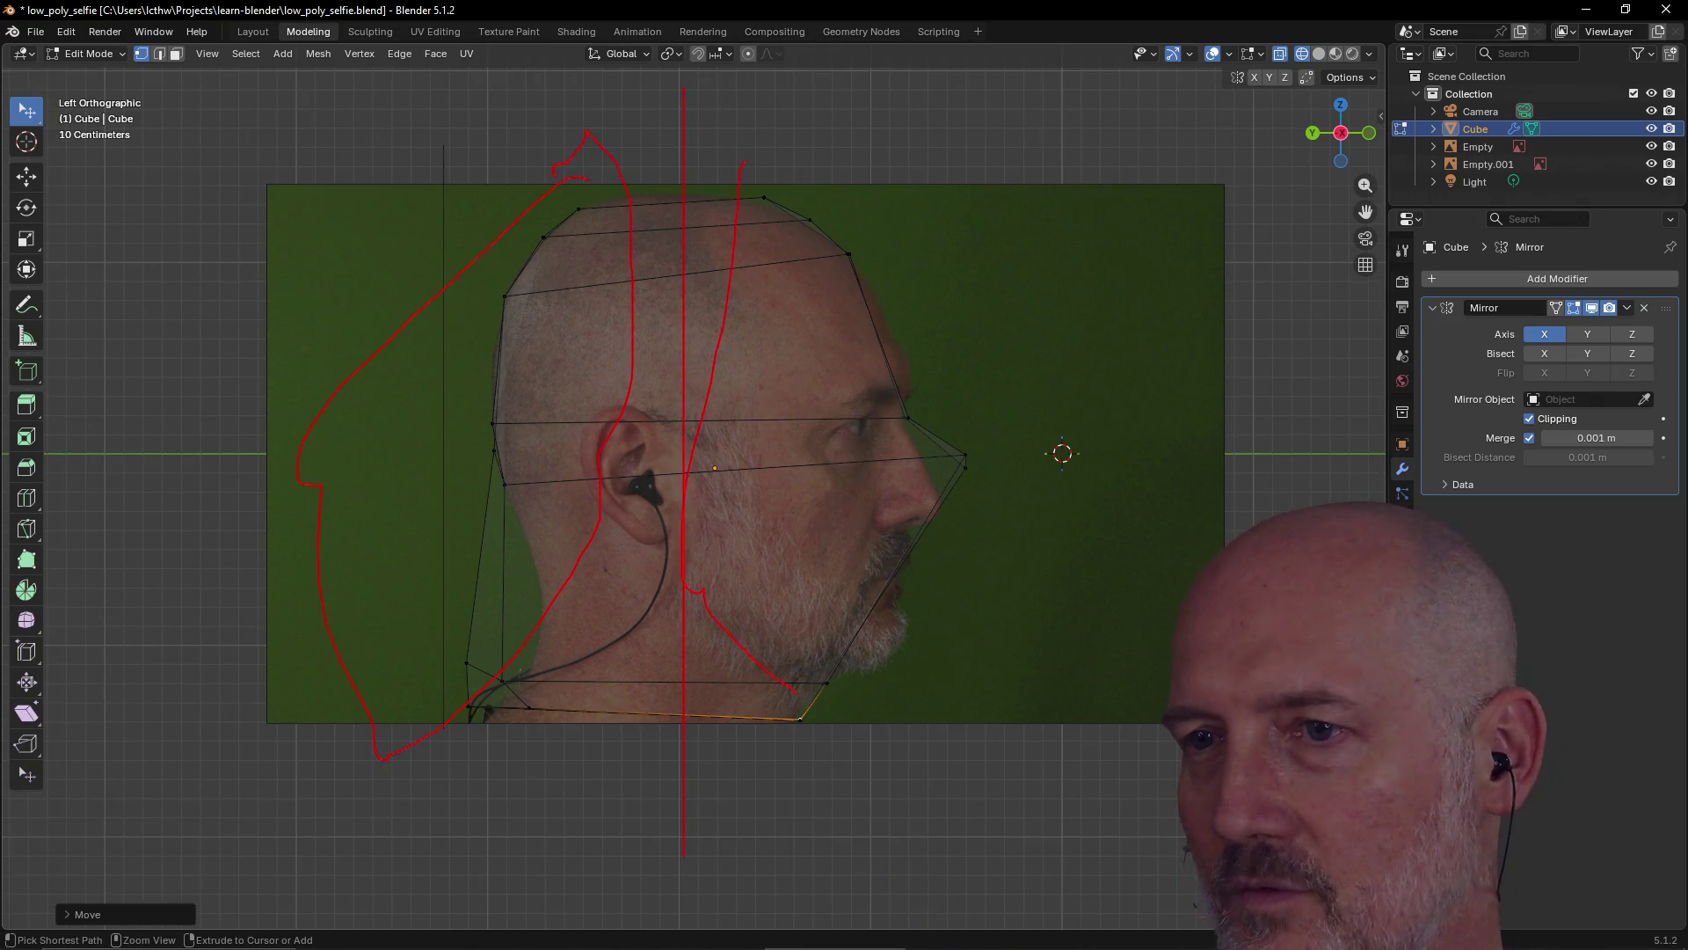
pyautogui.hotkey('ctrl', 'z')
pyautogui.hotkey('ctrl', 'z')
pyautogui.hotkey('ctrl', 'z')
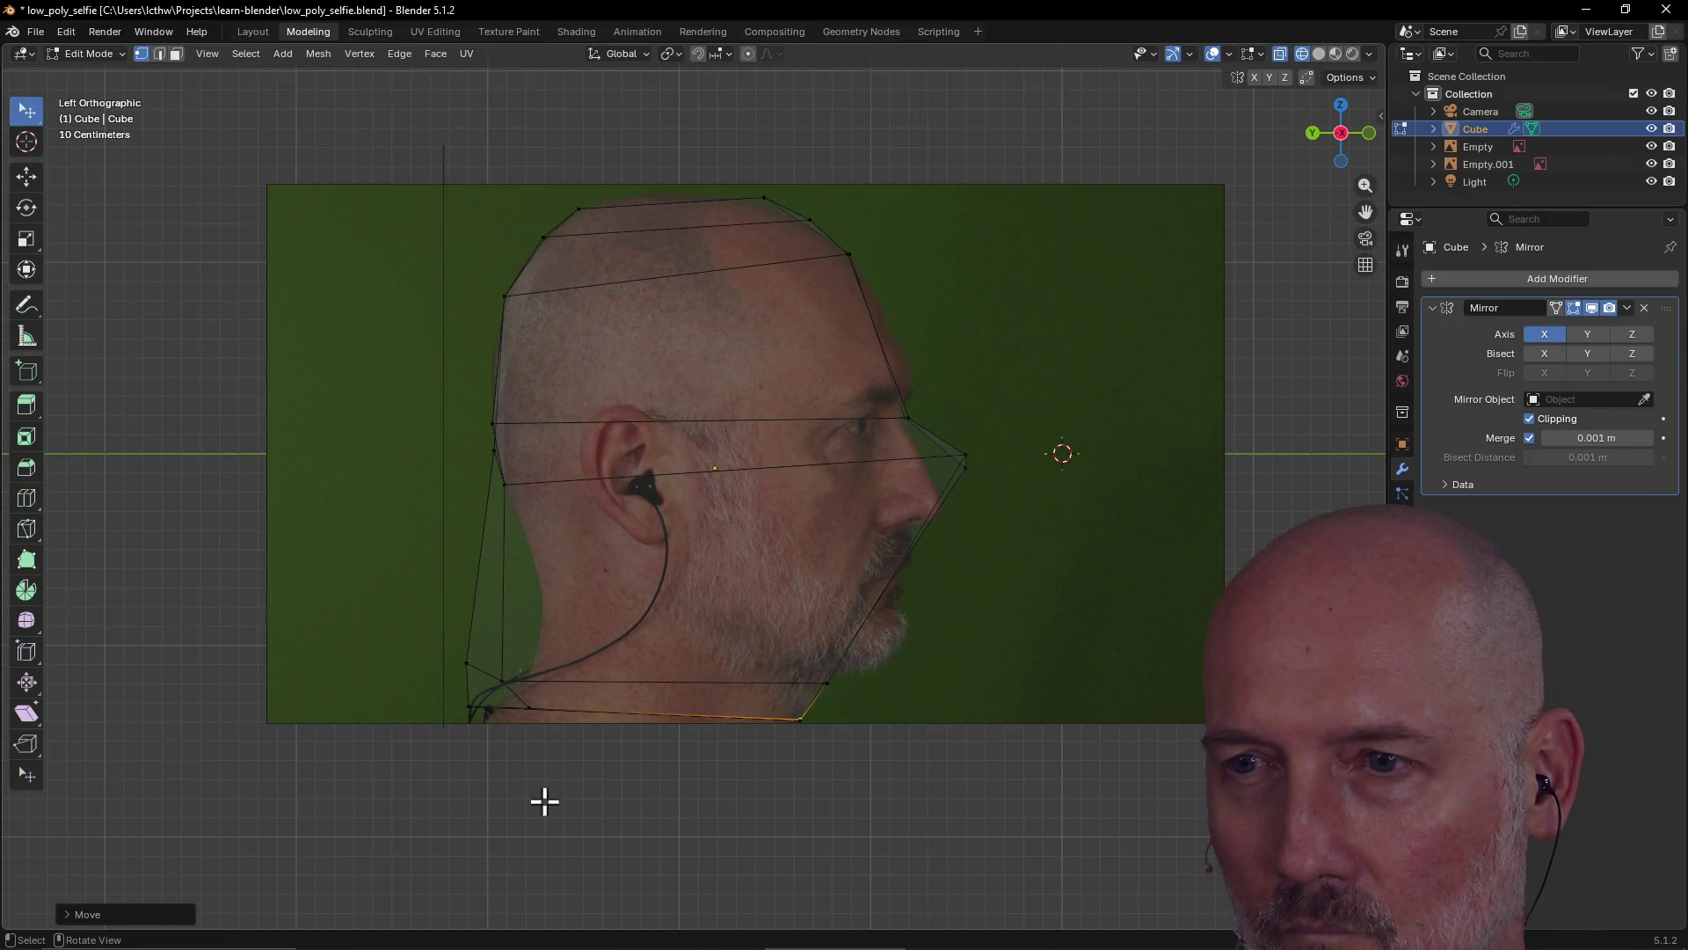
# Reposition the bottom-back neck vertex and the lower back jaw vertex
pyautogui.click(475, 716)
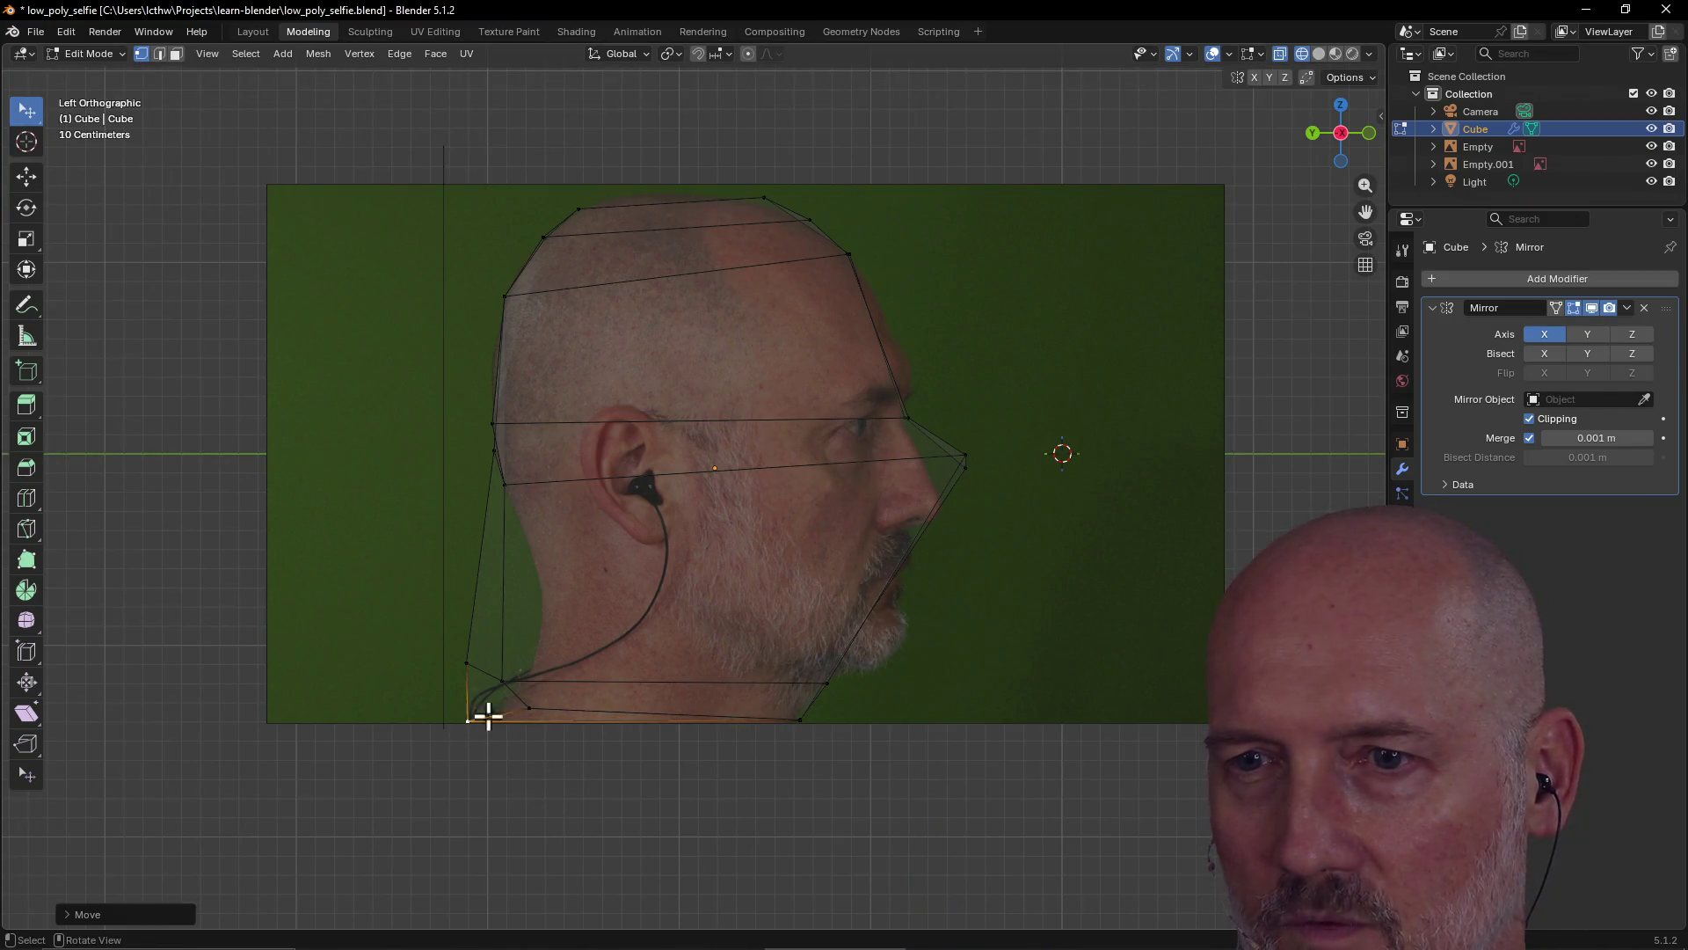
pyautogui.press('g')
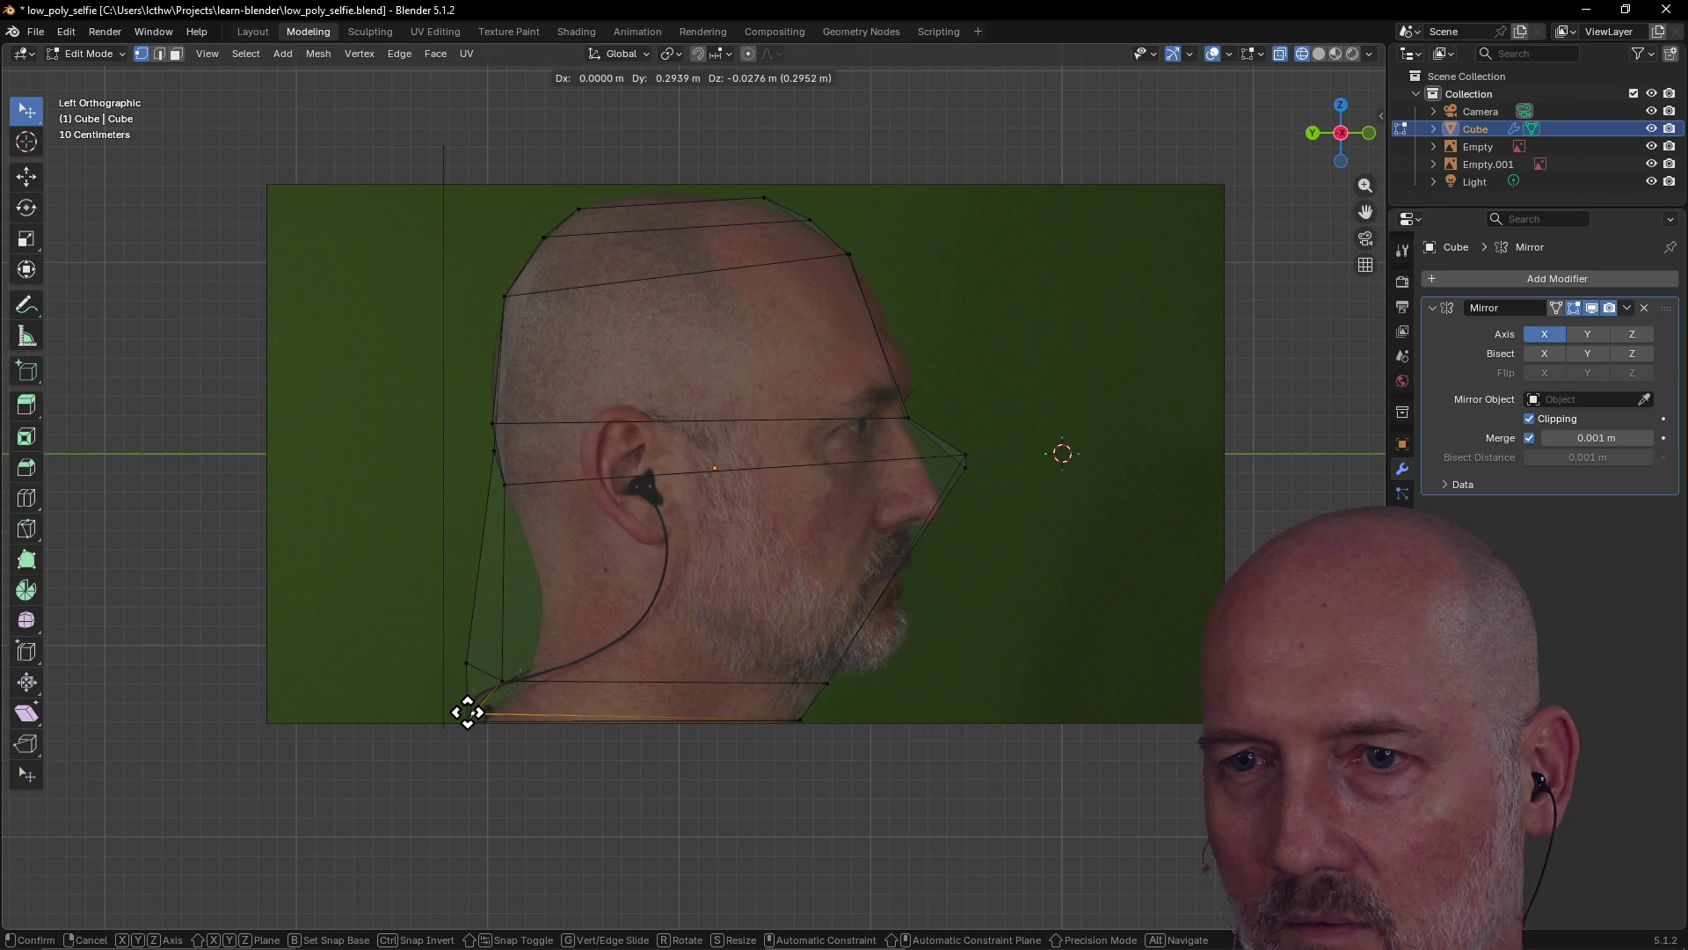
pyautogui.click(475, 711)
pyautogui.click(503, 676)
pyautogui.press('g')
pyautogui.click(460, 660)
pyautogui.press('g')
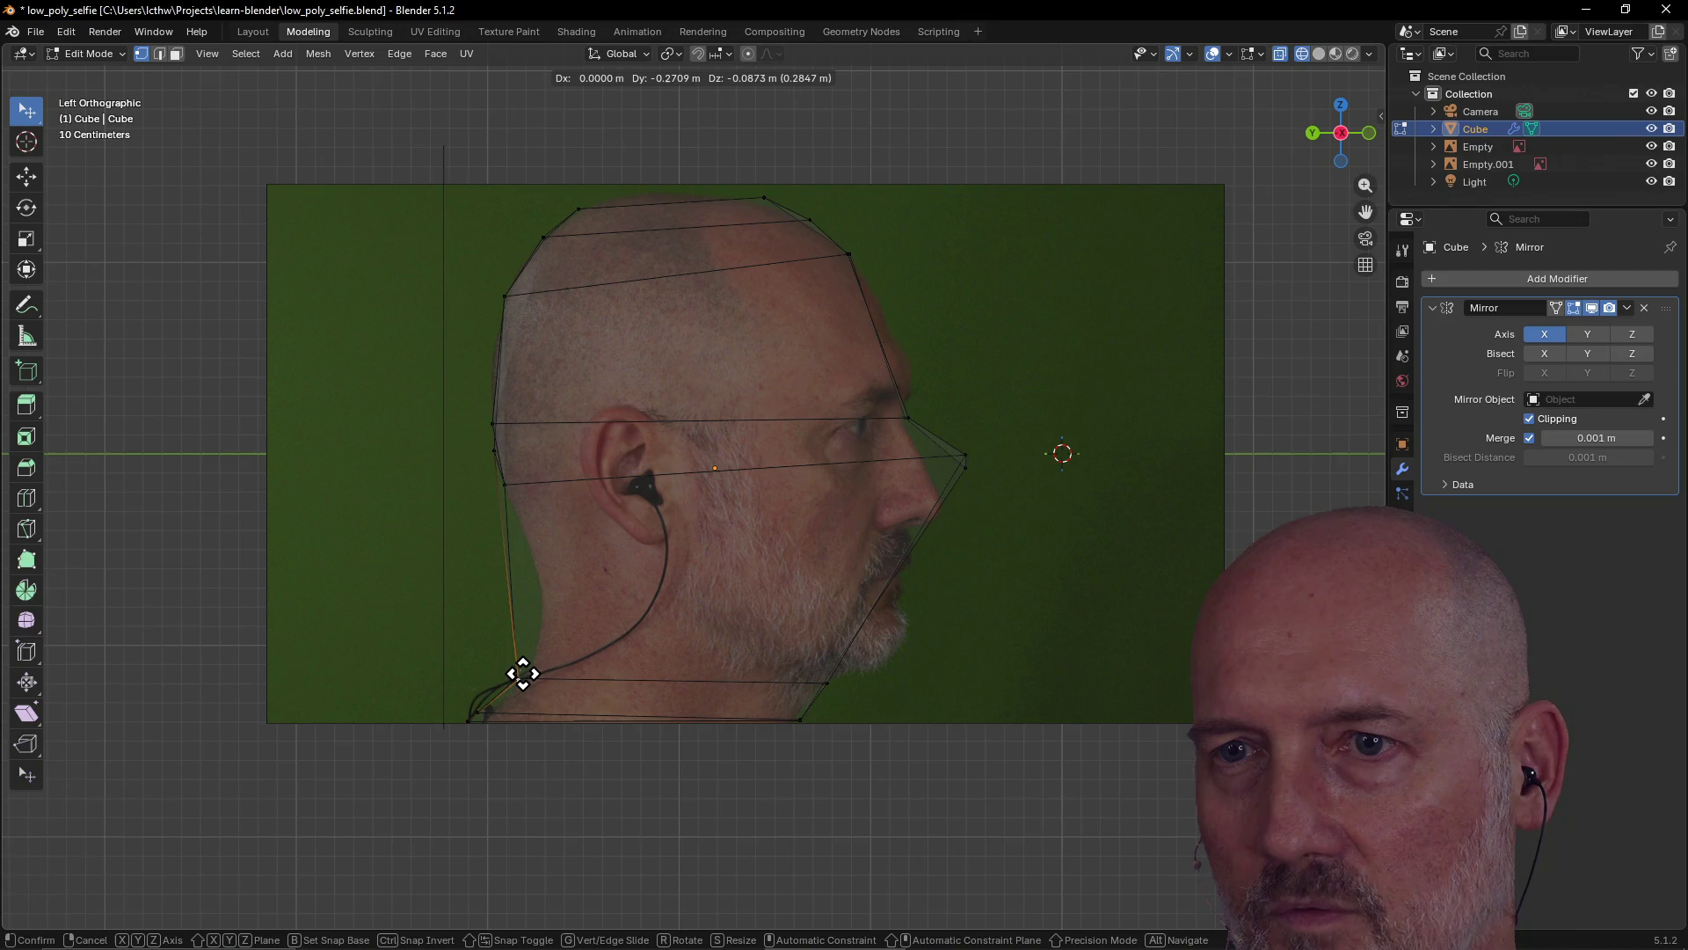
pyautogui.click(522, 675)
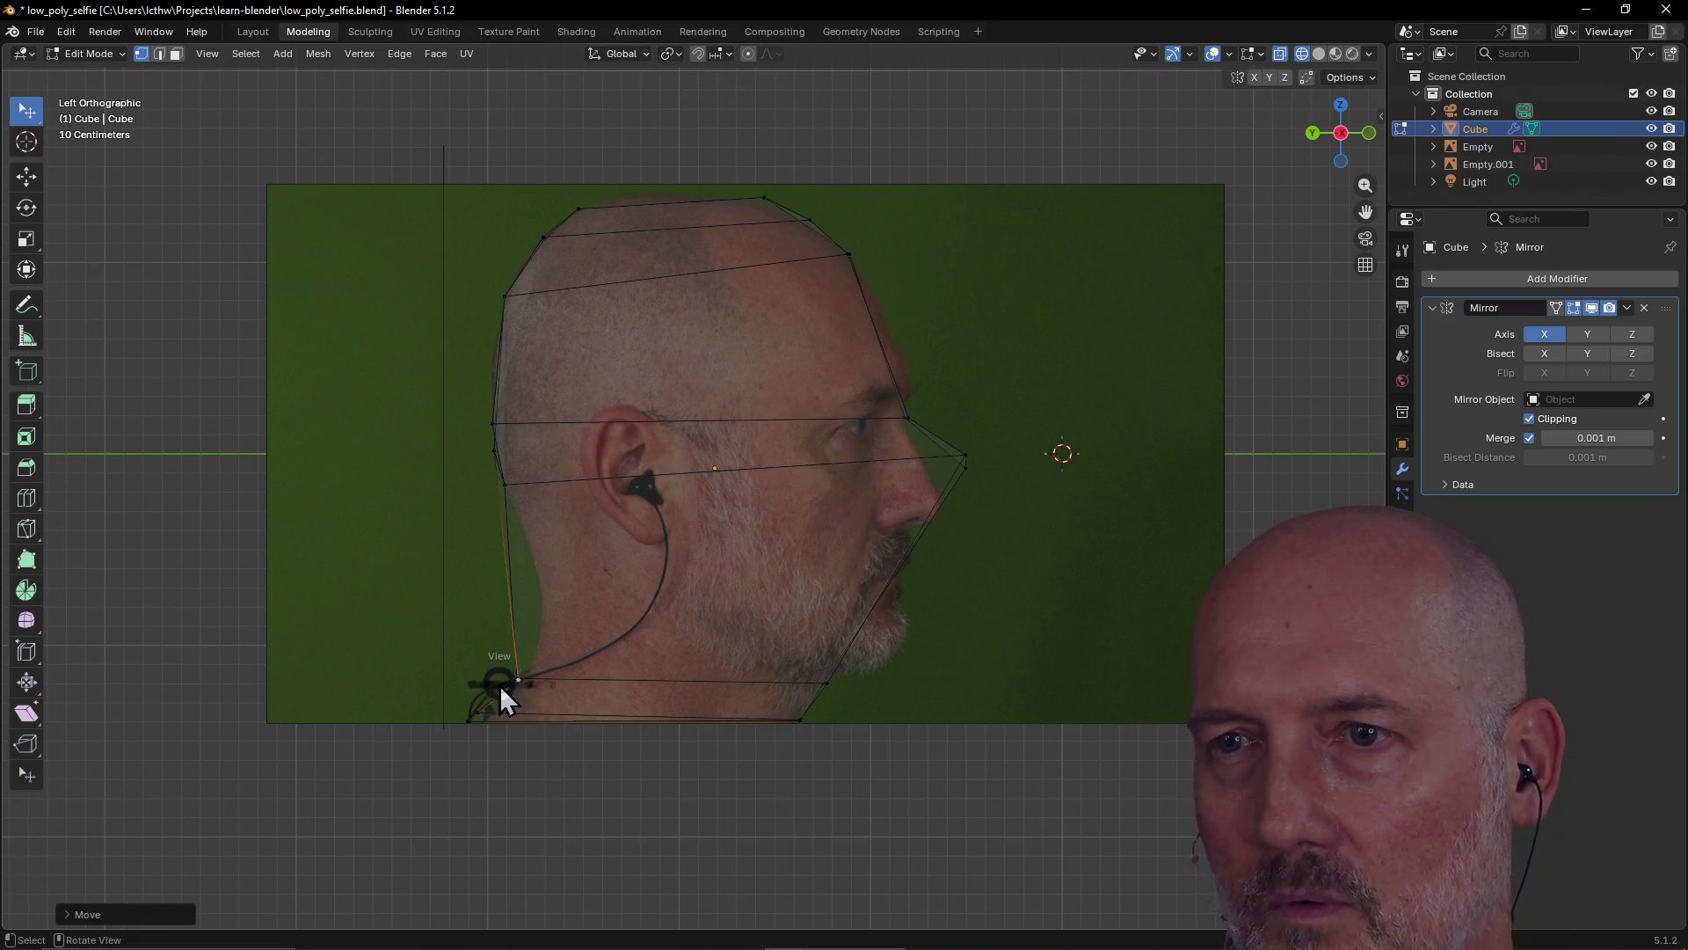
# In front view, pull the lower jaw vertex out onto the photo's jawline
pyautogui.press('`')
pyautogui.click(376, 625)
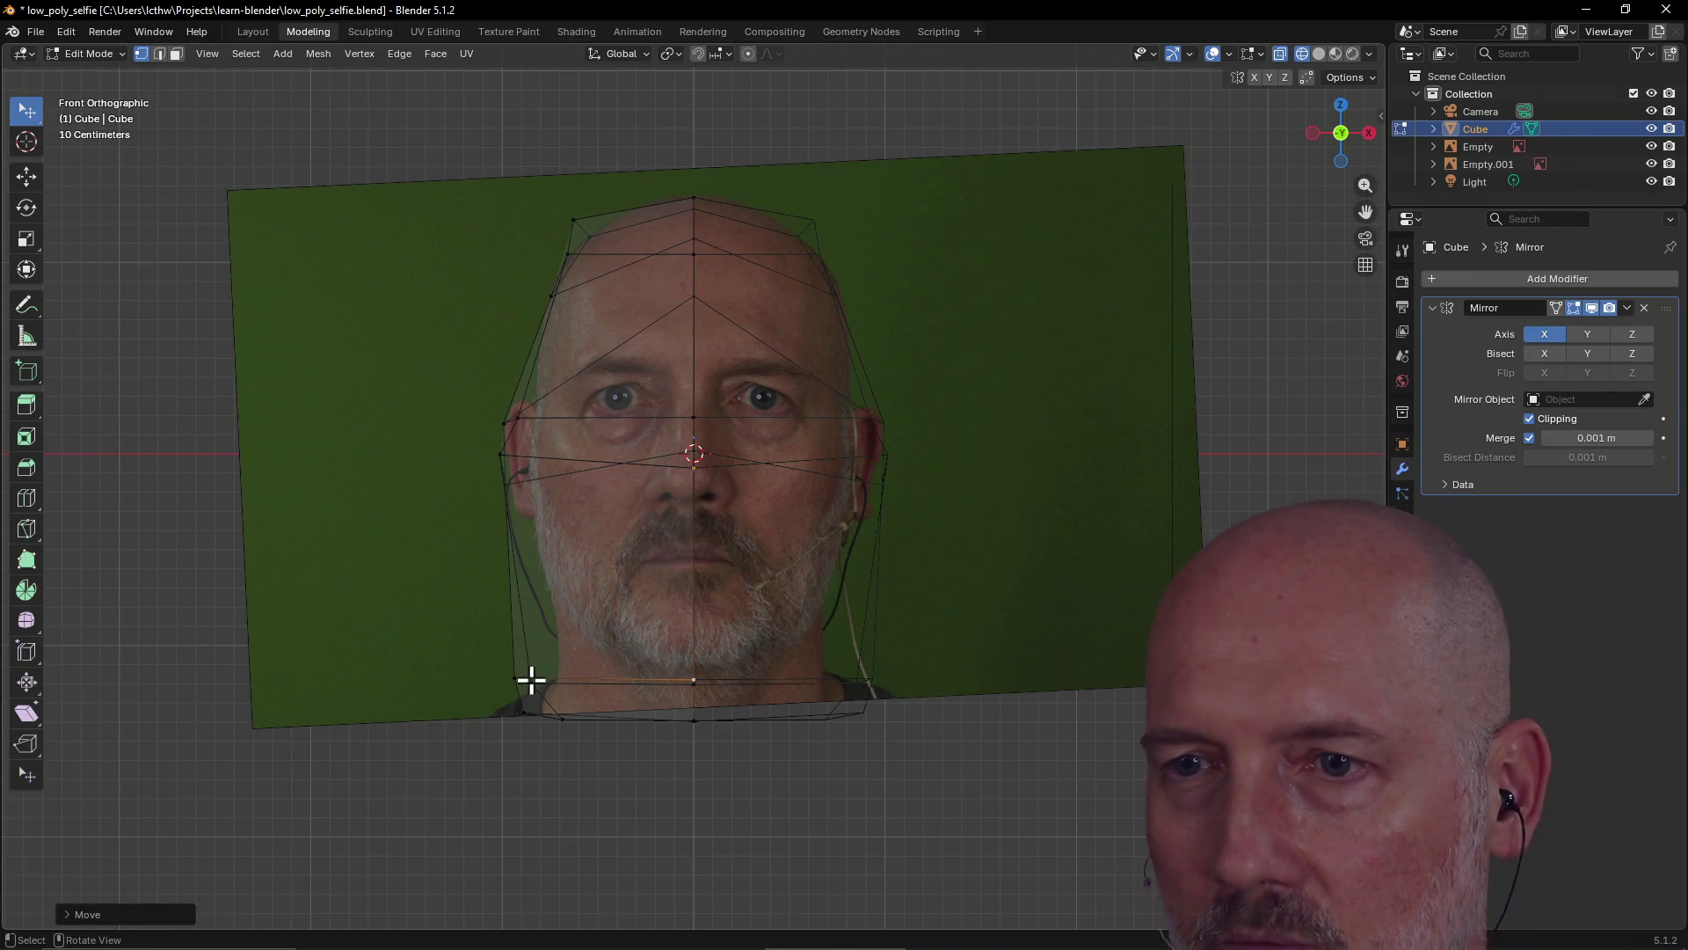
pyautogui.click(531, 682)
pyautogui.press('g')
pyautogui.click(561, 675)
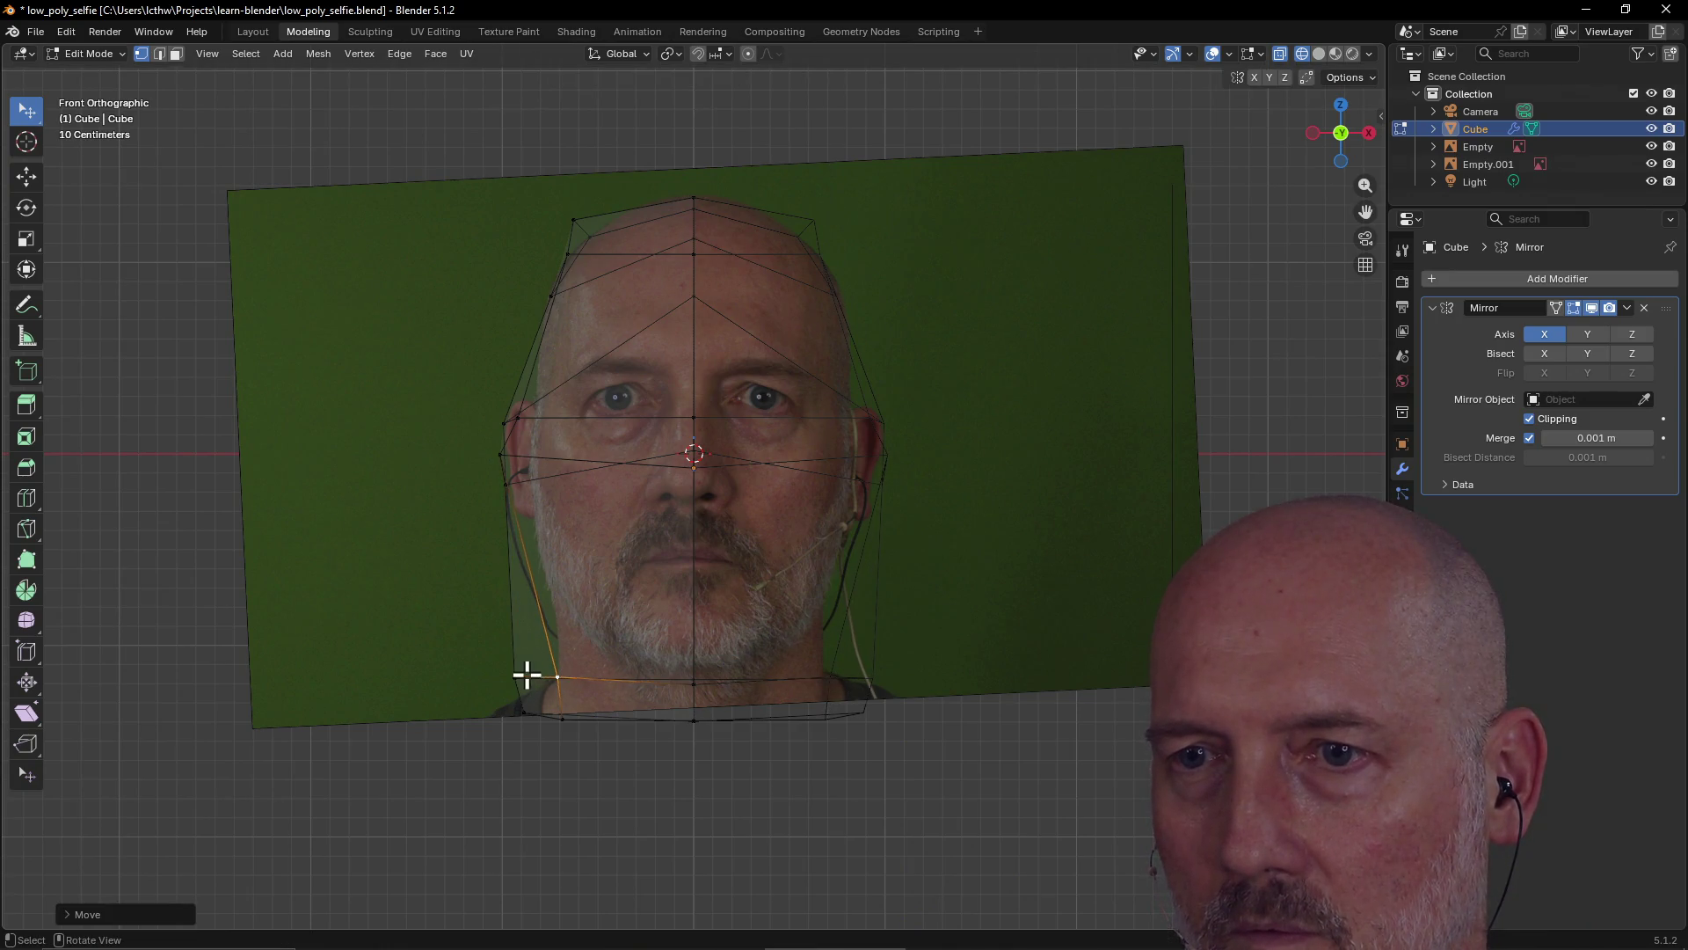
pyautogui.press('g')
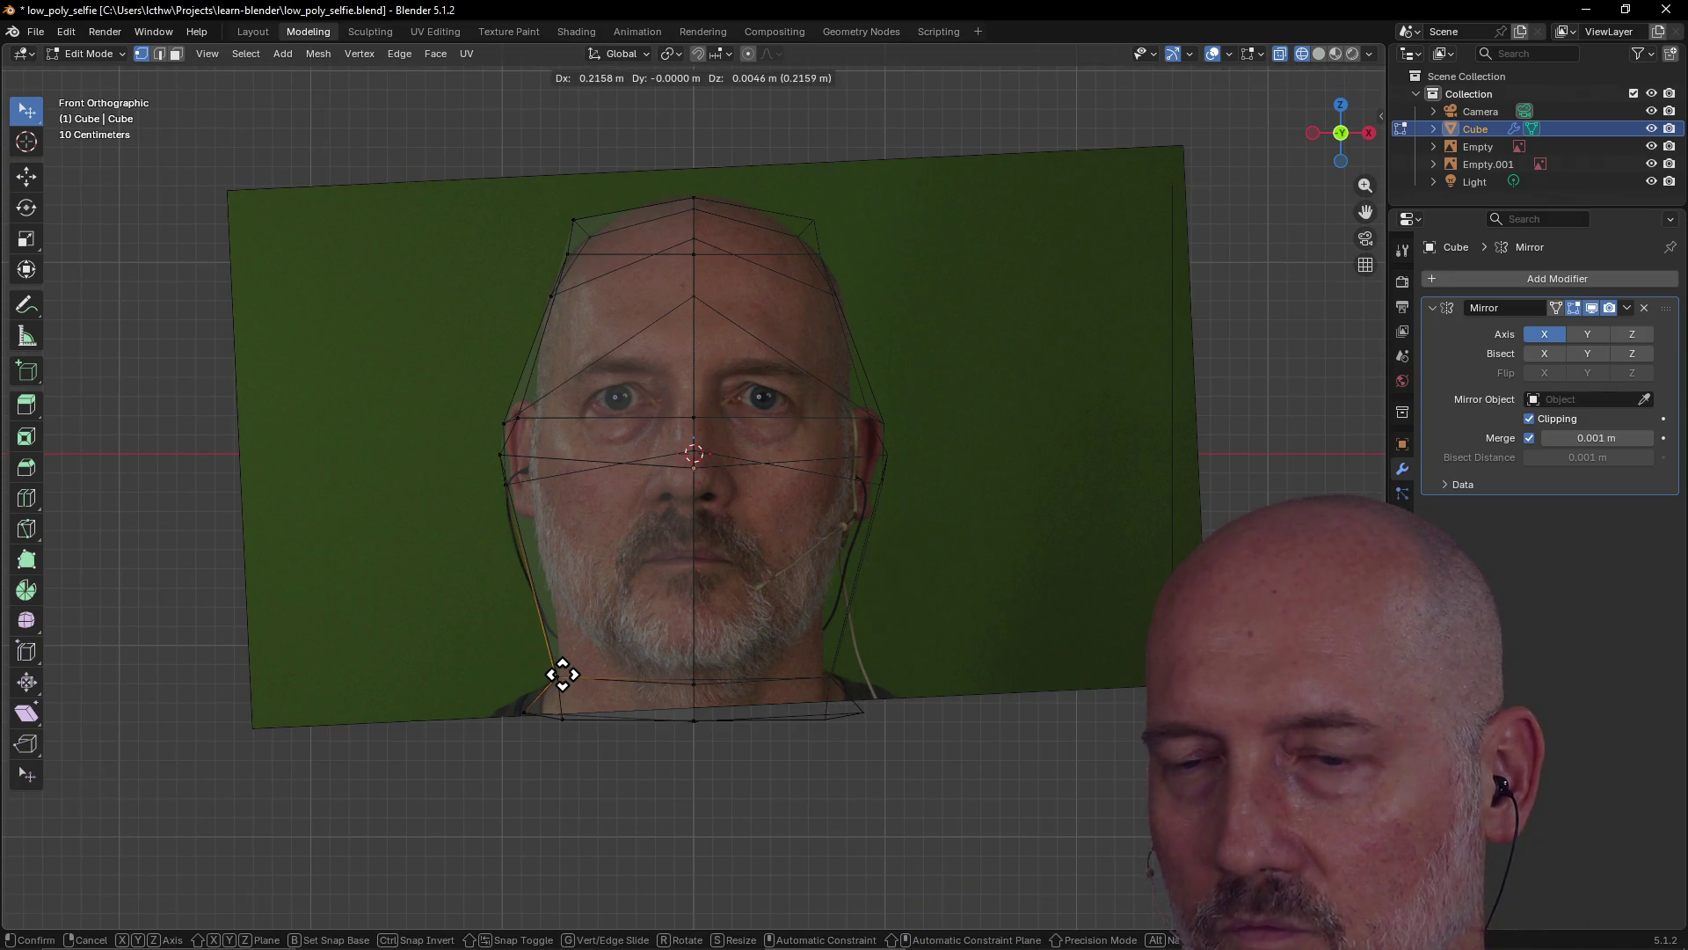
pyautogui.click(562, 674)
# Switch to the back view and then to the left side view
pyautogui.press('`')
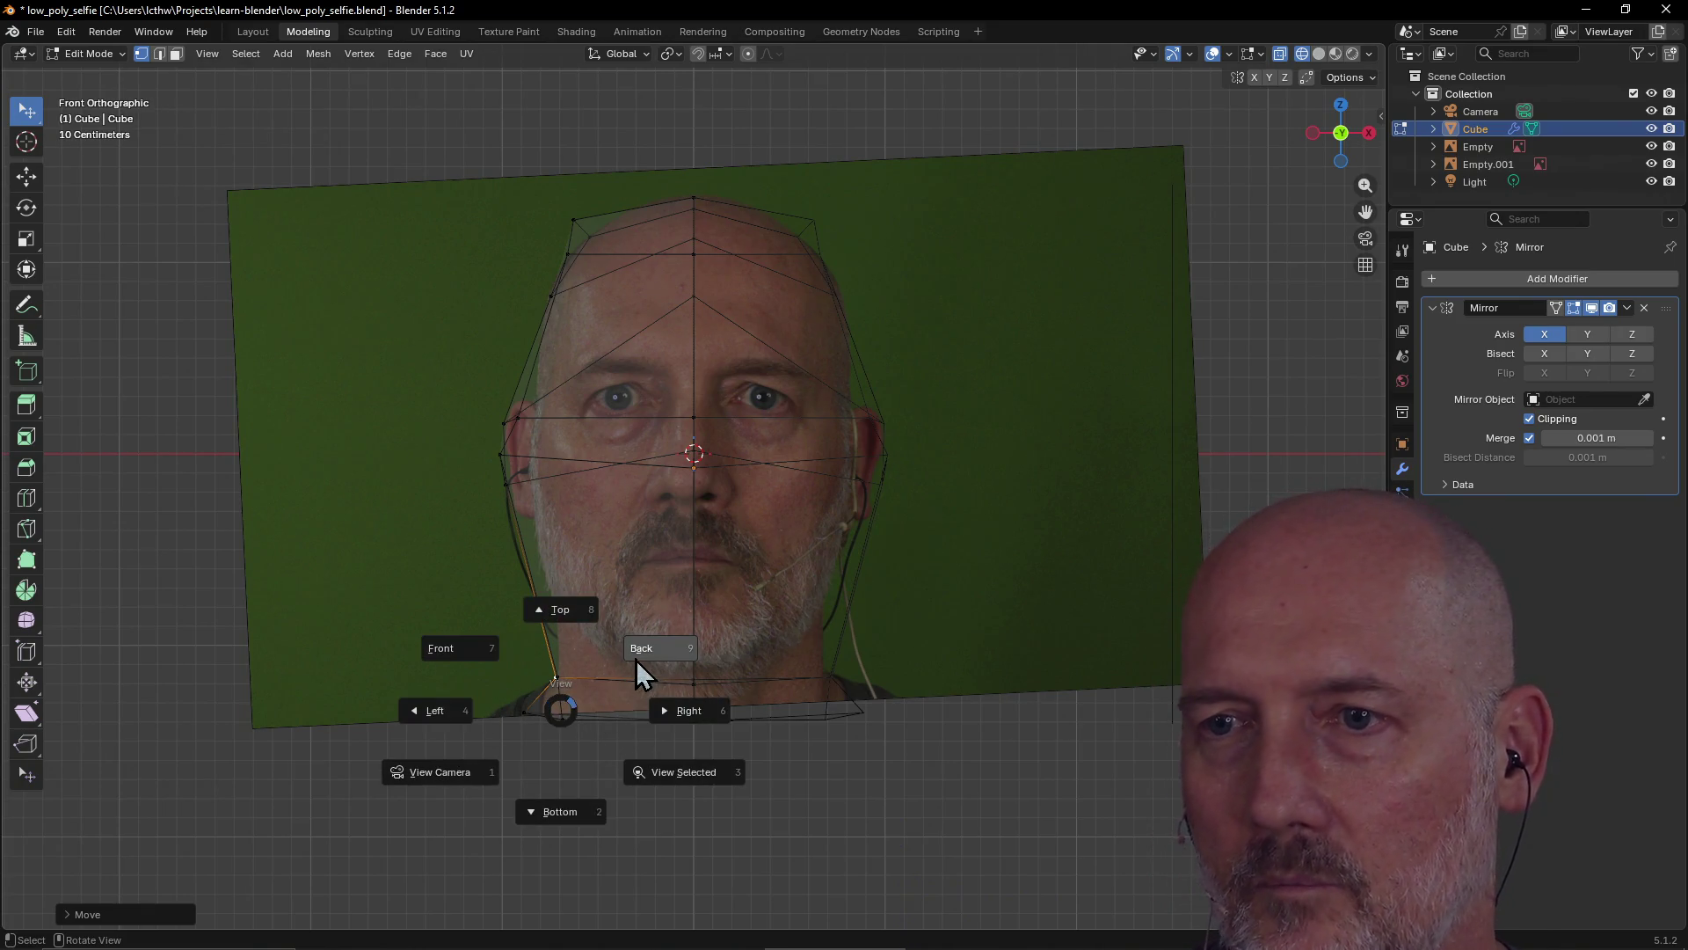
pyautogui.click(635, 658)
pyautogui.press('`')
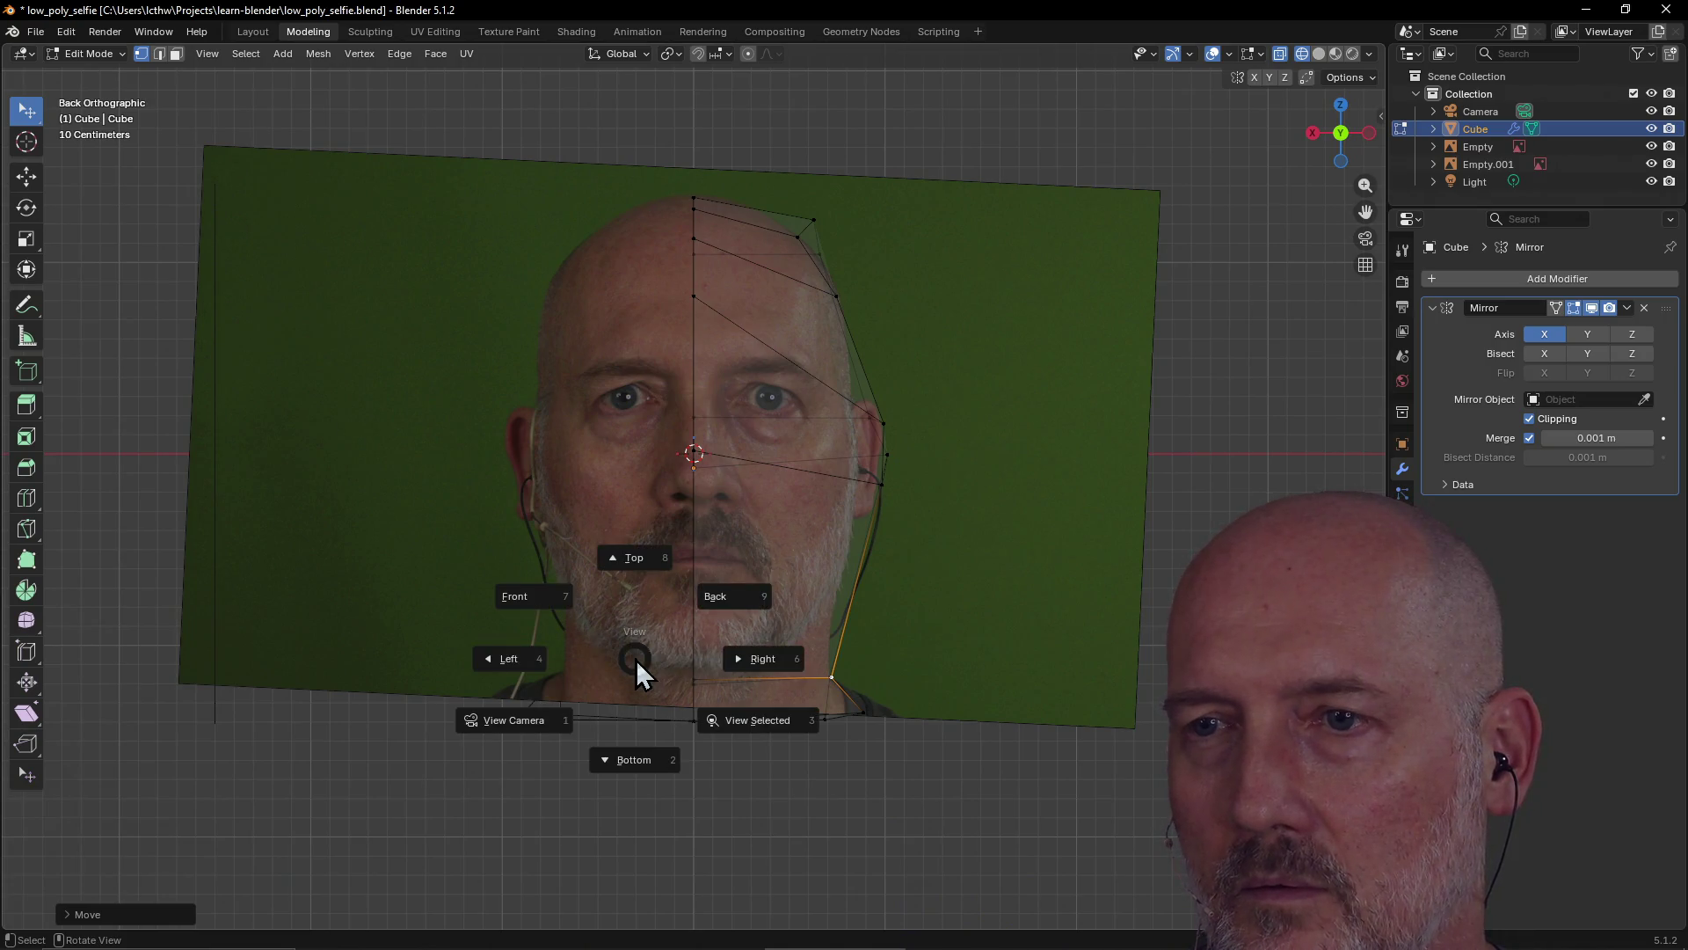
pyautogui.click(508, 660)
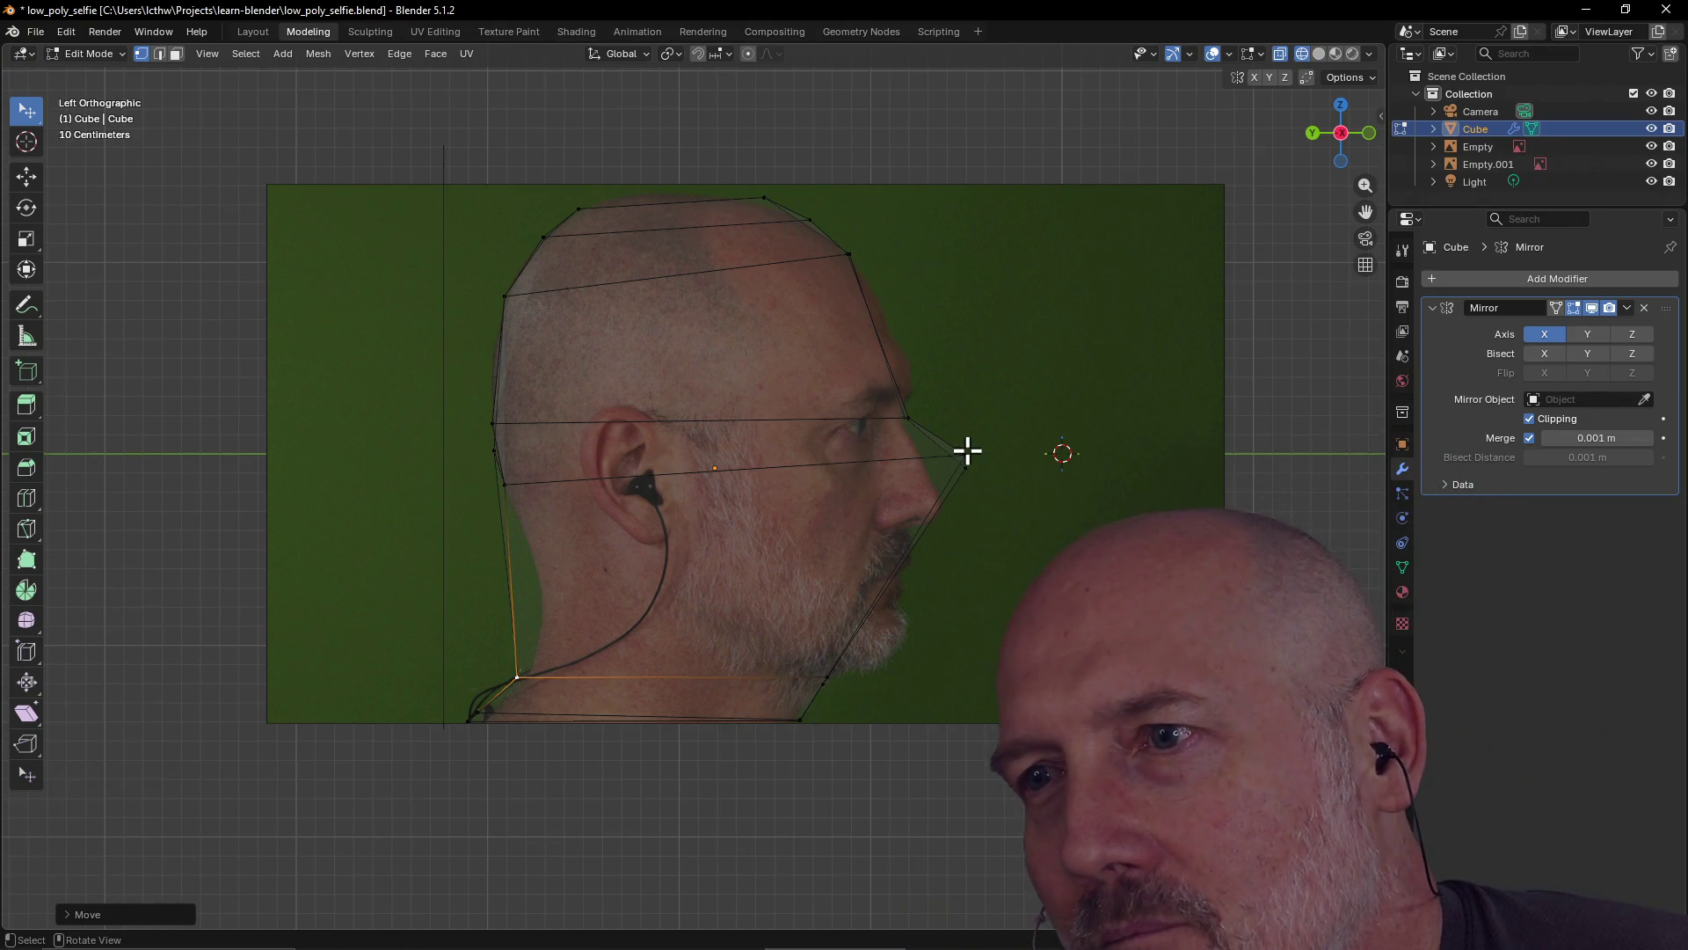
# Drag the nose-tip vertex down and the brow vertex onto the profile, then show the front view
pyautogui.moveTo(965, 461); pyautogui.dragTo(943, 509)
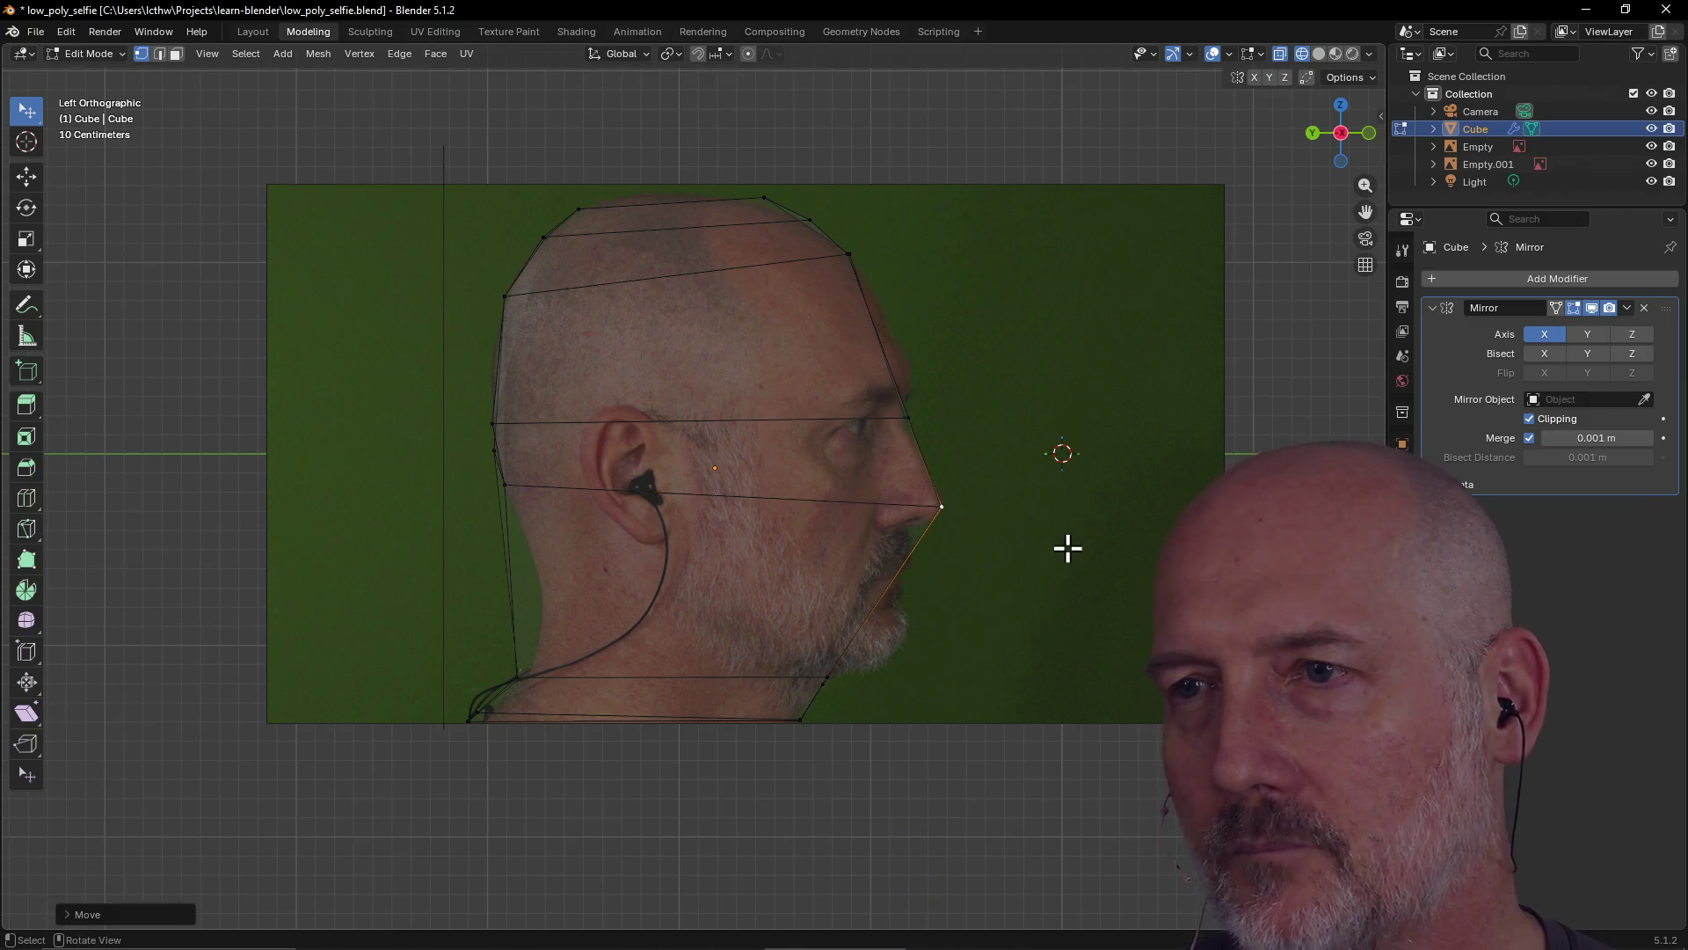
pyautogui.click(900, 420)
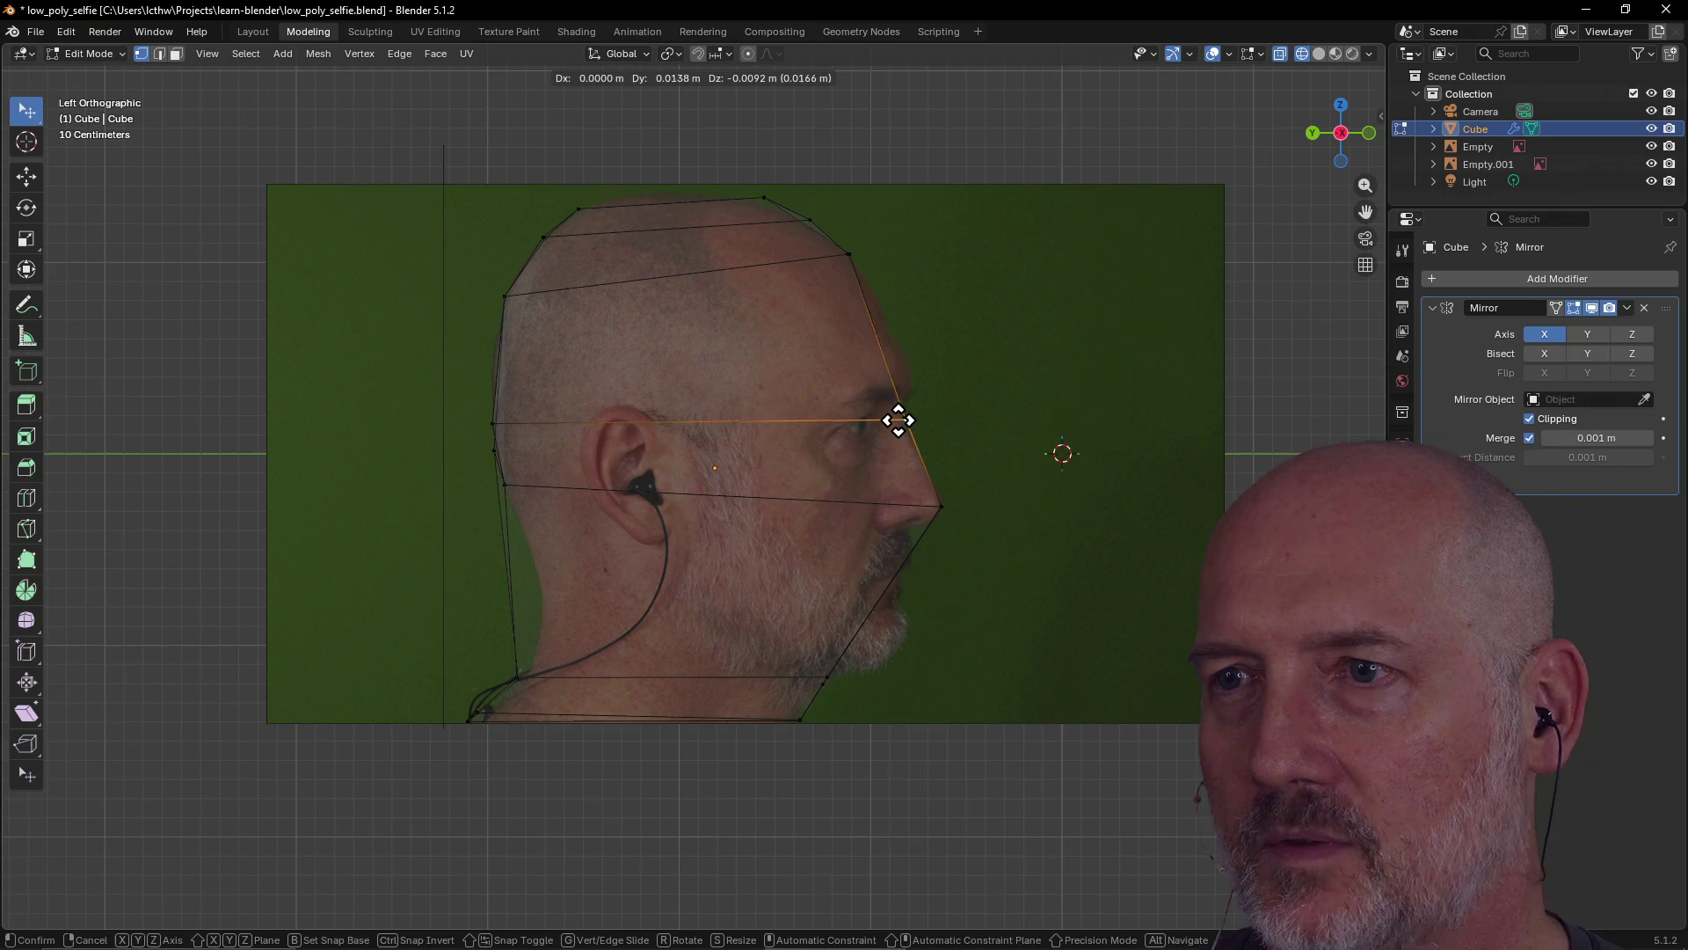
pyautogui.moveTo(910, 420); pyautogui.dragTo(897, 420)
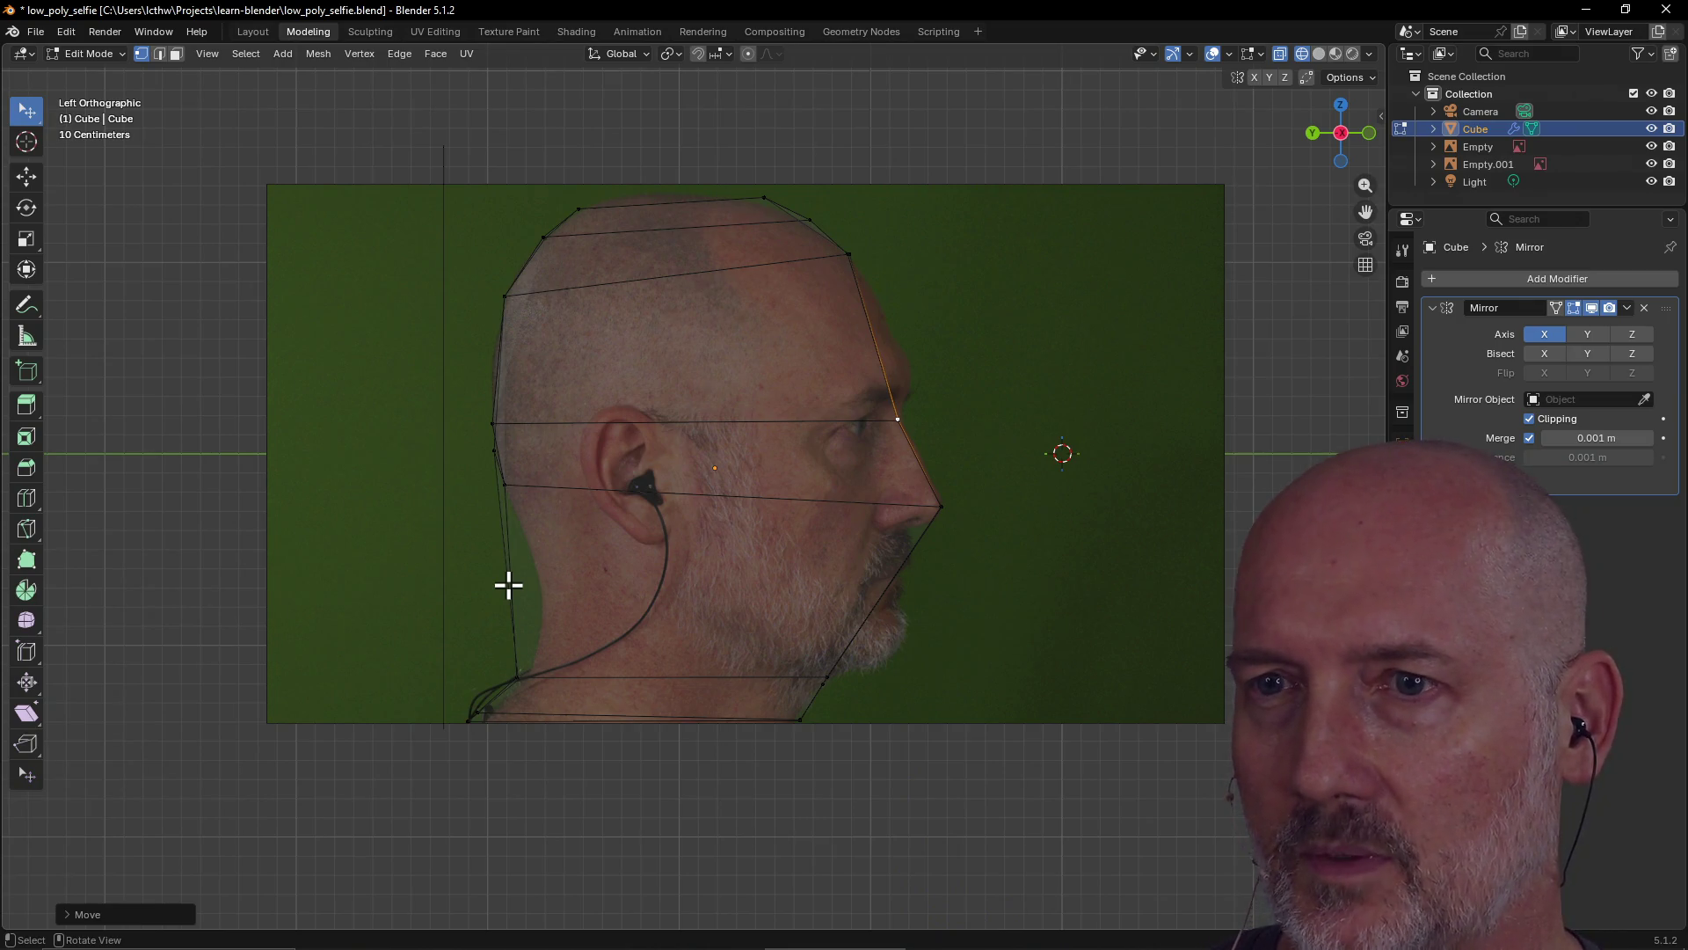
pyautogui.press('`')
pyautogui.click(396, 522)
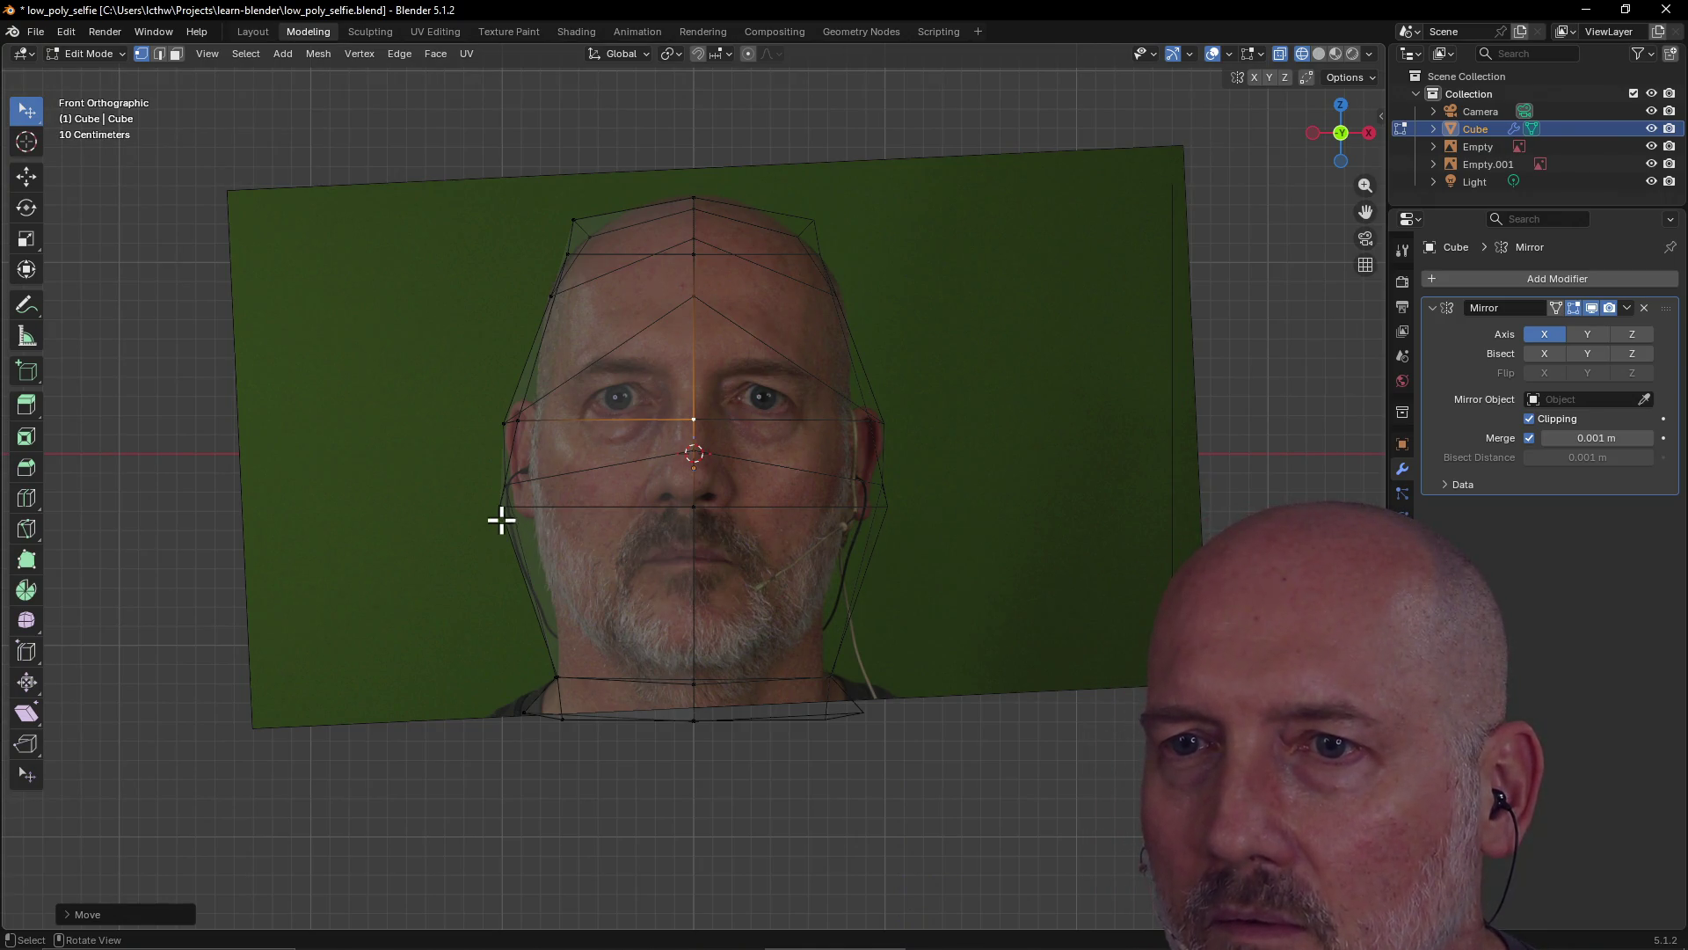
# Move the left jaw and left cheek vertices onto the face outline
pyautogui.click(497, 501)
pyautogui.press('g')
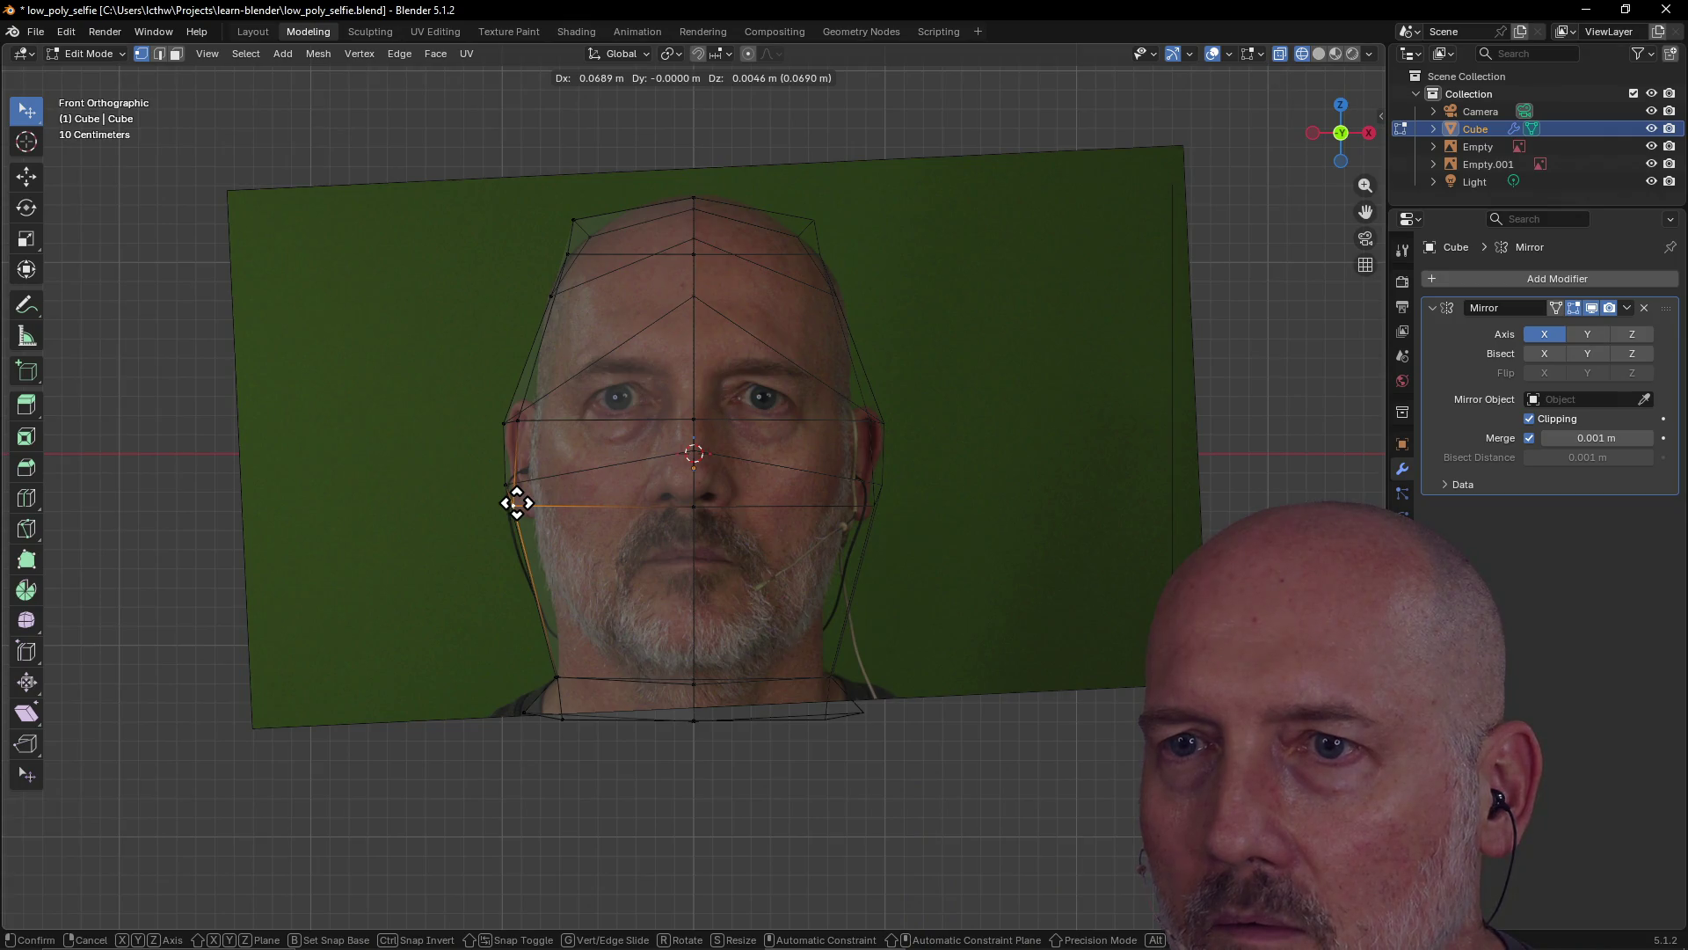
pyautogui.click(517, 503)
pyautogui.click(517, 421)
pyautogui.press('g')
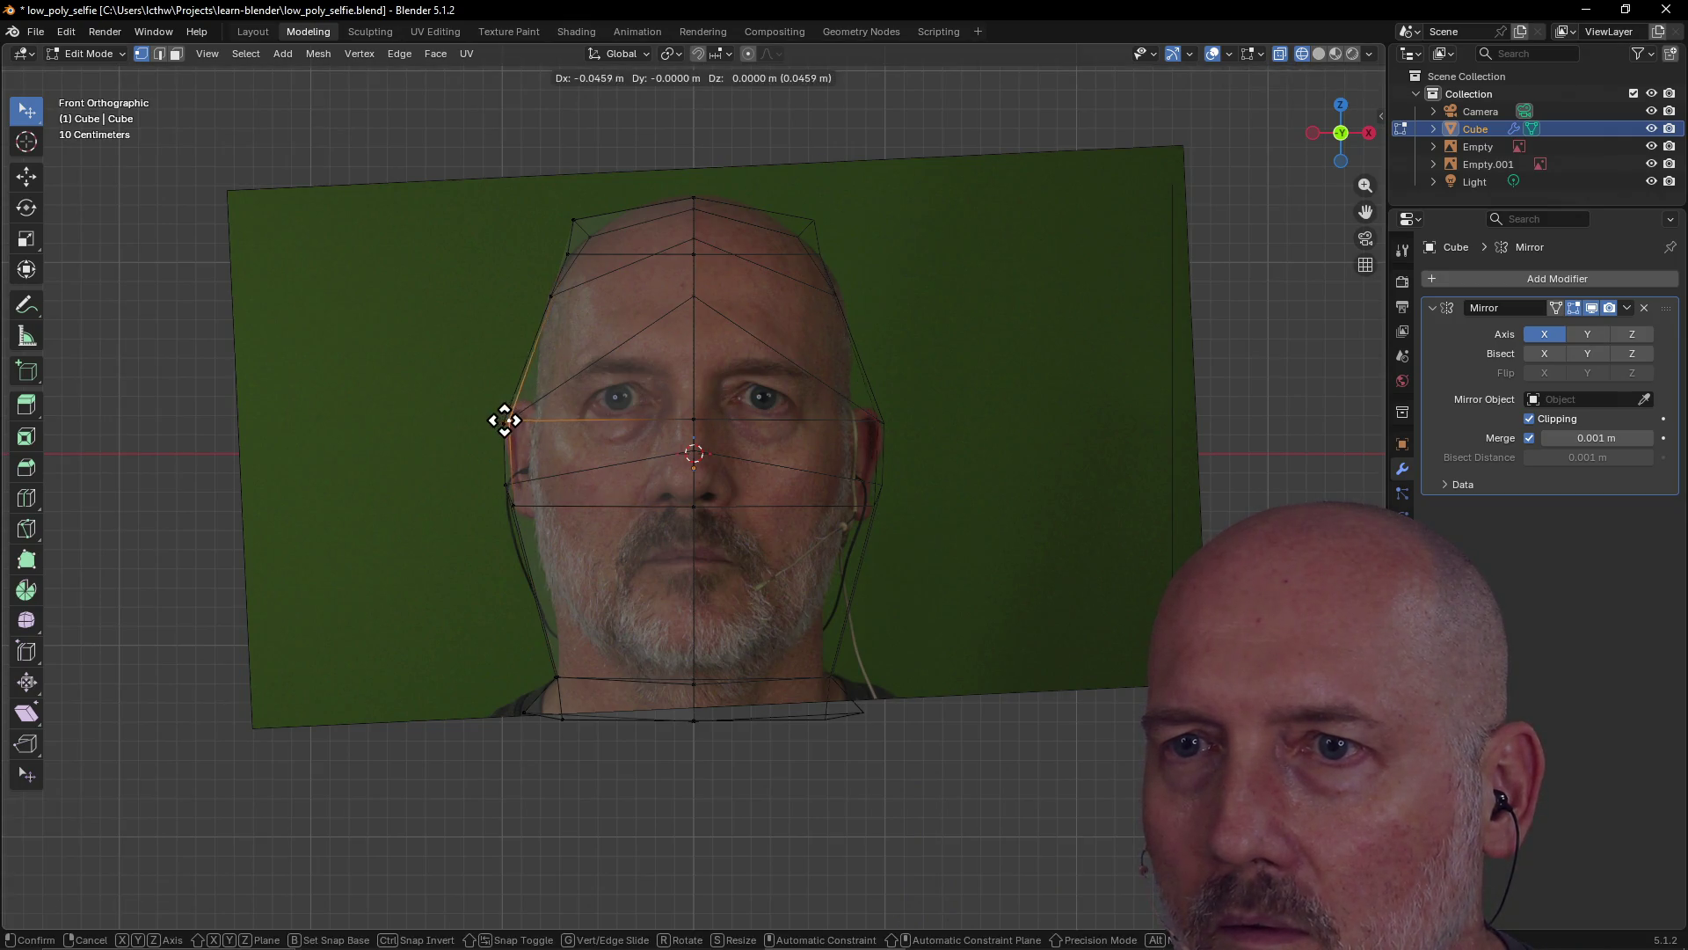
pyautogui.click(504, 421)
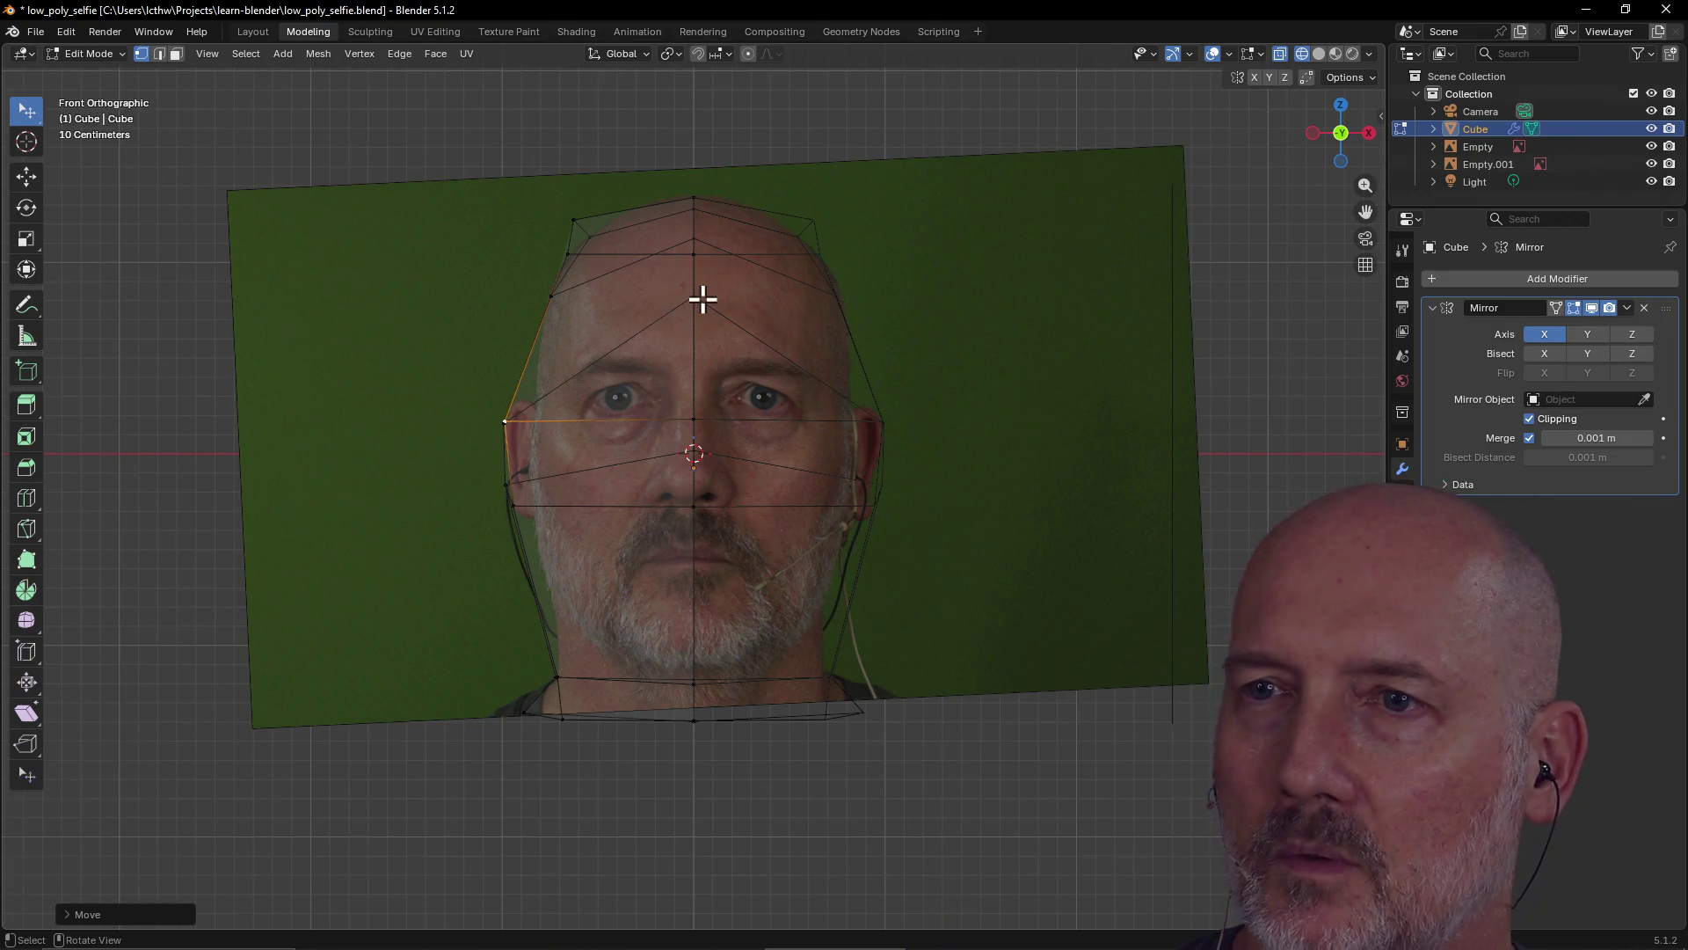
# Move the selected vertex to the nose bridge, then switch to the left side view
pyautogui.press('g')
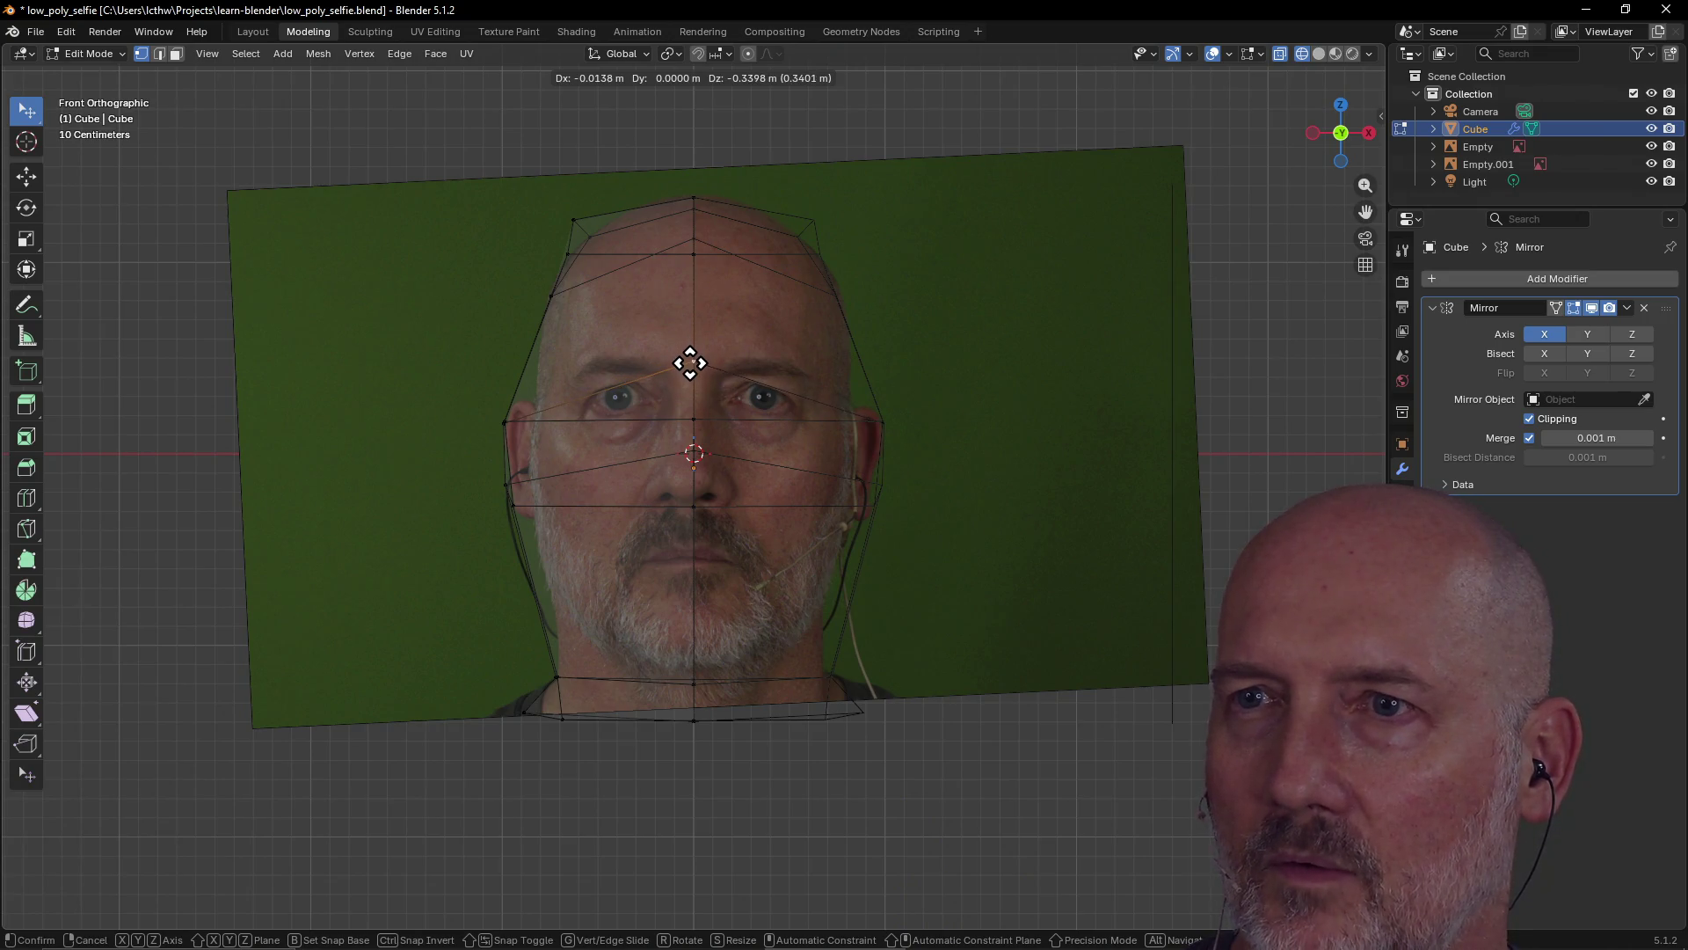
pyautogui.click(690, 362)
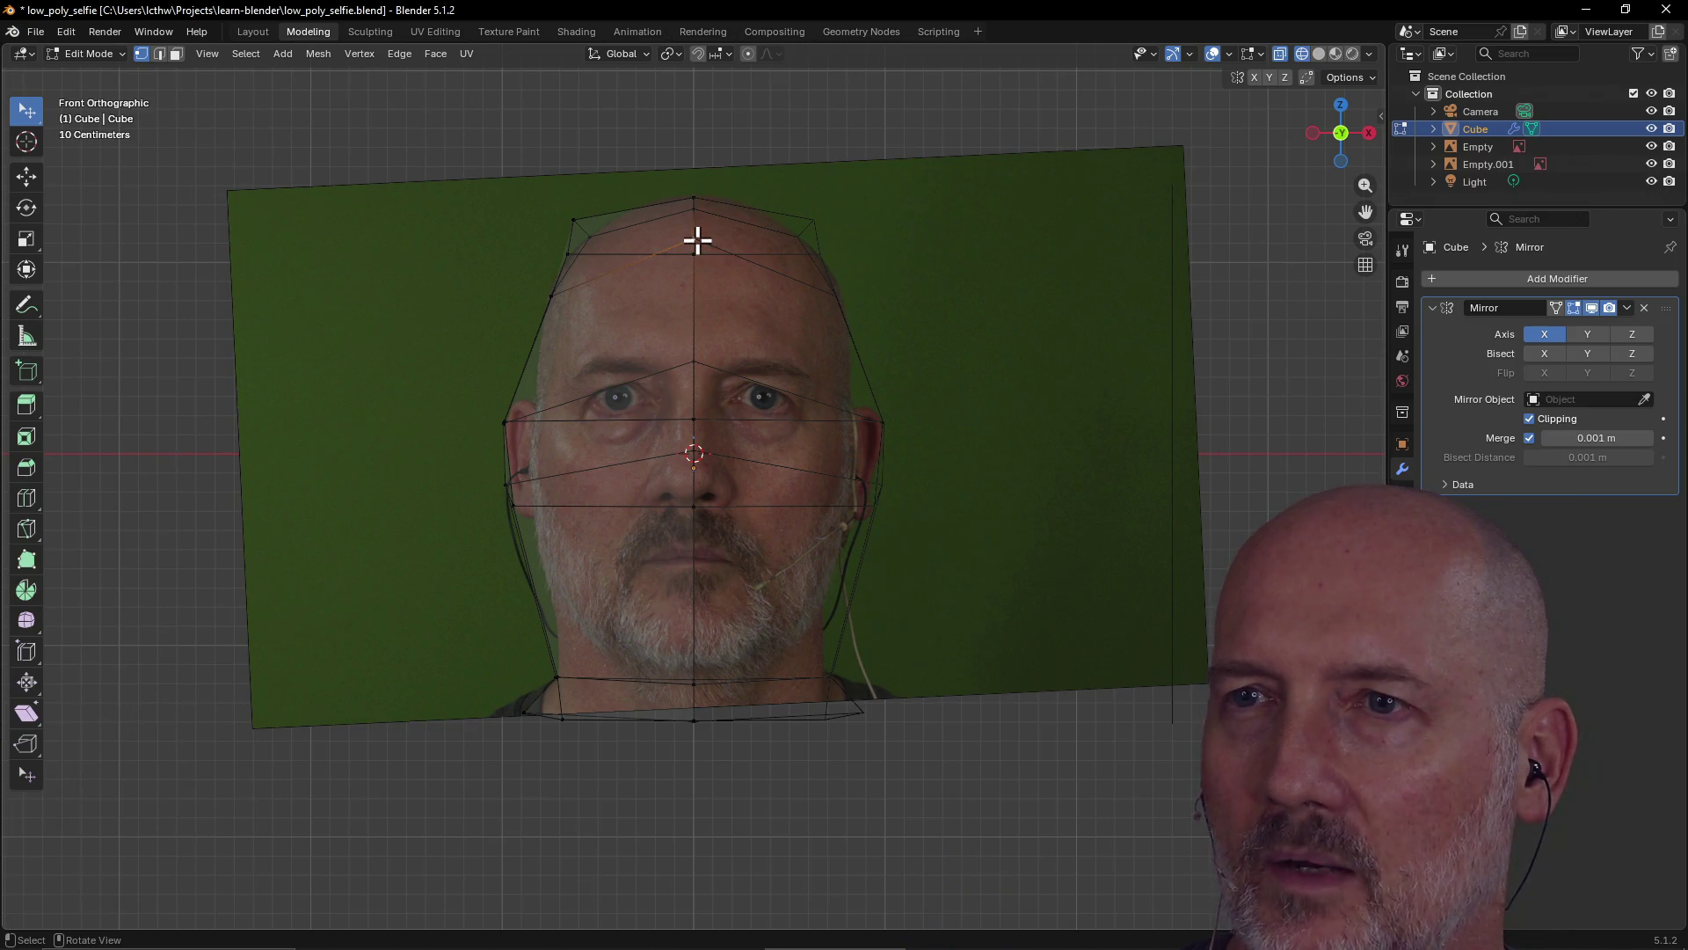
pyautogui.press('`')
pyautogui.click(573, 253)
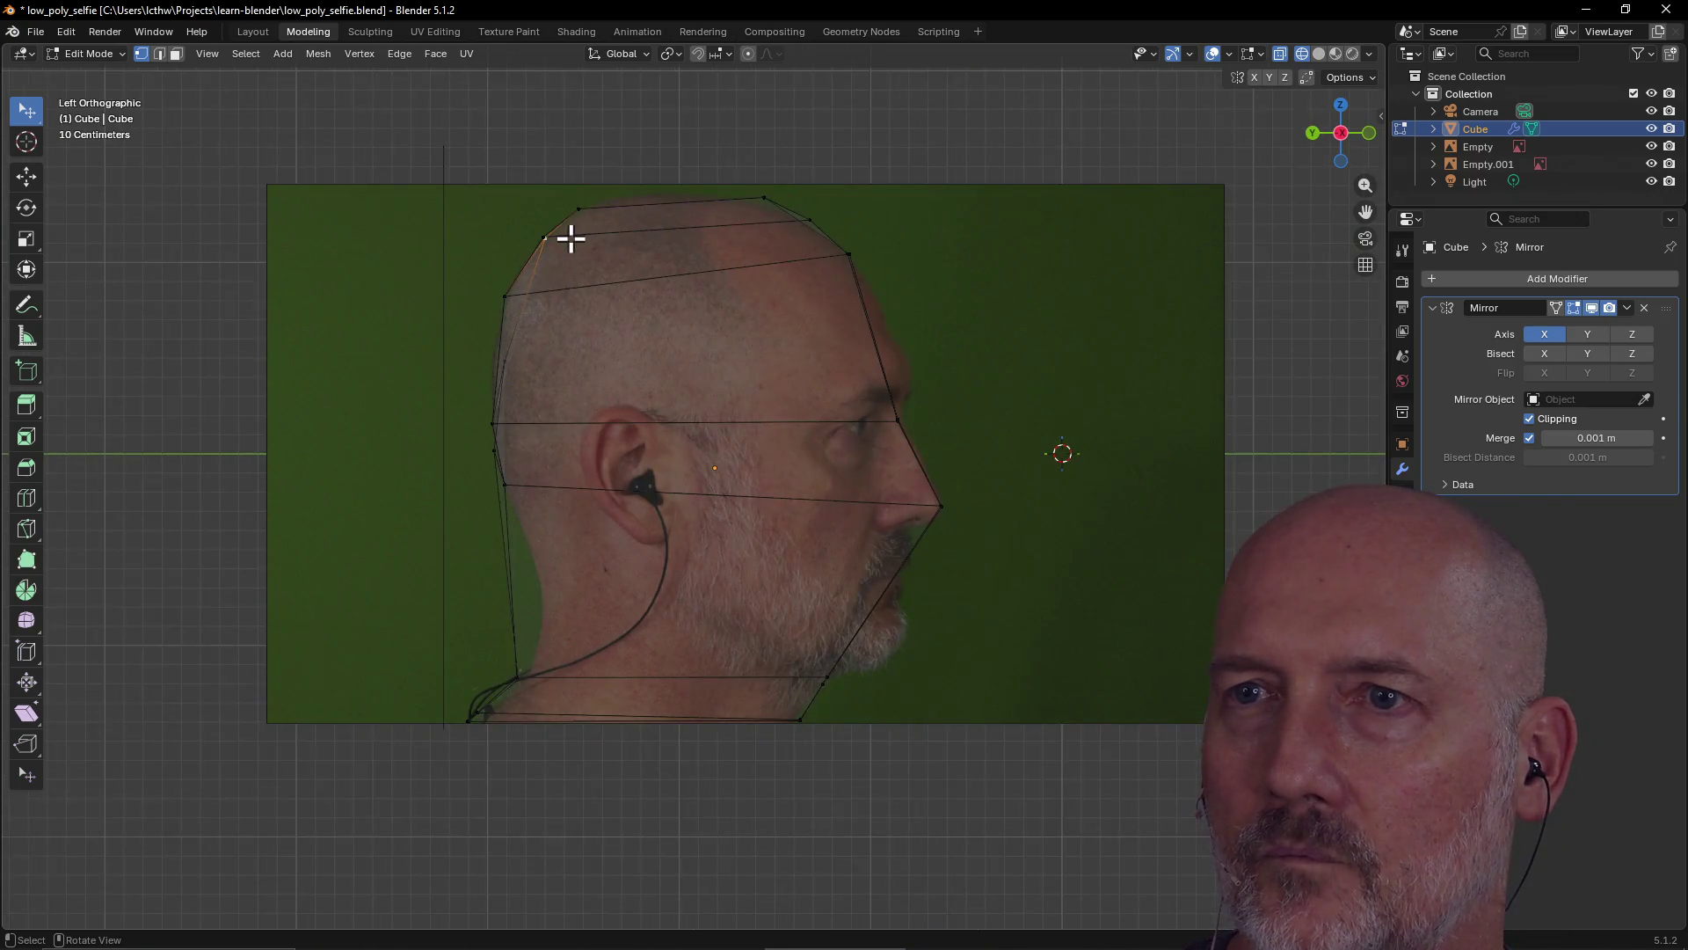
# Return to the front view of the head, then orbit slightly away from it
pyautogui.press('`')
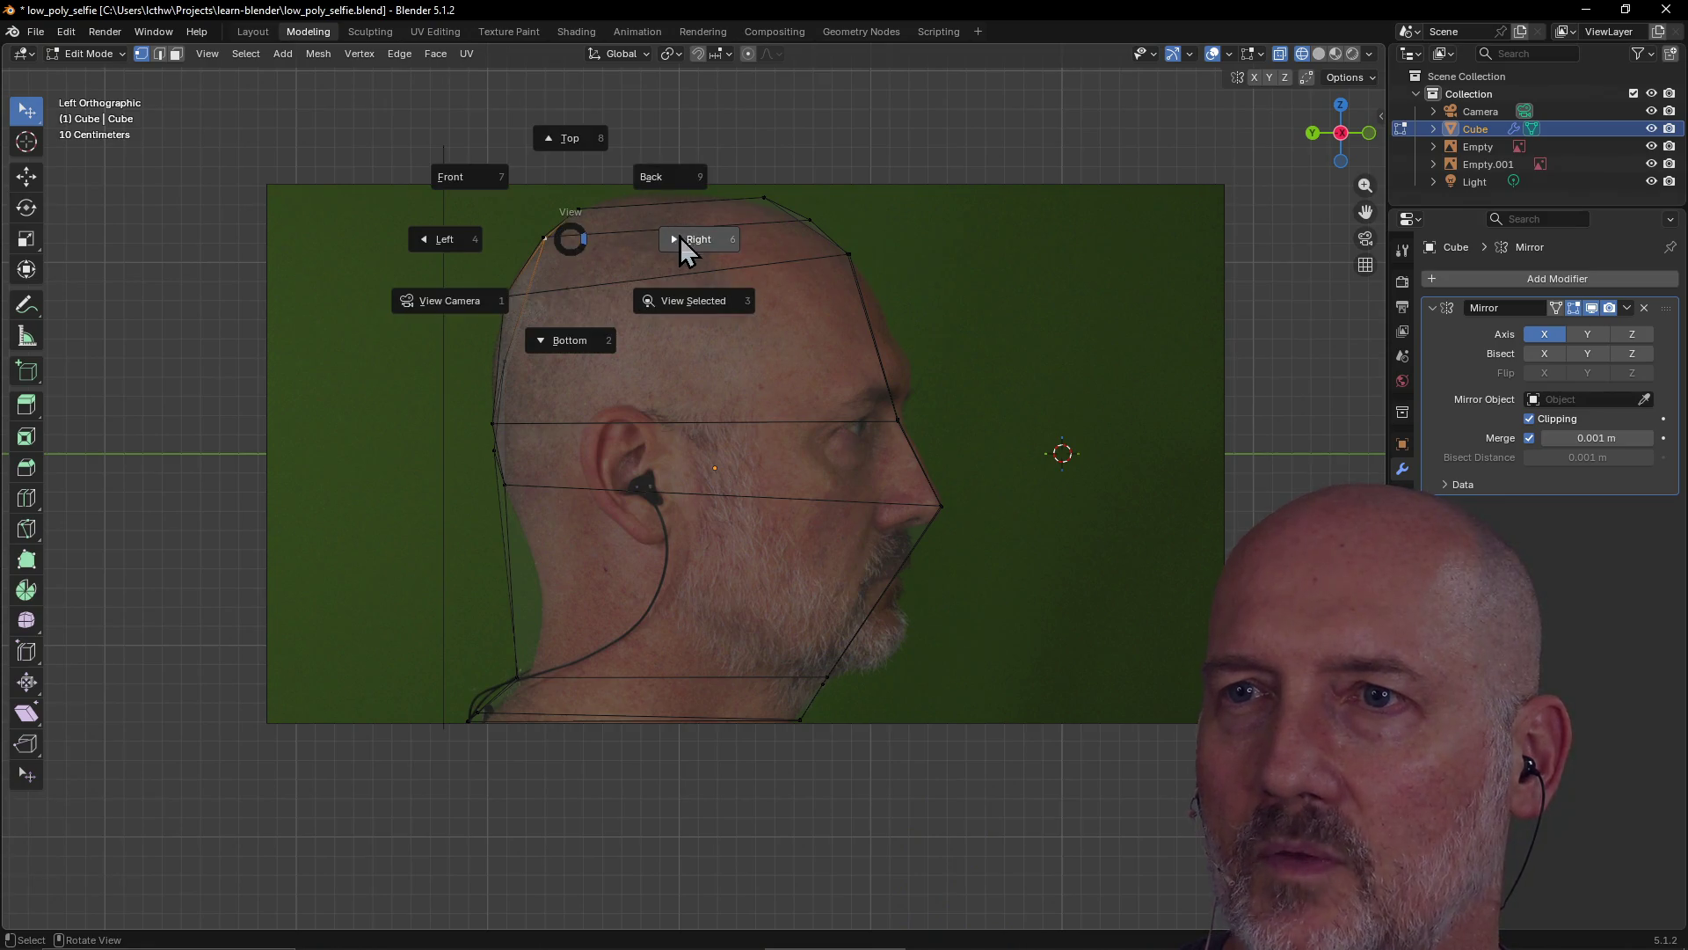
pyautogui.click(497, 179)
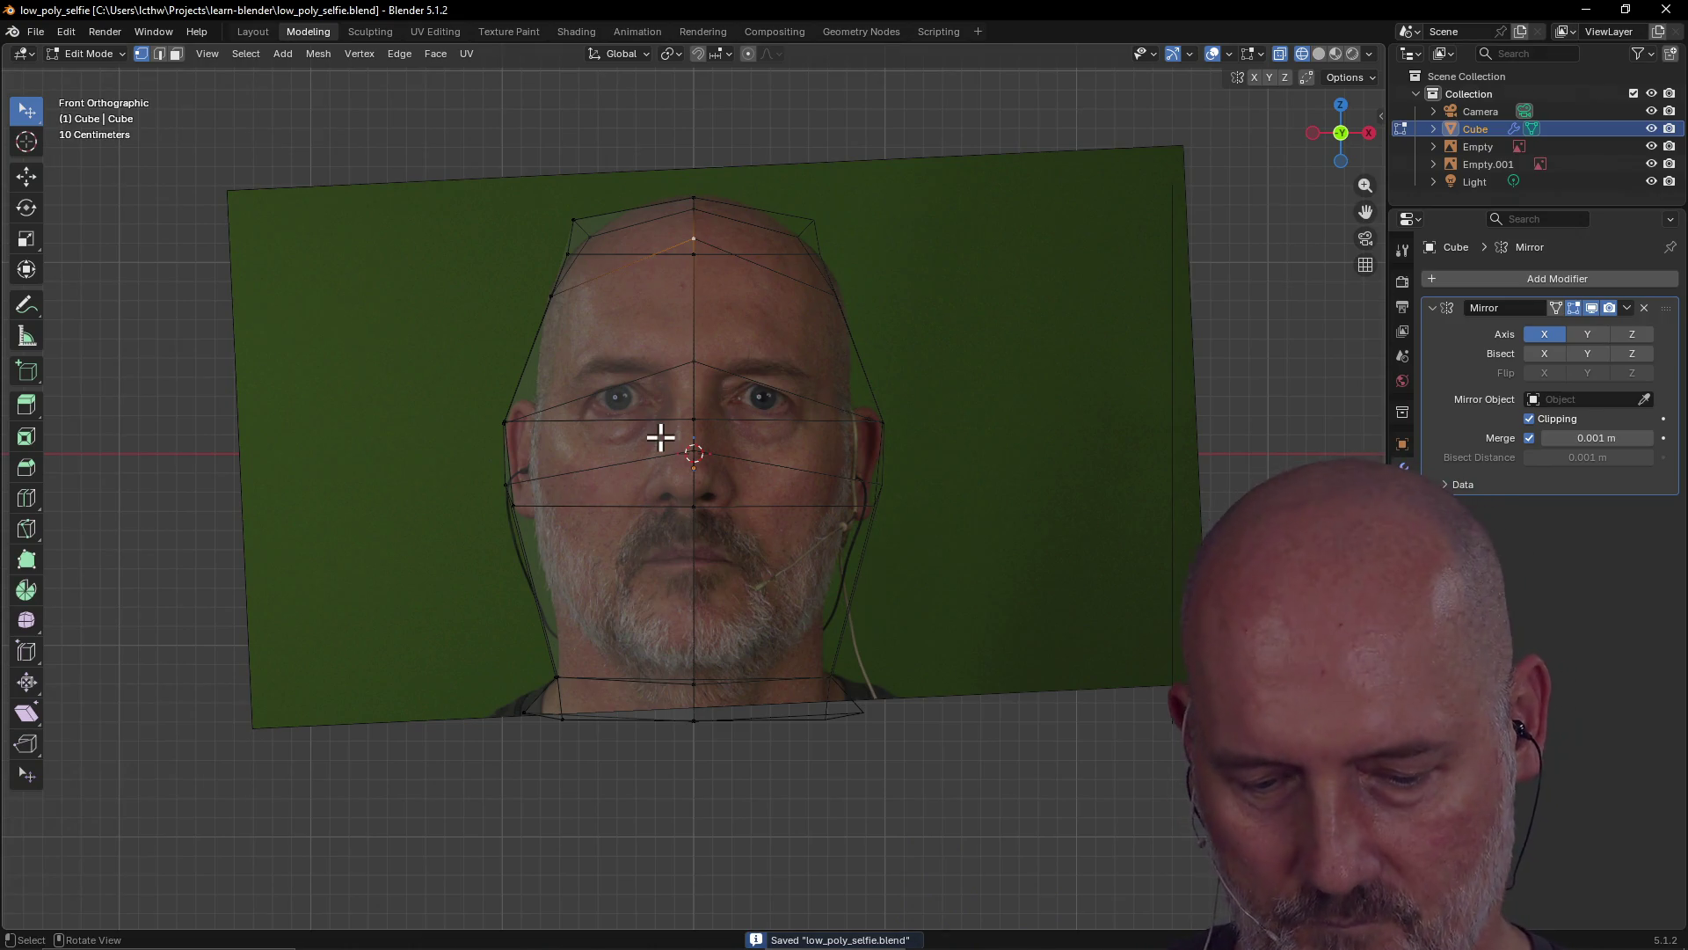
pyautogui.moveTo(660, 436); pyautogui.dragTo(661, 436, button='middle')
# Switch to Solid shading and orbit around the head mesh to inspect it
pyautogui.press('z')
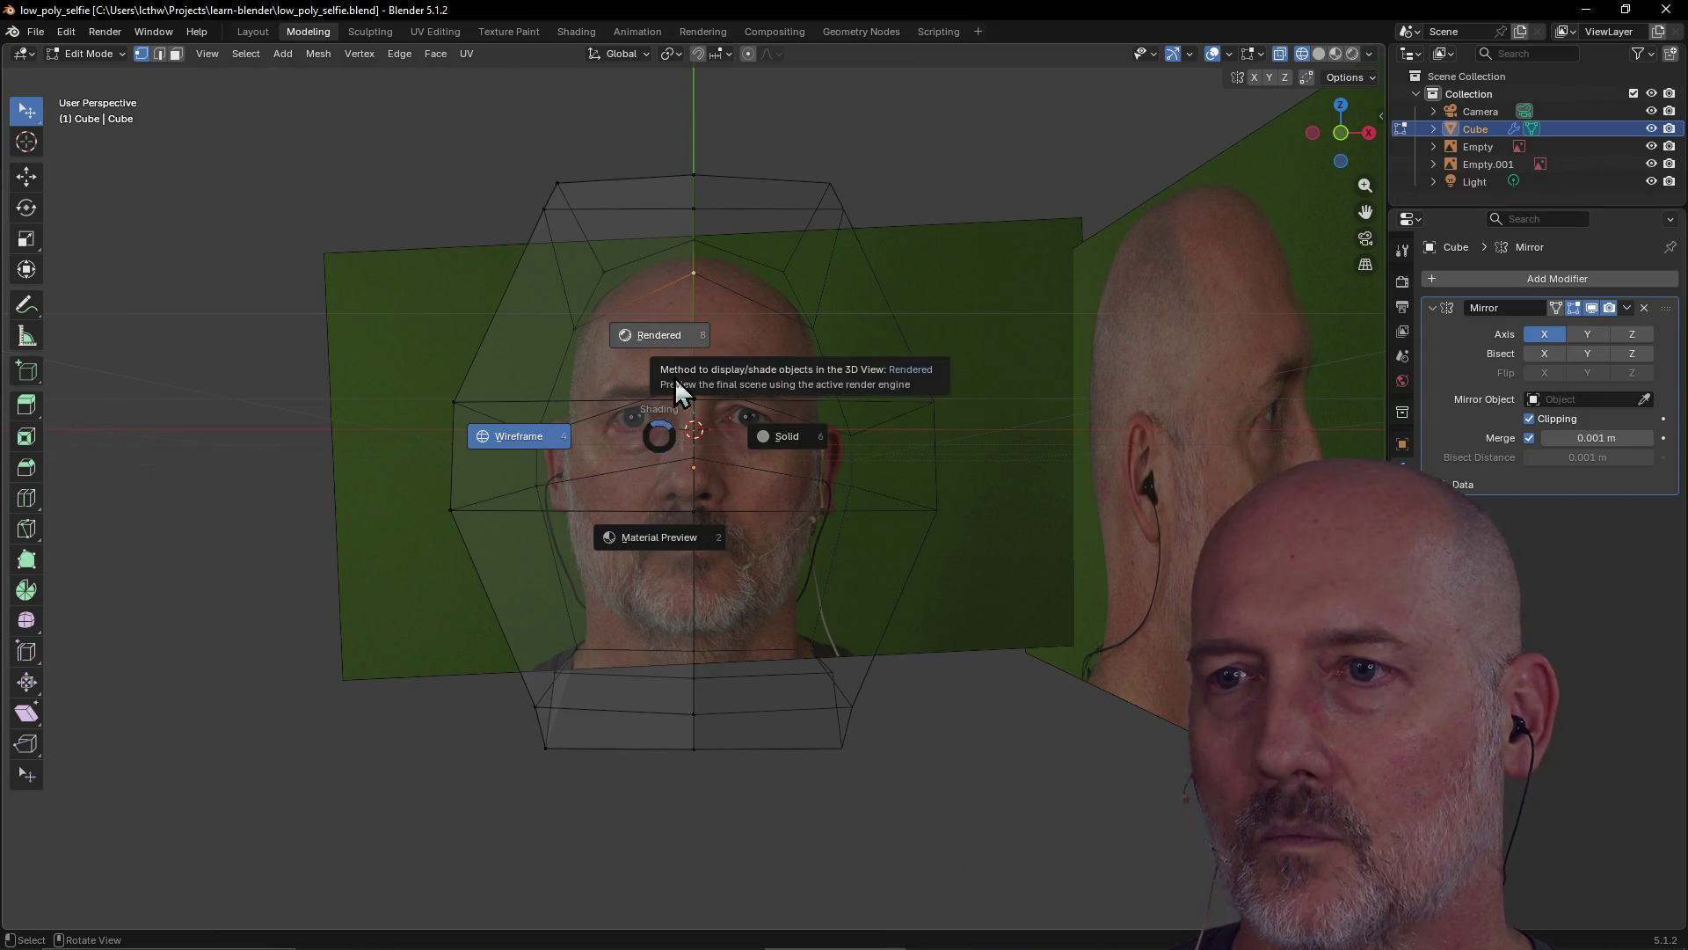
pyautogui.click(773, 438)
pyautogui.moveTo(700, 429)
pyautogui.mouseDown(button='middle')
pyautogui.moveTo(842, 458)
pyautogui.moveTo(694, 460)
pyautogui.moveTo(474, 512)
pyautogui.moveTo(765, 452)
pyautogui.moveTo(829, 414)
pyautogui.moveTo(591, 472)
pyautogui.moveTo(710, 395)
pyautogui.moveTo(611, 467)
pyautogui.moveTo(841, 490)
pyautogui.moveTo(942, 437)
pyautogui.moveTo(686, 480)
pyautogui.moveTo(642, 565)
pyautogui.moveTo(660, 531)
pyautogui.moveTo(652, 587)
pyautogui.moveTo(790, 558)
pyautogui.mouseUp(button='middle')
pyautogui.moveTo(806, 481)
pyautogui.mouseDown(button='middle')
pyautogui.moveTo(724, 557)
pyautogui.moveTo(727, 595)
pyautogui.moveTo(701, 475)
pyautogui.moveTo(706, 518)
pyautogui.mouseUp(button='middle')
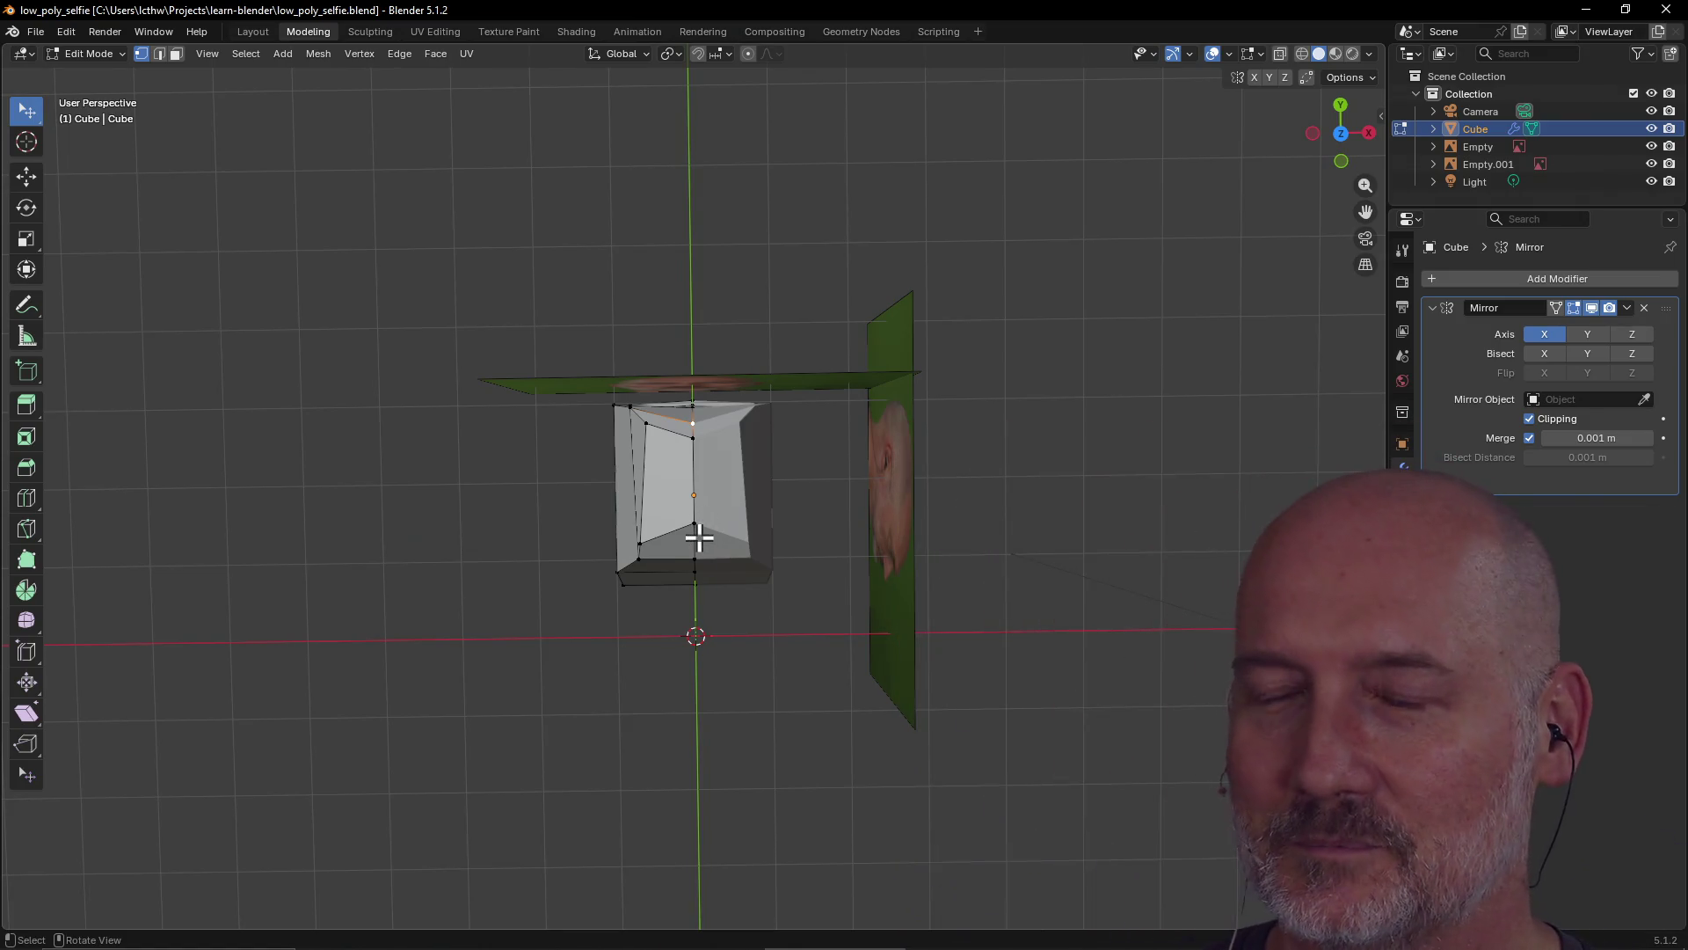
pyautogui.moveTo(751, 603)
pyautogui.mouseDown(button='middle')
pyautogui.moveTo(736, 471)
pyautogui.moveTo(718, 500)
pyautogui.moveTo(773, 546)
pyautogui.moveTo(603, 493)
pyautogui.moveTo(753, 370)
pyautogui.moveTo(833, 427)
pyautogui.moveTo(965, 426)
pyautogui.moveTo(686, 440)
pyautogui.moveTo(604, 517)
pyautogui.moveTo(837, 502)
pyautogui.moveTo(490, 509)
pyautogui.moveTo(562, 486)
pyautogui.moveTo(508, 503)
pyautogui.moveTo(528, 483)
pyautogui.mouseUp(button='middle')
# Snap to the front view and zoom in on the head
pyautogui.press('`')
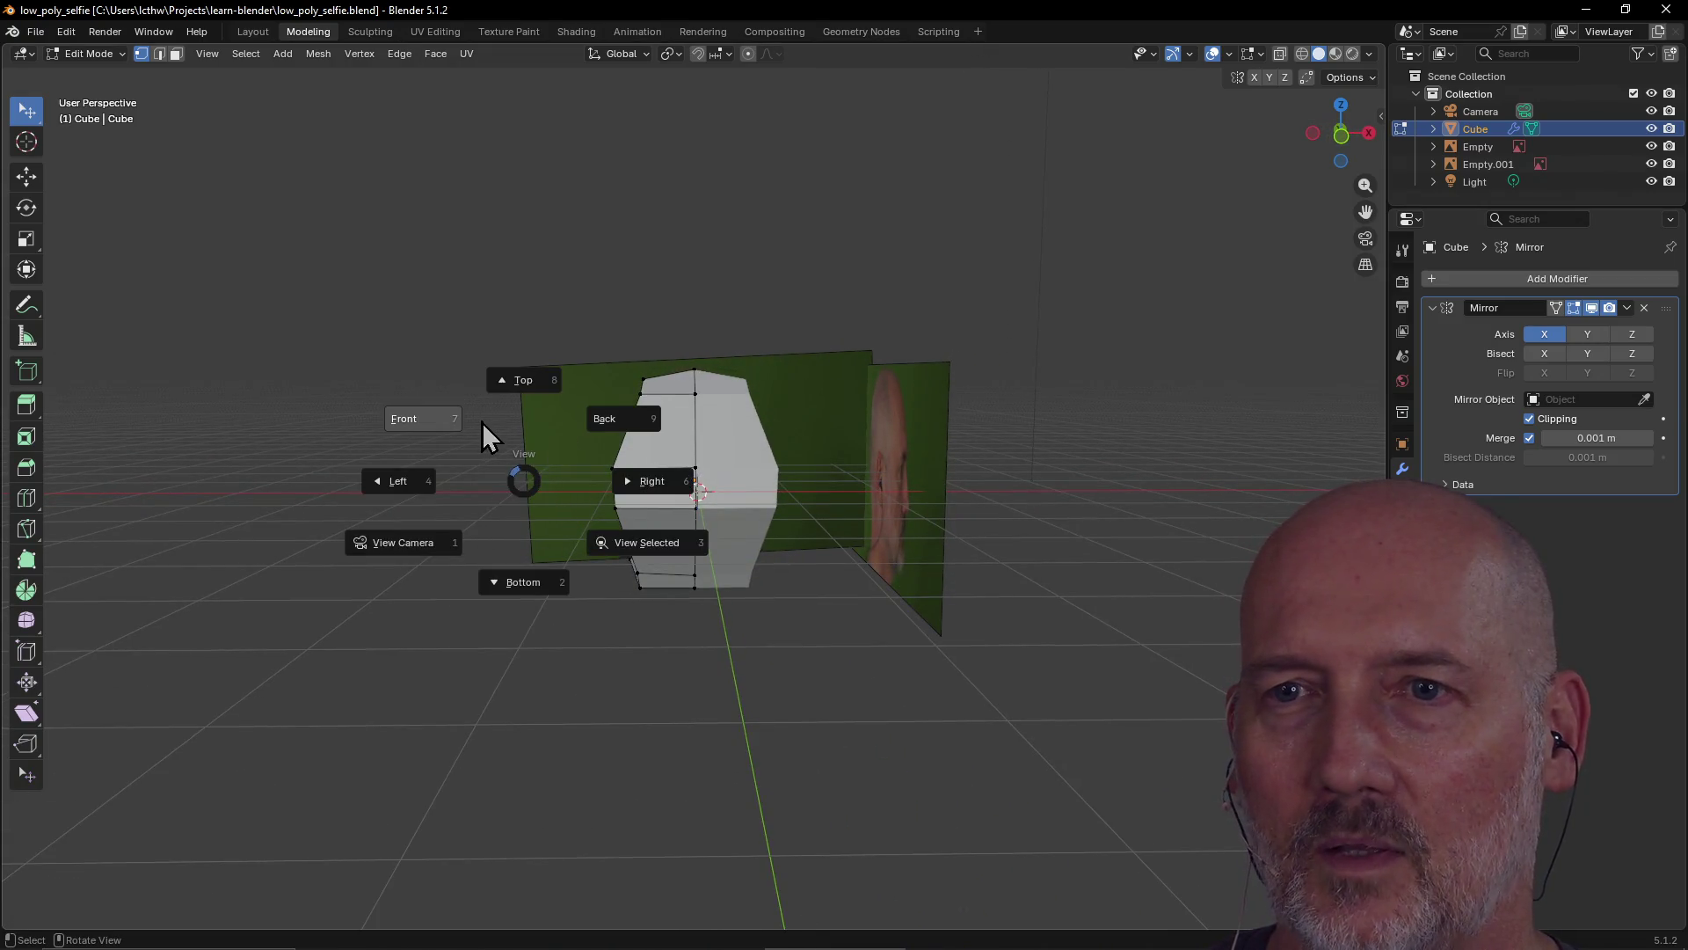
pyautogui.click(422, 417)
pyautogui.scroll(5, 660, 428)
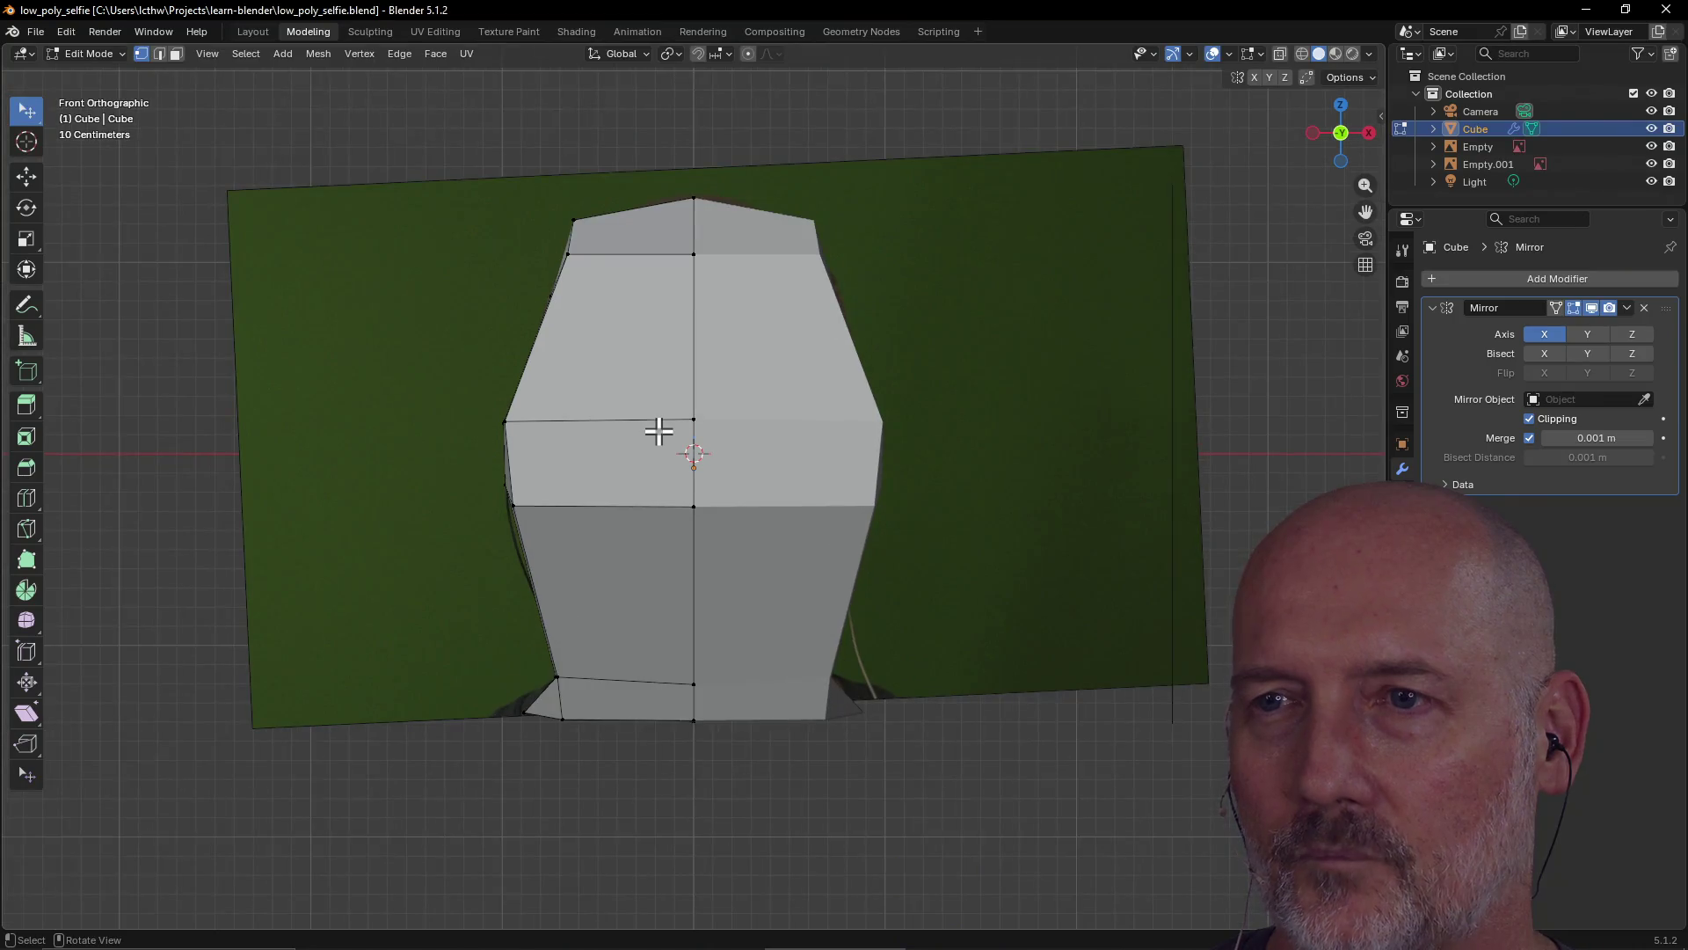
pyautogui.scroll(1, 660, 431)
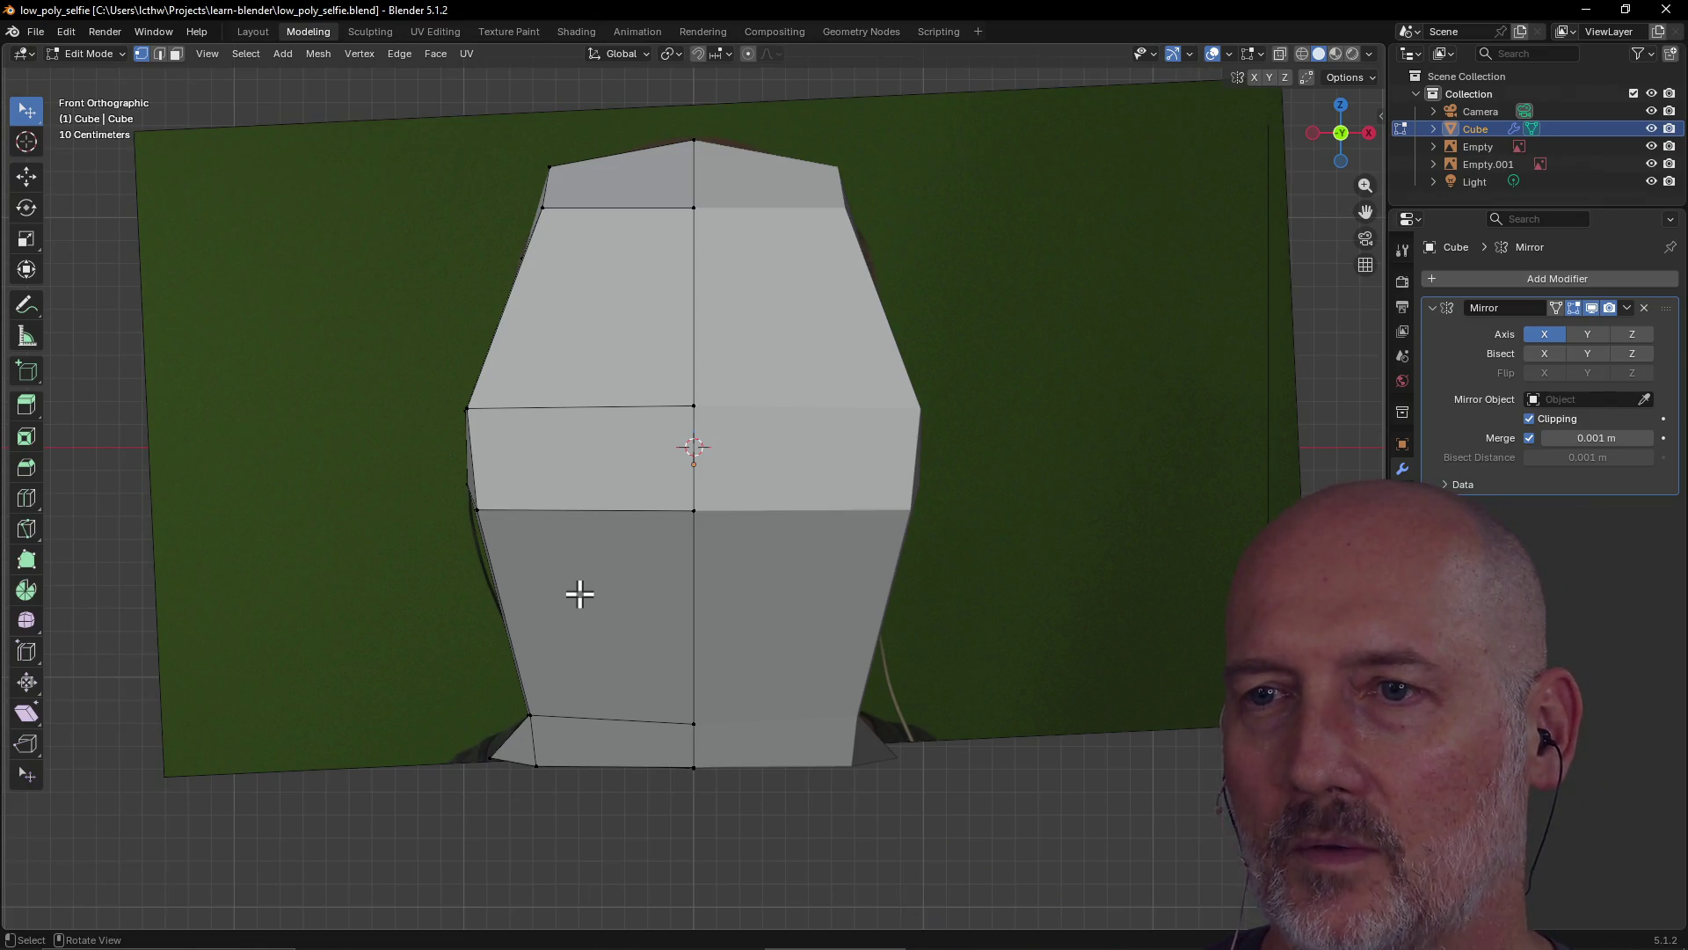
# Insert a centred vertical edge loop across the face
pyautogui.rightClick(580, 594)
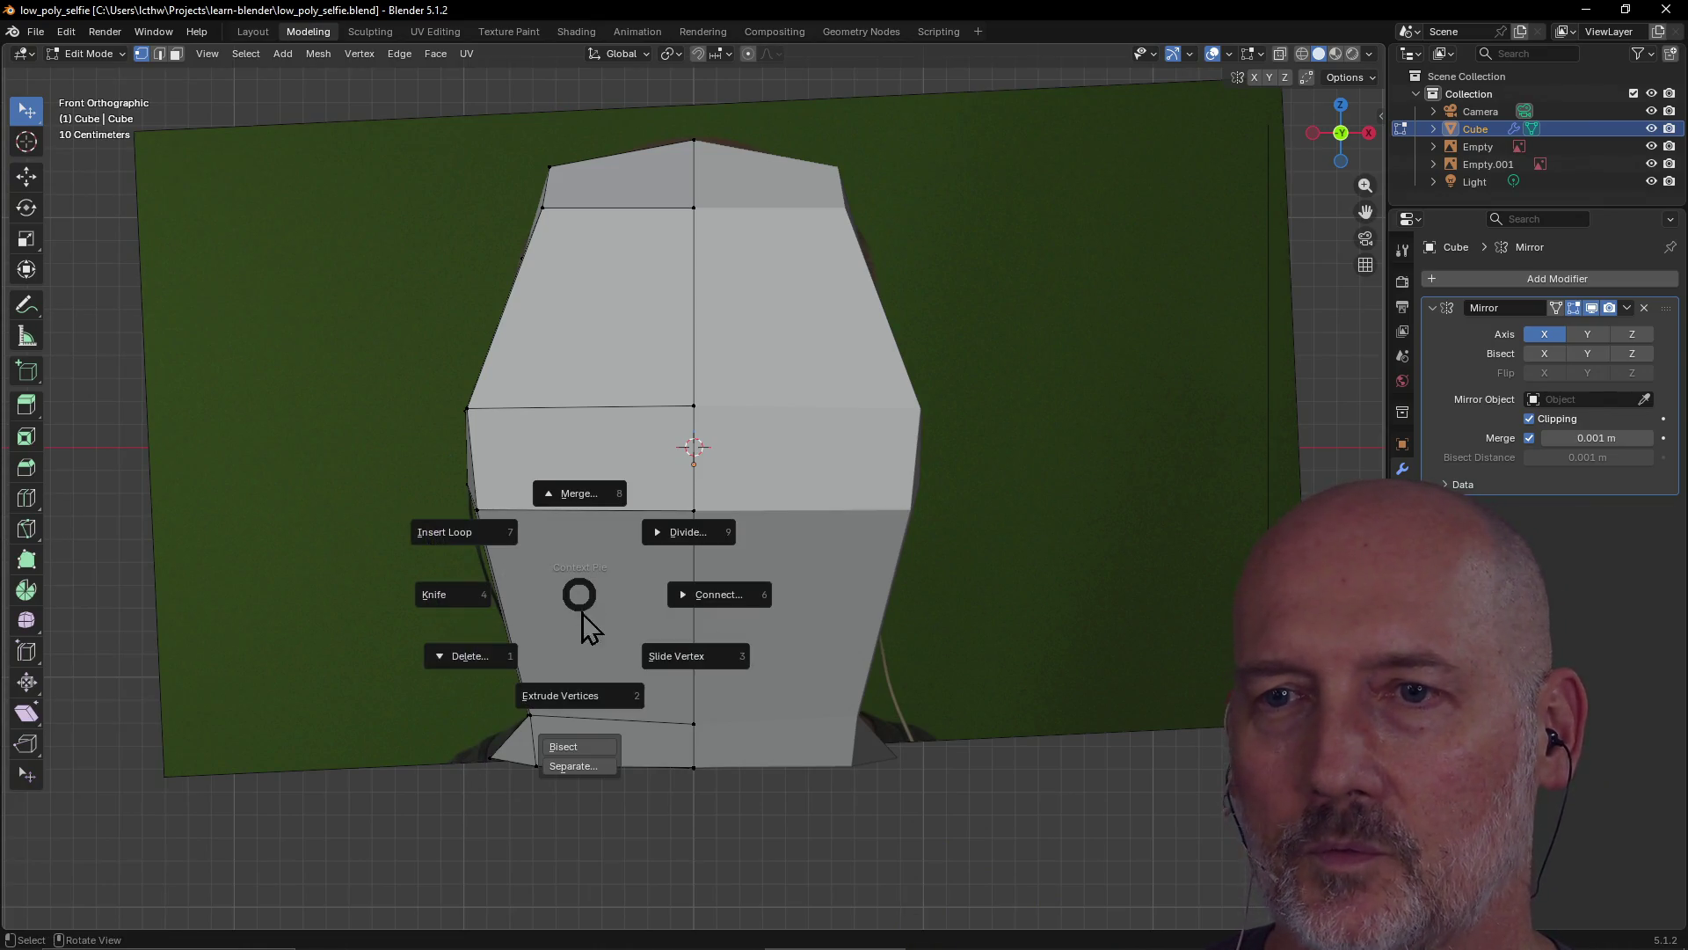
pyautogui.click(476, 534)
pyautogui.click(614, 508)
pyautogui.rightClick(613, 509)
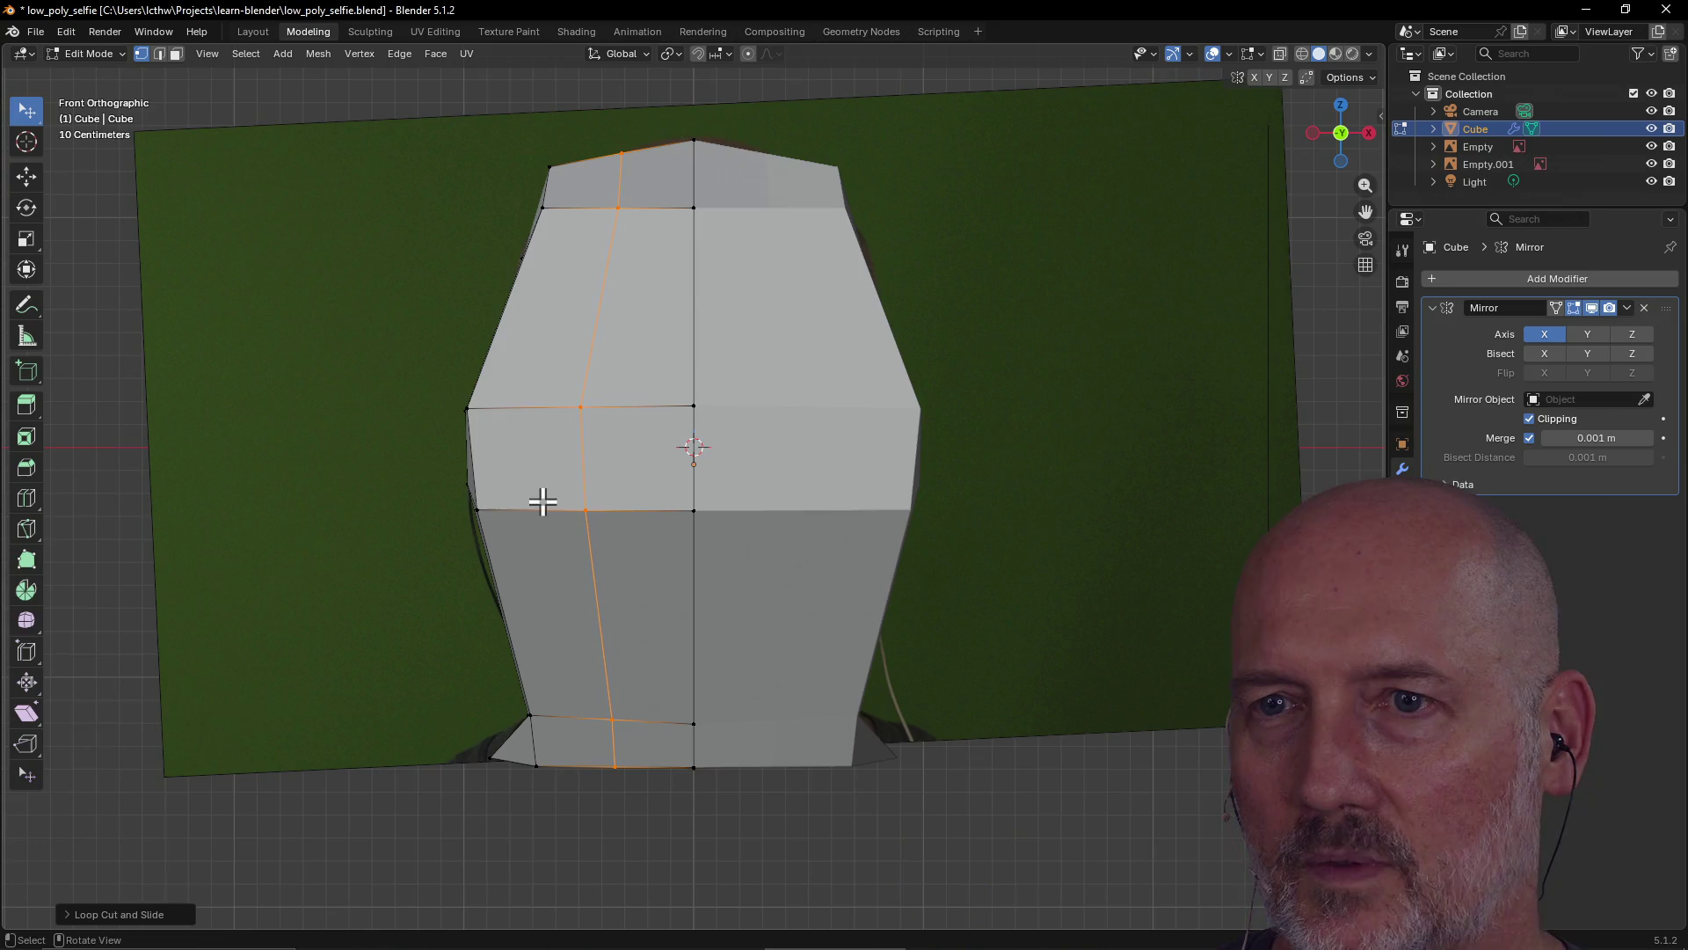
# In the left side view, add another centred vertical edge loop along the side
pyautogui.press('`')
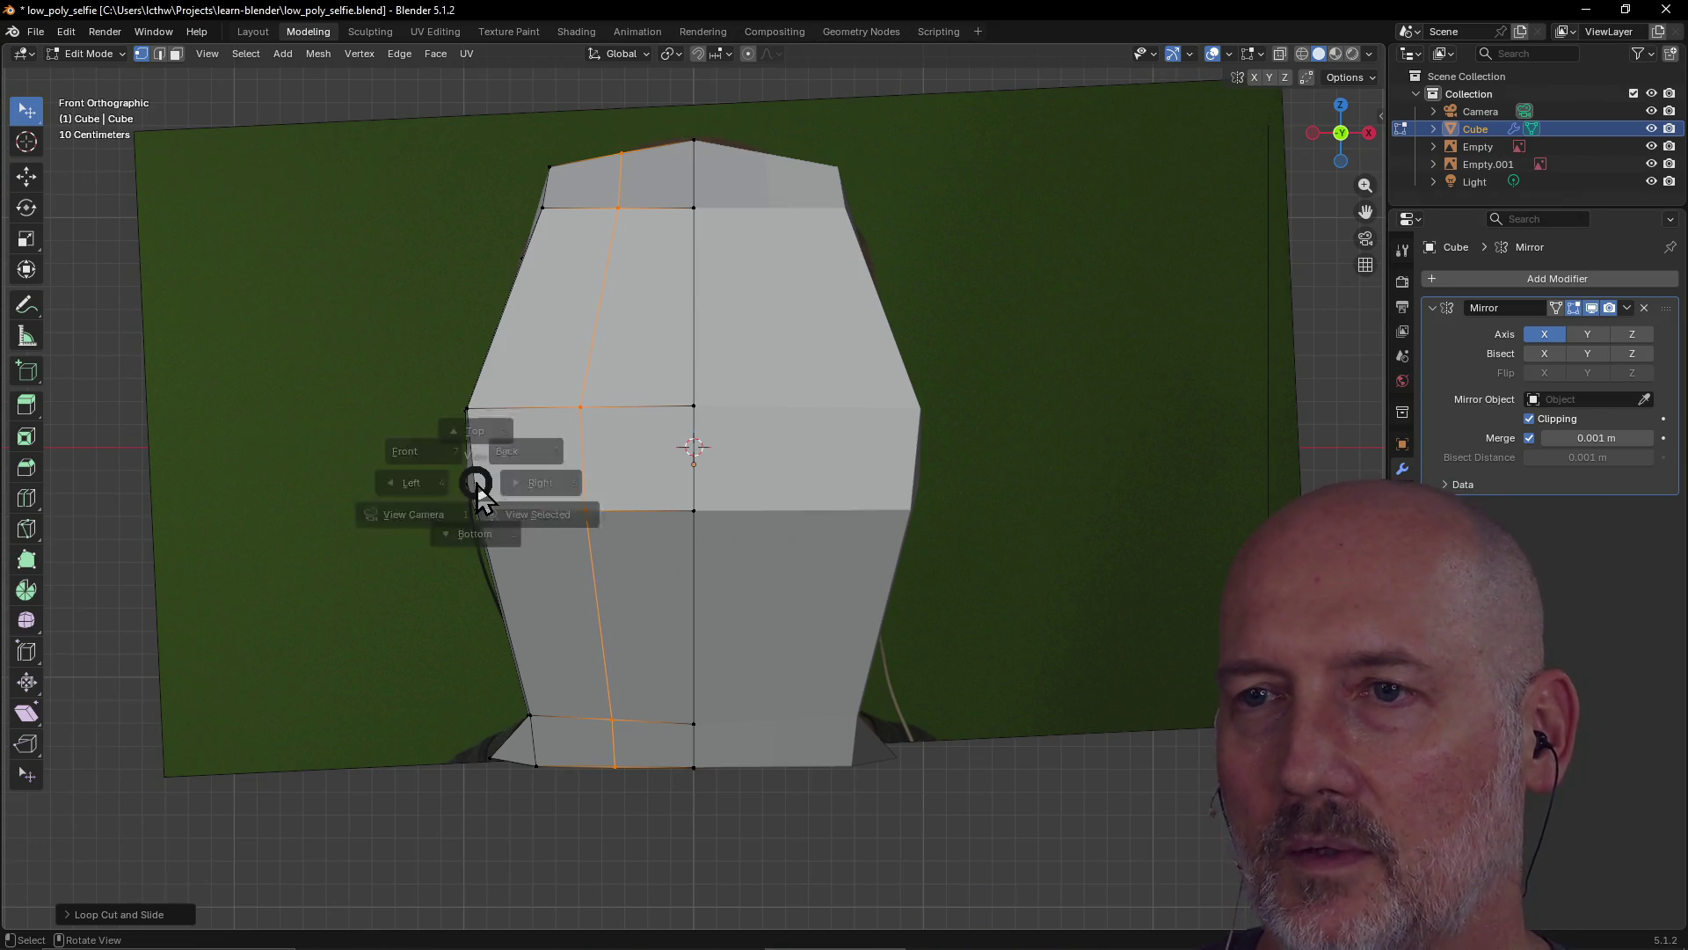
pyautogui.click(360, 497)
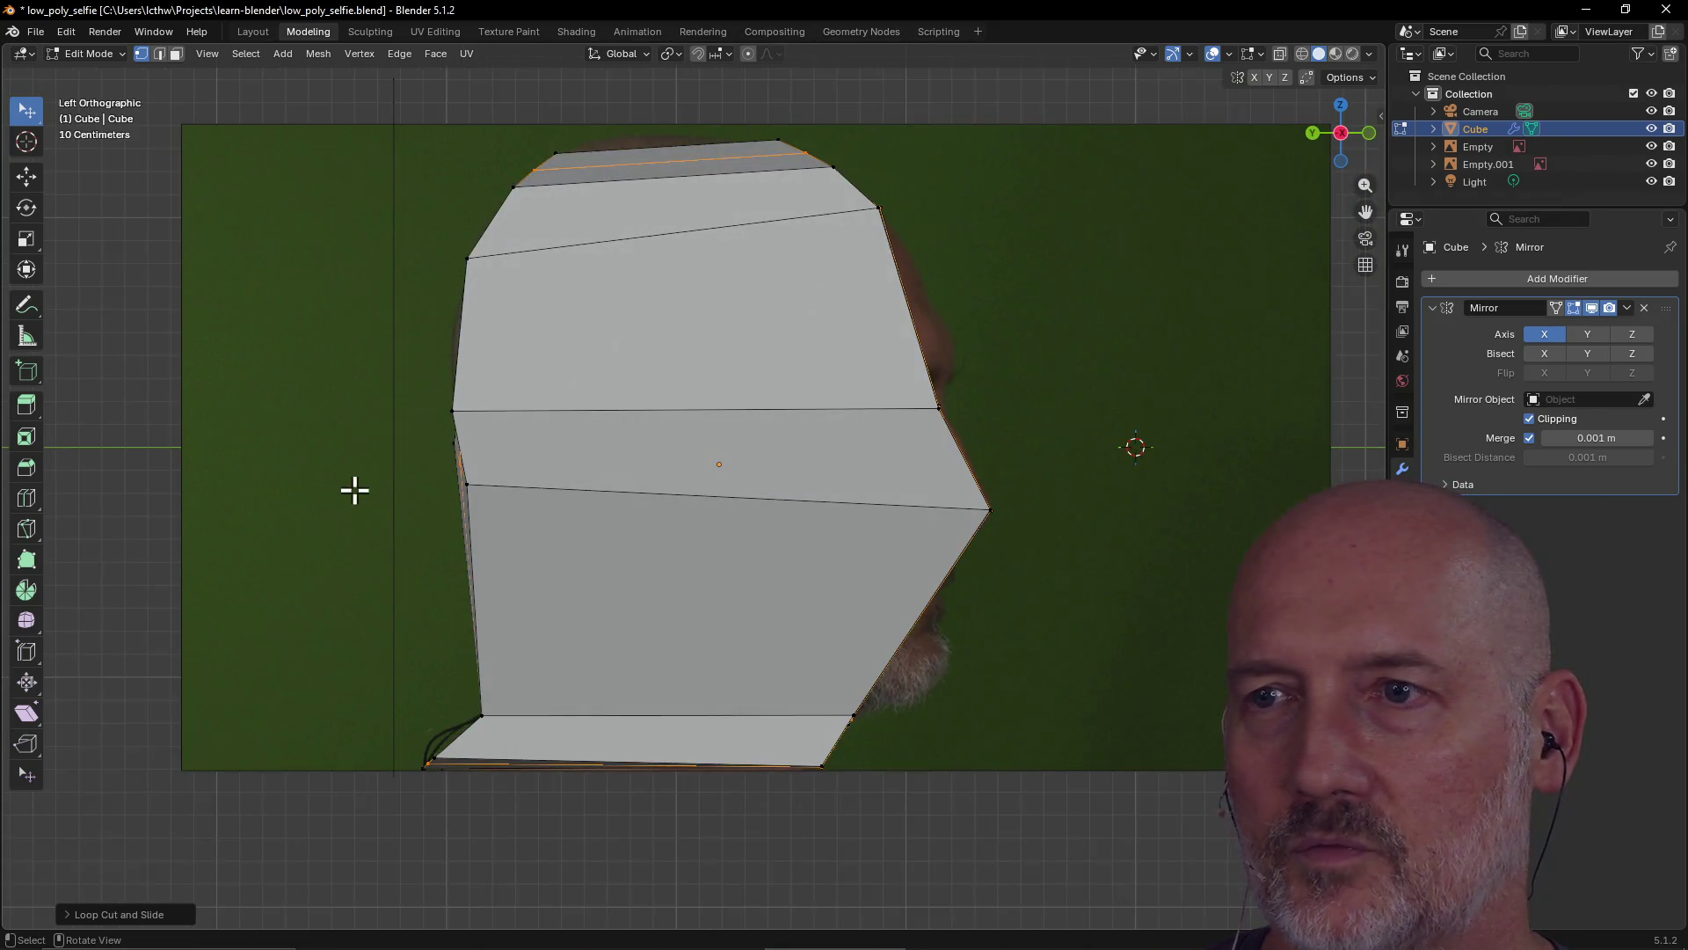
pyautogui.rightClick(787, 354)
pyautogui.click(690, 298)
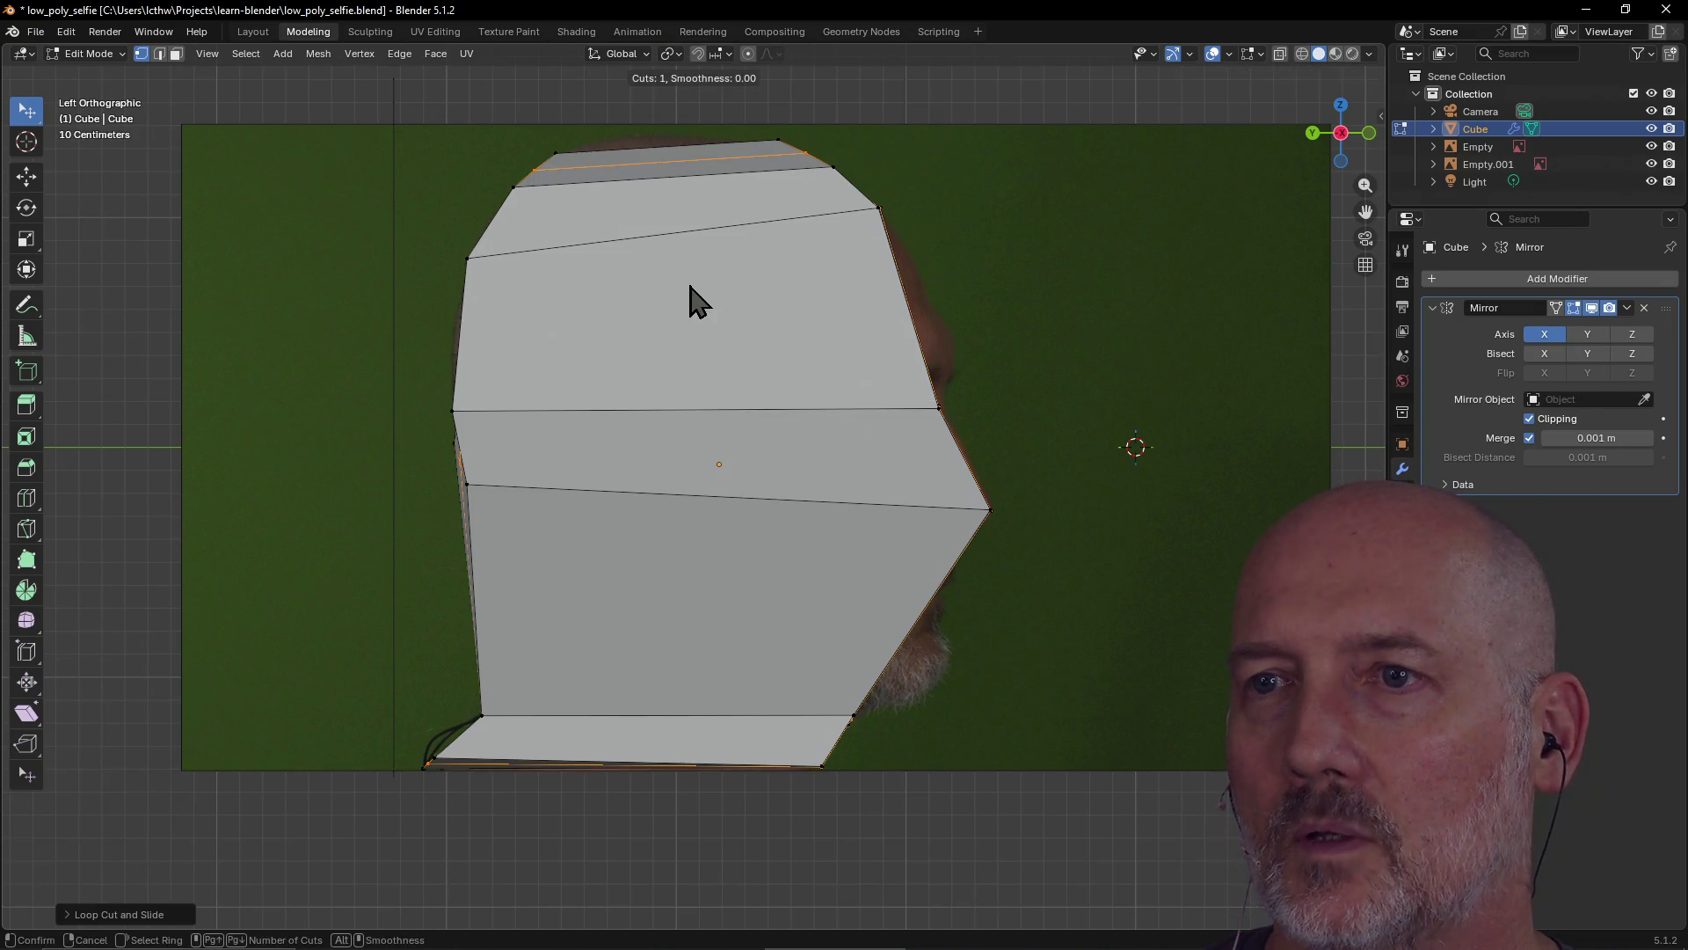
pyautogui.click(673, 503)
pyautogui.rightClick(678, 483)
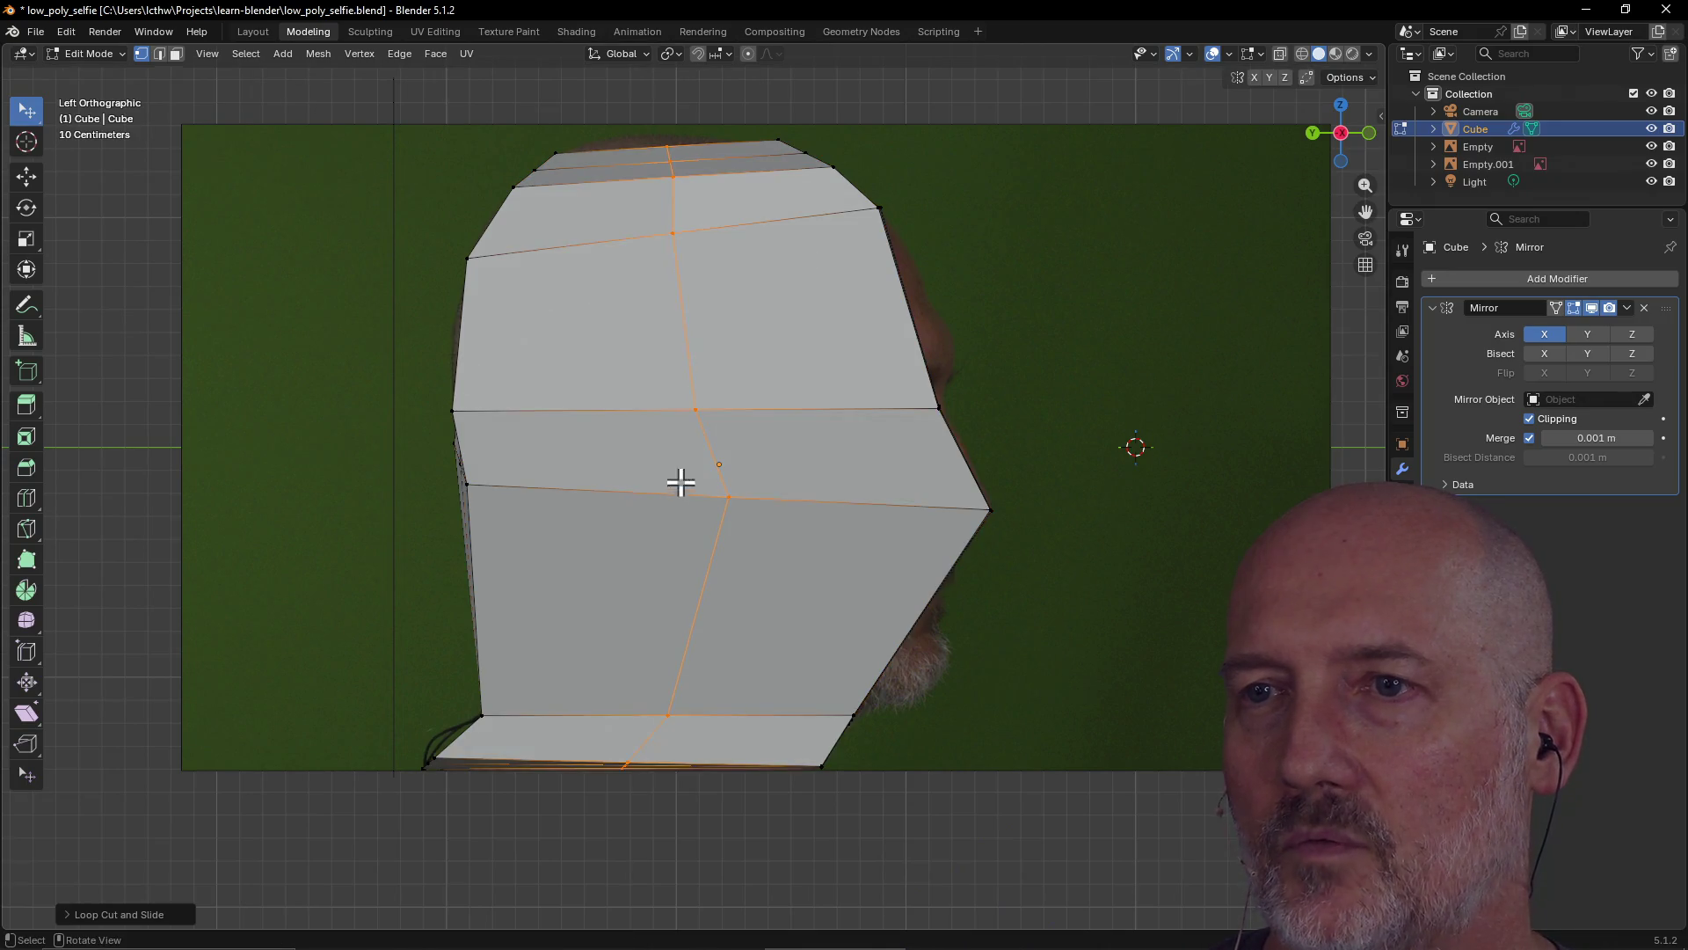
# Shift the new edge loop to fit the profile, then select the lower jaw corner vertex
pyautogui.press('g')
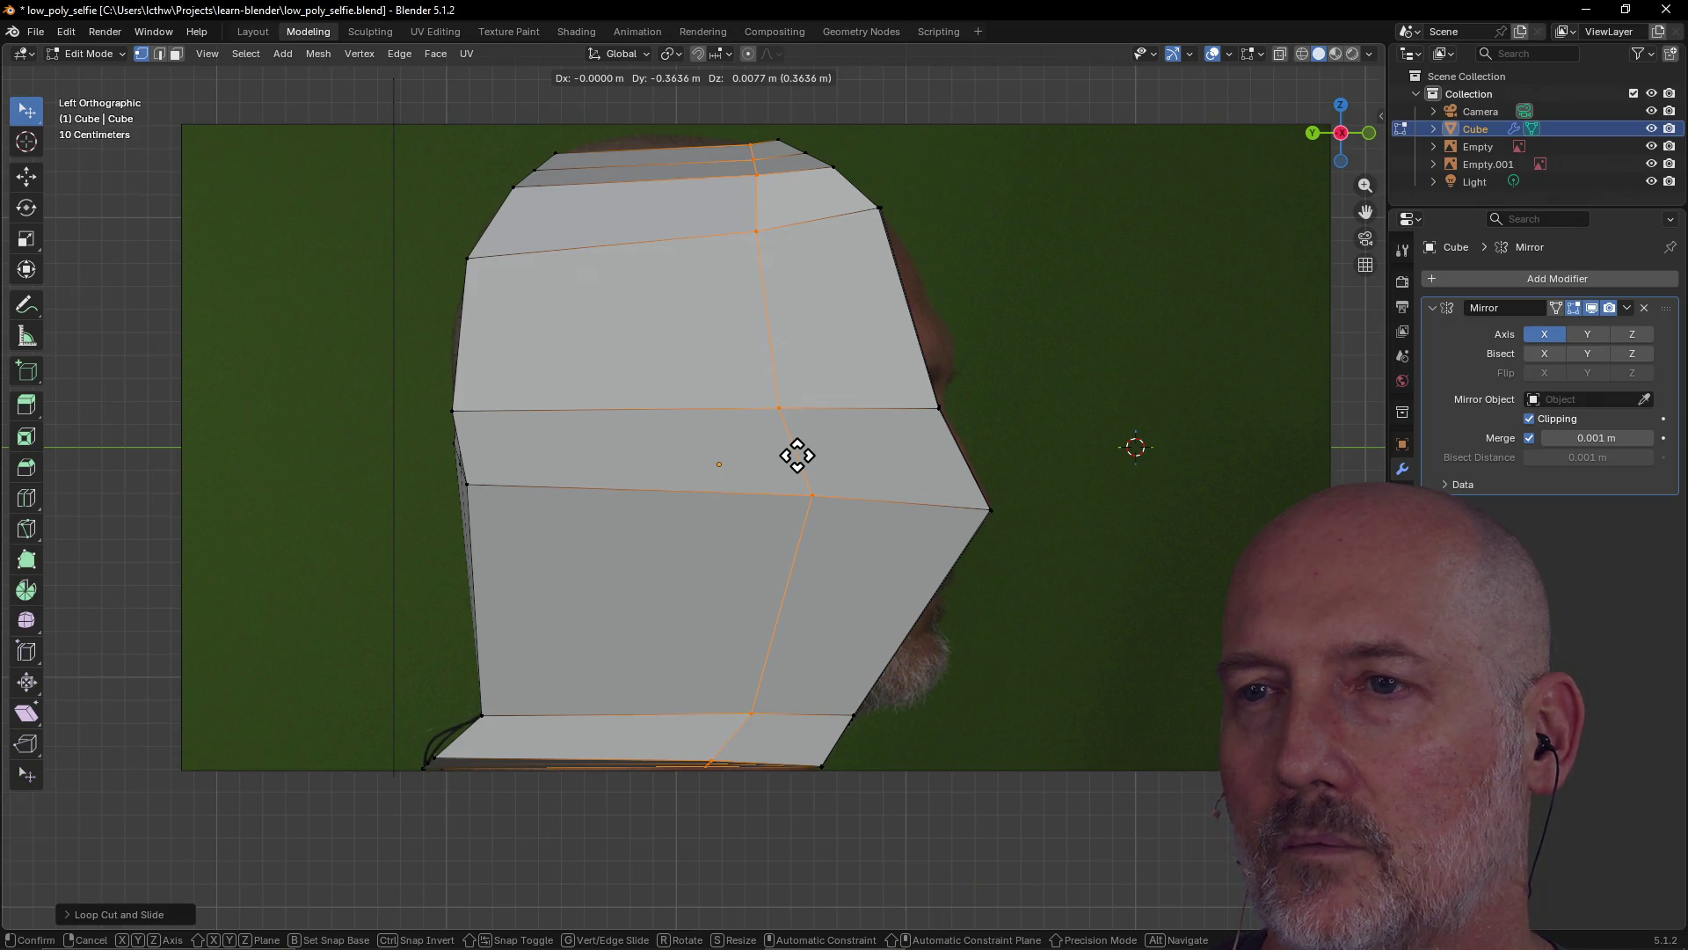
pyautogui.click(798, 454)
pyautogui.moveTo(1063, 434)
pyautogui.mouseDown(button='middle')
pyautogui.moveTo(900, 452)
pyautogui.moveTo(964, 449)
pyautogui.moveTo(942, 447)
pyautogui.mouseUp(button='middle')
pyautogui.click(677, 600)
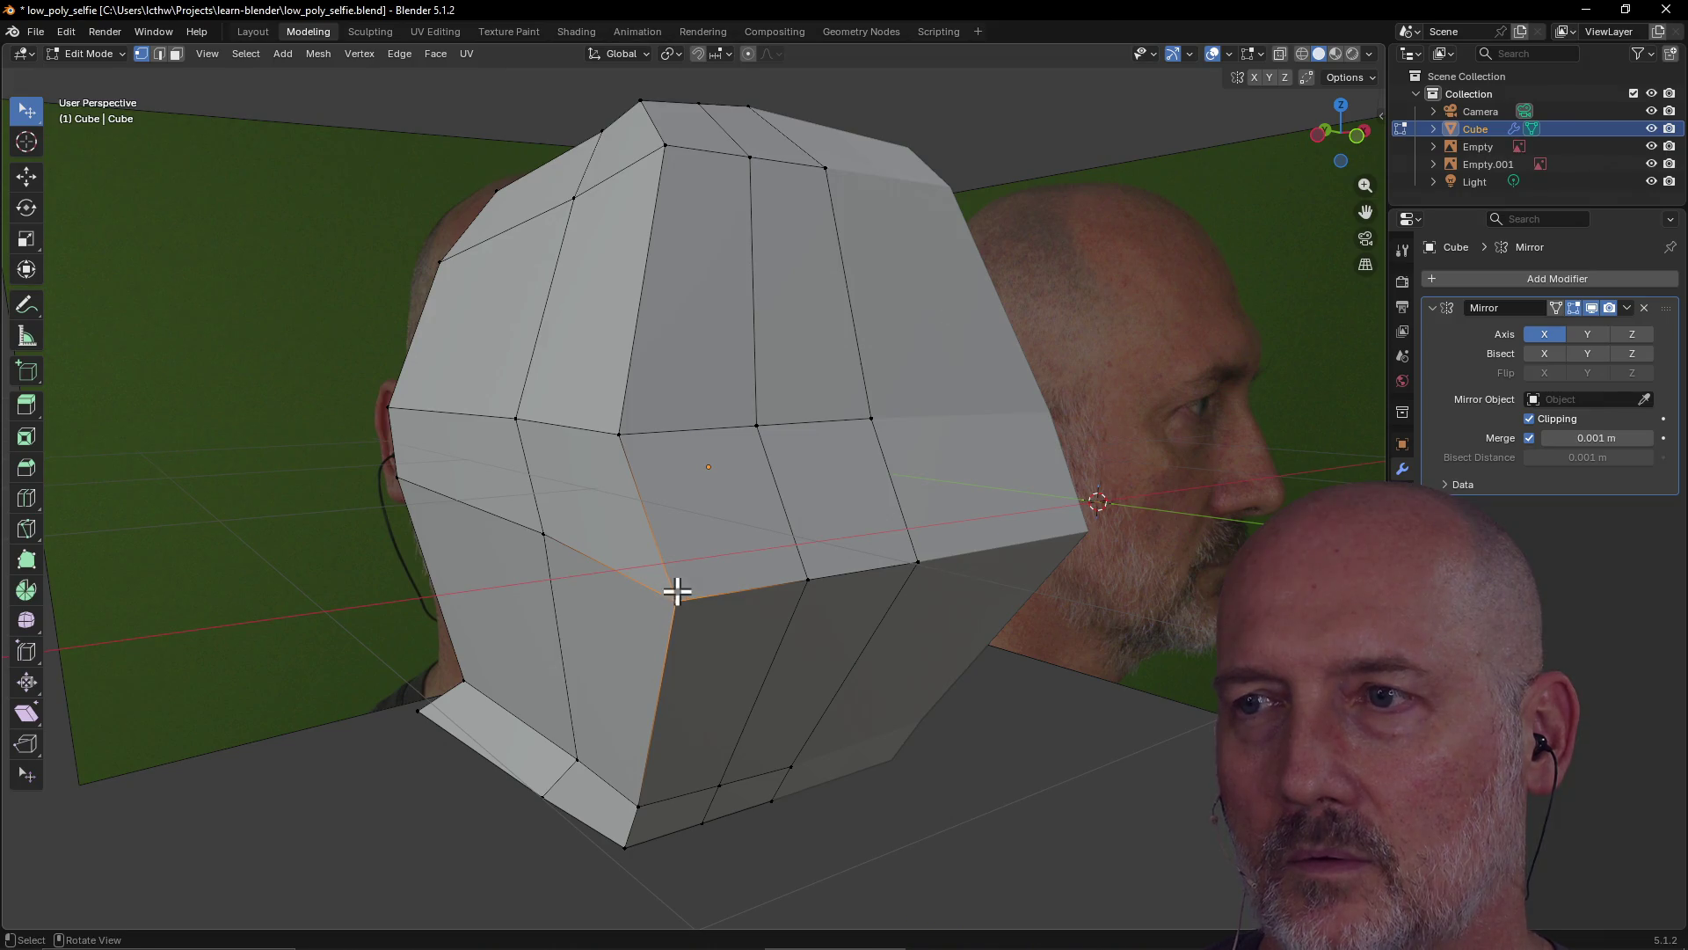
# From the top view, pull the bottom jaw edge inward to bevel the corner
pyautogui.press('`')
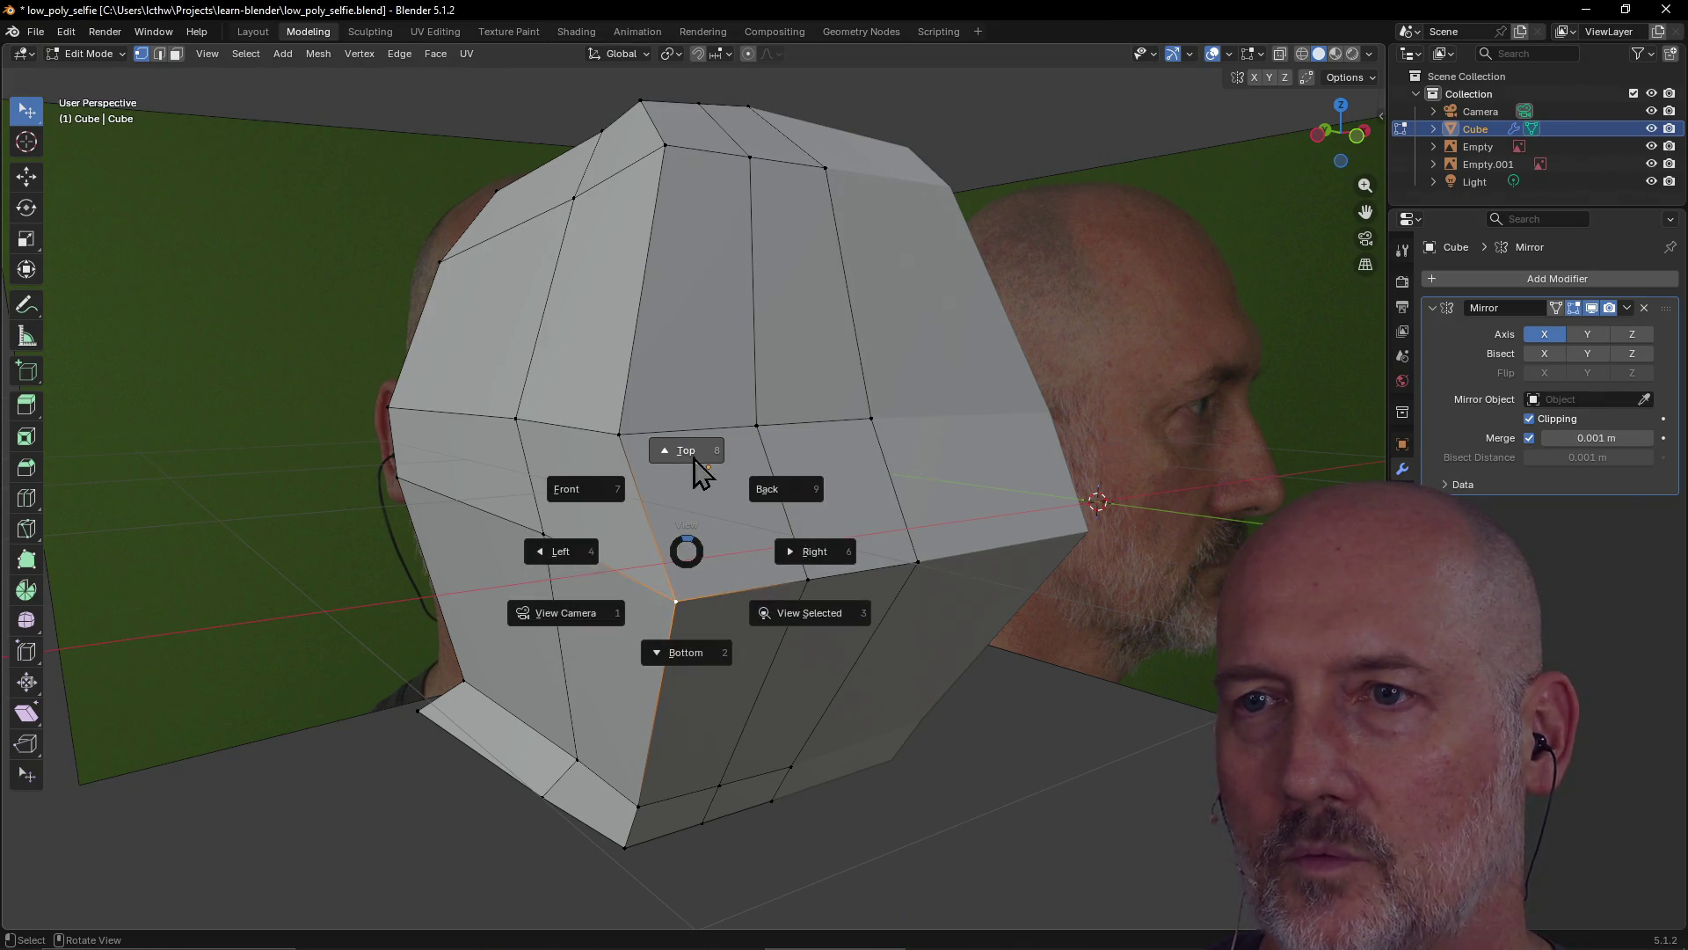
pyautogui.click(695, 457)
pyautogui.scroll(-7, 693, 456)
pyautogui.scroll(4, 694, 472)
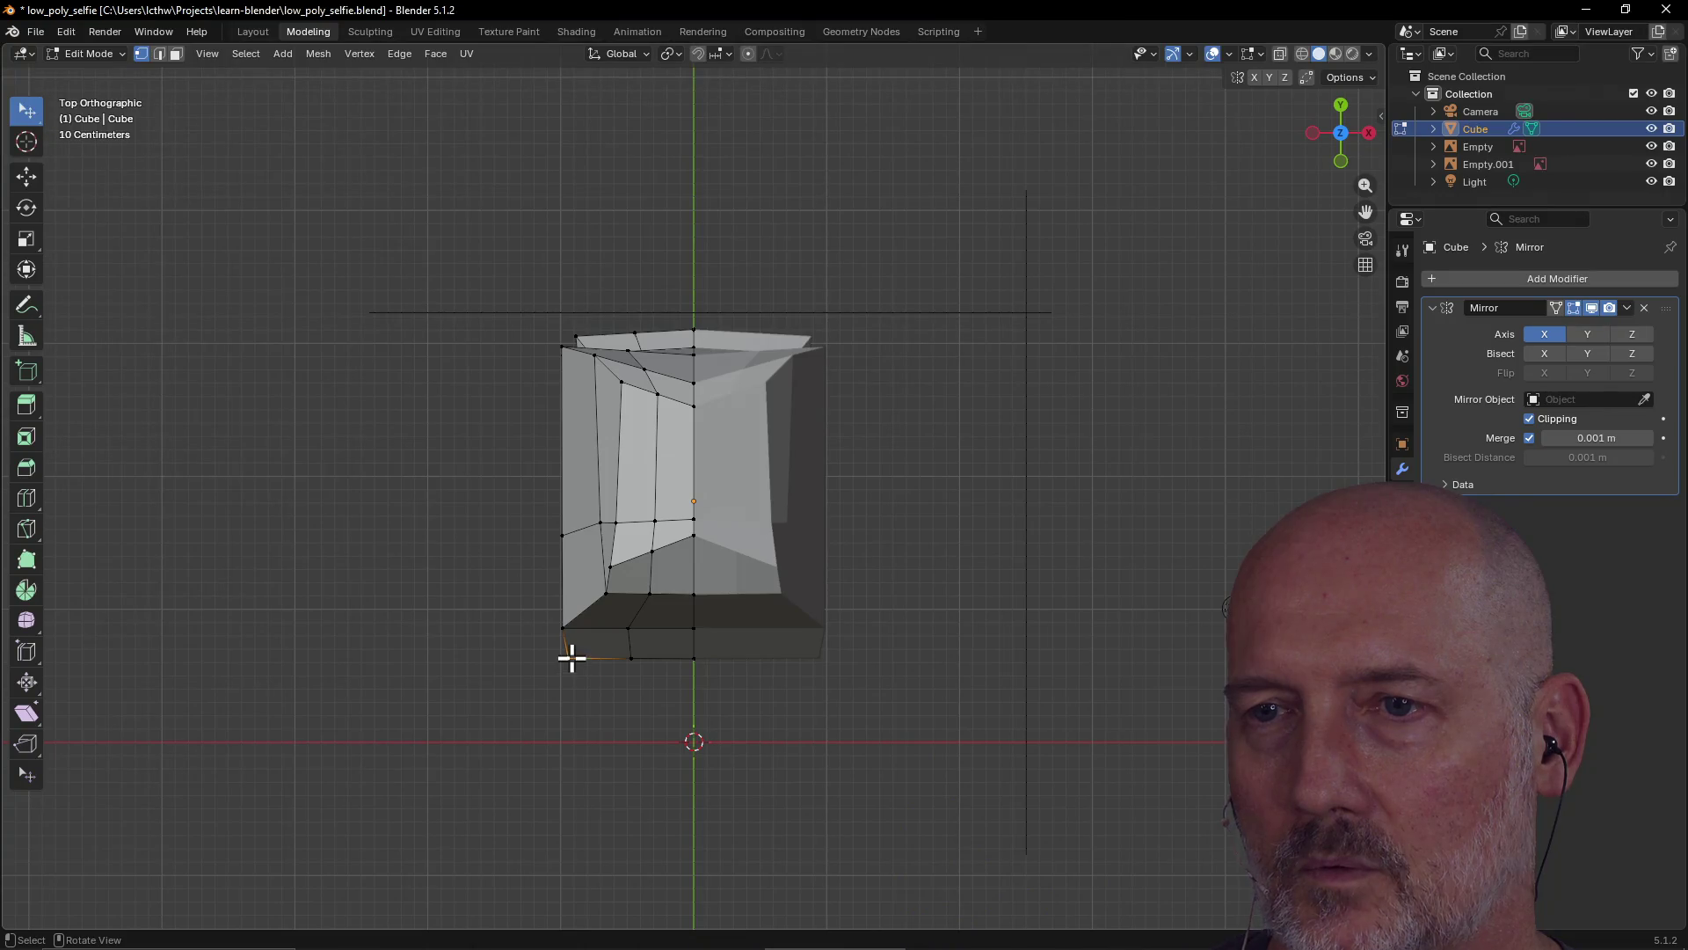
pyautogui.press('g')
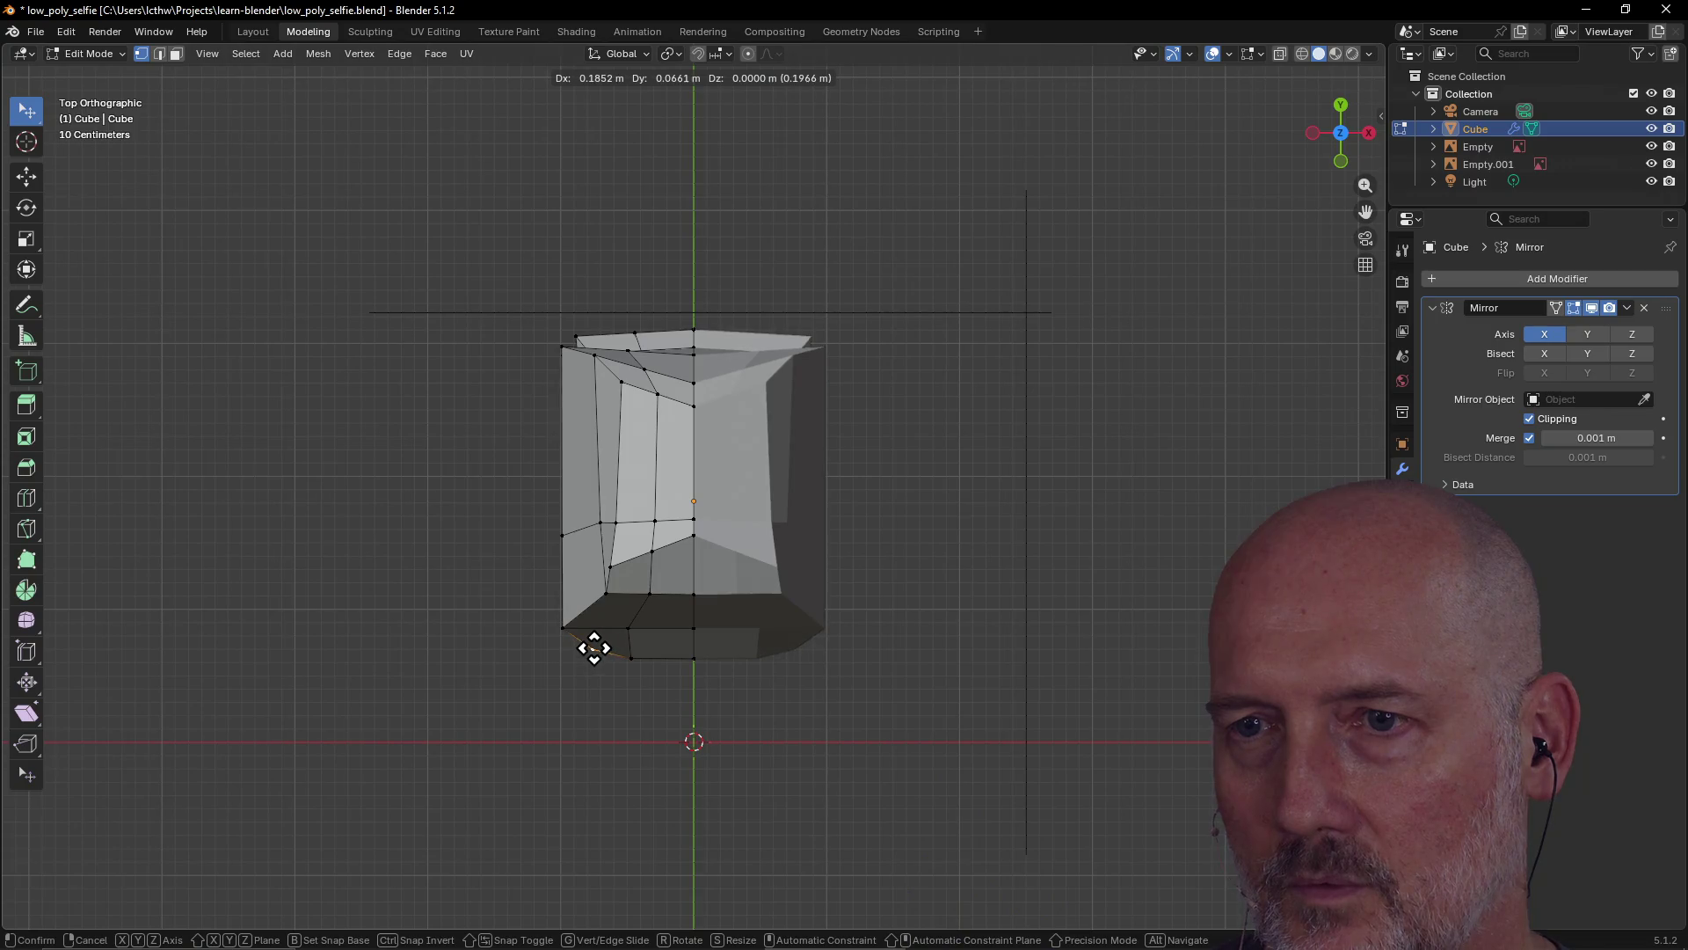
pyautogui.click(593, 652)
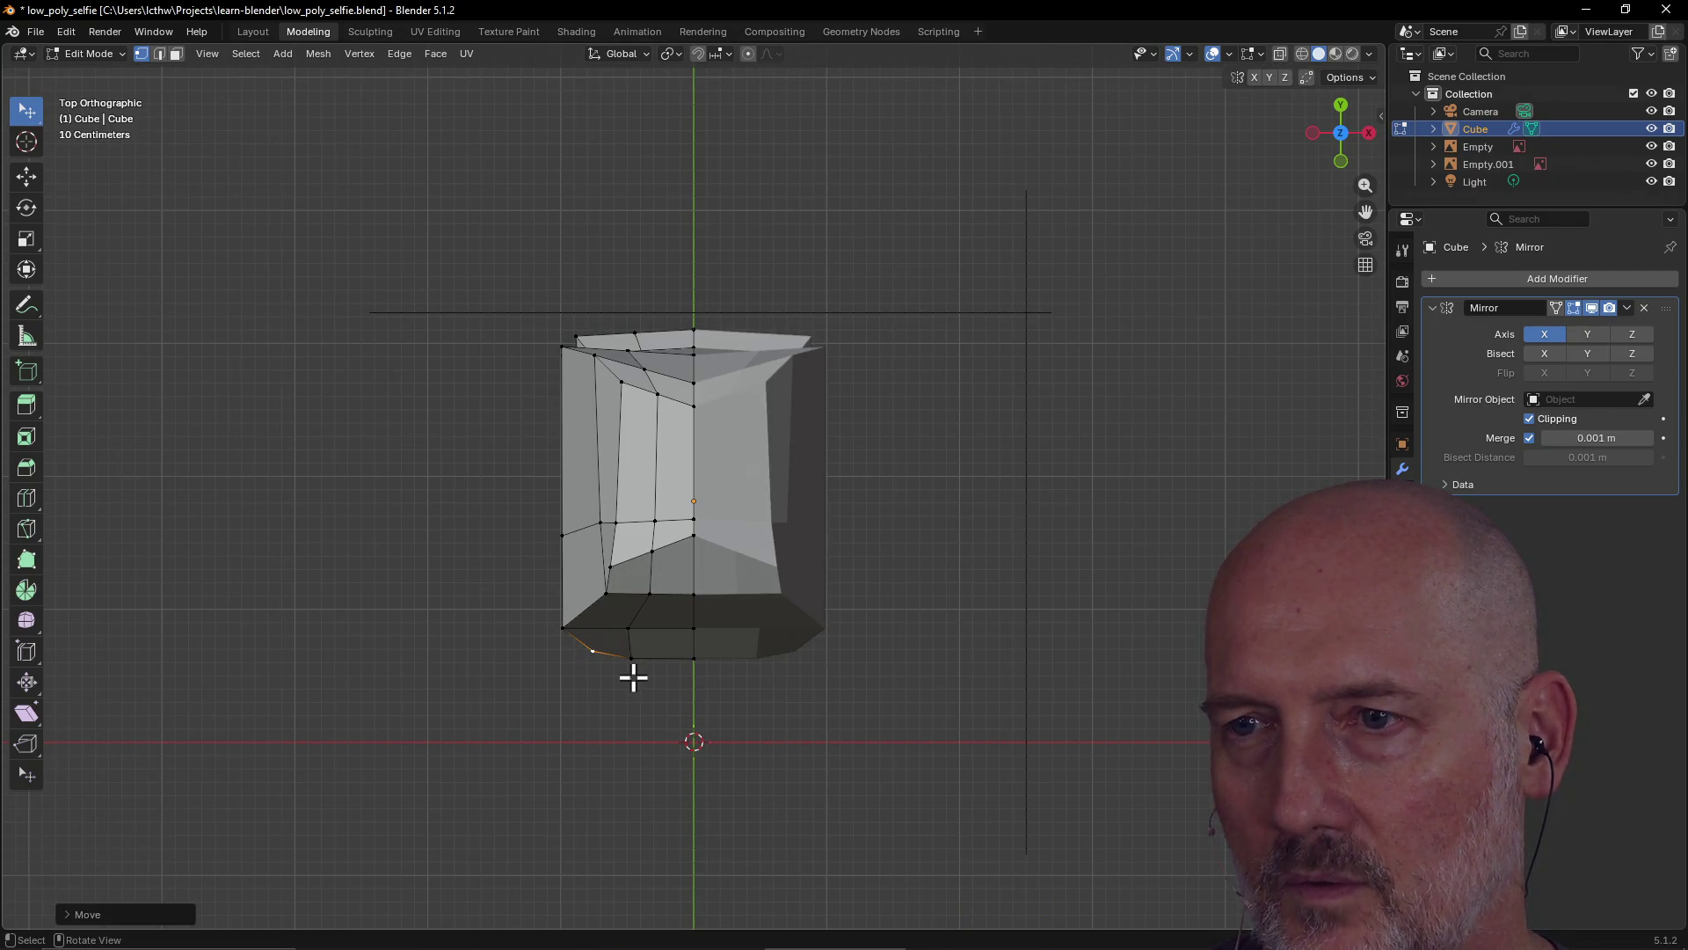
# Return to the front view and switch it to perspective
pyautogui.scroll(-5, 633, 677)
pyautogui.press('`')
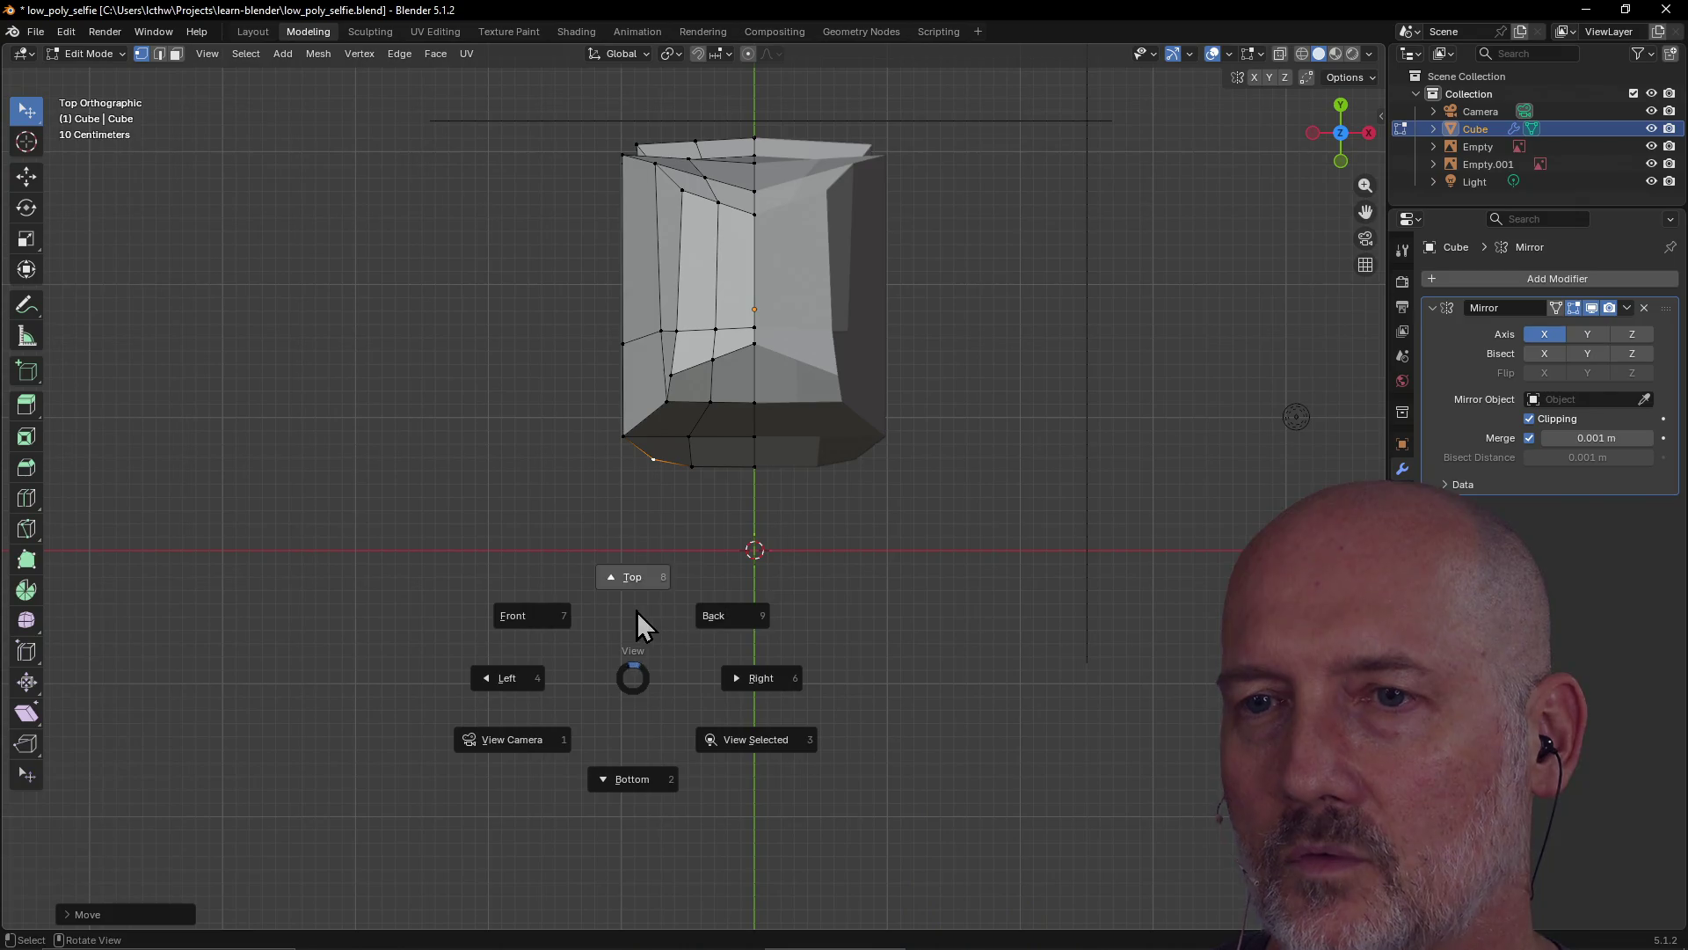
pyautogui.click(525, 630)
pyautogui.scroll(2, 820, 498)
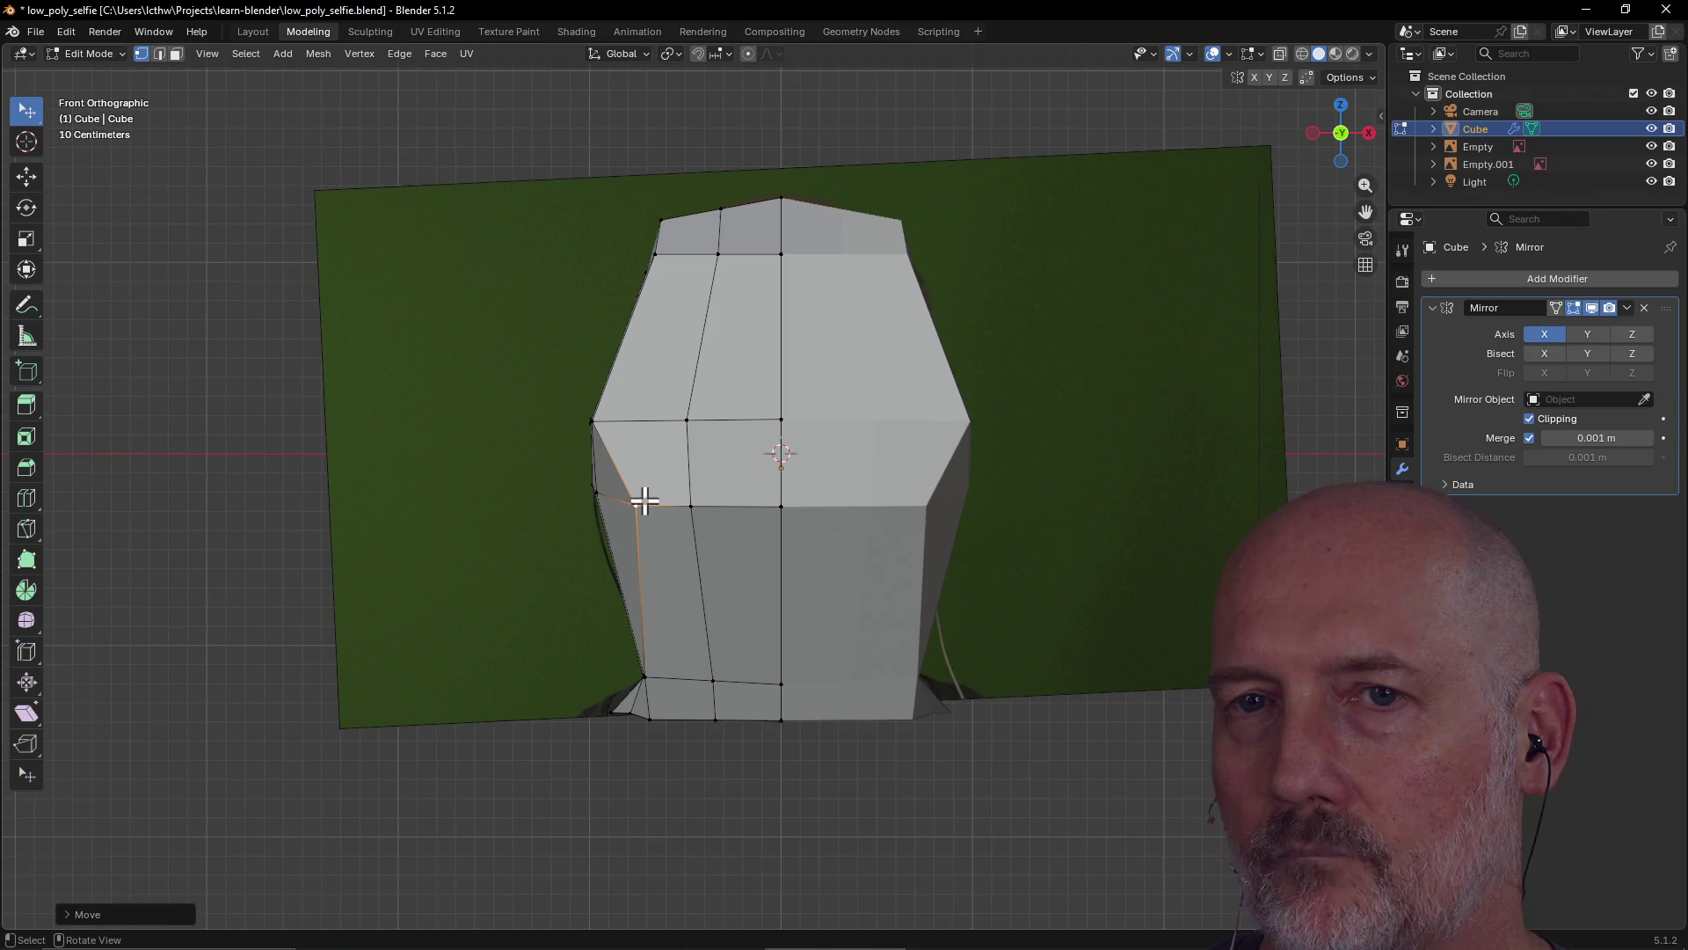
pyautogui.press('KP_5')
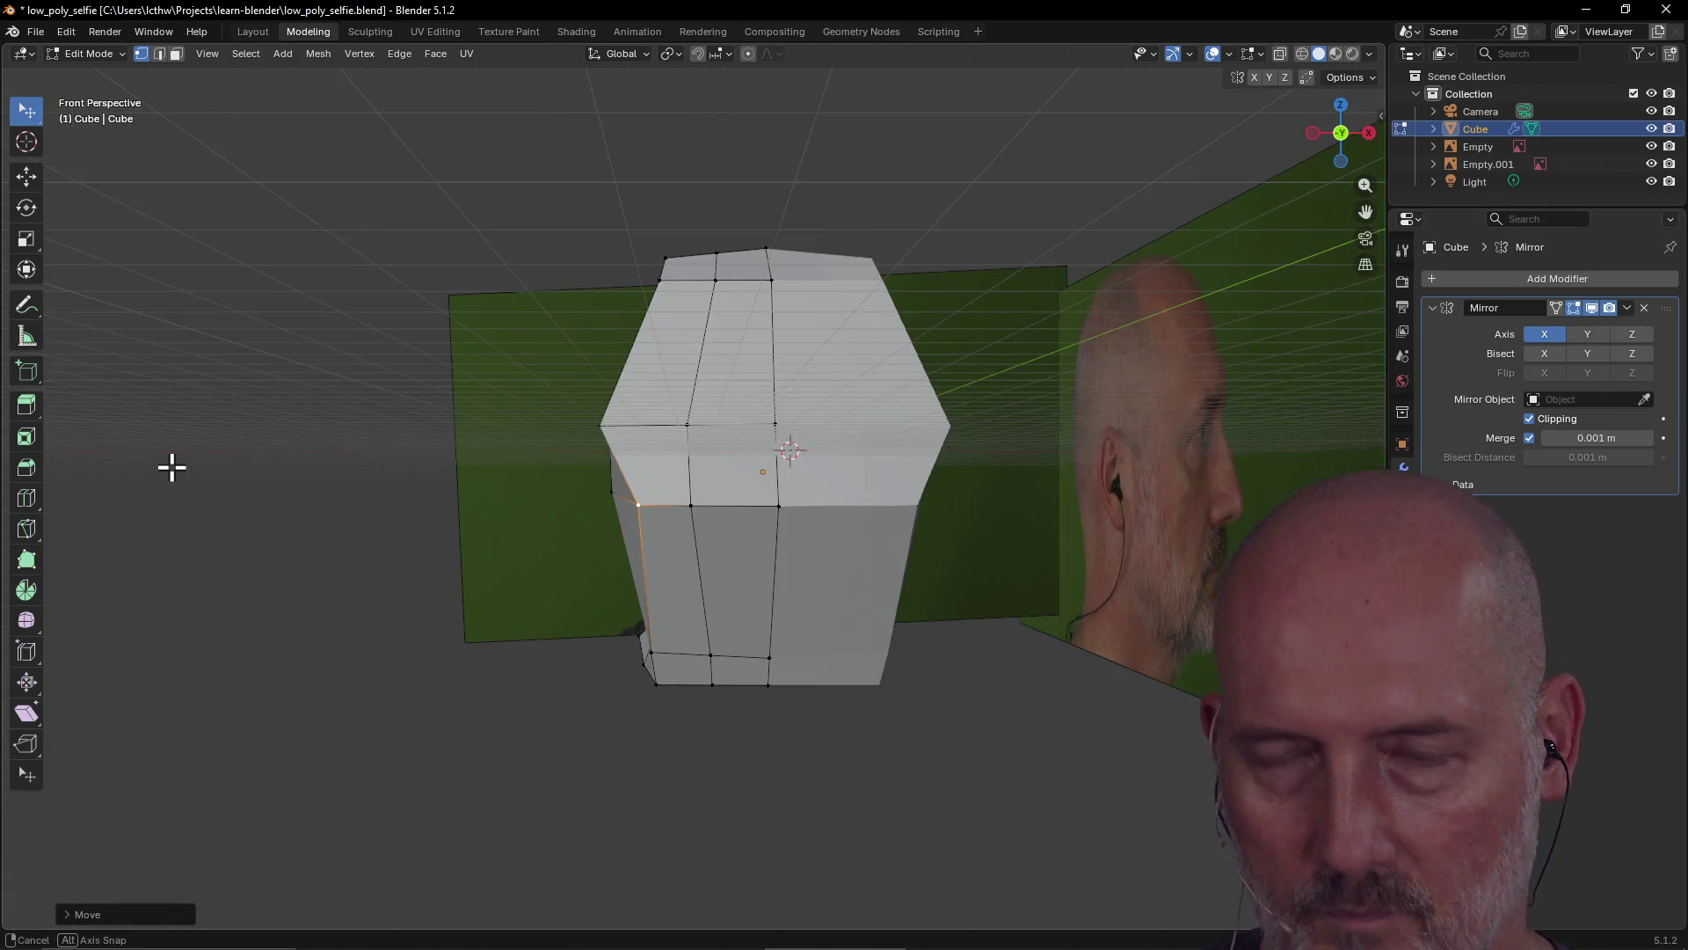
# Turn on X-ray so the mesh is see-through, then settle on the front view
pyautogui.hotkey('alt', 'z')
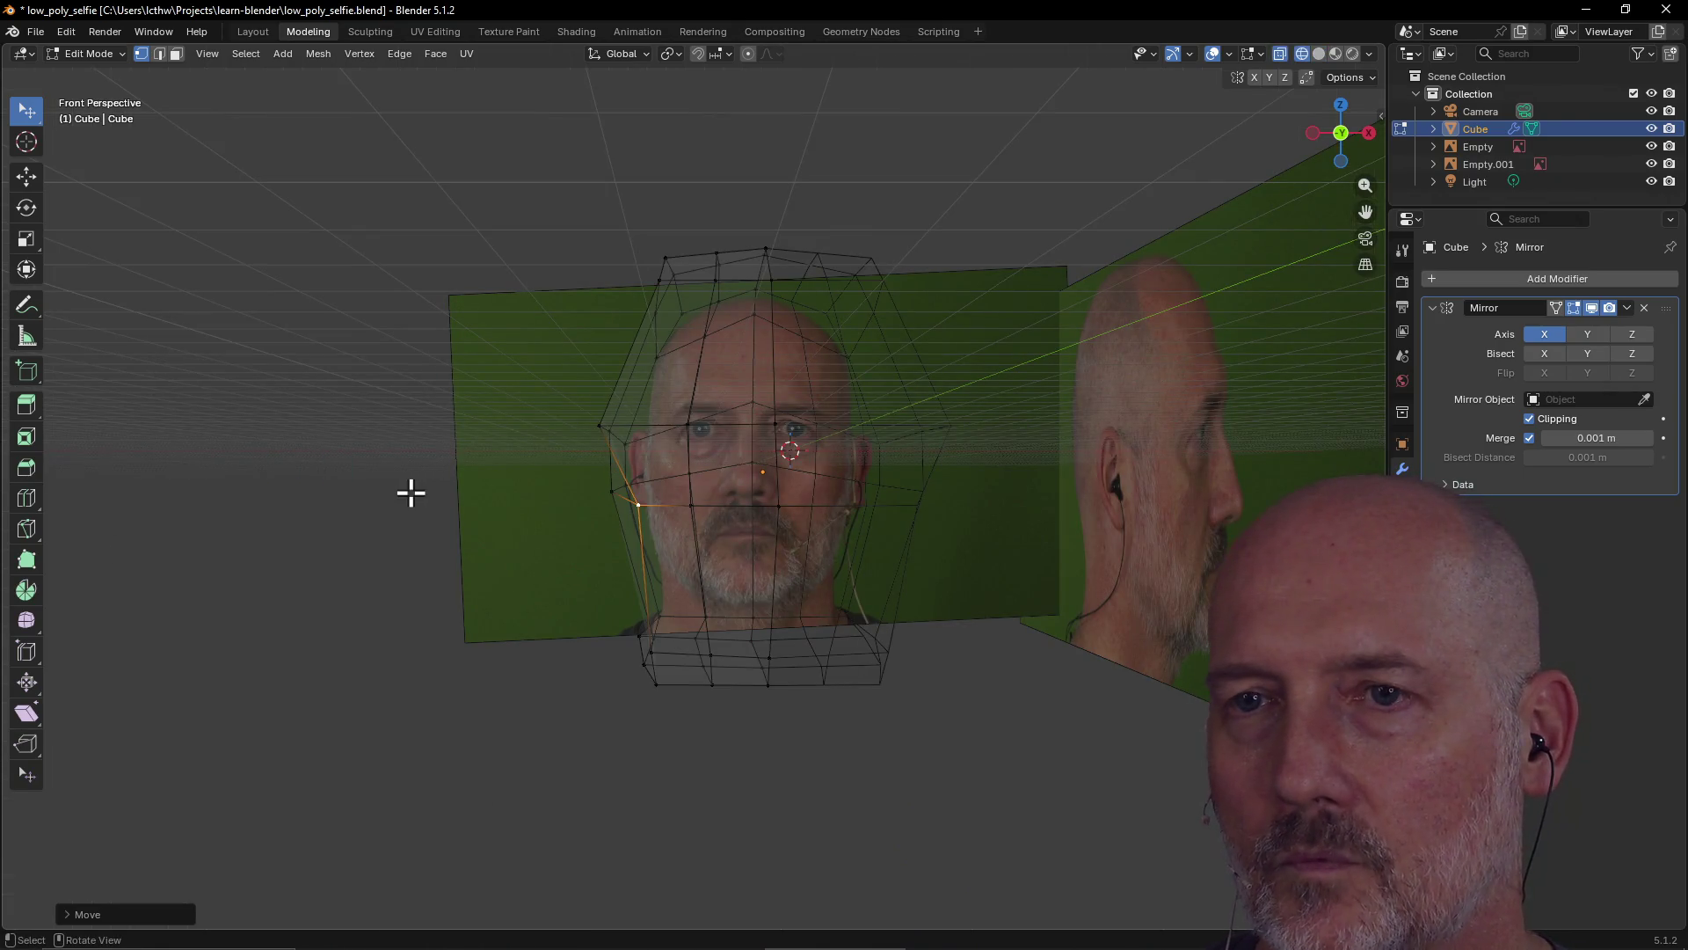
pyautogui.moveTo(409, 492); pyautogui.dragTo(407, 493, button='middle')
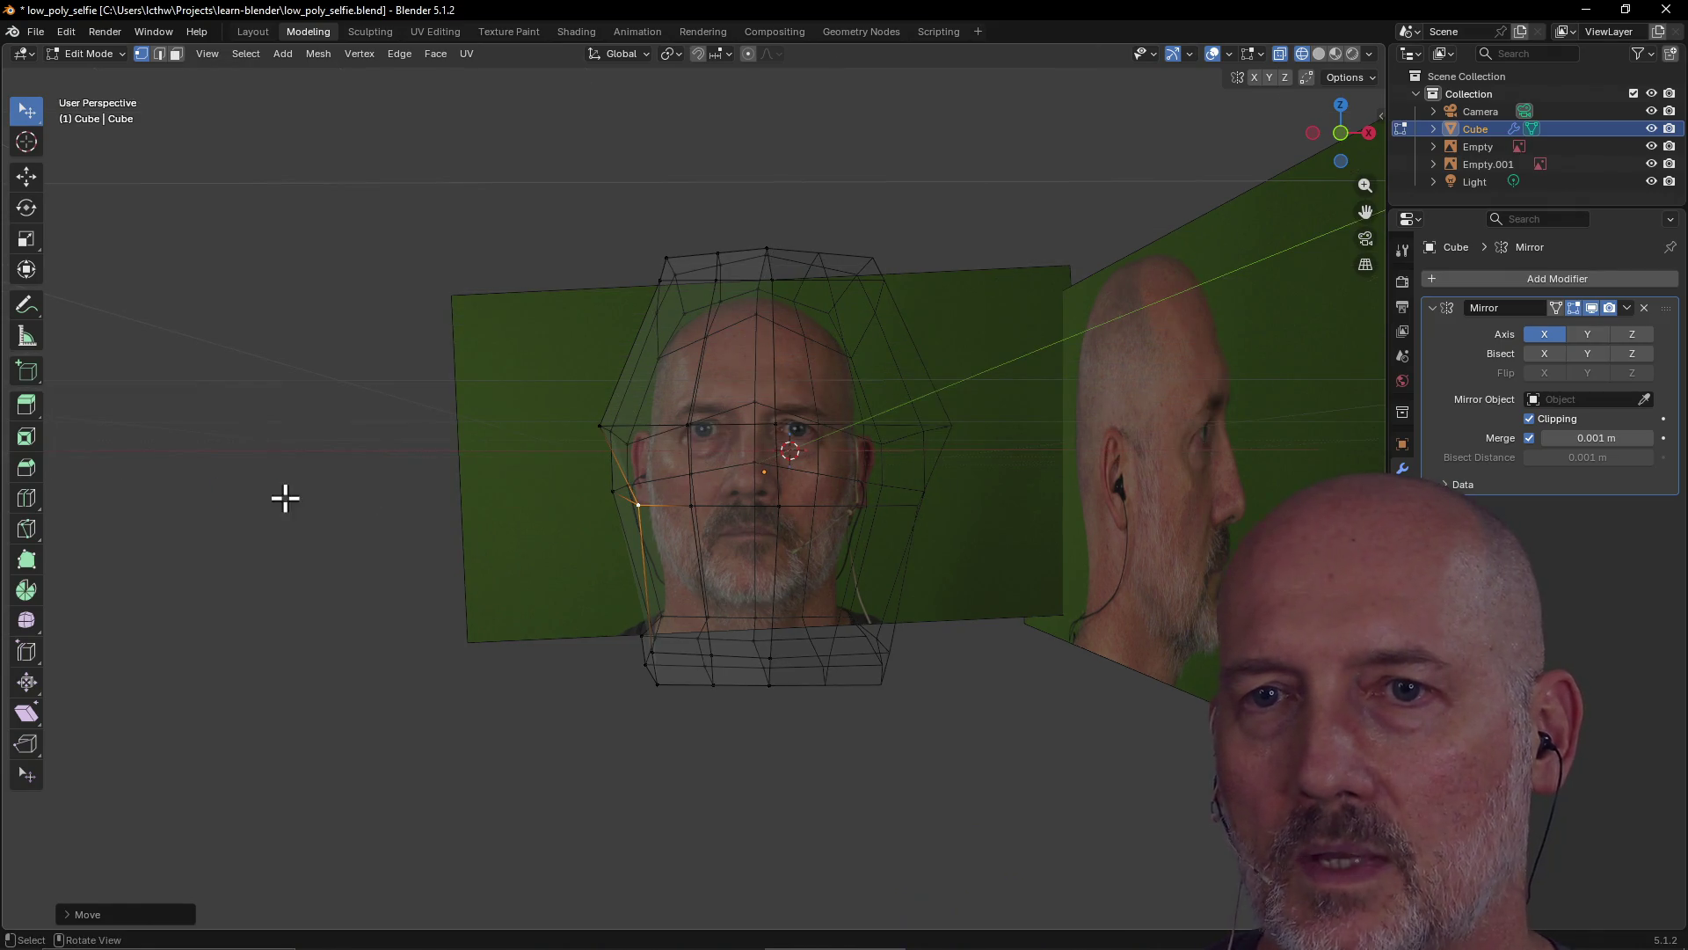
pyautogui.scroll(3, 765, 494)
pyautogui.moveTo(751, 498)
pyautogui.mouseDown(button='middle')
pyautogui.moveTo(745, 519)
pyautogui.moveTo(765, 528)
pyautogui.moveTo(752, 522)
pyautogui.mouseUp(button='middle')
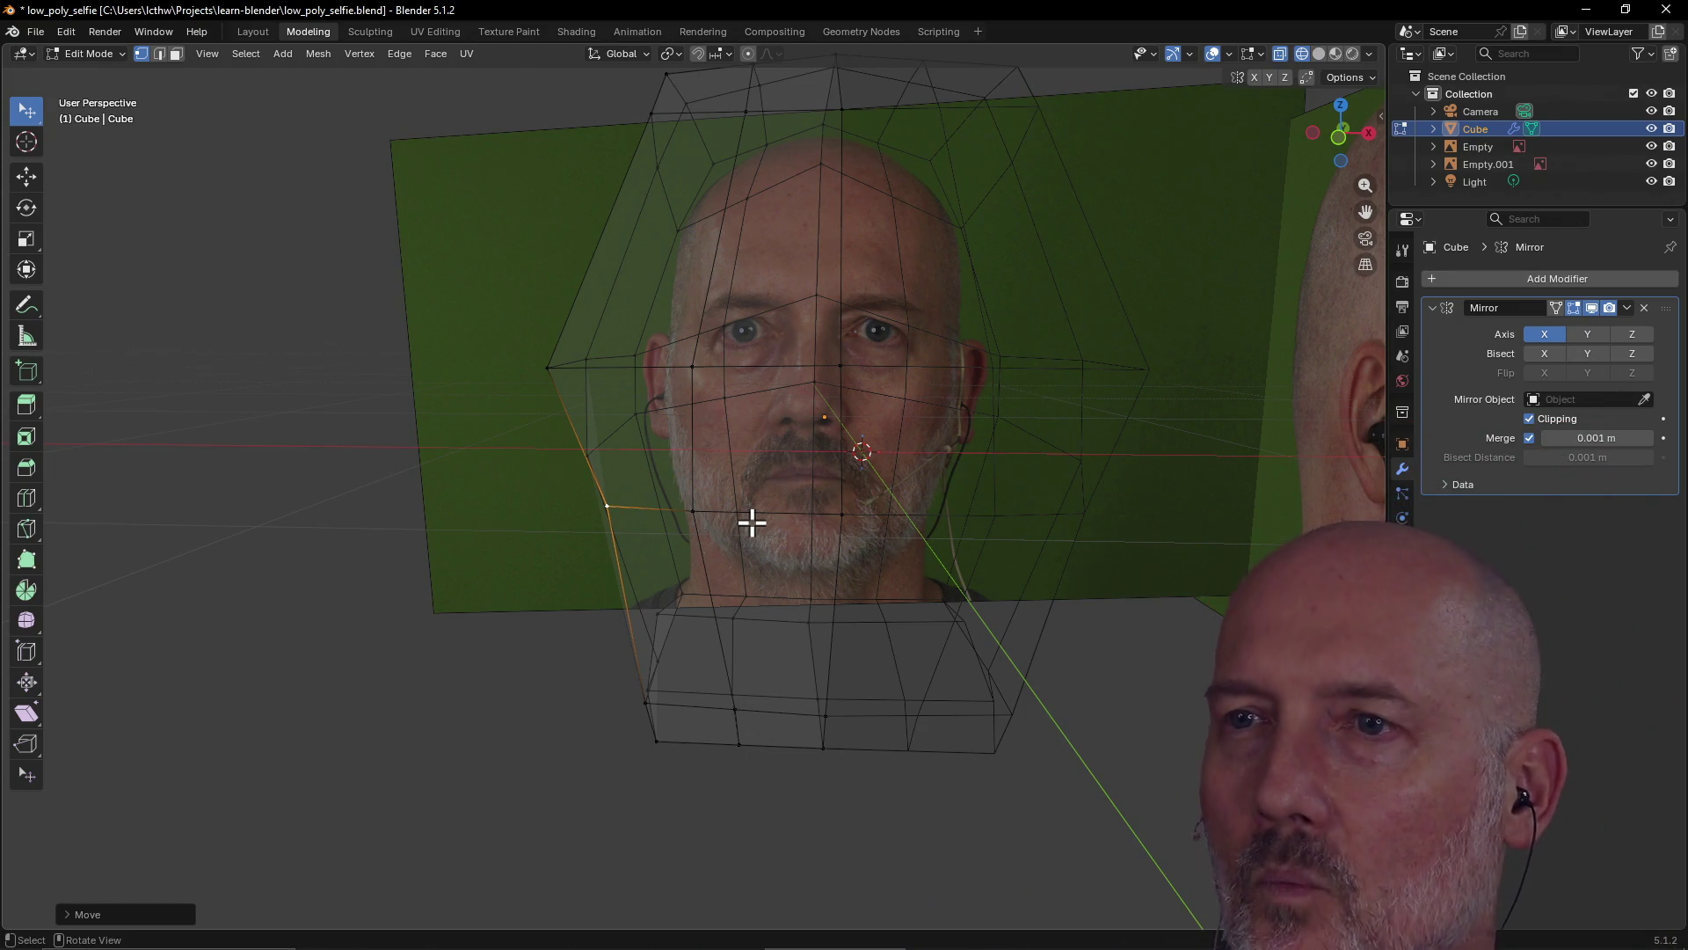
pyautogui.moveTo(709, 510)
pyautogui.mouseDown(button='middle')
pyautogui.moveTo(694, 519)
pyautogui.moveTo(703, 502)
pyautogui.mouseUp(button='middle')
pyautogui.press('`')
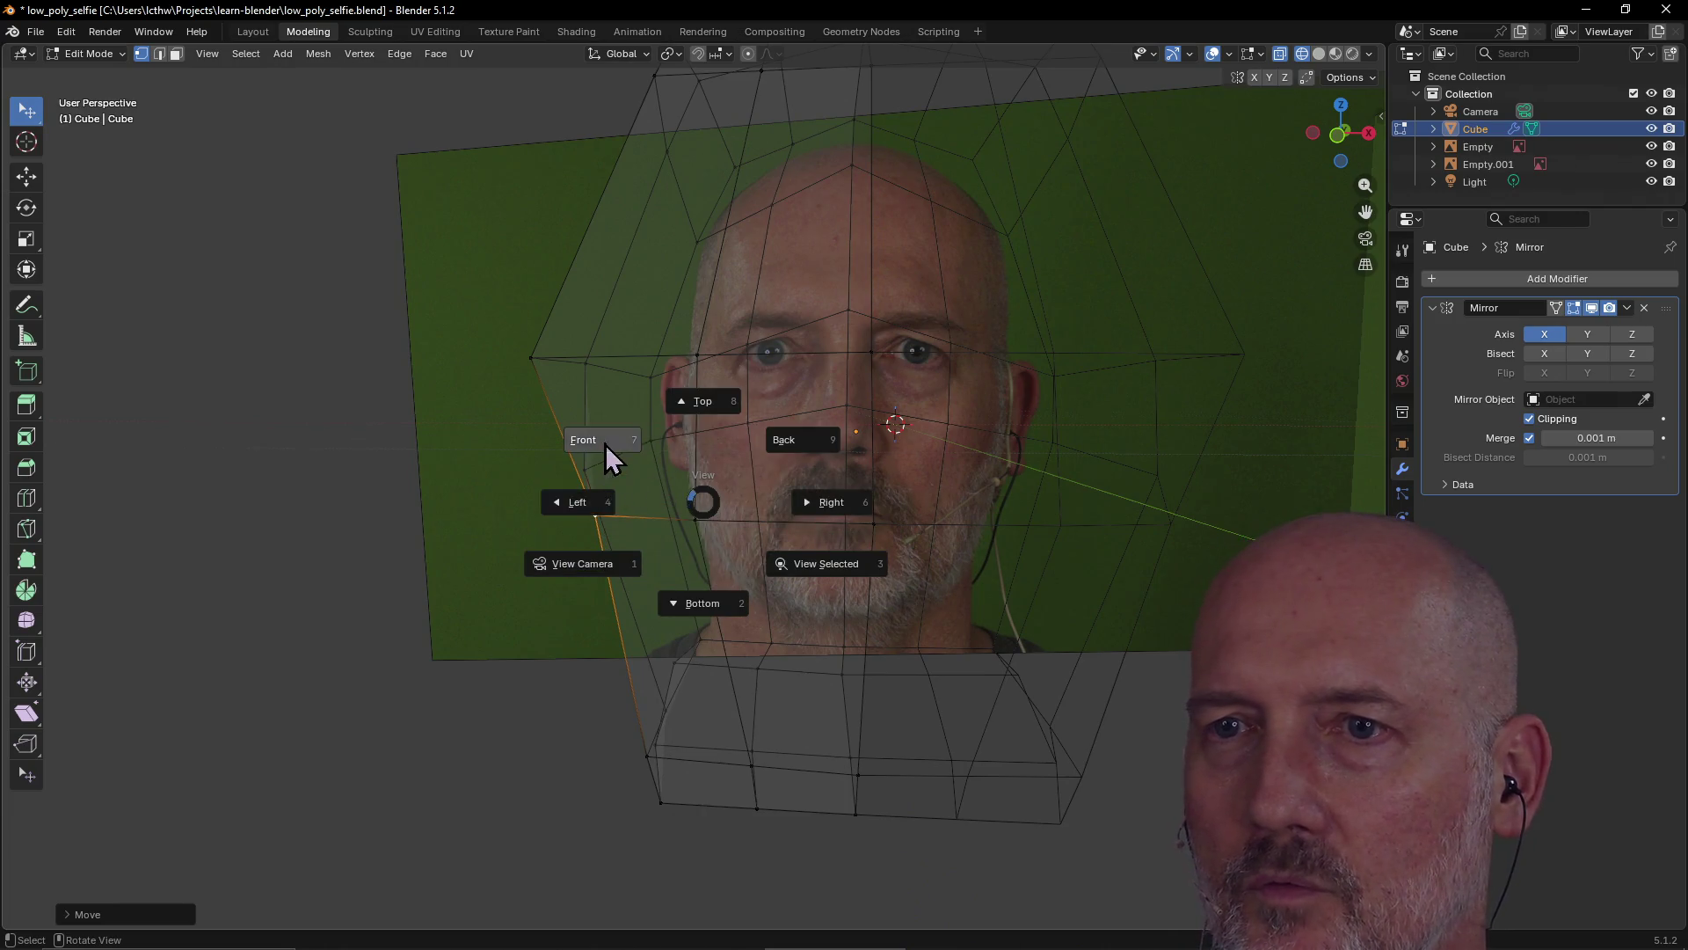
pyautogui.click(604, 444)
pyautogui.scroll(-5, 814, 473)
pyautogui.scroll(2, 813, 473)
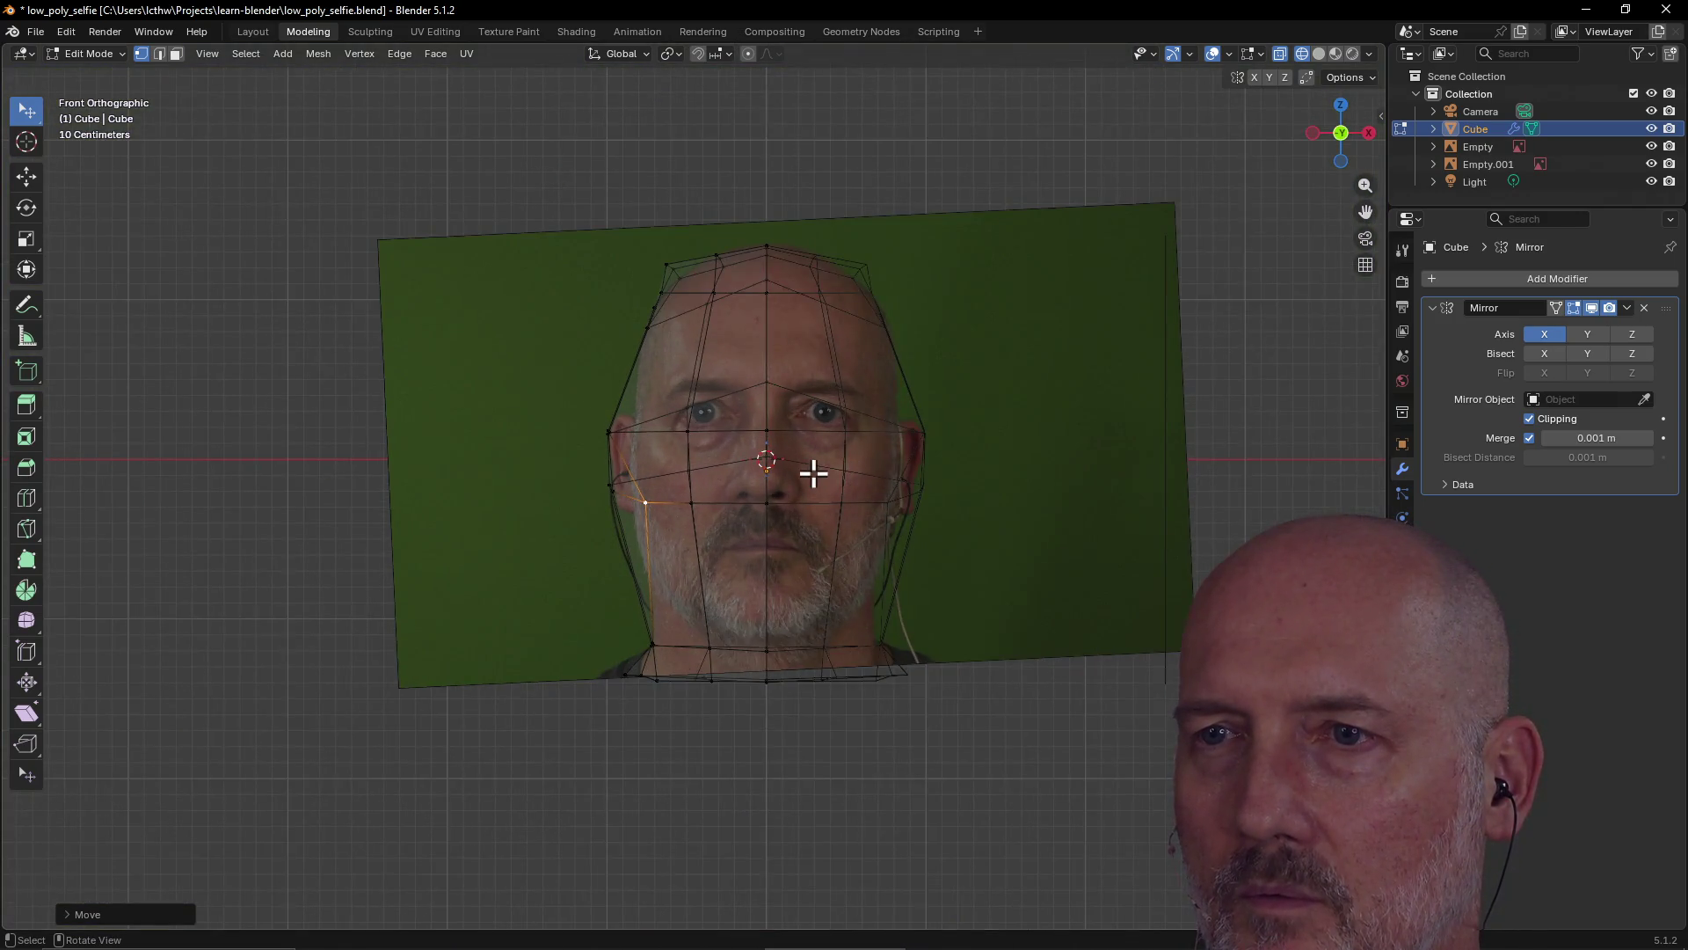
pyautogui.scroll(-1, 813, 474)
pyautogui.scroll(1, 814, 473)
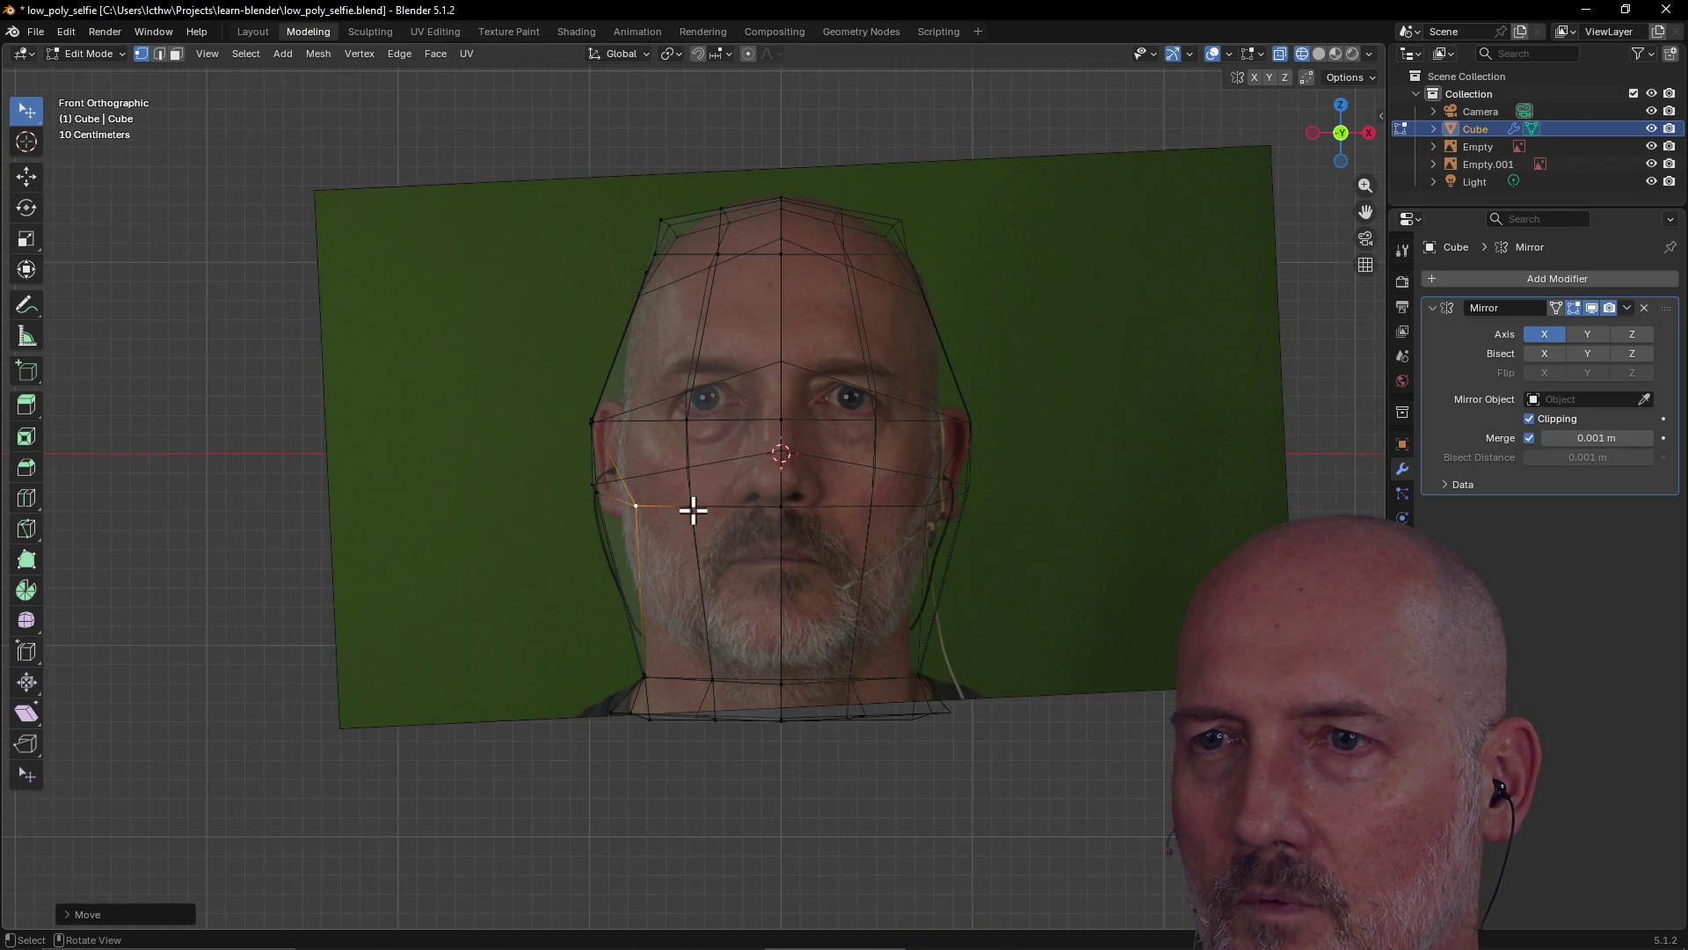
# Move a cheek vertex onto the face outline and an eye-level vertex beside the eye
pyautogui.click(633, 507)
pyautogui.click(695, 504)
pyautogui.press('g')
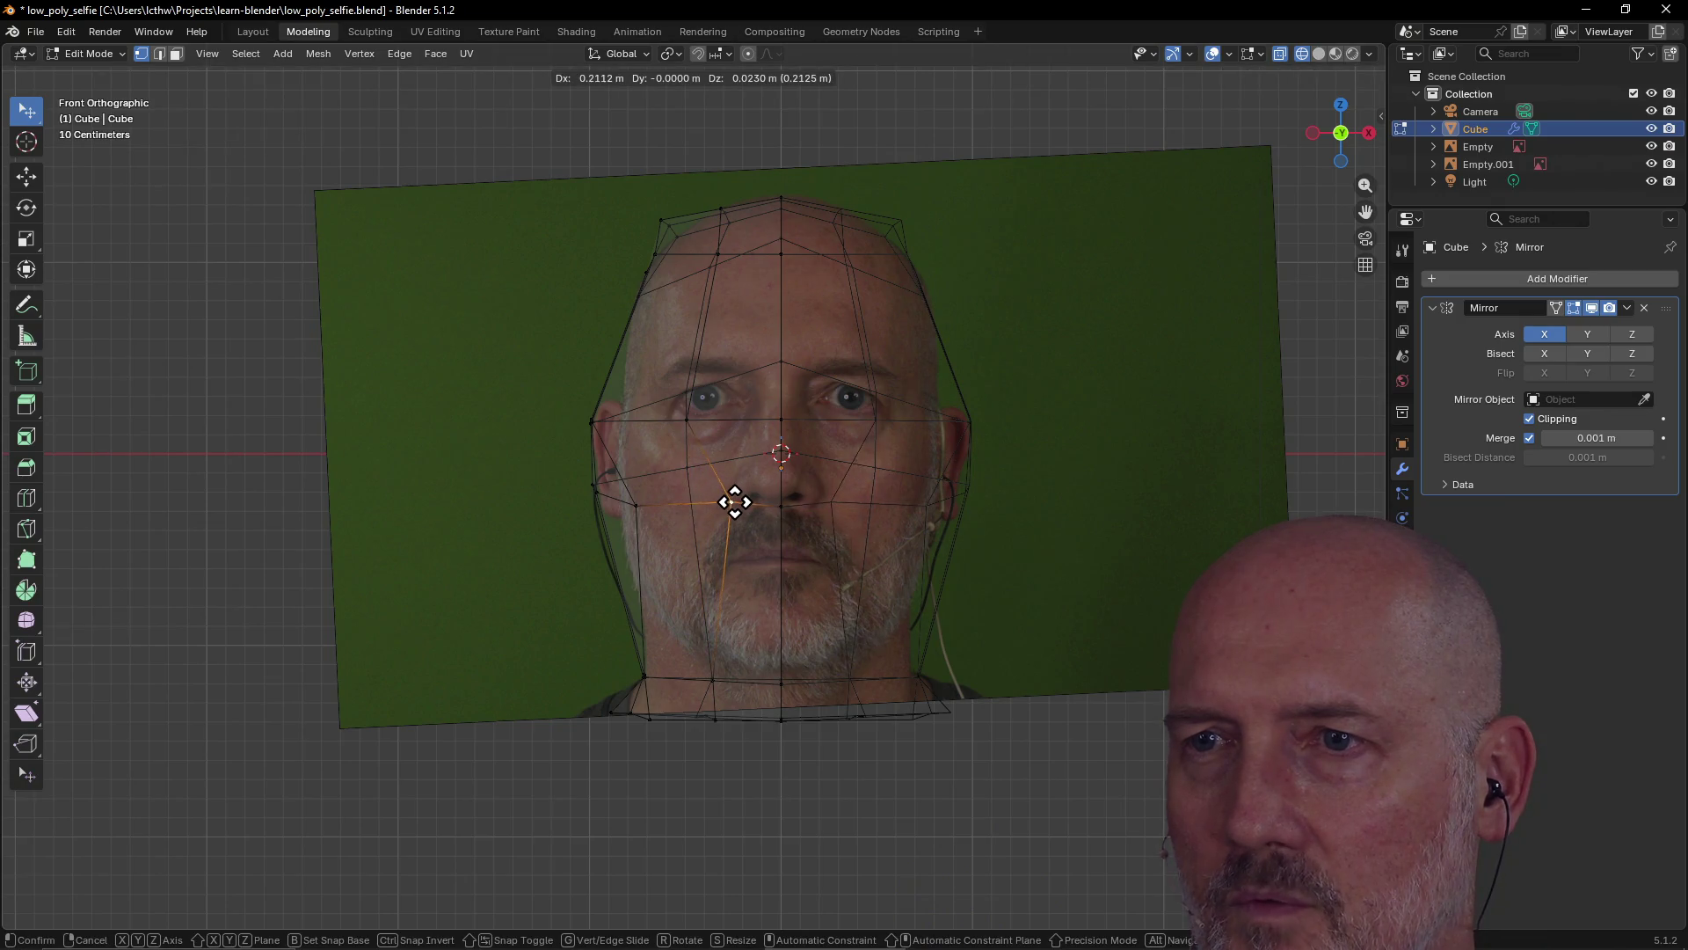
pyautogui.click(733, 502)
pyautogui.click(686, 418)
pyautogui.press('g')
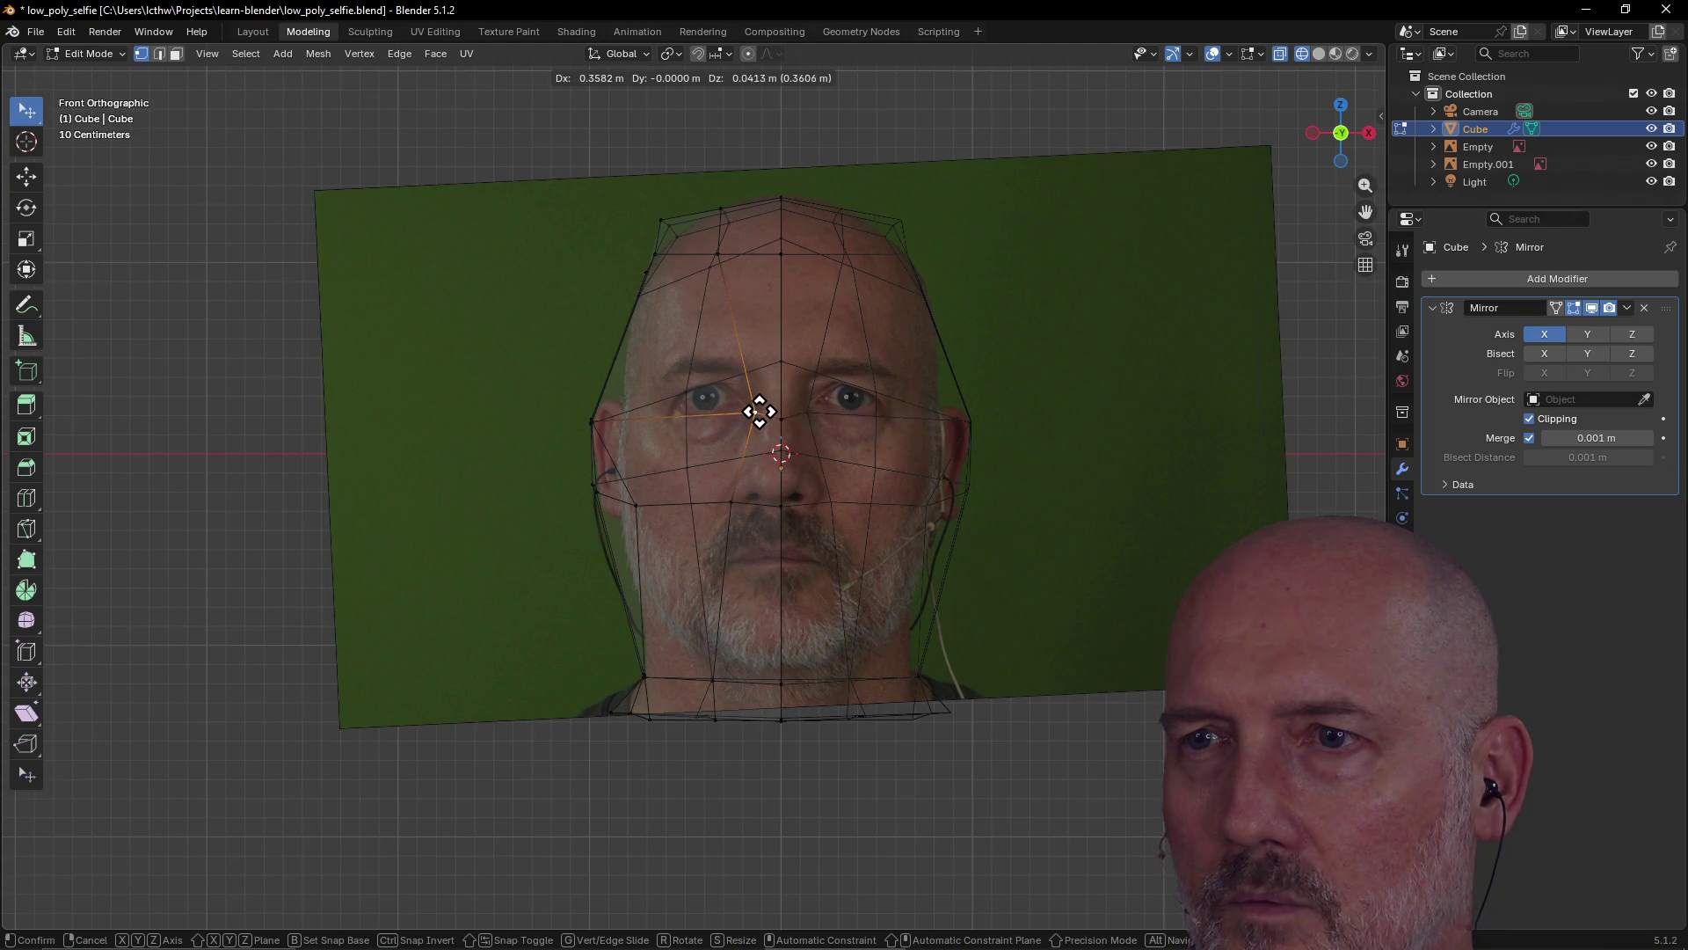
pyautogui.click(758, 413)
# Adjust the centre-line front vertex, then switch to the side view of the head
pyautogui.click(830, 501)
pyautogui.press('g')
pyautogui.click(829, 502)
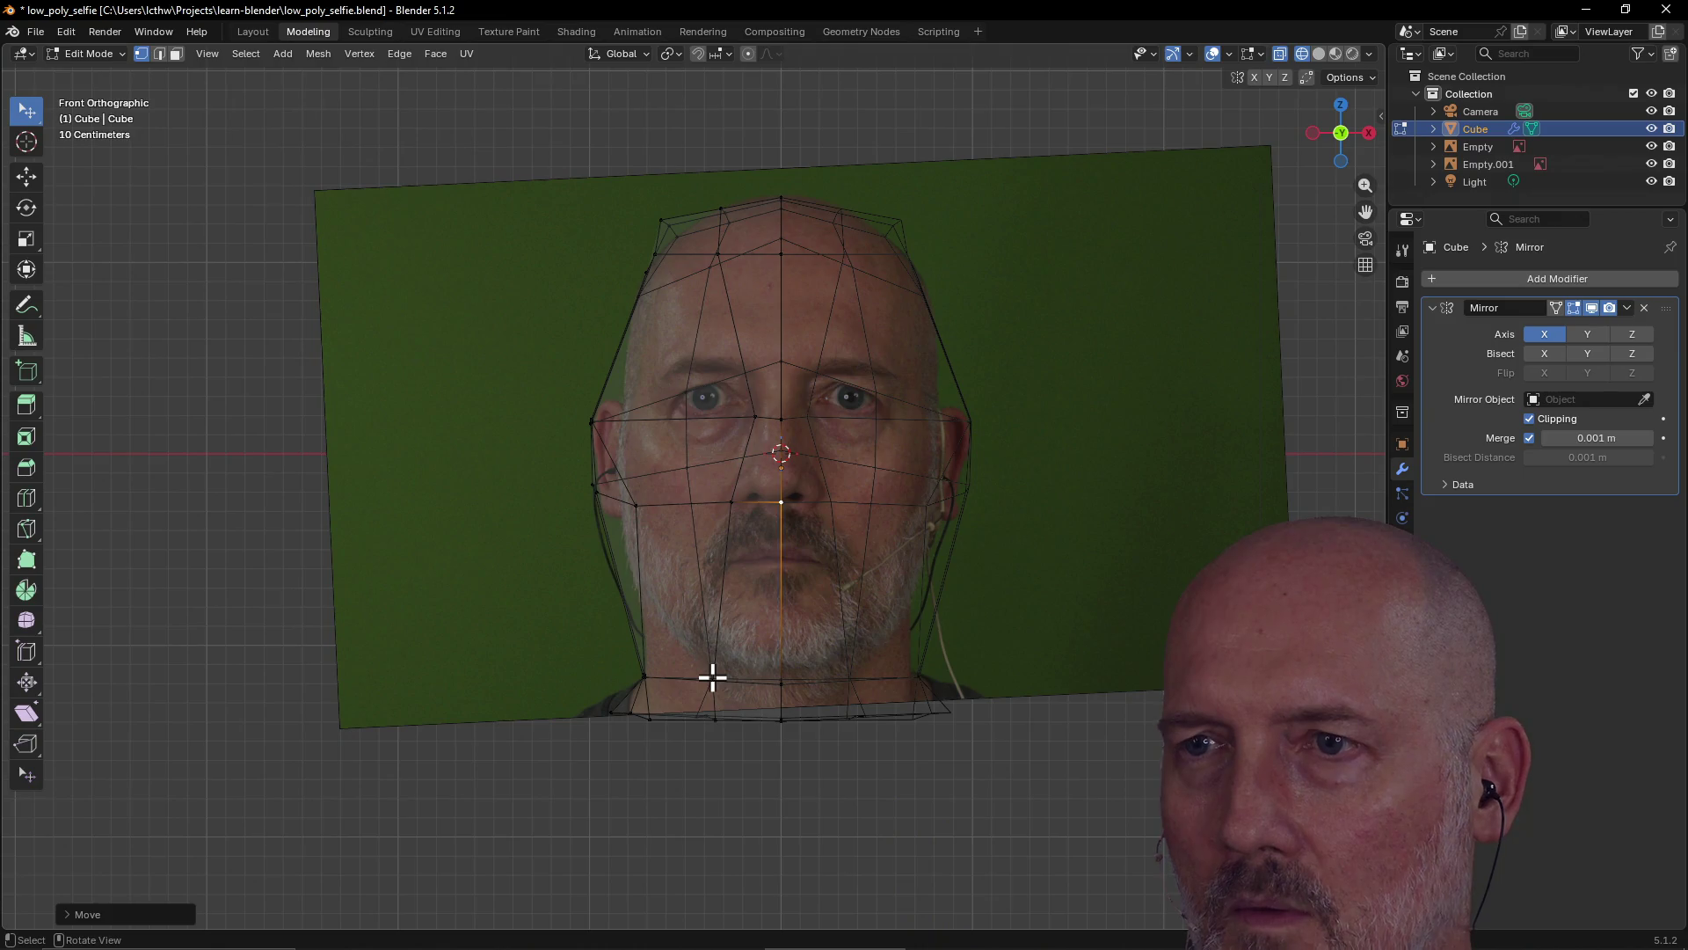
pyautogui.press('`')
pyautogui.click(598, 677)
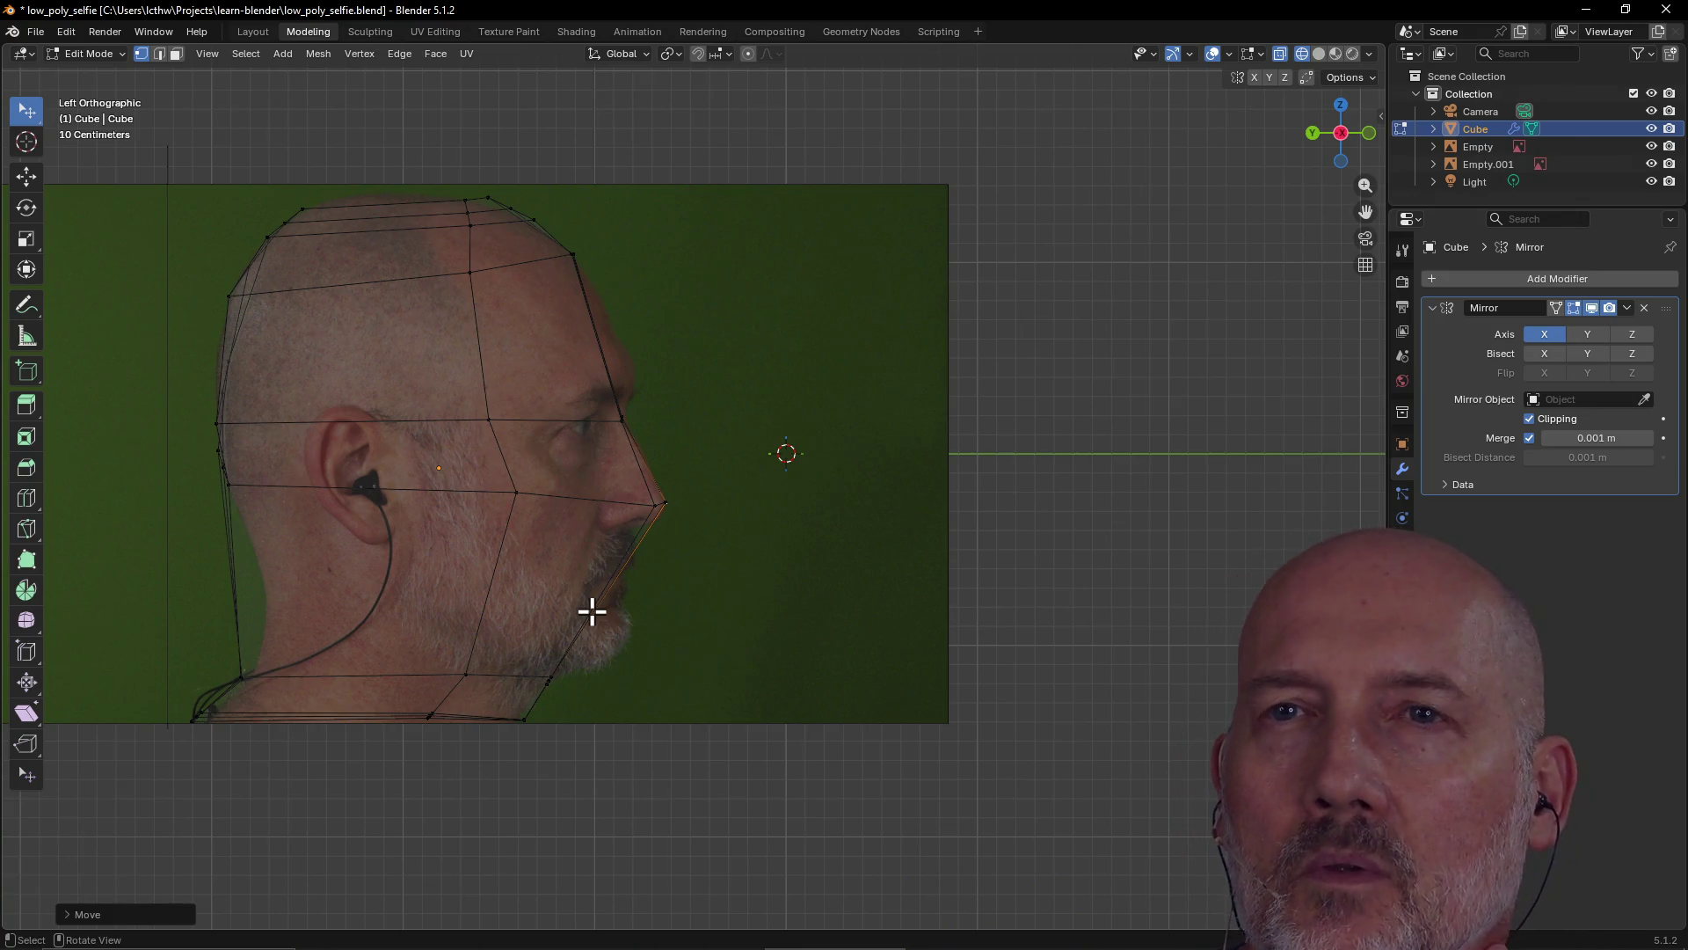
# Insert a new edge loop across the jaw, left at its midpoint
pyautogui.click(285, 60)
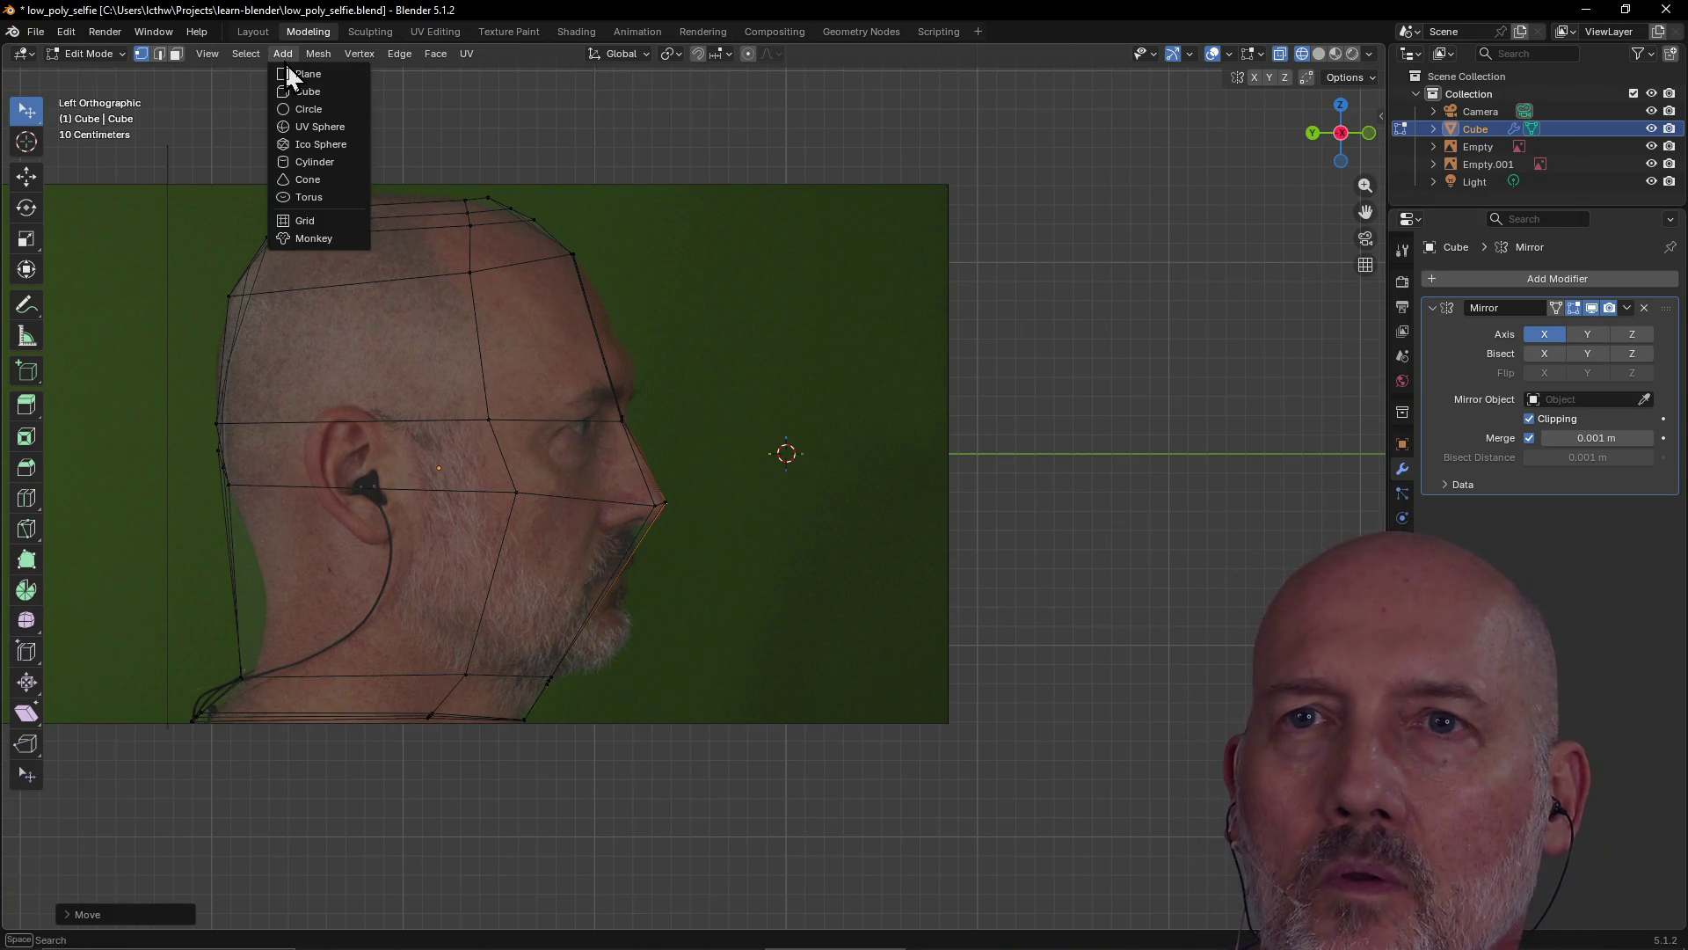
pyautogui.click(285, 56)
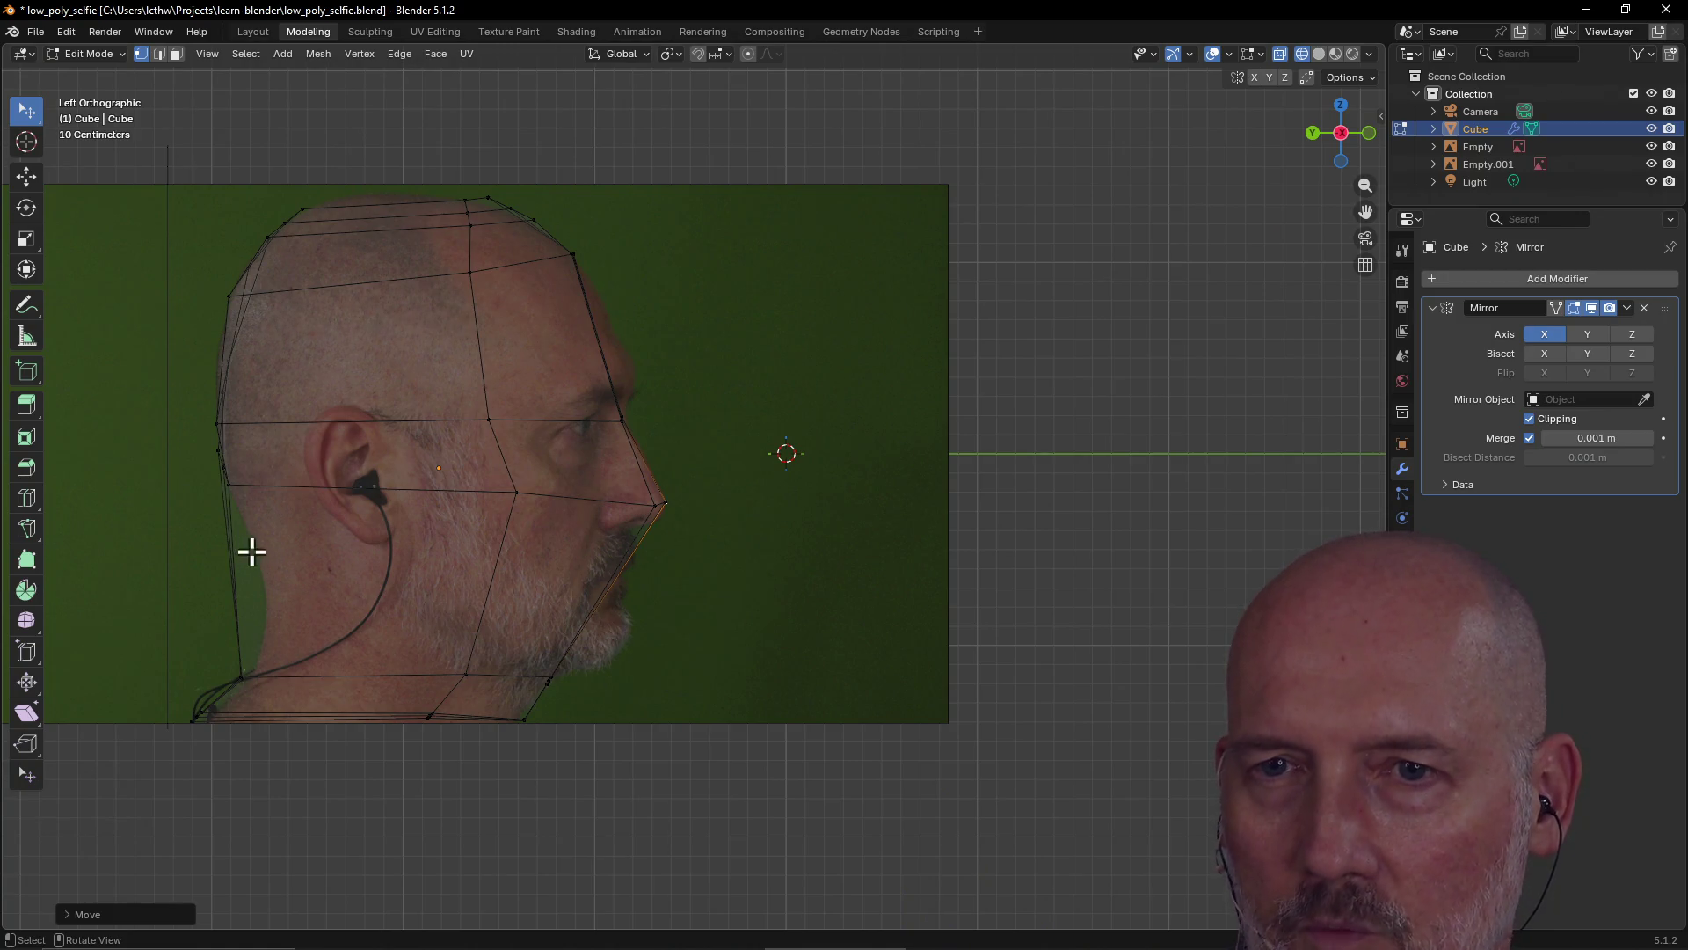
pyautogui.click(354, 615)
pyautogui.rightClick(354, 615)
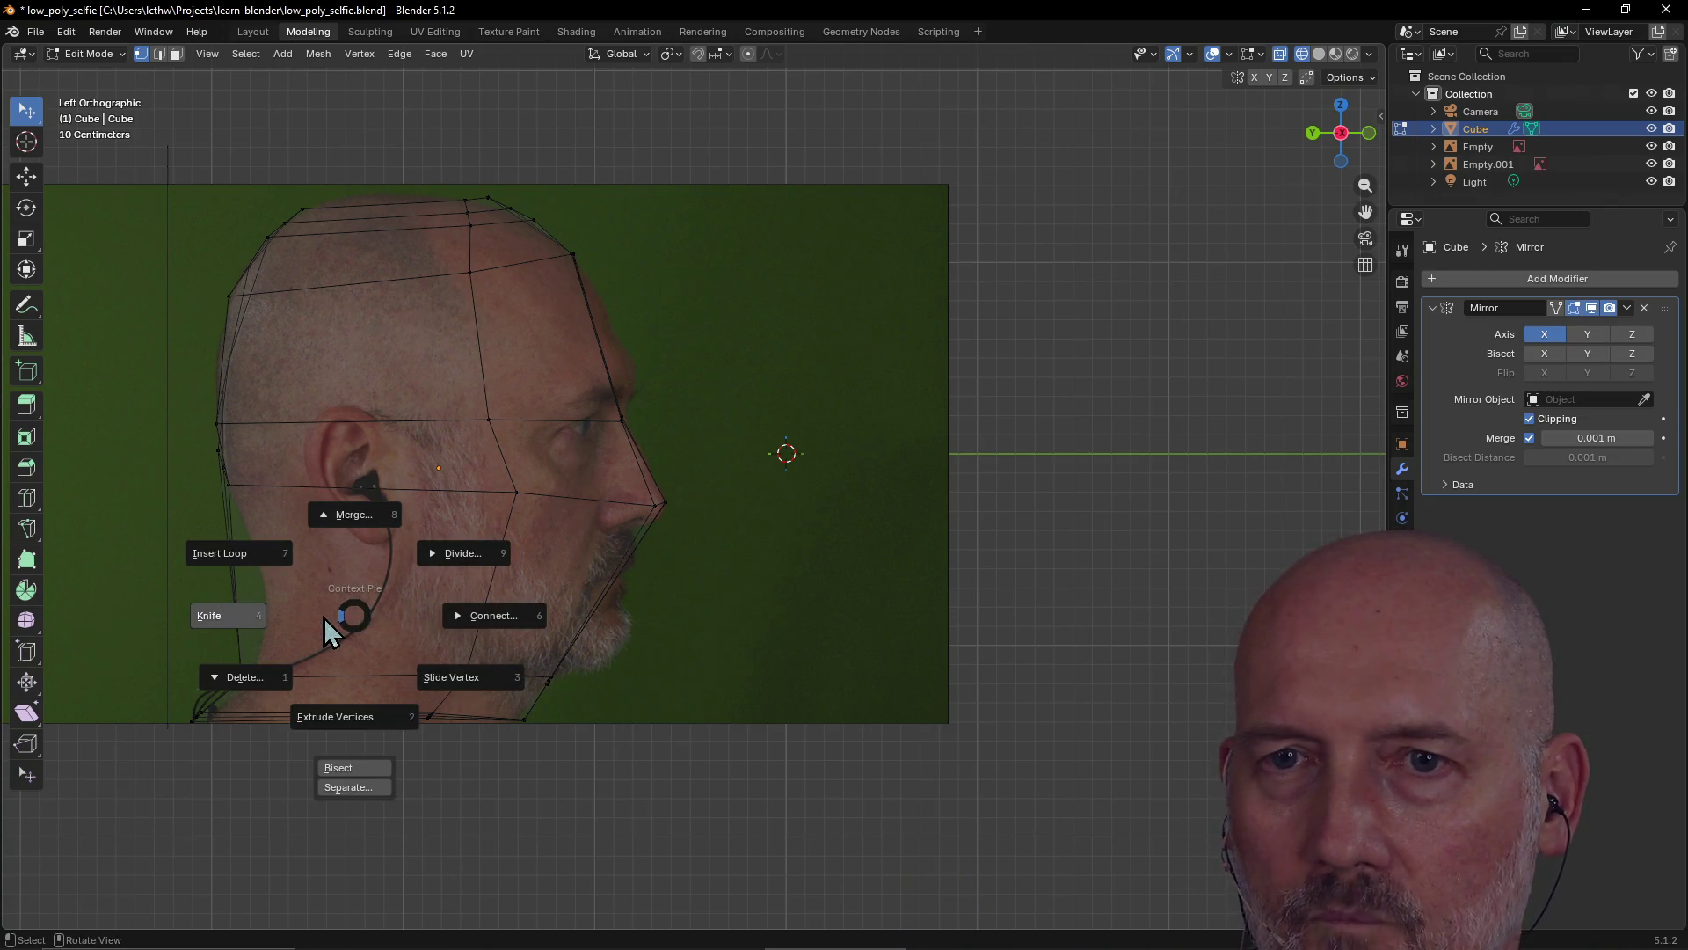
pyautogui.click(262, 551)
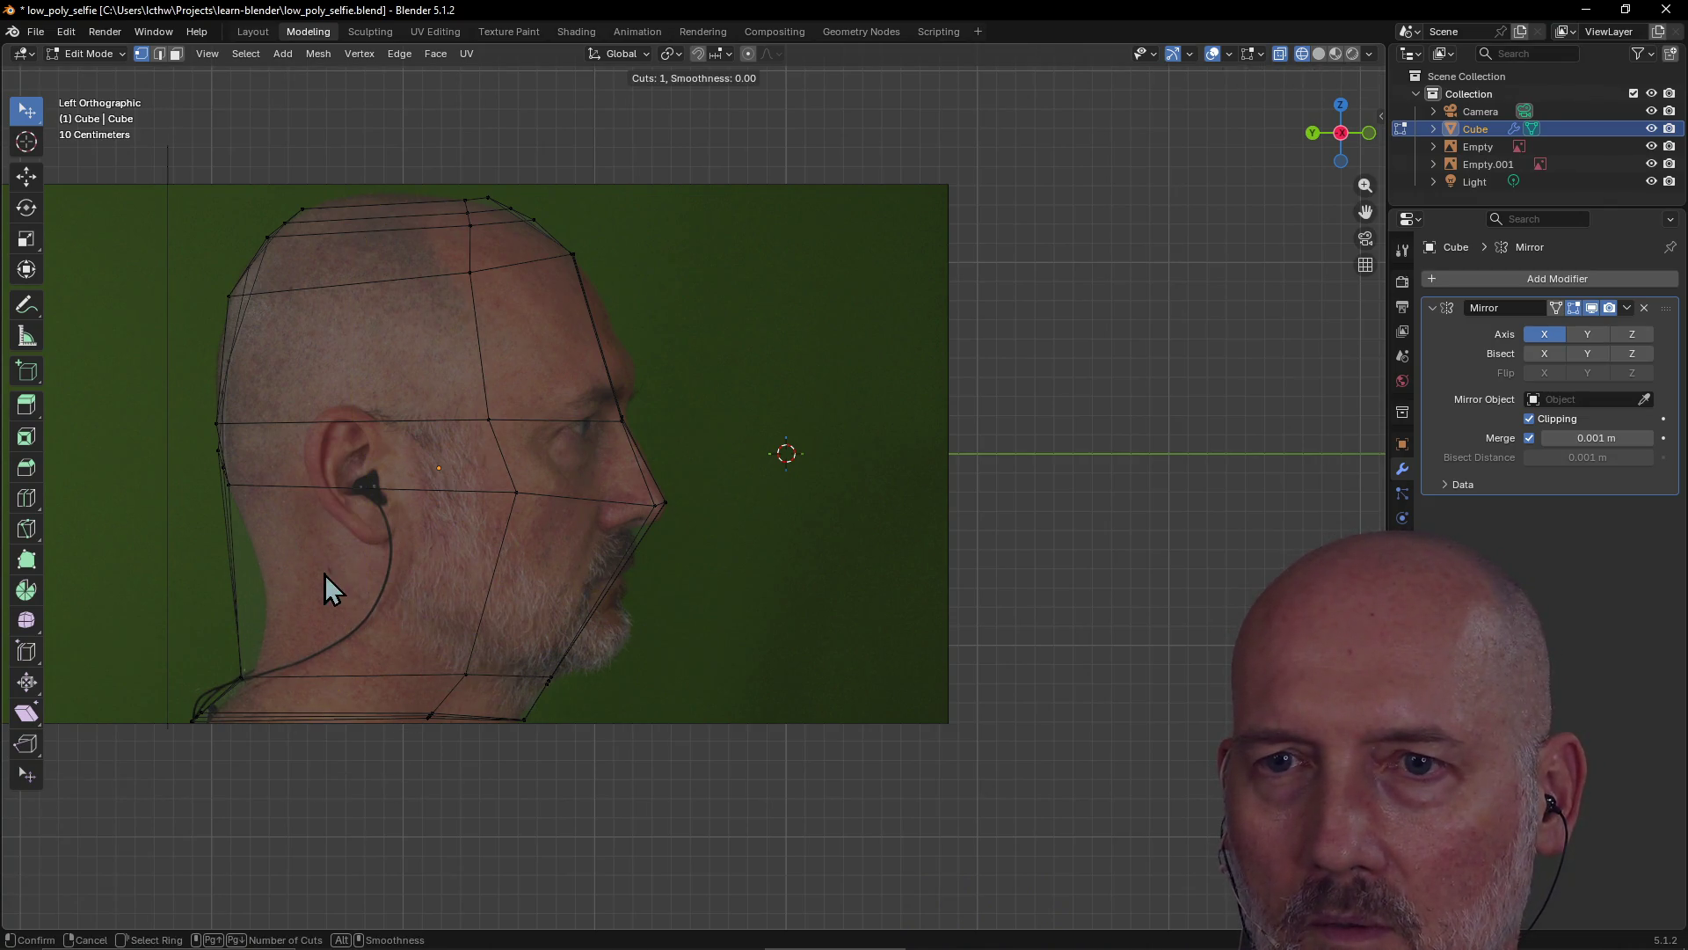
pyautogui.click(466, 598)
pyautogui.rightClick(466, 599)
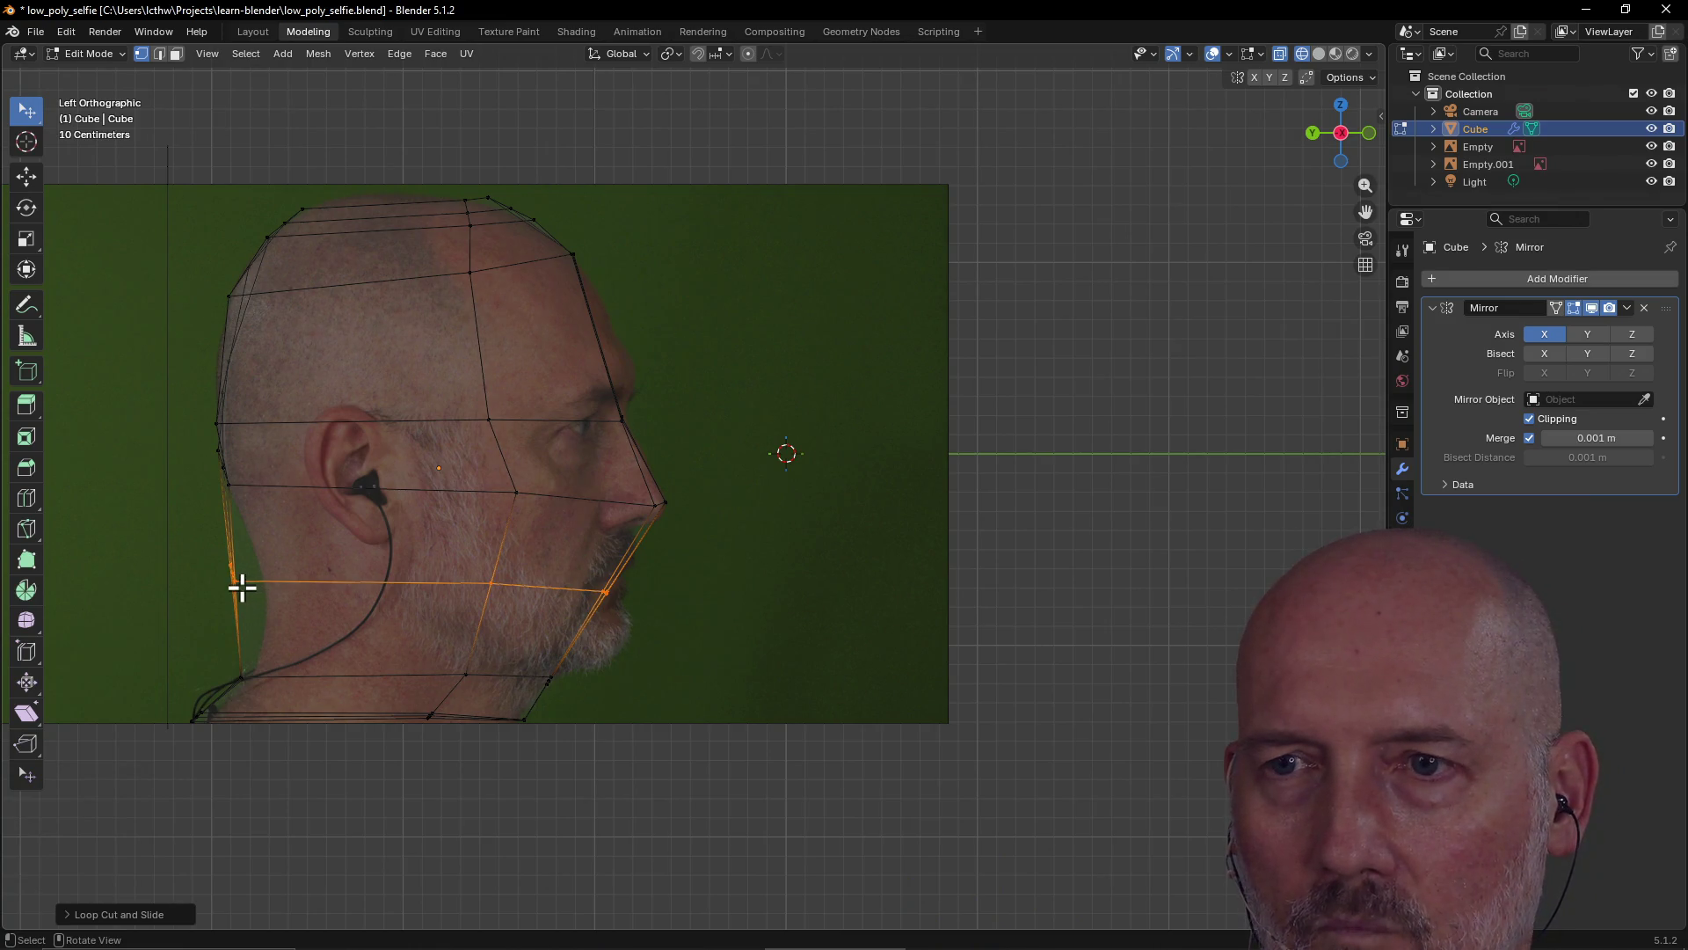
# Place the back-of-neck vertex of the new loop on the neck outline
pyautogui.click(238, 586)
pyautogui.press('g')
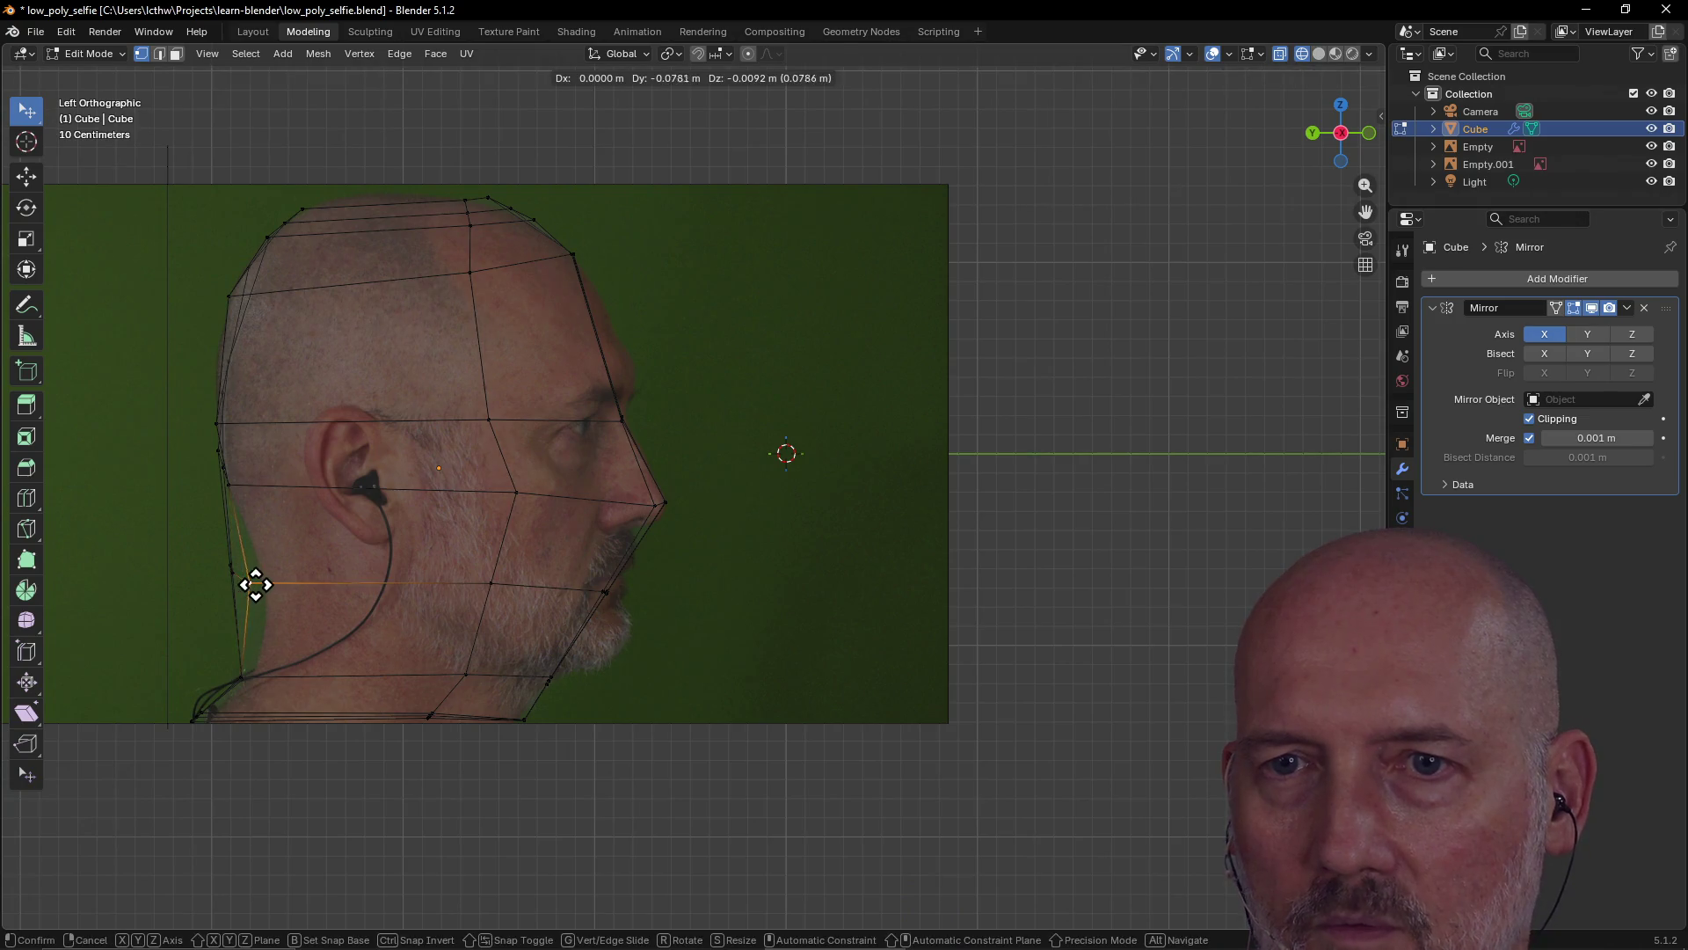
pyautogui.click(267, 584)
pyautogui.press('g')
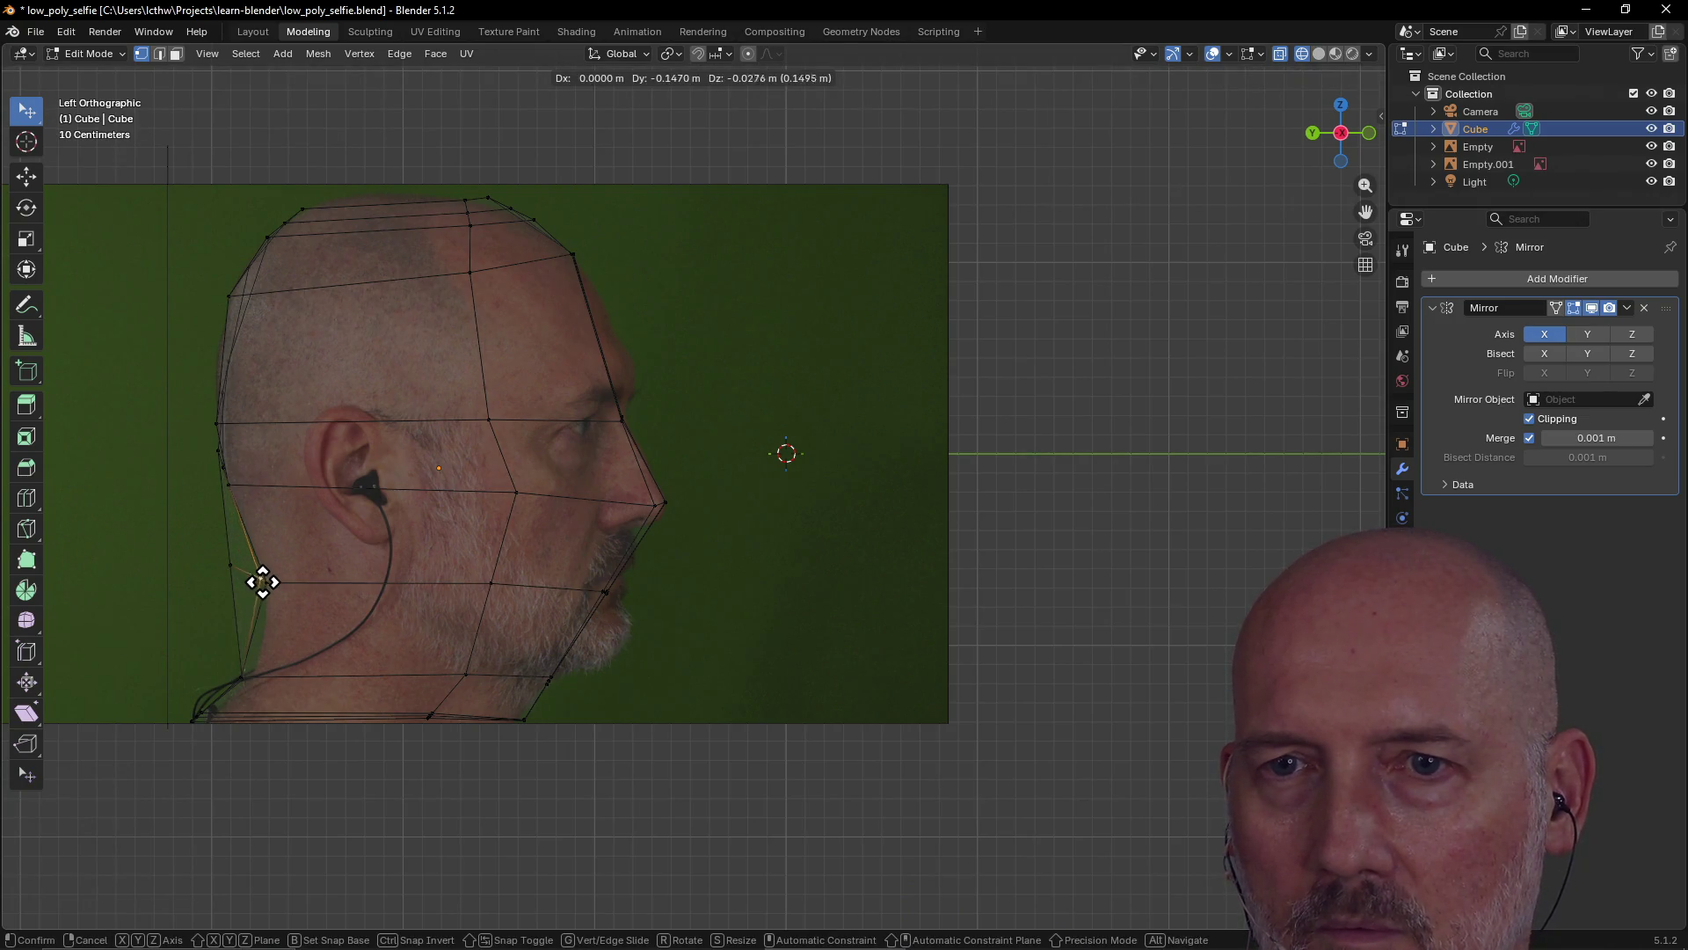
pyautogui.click(266, 582)
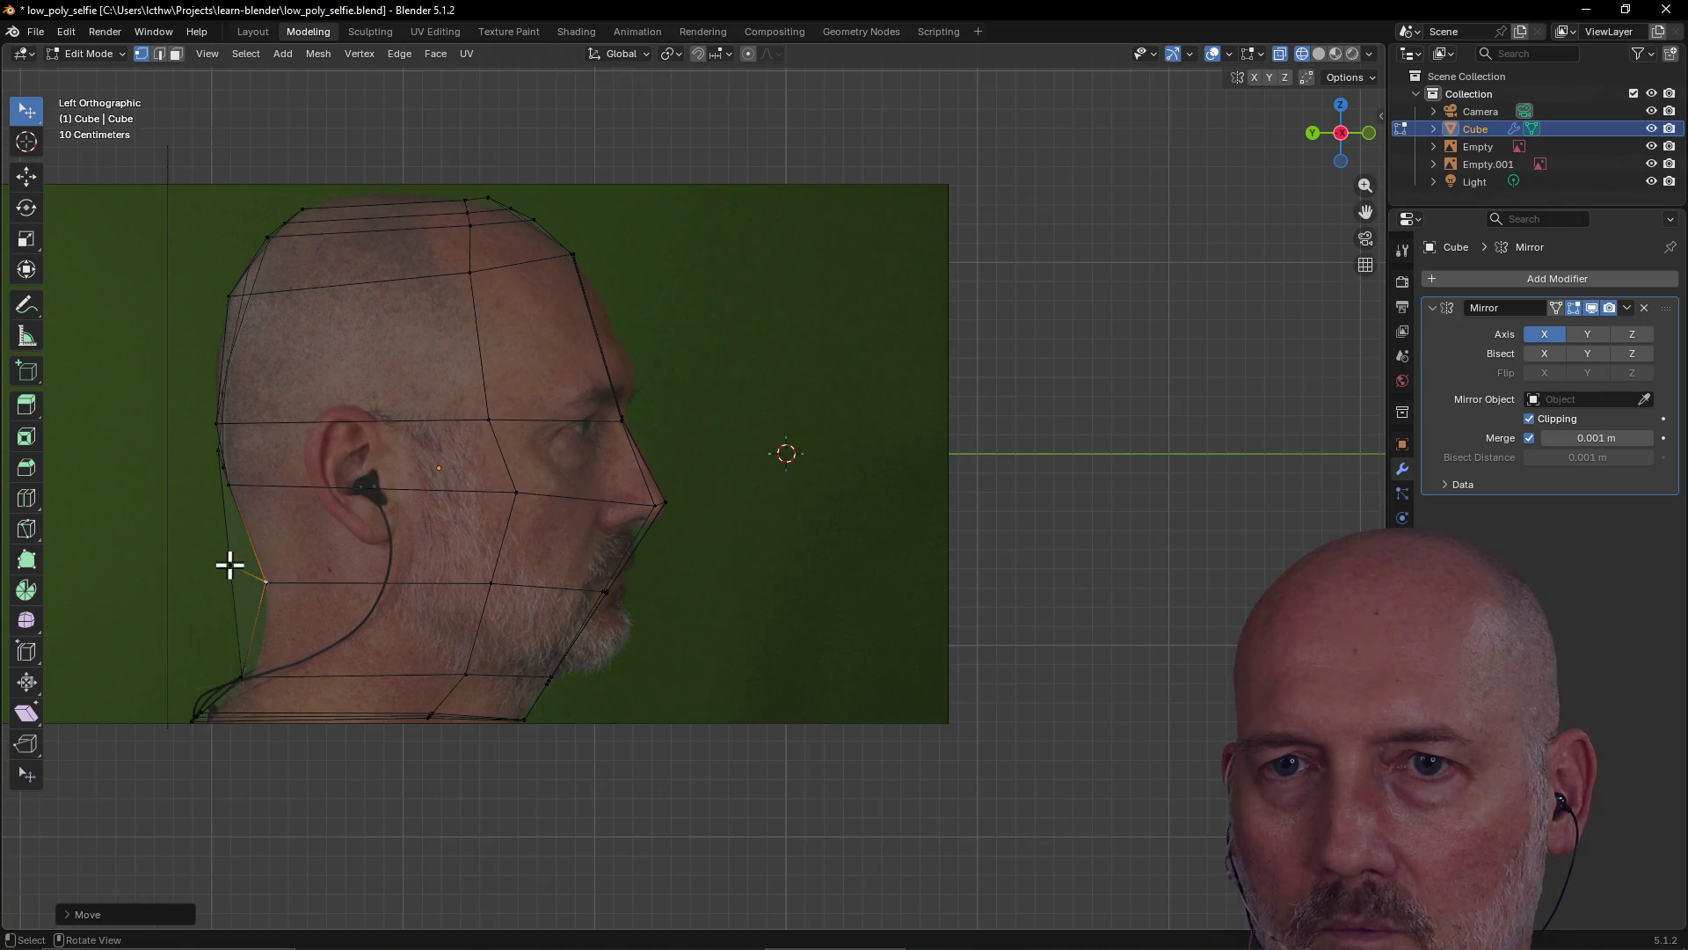
pyautogui.press('g')
pyautogui.click(264, 580)
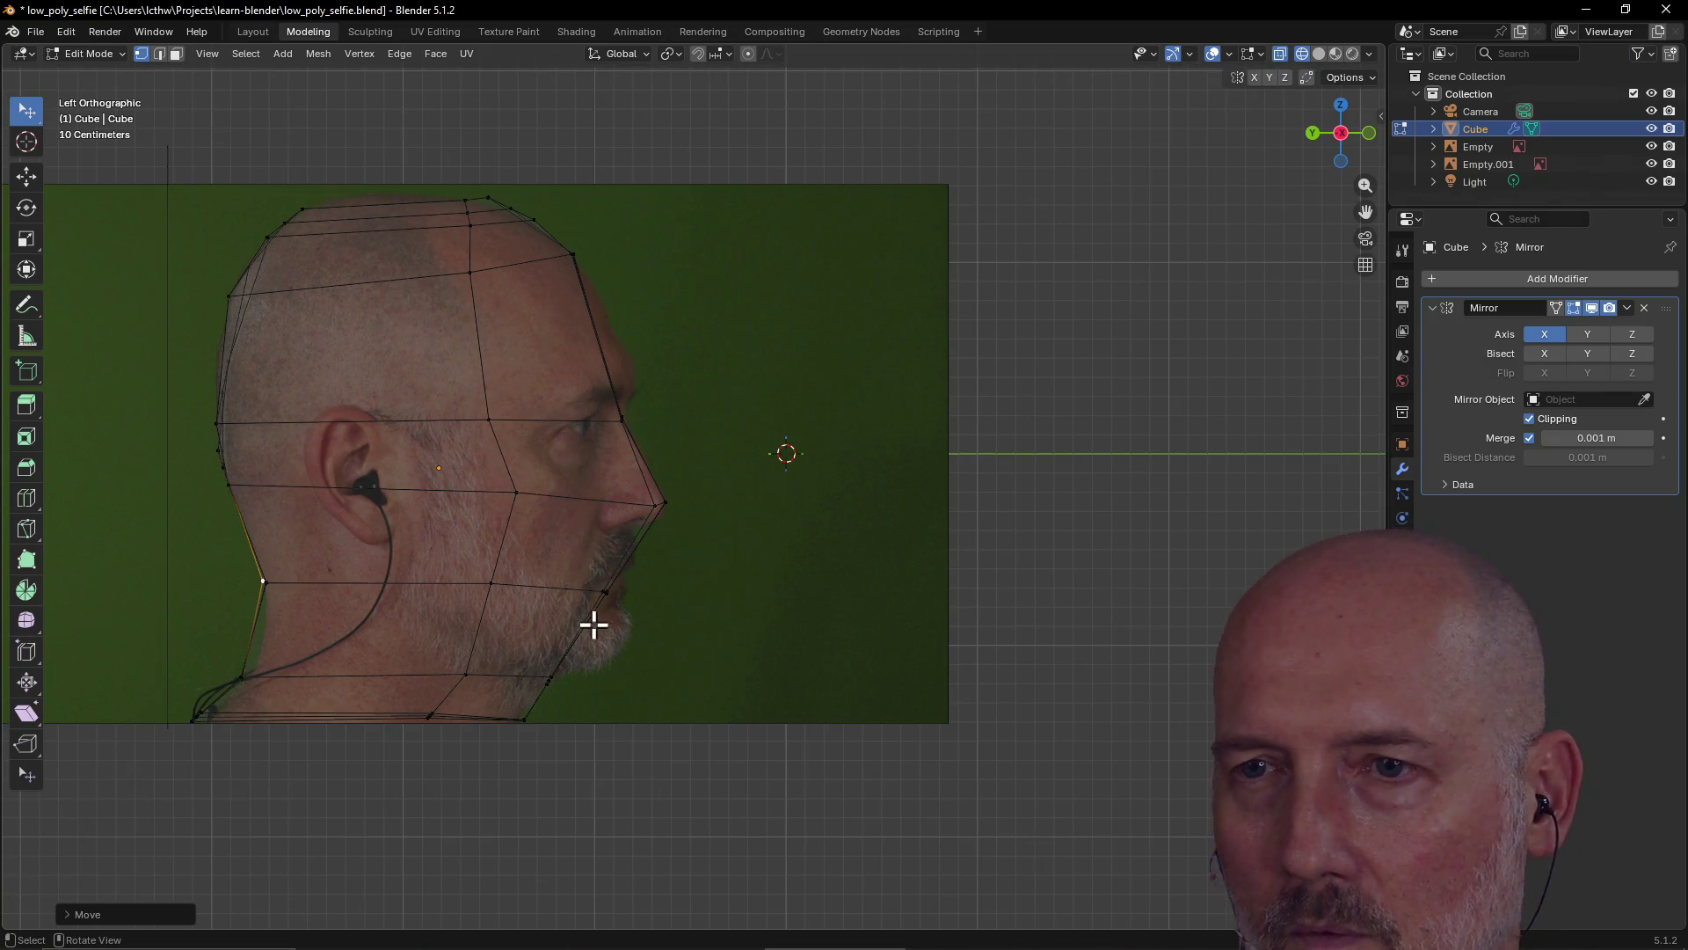
# Drop the chin vertex onto the jaw tip, deselect it, and view the head from the front
pyautogui.click(603, 595)
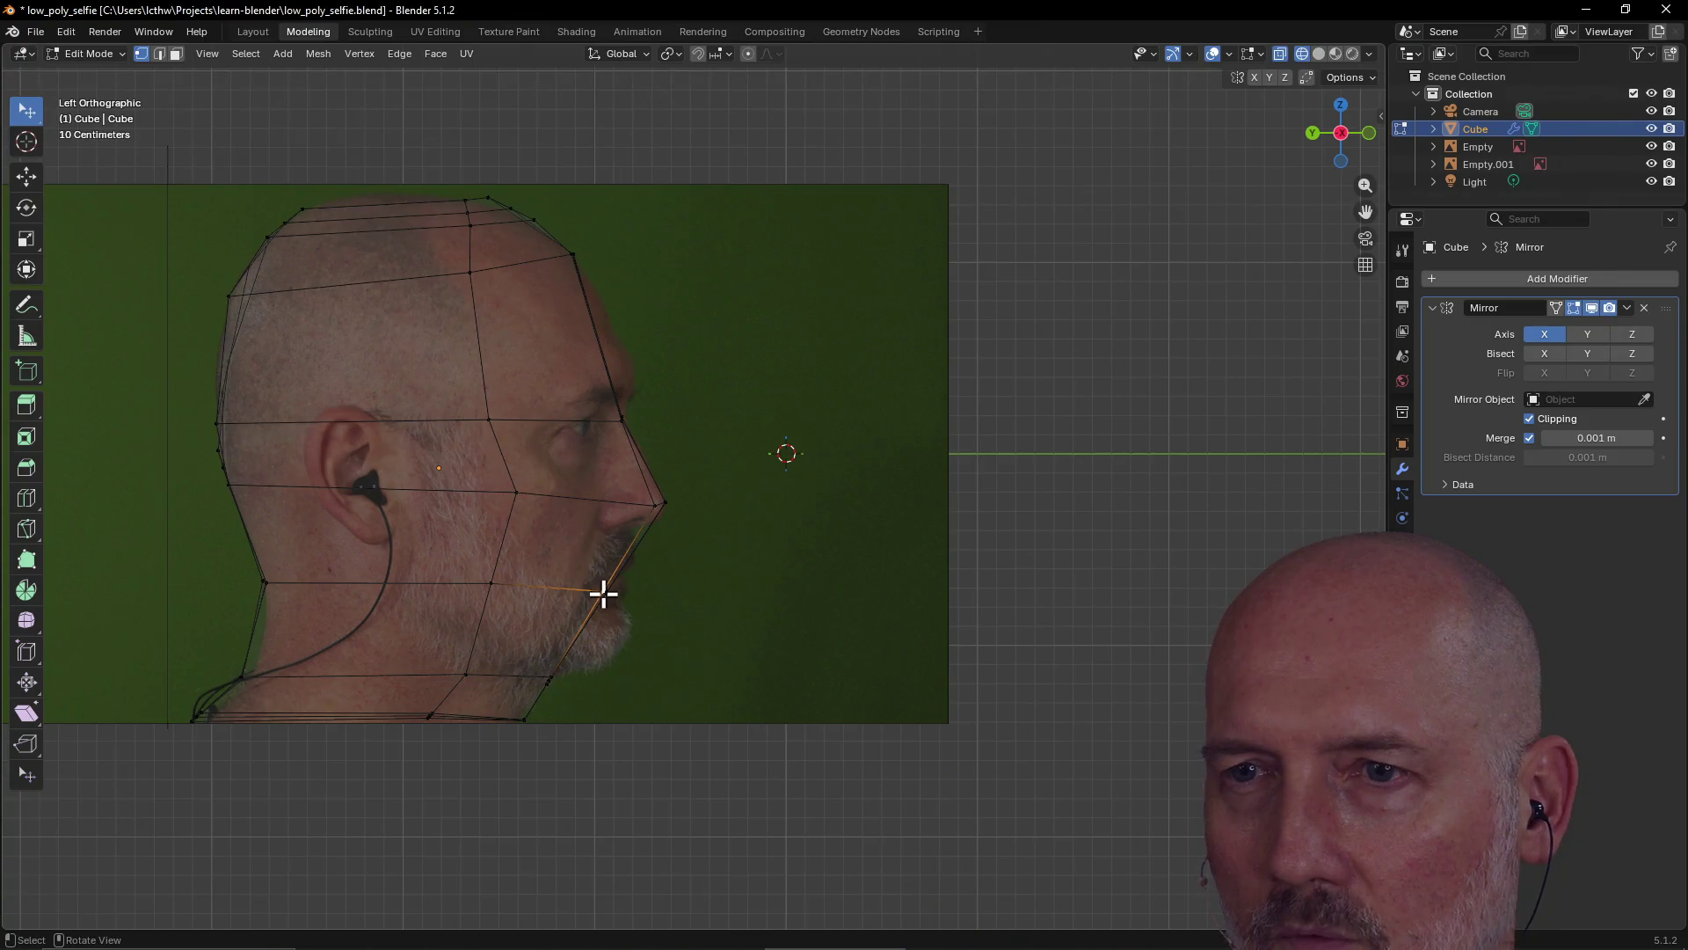
pyautogui.press('g')
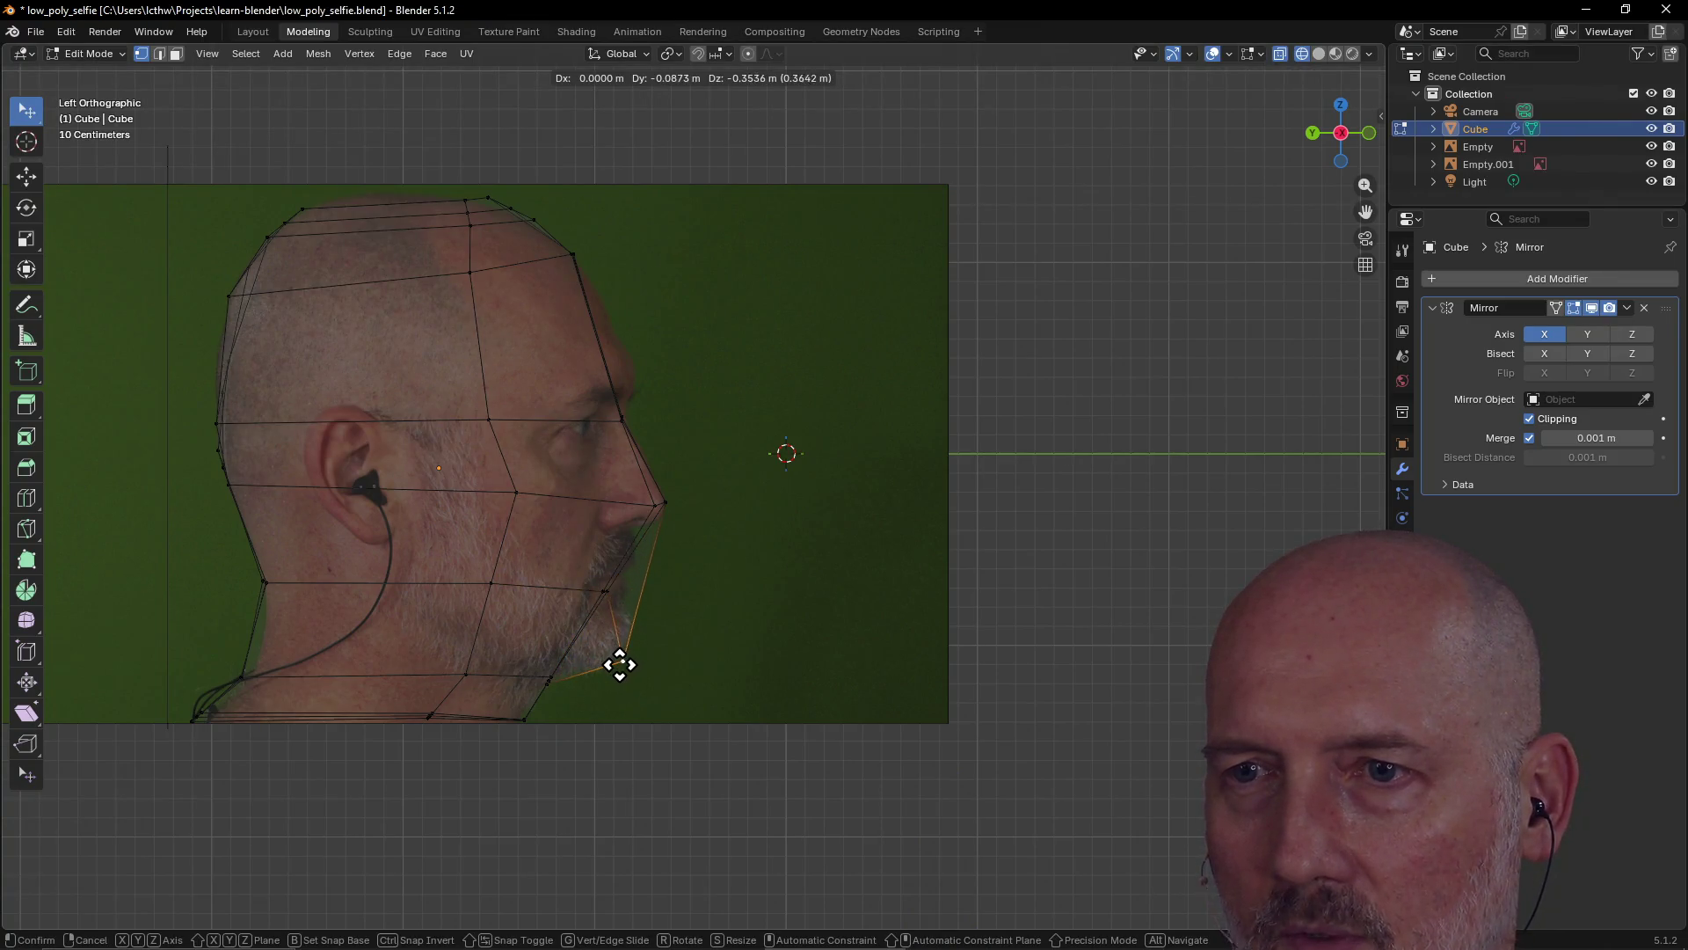
pyautogui.click(609, 659)
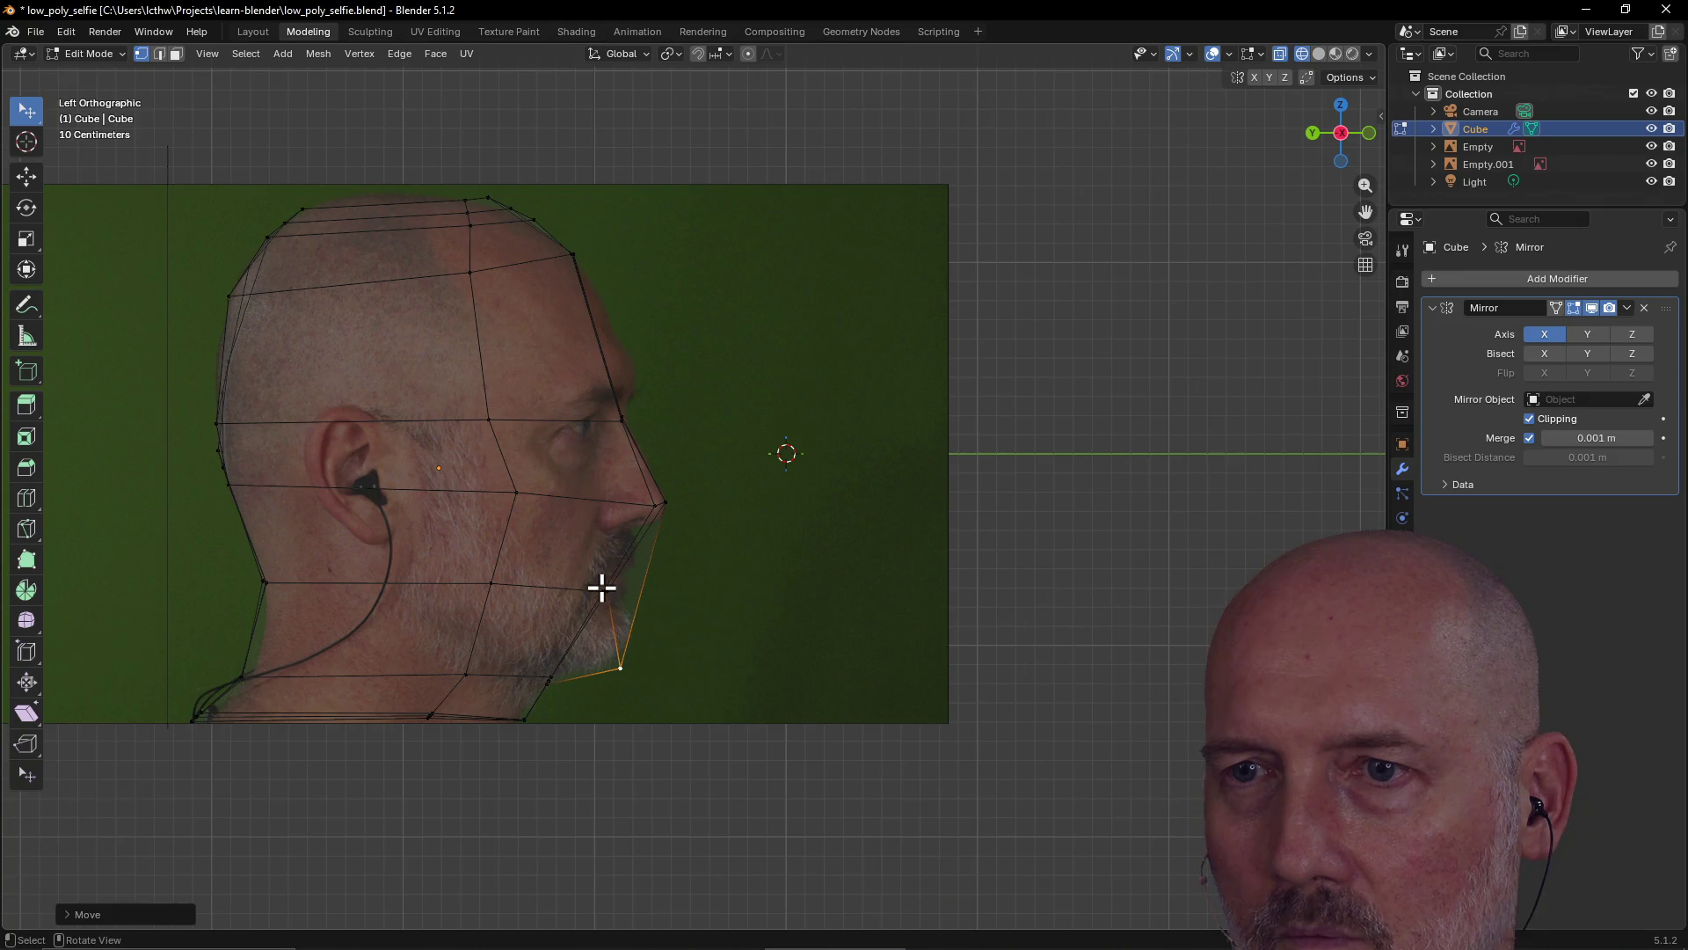
pyautogui.press('g')
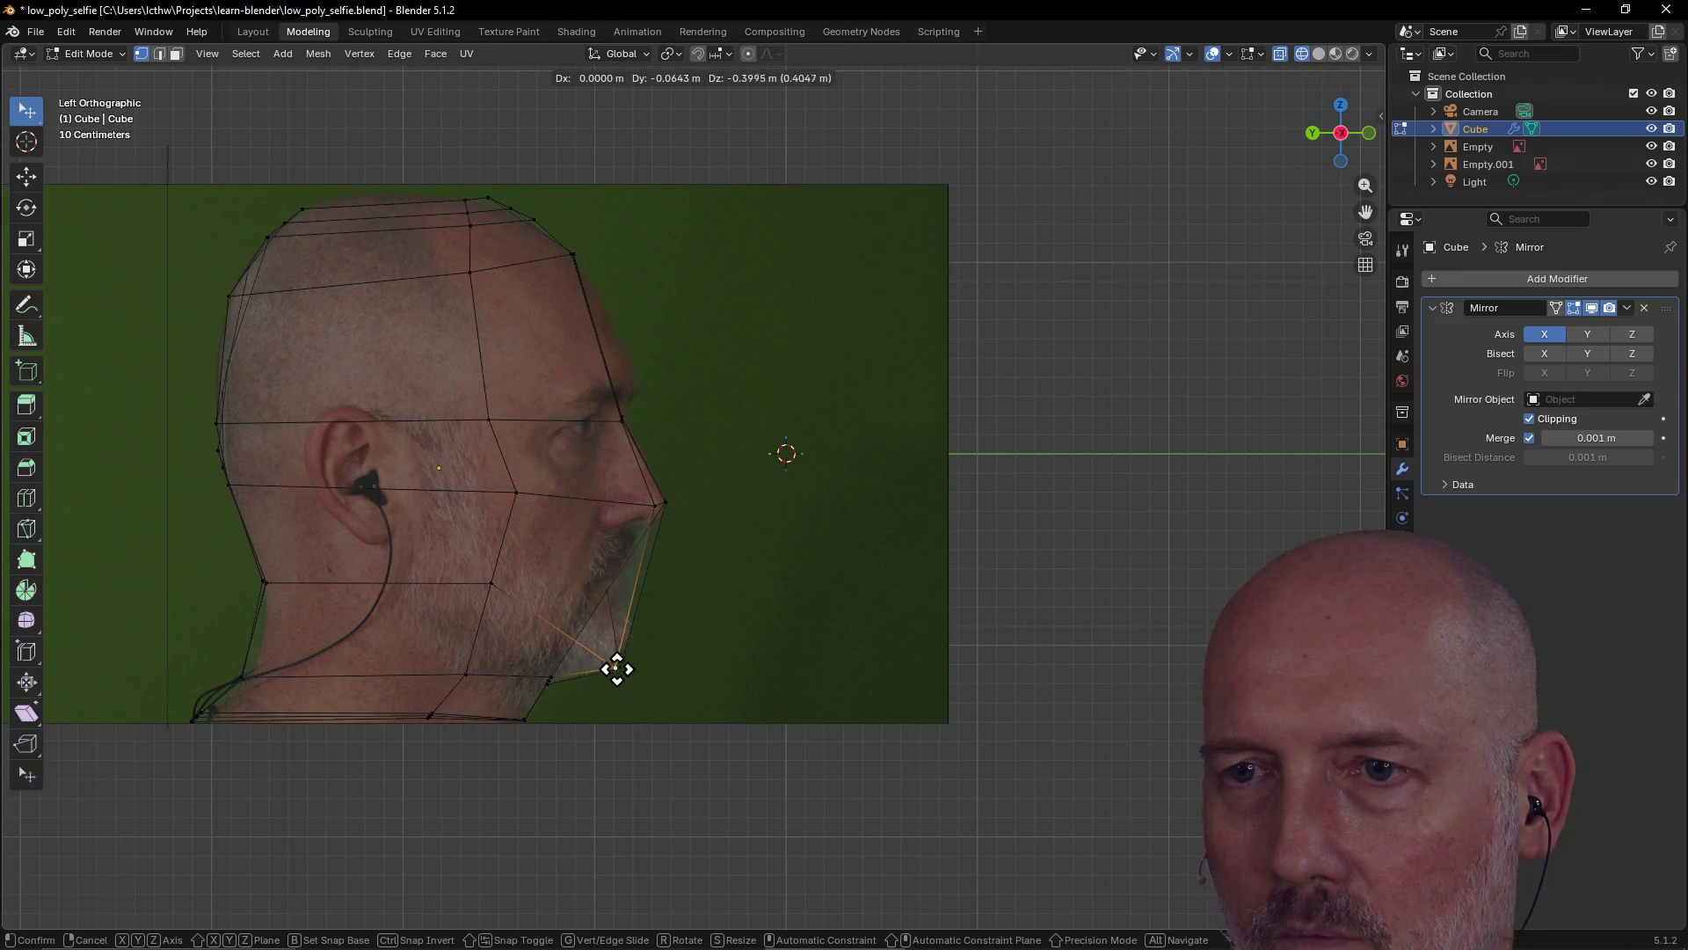
pyautogui.click(623, 672)
pyautogui.press('g')
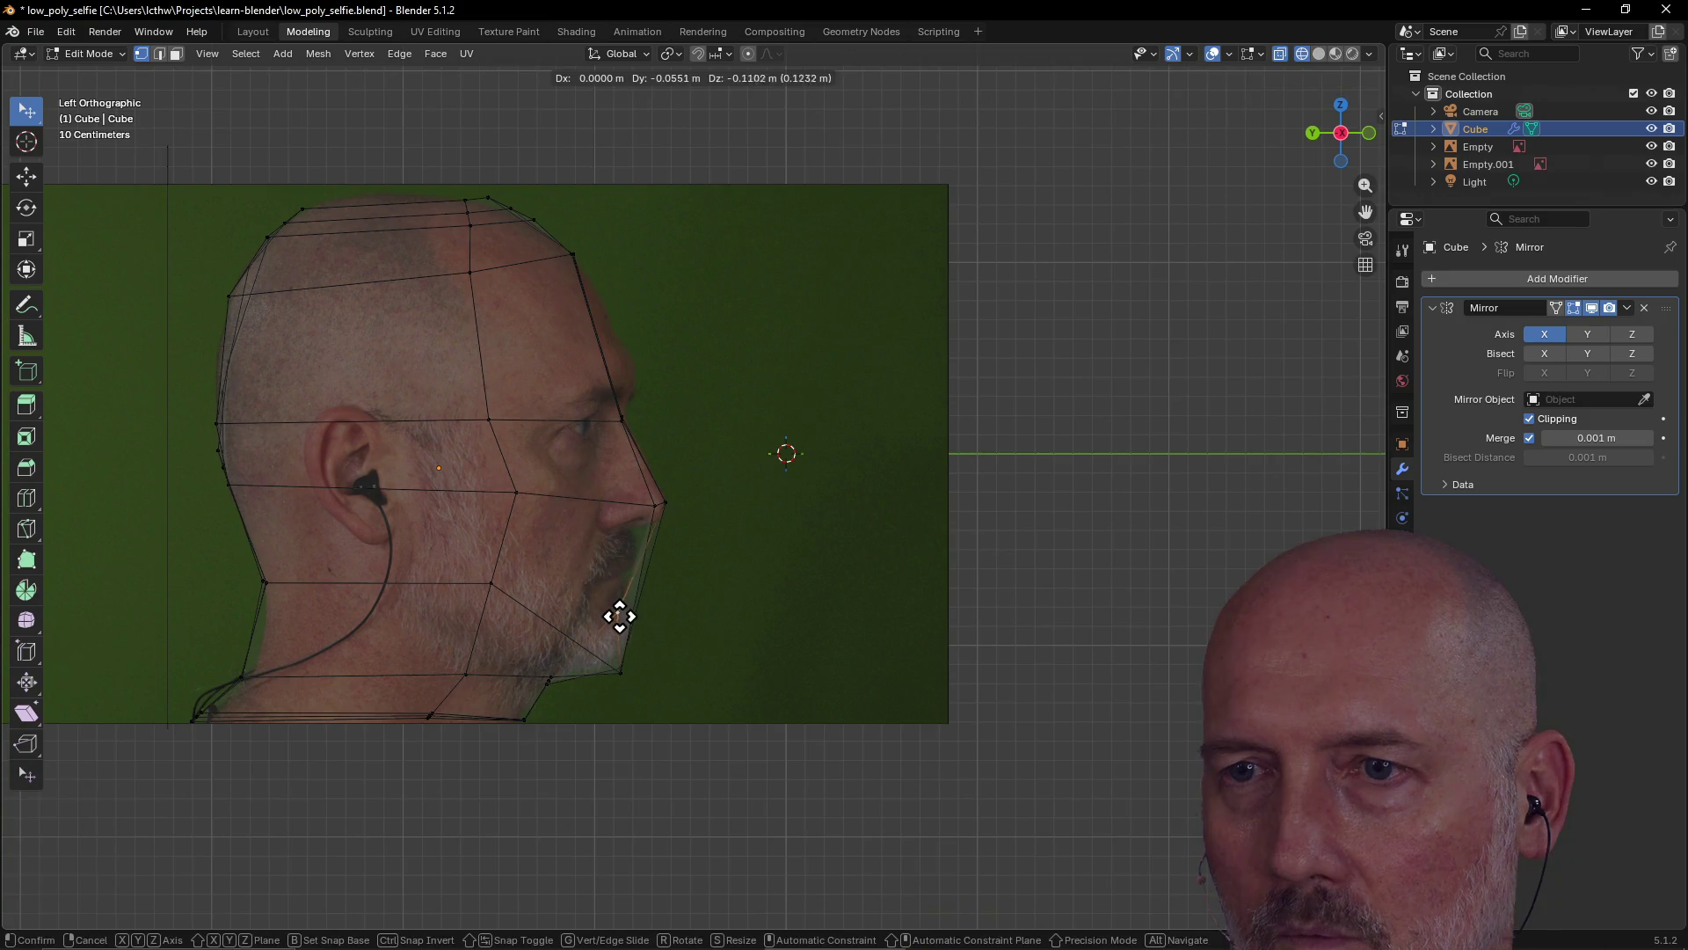
pyautogui.click(620, 671)
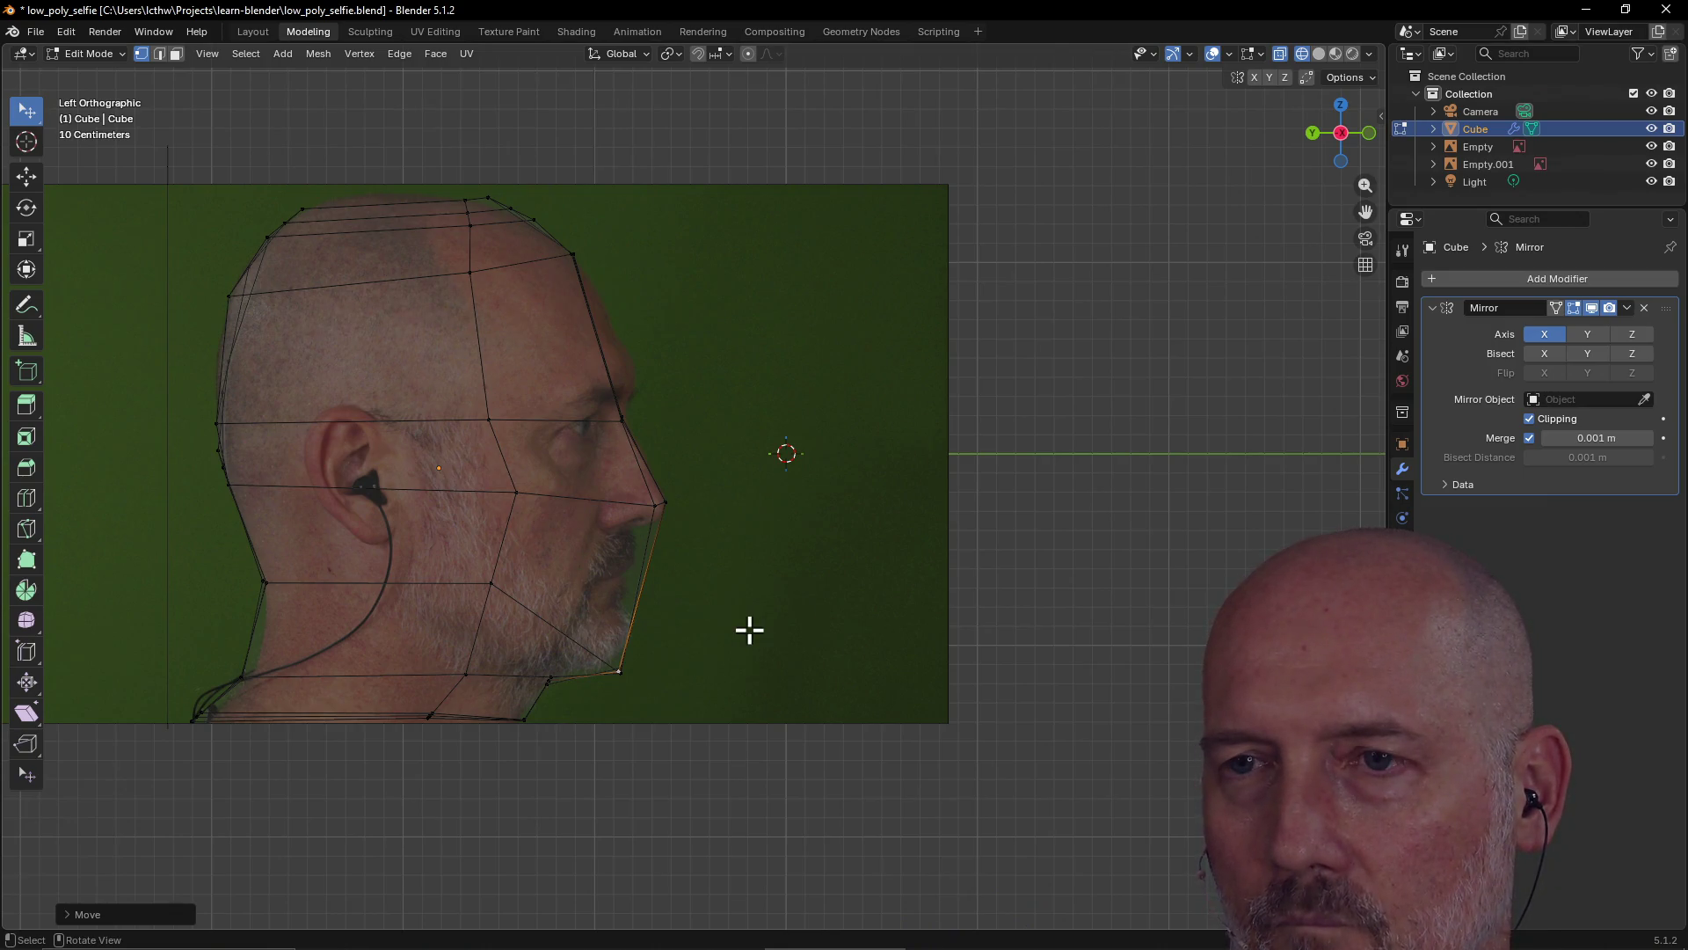
pyautogui.click(640, 583)
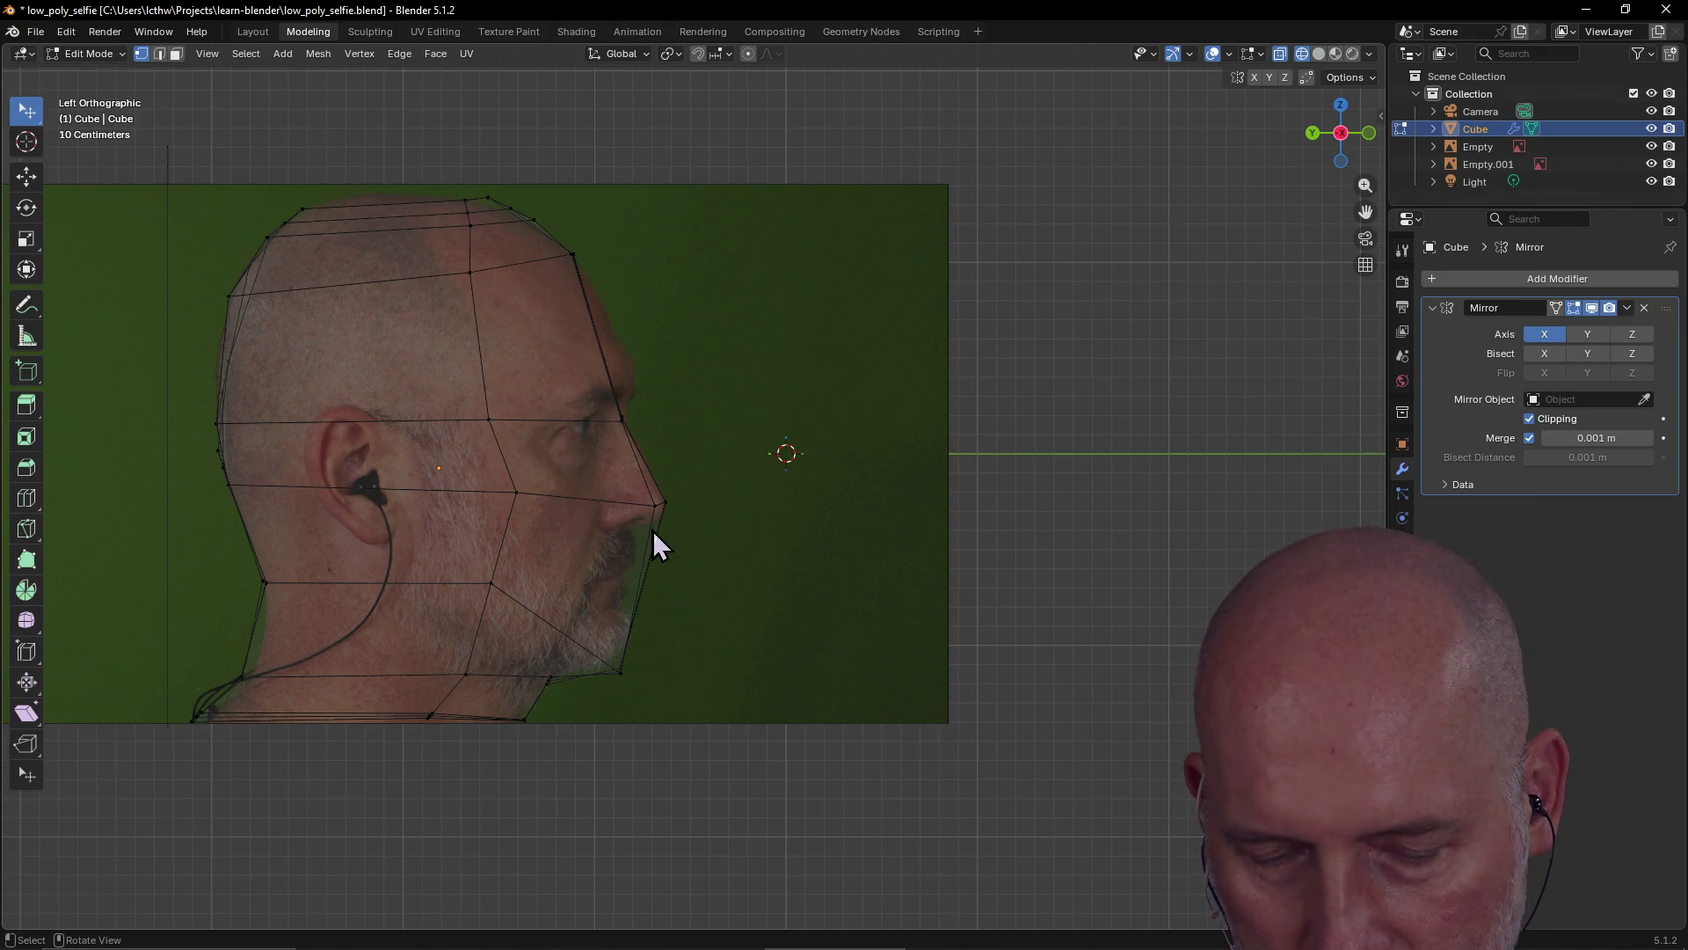
pyautogui.press('`')
pyautogui.click(534, 471)
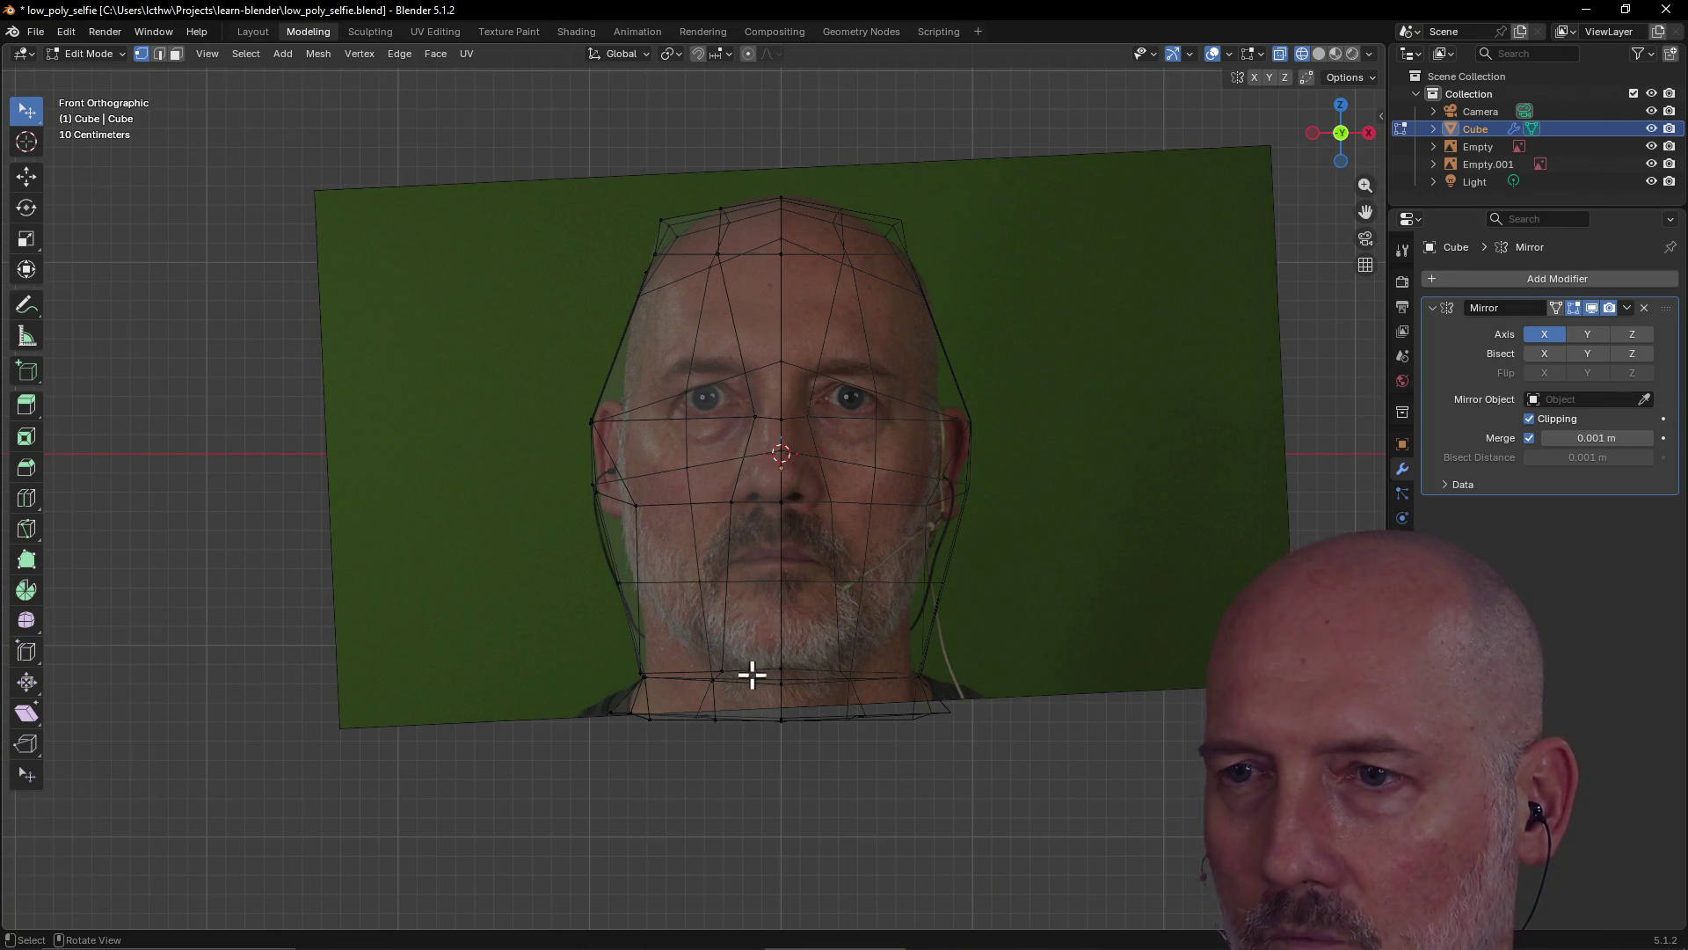
# Zoom into the front view and orbit into perspective to check the mesh against the photos
pyautogui.scroll(1, 744, 648)
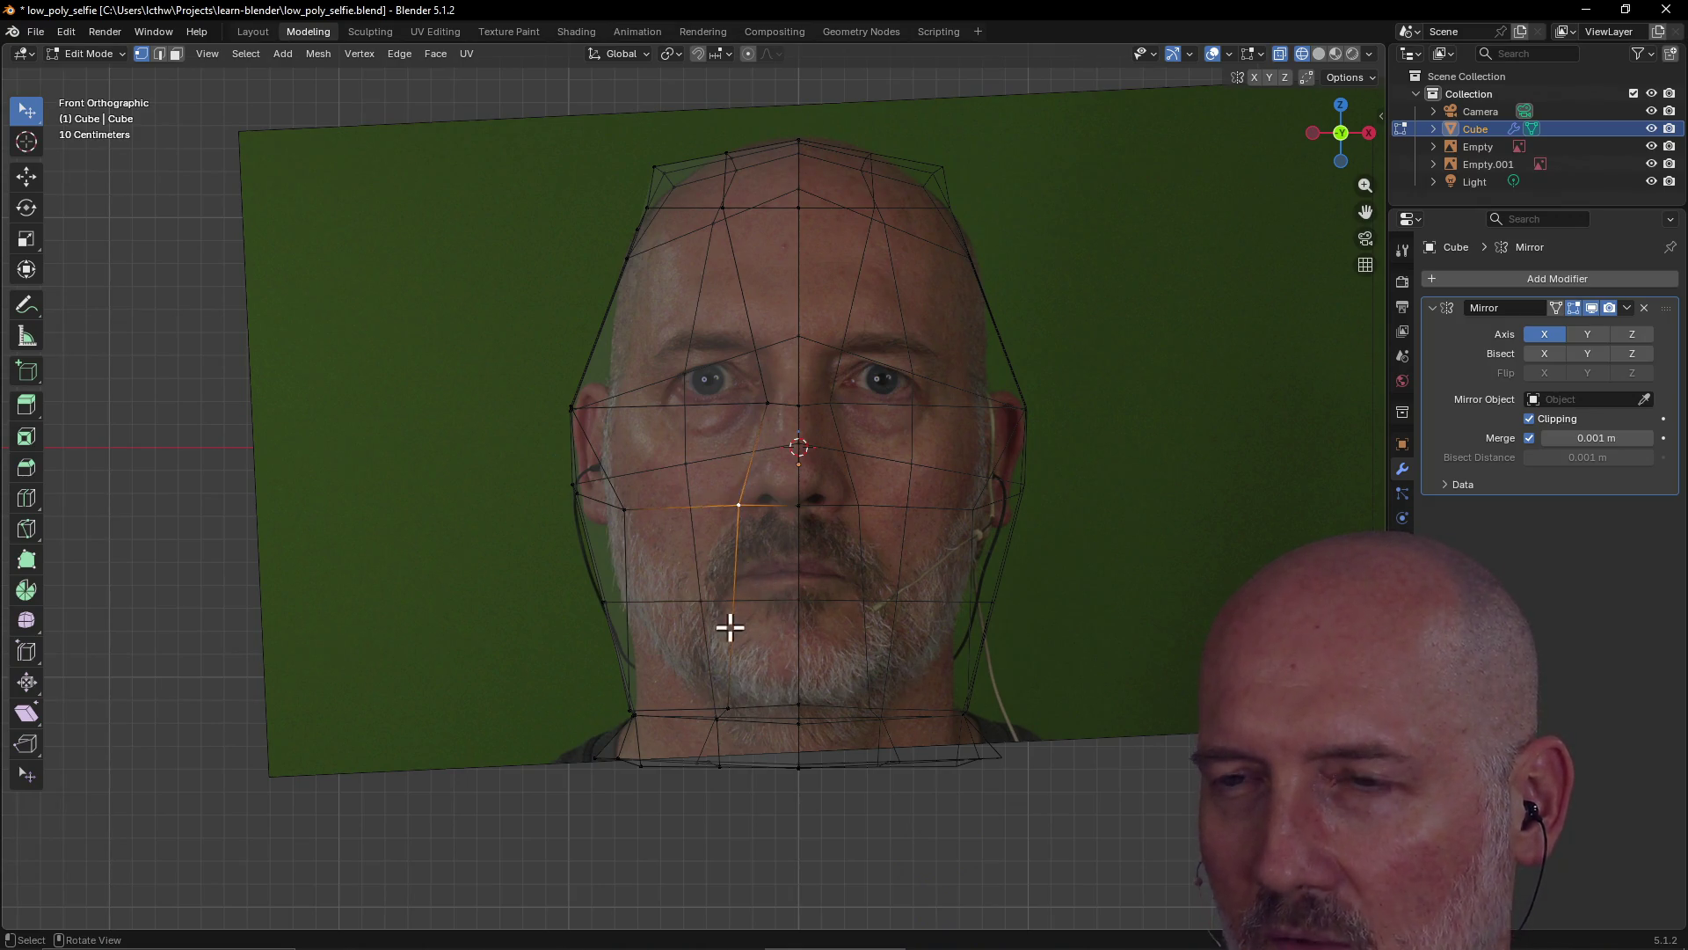
pyautogui.moveTo(726, 636)
pyautogui.mouseDown(button='middle')
pyautogui.moveTo(803, 671)
pyautogui.moveTo(855, 662)
pyautogui.moveTo(765, 671)
pyautogui.moveTo(742, 645)
pyautogui.moveTo(915, 637)
pyautogui.moveTo(705, 663)
pyautogui.moveTo(750, 618)
pyautogui.moveTo(818, 656)
pyautogui.moveTo(701, 668)
pyautogui.moveTo(704, 694)
pyautogui.mouseUp(button='middle')
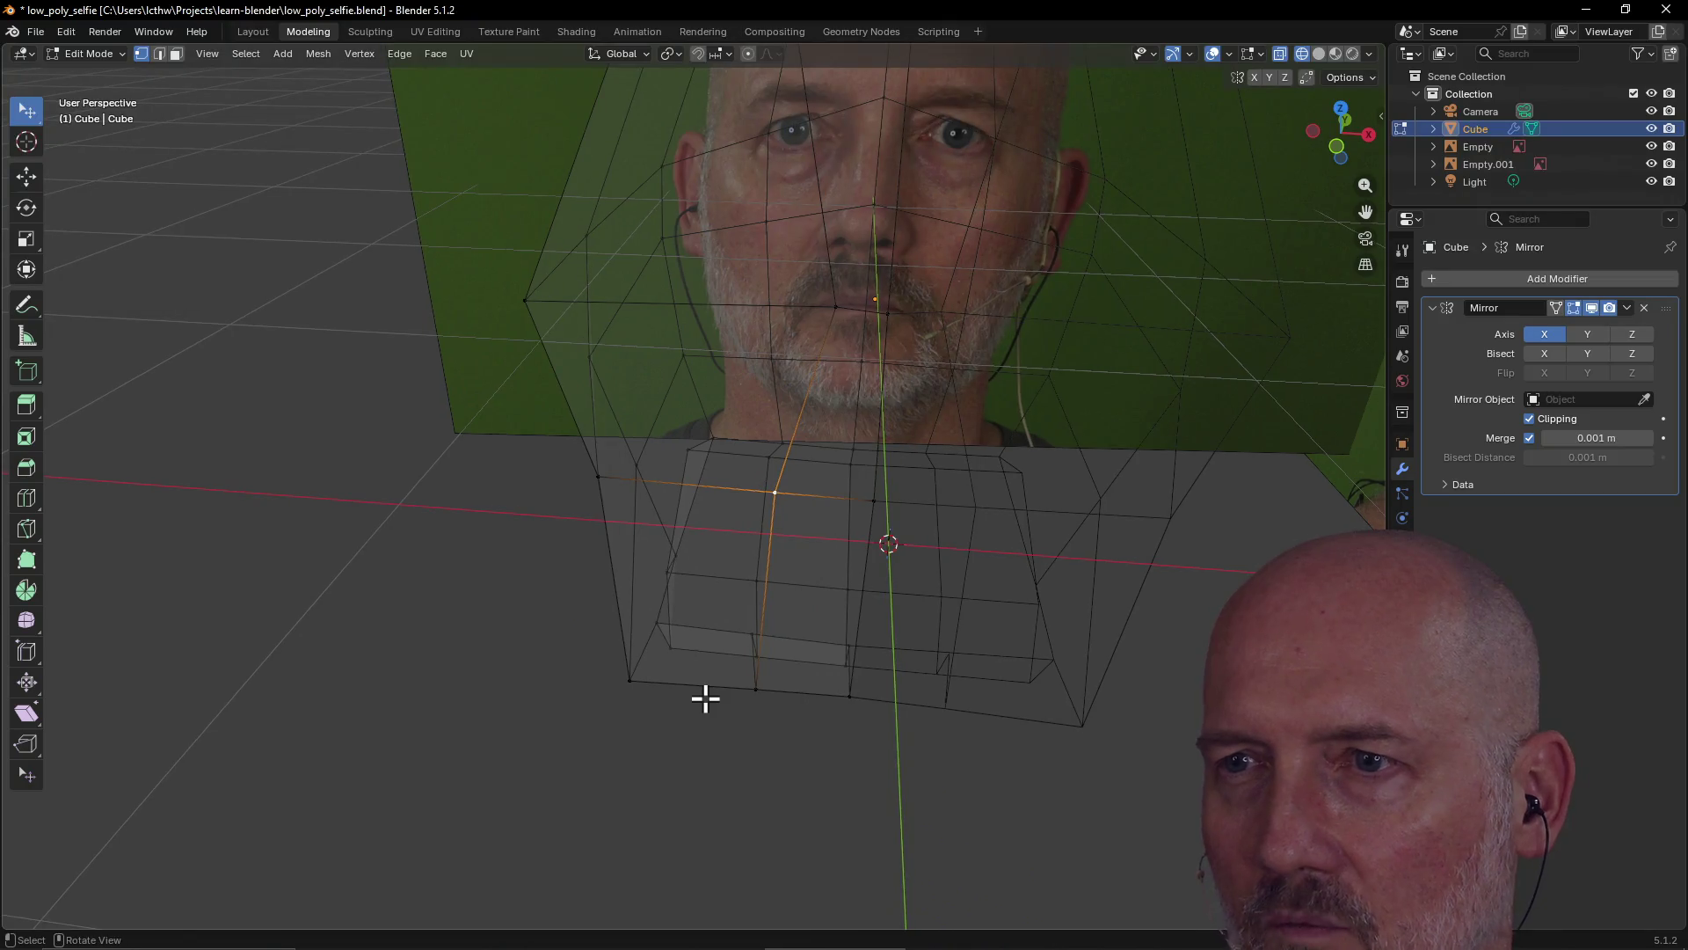
# Show the head mesh with solid shading from the top view, then orbit to an angled view
pyautogui.press('`')
pyautogui.click(712, 611)
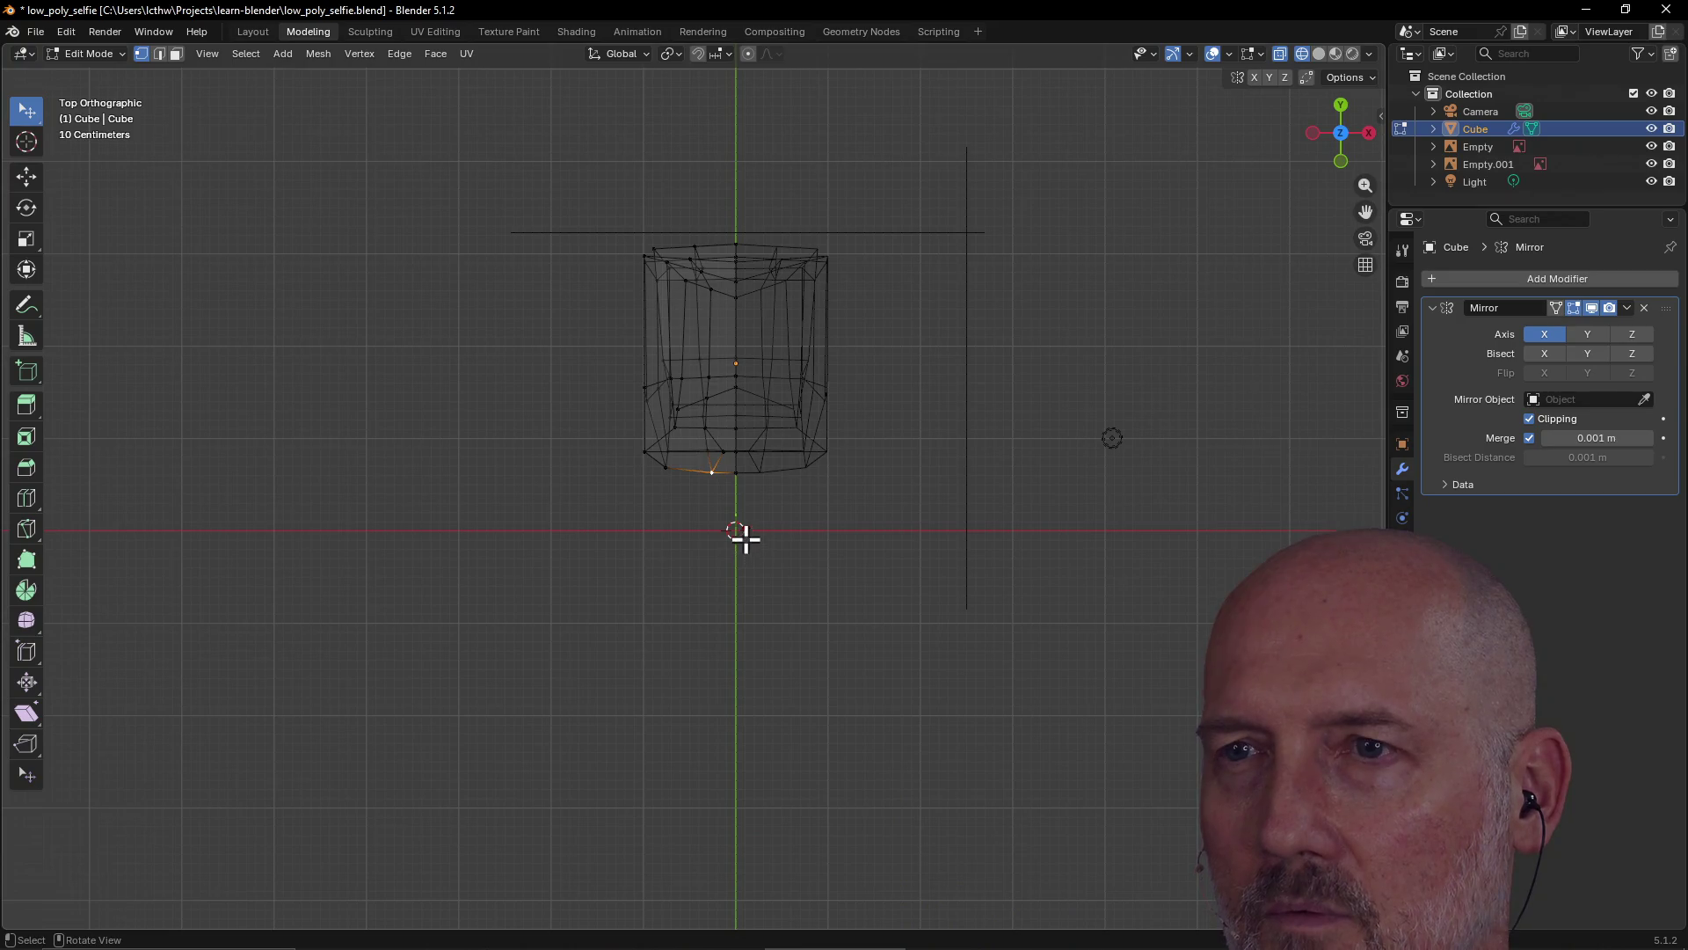
pyautogui.scroll(3, 748, 520)
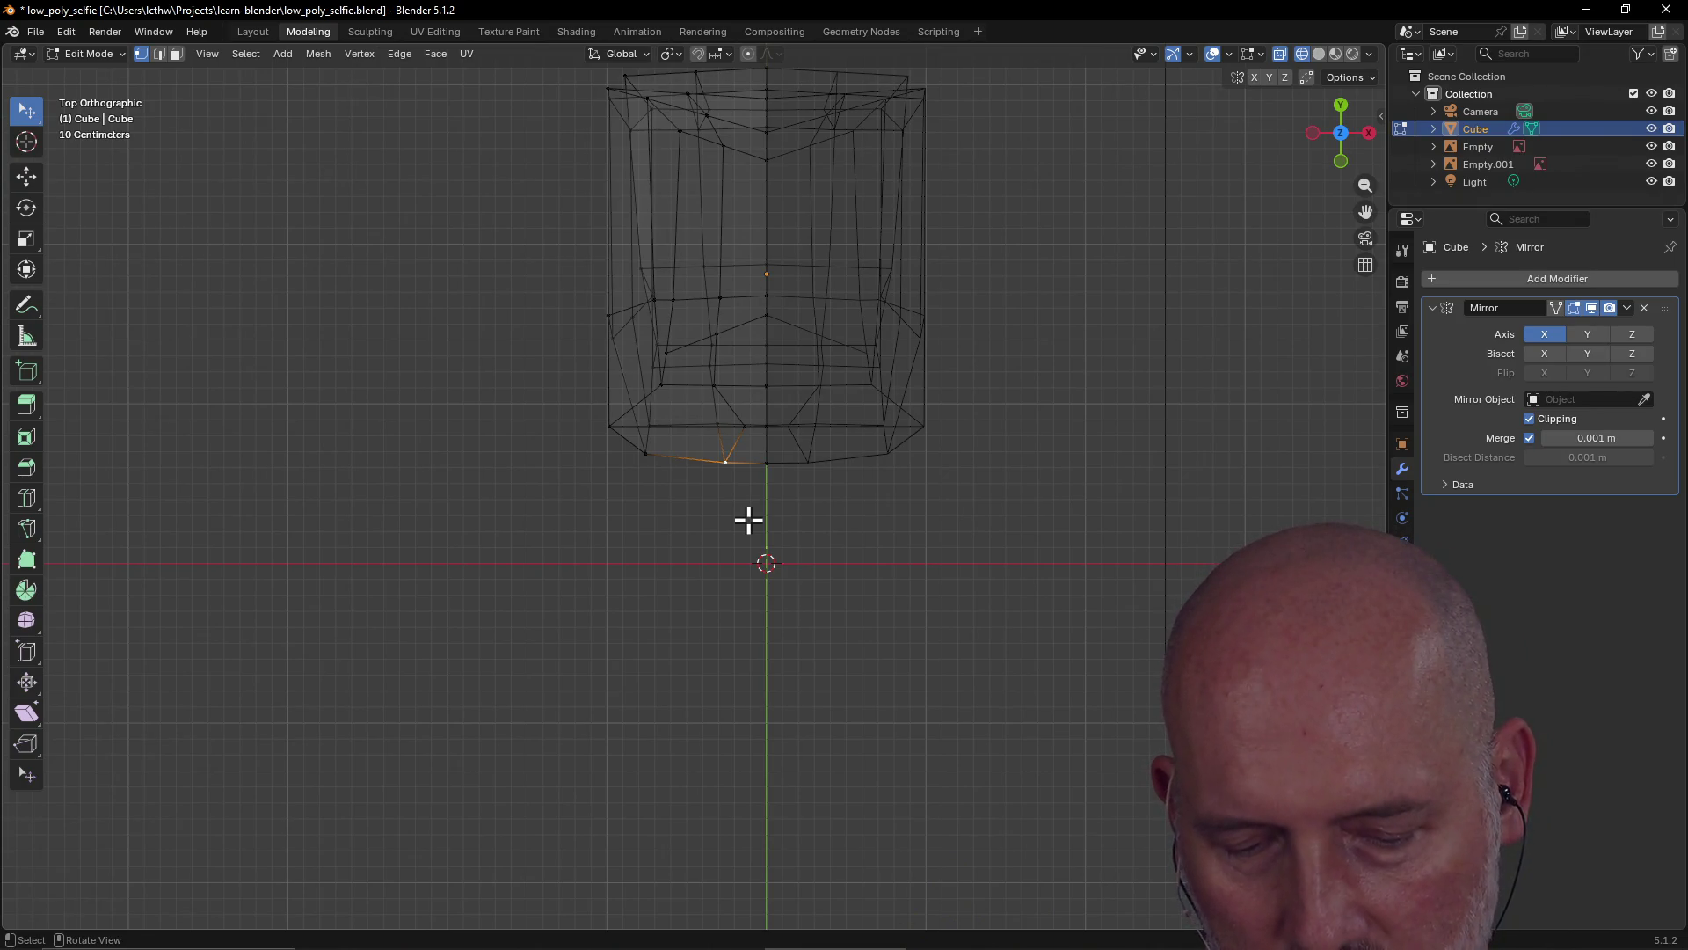
pyautogui.hotkey('shift', 'z')
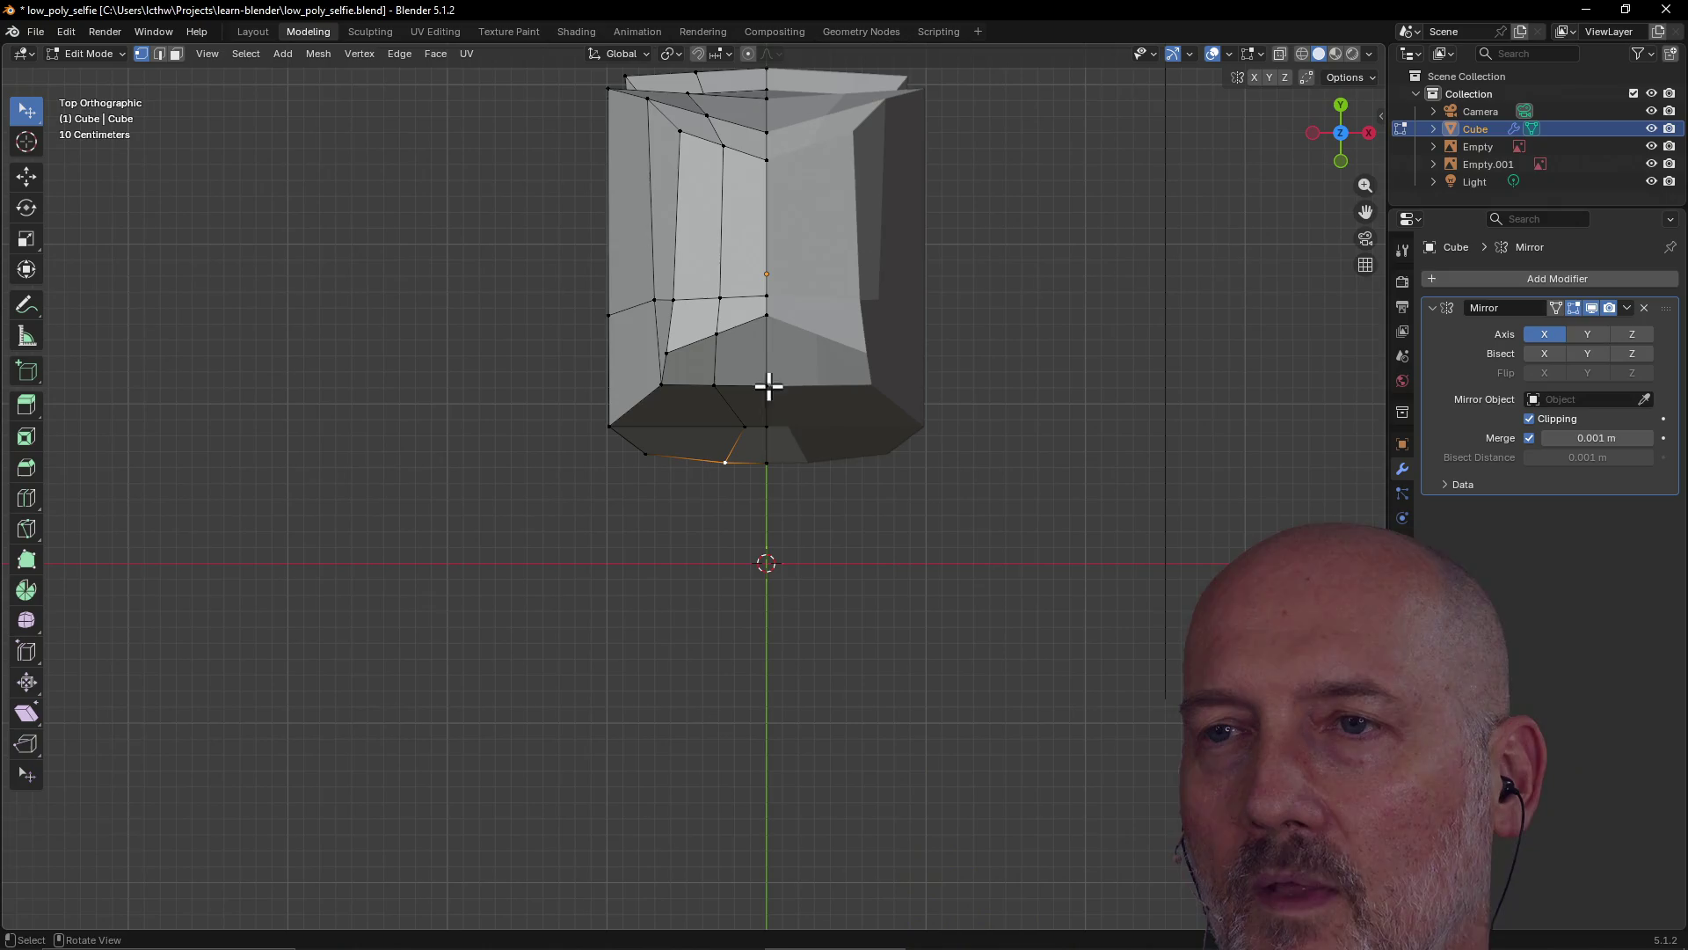
pyautogui.scroll(1, 792, 409)
pyautogui.scroll(-2, 790, 413)
pyautogui.moveTo(791, 415)
pyautogui.mouseDown(button='middle')
pyautogui.moveTo(783, 271)
pyautogui.moveTo(789, 349)
pyautogui.moveTo(836, 320)
pyautogui.moveTo(827, 339)
pyautogui.mouseUp(button='middle')
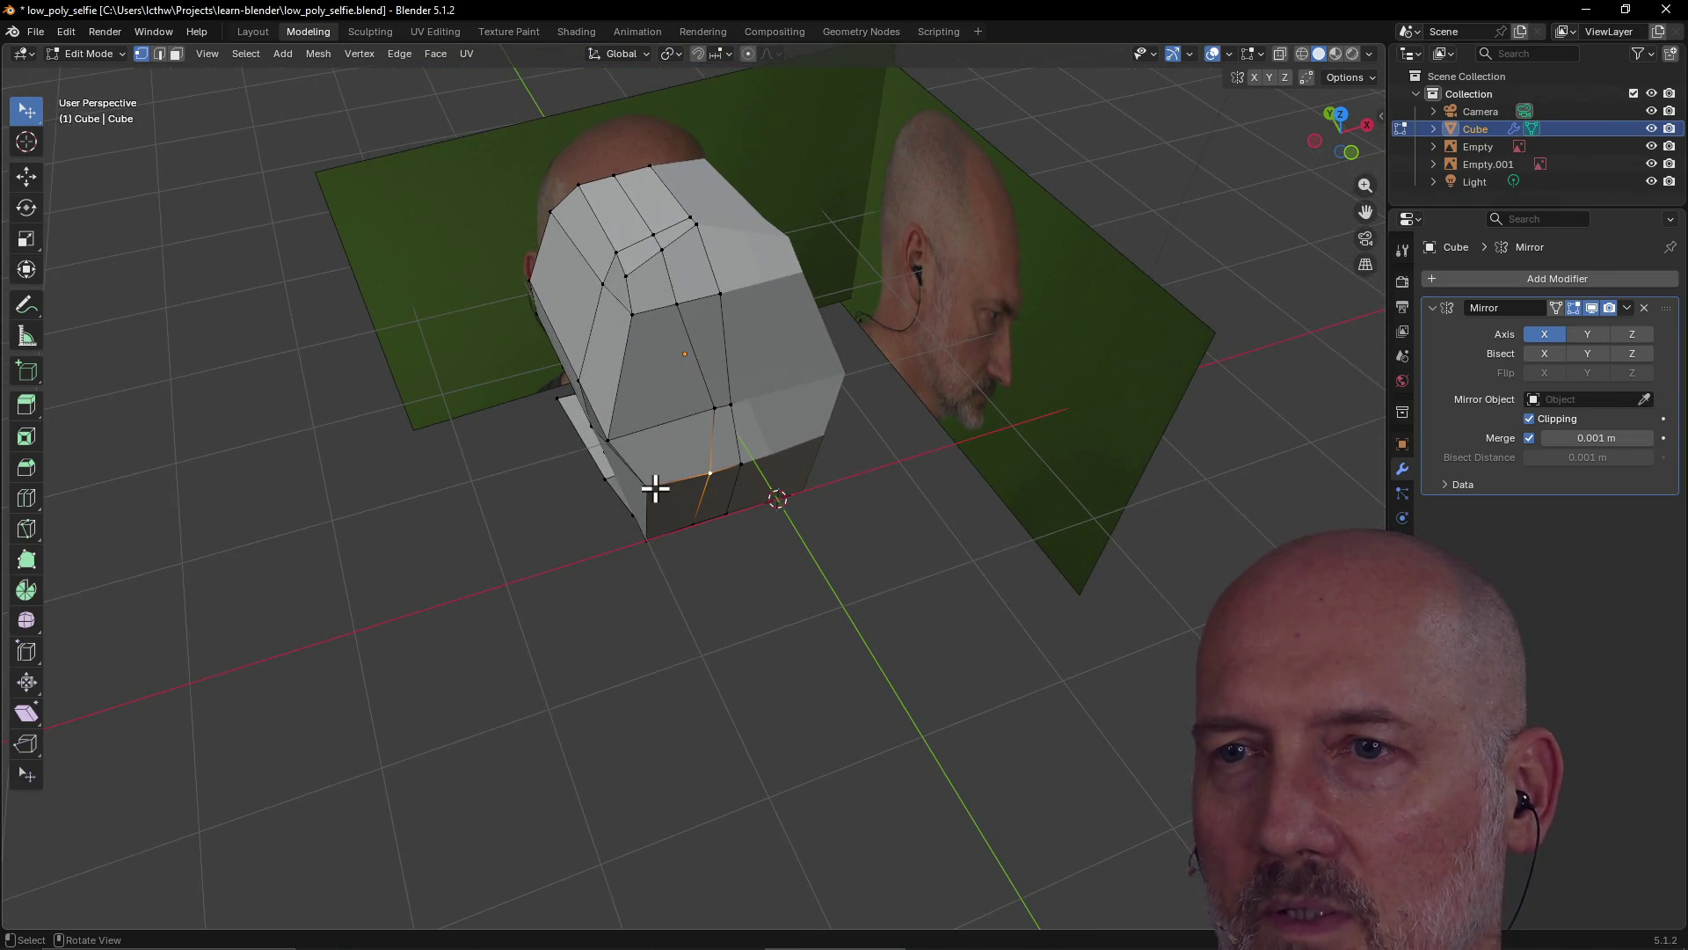
# Move two selected jaw vertices to new positions, checking the chin from underneath
pyautogui.press('g')
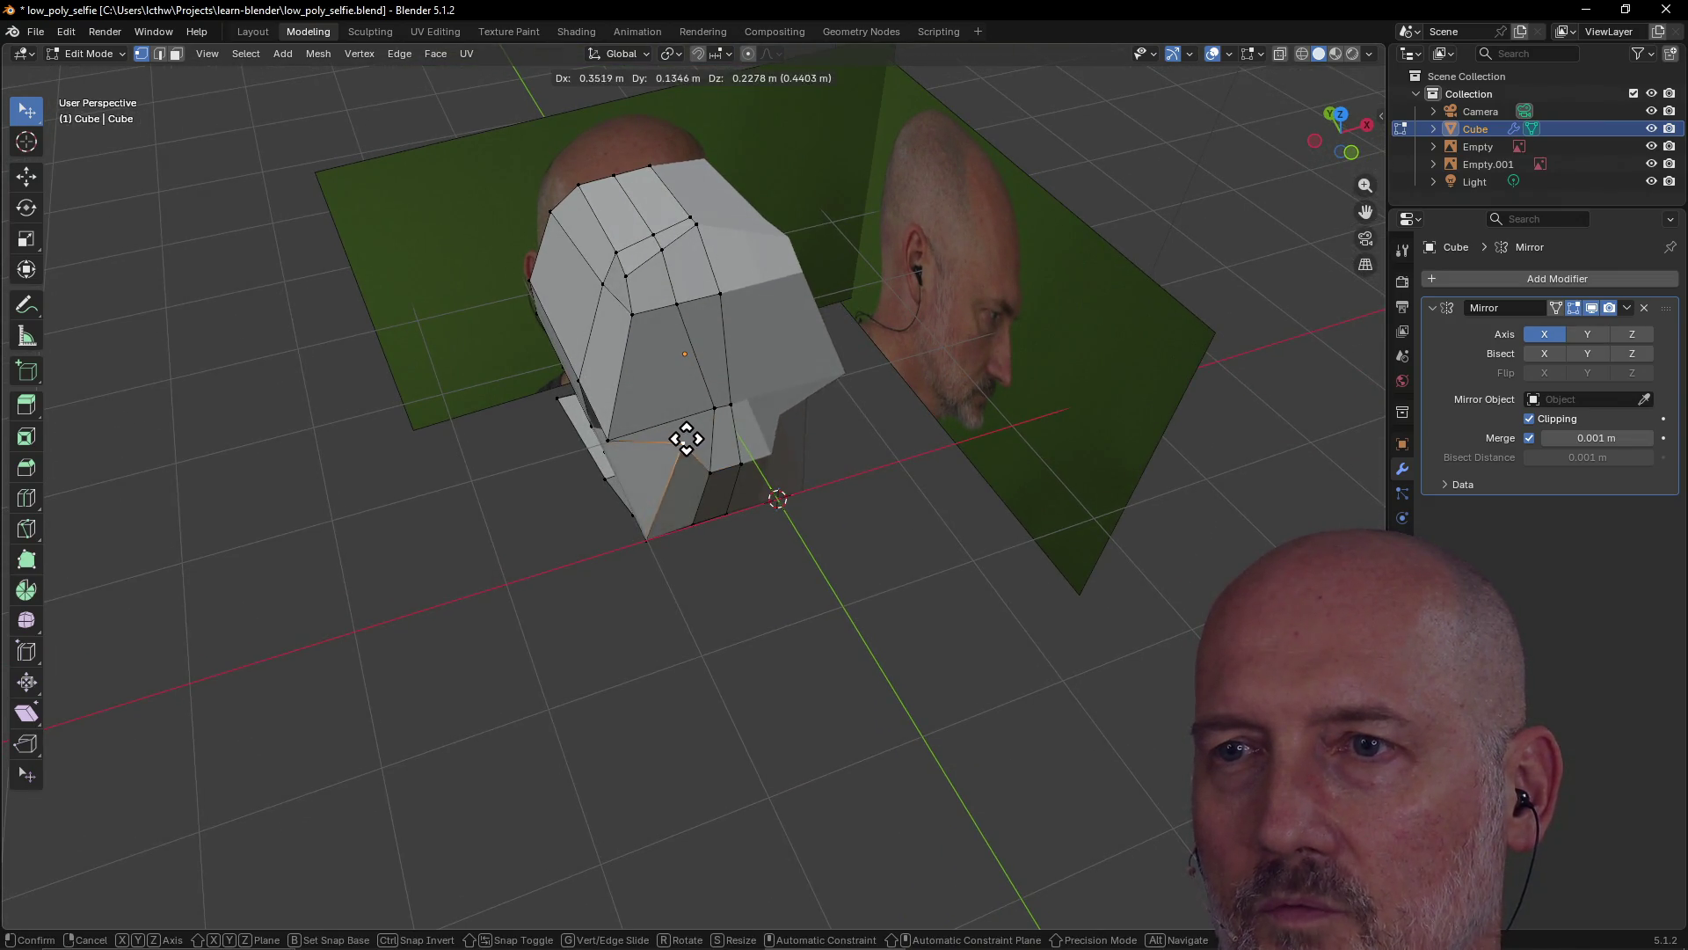
pyautogui.click(695, 432)
pyautogui.moveTo(652, 592); pyautogui.dragTo(715, 371, button='middle')
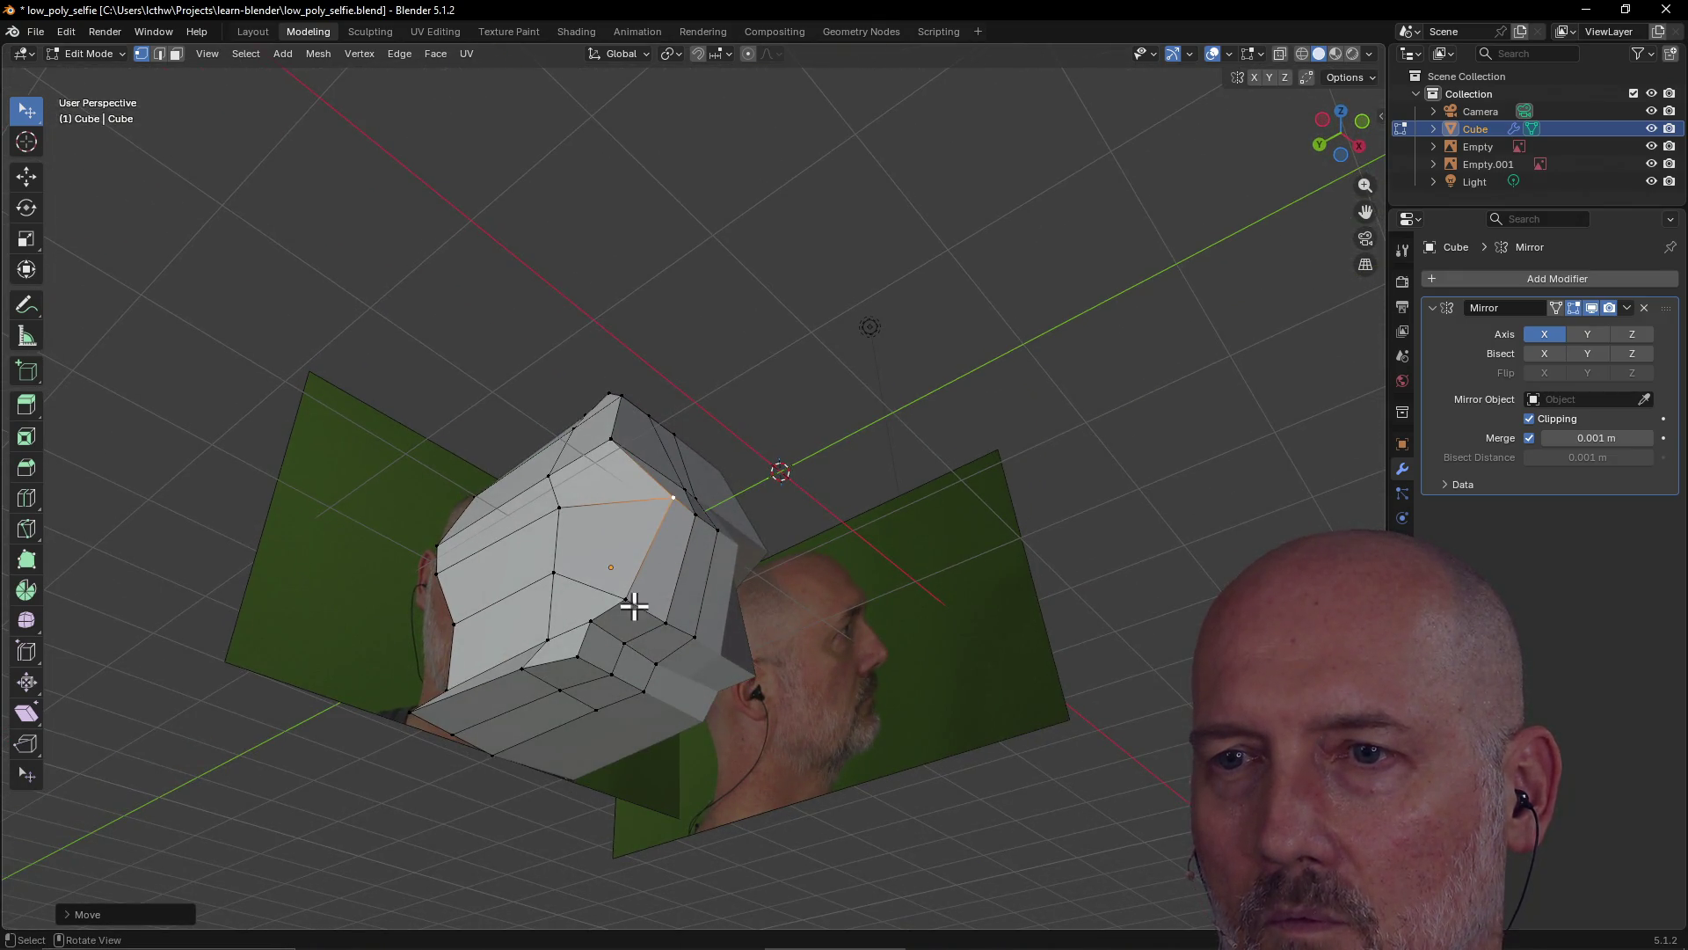
pyautogui.press('g')
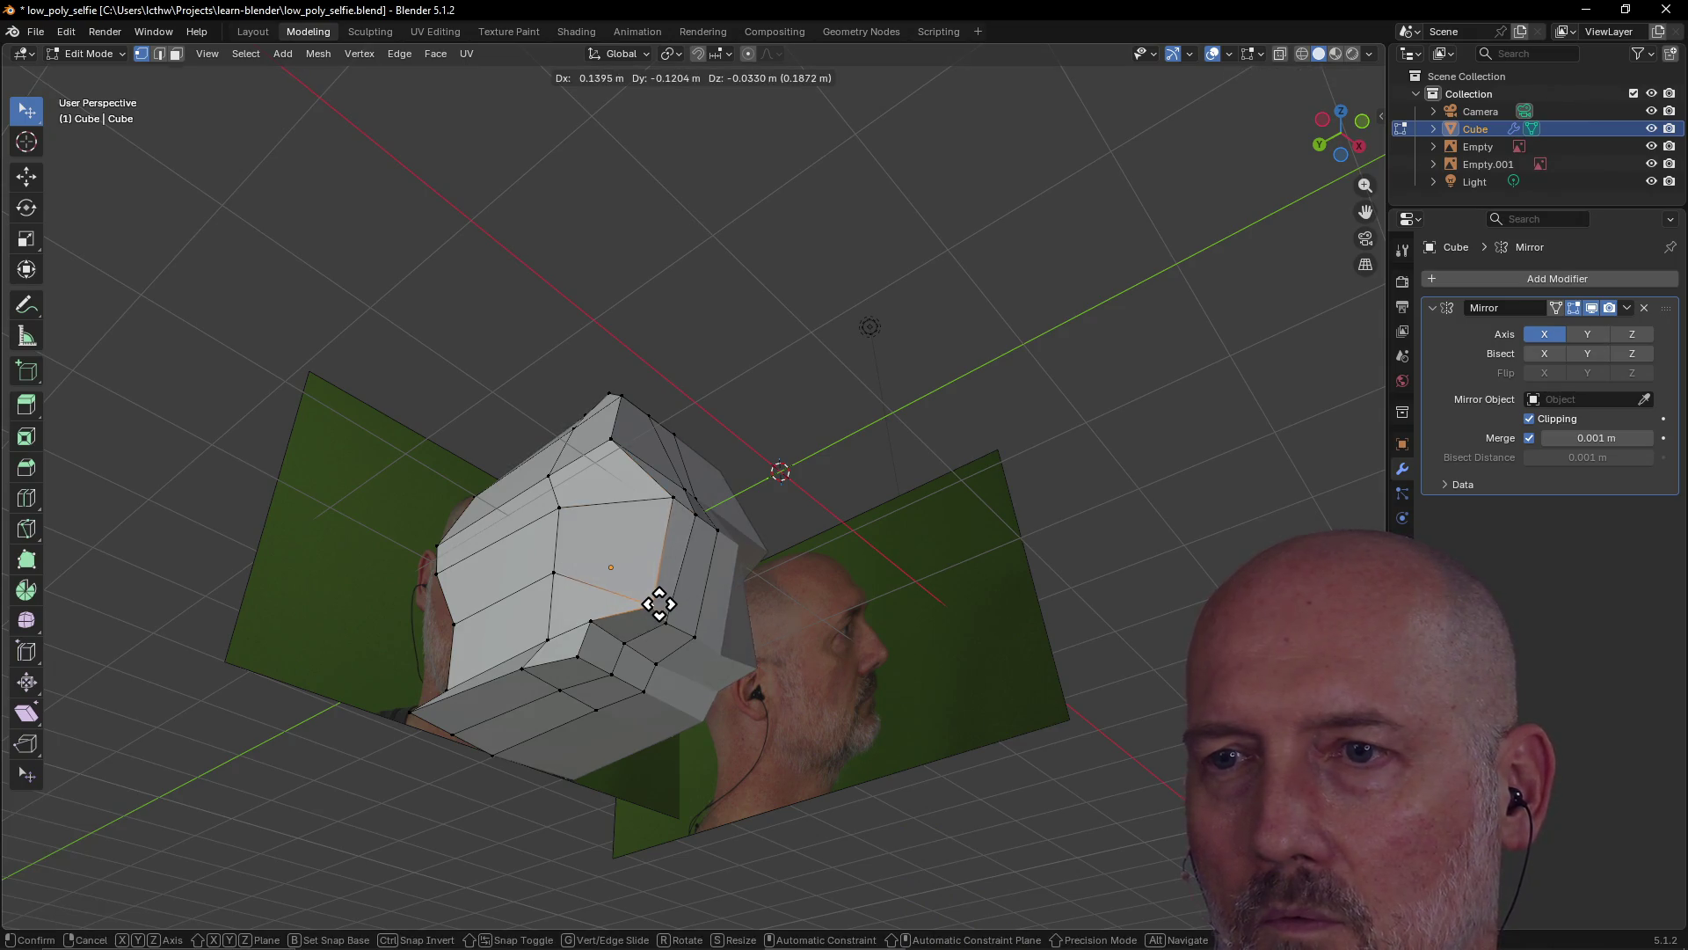
pyautogui.click(660, 606)
pyautogui.moveTo(661, 606)
pyautogui.mouseDown(button='middle')
pyautogui.moveTo(667, 592)
pyautogui.moveTo(577, 629)
pyautogui.moveTo(799, 604)
pyautogui.moveTo(822, 690)
pyautogui.moveTo(758, 588)
pyautogui.moveTo(651, 589)
pyautogui.moveTo(738, 630)
pyautogui.moveTo(792, 606)
pyautogui.moveTo(773, 603)
pyautogui.moveTo(818, 551)
pyautogui.moveTo(703, 577)
pyautogui.moveTo(894, 577)
pyautogui.moveTo(837, 577)
pyautogui.moveTo(766, 694)
pyautogui.mouseUp(button='middle')
# Raise then lower the bottom chin vertex and inspect the head from several sides
pyautogui.press('g')
pyautogui.click(647, 730)
pyautogui.moveTo(641, 716)
pyautogui.mouseDown(button='middle')
pyautogui.moveTo(728, 610)
pyautogui.moveTo(634, 614)
pyautogui.moveTo(642, 569)
pyautogui.moveTo(633, 603)
pyautogui.mouseUp(button='middle')
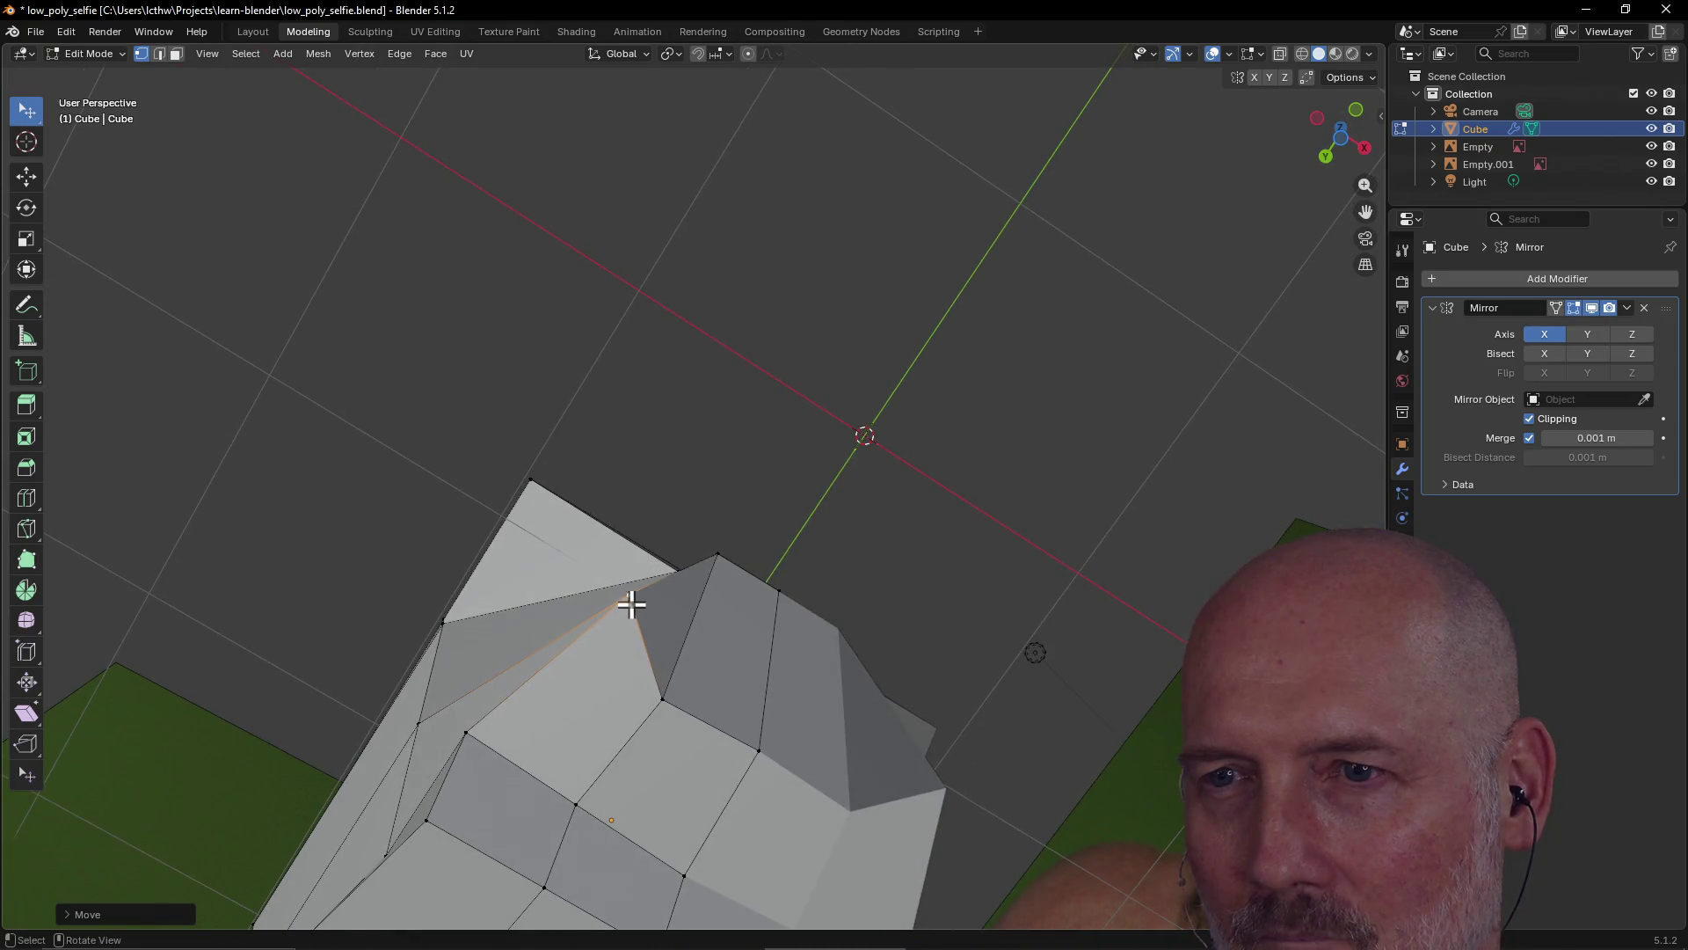
pyautogui.press('g')
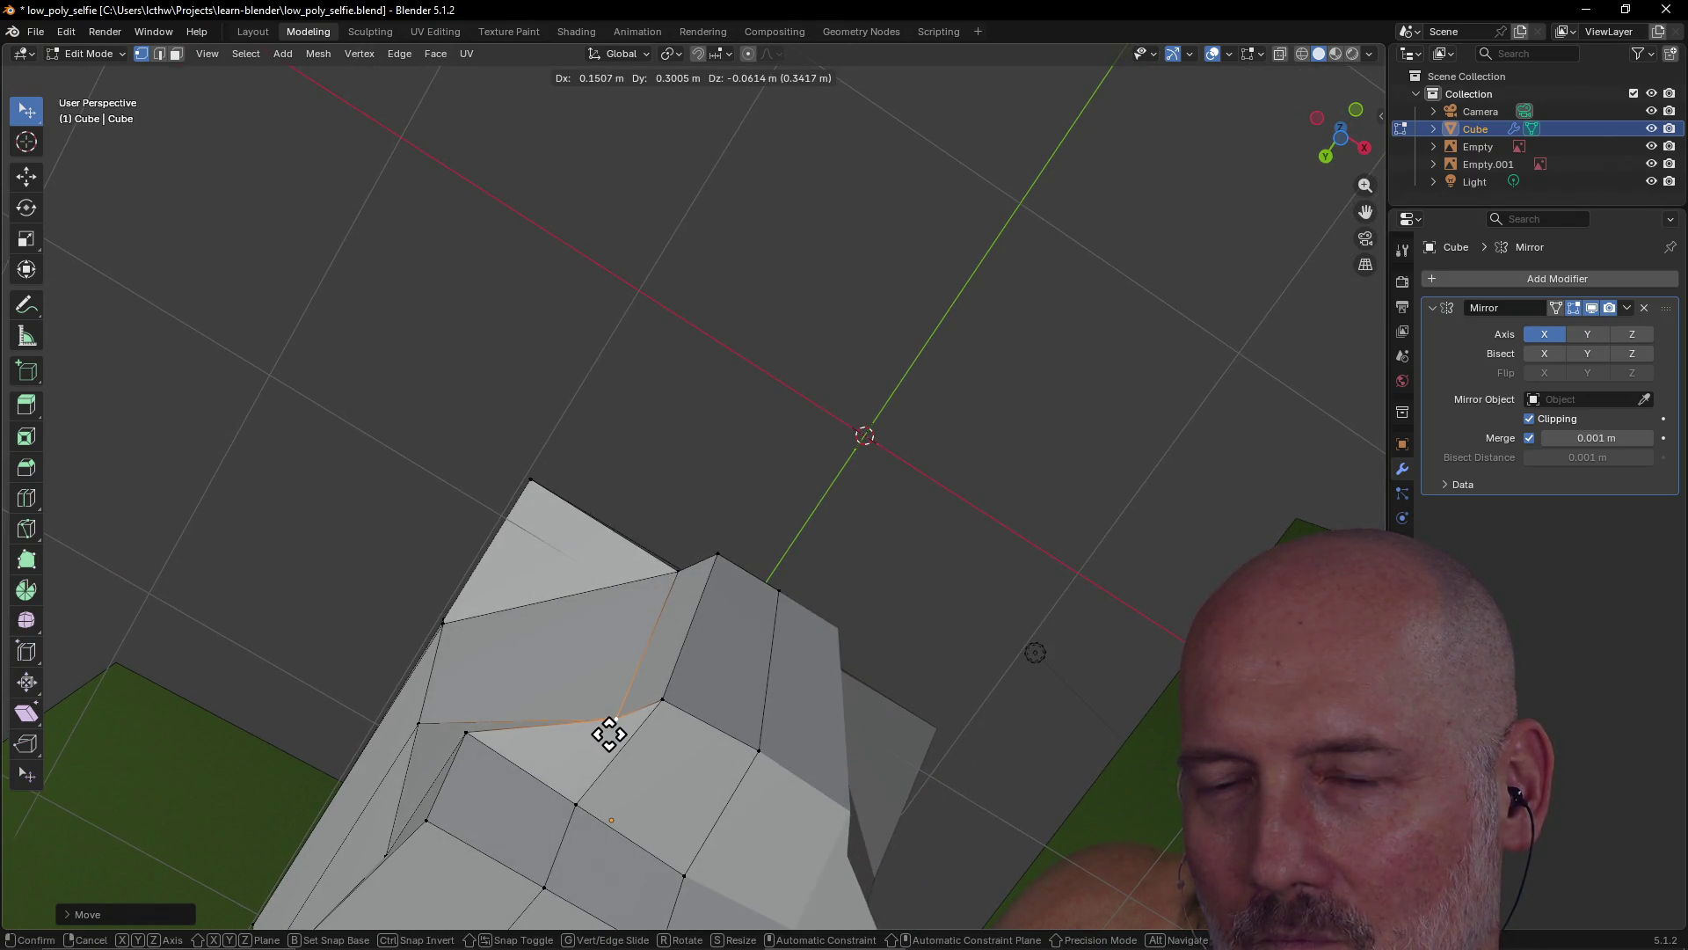
pyautogui.click(610, 736)
pyautogui.moveTo(645, 683)
pyautogui.mouseDown(button='middle')
pyautogui.moveTo(671, 800)
pyautogui.moveTo(716, 815)
pyautogui.moveTo(687, 800)
pyautogui.moveTo(803, 791)
pyautogui.moveTo(704, 818)
pyautogui.moveTo(645, 788)
pyautogui.moveTo(726, 632)
pyautogui.moveTo(871, 665)
pyautogui.mouseUp(button='middle')
pyautogui.moveTo(660, 673)
pyautogui.mouseDown(button='middle')
pyautogui.moveTo(984, 637)
pyautogui.moveTo(682, 660)
pyautogui.moveTo(632, 607)
pyautogui.moveTo(756, 577)
pyautogui.mouseUp(button='middle')
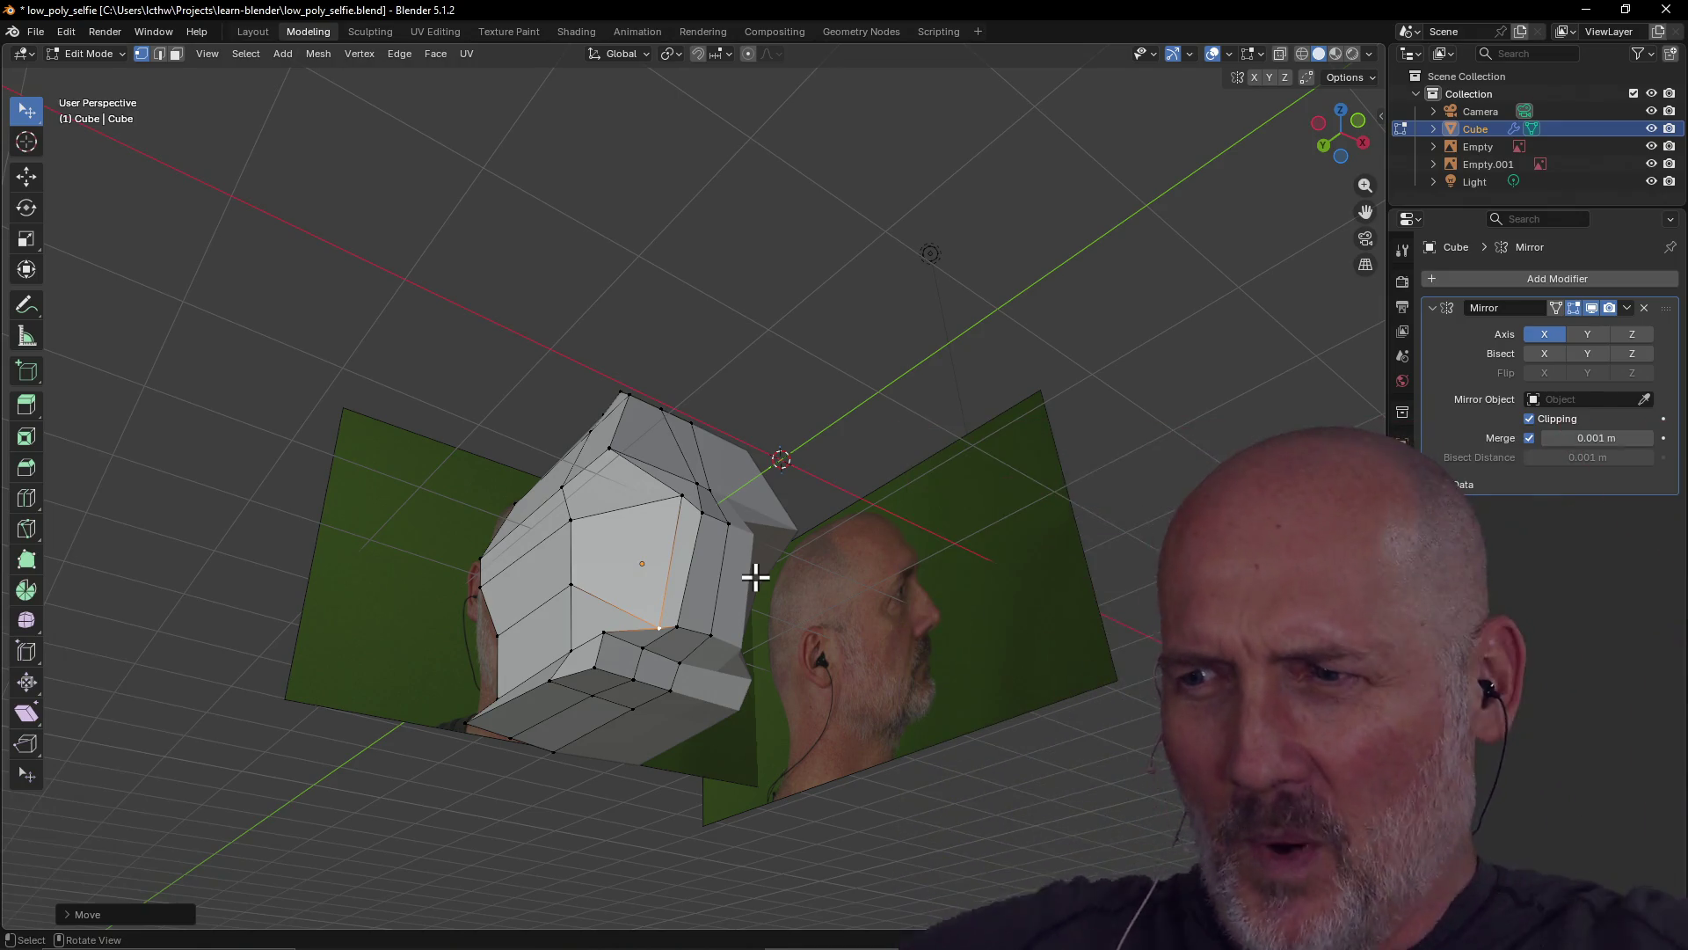
pyautogui.moveTo(783, 554)
pyautogui.mouseDown(button='middle')
pyautogui.moveTo(739, 689)
pyautogui.moveTo(773, 373)
pyautogui.moveTo(701, 350)
pyautogui.moveTo(768, 320)
pyautogui.moveTo(698, 320)
pyautogui.moveTo(750, 381)
pyautogui.moveTo(742, 366)
pyautogui.moveTo(911, 373)
pyautogui.moveTo(718, 381)
pyautogui.moveTo(867, 320)
pyautogui.moveTo(754, 490)
pyautogui.moveTo(762, 343)
pyautogui.moveTo(962, 346)
pyautogui.moveTo(723, 366)
pyautogui.mouseUp(button='middle')
pyautogui.press('`')
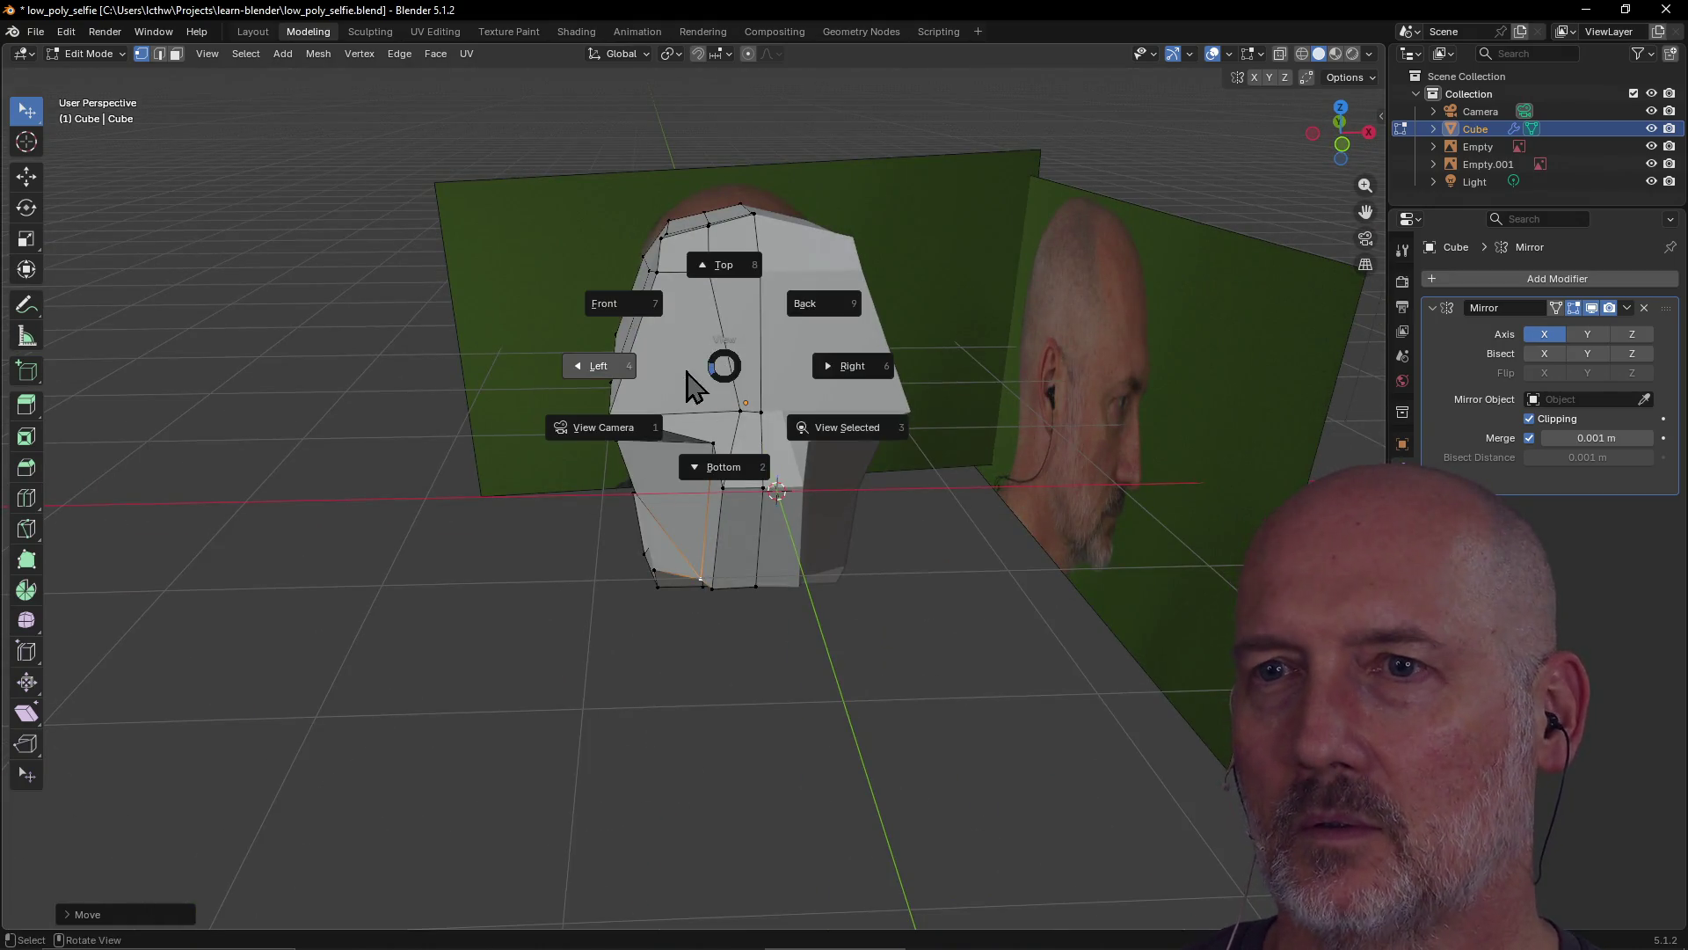
pyautogui.click(616, 367)
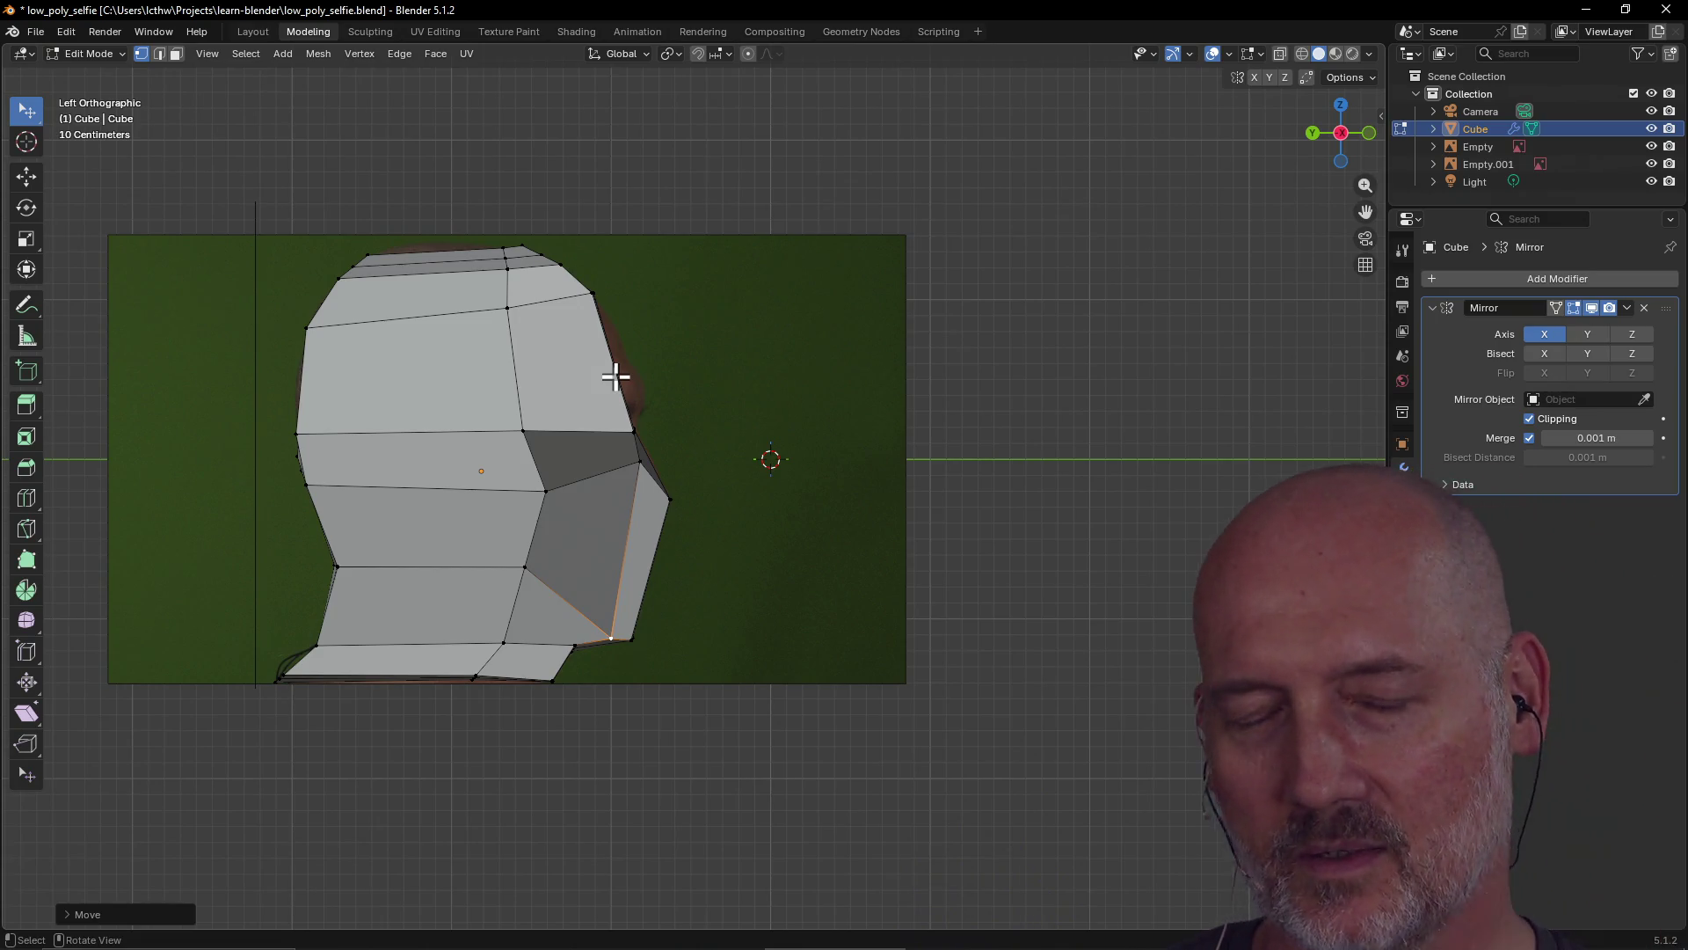
pyautogui.scroll(1, 616, 376)
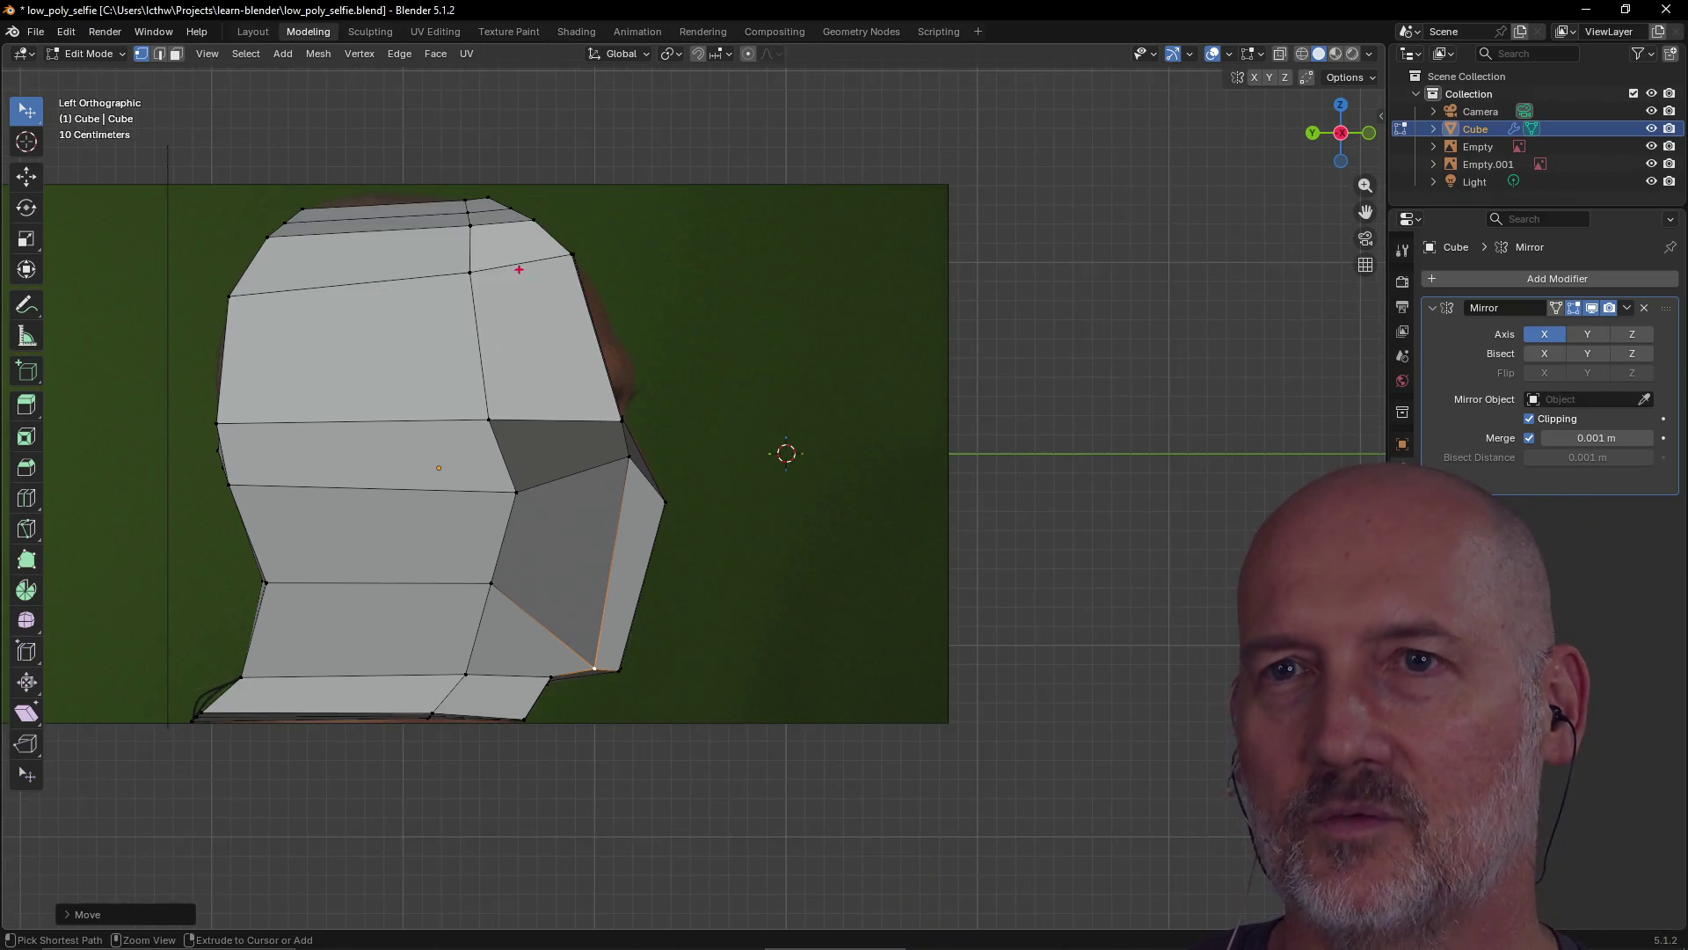
pyautogui.moveTo(351, 140)
pyautogui.mouseDown()
pyautogui.moveTo(641, 528)
pyautogui.moveTo(693, 527)
pyautogui.mouseUp()
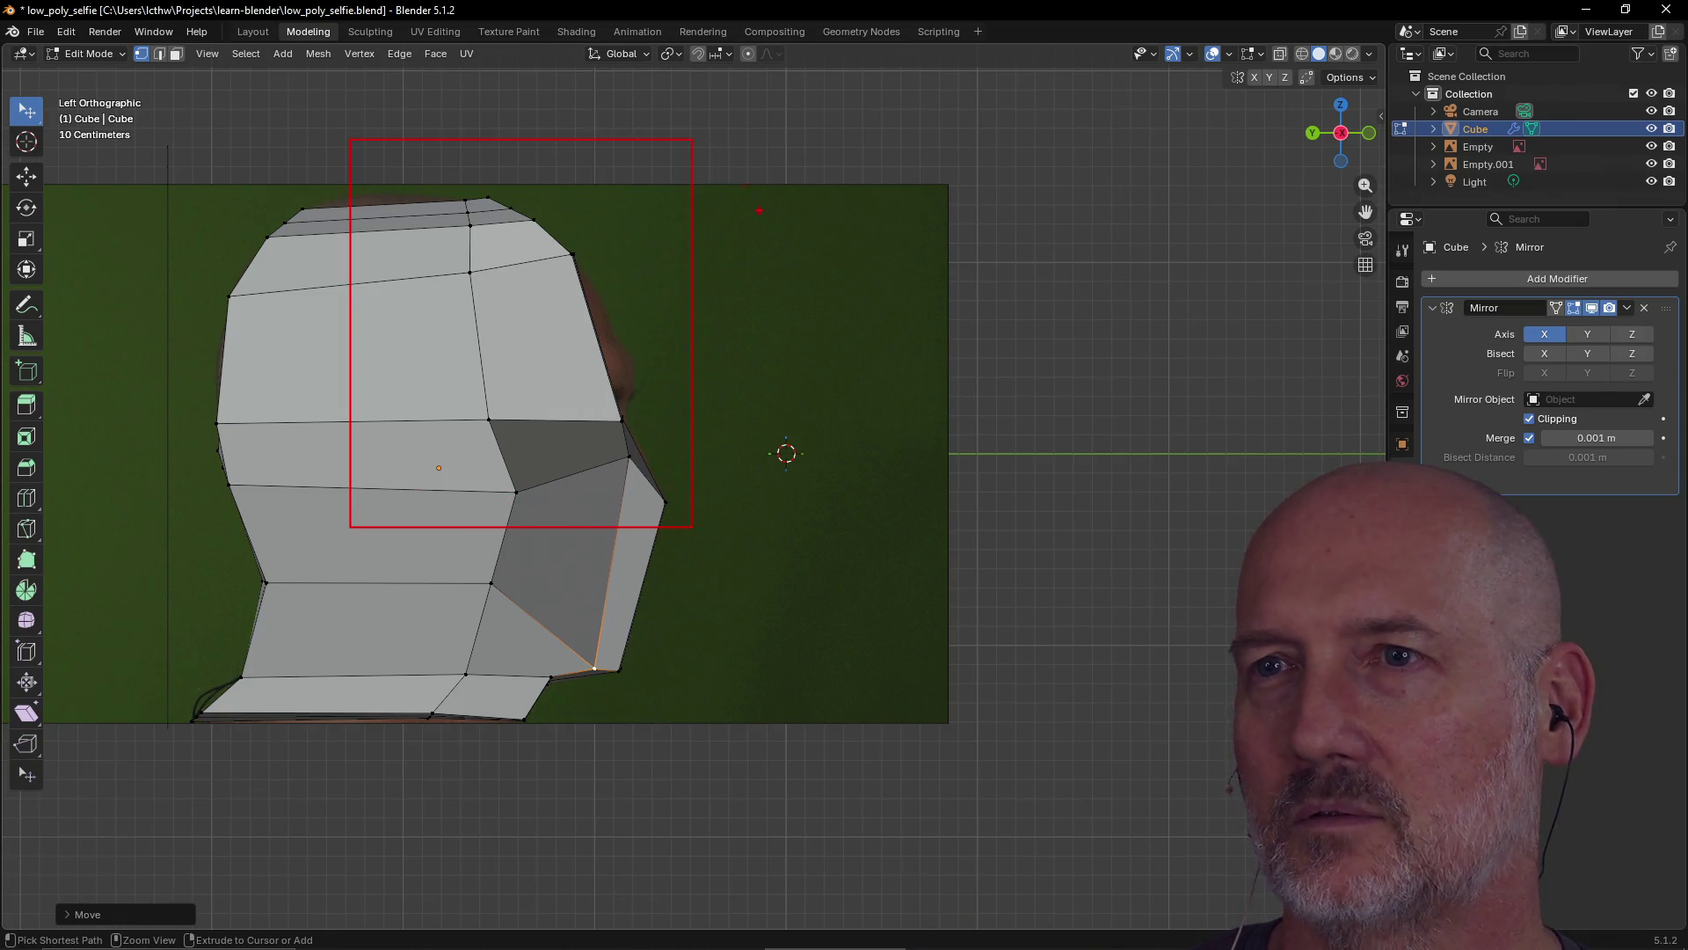
pyautogui.moveTo(694, 139); pyautogui.dragTo(1020, 526)
pyautogui.moveTo(691, 526)
pyautogui.mouseDown()
pyautogui.moveTo(875, 837)
pyautogui.moveTo(1022, 904)
pyautogui.mouseUp()
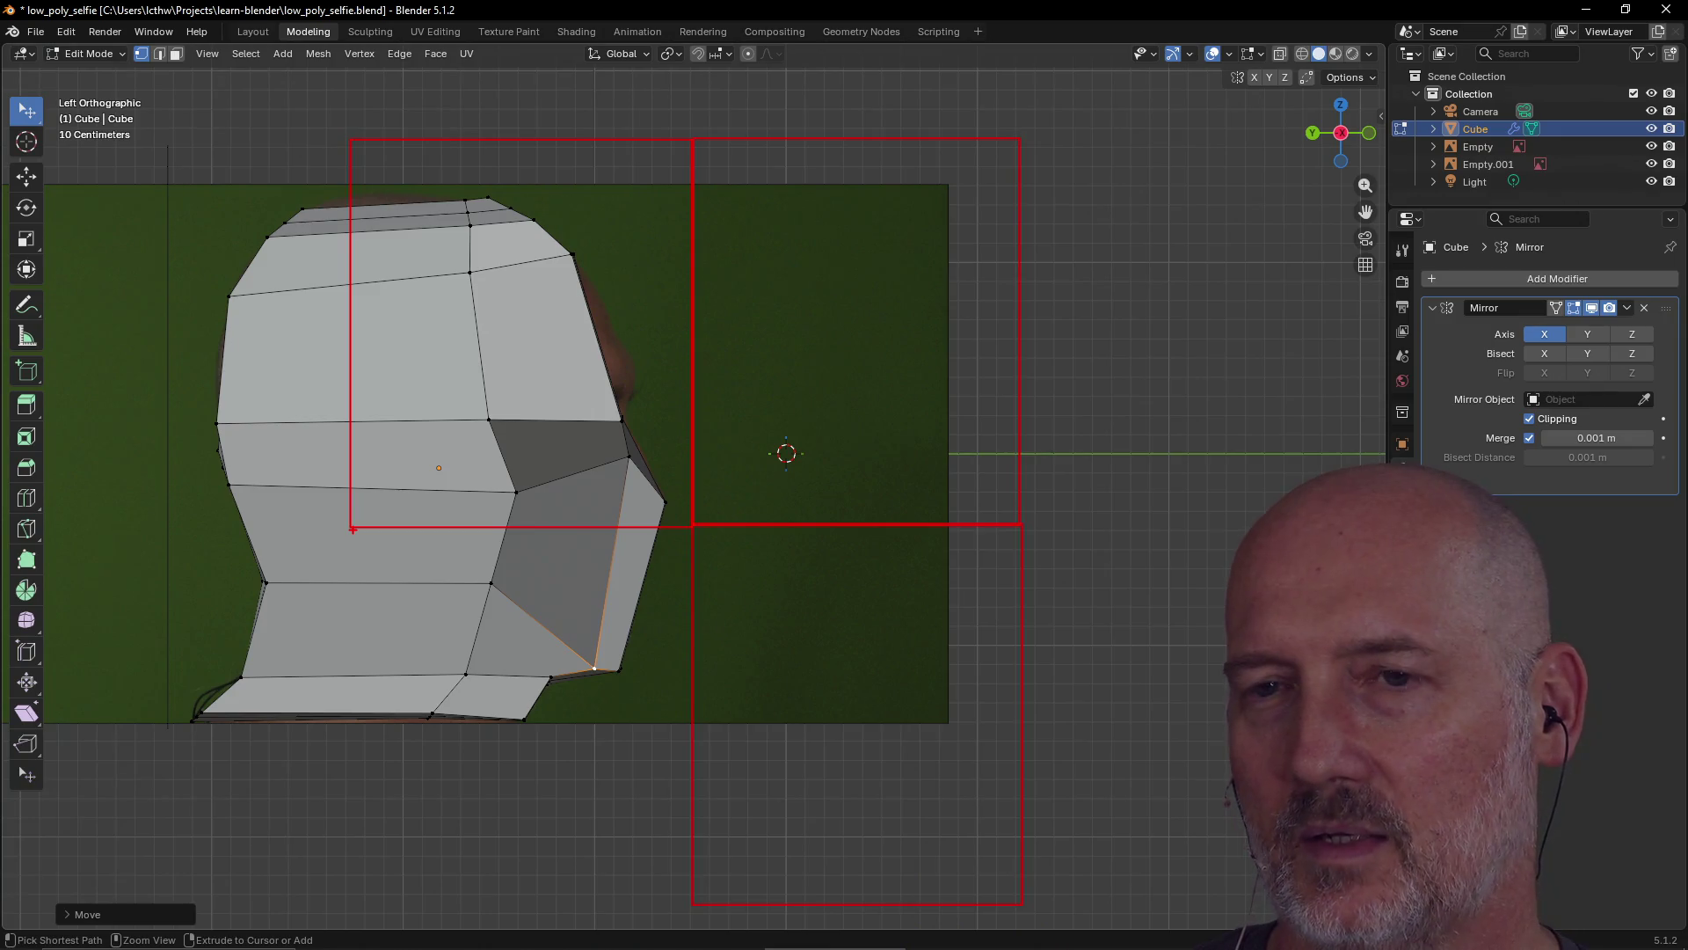
pyautogui.moveTo(352, 528); pyautogui.dragTo(692, 906)
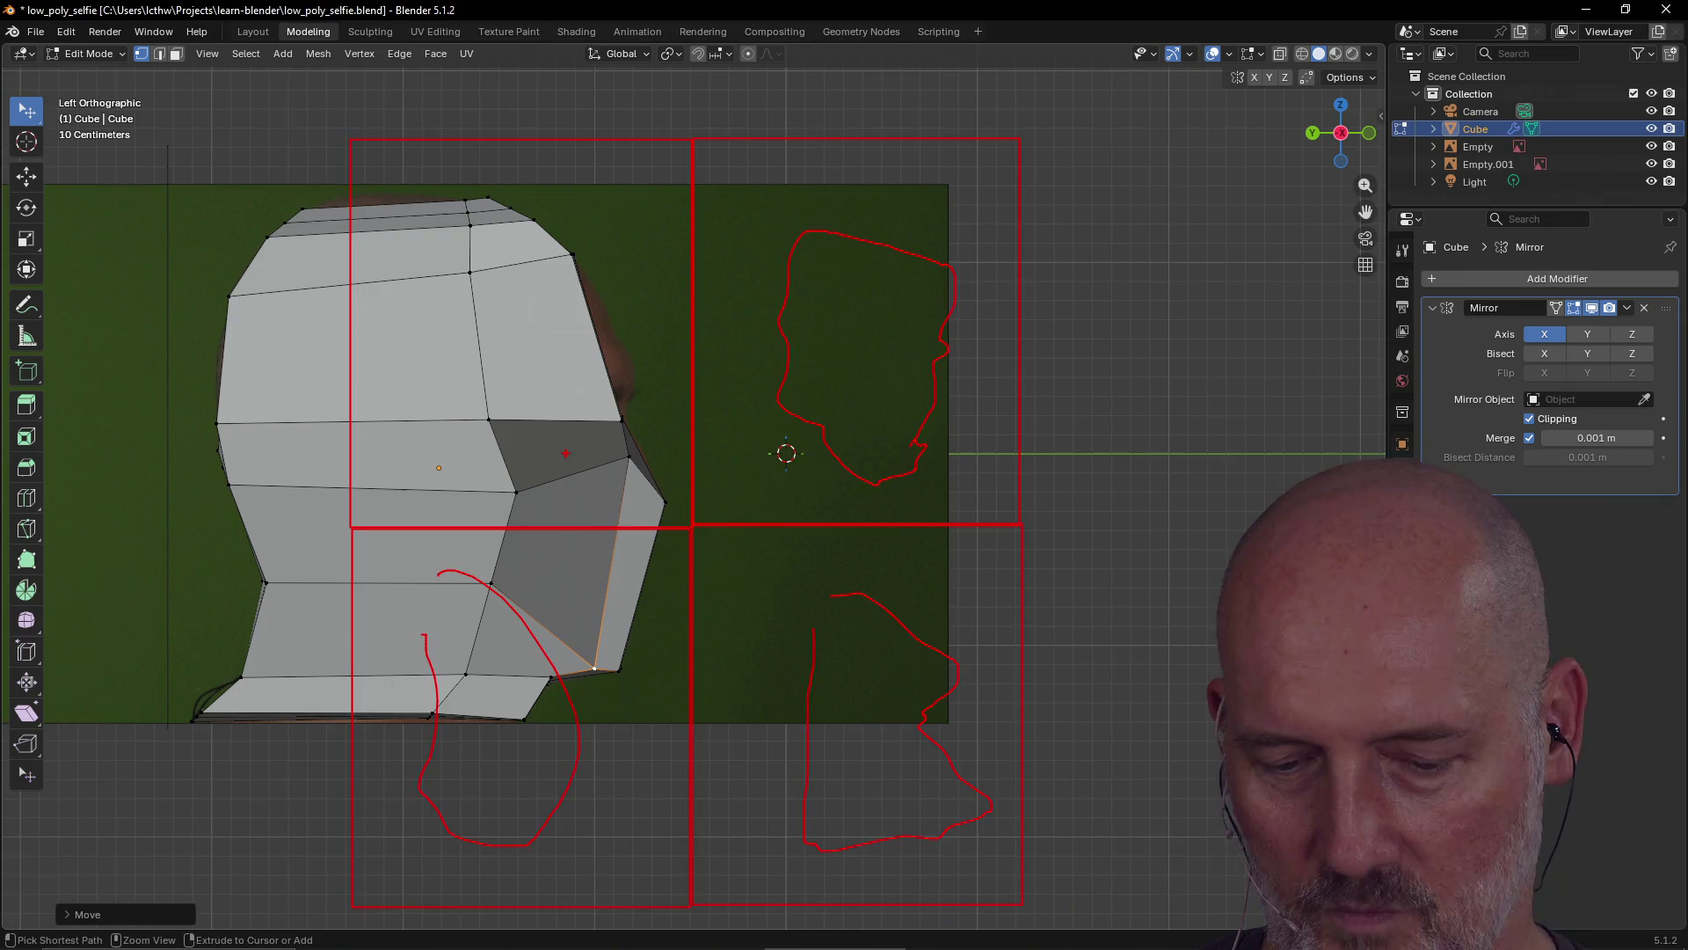
pyautogui.press('Escape')
pyautogui.moveTo(668, 366)
pyautogui.mouseDown(button='middle')
pyautogui.moveTo(406, 429)
pyautogui.moveTo(735, 378)
pyautogui.moveTo(478, 445)
pyautogui.moveTo(460, 399)
pyautogui.moveTo(681, 399)
pyautogui.moveTo(433, 392)
pyautogui.moveTo(395, 370)
pyautogui.mouseUp(button='middle')
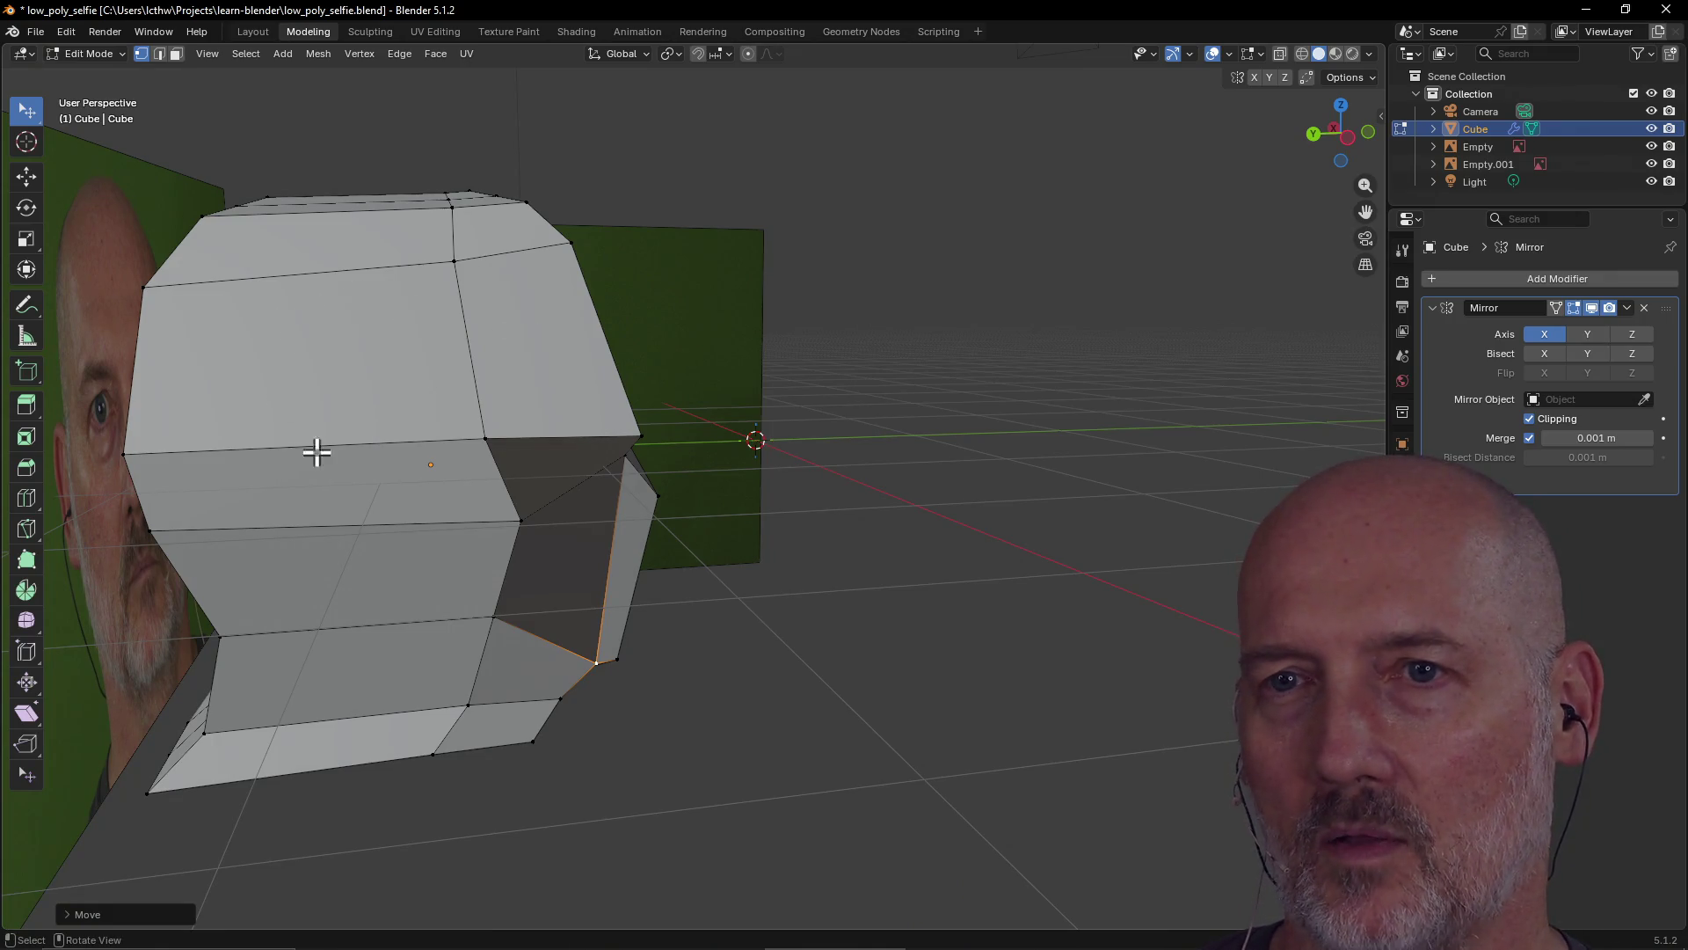
pyautogui.moveTo(495, 313); pyautogui.dragTo(287, 355, button='middle')
pyautogui.moveTo(889, 332)
pyautogui.mouseDown(button='middle')
pyautogui.moveTo(856, 252)
pyautogui.moveTo(767, 410)
pyautogui.mouseUp(button='middle')
pyautogui.moveTo(805, 480)
pyautogui.mouseDown(button='middle')
pyautogui.moveTo(912, 467)
pyautogui.moveTo(939, 507)
pyautogui.mouseUp(button='middle')
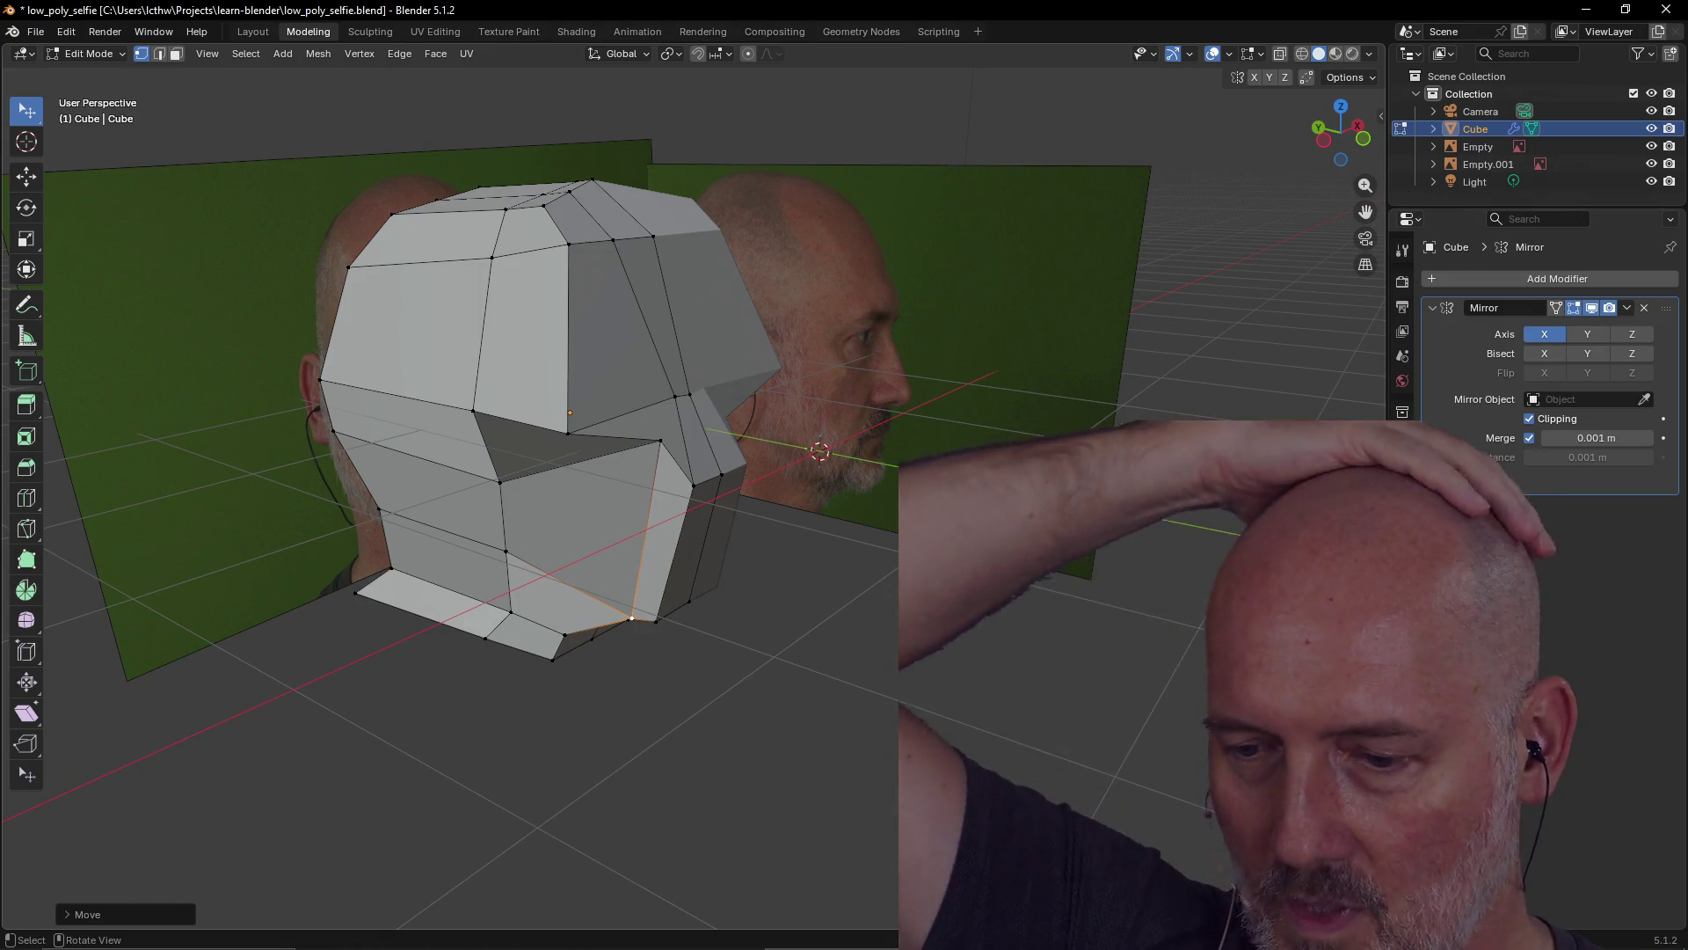
pyautogui.hotkey('alt', 'Tab')
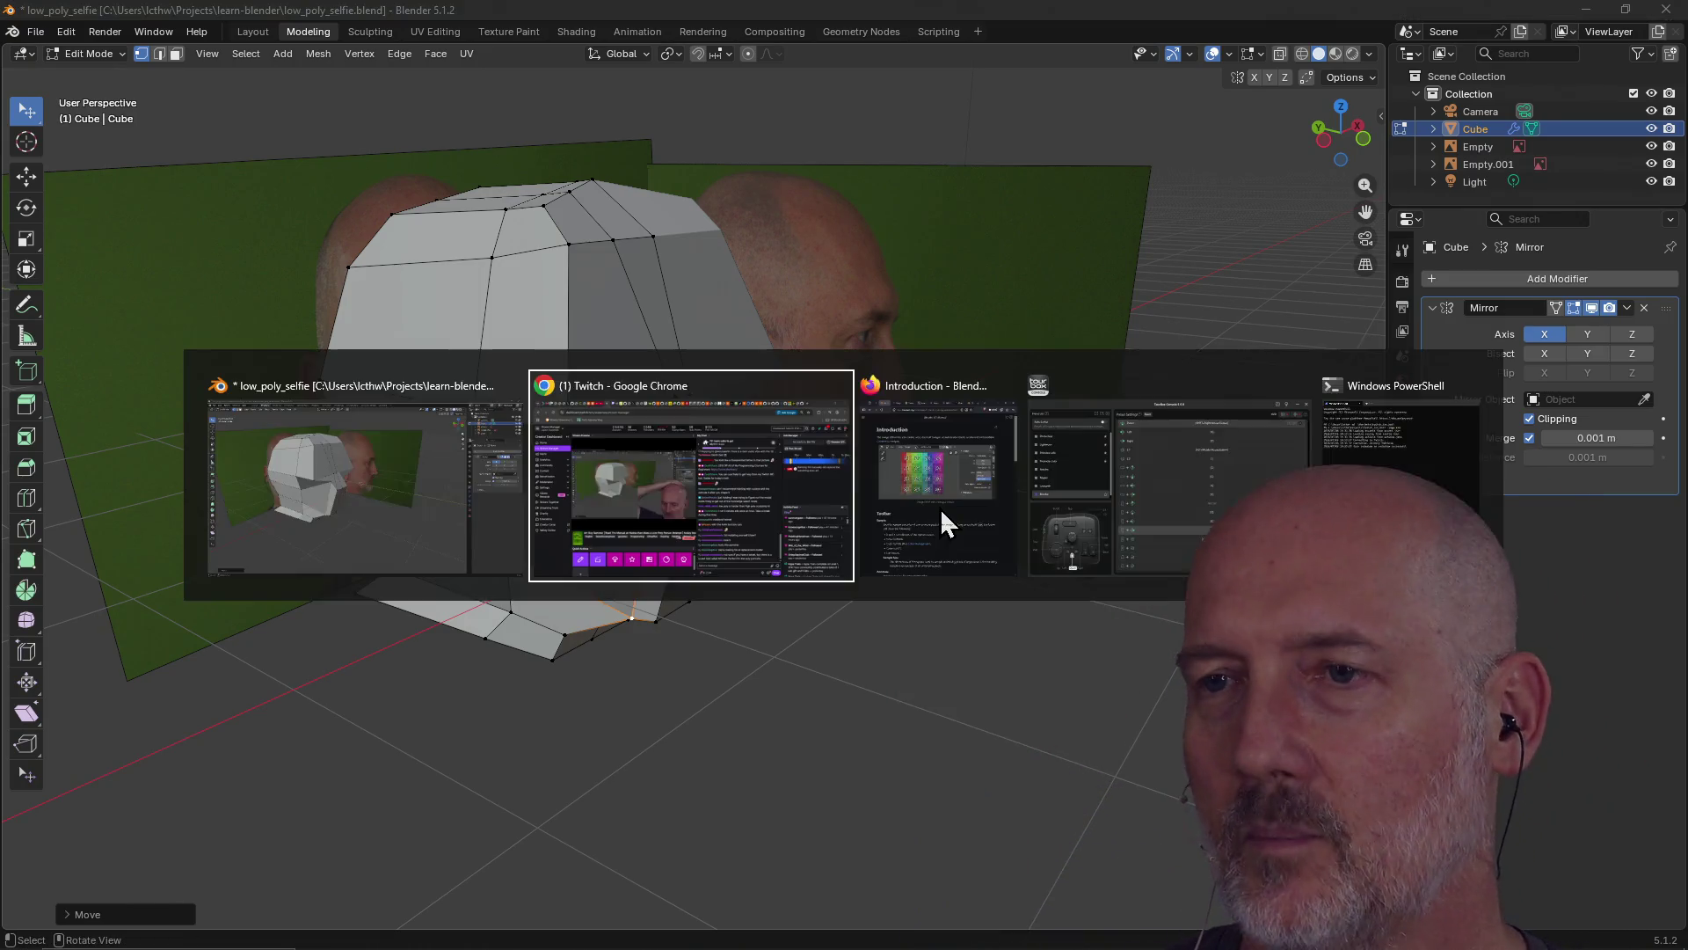
# Search for 'nomad sculpt' in a new Firefox tab
pyautogui.click(941, 510)
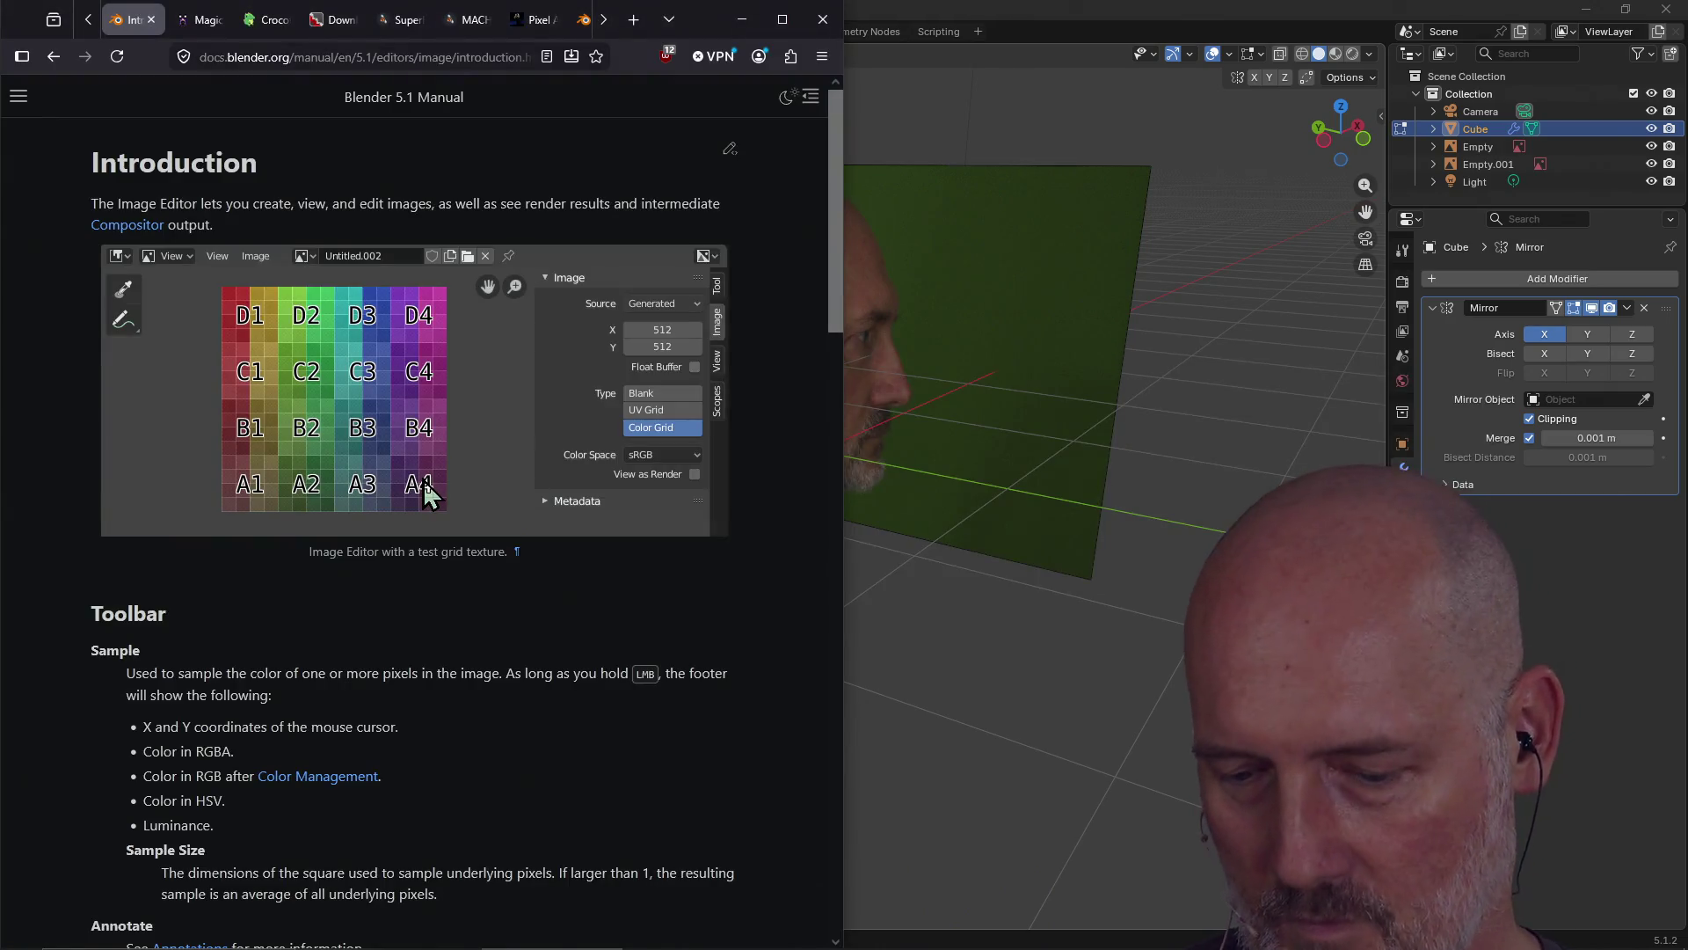
pyautogui.hotkey('ctrl', 't')
pyautogui.write('nomad sculp')
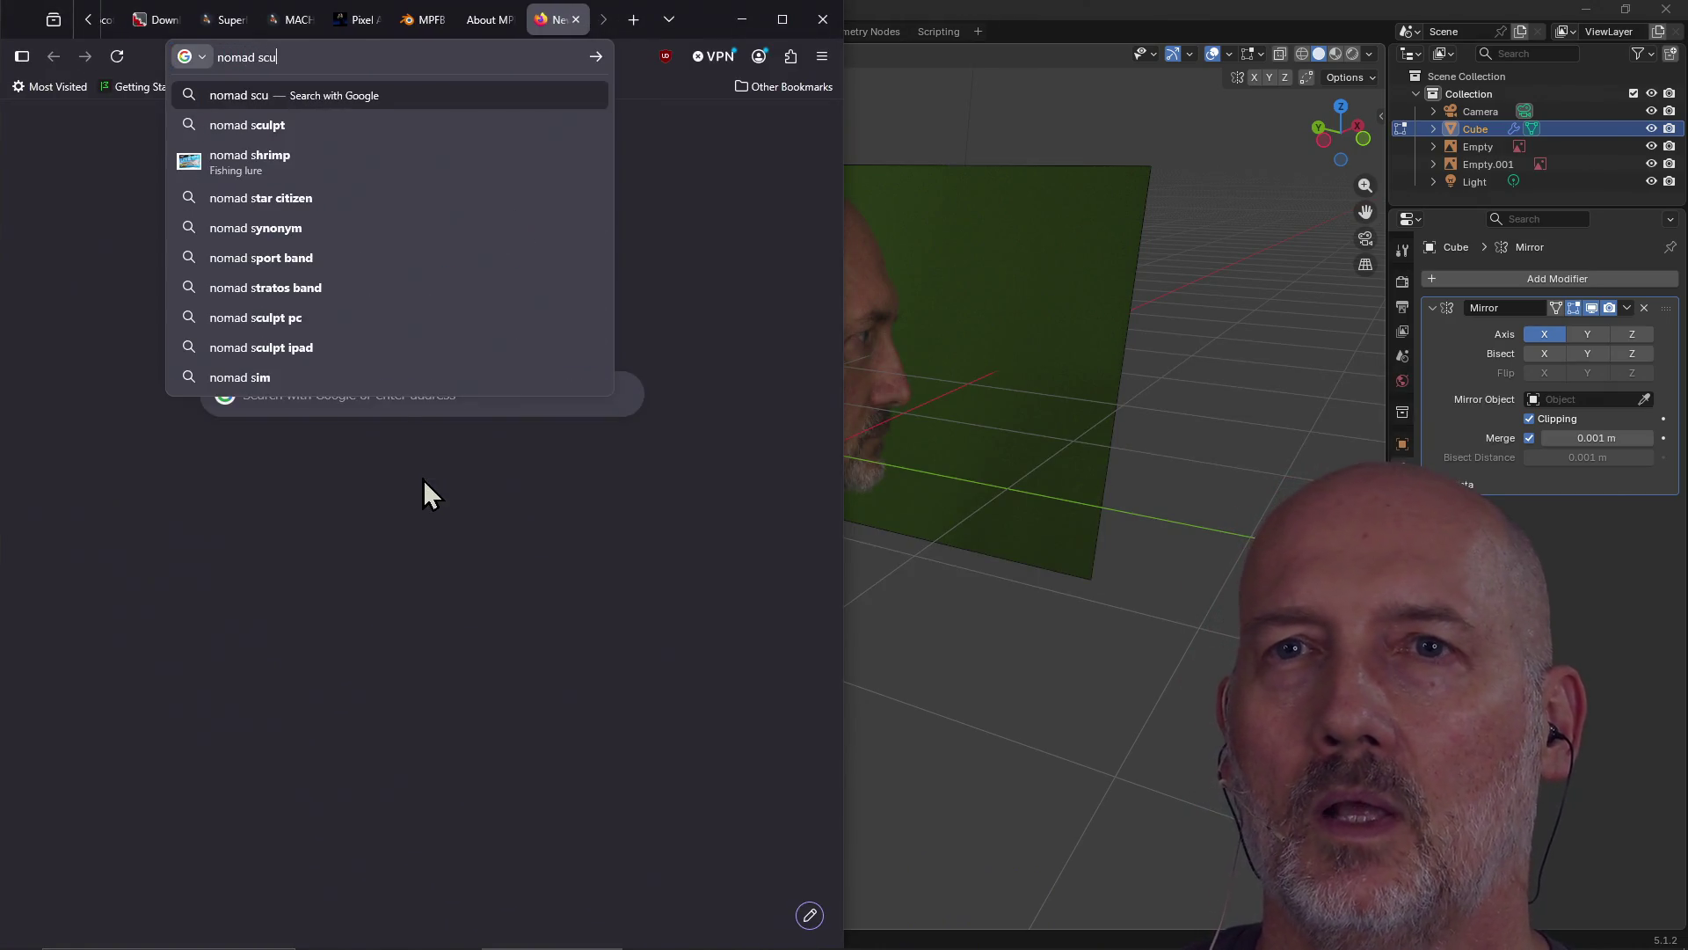
pyautogui.write('t')
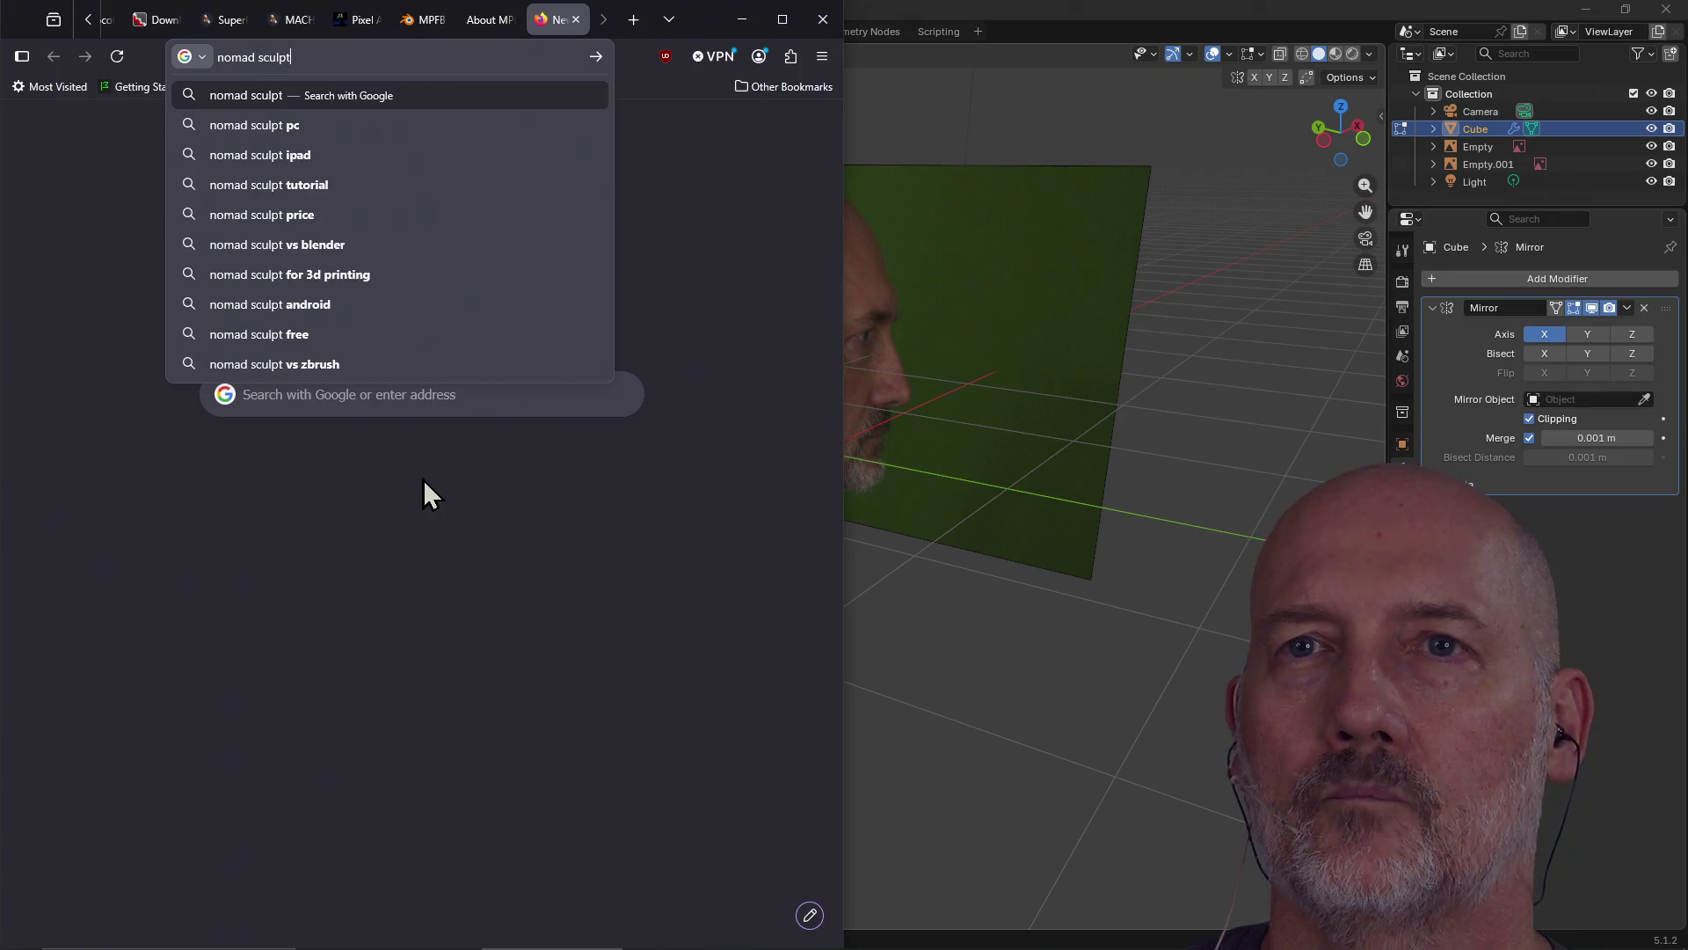
pyautogui.press('Return')
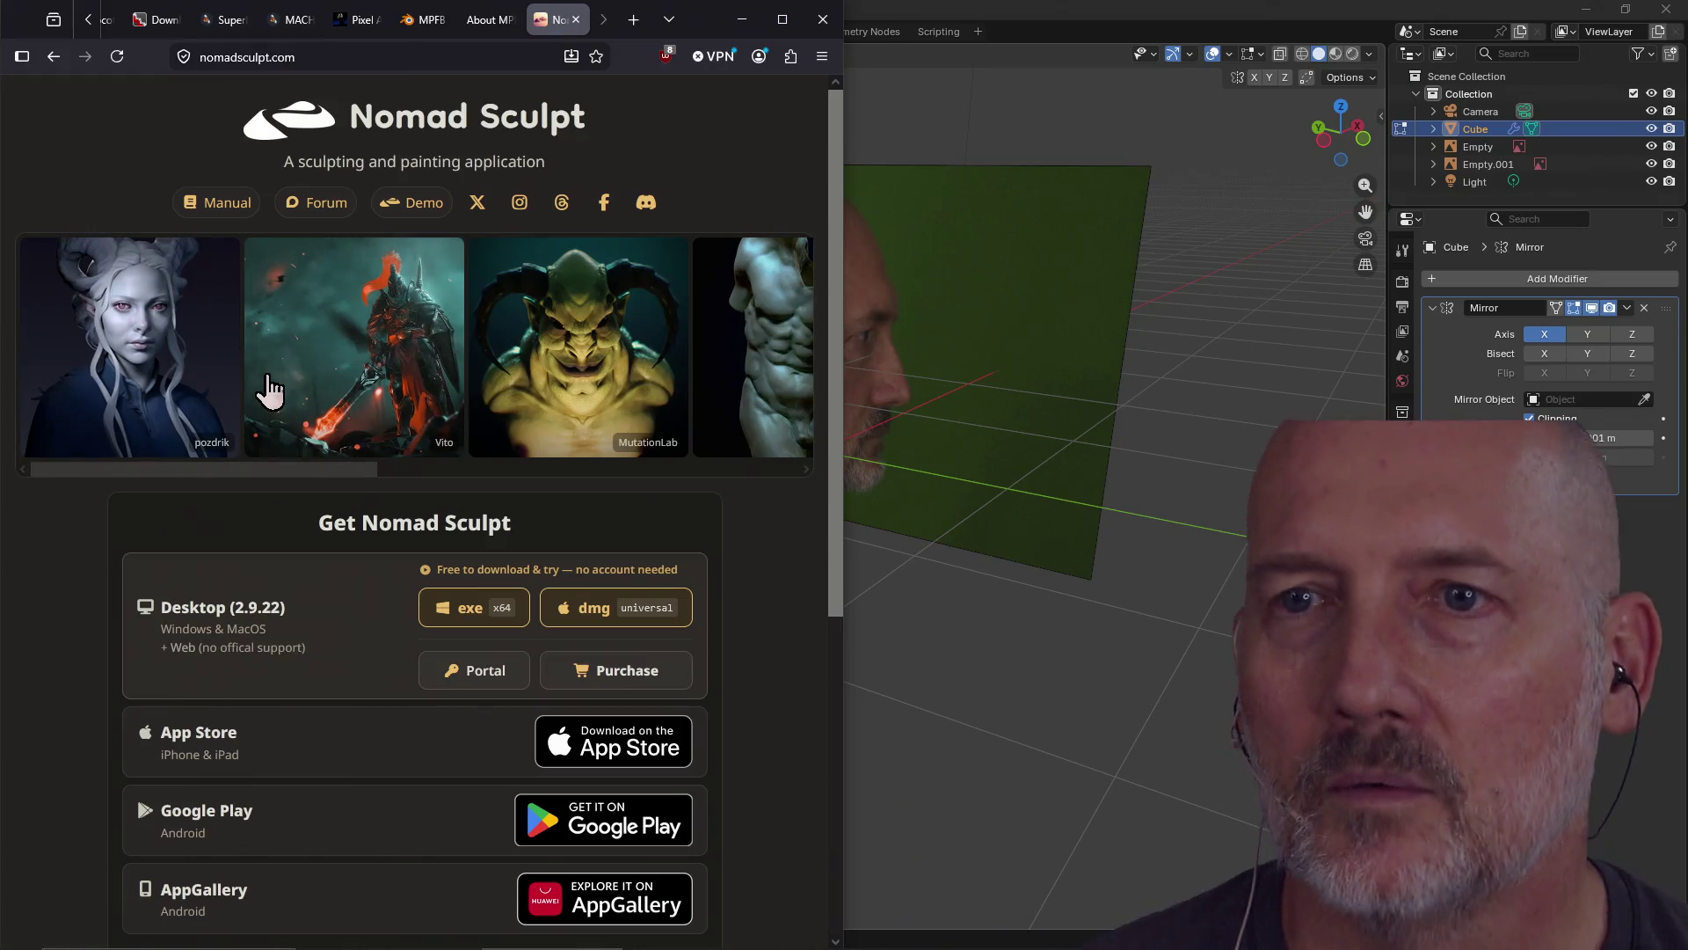
# Scroll through the Nomad Sculpt download section, then return to Blender
pyautogui.scroll(-2, 377, 472)
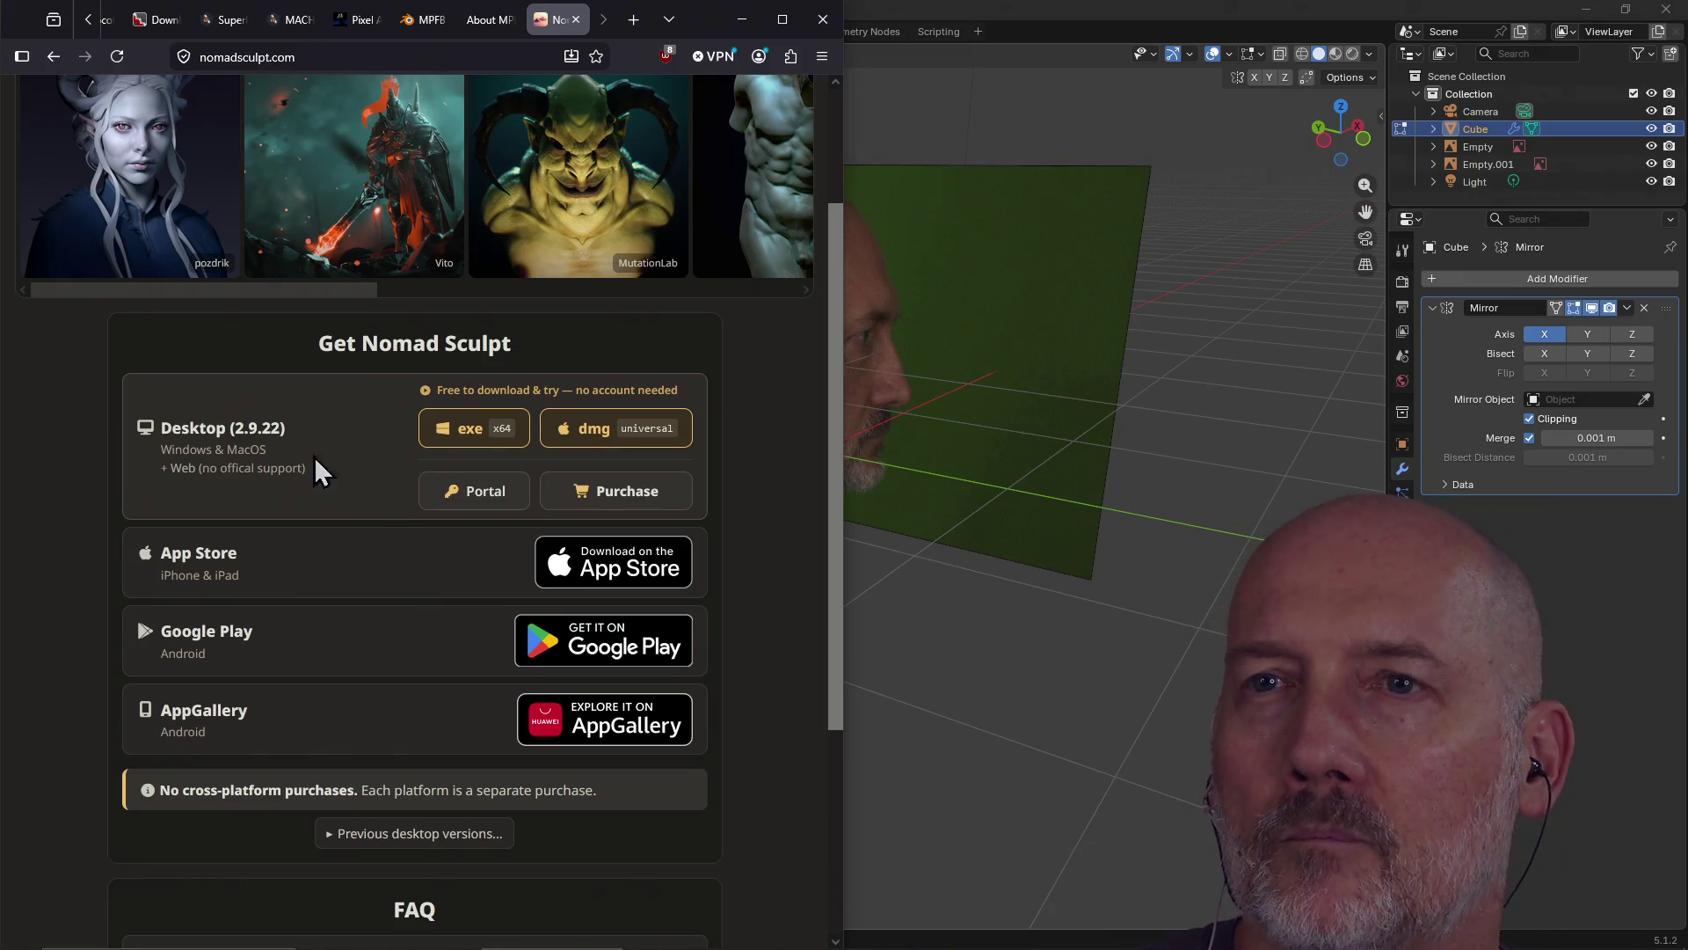
pyautogui.scroll(-4, 327, 501)
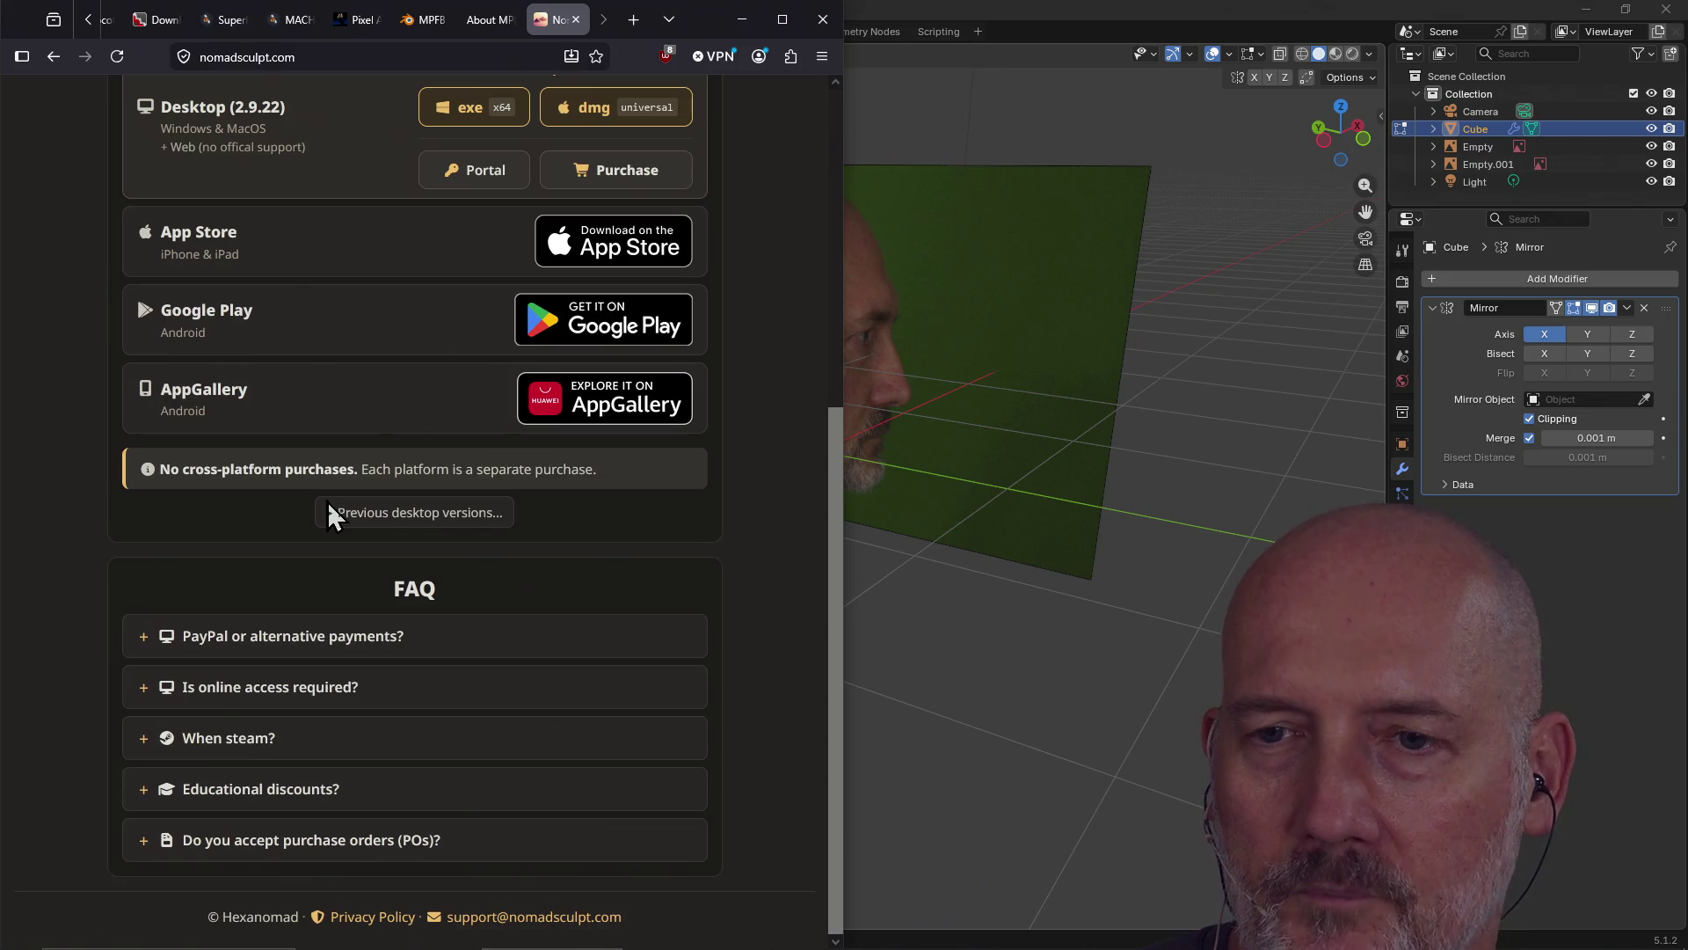
pyautogui.scroll(6, 327, 501)
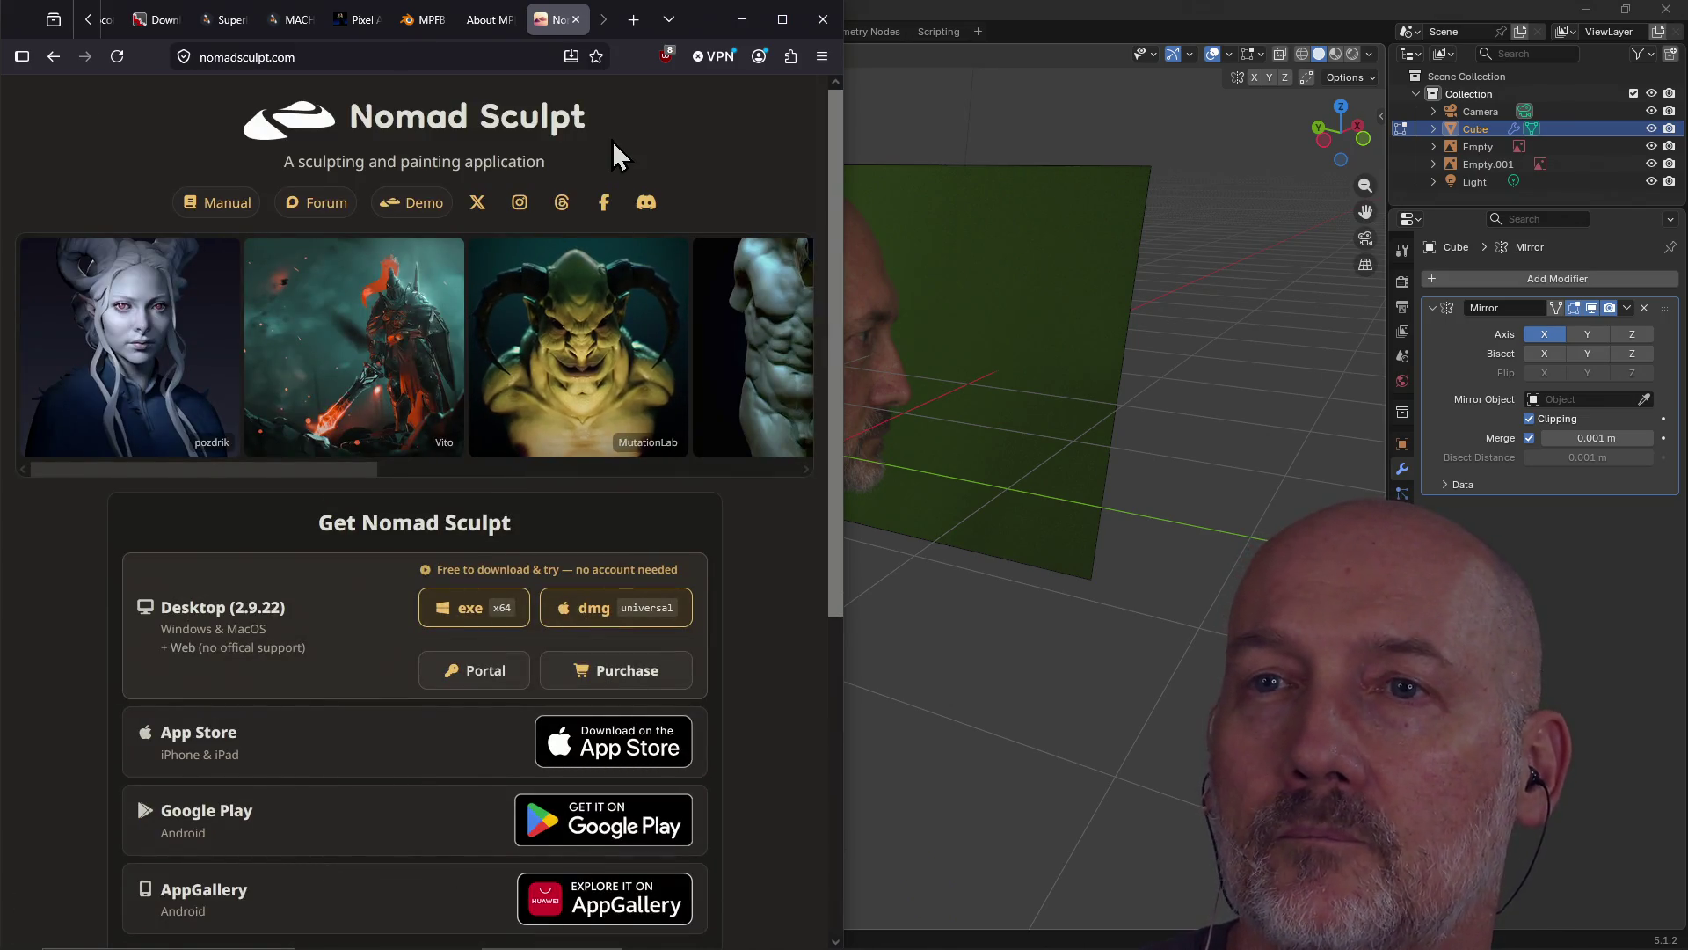
pyautogui.click(1050, 12)
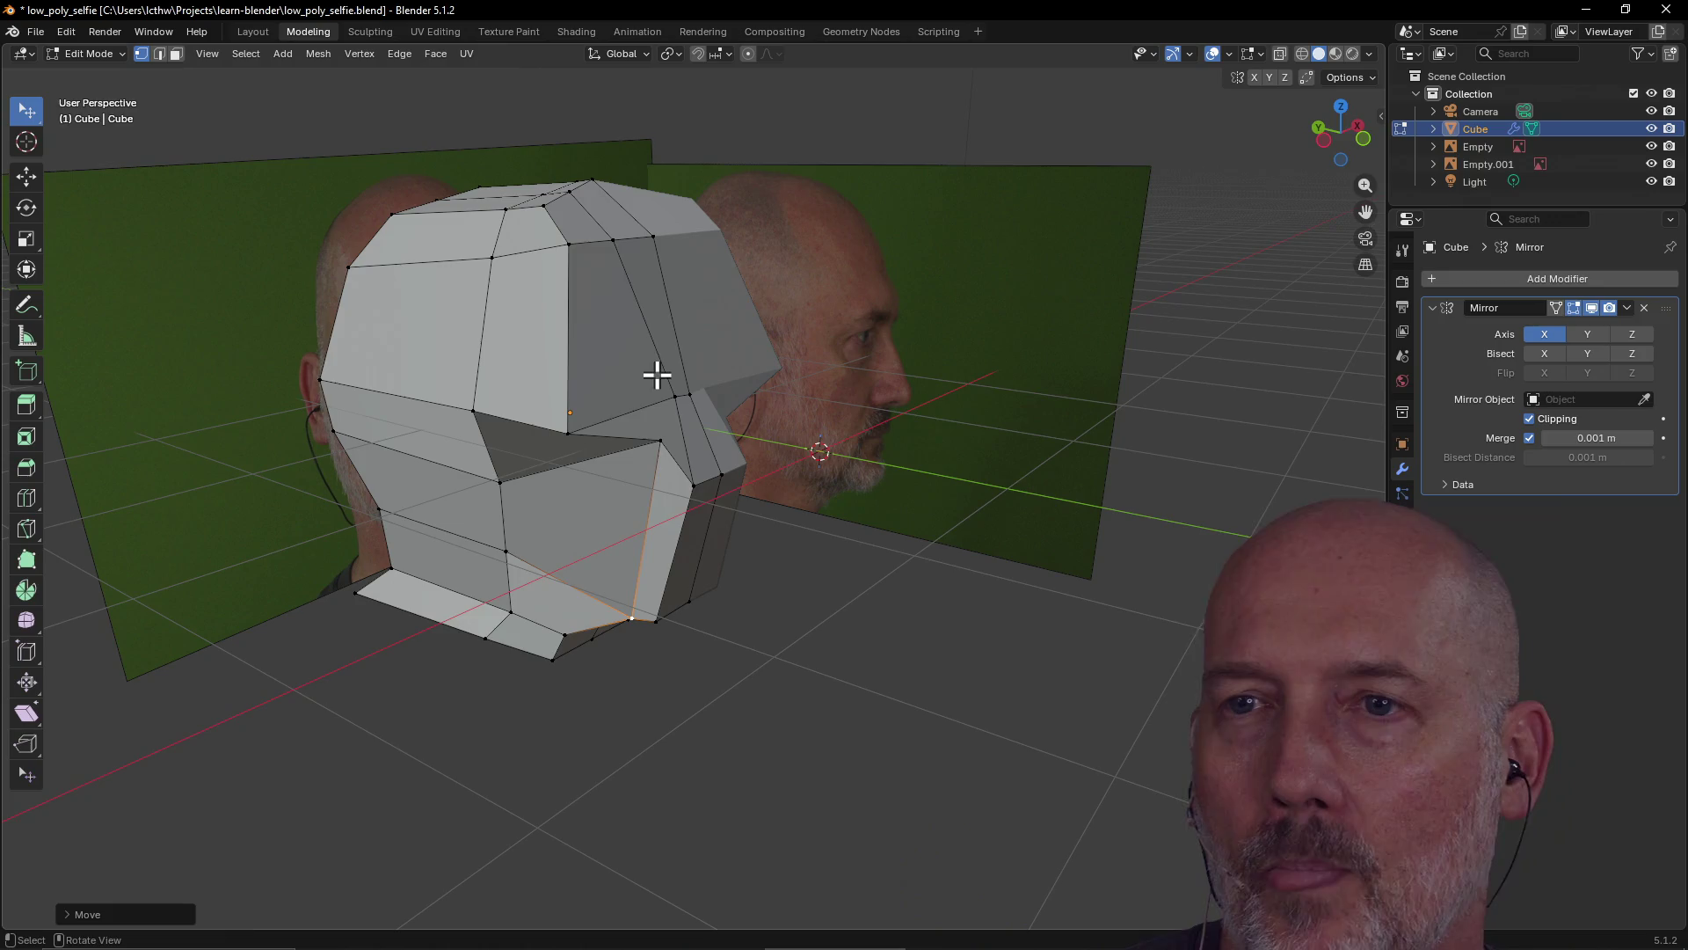
# Snap to the front orthographic view with X-ray on so the front photo shows through the head
pyautogui.moveTo(618, 327)
pyautogui.mouseDown(button='middle')
pyautogui.moveTo(467, 309)
pyautogui.moveTo(531, 307)
pyautogui.moveTo(509, 301)
pyautogui.mouseUp(button='middle')
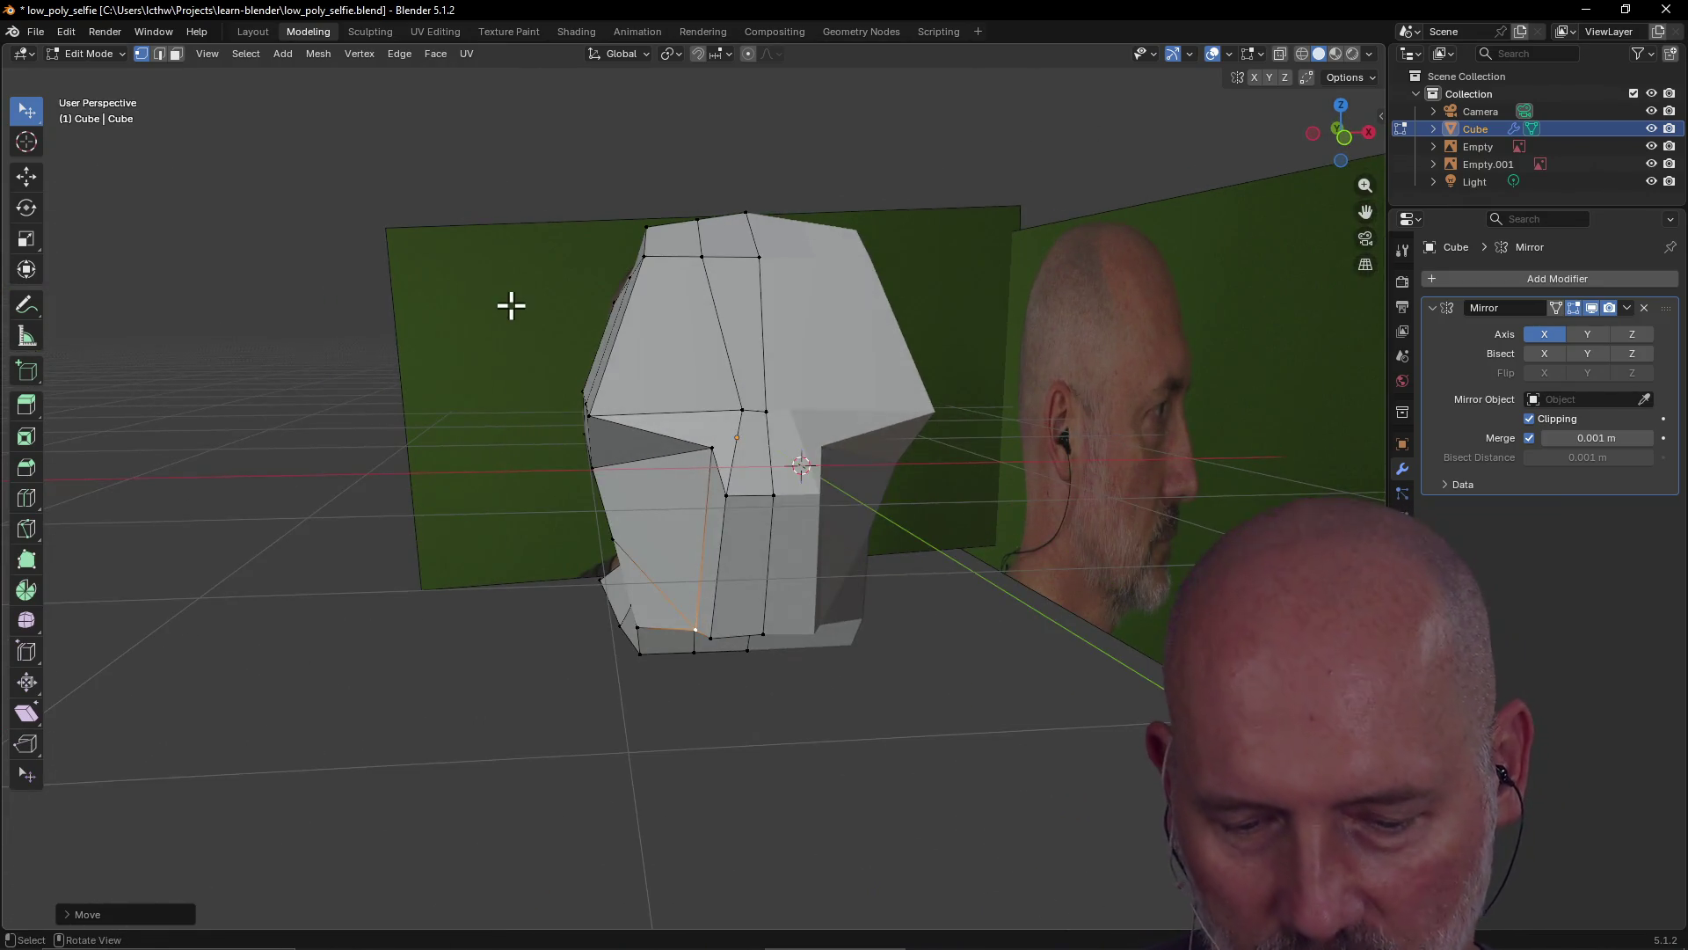
pyautogui.press('`')
pyautogui.click(422, 246)
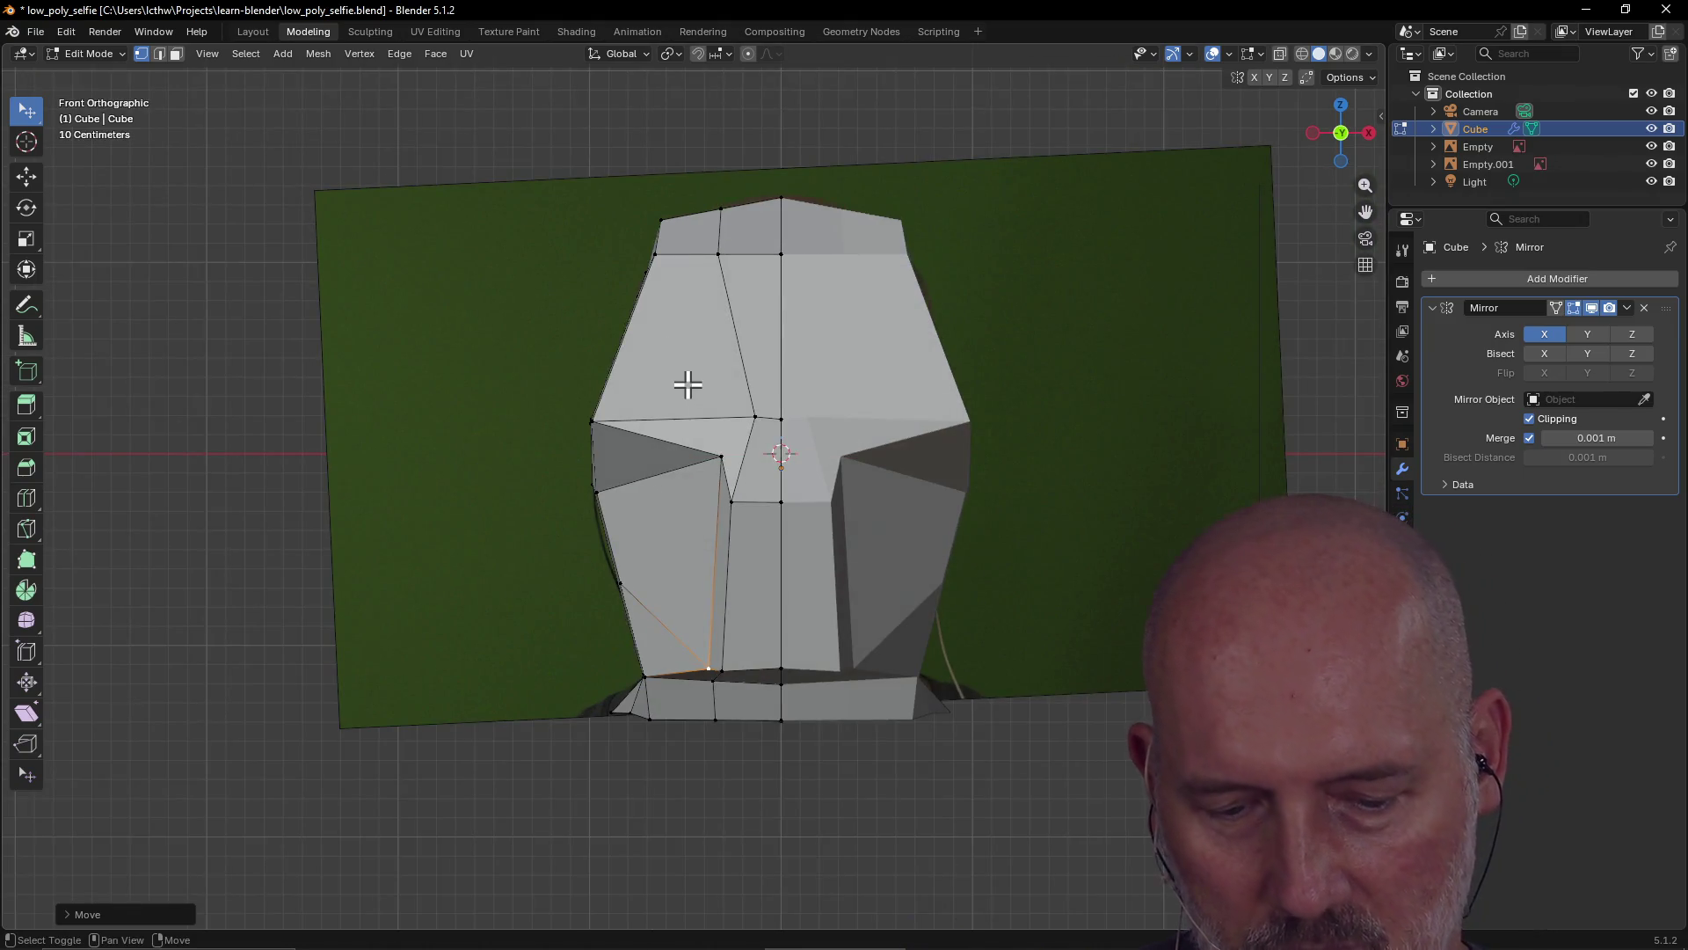
pyautogui.hotkey('alt', 'z')
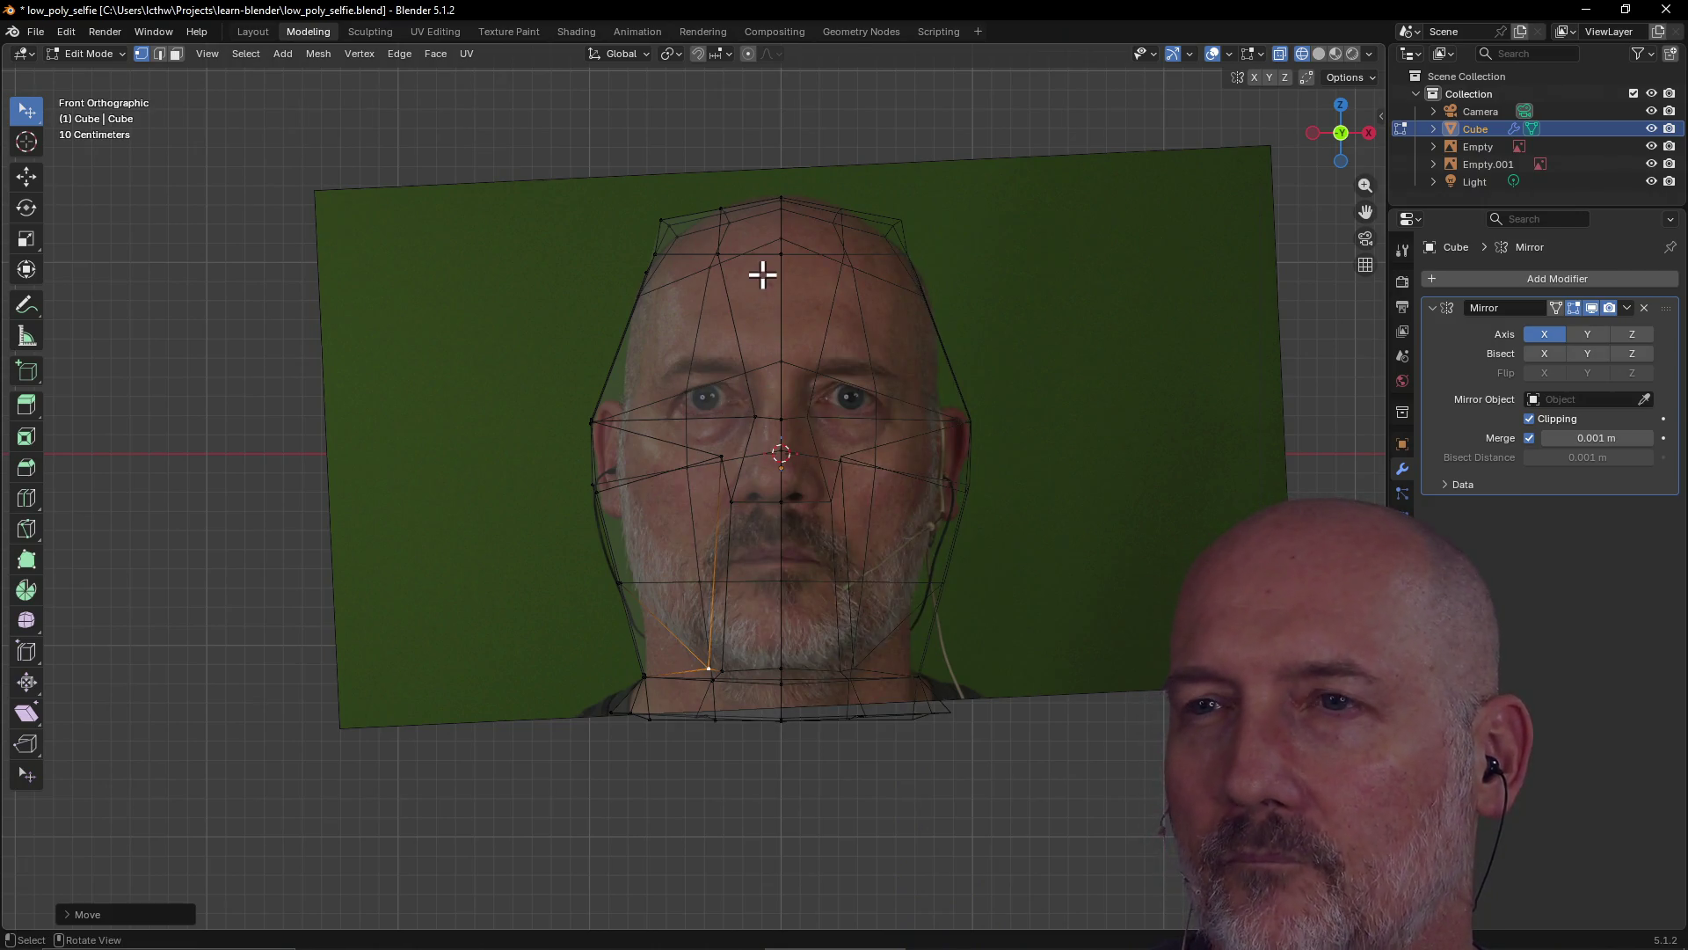
pyautogui.moveTo(761, 274); pyautogui.dragTo(757, 283, button='middle')
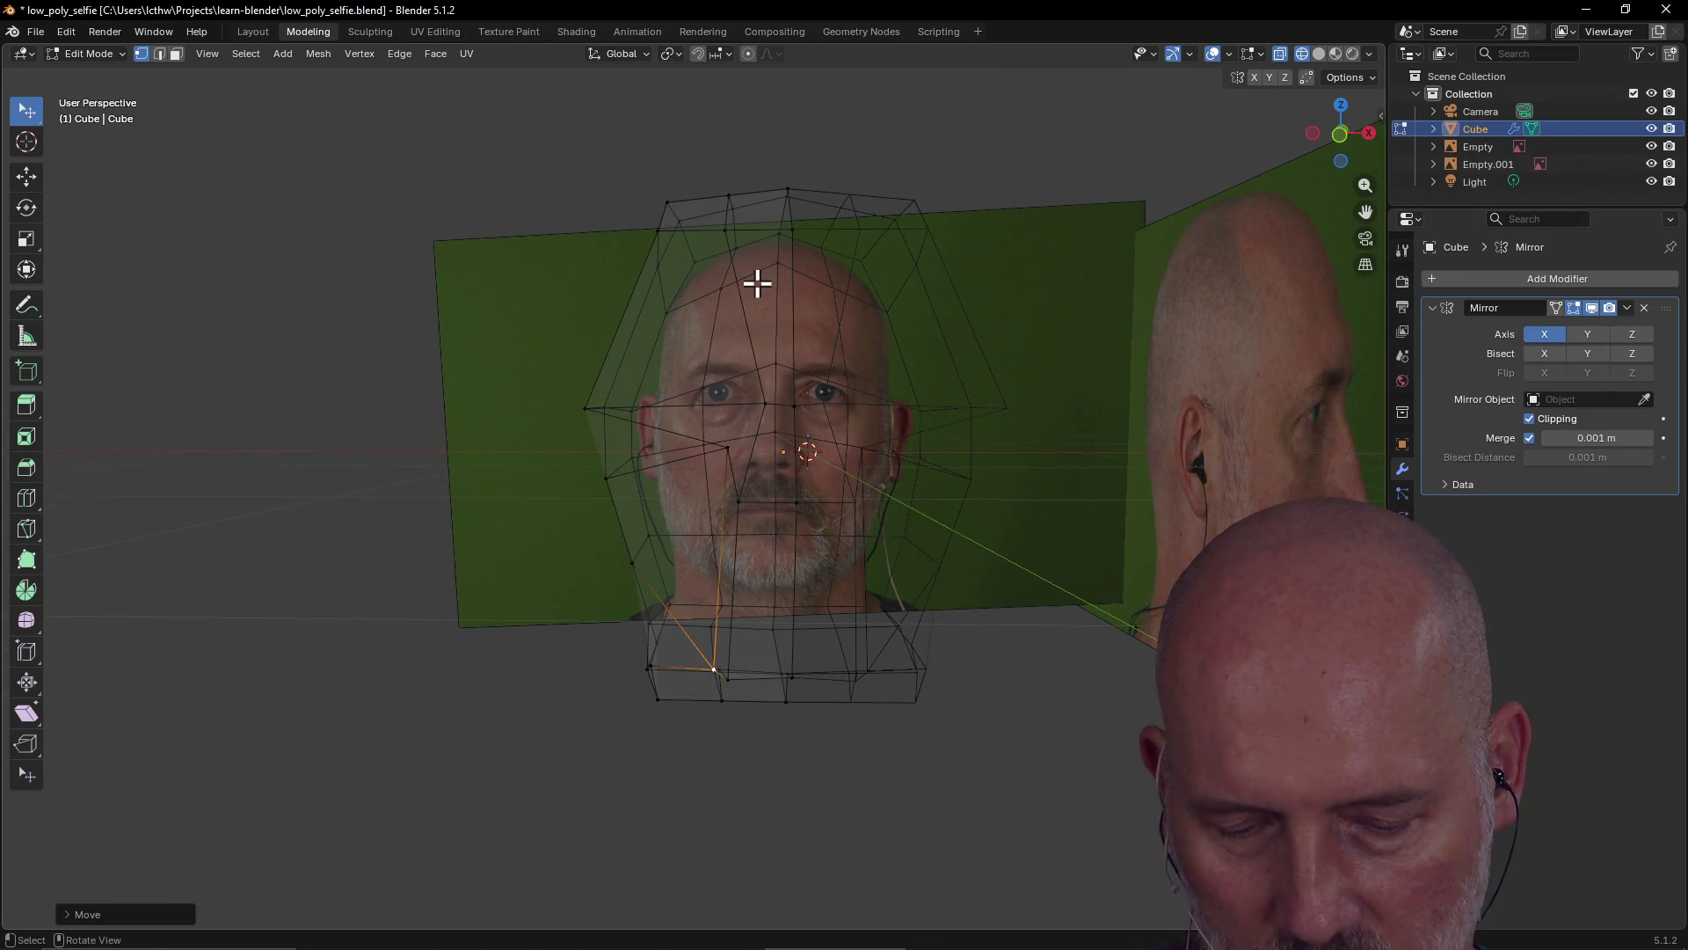
pyautogui.press('`')
pyautogui.click(671, 225)
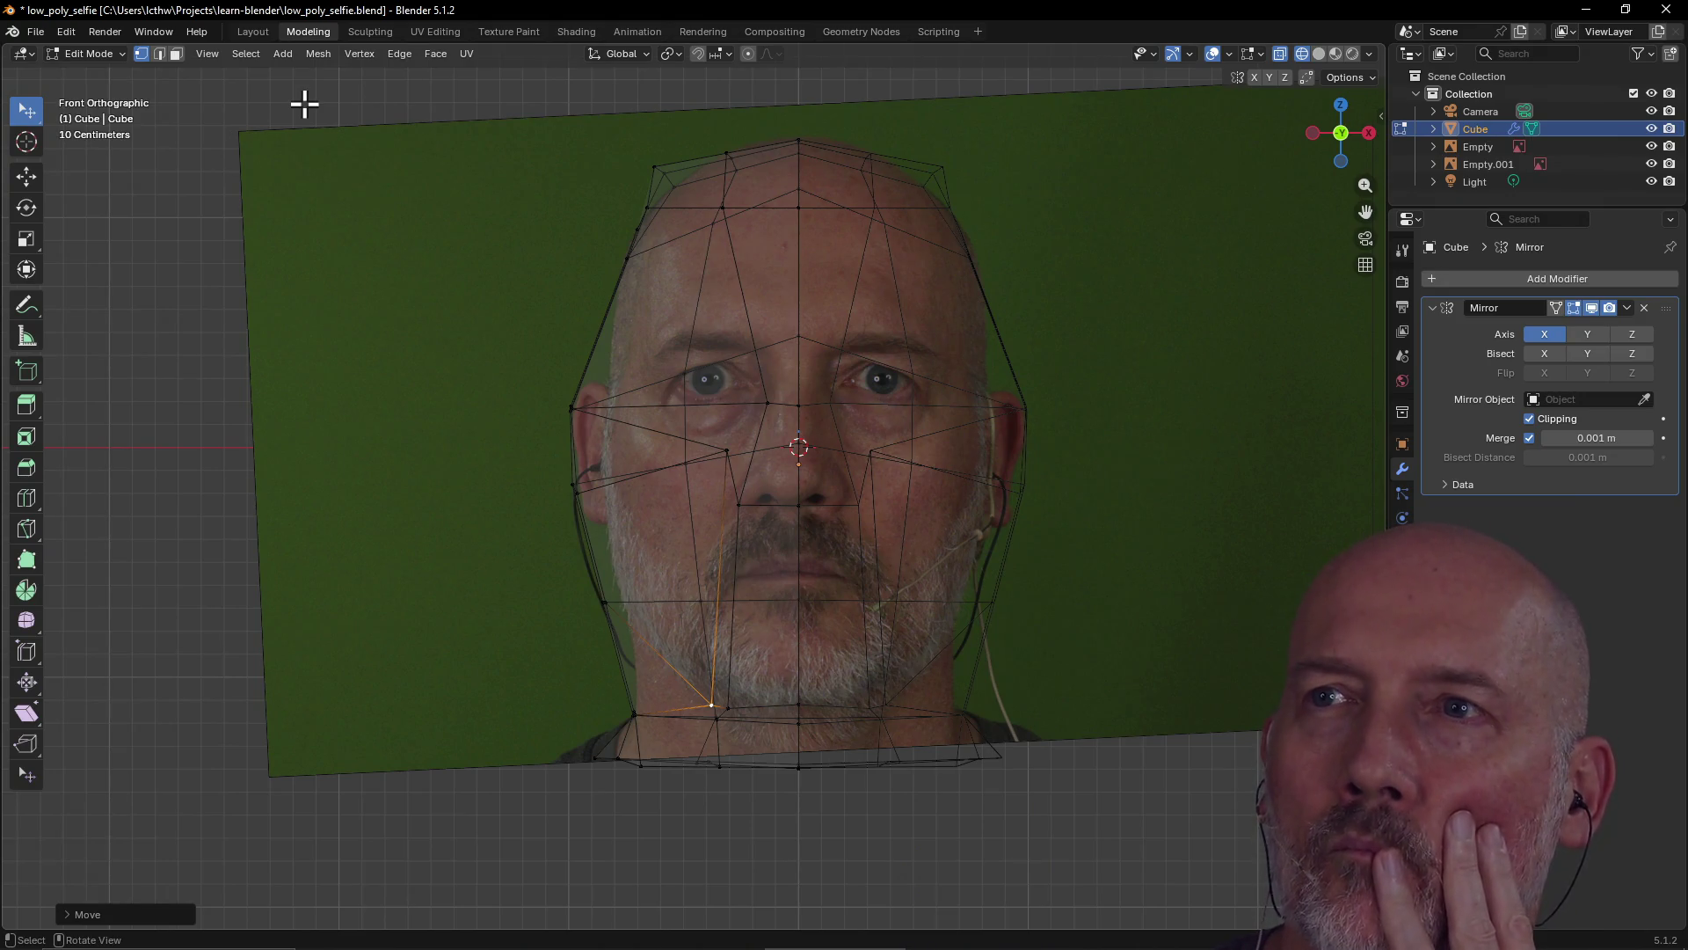
pyautogui.click(73, 31)
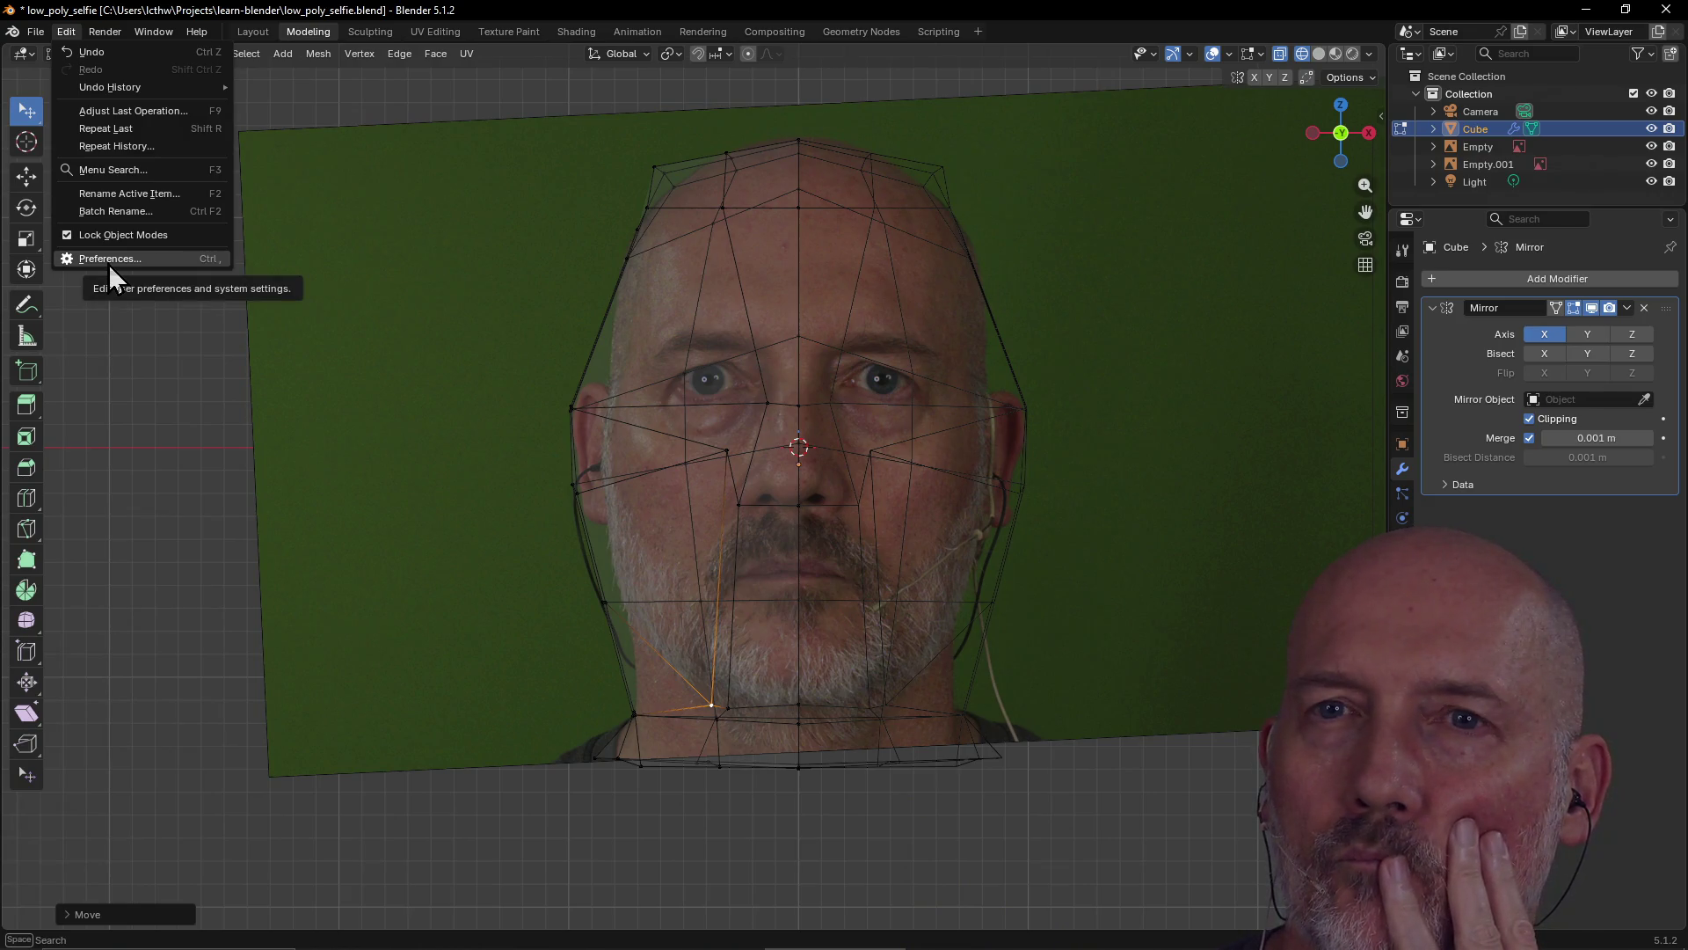
pyautogui.click(108, 264)
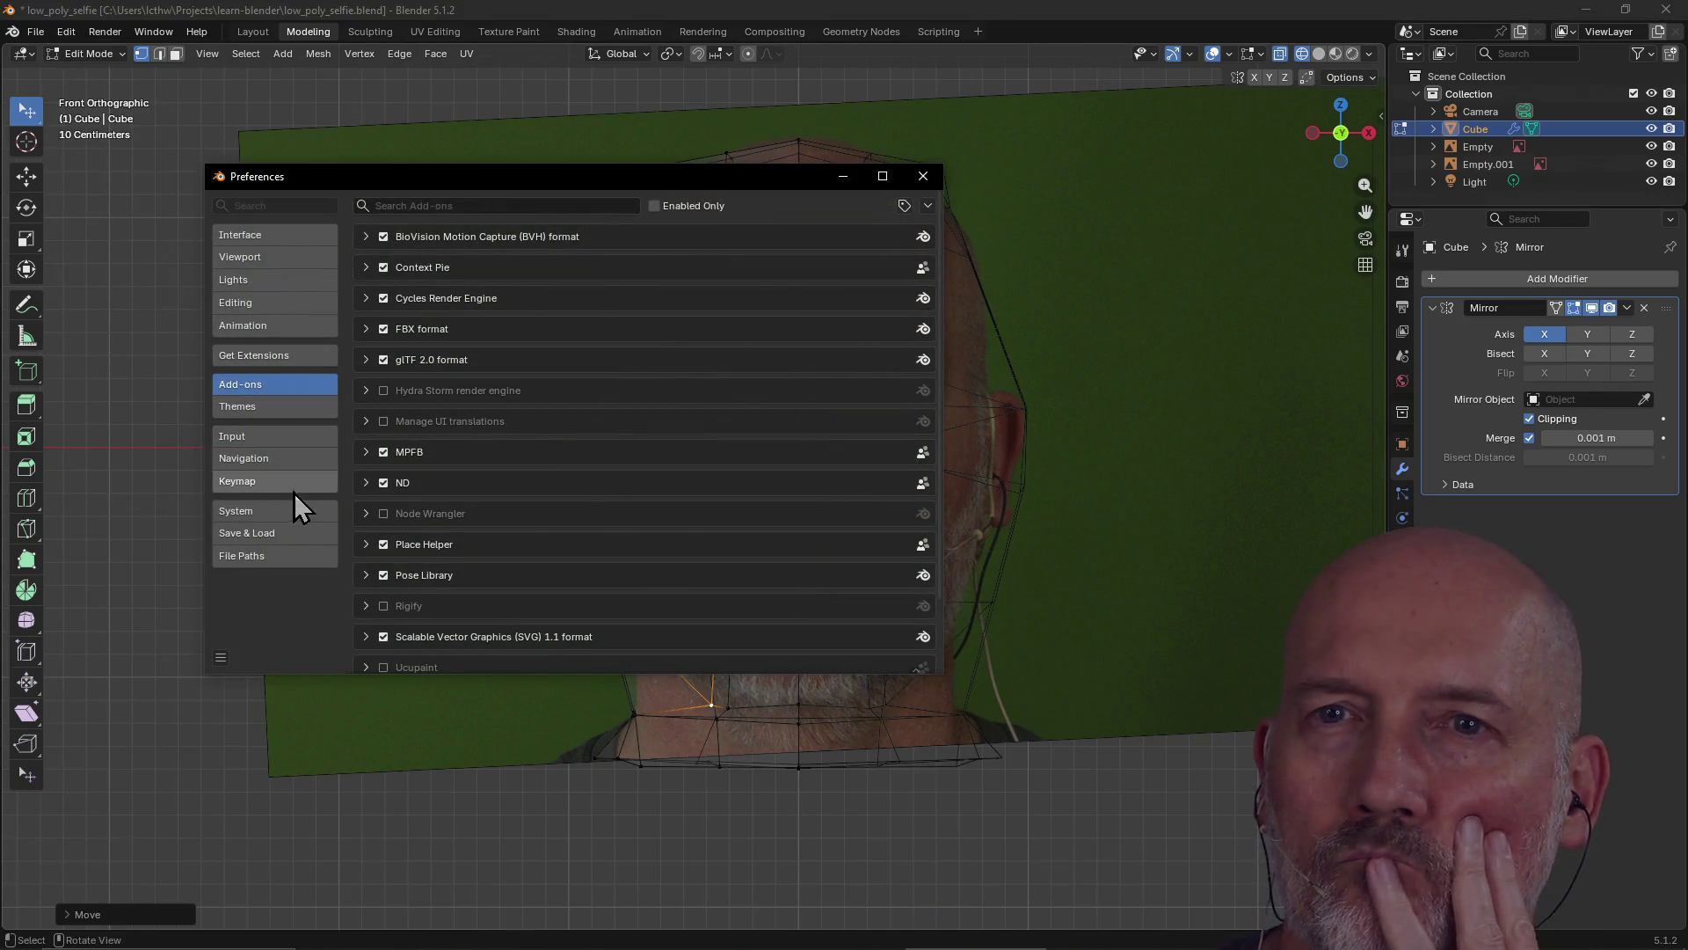
pyautogui.click(271, 301)
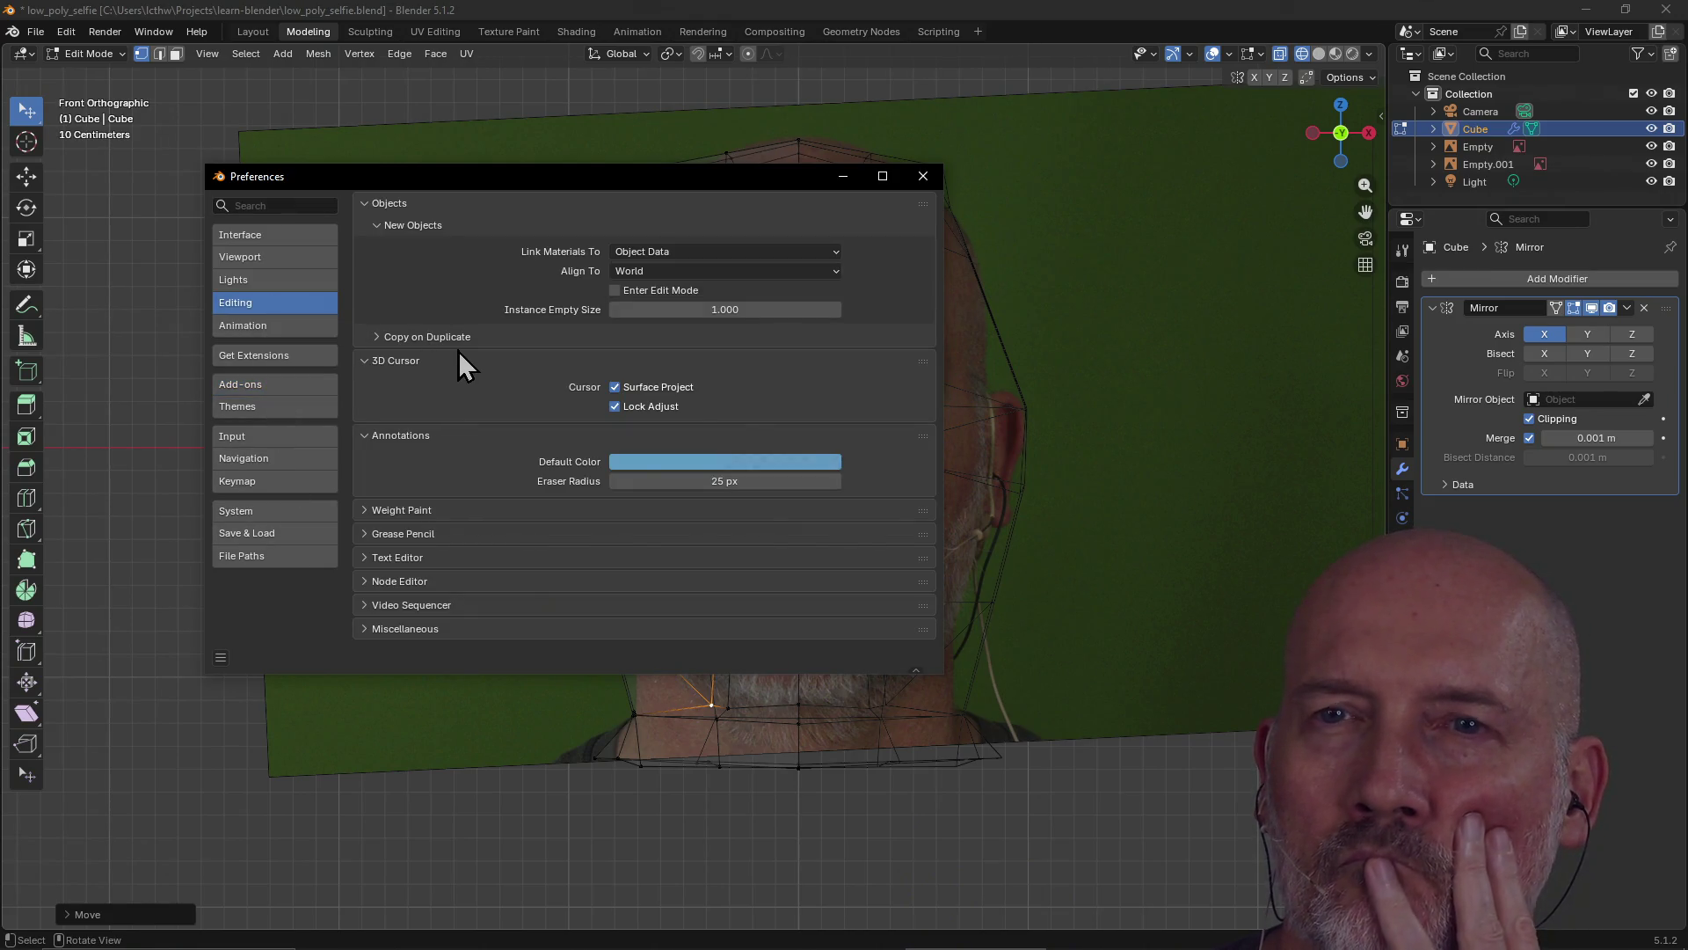
pyautogui.click(281, 206)
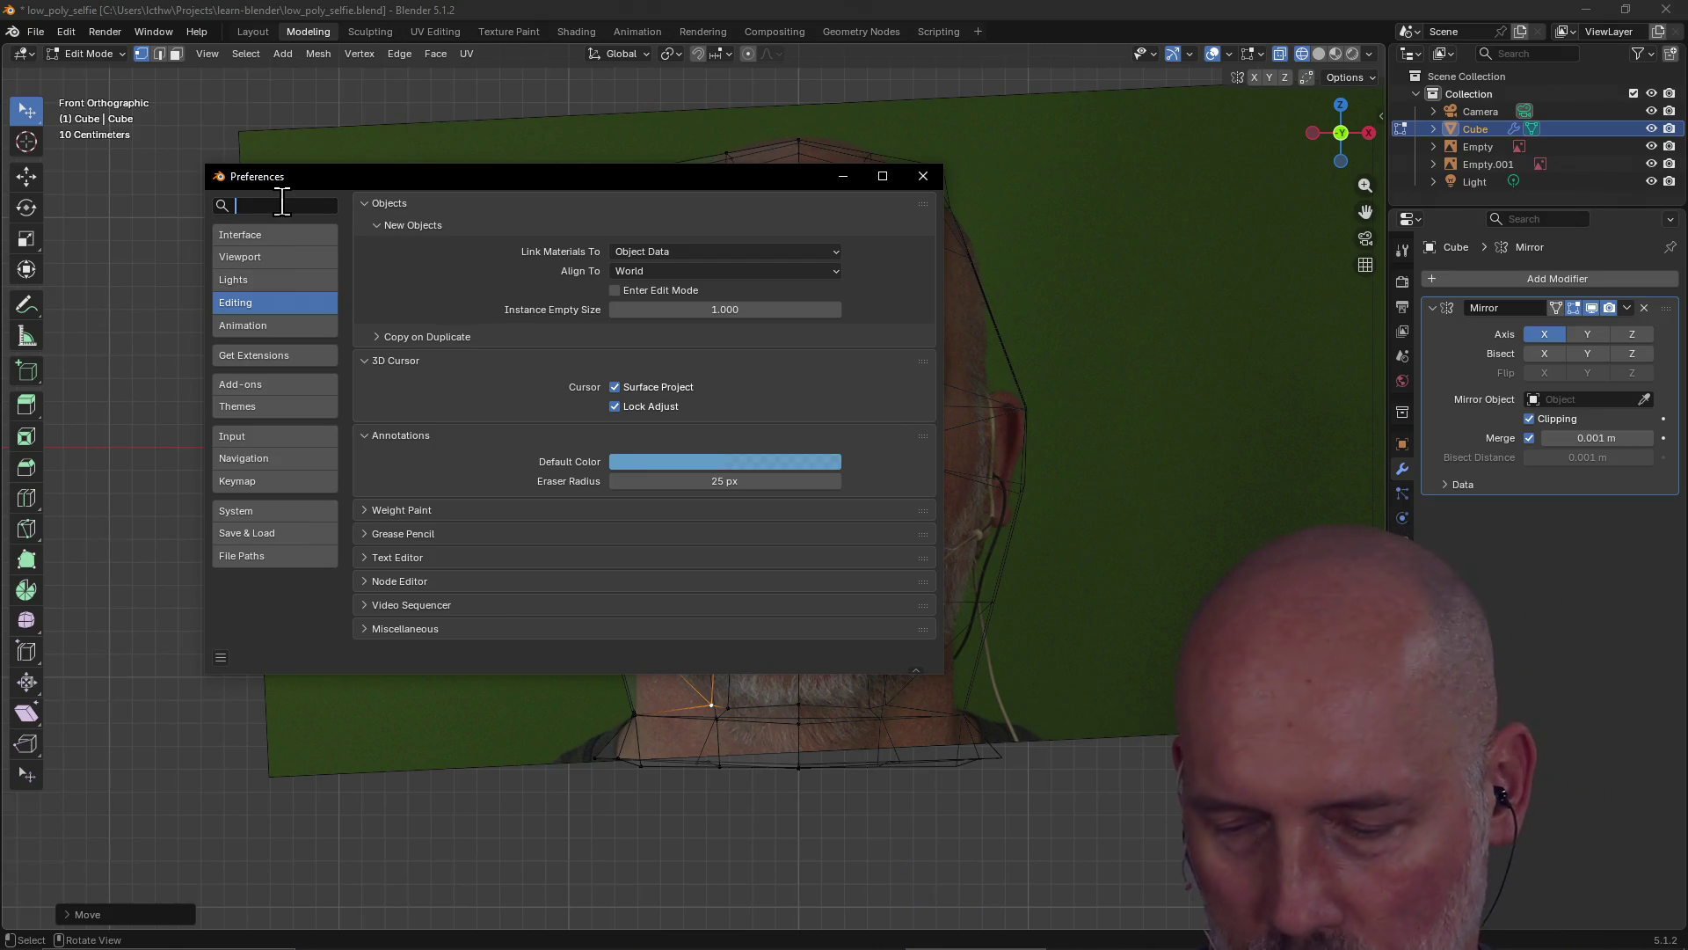
pyautogui.write('opacity')
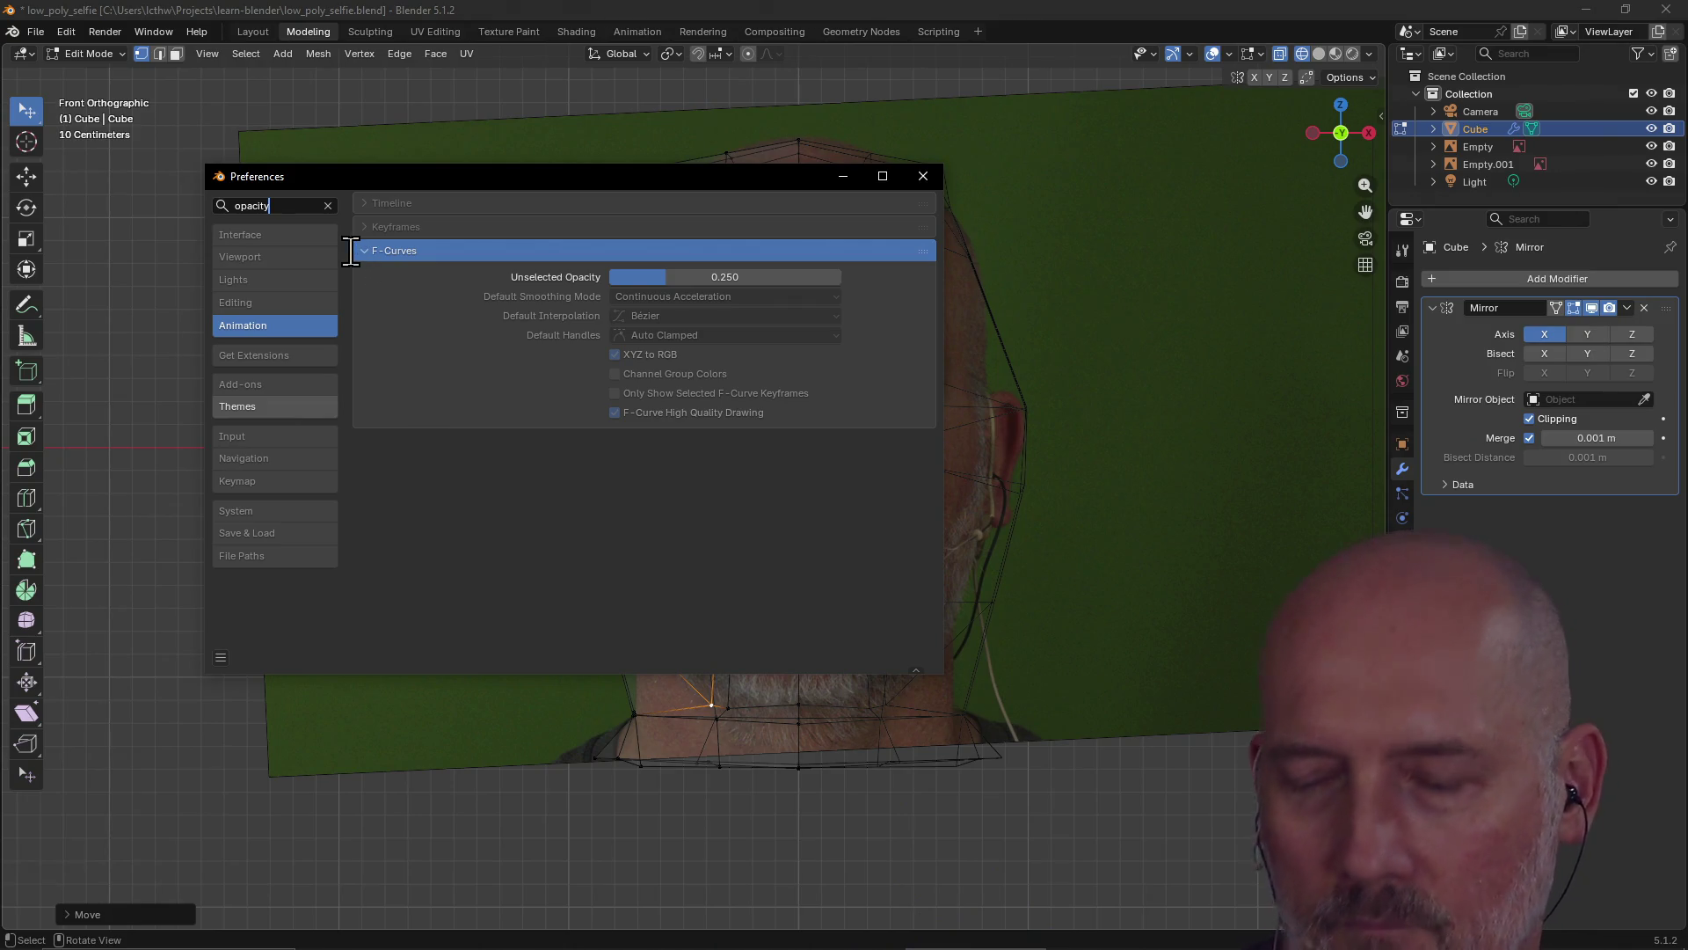
pyautogui.press('BackSpace')
pyautogui.press('BackSpace')
pyautogui.press('BackSpace')
pyautogui.press('BackSpace')
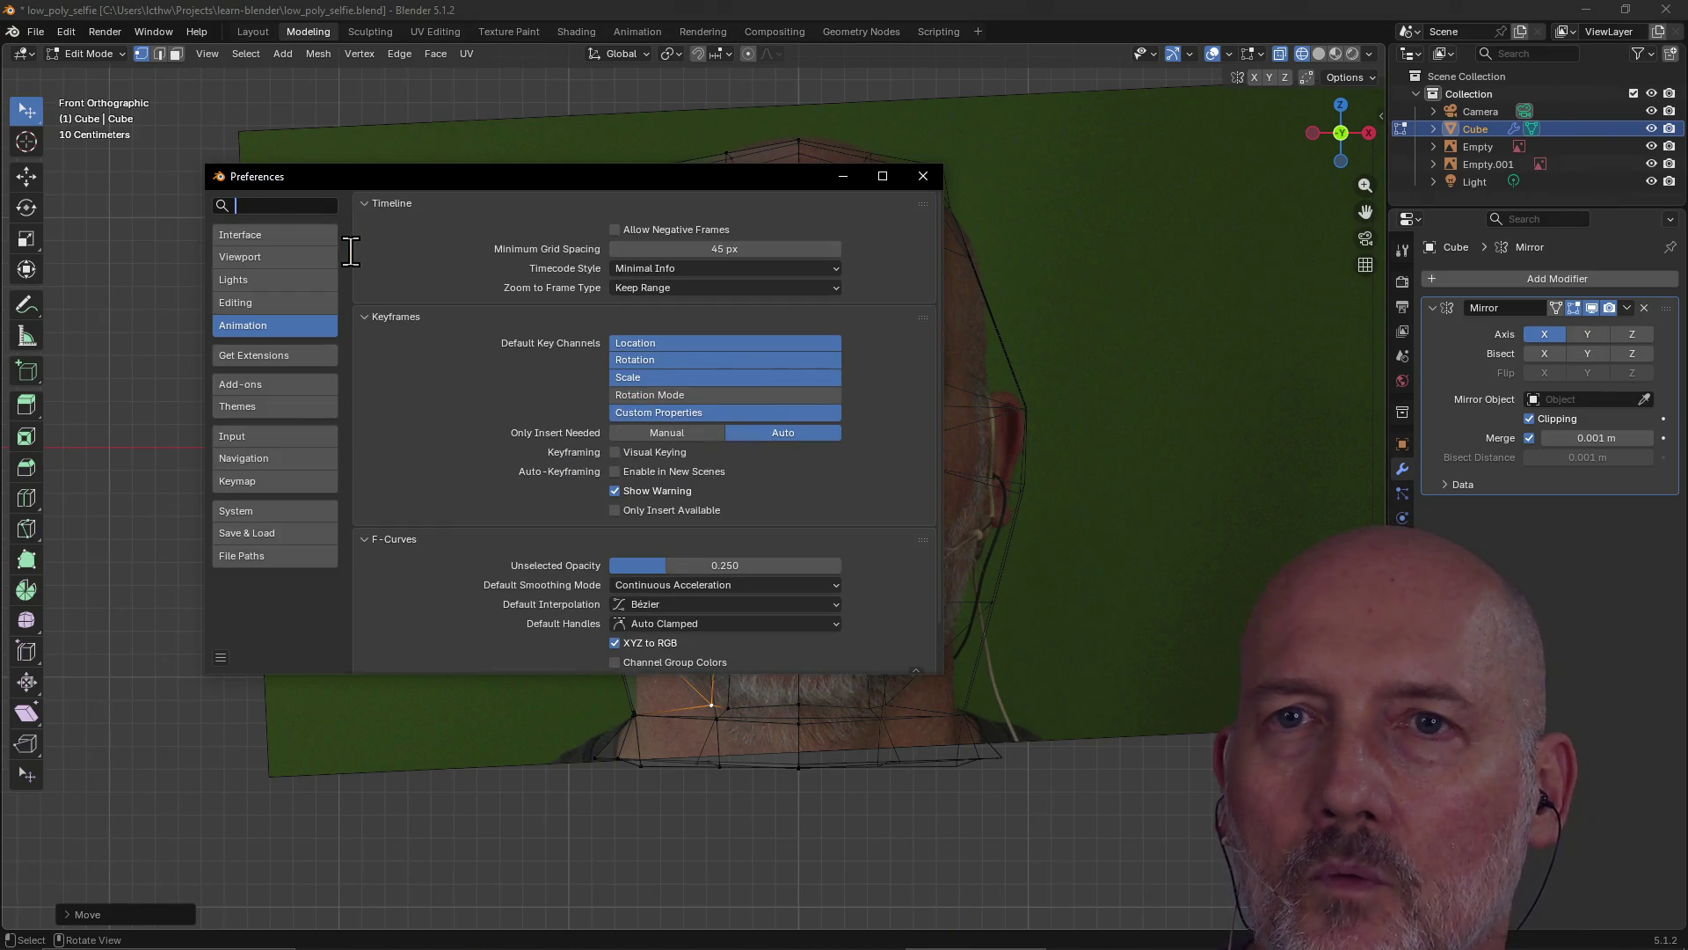
pyautogui.write('wirefra')
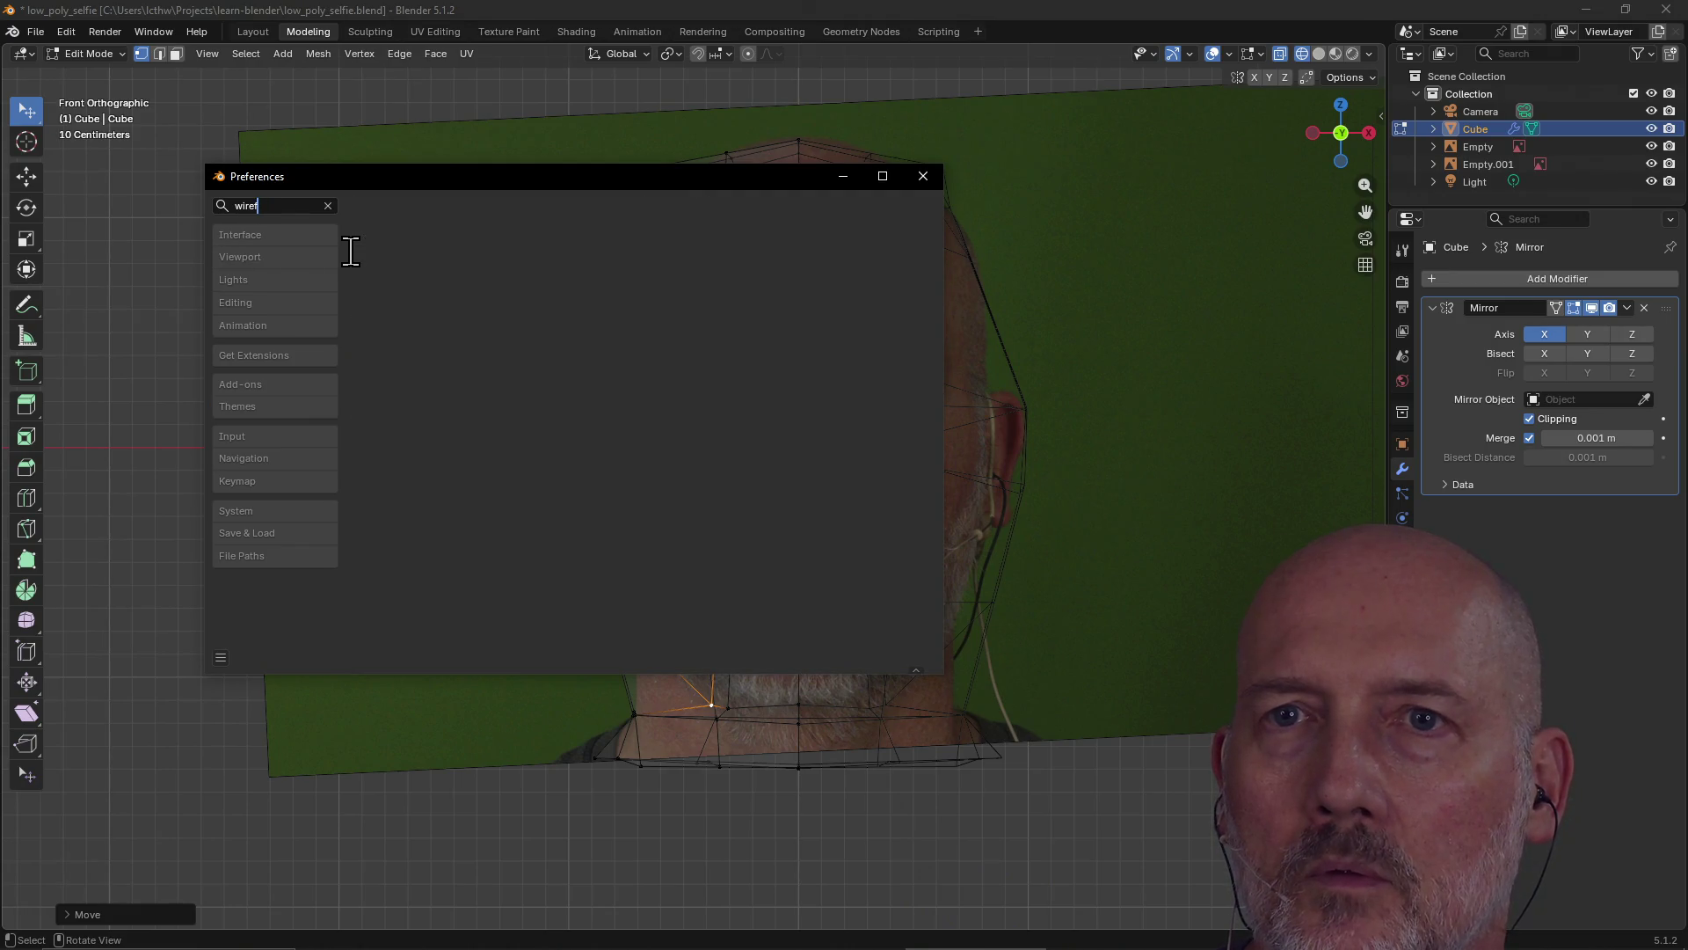
pyautogui.press('BackSpace')
pyautogui.press('BackSpace')
pyautogui.press('BackSpace')
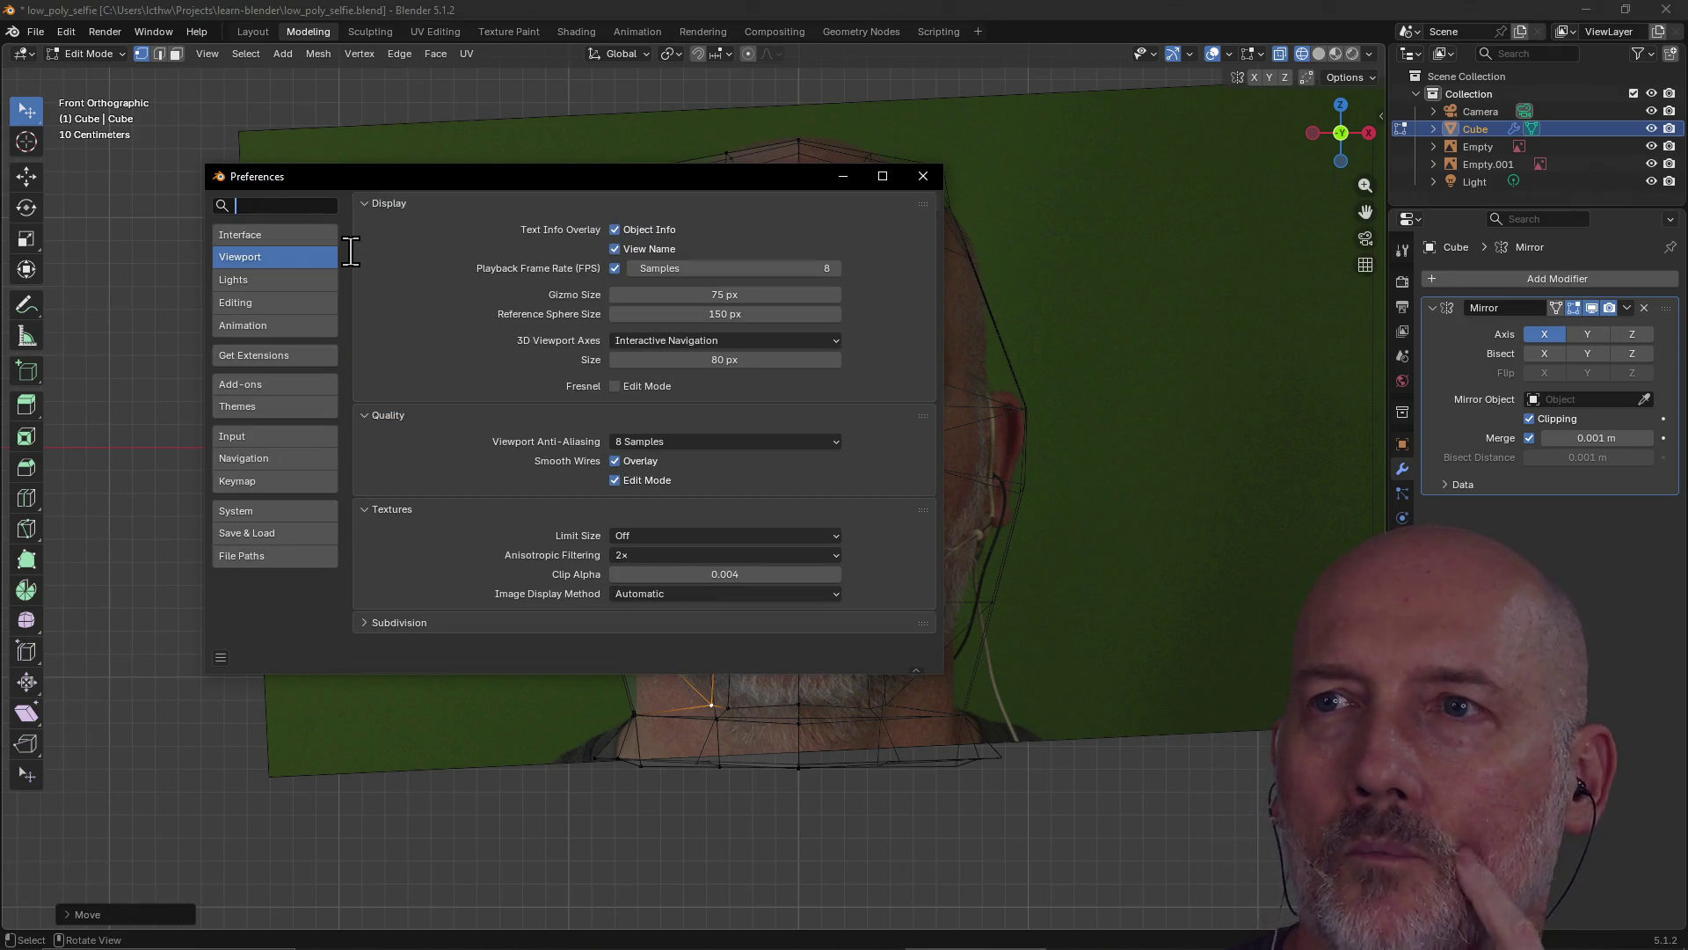
pyautogui.click(921, 178)
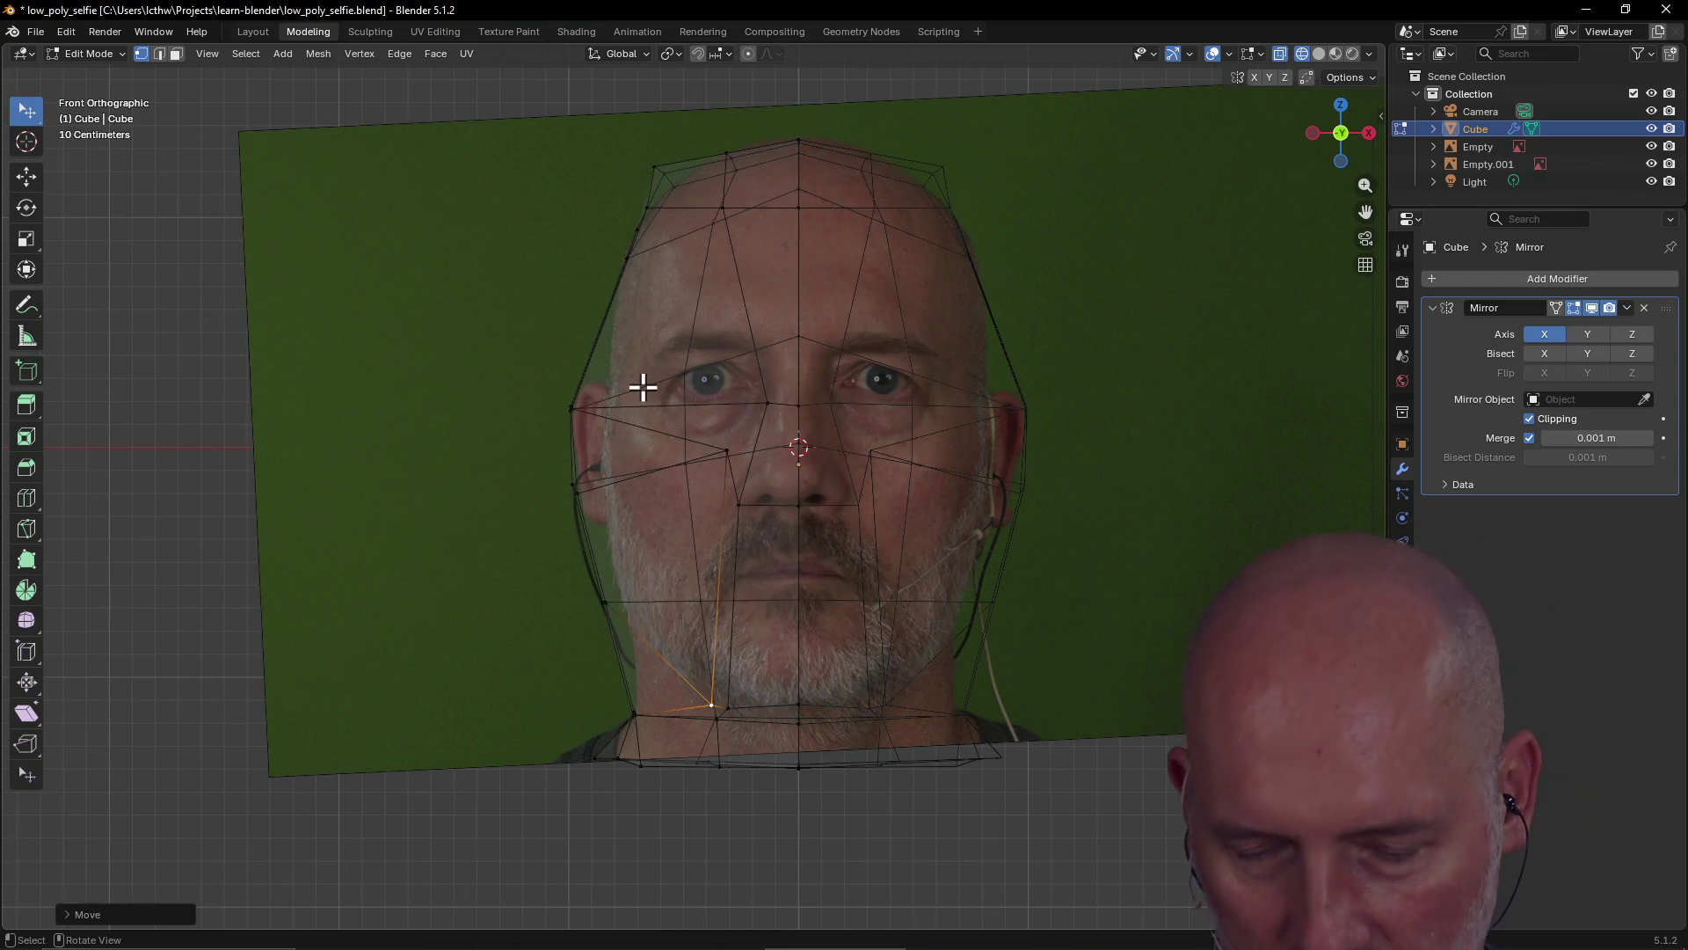
pyautogui.hotkey('alt', 'Tab')
pyautogui.hotkey('alt', 'Tab')
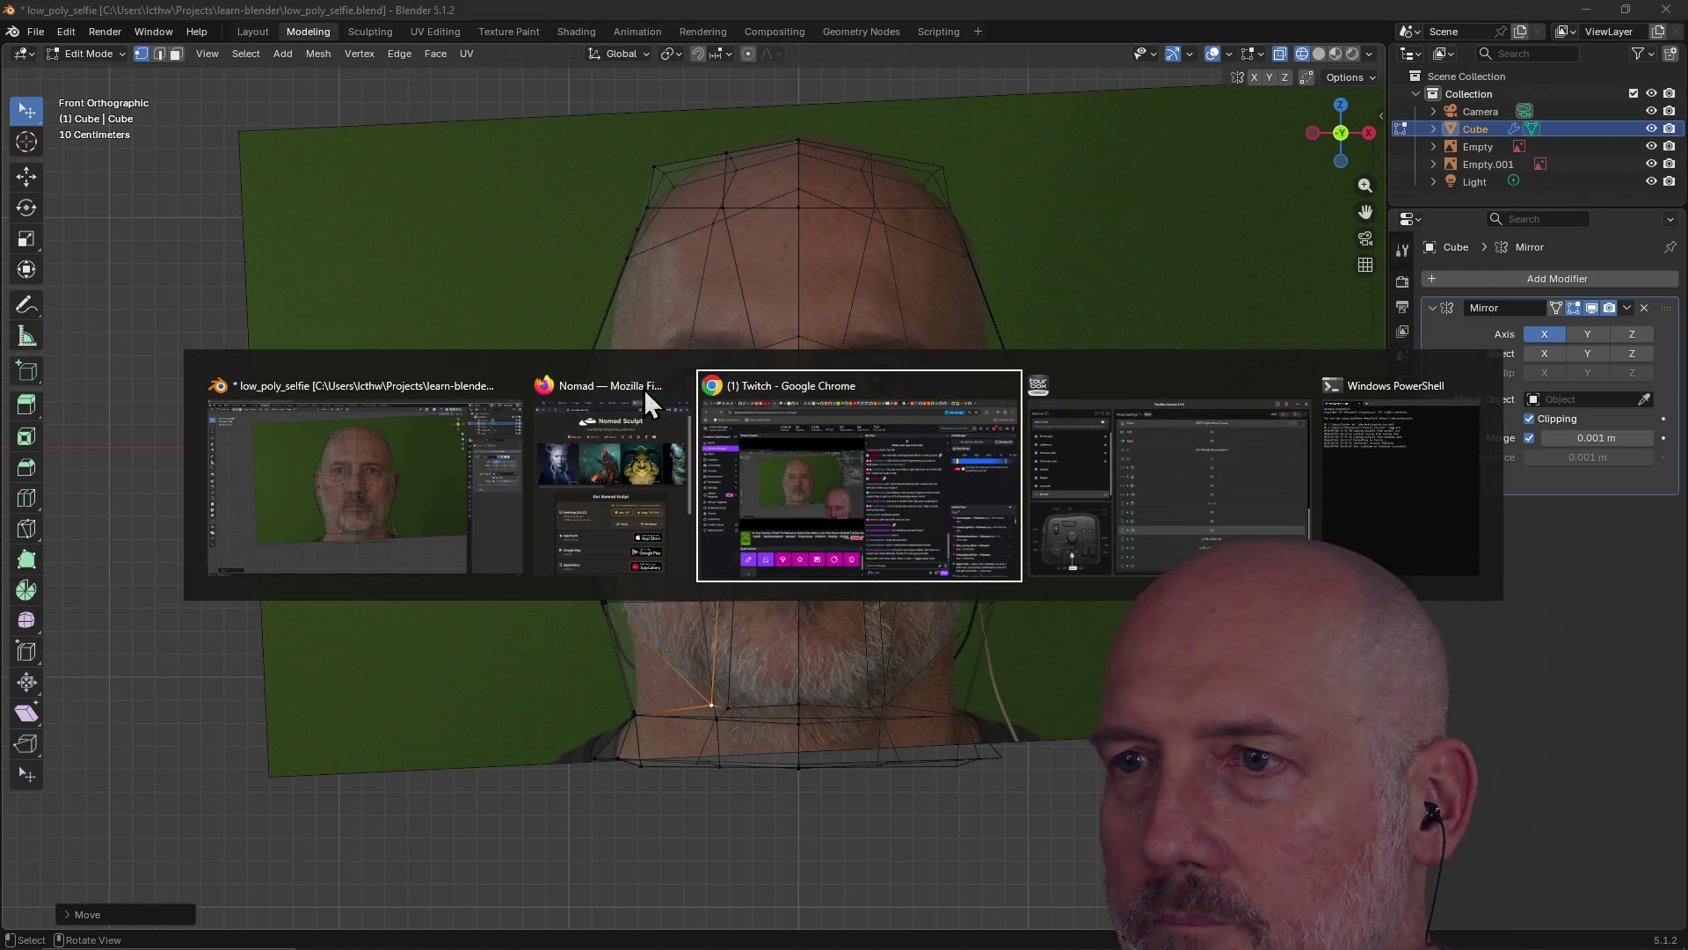
# Search 'blender change wireframe opacity' in a new Firefox window, expand the overview, then return to Blender
pyautogui.hotkey('alt', 'Tab')
pyautogui.hotkey('alt', 'Tab')
pyautogui.hotkey('alt', 'Tab')
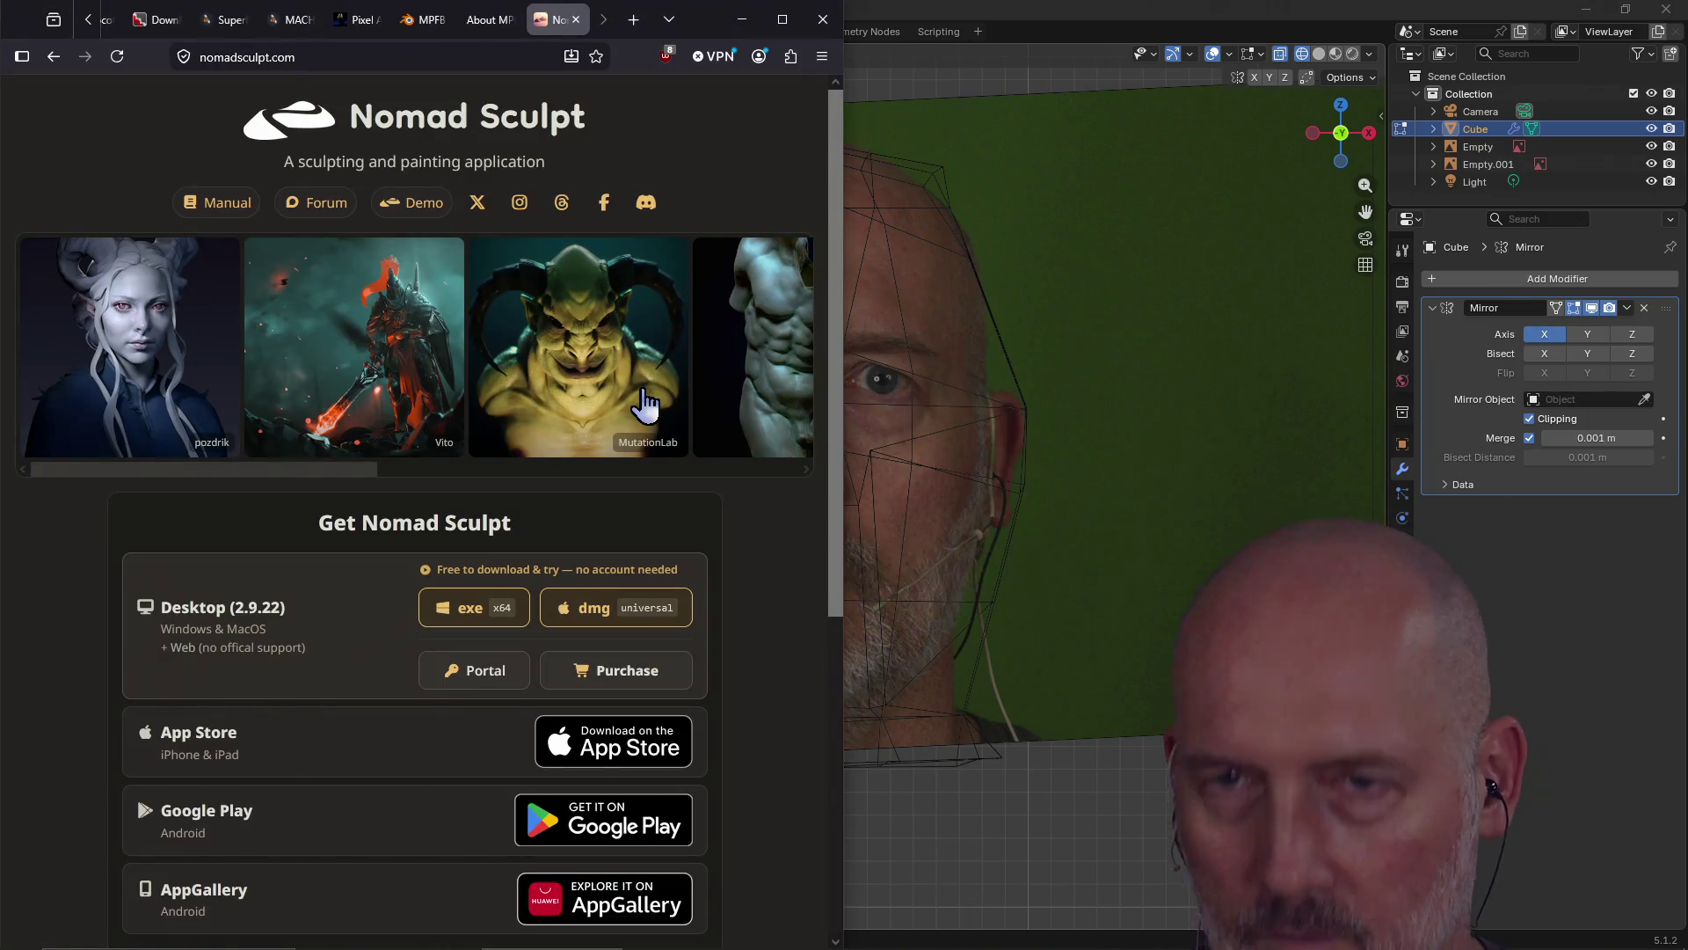
pyautogui.hotkey('ctrl', 'n')
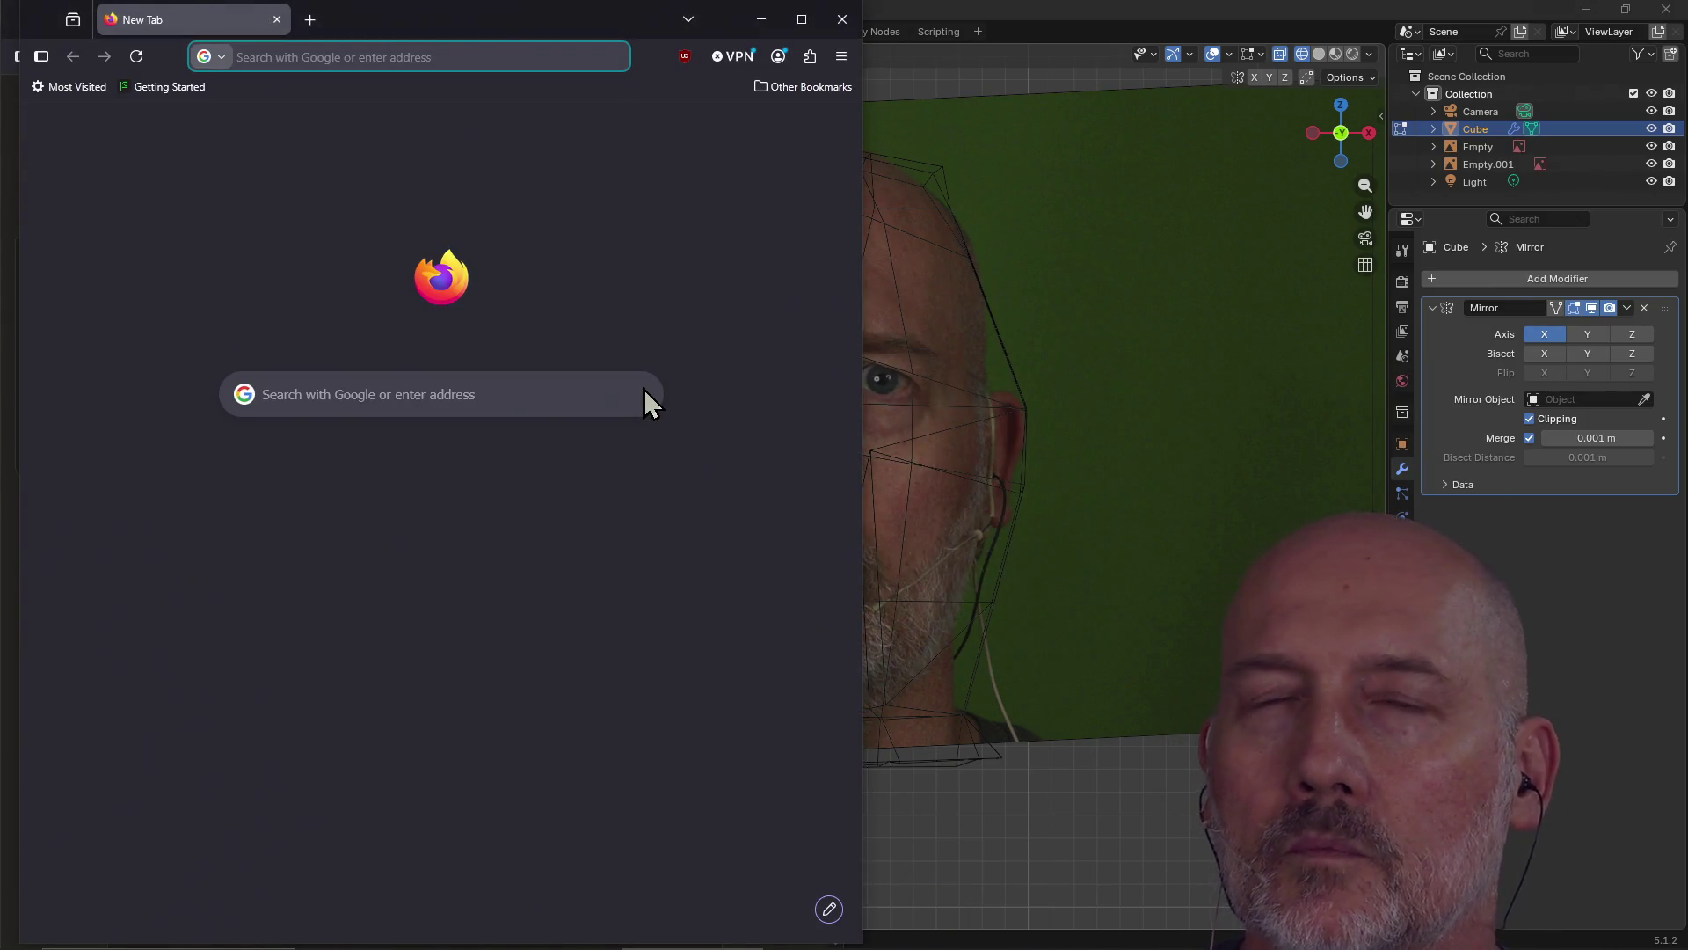
pyautogui.write('blender change wireframe ')
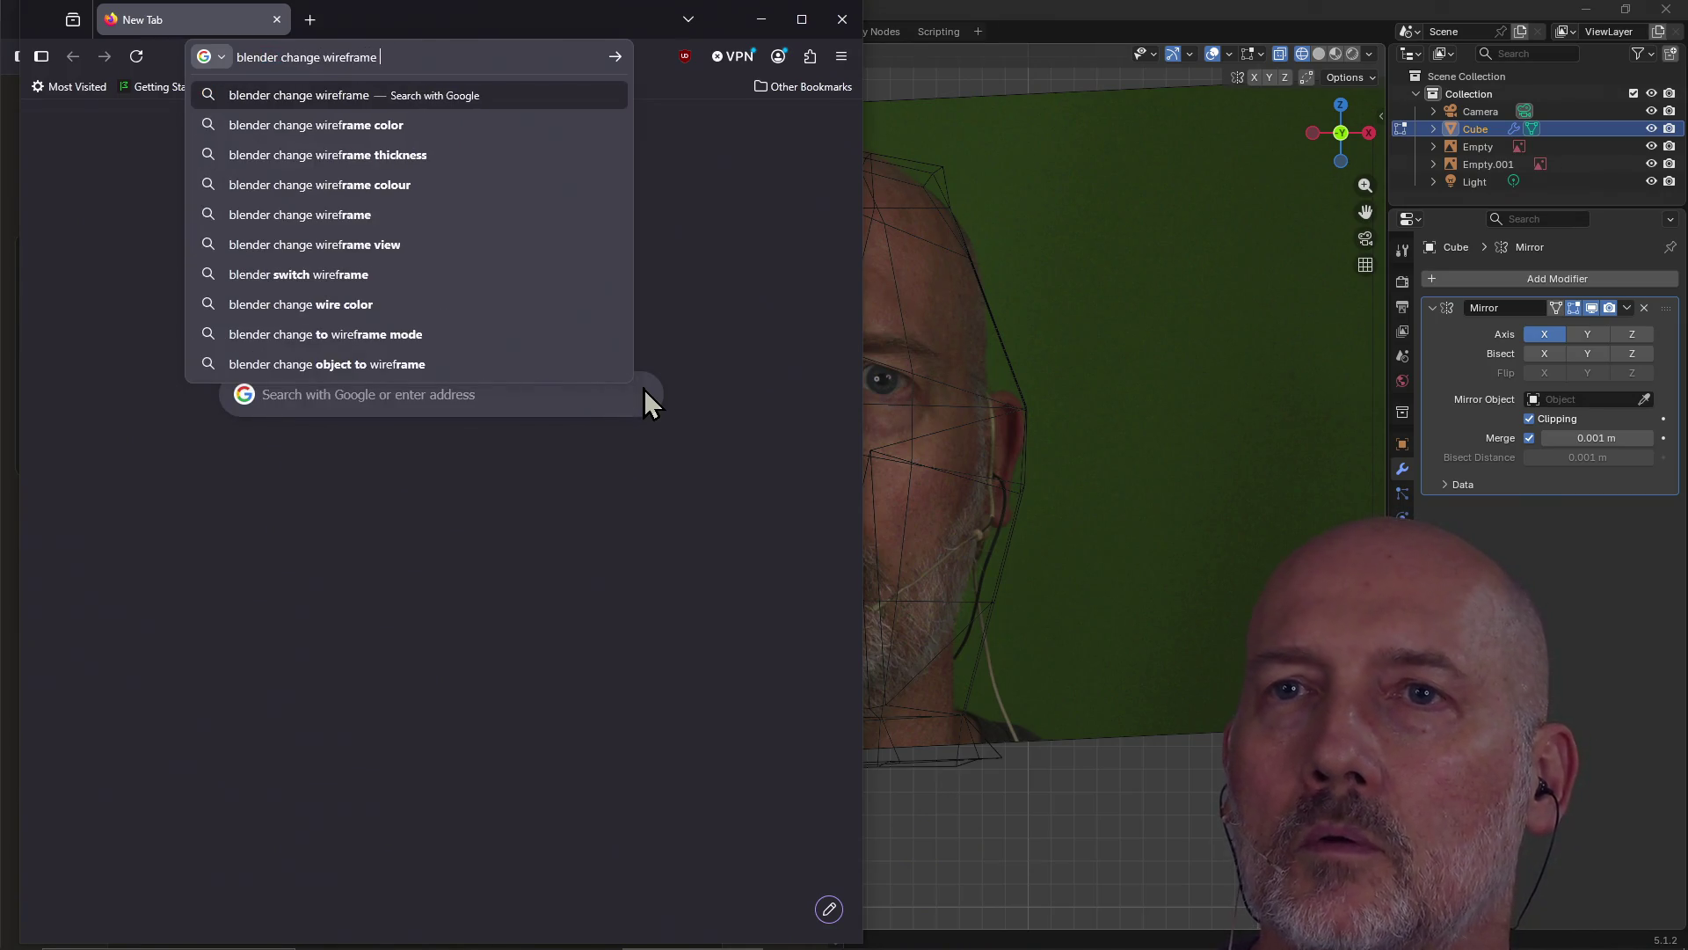
pyautogui.write('opacity')
pyautogui.press('Return')
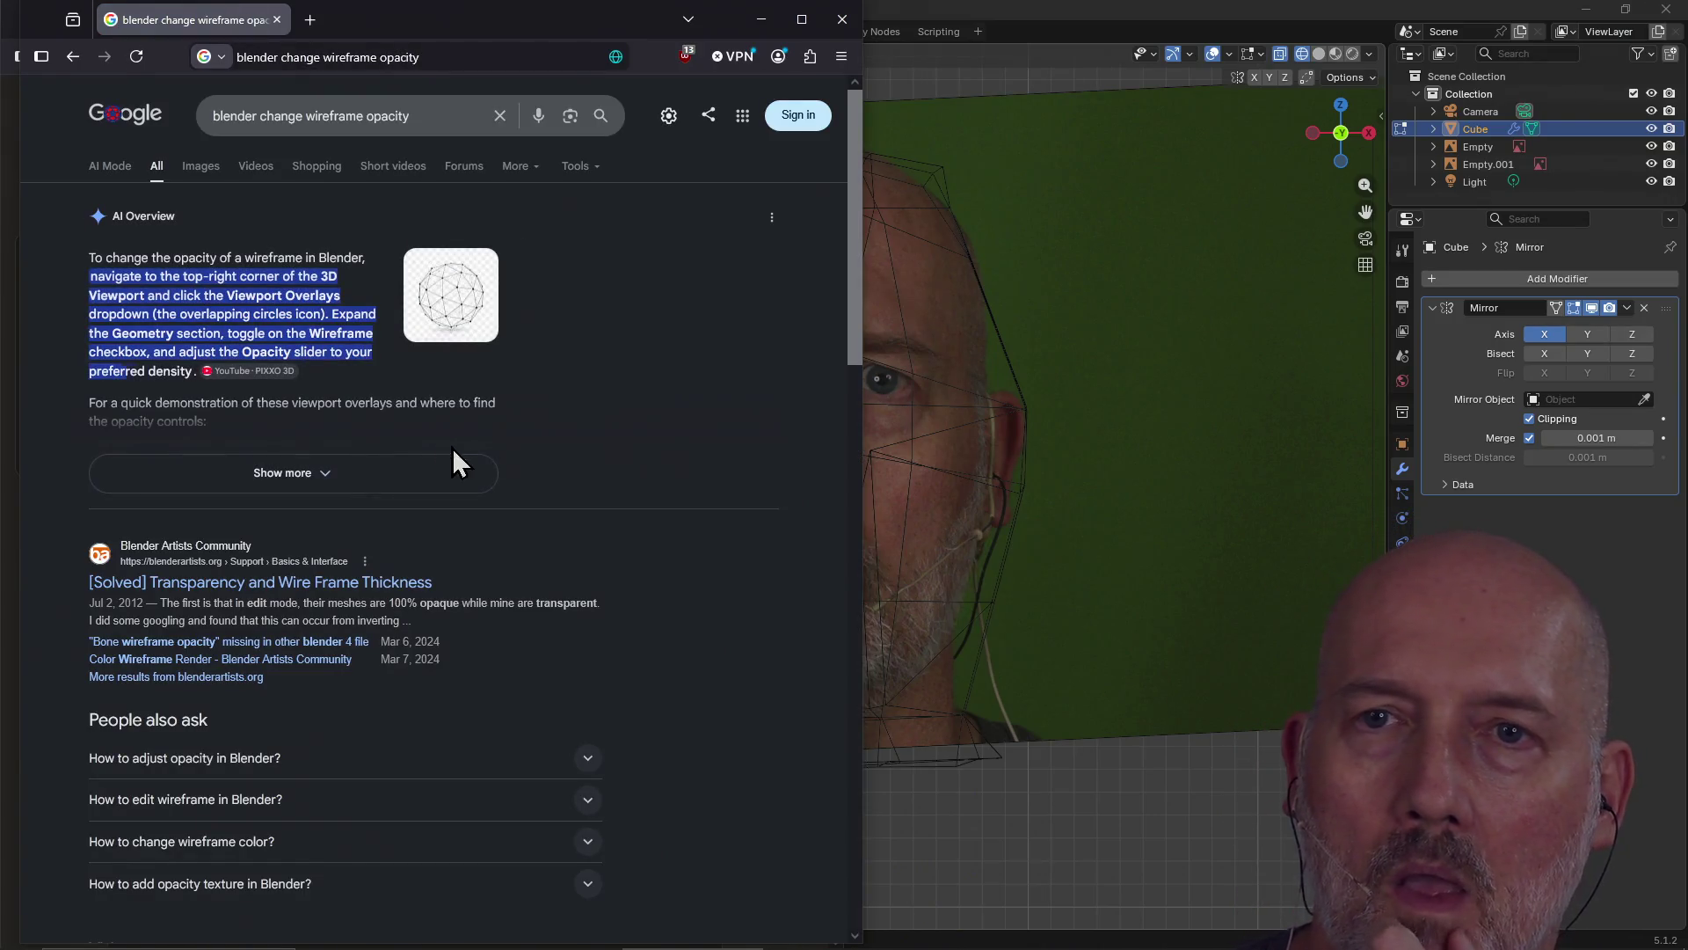
pyautogui.click(350, 475)
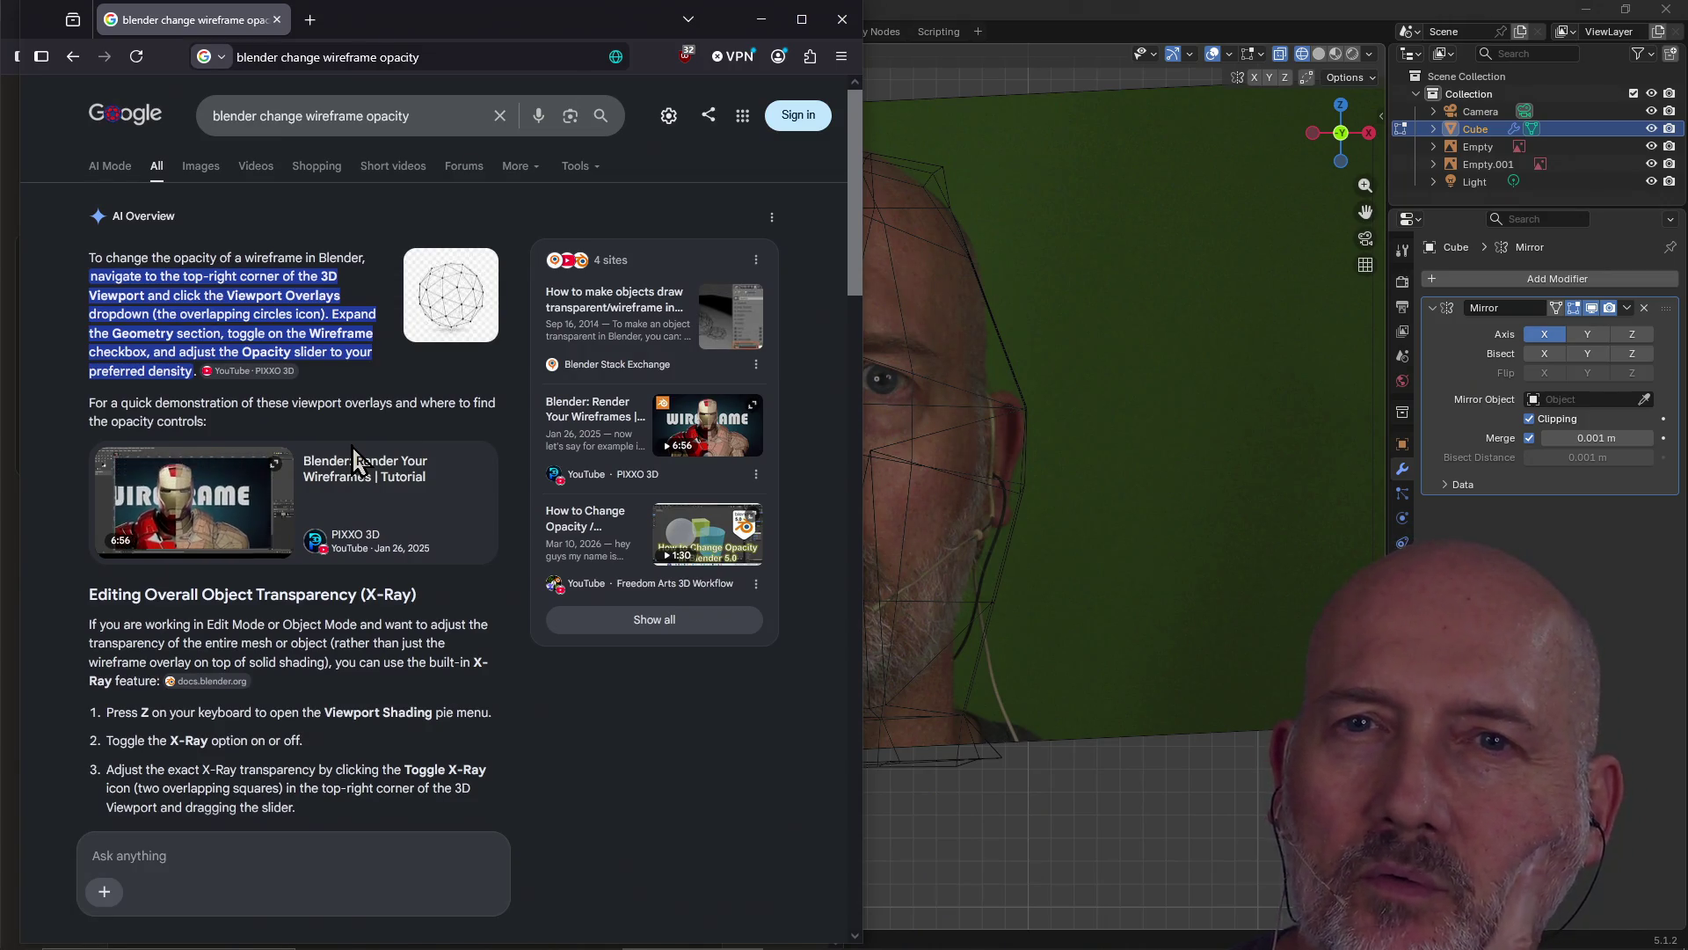
pyautogui.click(1129, 16)
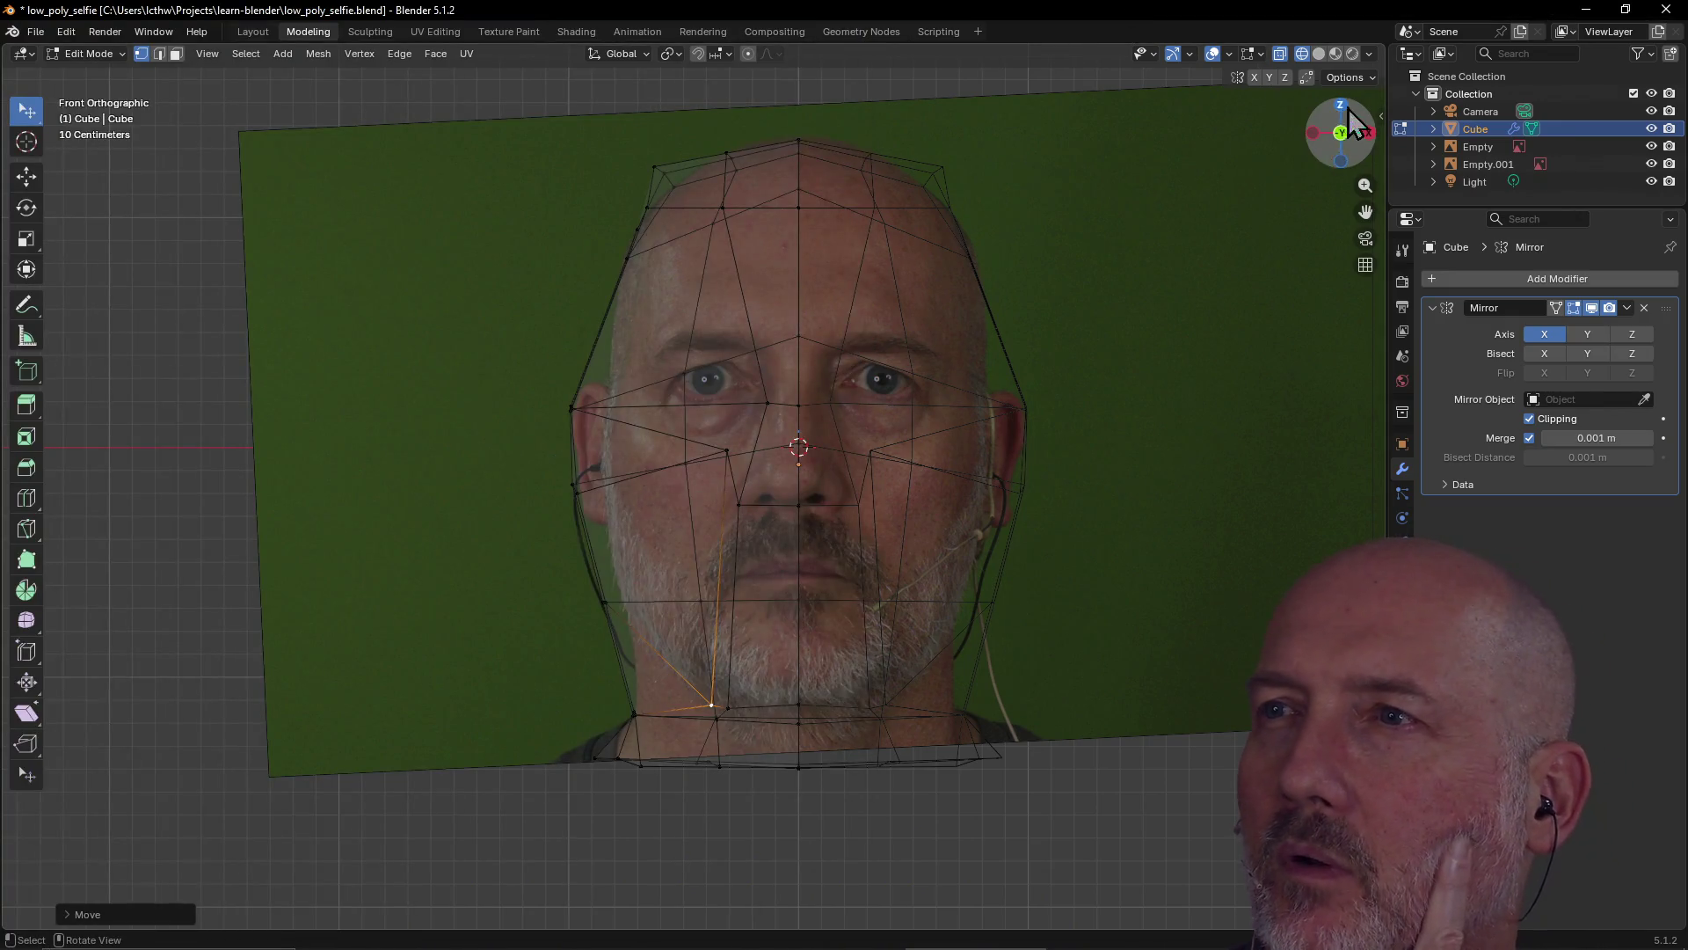
# Adjust the X-Ray opacity slider, trying values between 0.28 and 0.77 before lowering it again
pyautogui.click(1371, 84)
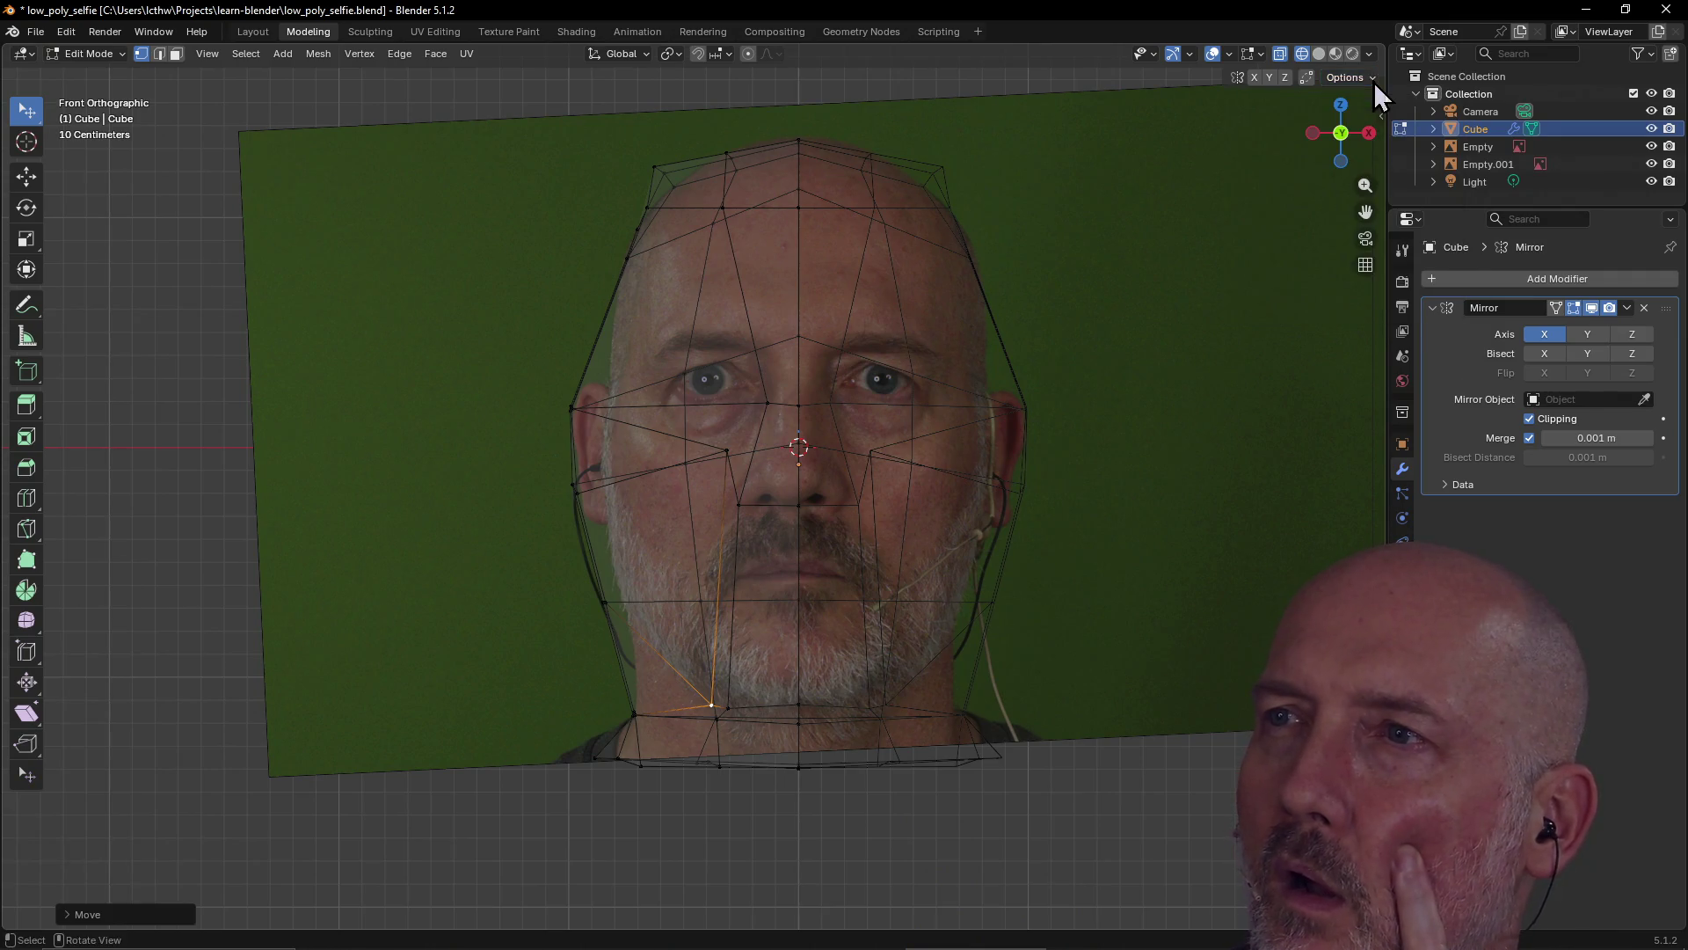
pyautogui.click(1372, 56)
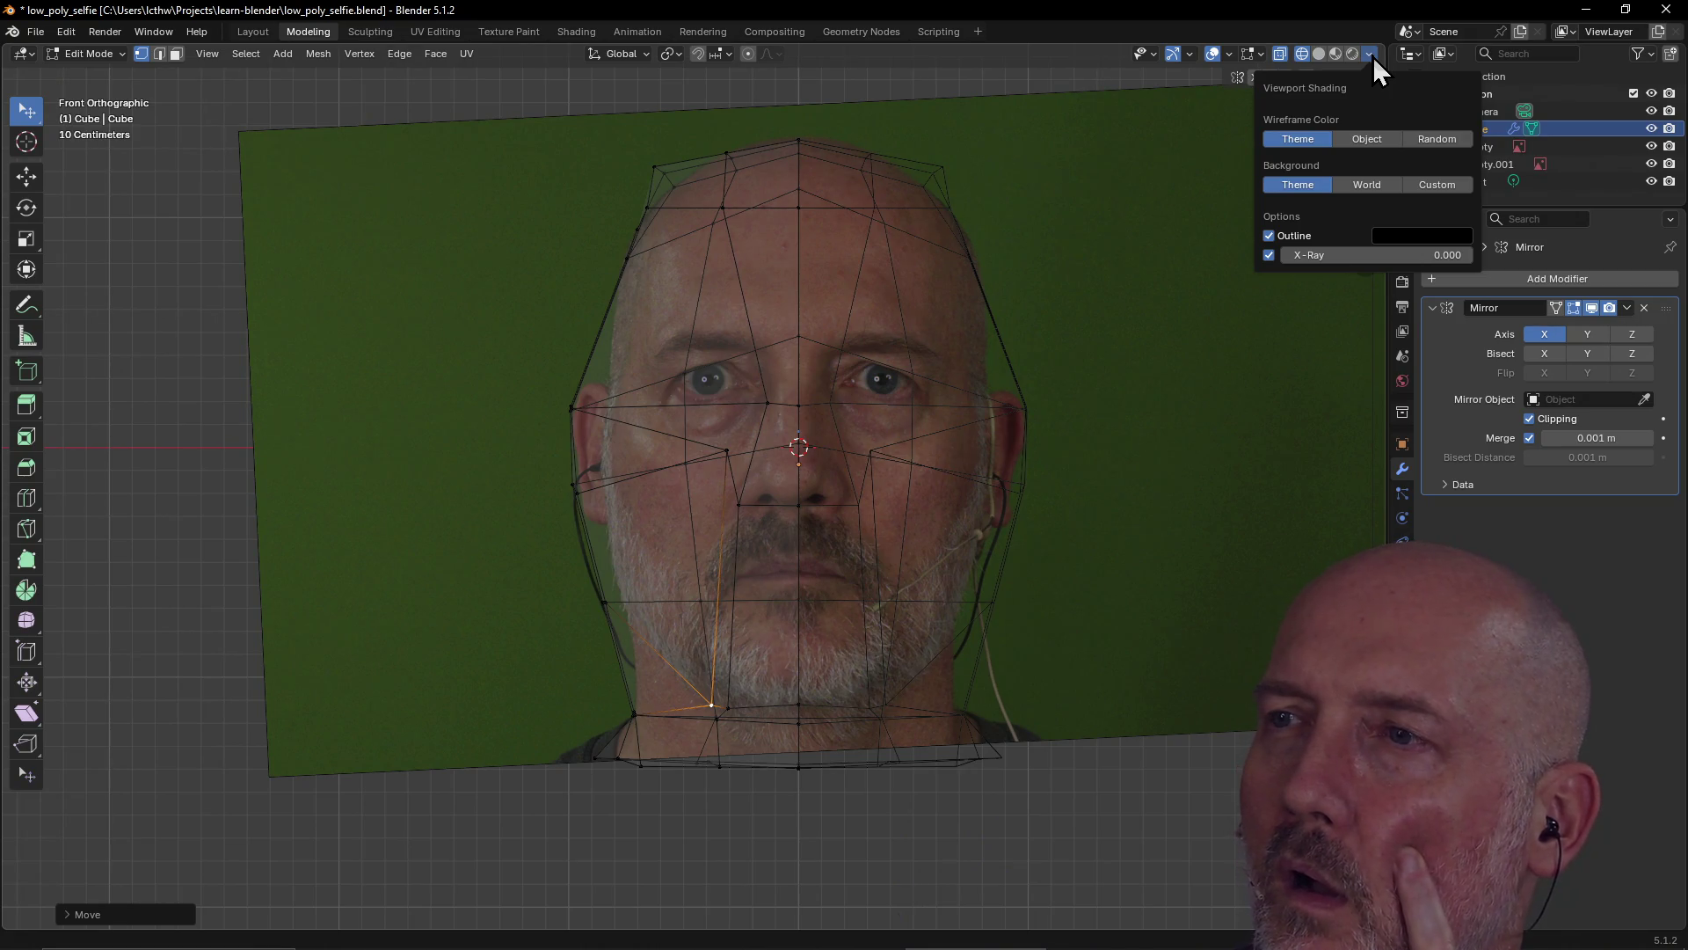
pyautogui.moveTo(1430, 255); pyautogui.dragTo(1449, 255)
pyautogui.moveTo(1299, 255)
pyautogui.mouseDown()
pyautogui.moveTo(1365, 255)
pyautogui.moveTo(1377, 234)
pyautogui.mouseUp()
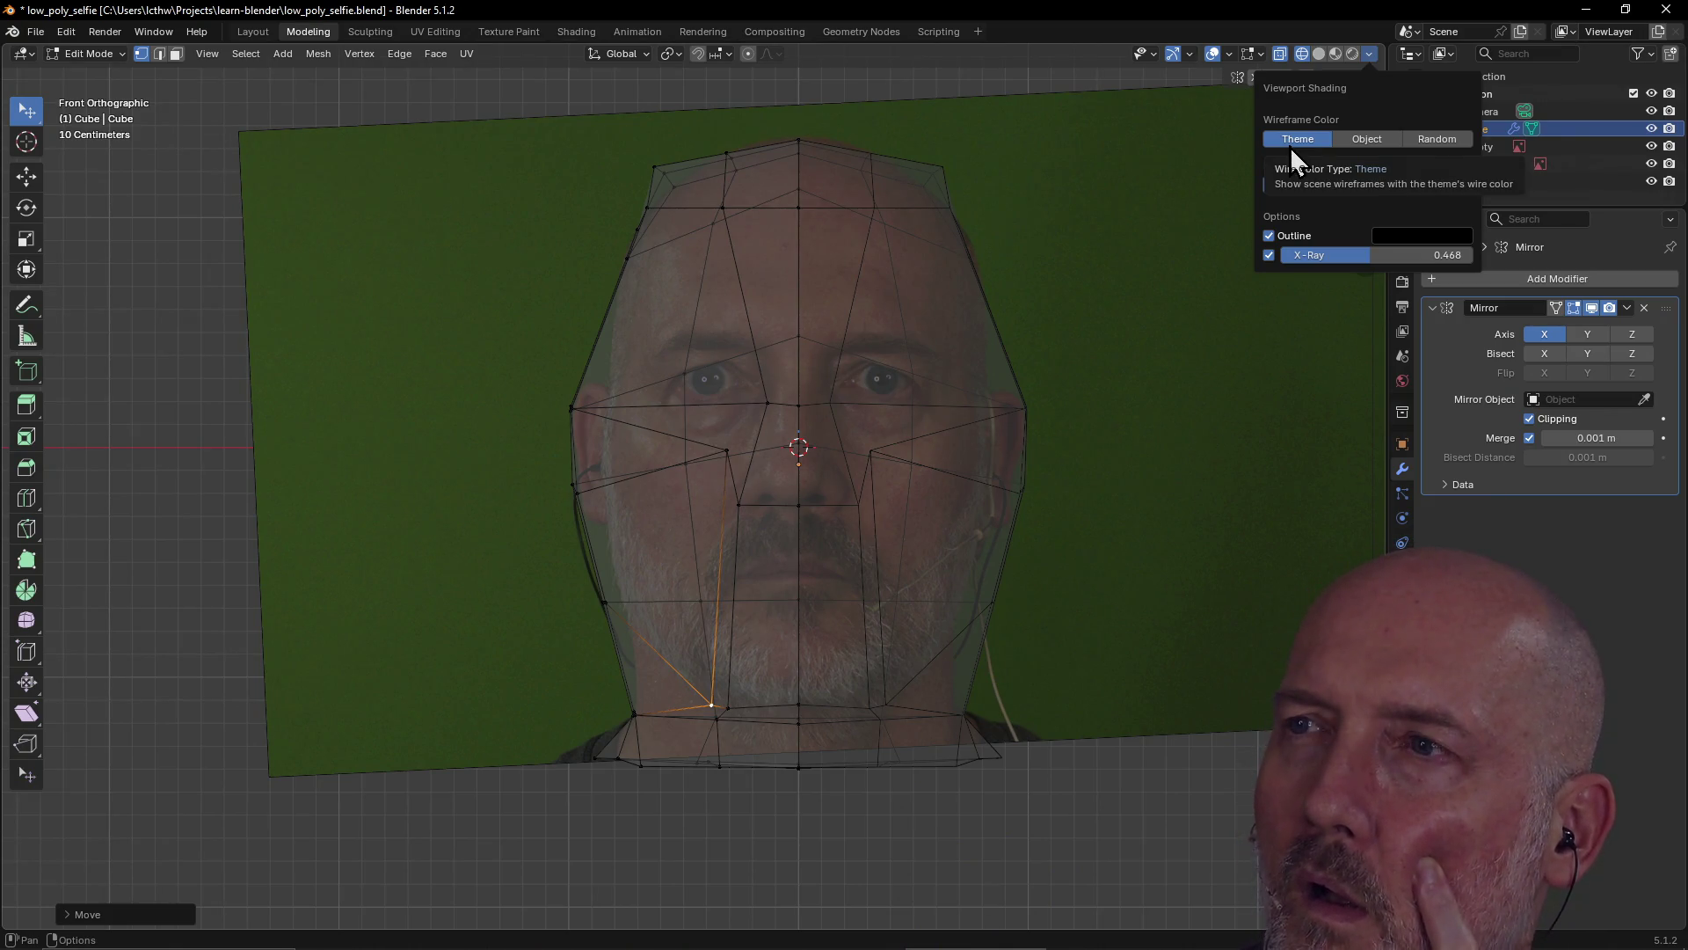
pyautogui.moveTo(1363, 255); pyautogui.dragTo(1419, 255)
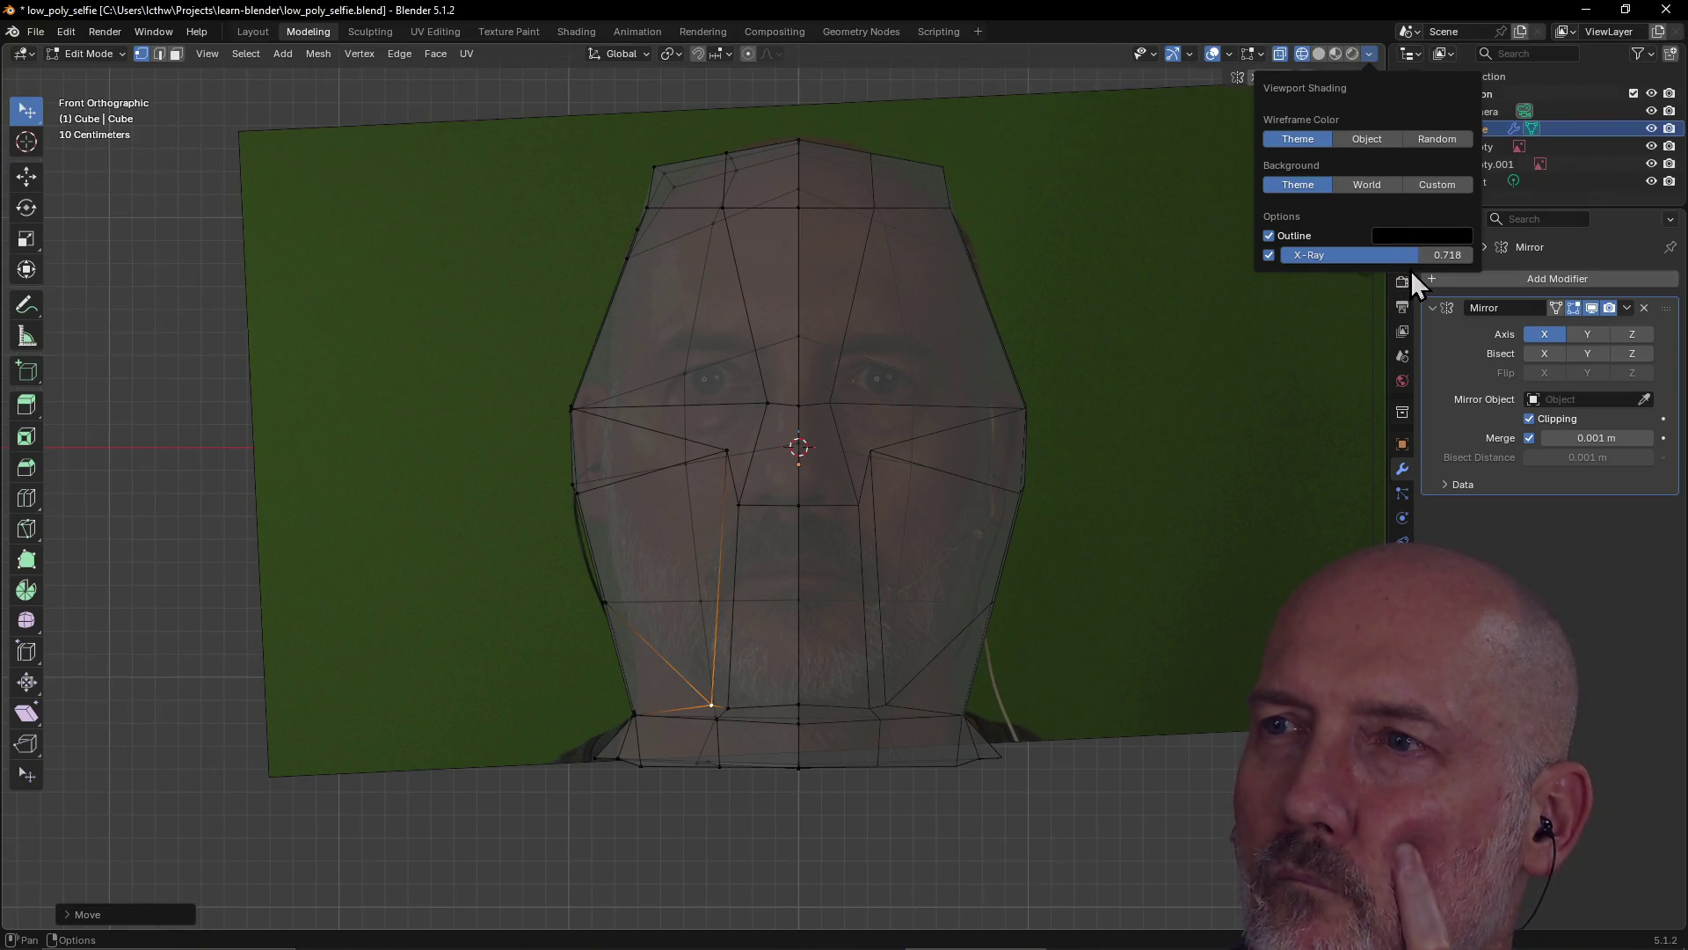
pyautogui.moveTo(1416, 258); pyautogui.dragTo(1411, 255)
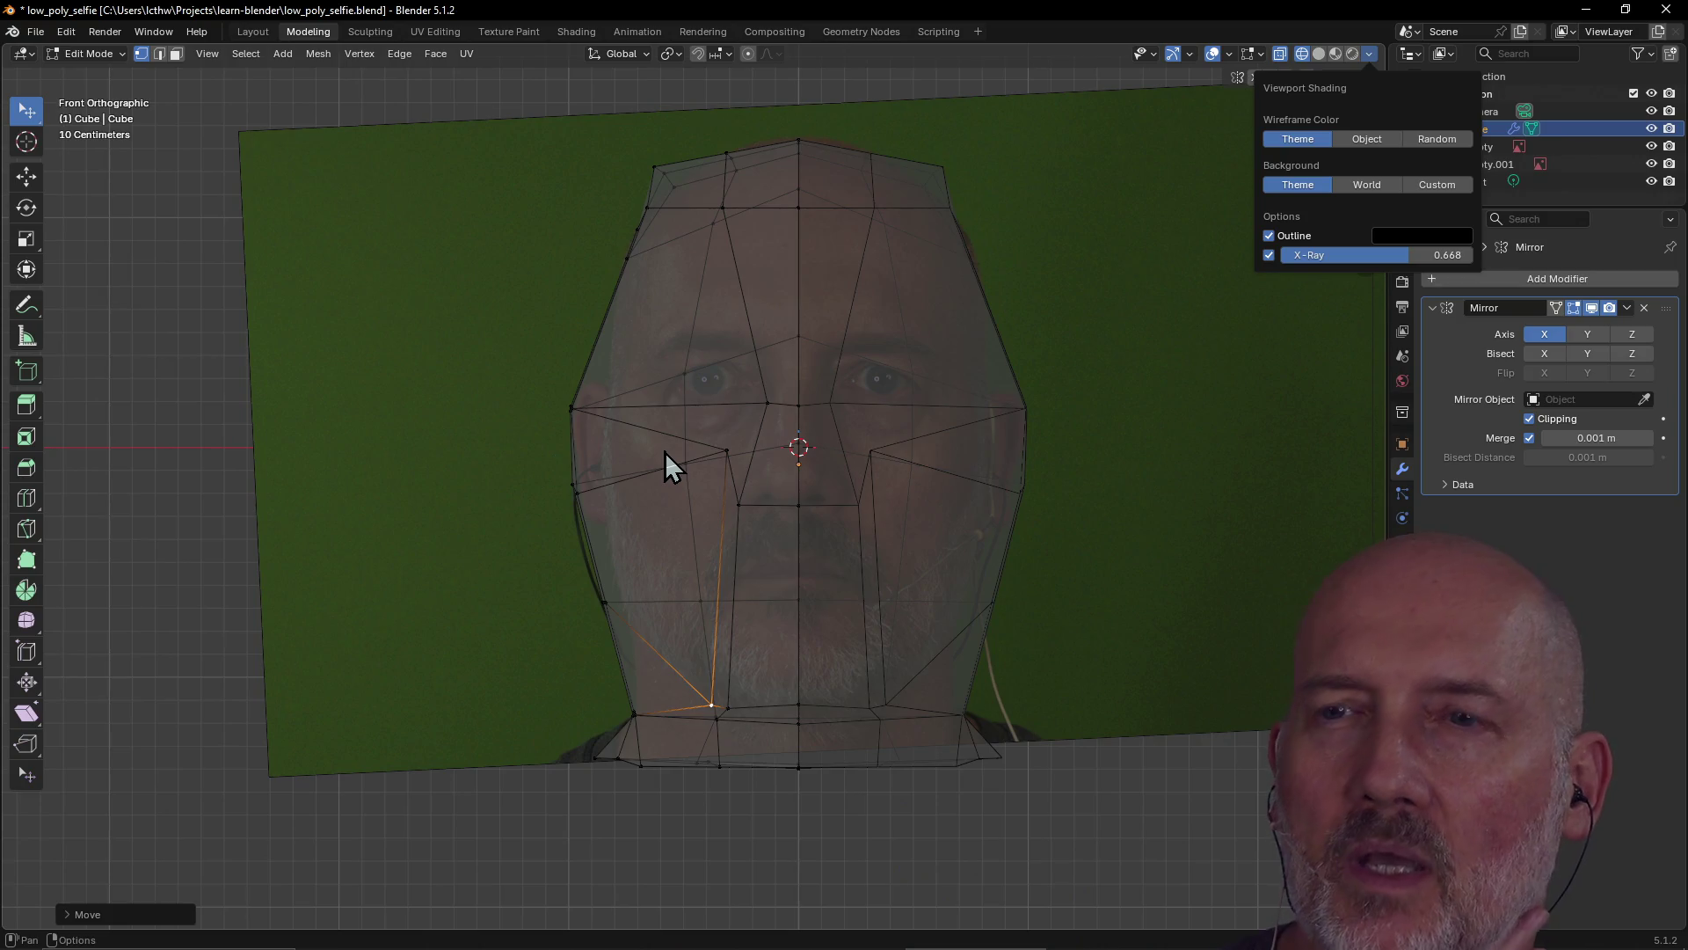
pyautogui.moveTo(1406, 257)
pyautogui.mouseDown()
pyautogui.moveTo(1282, 255)
pyautogui.moveTo(1298, 255)
pyautogui.mouseUp()
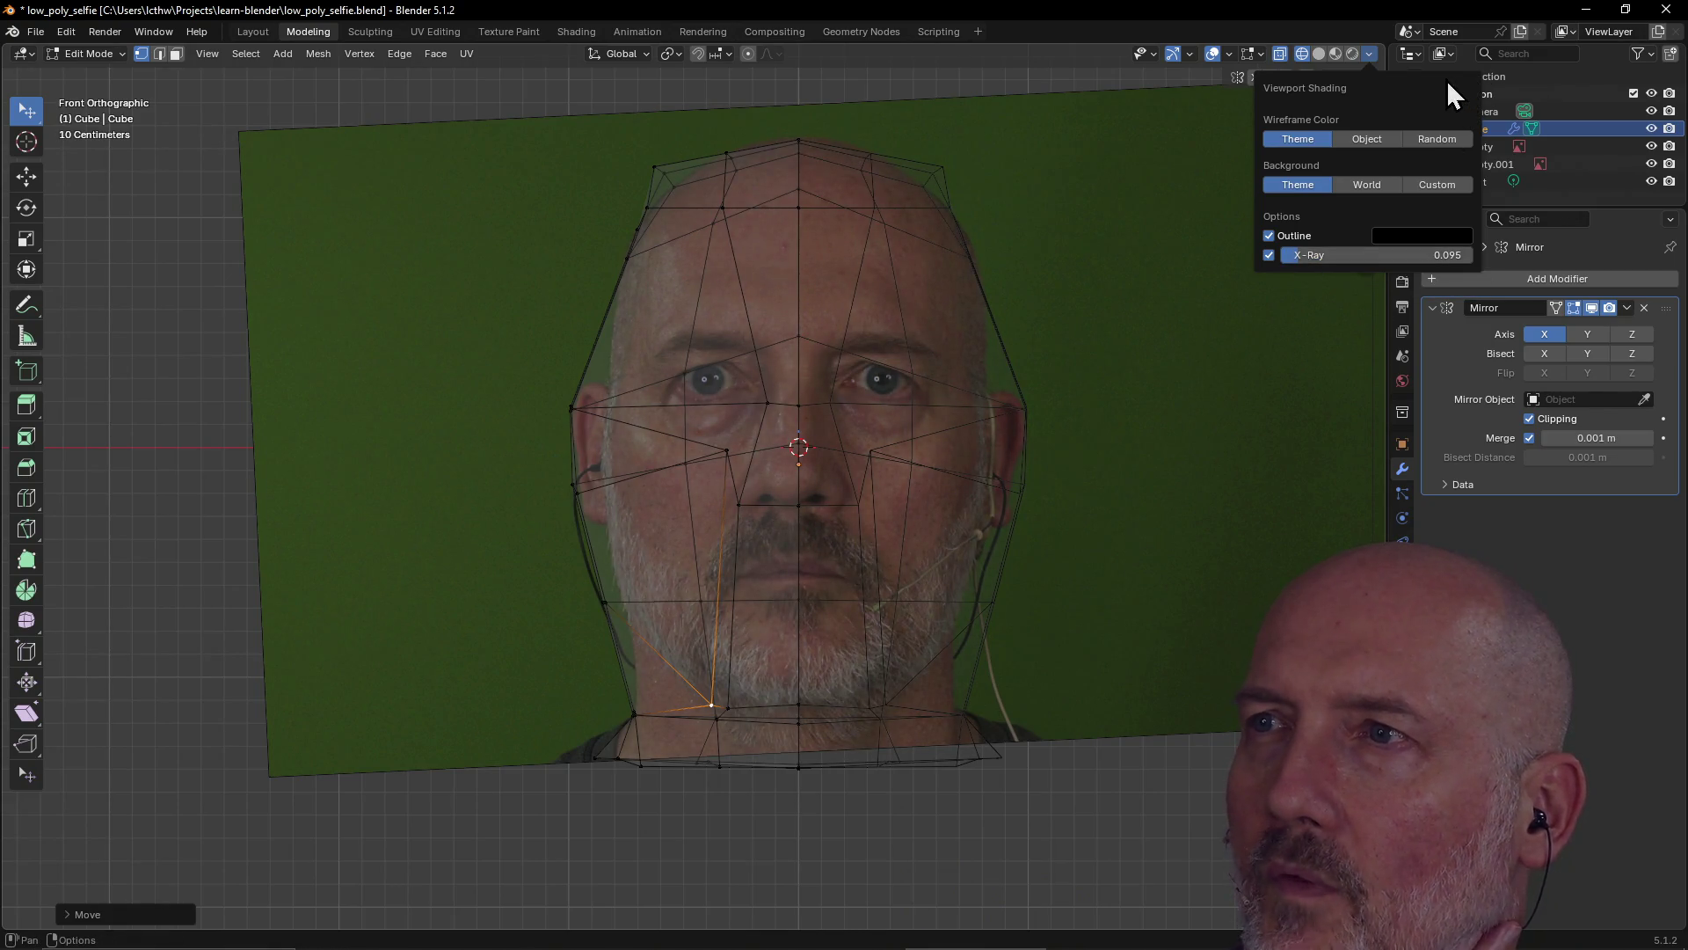
pyautogui.click(1368, 53)
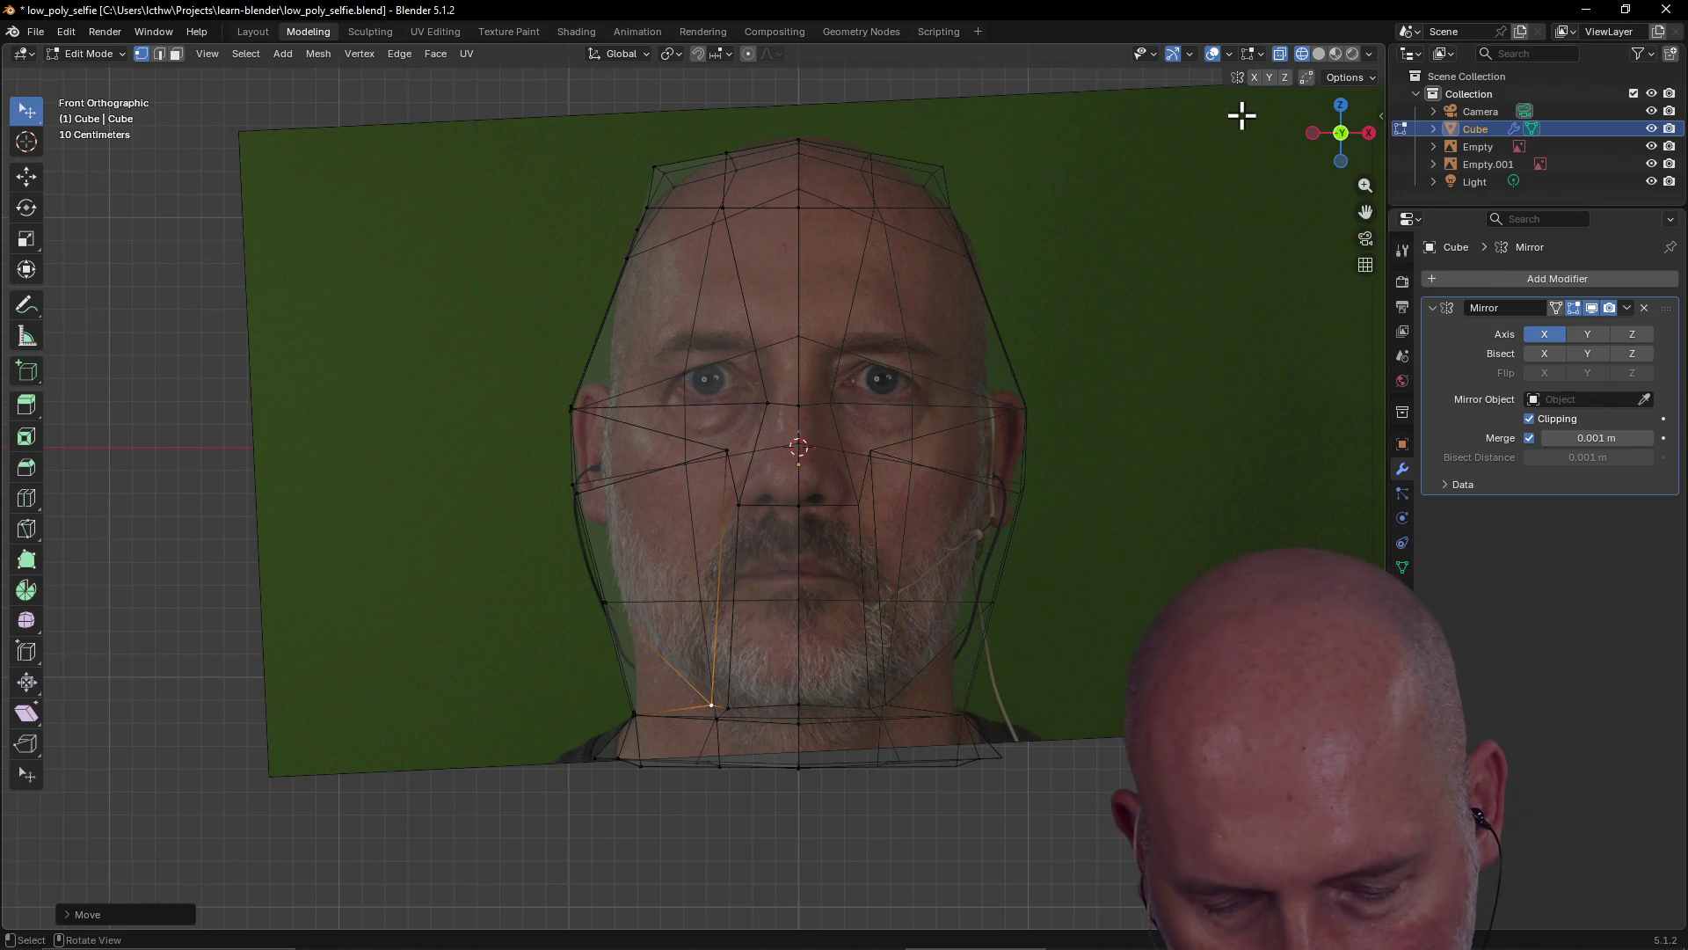
# Turn off X-ray for opaque solid faces and adjust the Auto Merge distance threshold
pyautogui.hotkey('alt', 'z')
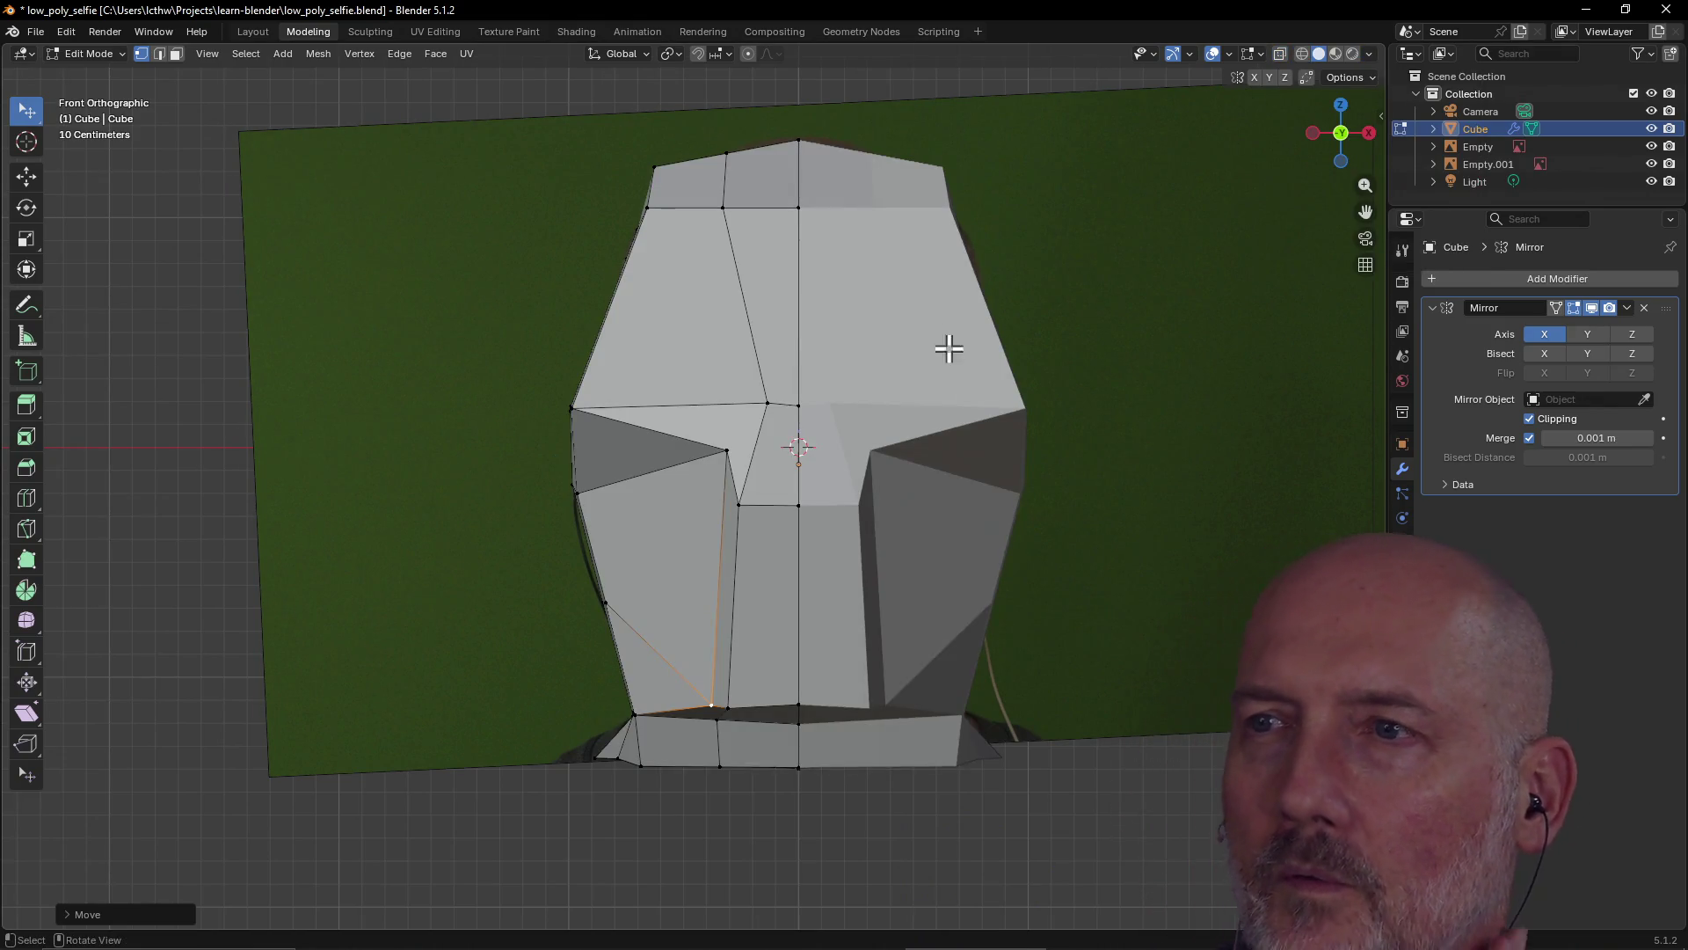
pyautogui.click(1374, 78)
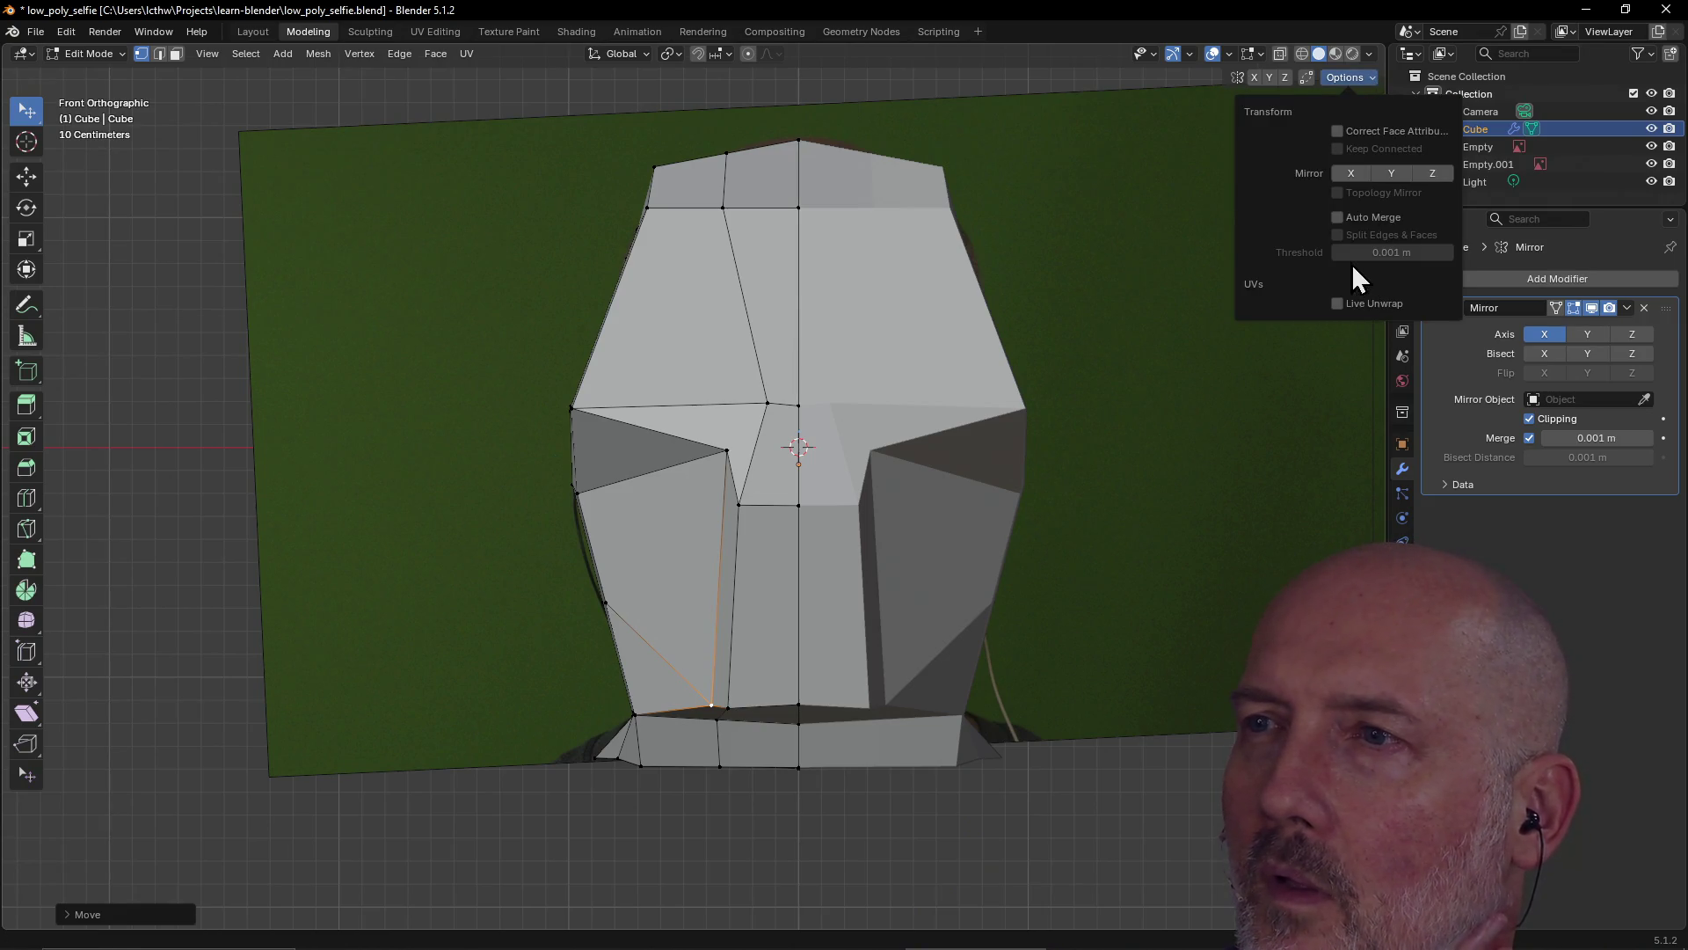
pyautogui.moveTo(1342, 254); pyautogui.dragTo(1479, 252)
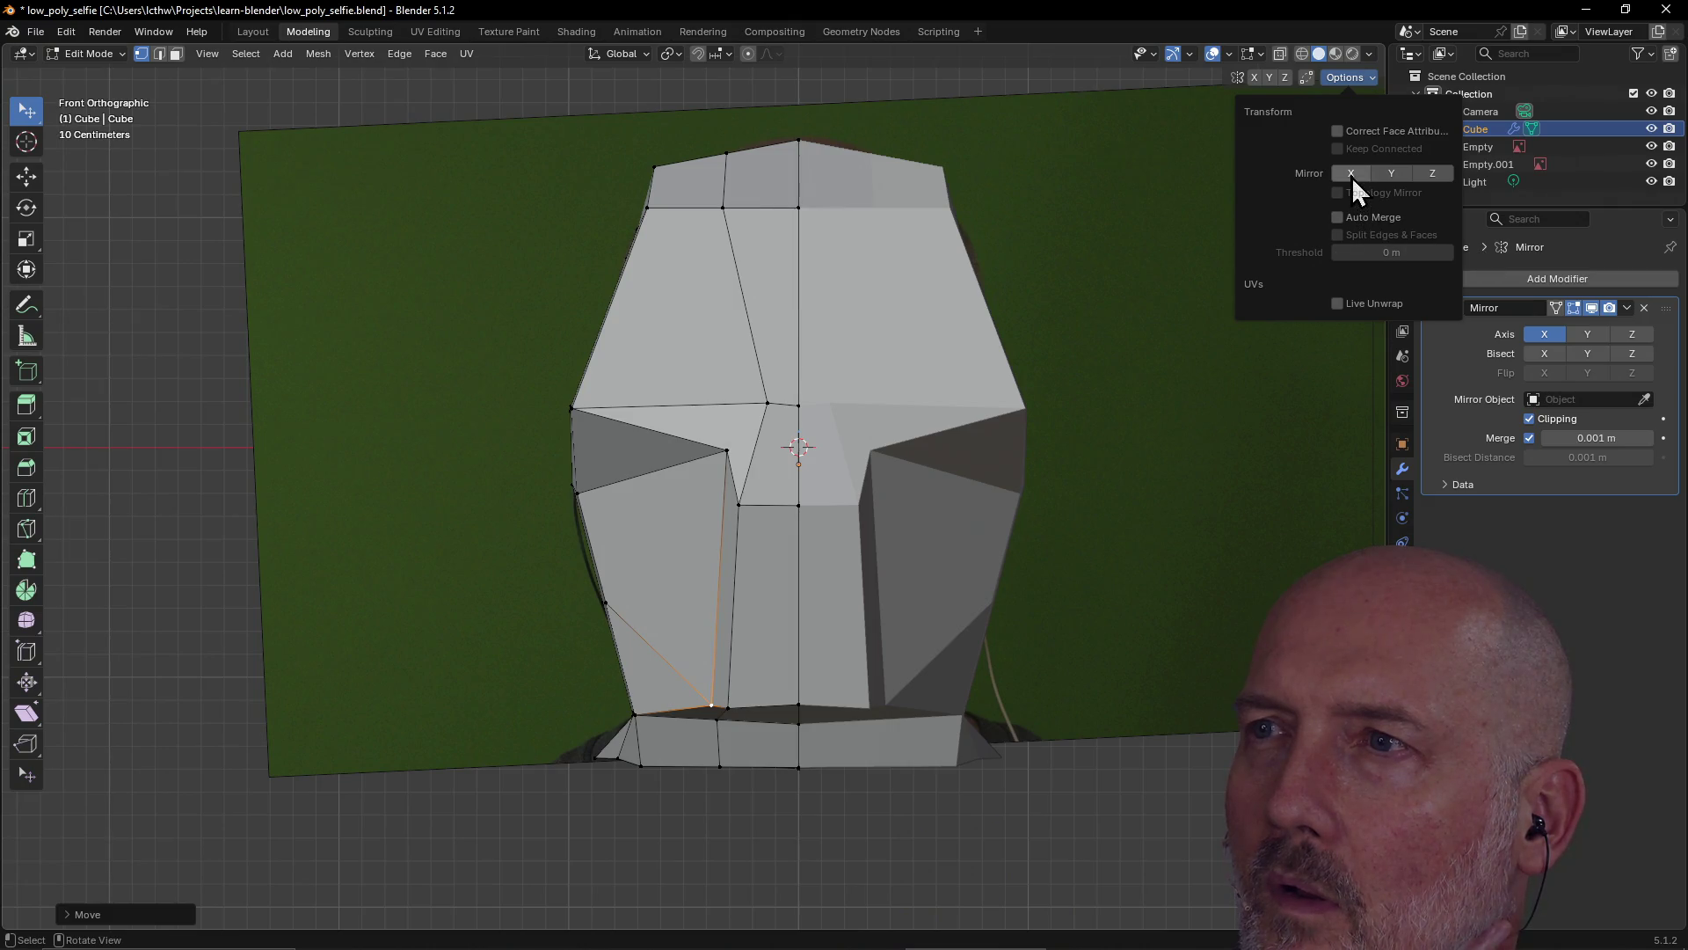
pyautogui.click(1369, 79)
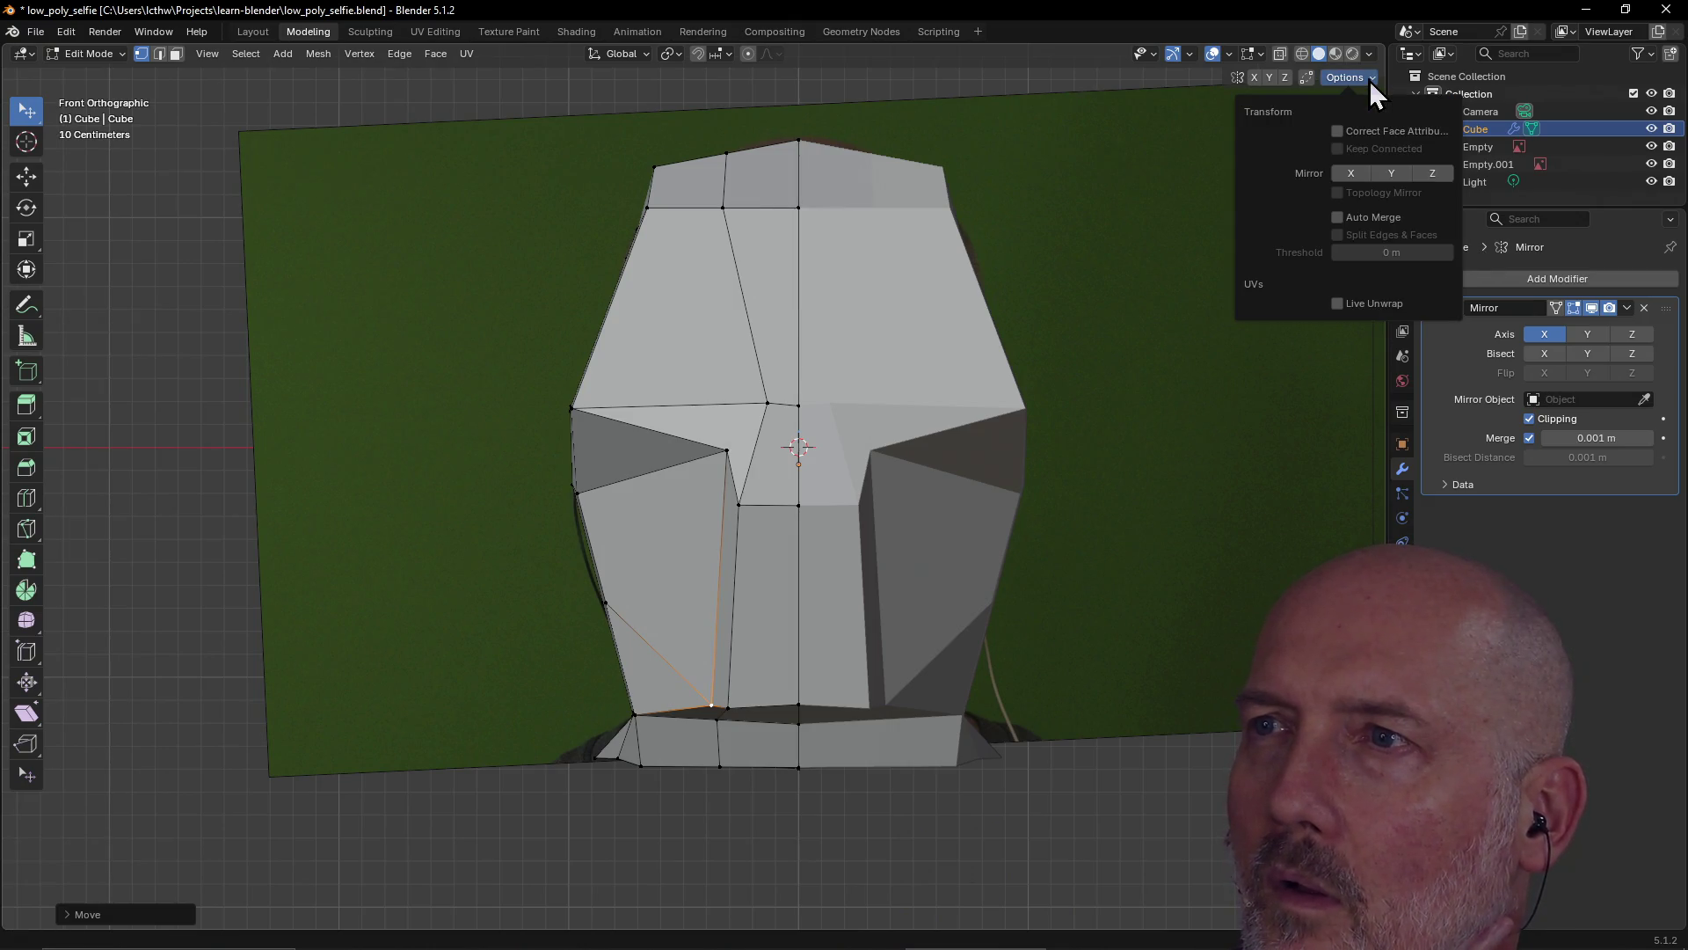
pyautogui.click(1370, 58)
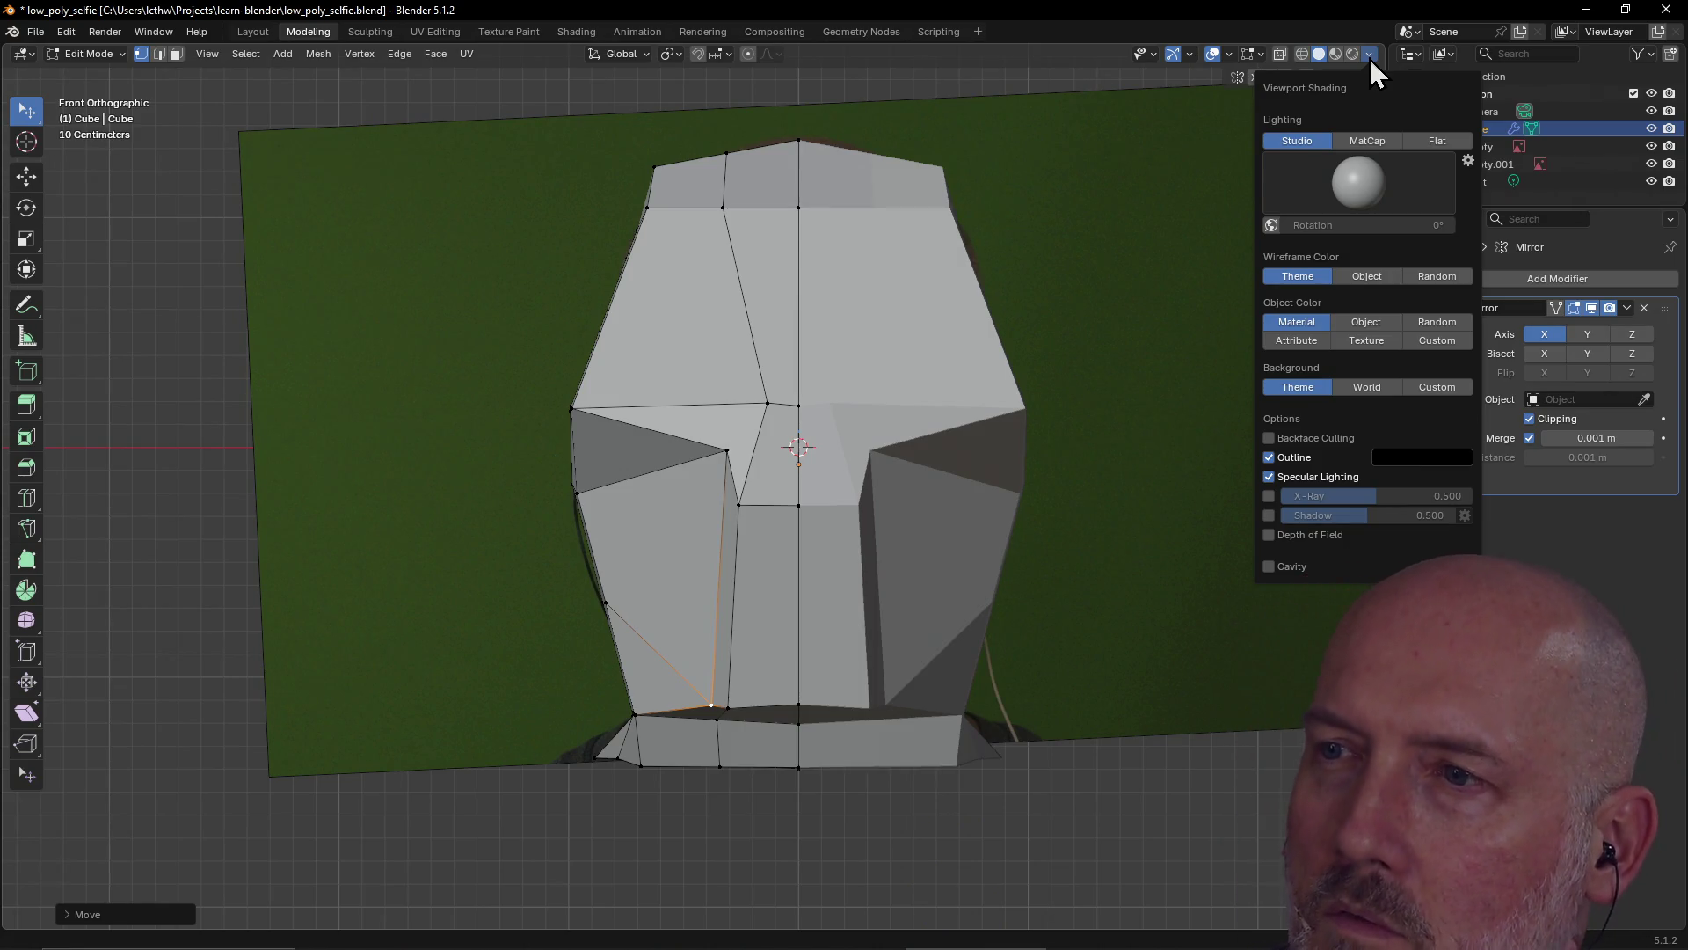
# Enable X-Ray for the solid mesh and tune its opacity to about 0.62
pyautogui.click(1268, 498)
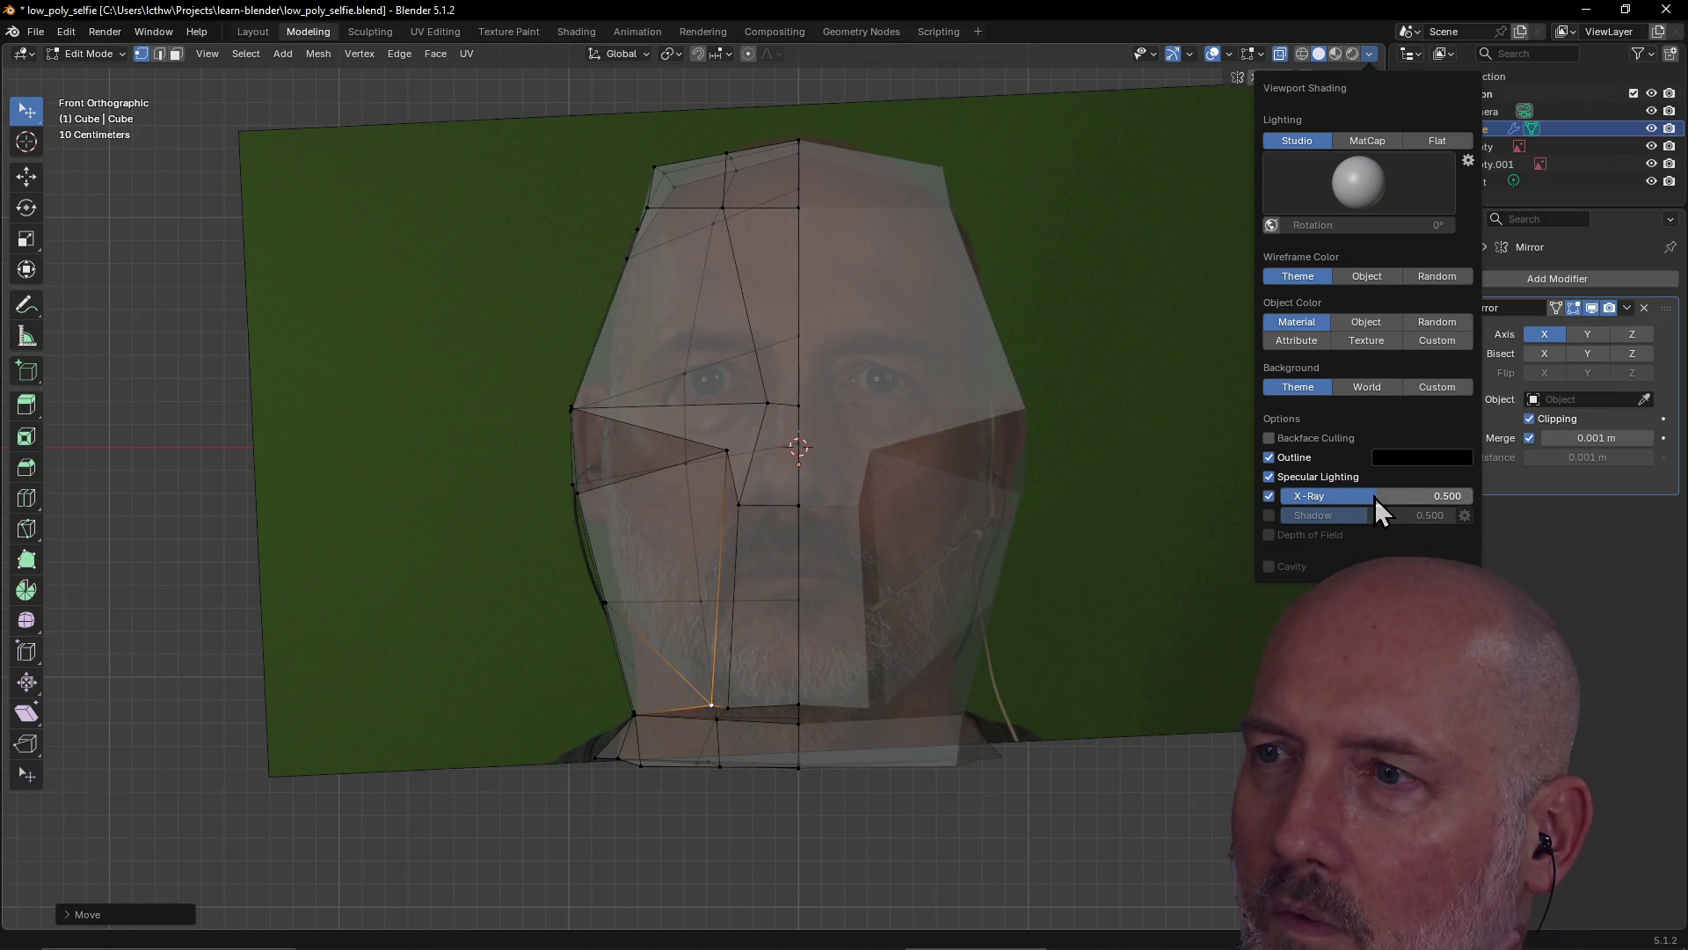
pyautogui.moveTo(1375, 497); pyautogui.dragTo(1415, 497)
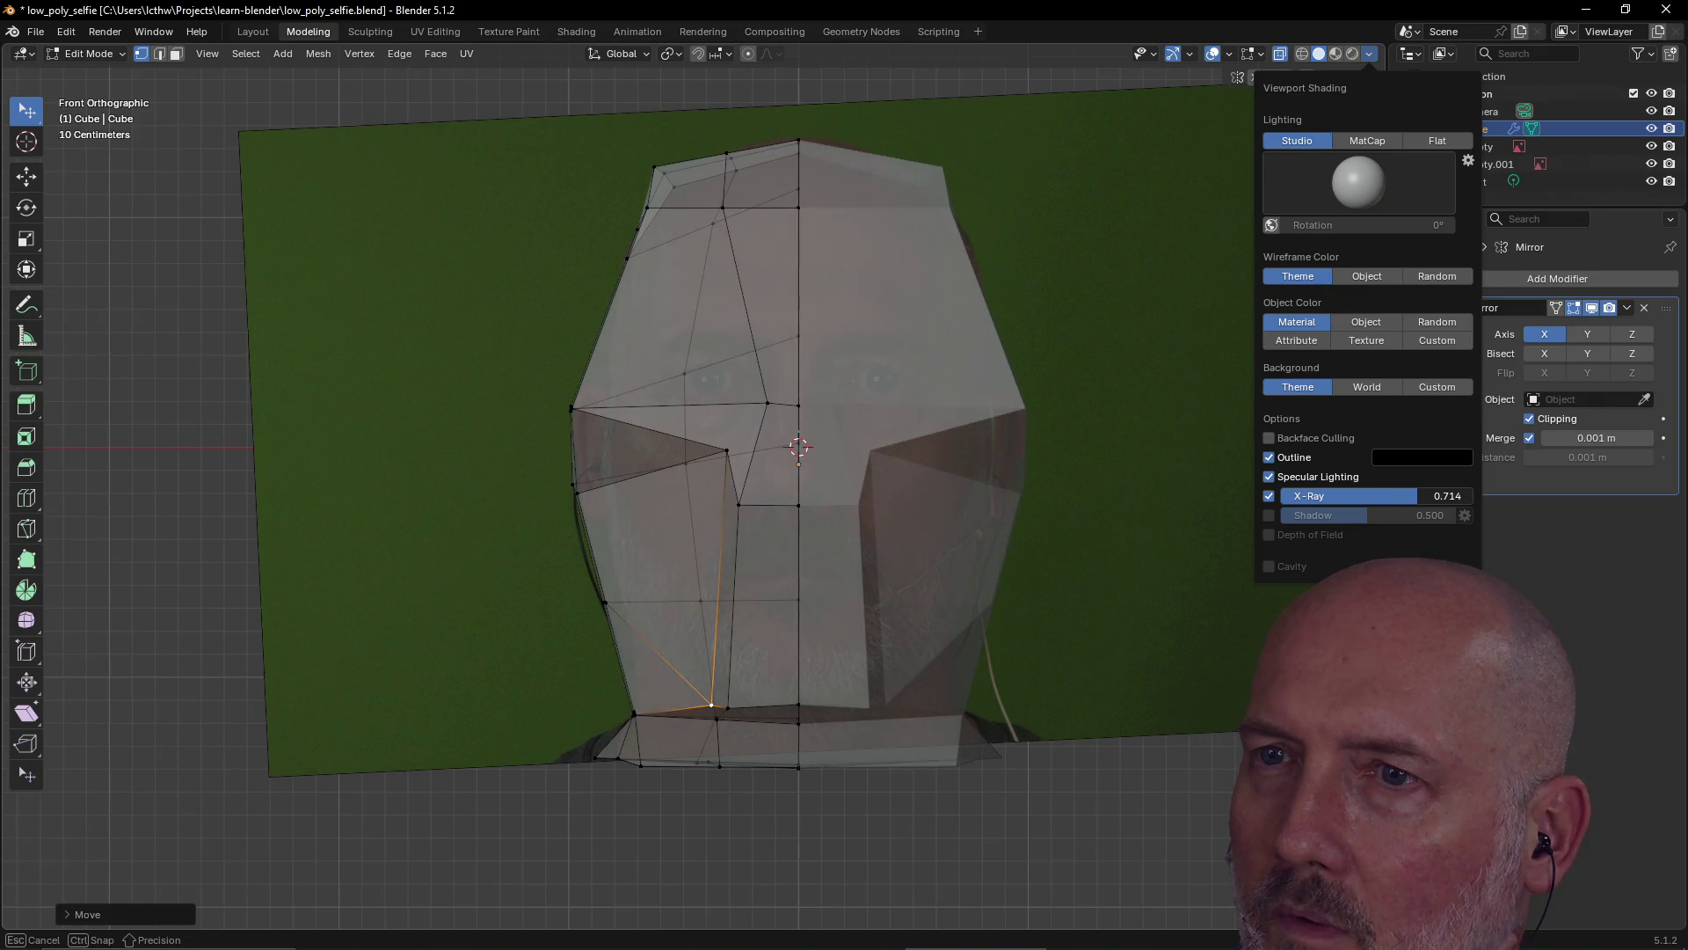
pyautogui.moveTo(1448, 496); pyautogui.dragTo(1341, 483)
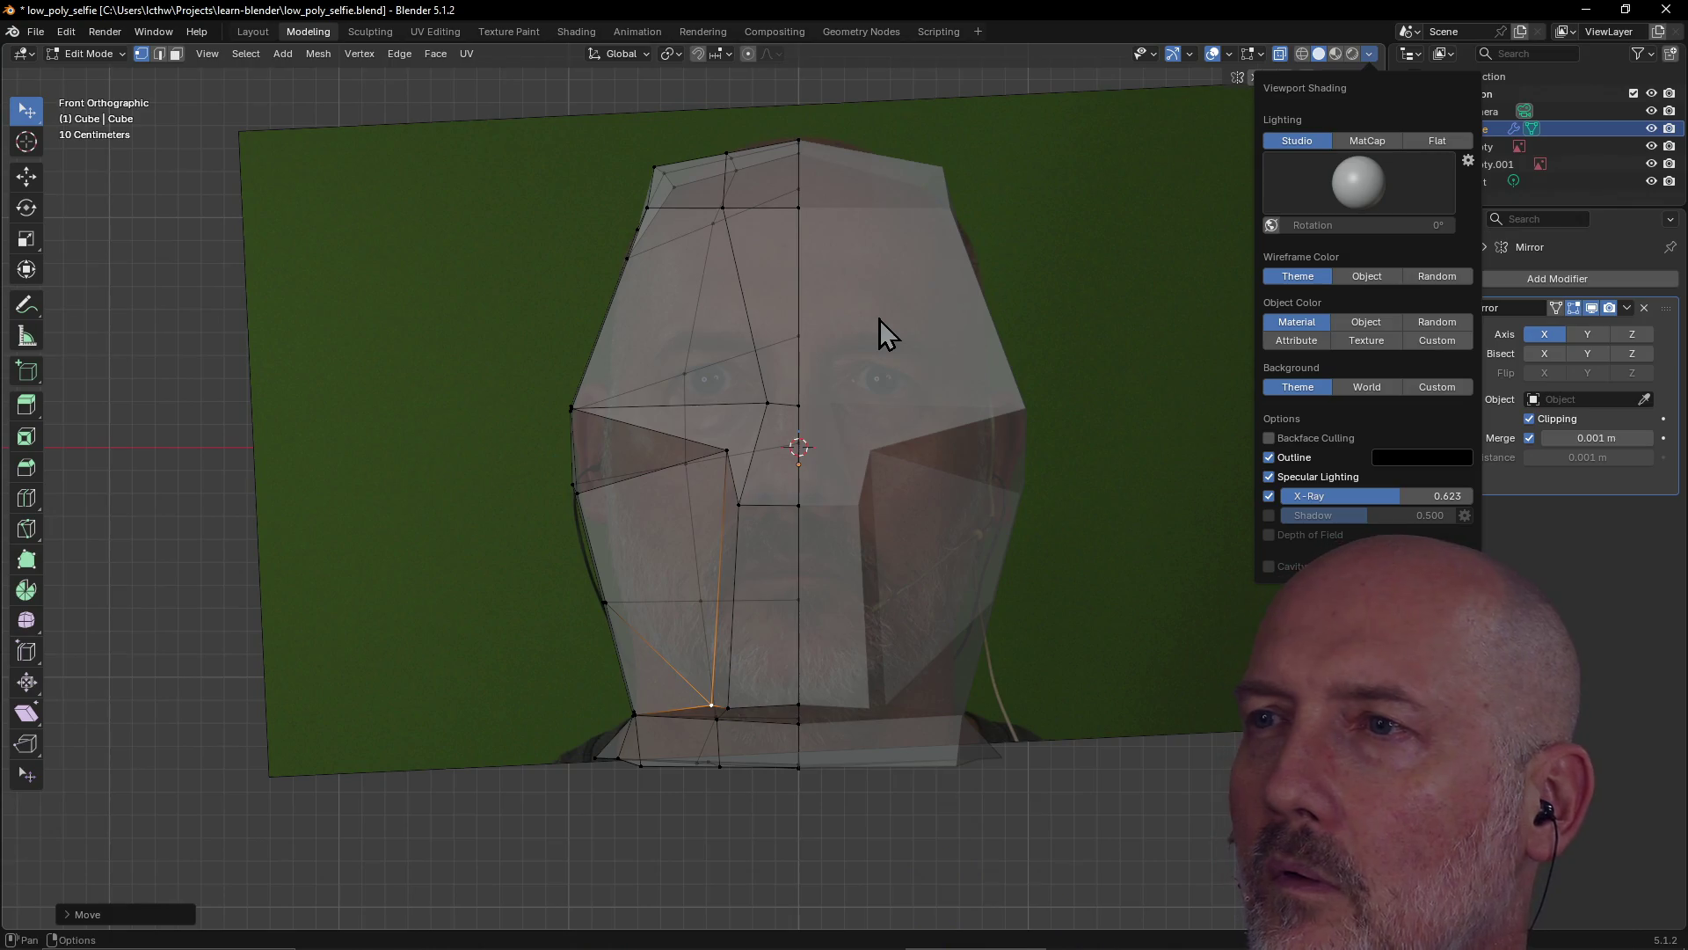
# Try Object and Random wireframe colours, revert to Theme, then orbit into perspective
pyautogui.click(1381, 276)
pyautogui.click(1292, 280)
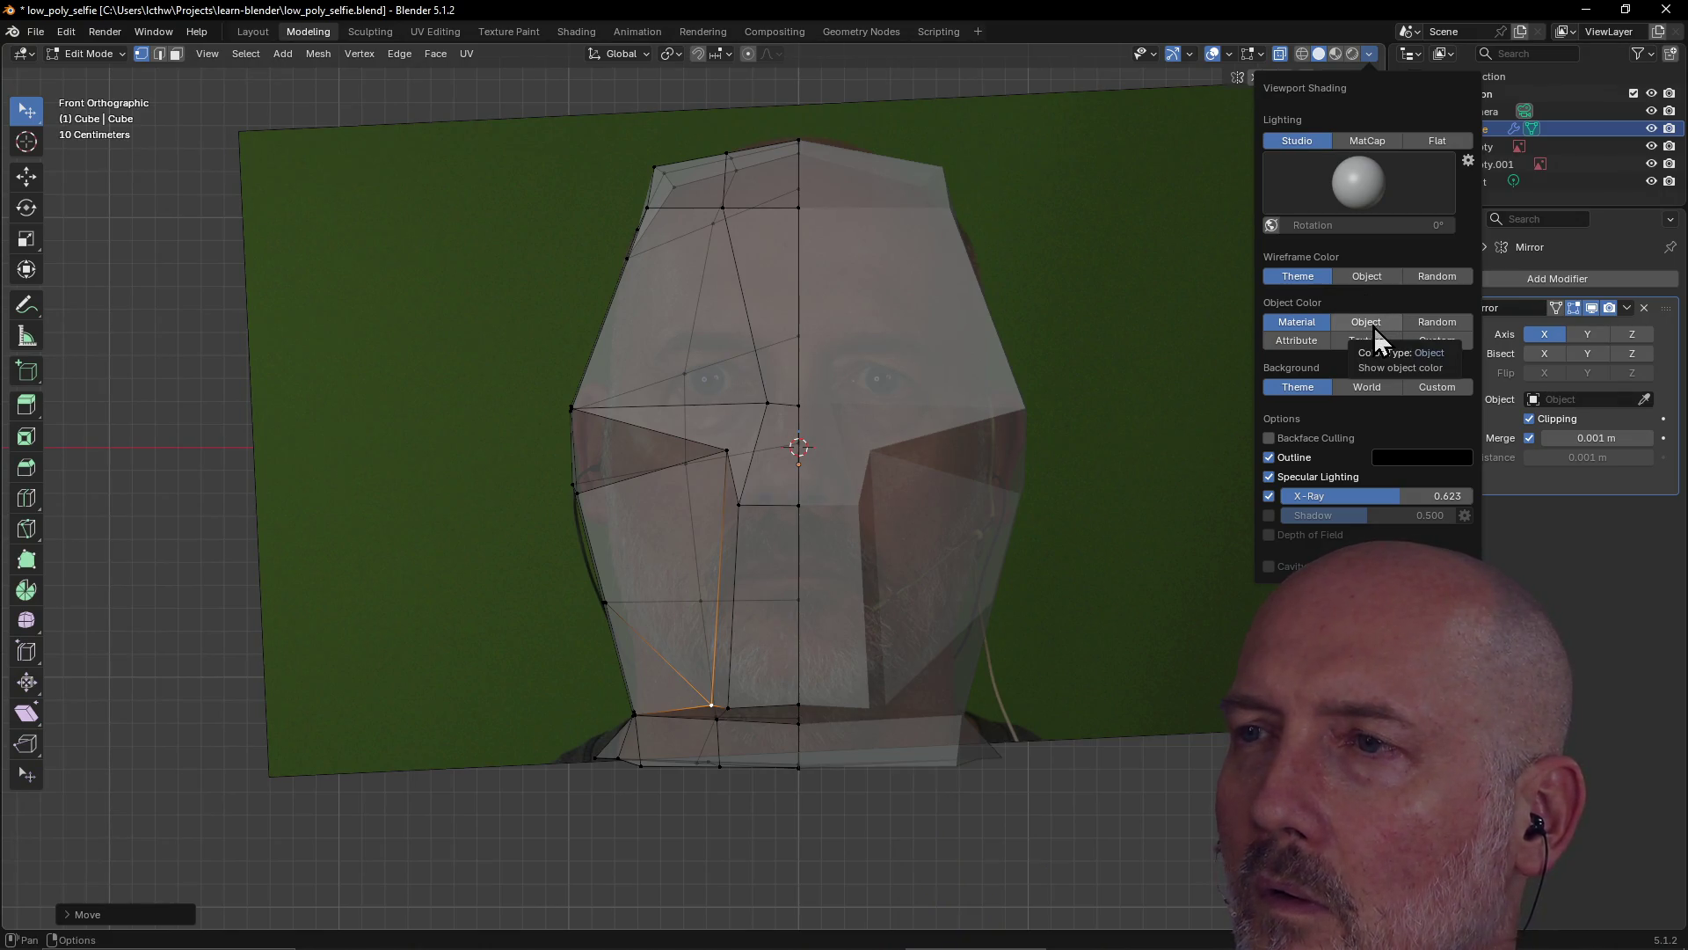
pyautogui.click(1443, 281)
pyautogui.click(1301, 276)
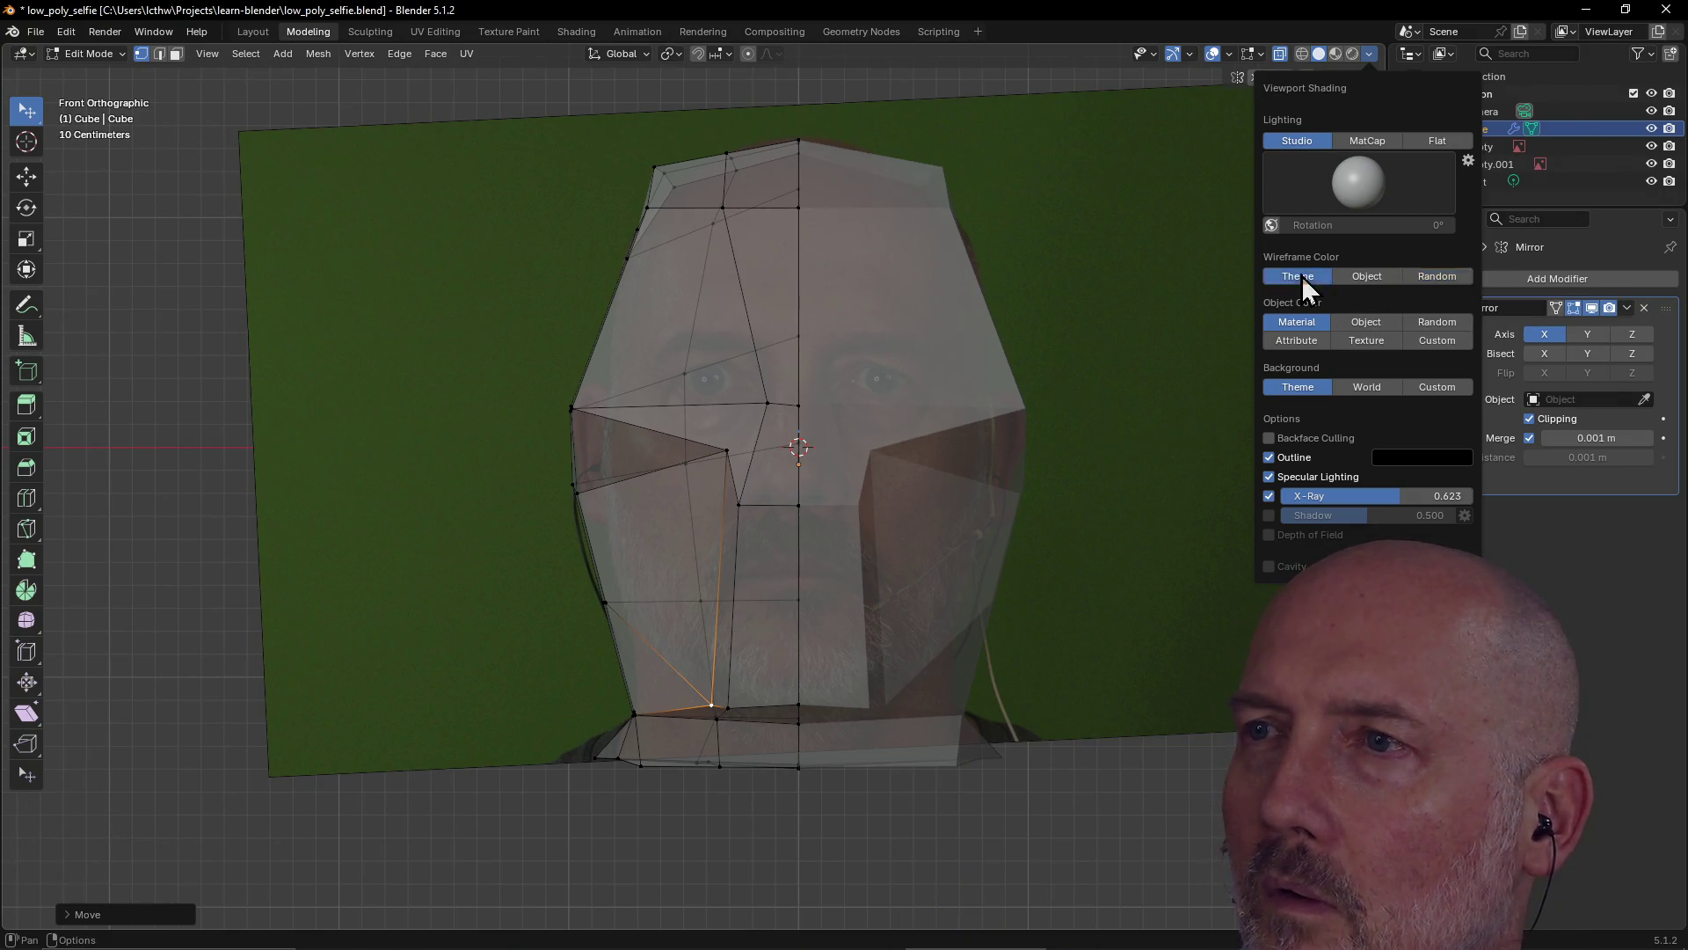
pyautogui.moveTo(1051, 301)
pyautogui.mouseDown(button='middle')
pyautogui.moveTo(1093, 290)
pyautogui.moveTo(1126, 326)
pyautogui.moveTo(1202, 325)
pyautogui.moveTo(1021, 332)
pyautogui.moveTo(1036, 315)
pyautogui.mouseUp(button='middle')
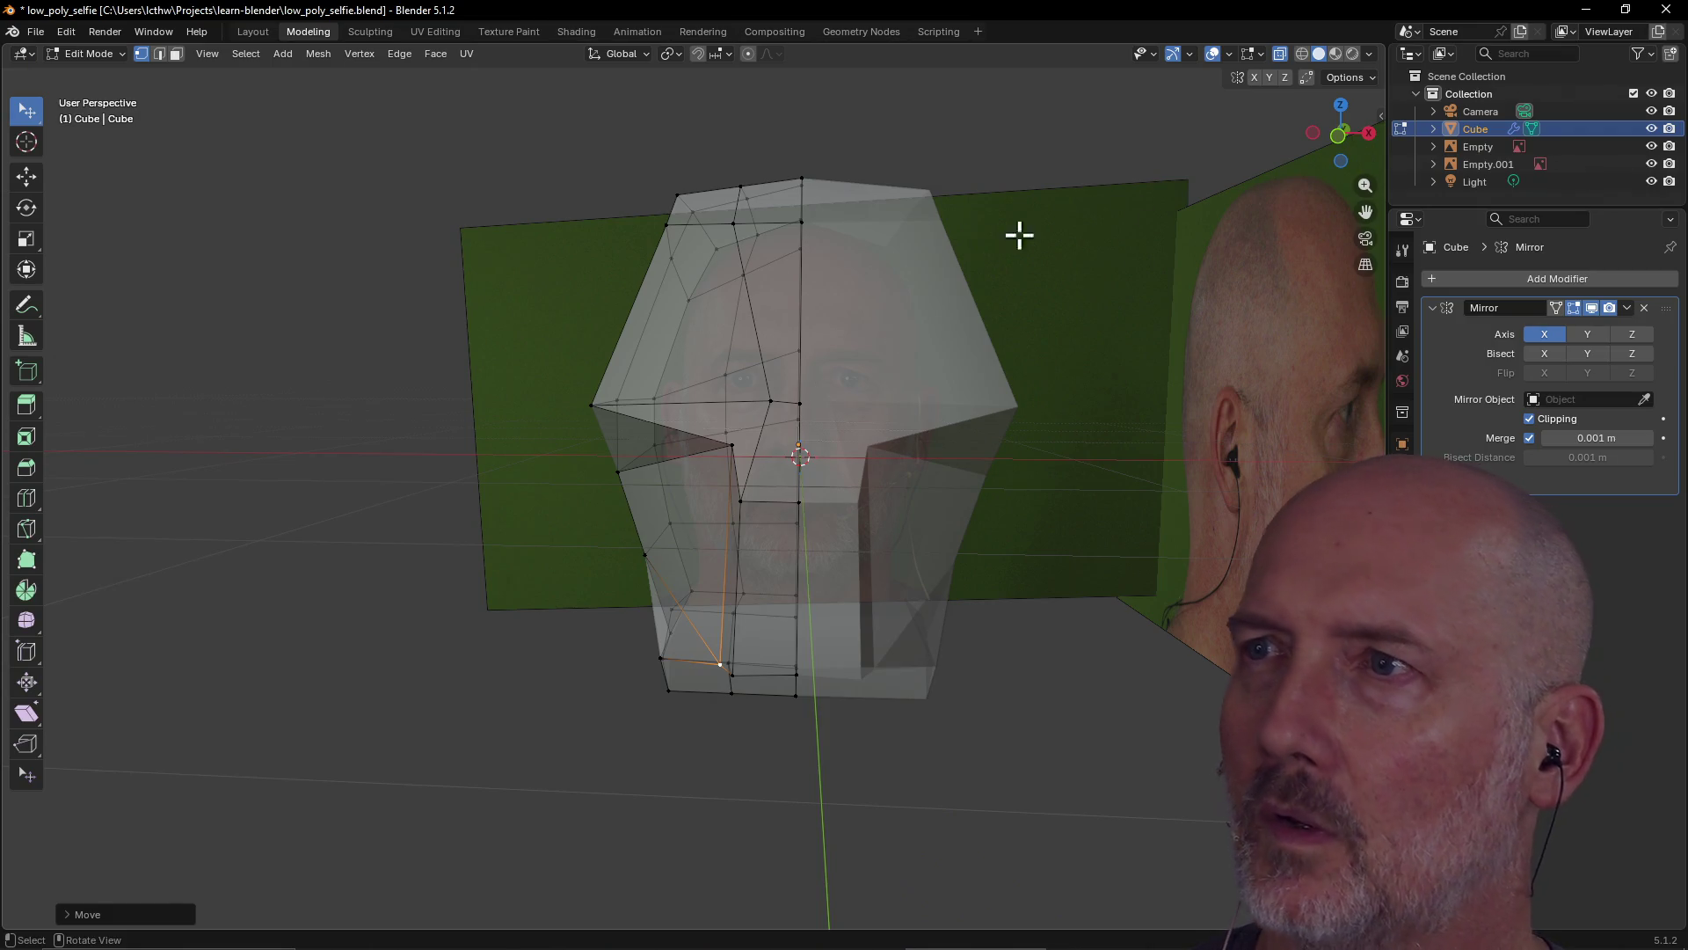
# Lower the X-Ray opacity further and switch the head to wireframe shading
pyautogui.click(1369, 53)
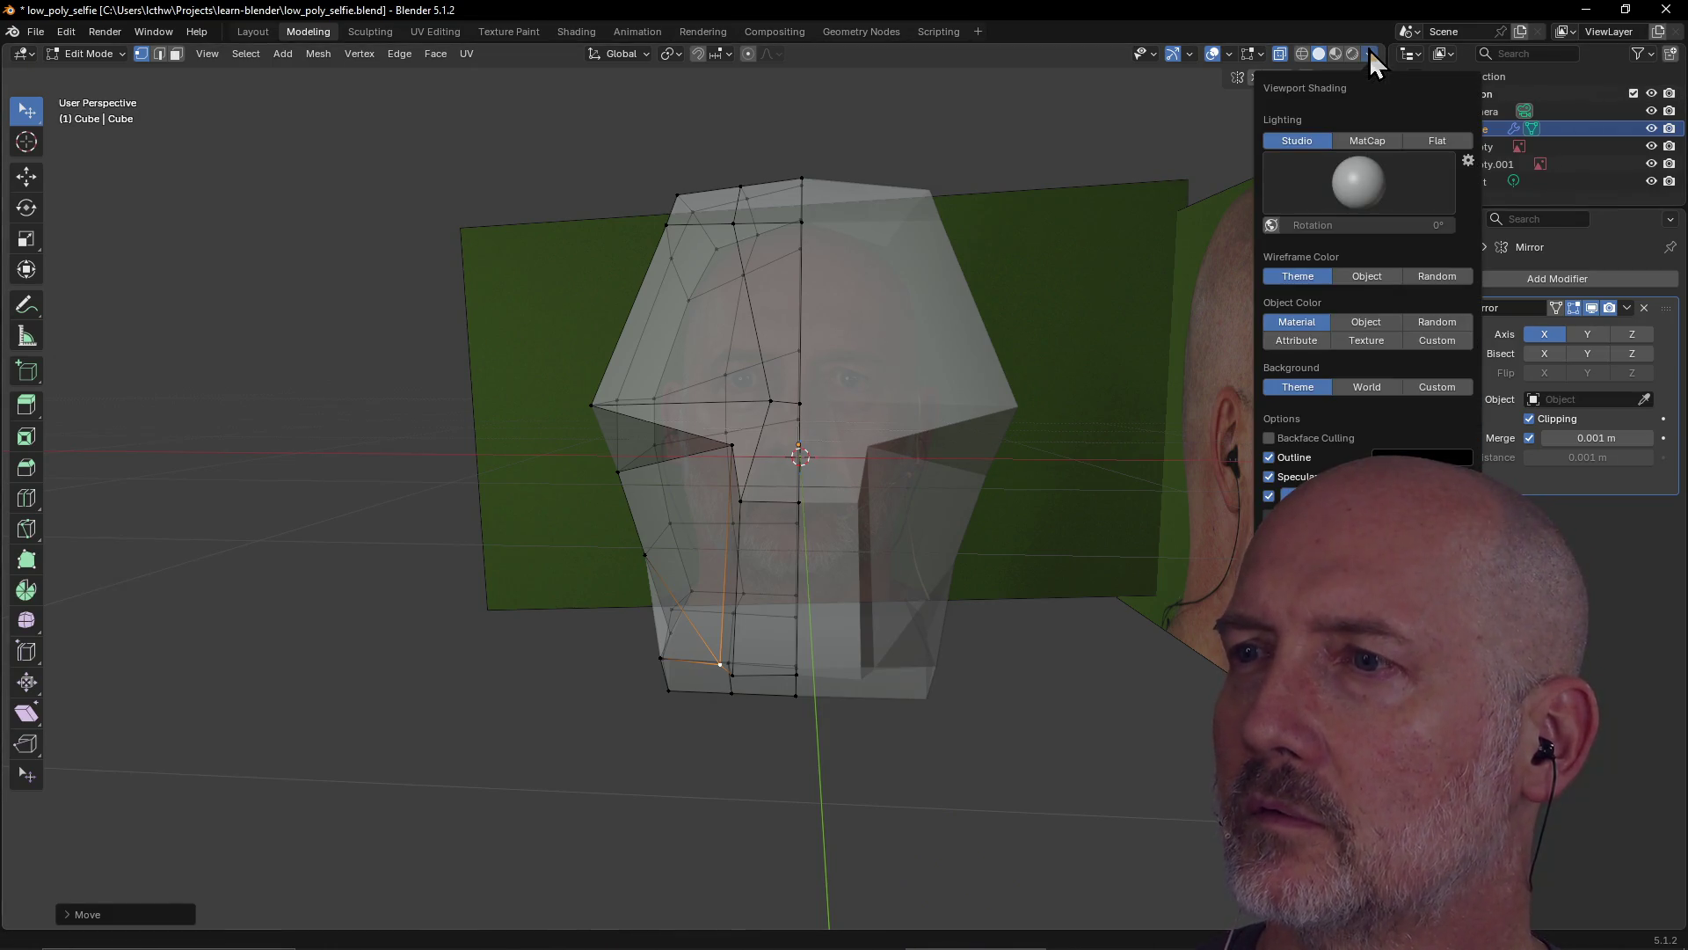
pyautogui.moveTo(1359, 498)
pyautogui.mouseDown()
pyautogui.moveTo(1398, 498)
pyautogui.moveTo(1344, 497)
pyautogui.mouseUp()
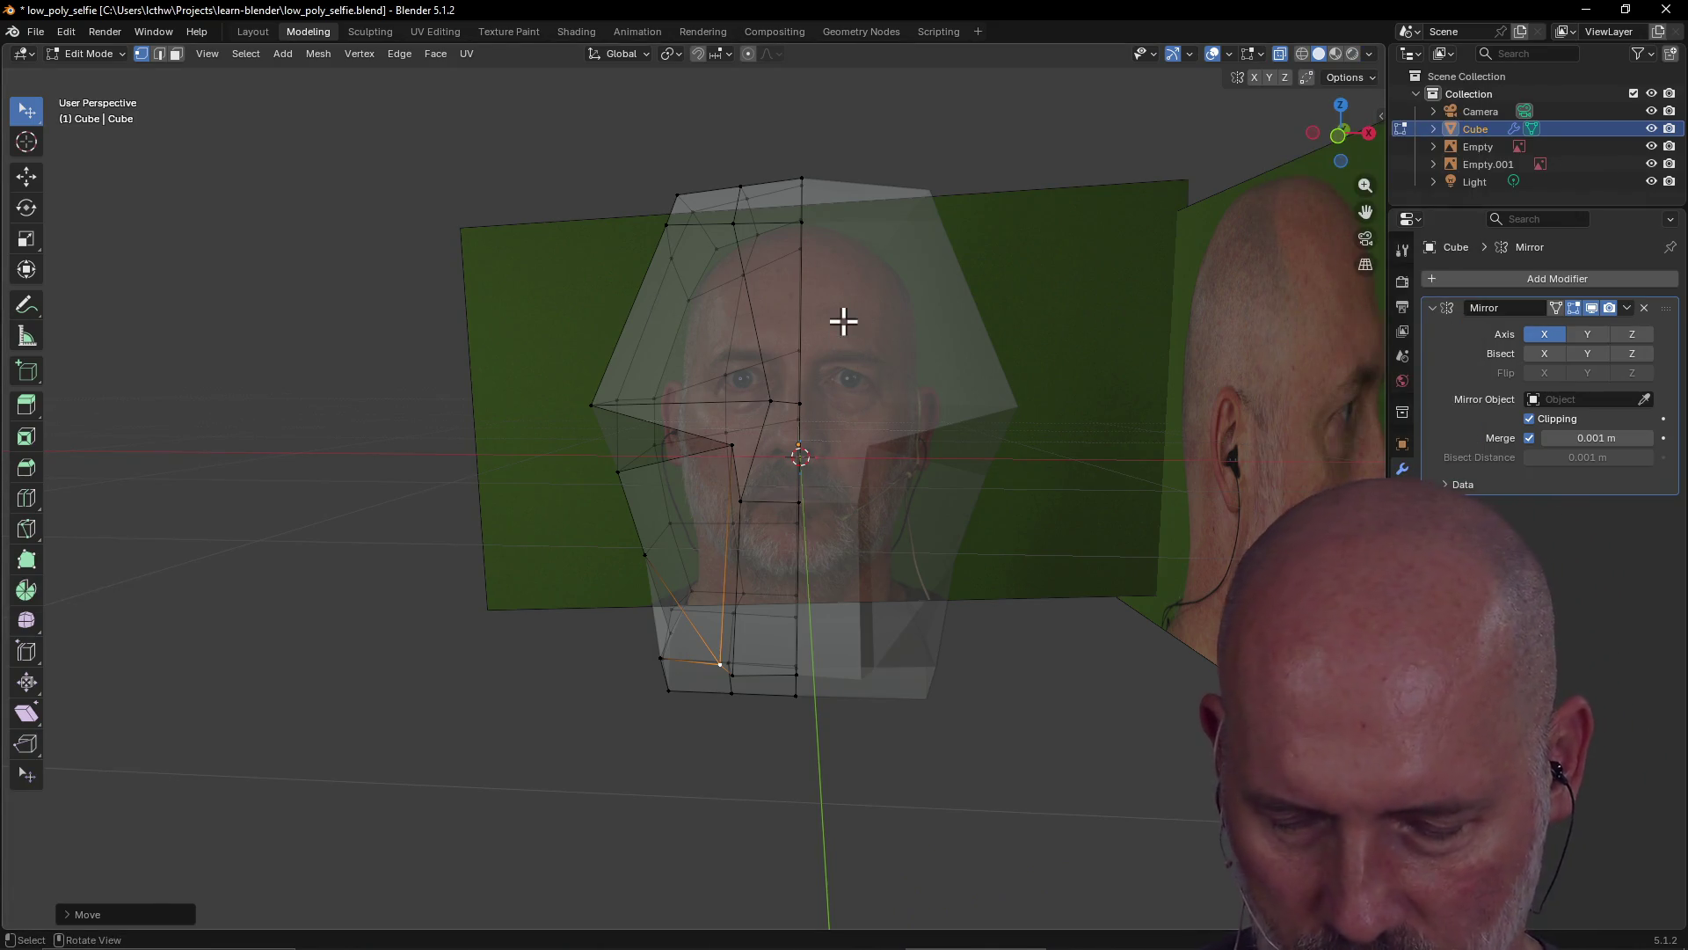
pyautogui.press('shift')
pyautogui.hotkey('shift', 'z')
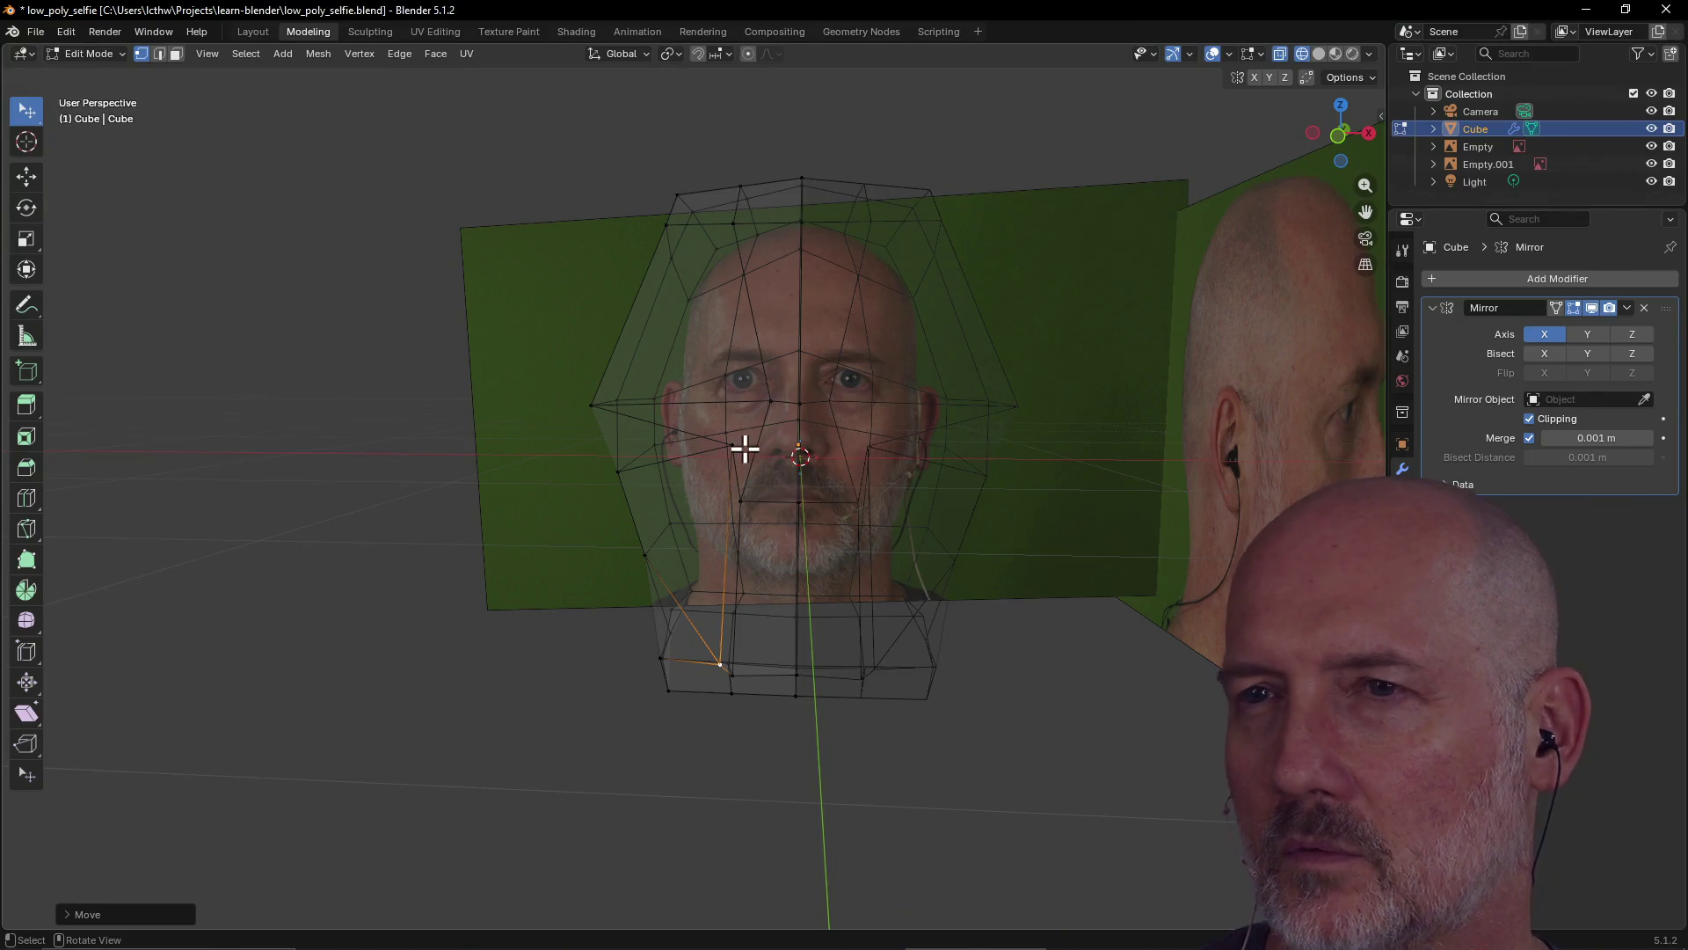
# Switch to the front orthographic view and zoom out to see the whole reference photo
pyautogui.moveTo(735, 425); pyautogui.dragTo(736, 424, button='middle')
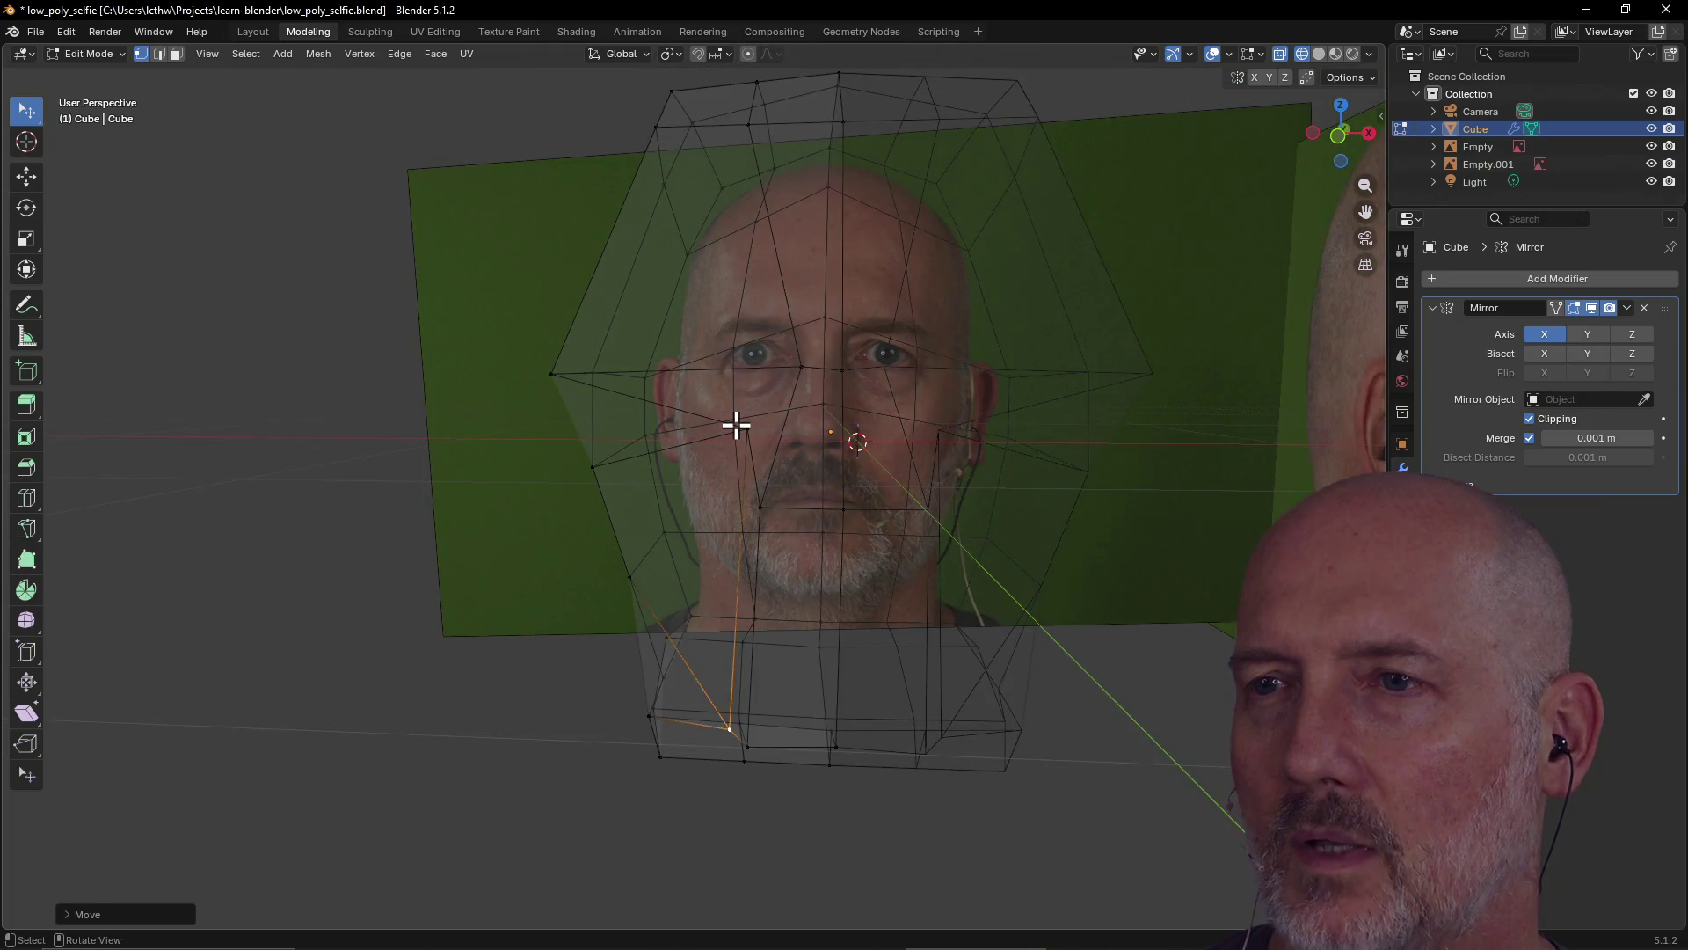
pyautogui.press('`')
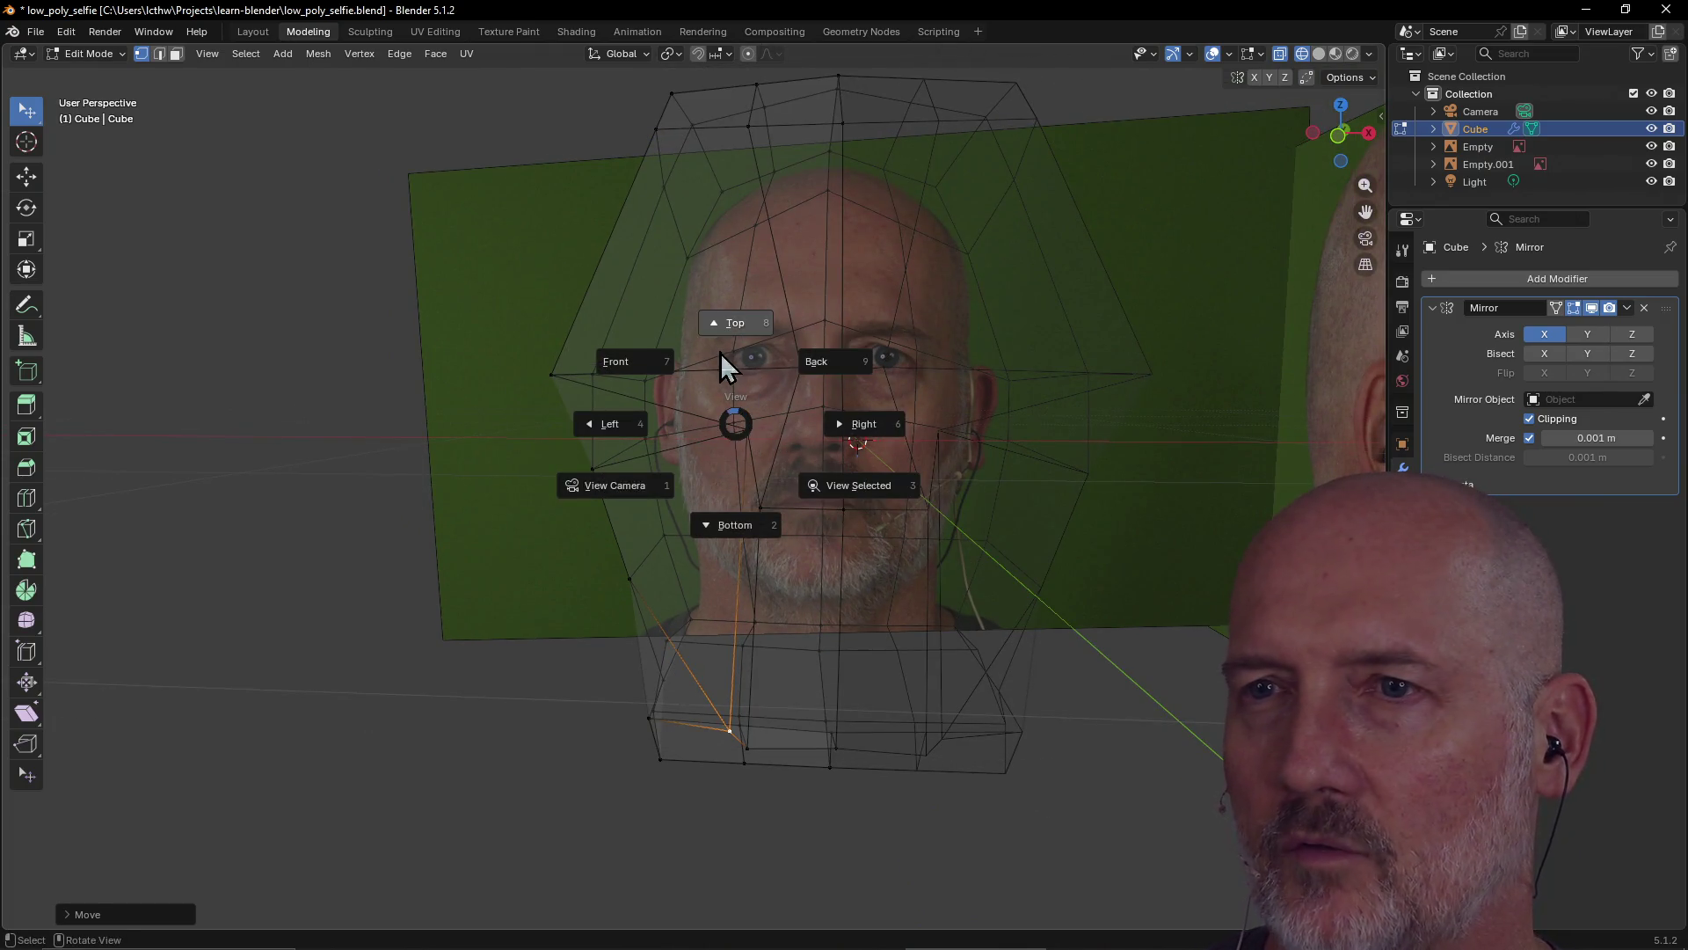
pyautogui.click(649, 364)
pyautogui.scroll(-3, 872, 390)
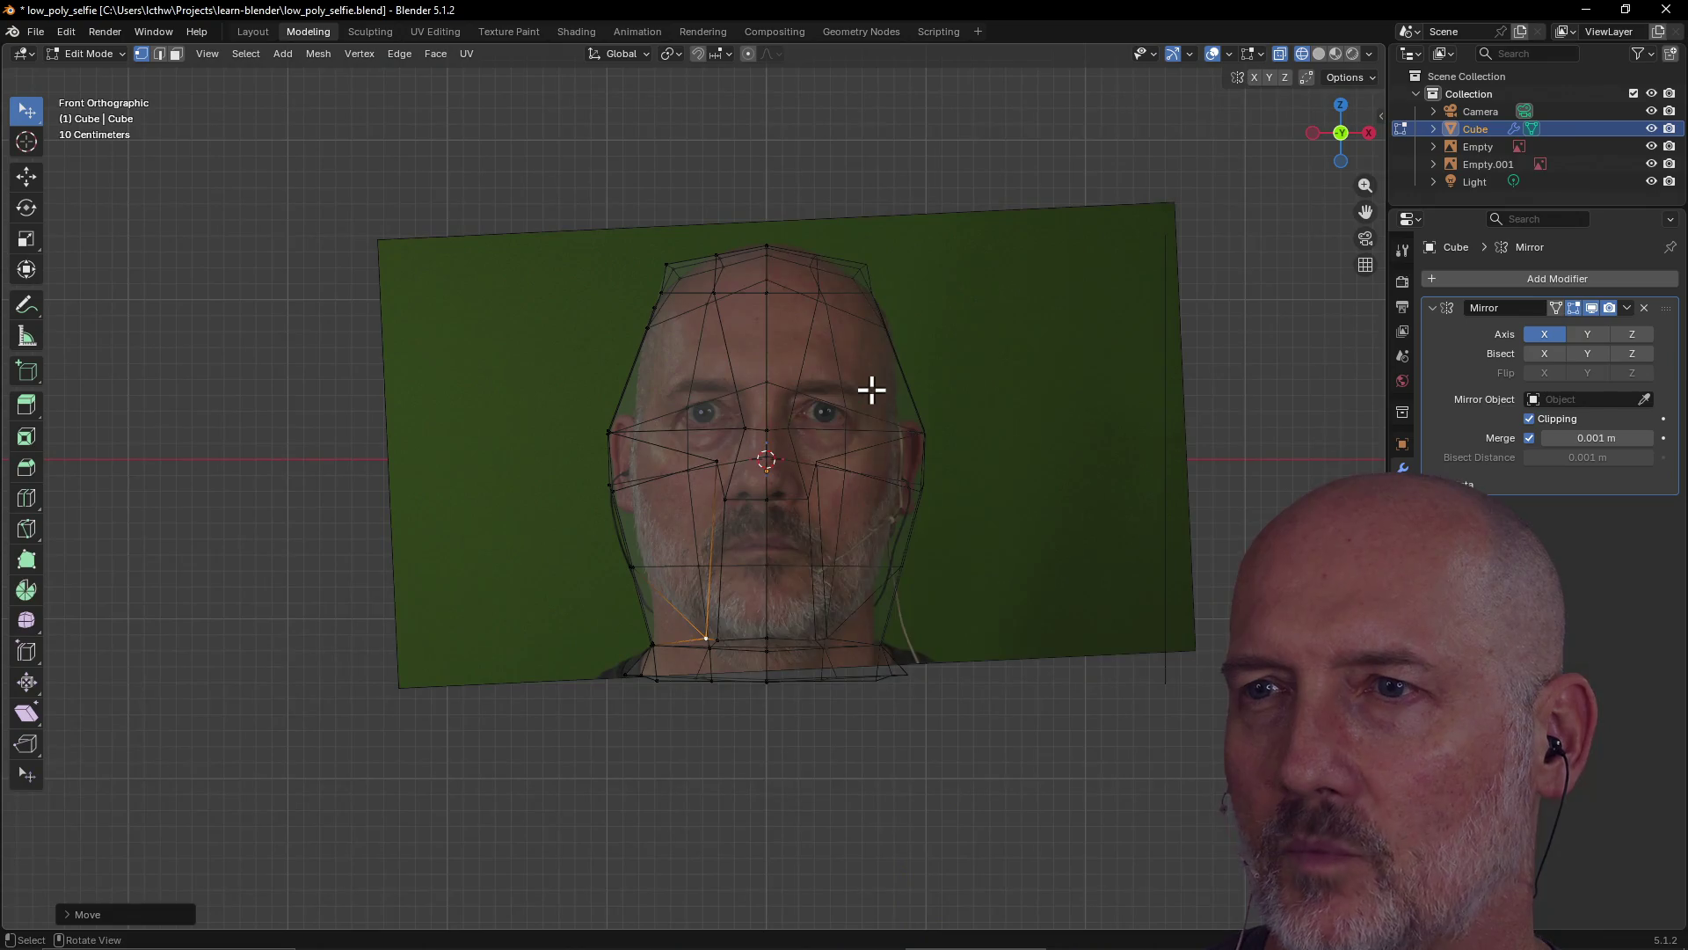
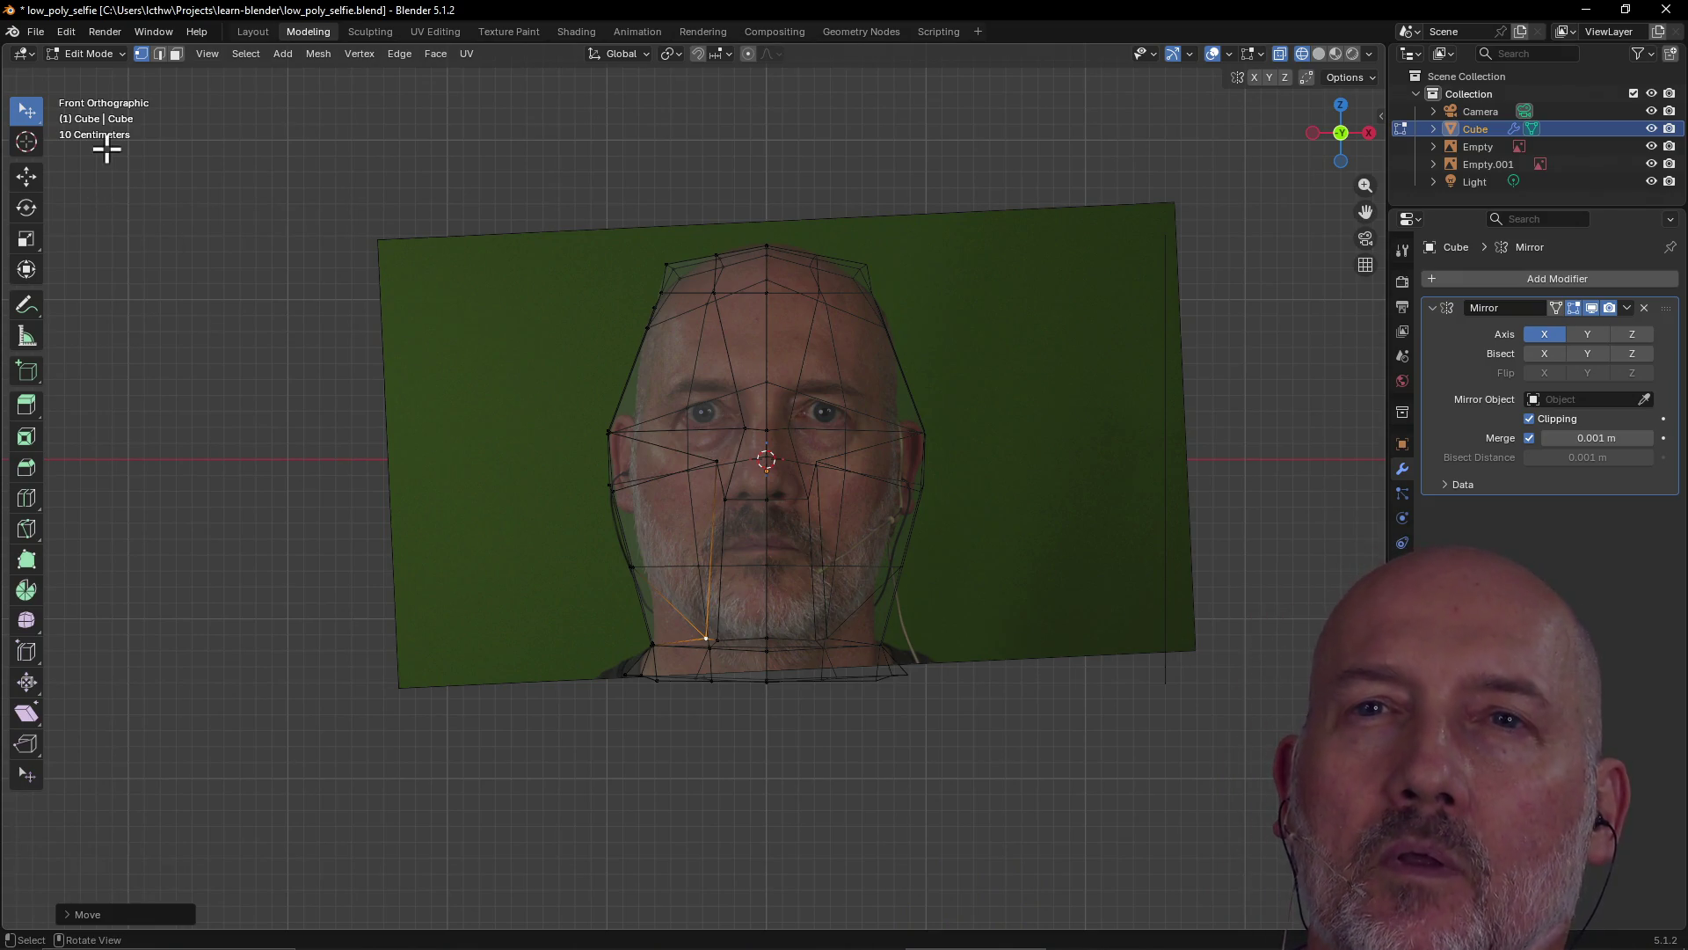
# Switch the 3D viewport to Quad View from the View > Area menu
pyautogui.click(215, 55)
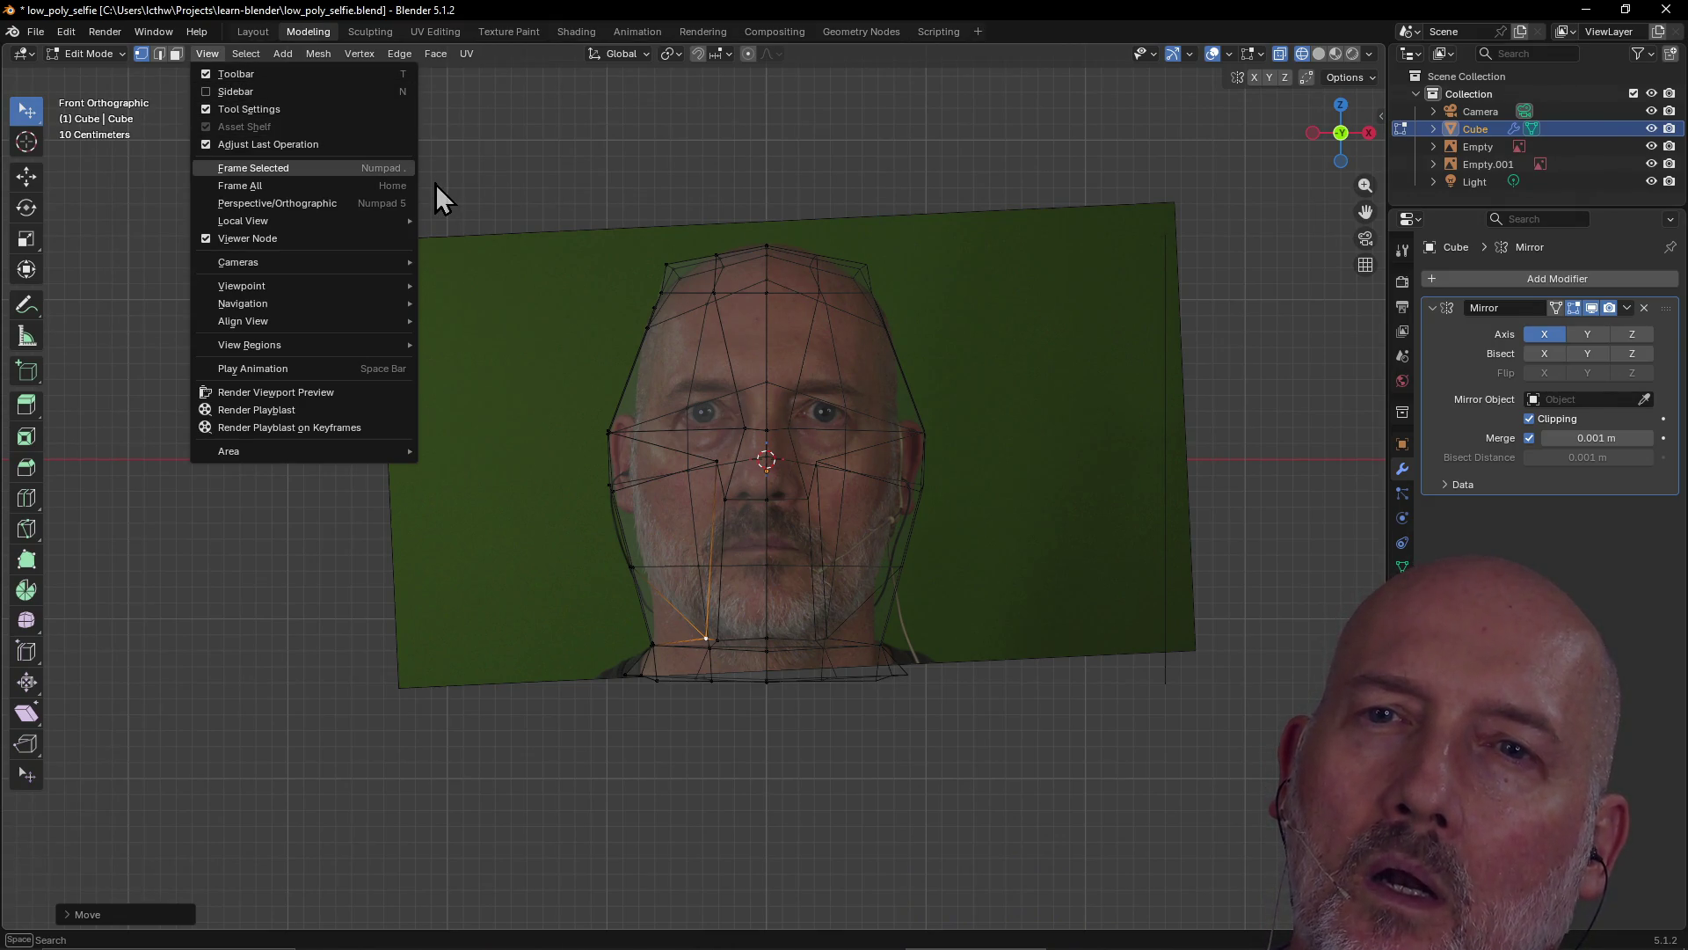
pyautogui.moveTo(344, 304)
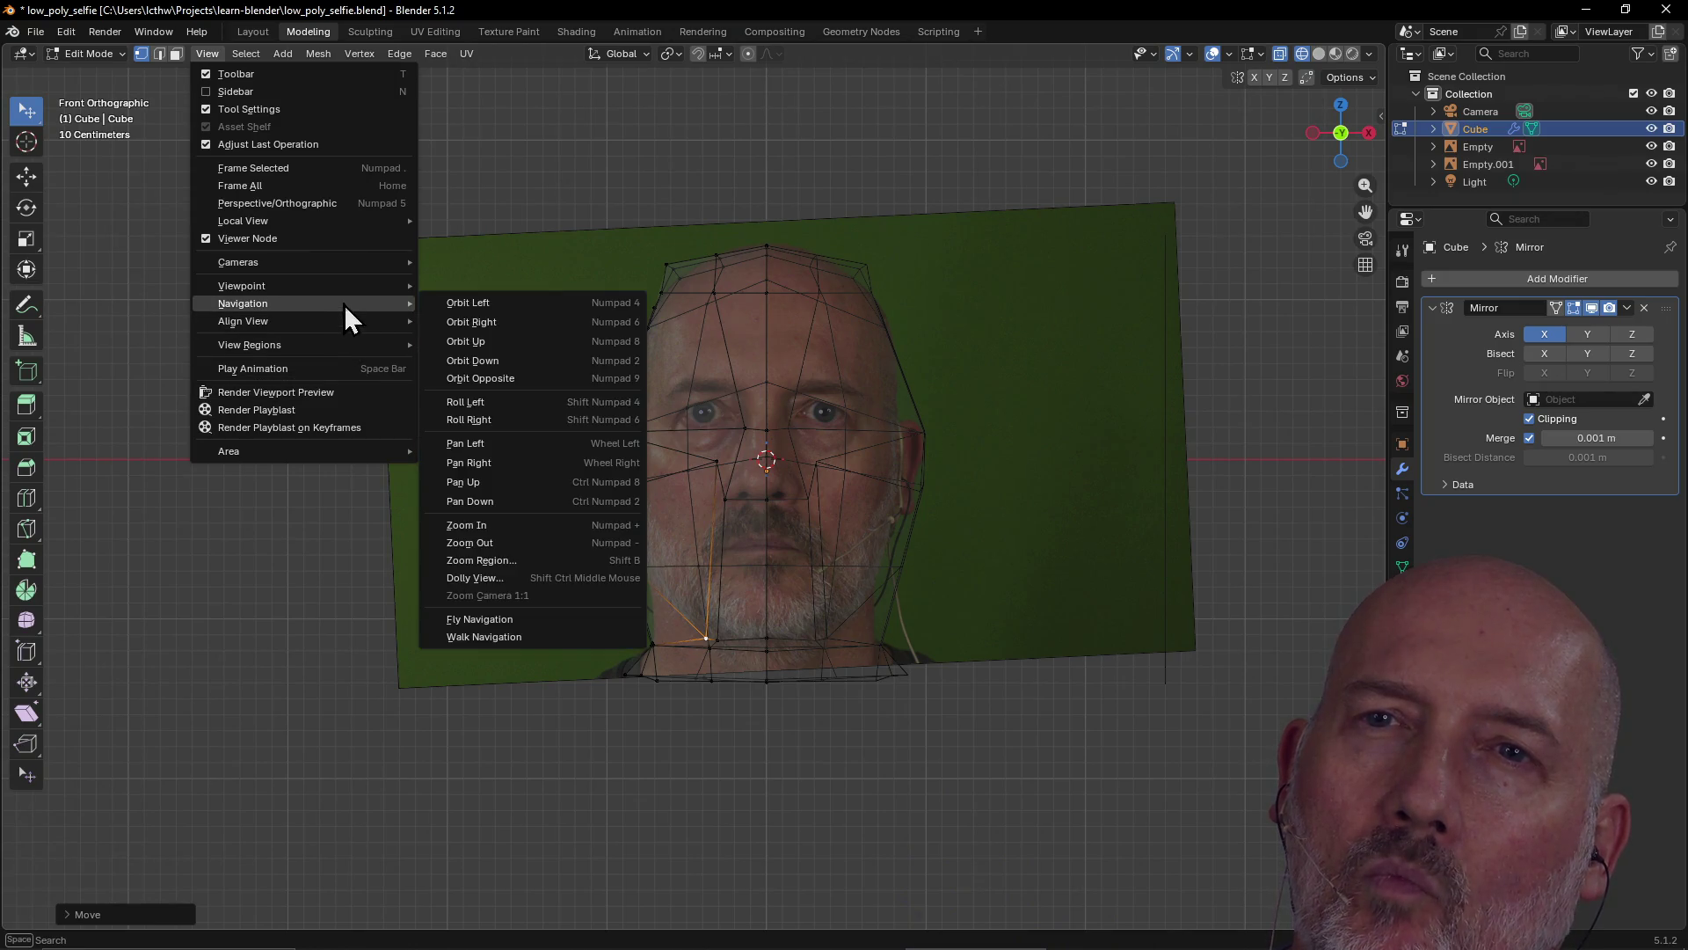
pyautogui.moveTo(314, 255)
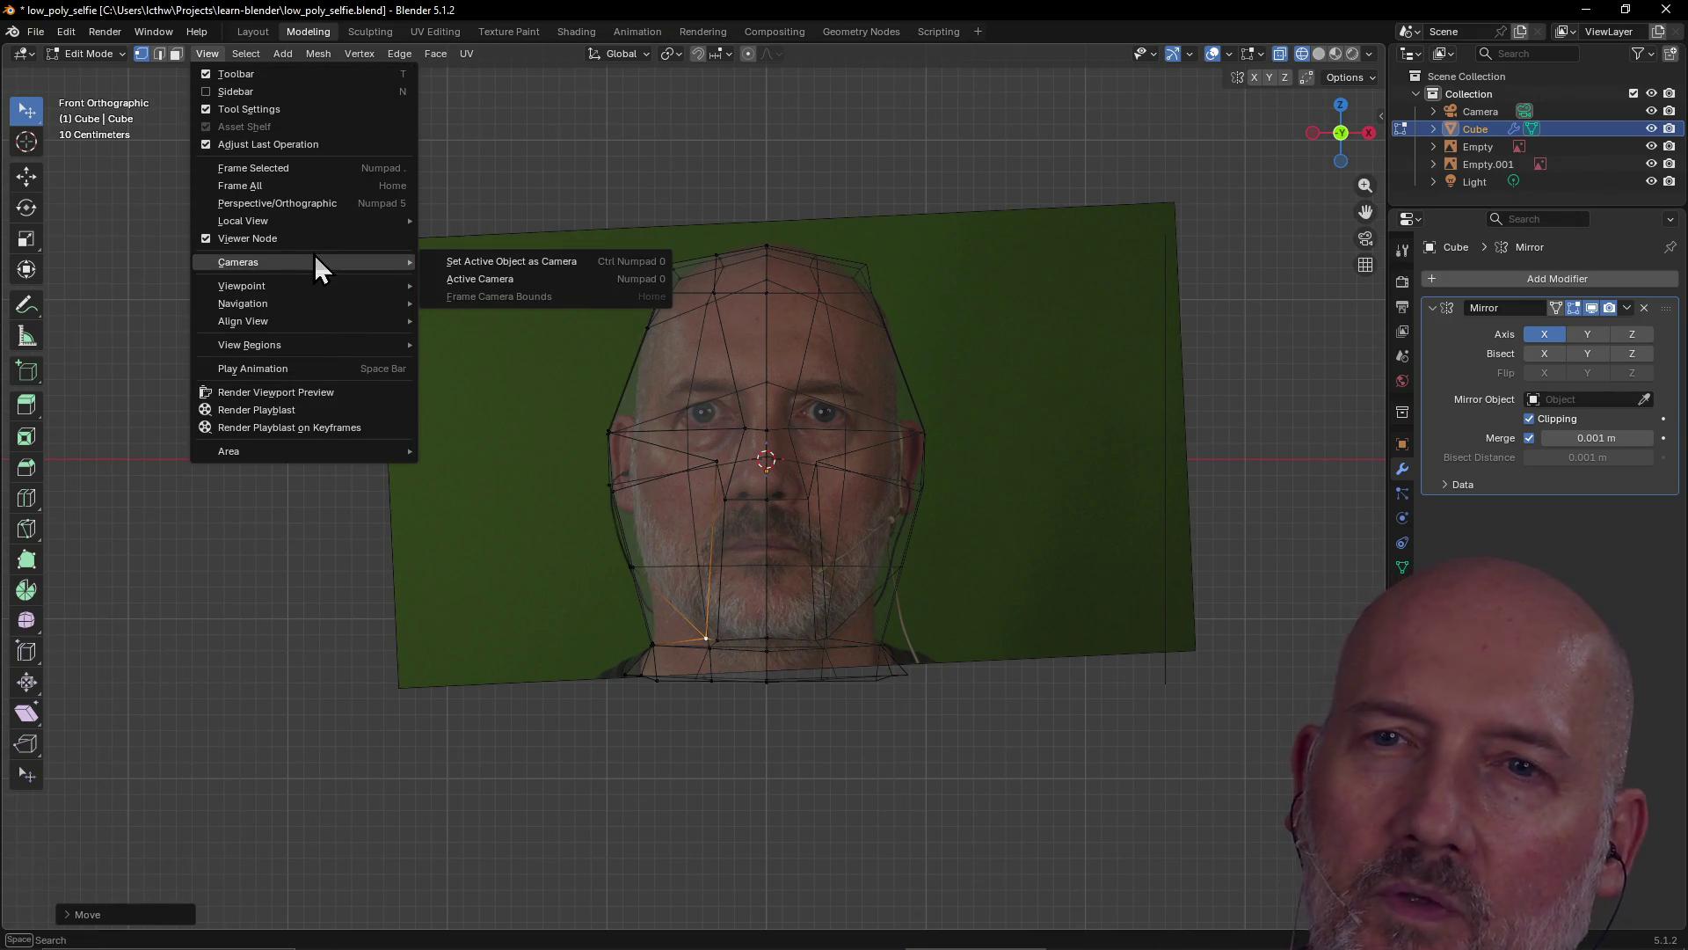
pyautogui.moveTo(304, 447)
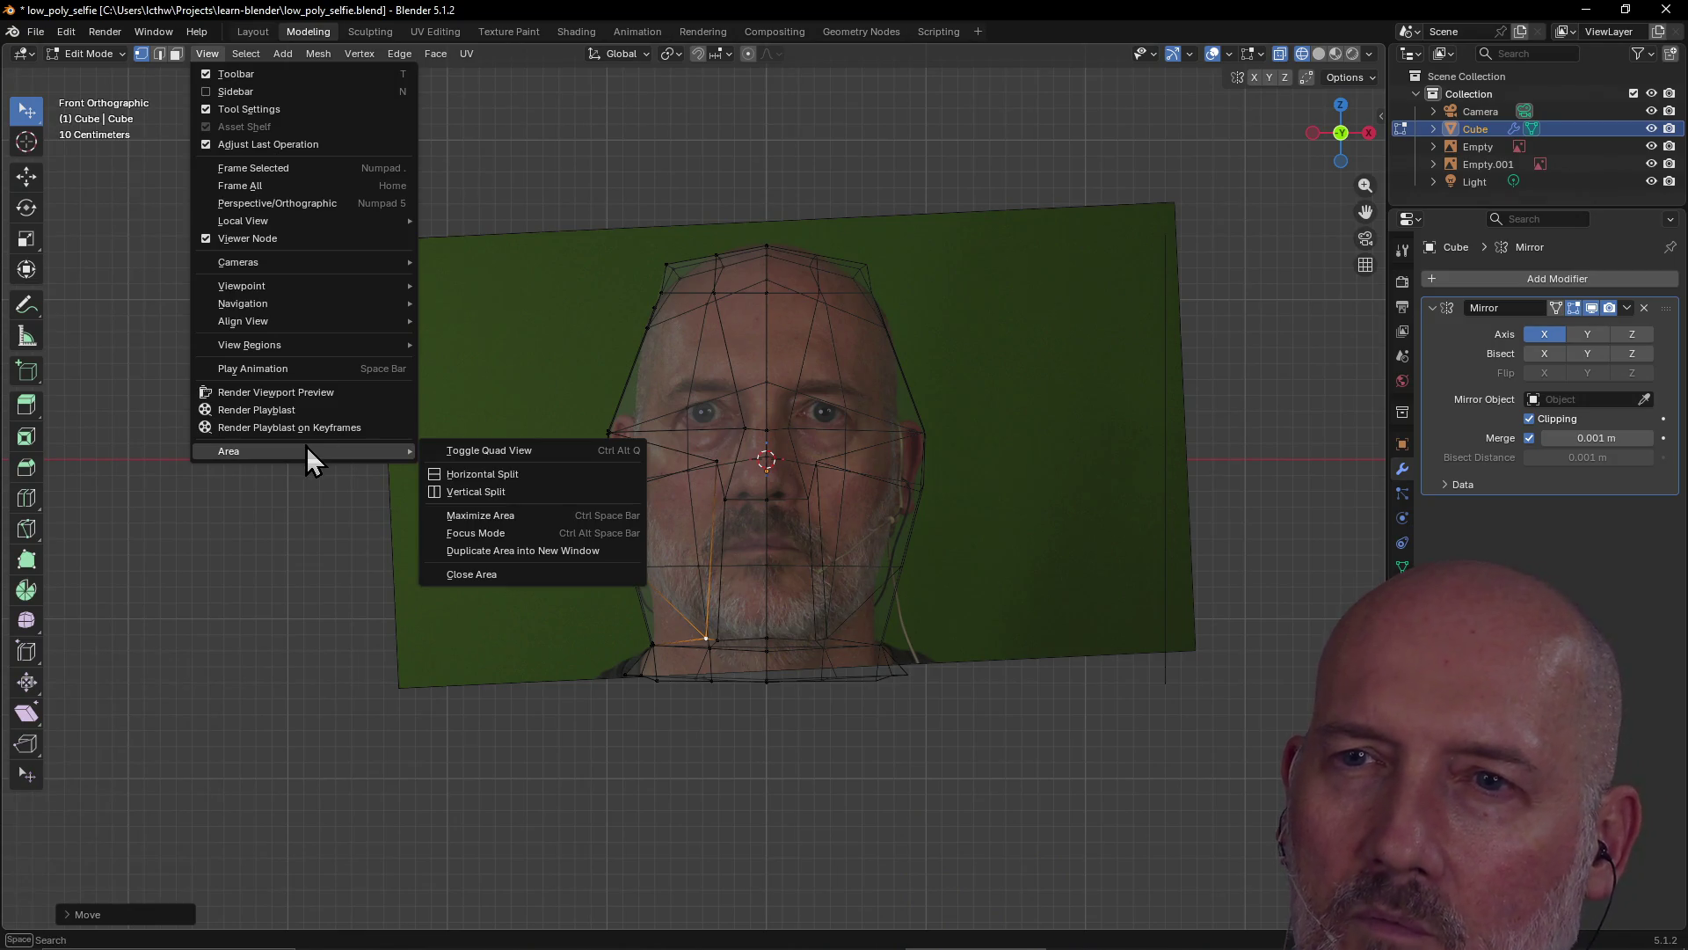
pyautogui.click(499, 447)
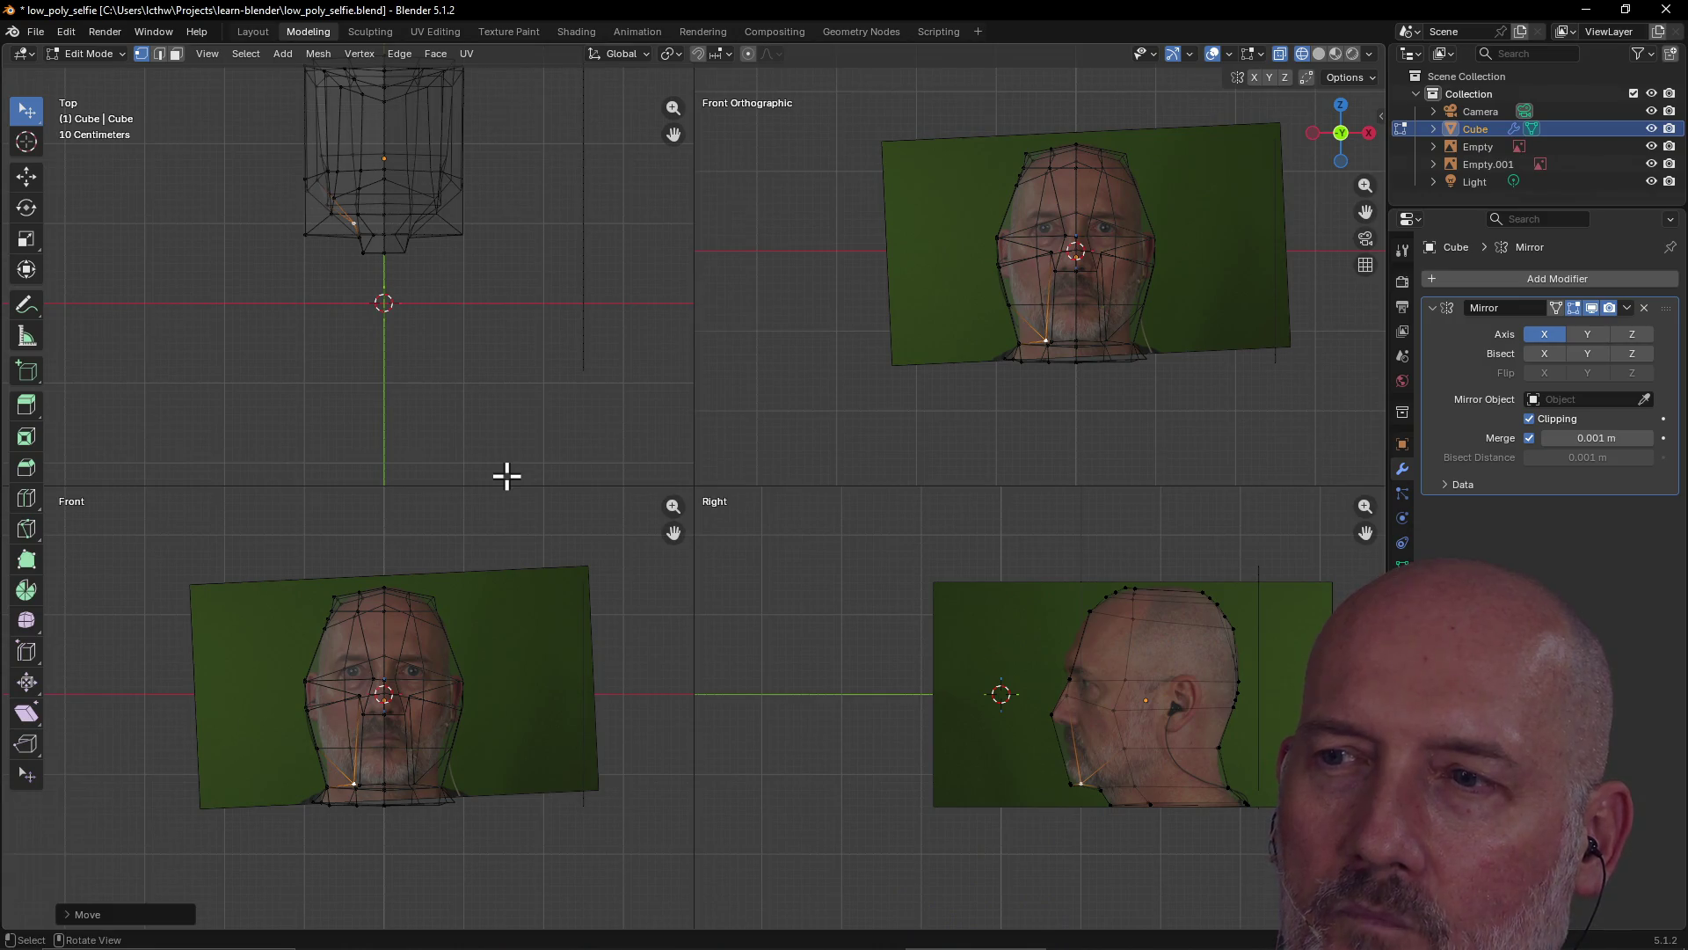
# Subdivide the selected edges of the head mesh in the Top view
pyautogui.scroll(-3, 504, 441)
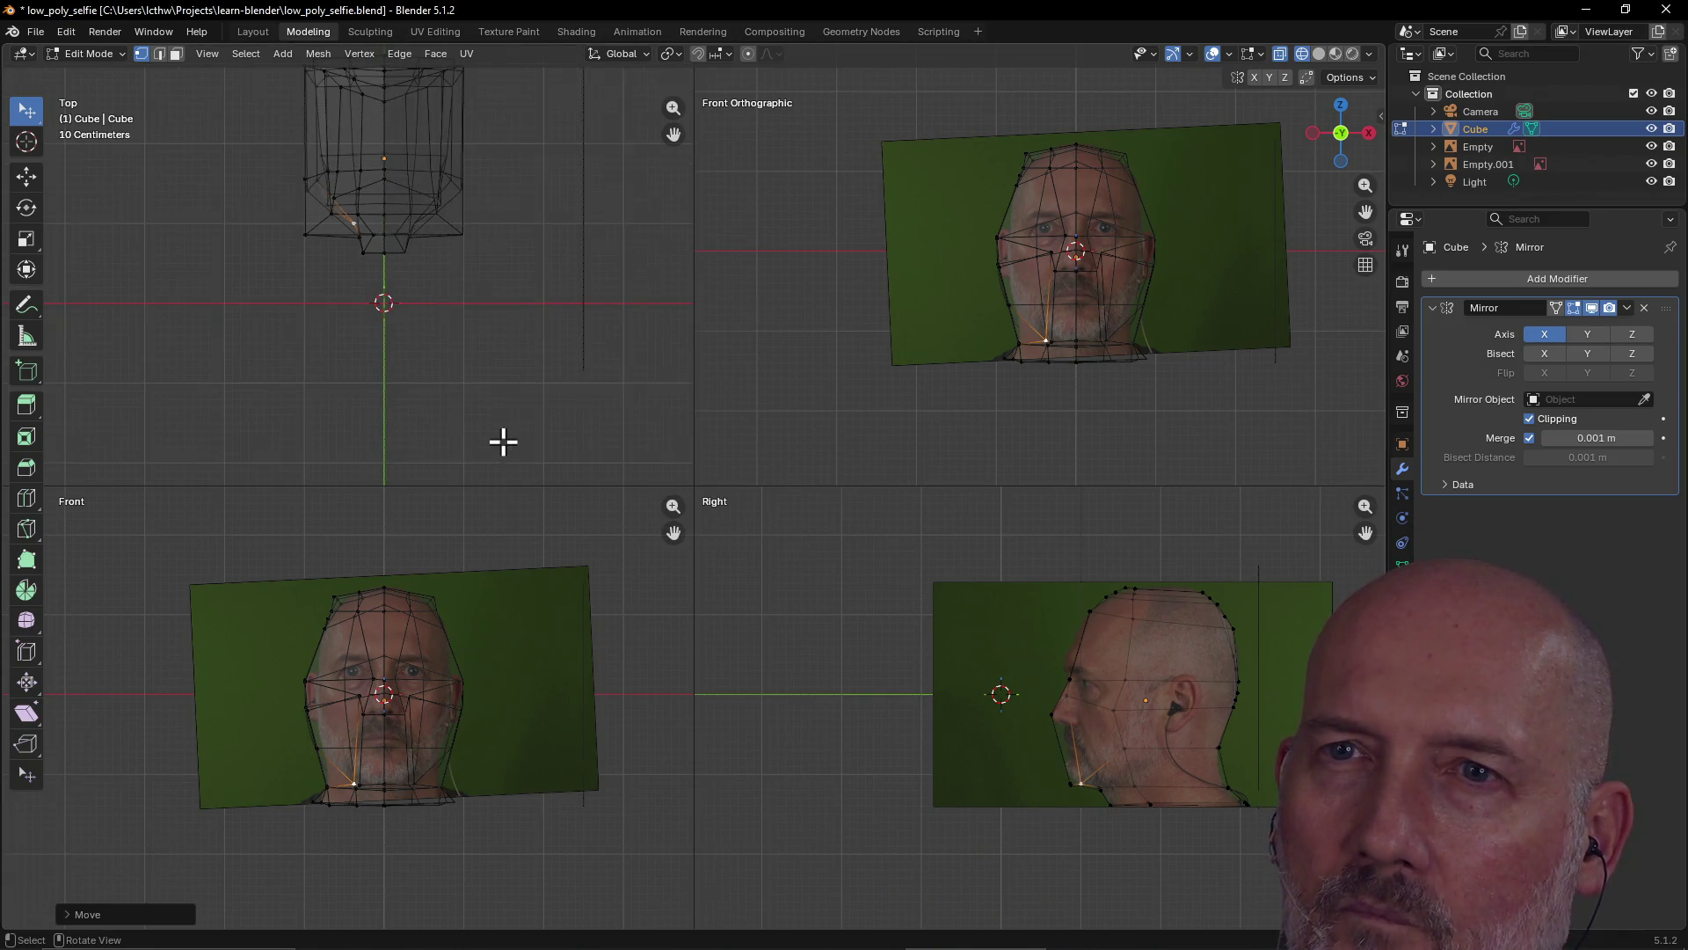
pyautogui.scroll(1, 503, 442)
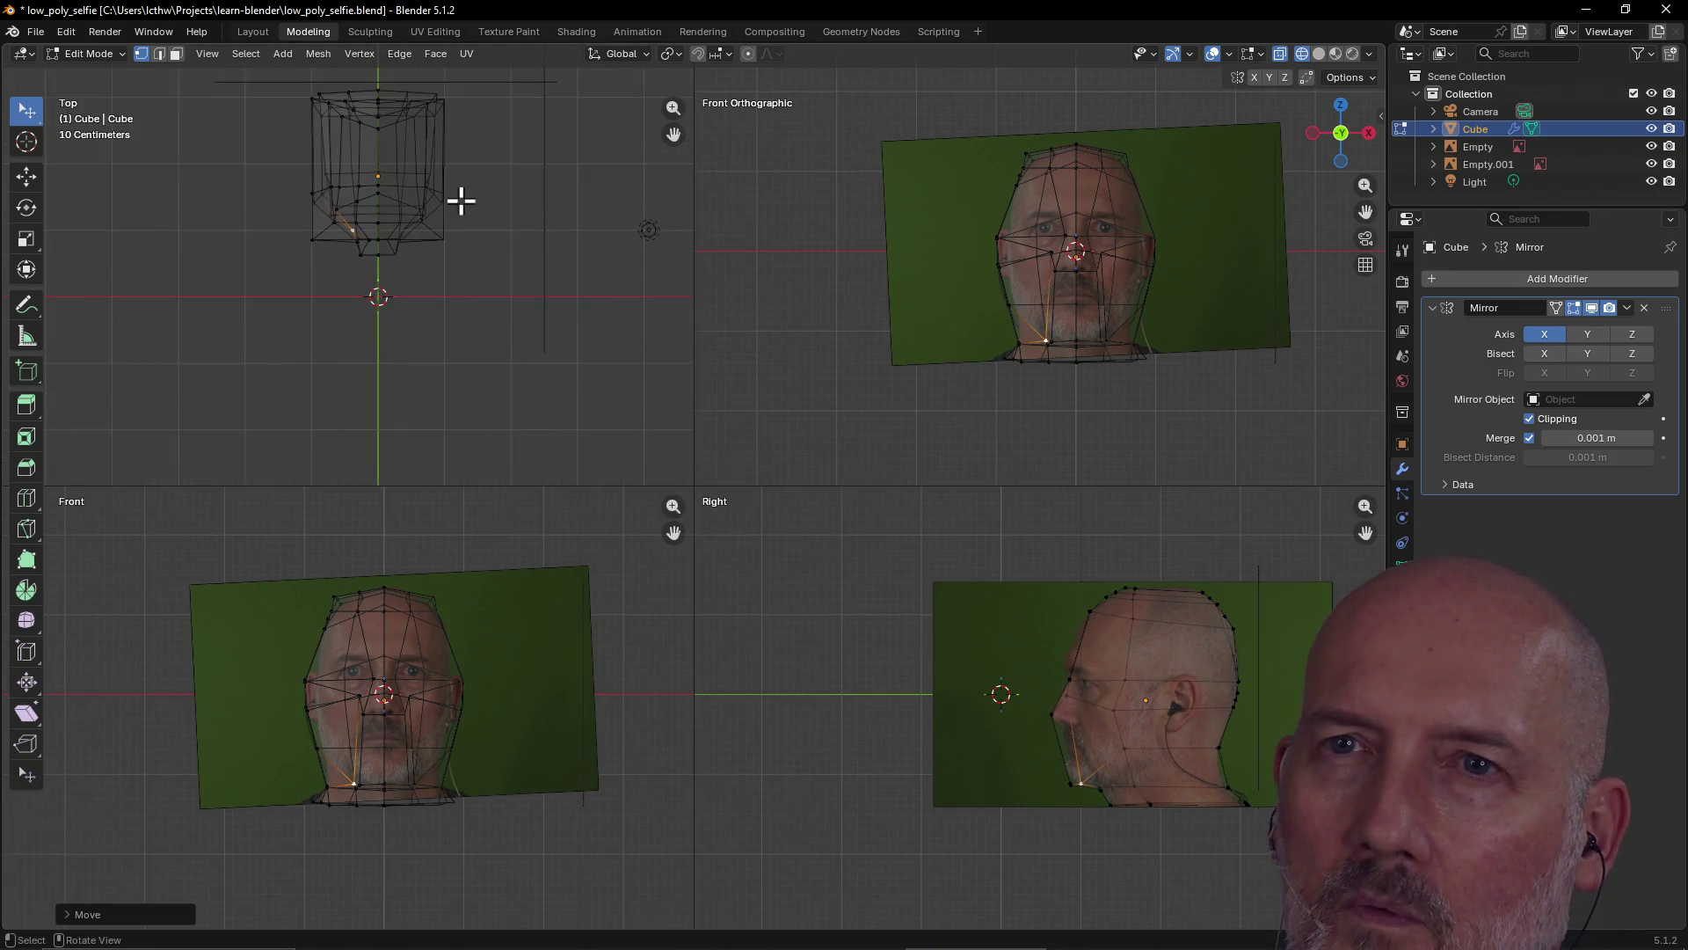
pyautogui.rightClick(357, 175)
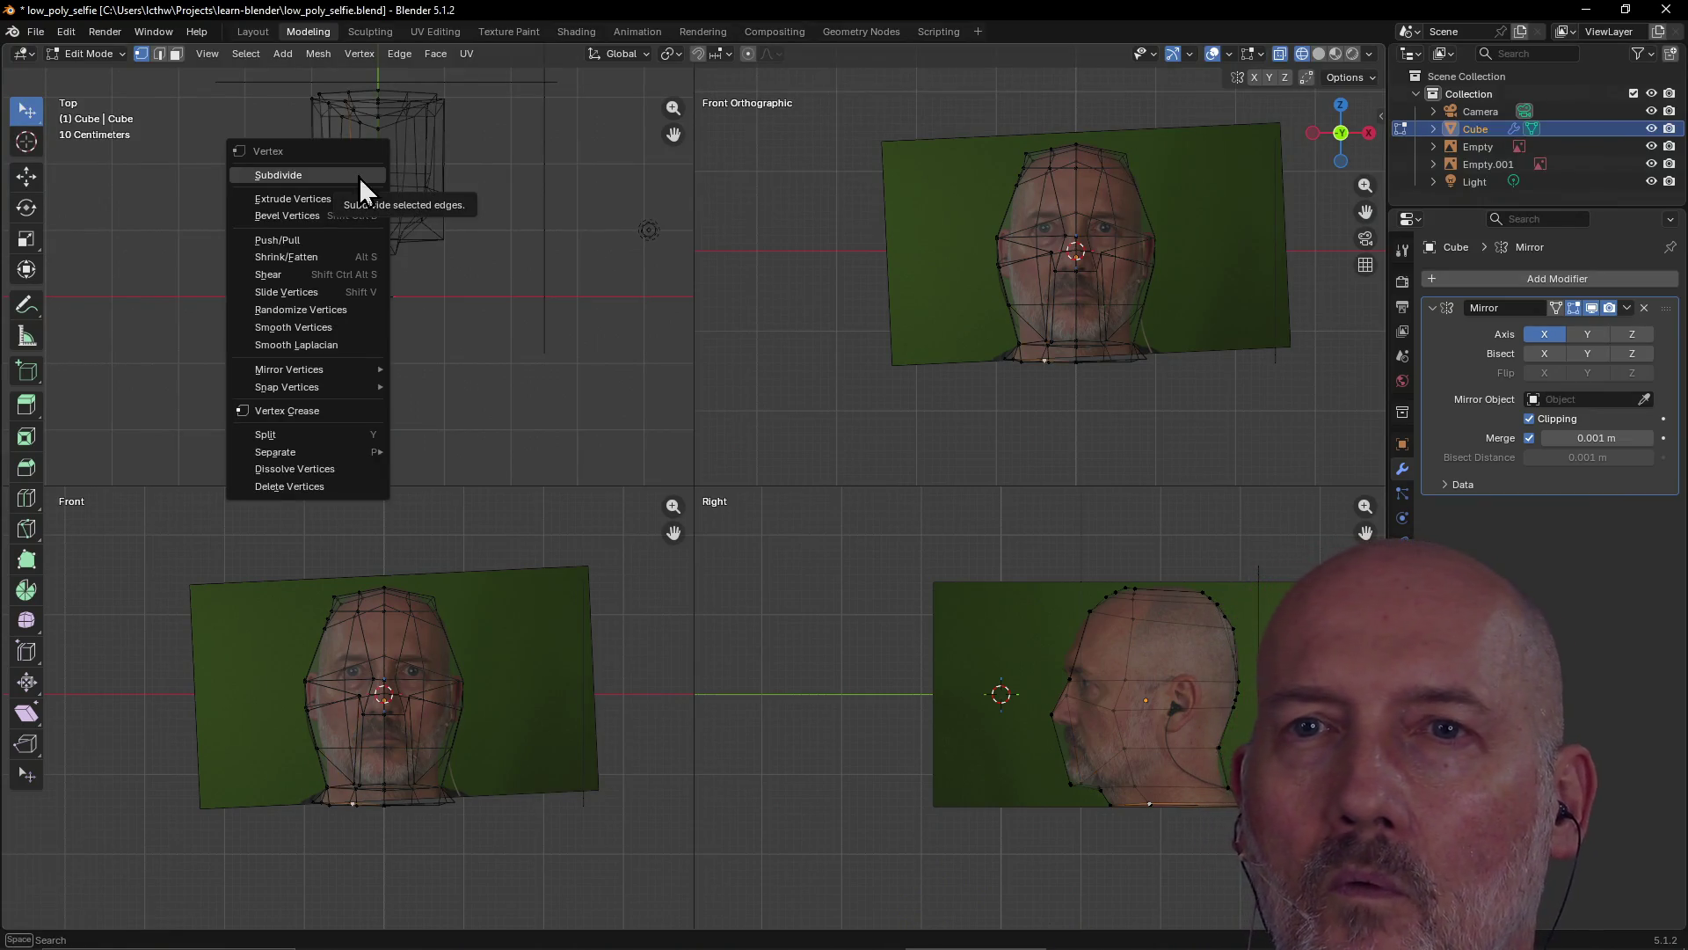
pyautogui.click(359, 177)
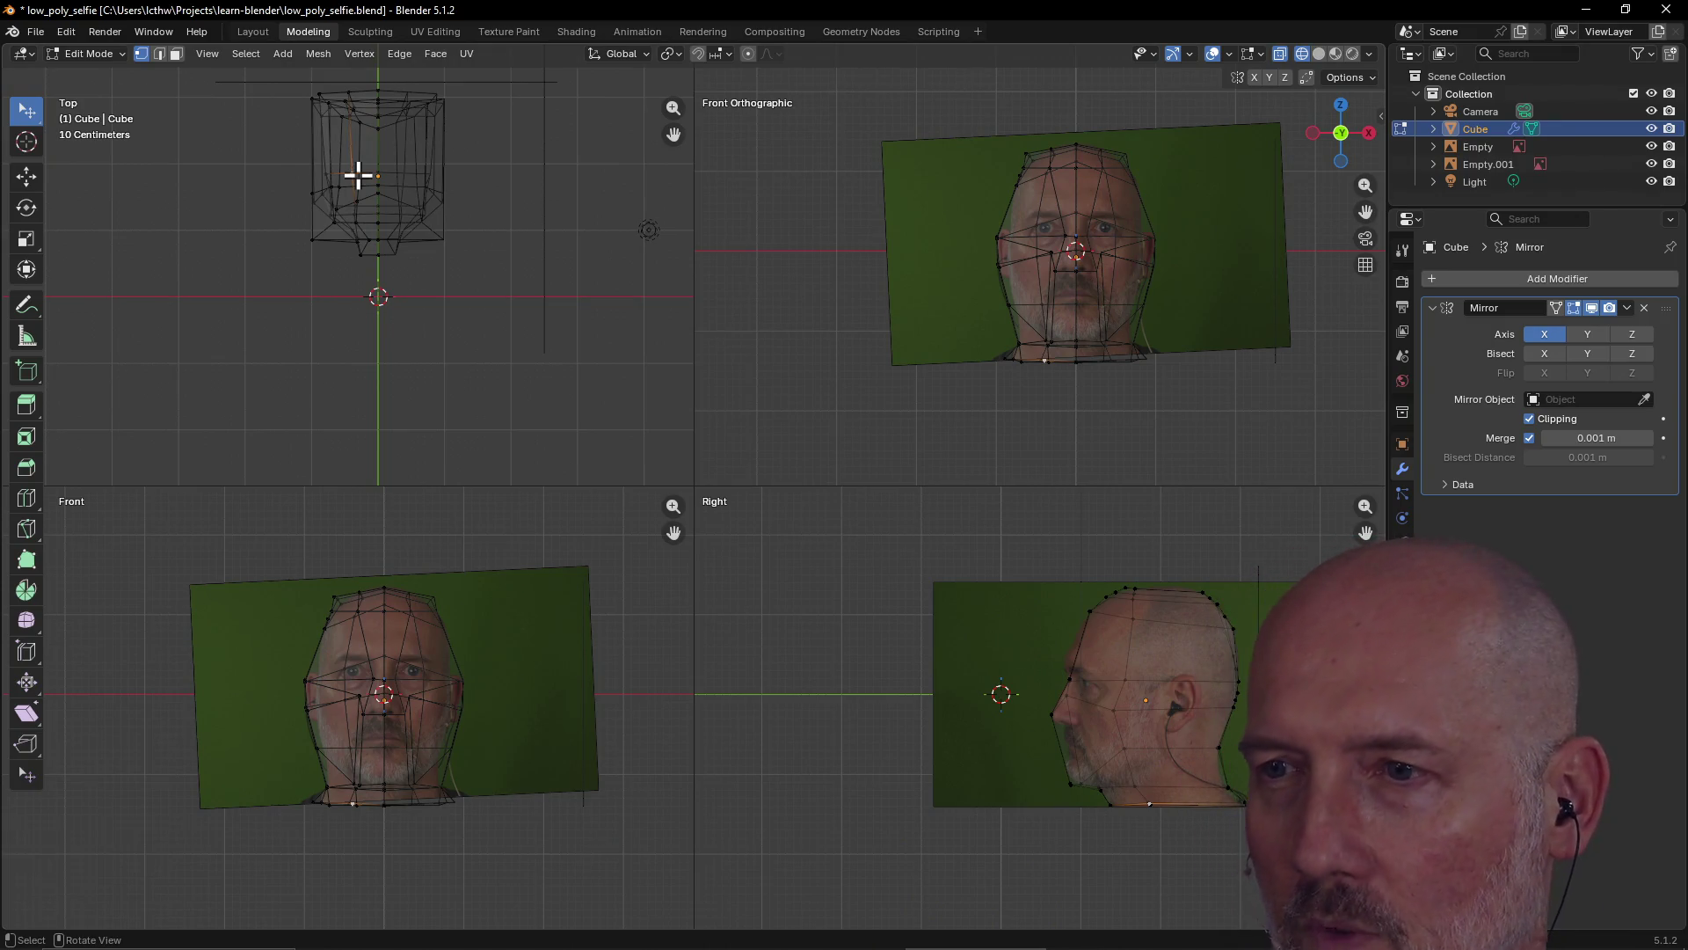
# Centre the Top view on the selected vertices with View Selected
pyautogui.rightClick(357, 176)
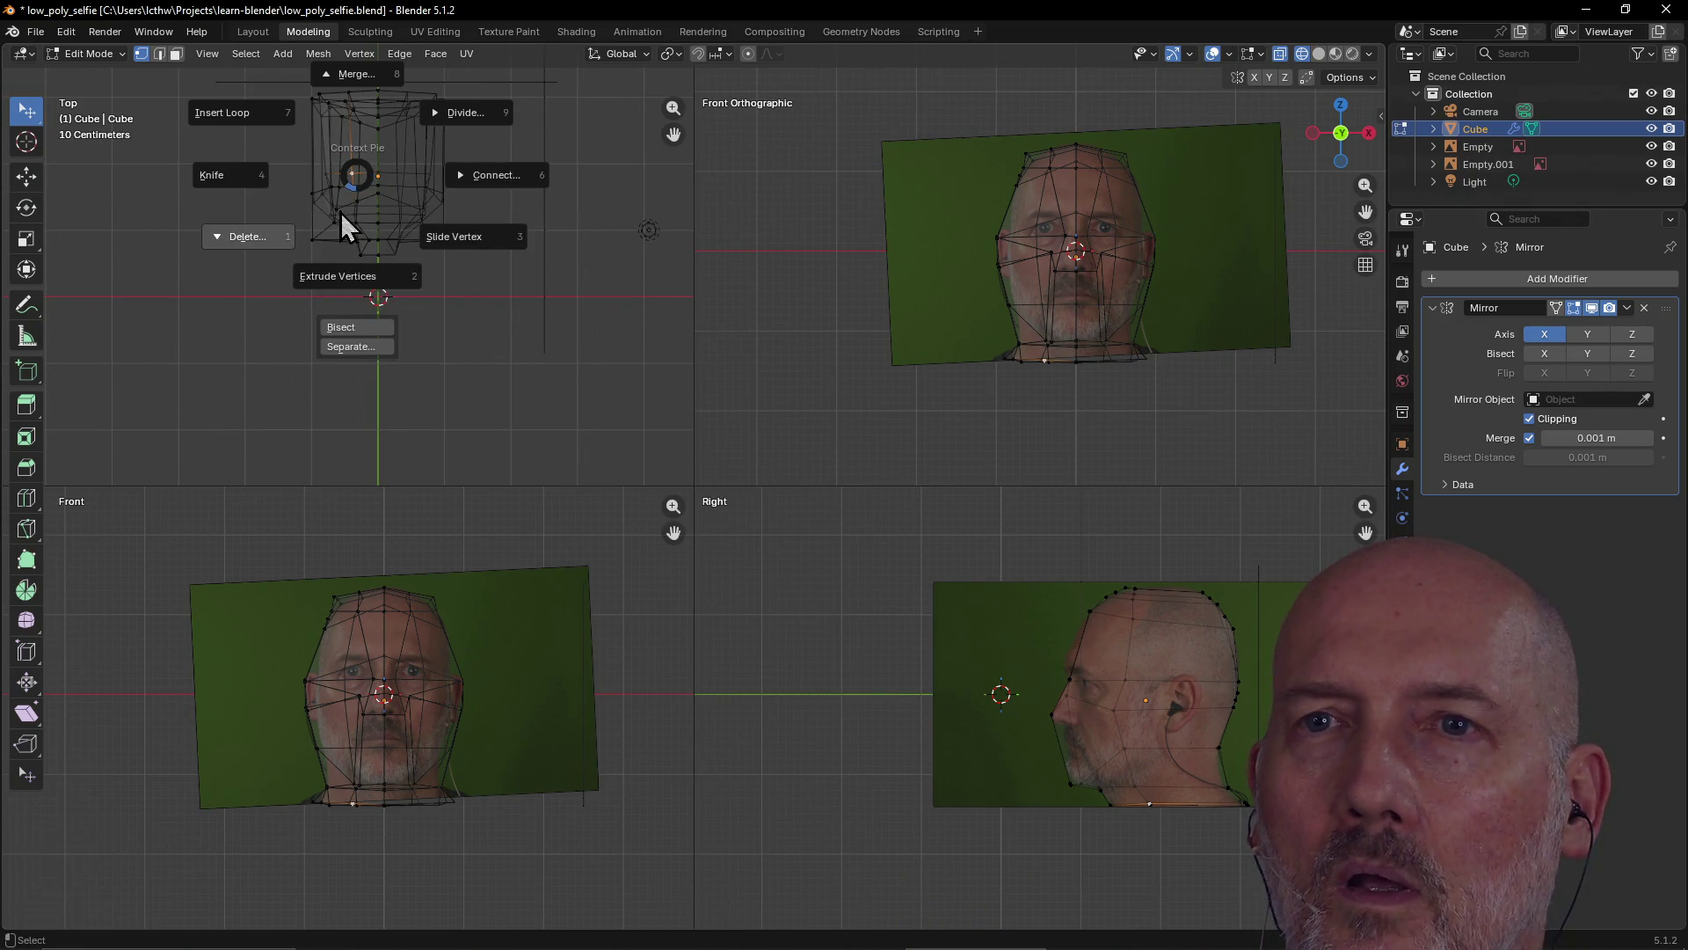
pyautogui.press('Escape')
pyautogui.press('`')
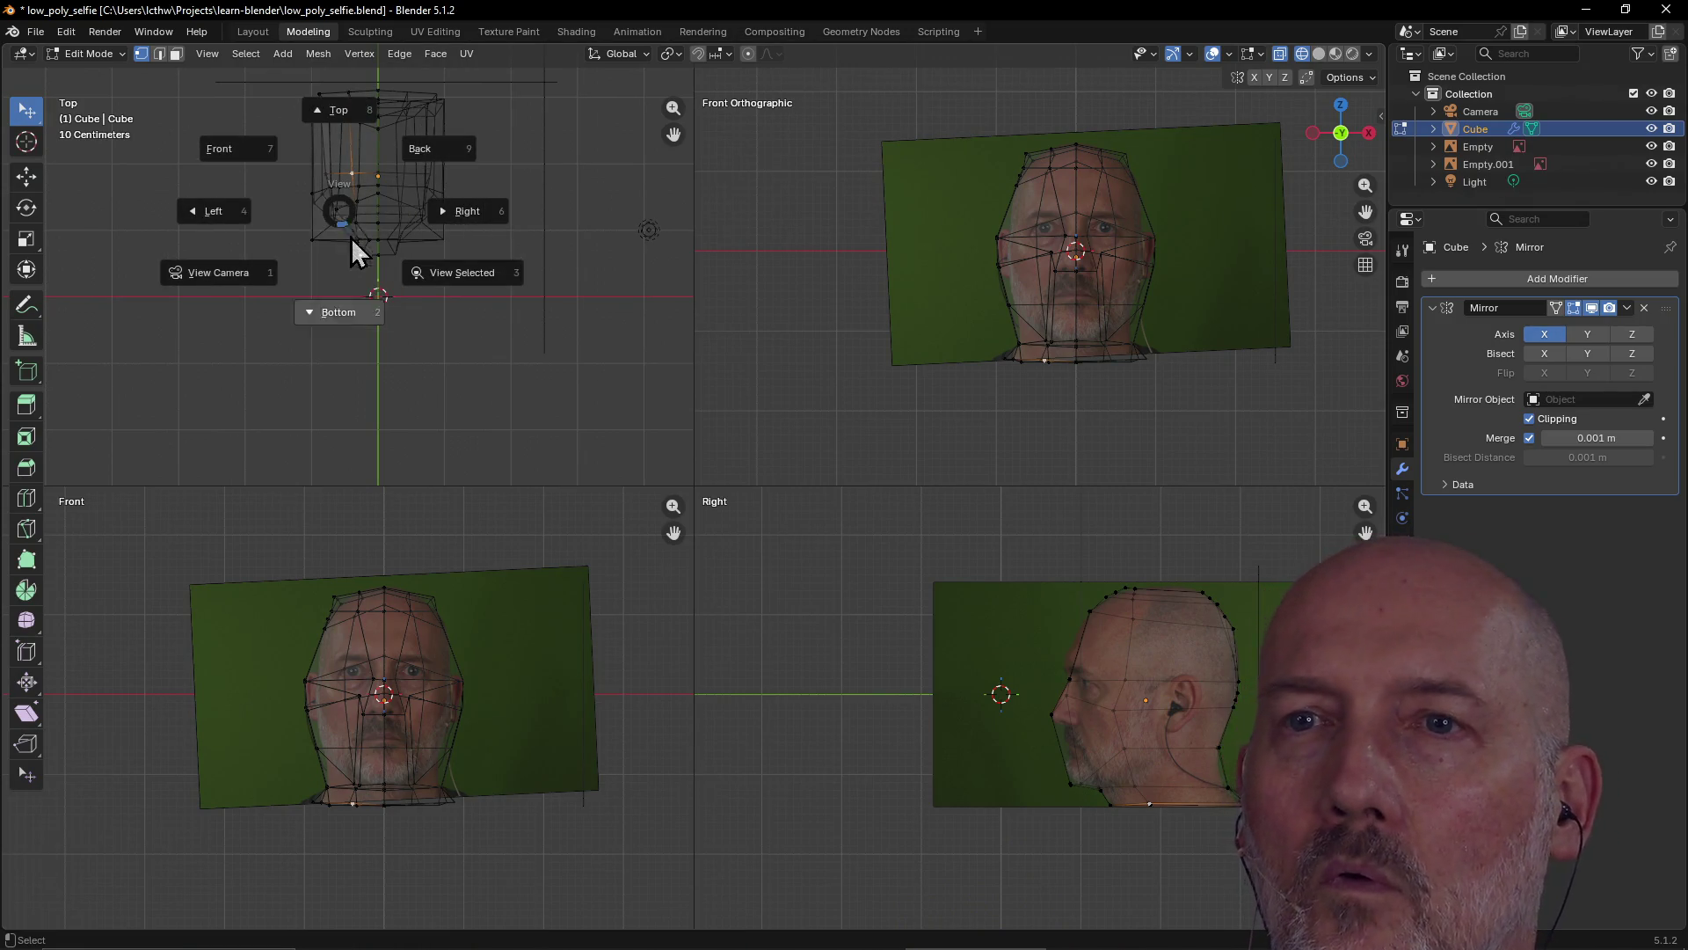
pyautogui.click(443, 272)
pyautogui.scroll(5, 402, 284)
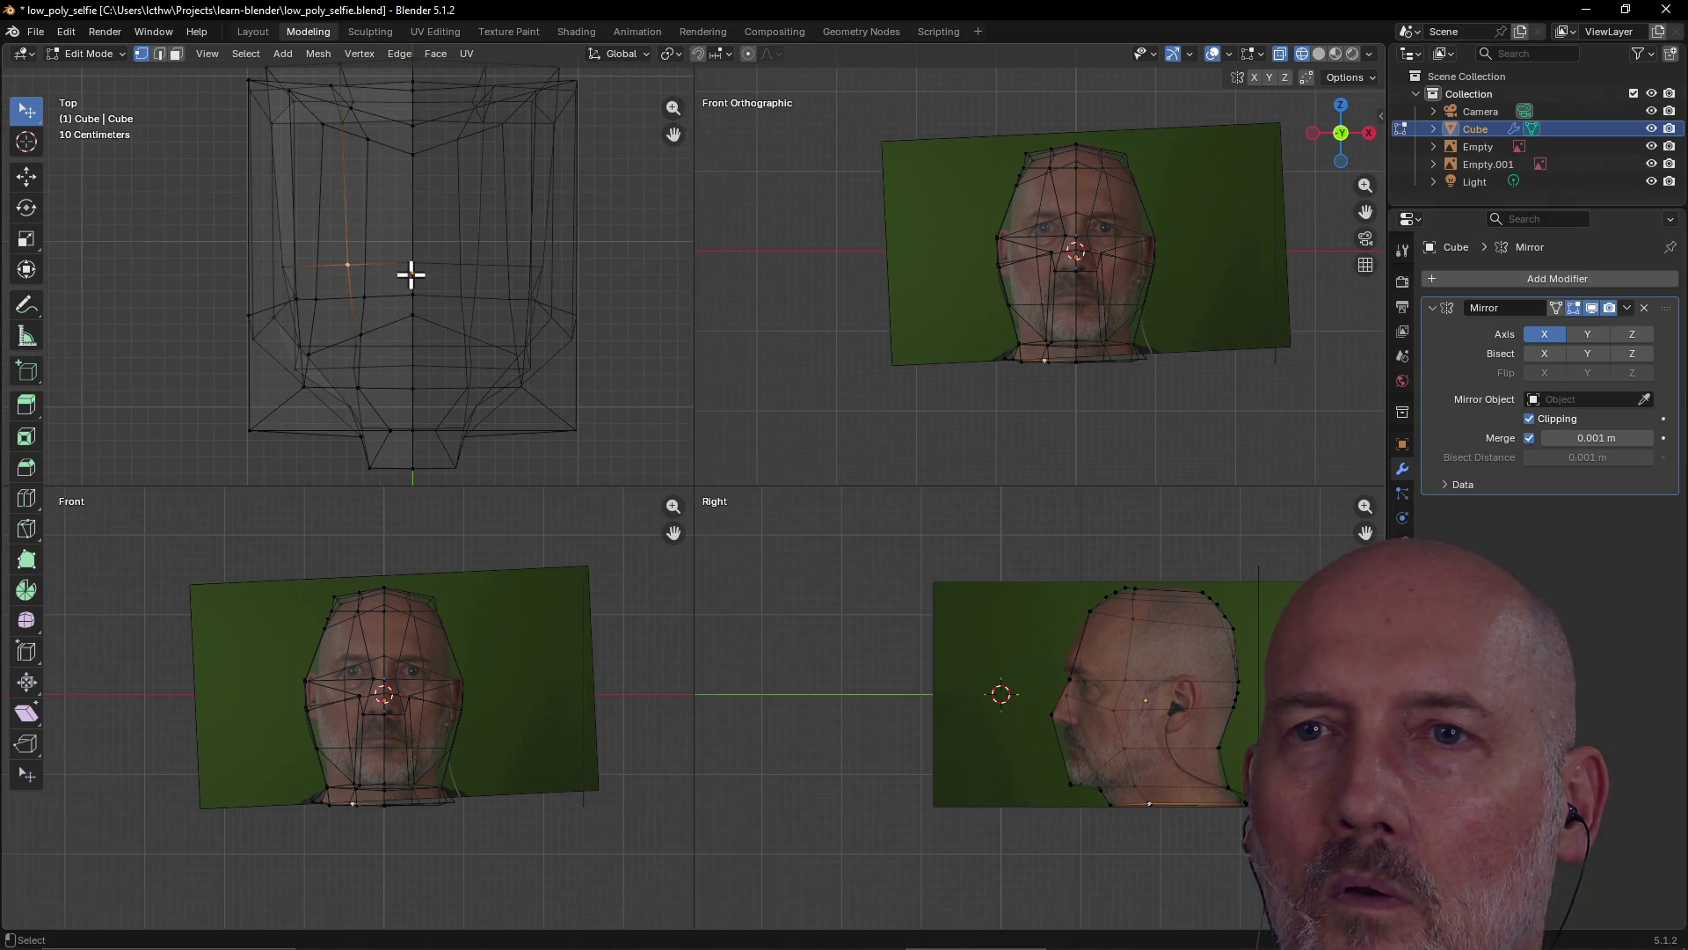
# Frame the selection in the Top and Front views, shifting the Front view up slightly
pyautogui.press('`')
pyautogui.click(519, 339)
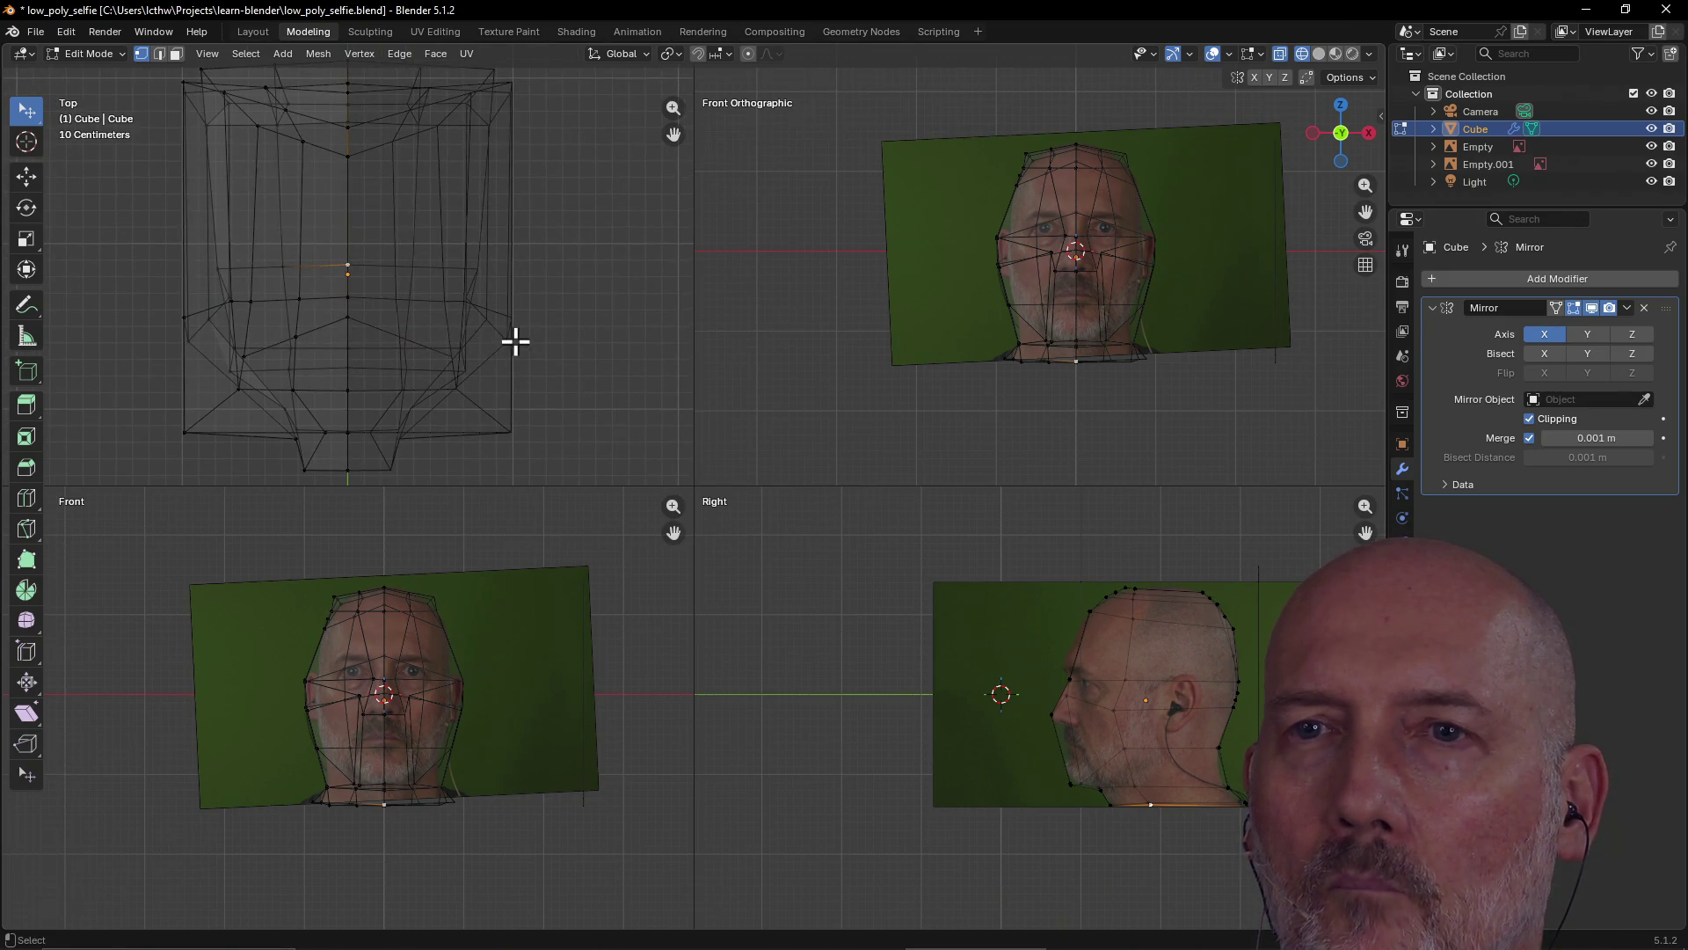
pyautogui.scroll(-1, 481, 318)
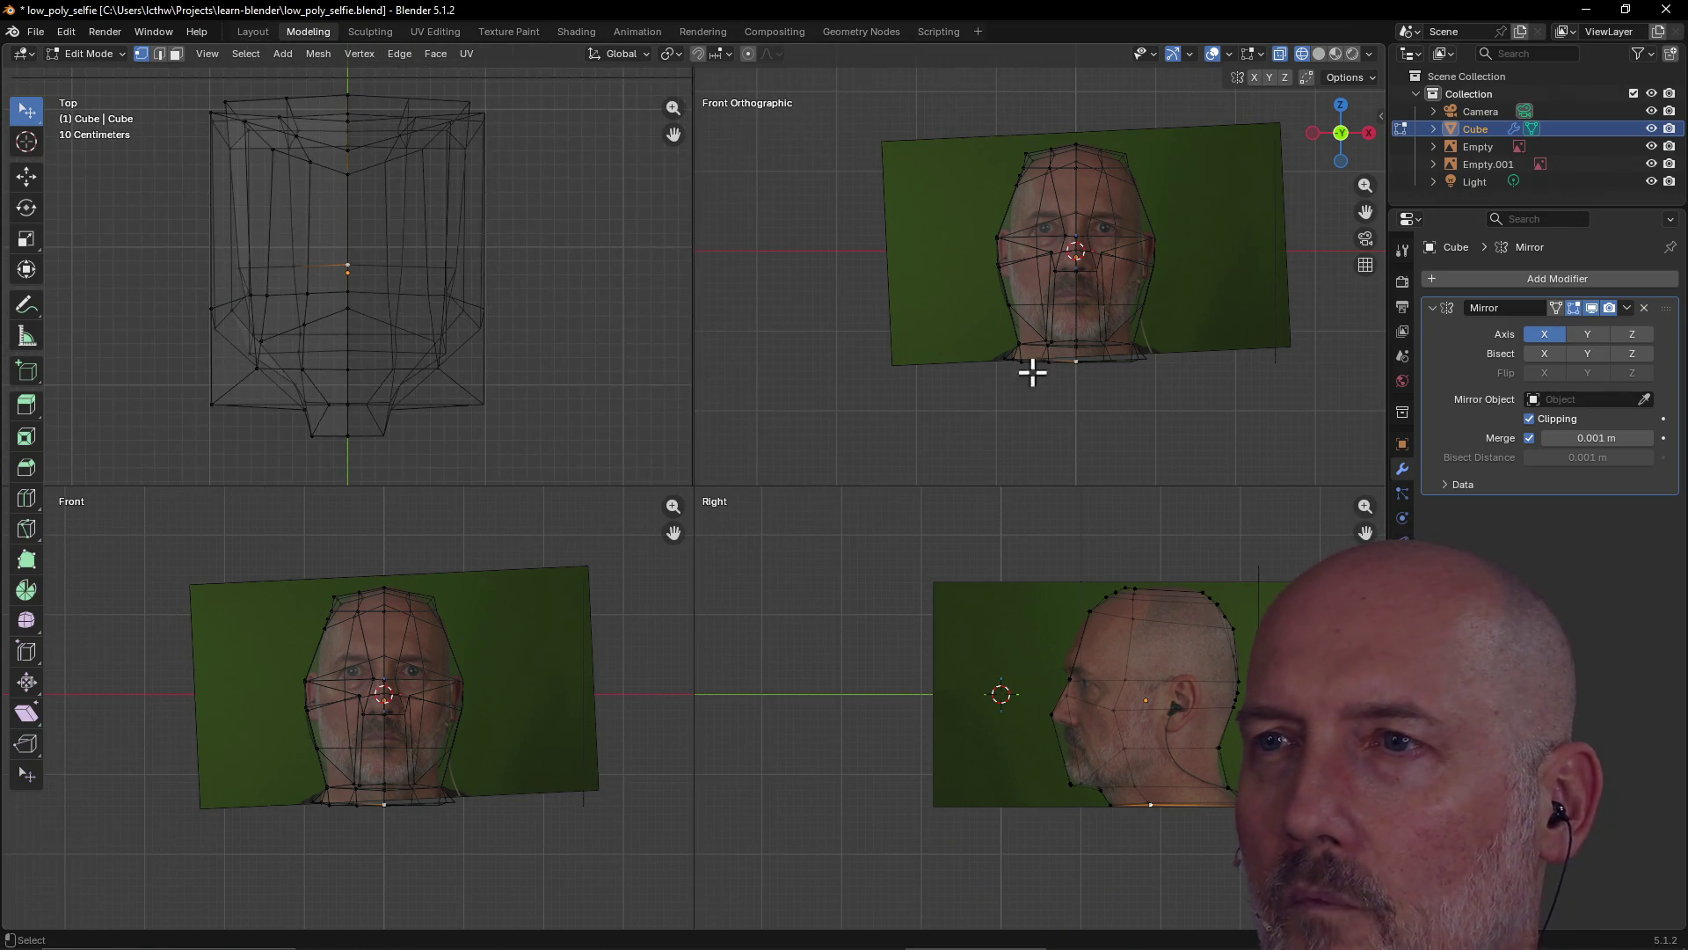
pyautogui.scroll(2, 1081, 260)
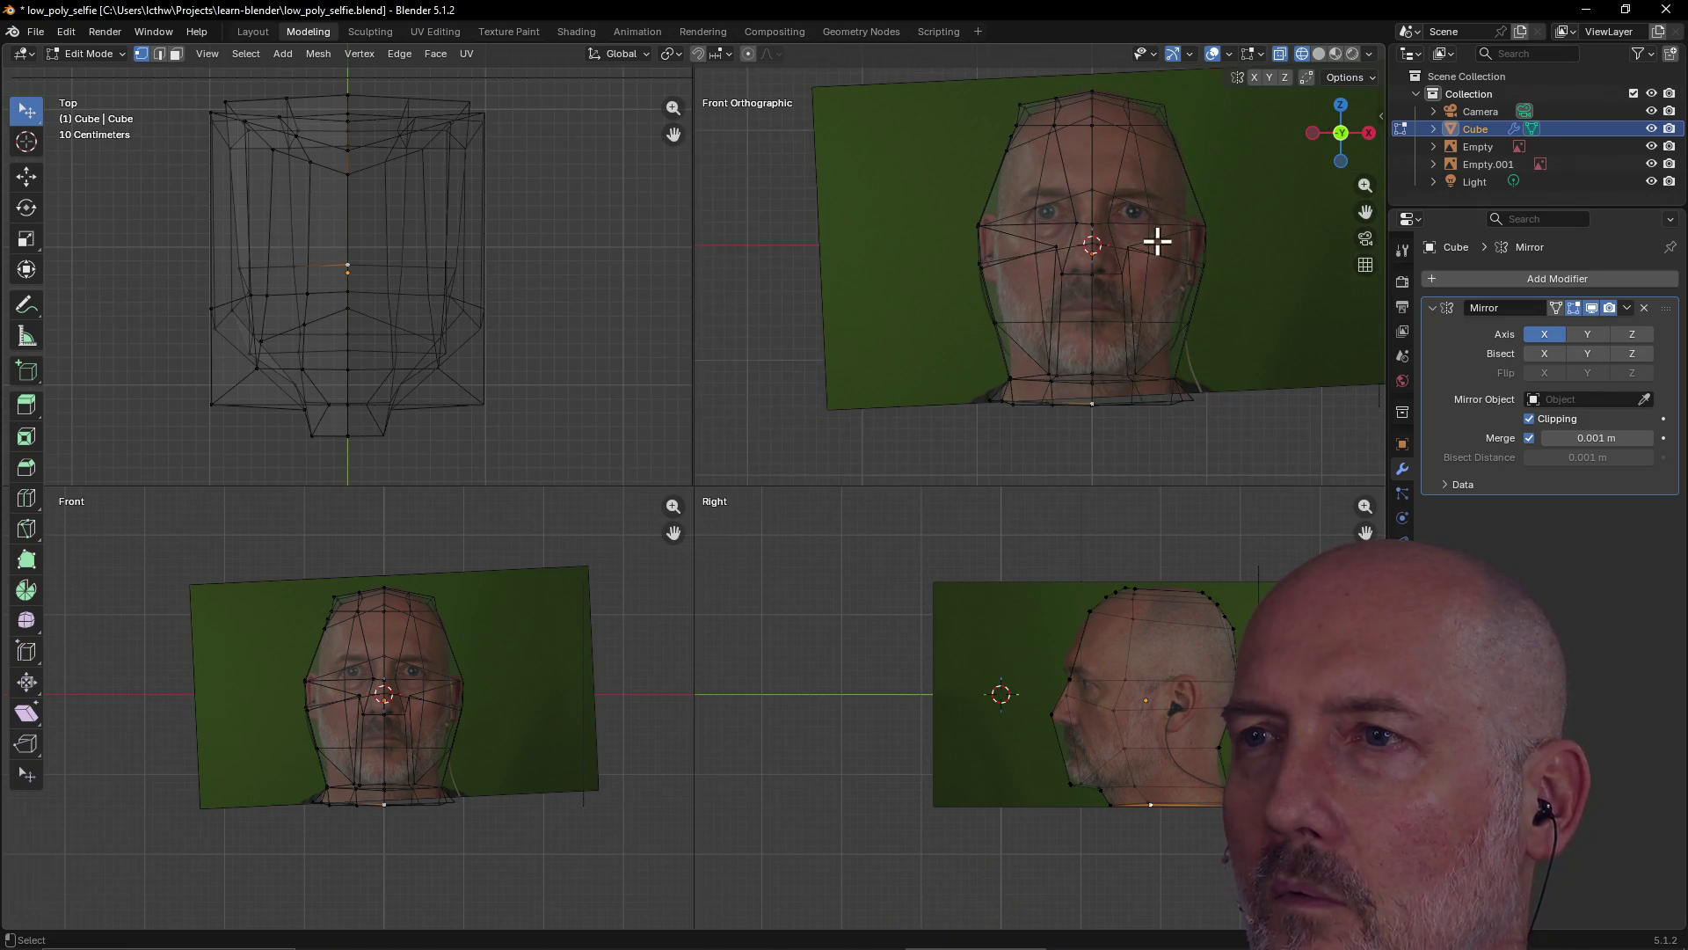
pyautogui.press('`')
pyautogui.click(1180, 302)
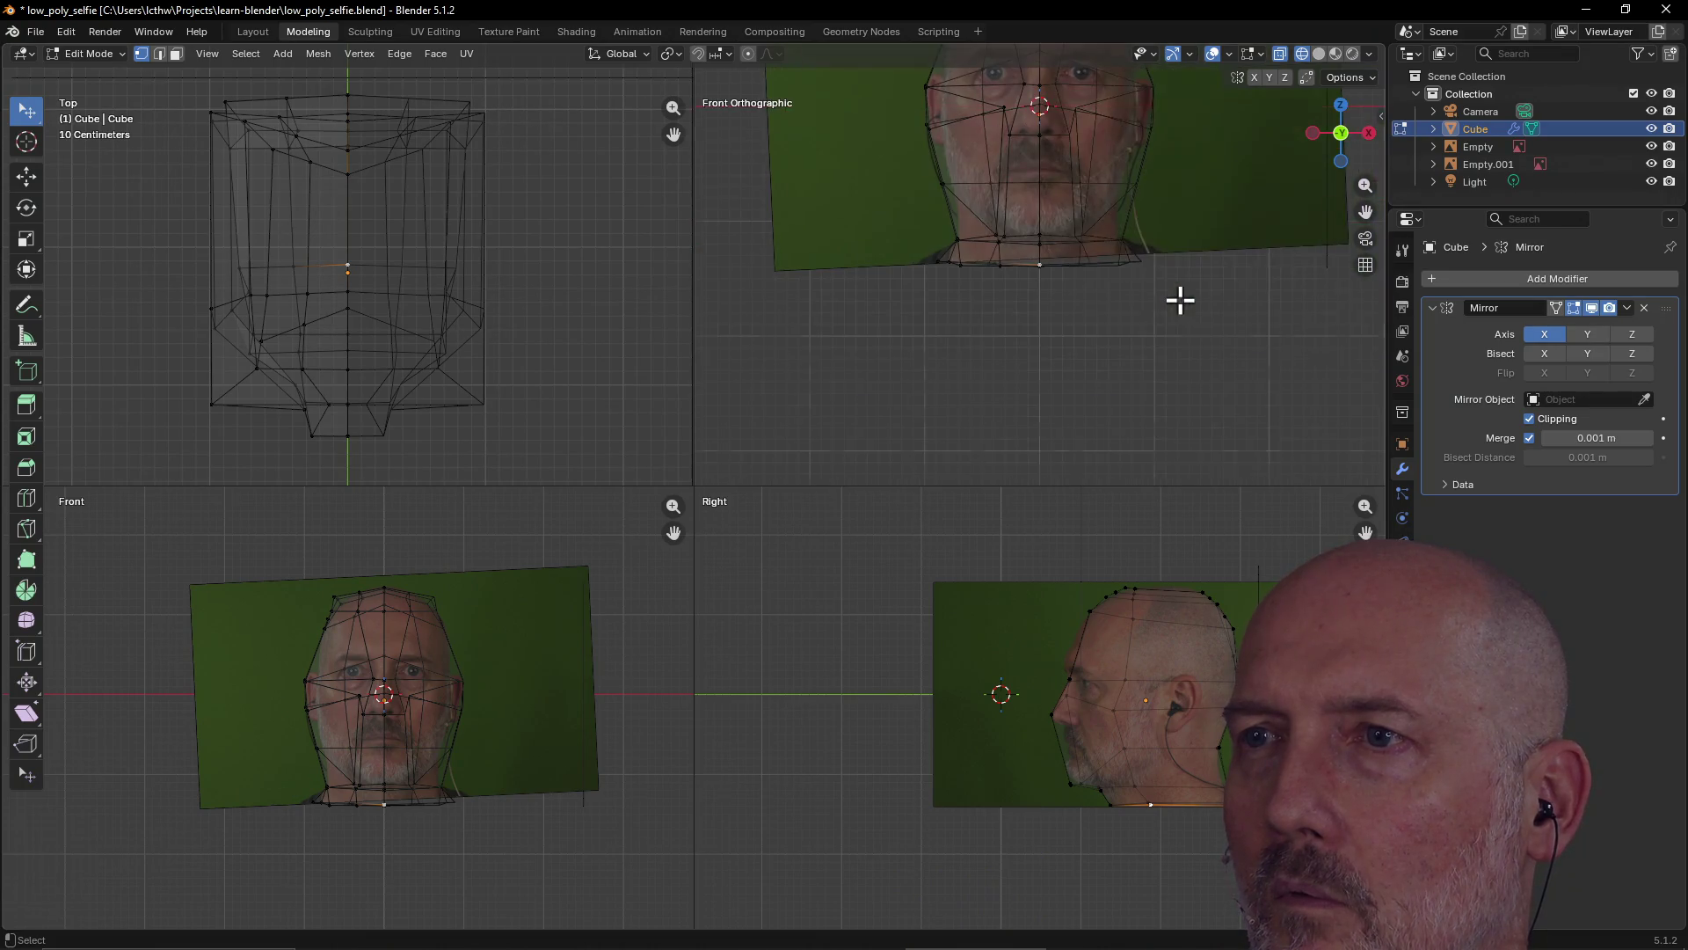
pyautogui.moveTo(1043, 162)
pyautogui.keyDown('shift'); pyautogui.mouseDown(button='middle')
pyautogui.moveTo(1042, 121)
pyautogui.moveTo(999, 358)
pyautogui.moveTo(1002, 316)
pyautogui.mouseUp(button='middle'); pyautogui.keyUp('shift')
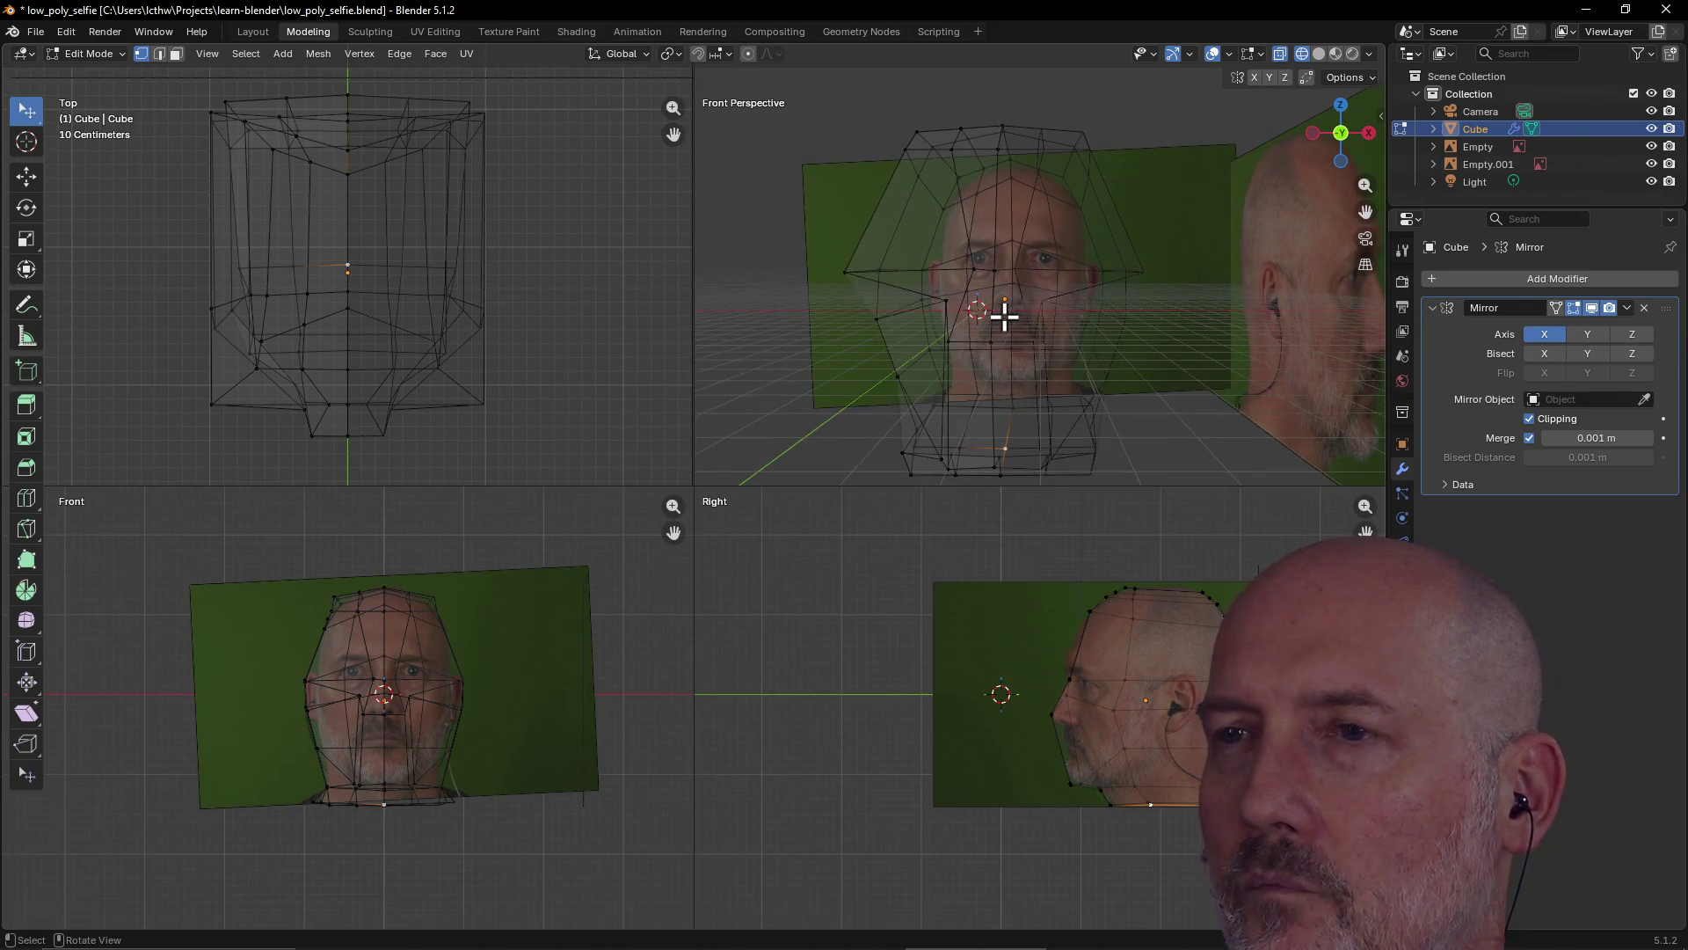
# Slide the side view left and set the upper-right pane to a Top view
pyautogui.press('`')
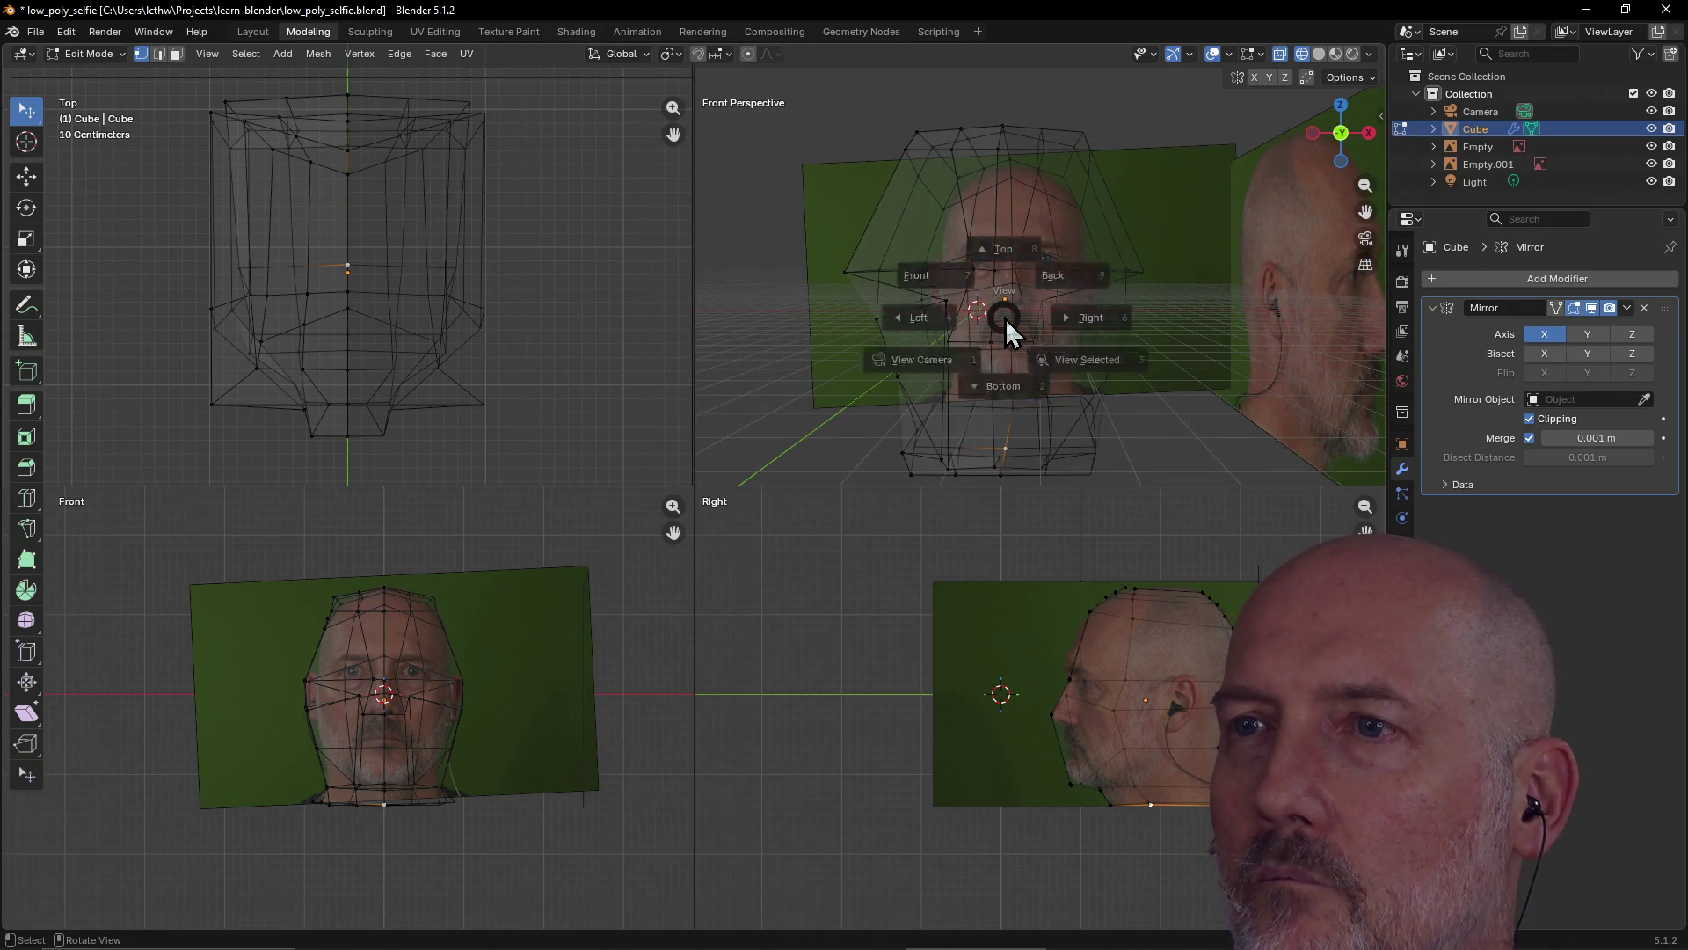
pyautogui.click(913, 253)
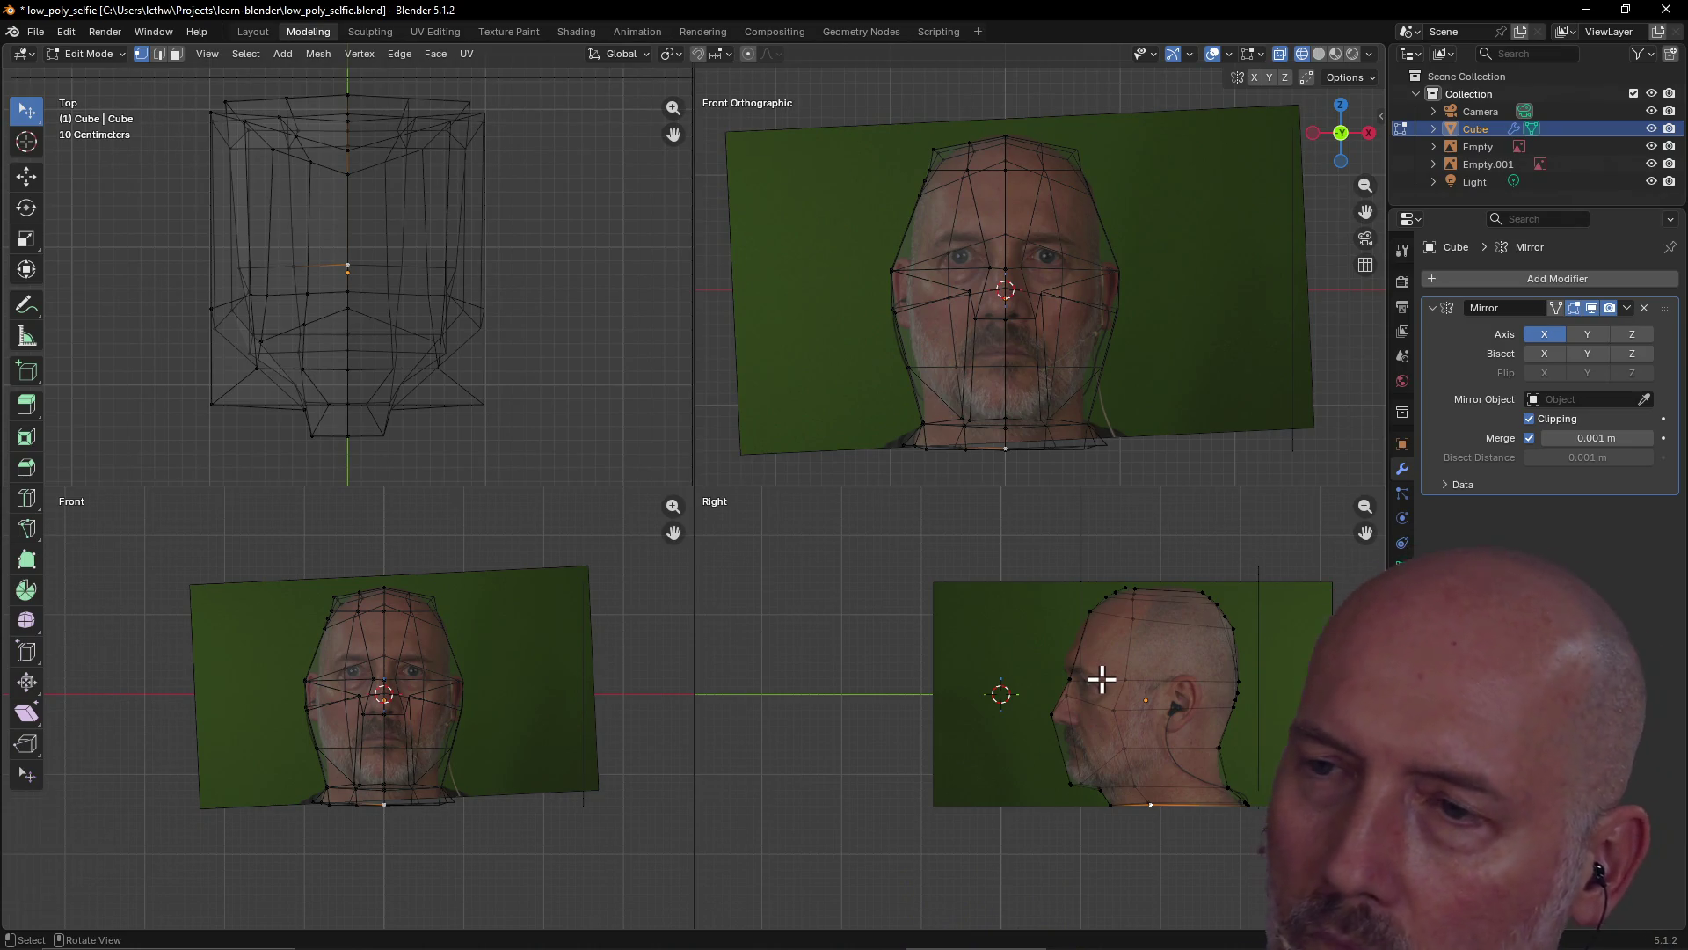
pyautogui.moveTo(1102, 679)
pyautogui.keyDown('shift'); pyautogui.mouseDown(button='middle')
pyautogui.moveTo(996, 679)
pyautogui.moveTo(999, 701)
pyautogui.mouseUp(button='middle'); pyautogui.keyUp('shift')
pyautogui.scroll(3, 998, 700)
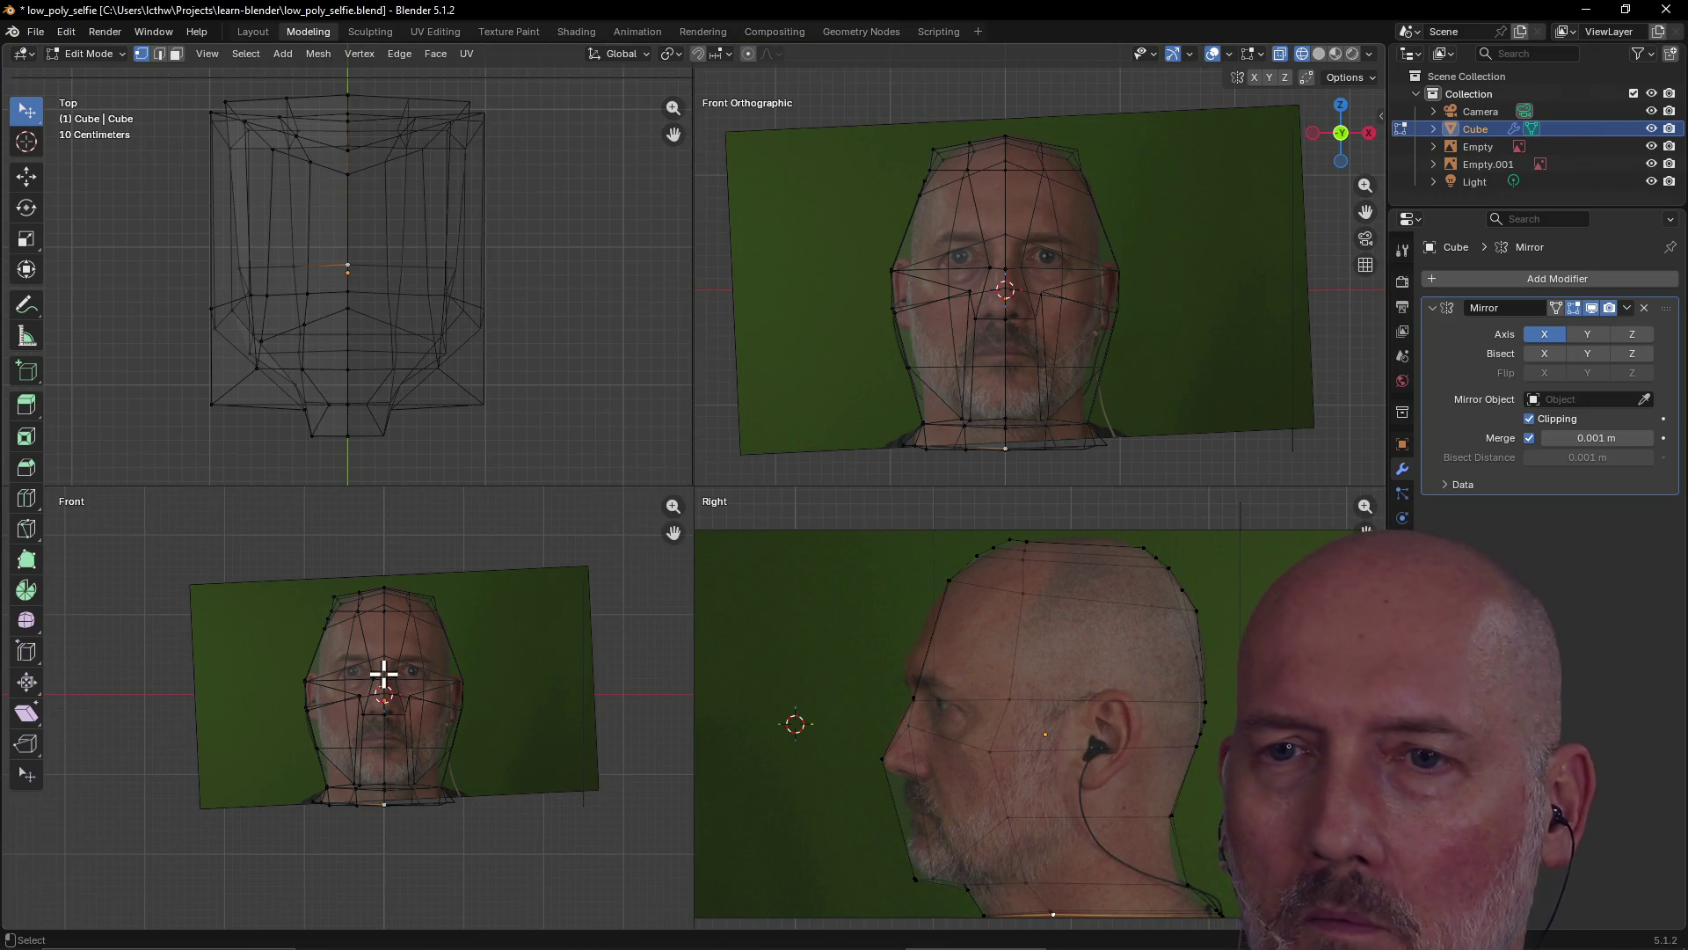
pyautogui.press('`')
pyautogui.click(397, 577)
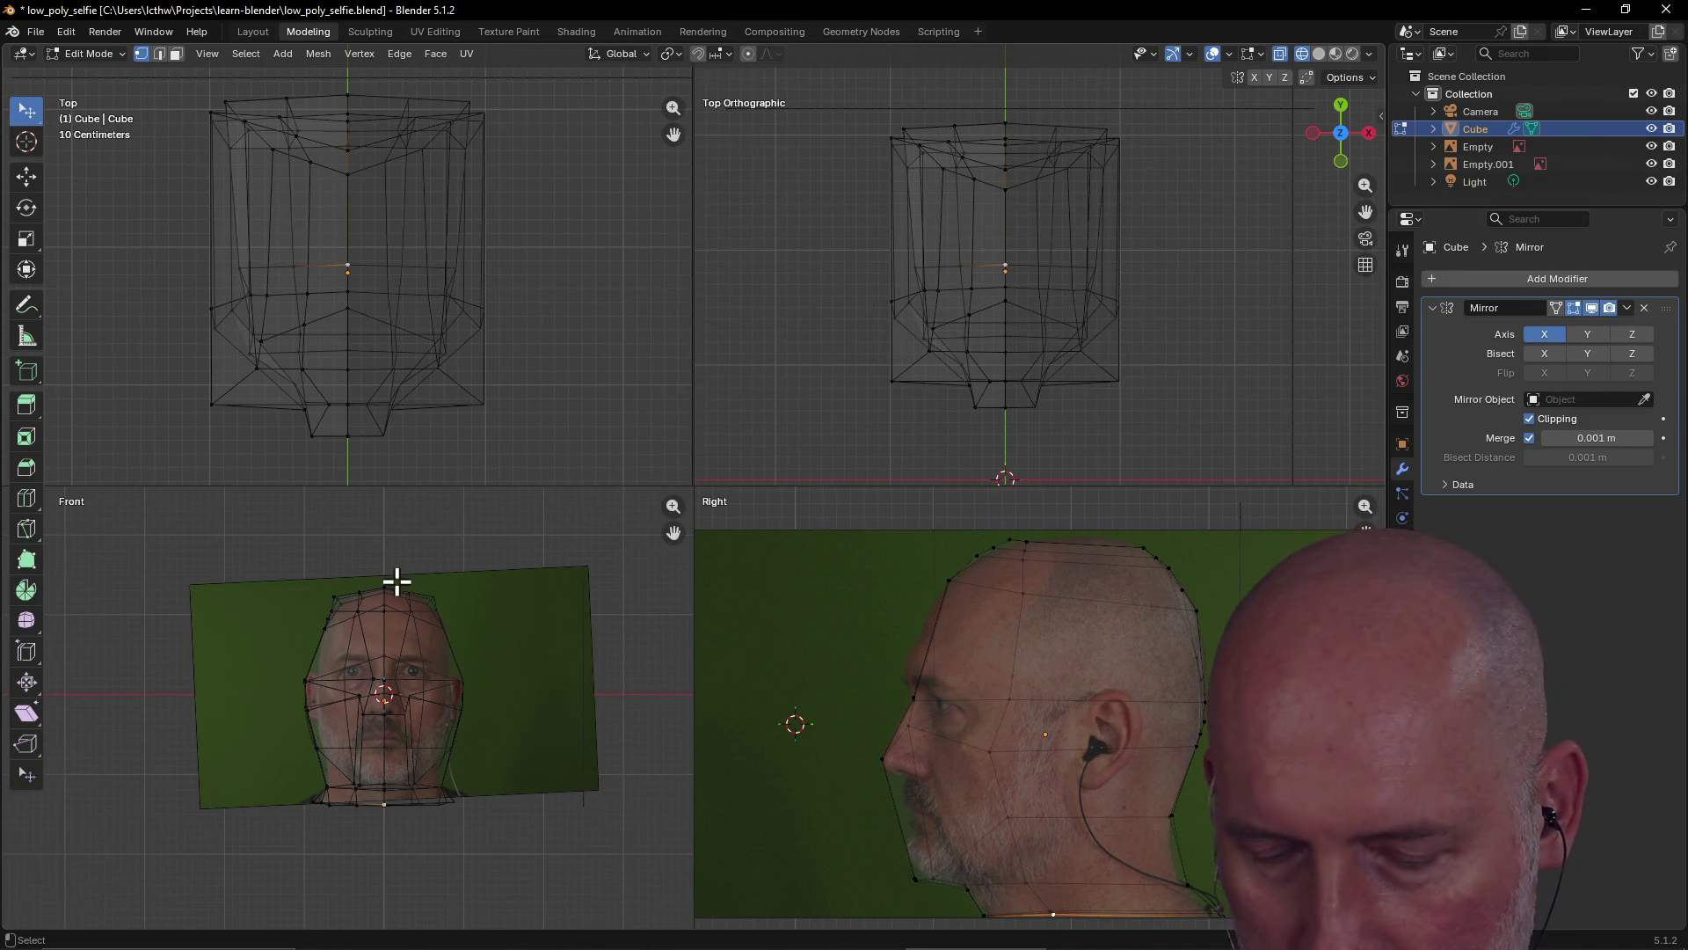
# Undo the path selection, pick a left-side vertex and orbit the upper-right pane into perspective
pyautogui.keyDown('ctrl'); pyautogui.click(396, 581); pyautogui.keyUp('ctrl')
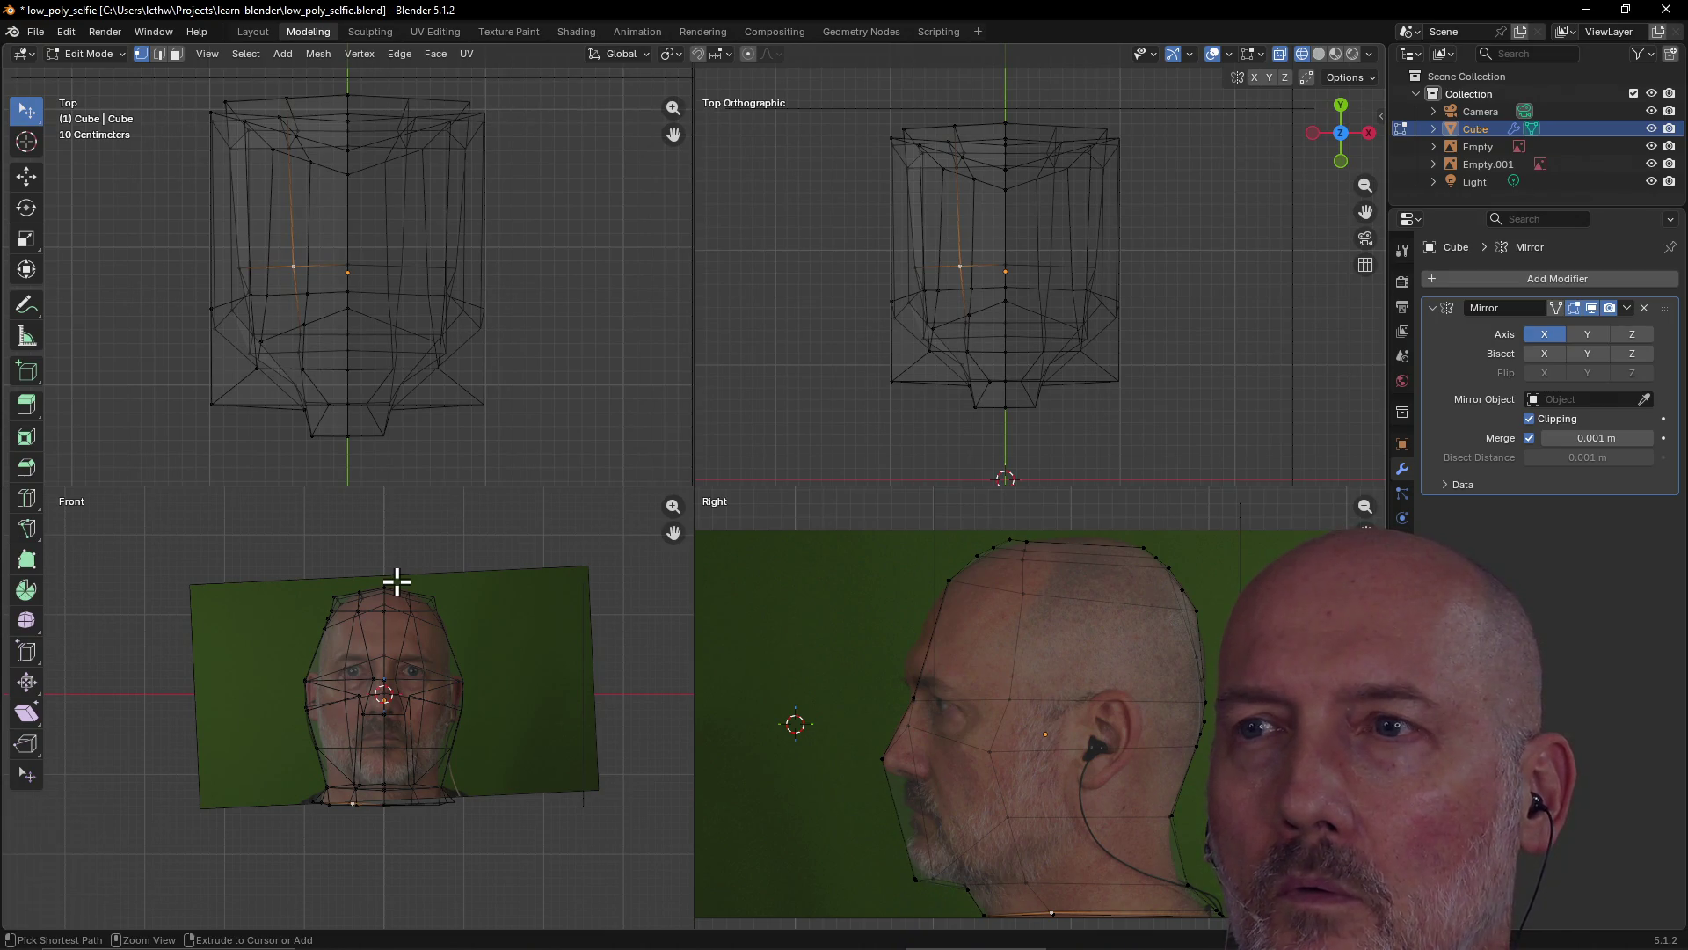
pyautogui.hotkey('ctrl', 'z')
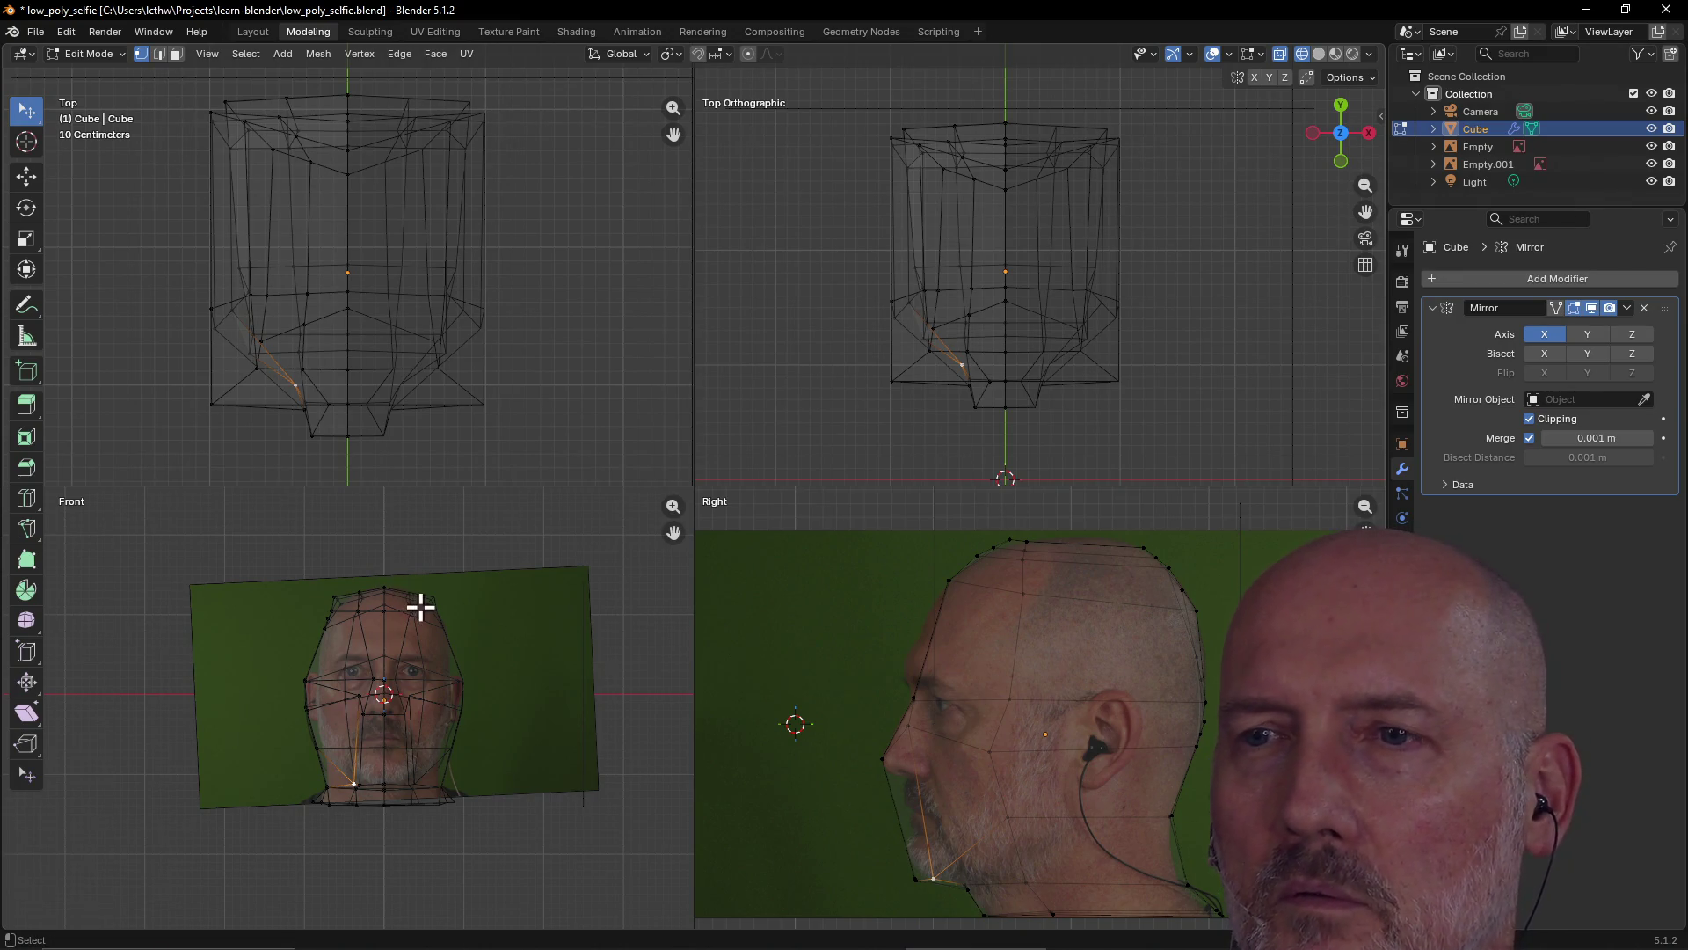
pyautogui.scroll(2, 470, 593)
pyautogui.click(877, 340)
pyautogui.moveTo(879, 340)
pyautogui.mouseDown(button='middle')
pyautogui.moveTo(956, 193)
pyautogui.moveTo(999, 181)
pyautogui.moveTo(971, 172)
pyautogui.mouseUp(button='middle')
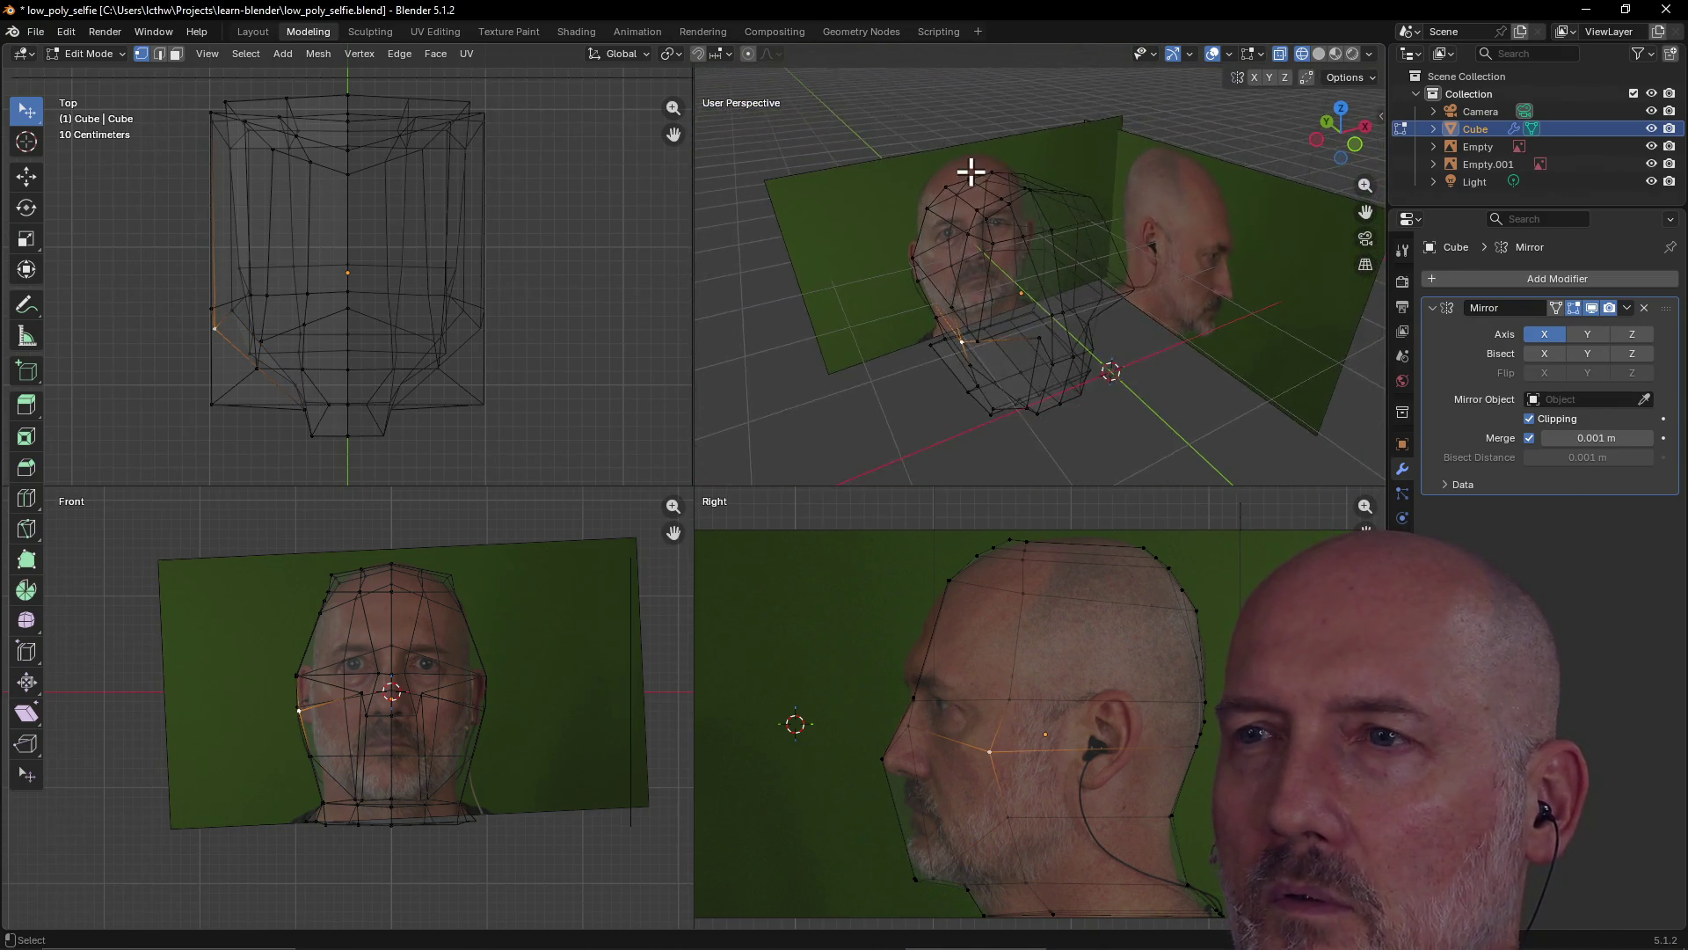
# Enlarge and re-centre the Front view, then turn on X-ray see-through display
pyautogui.scroll(3, 972, 173)
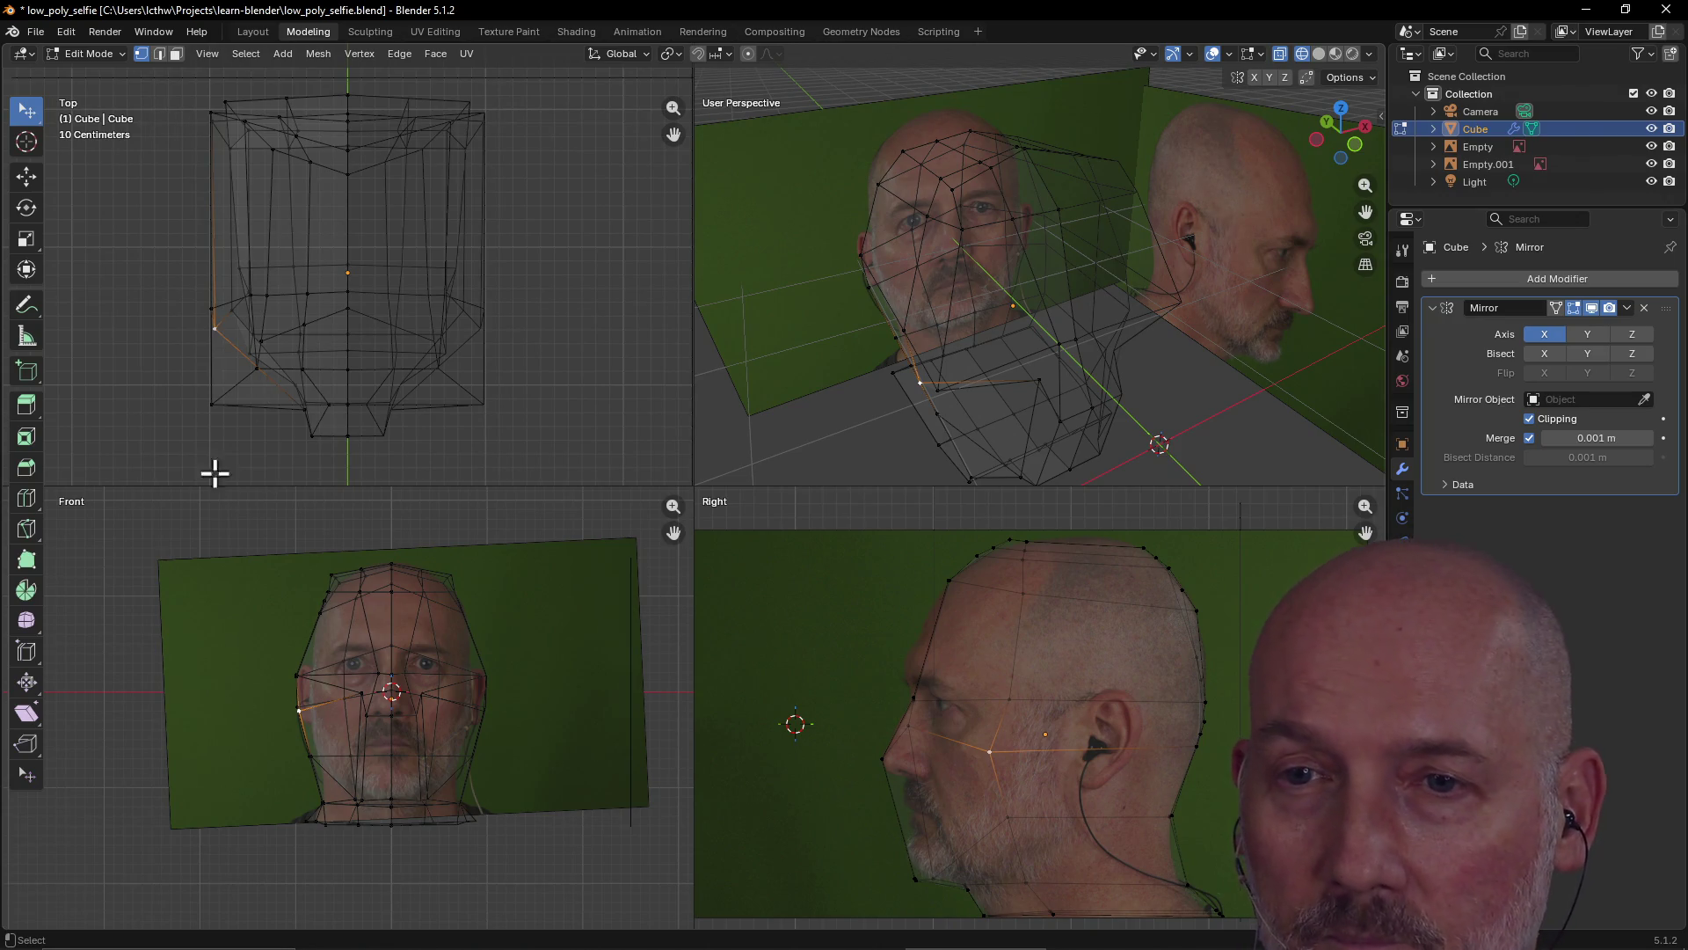
pyautogui.scroll(2, 405, 744)
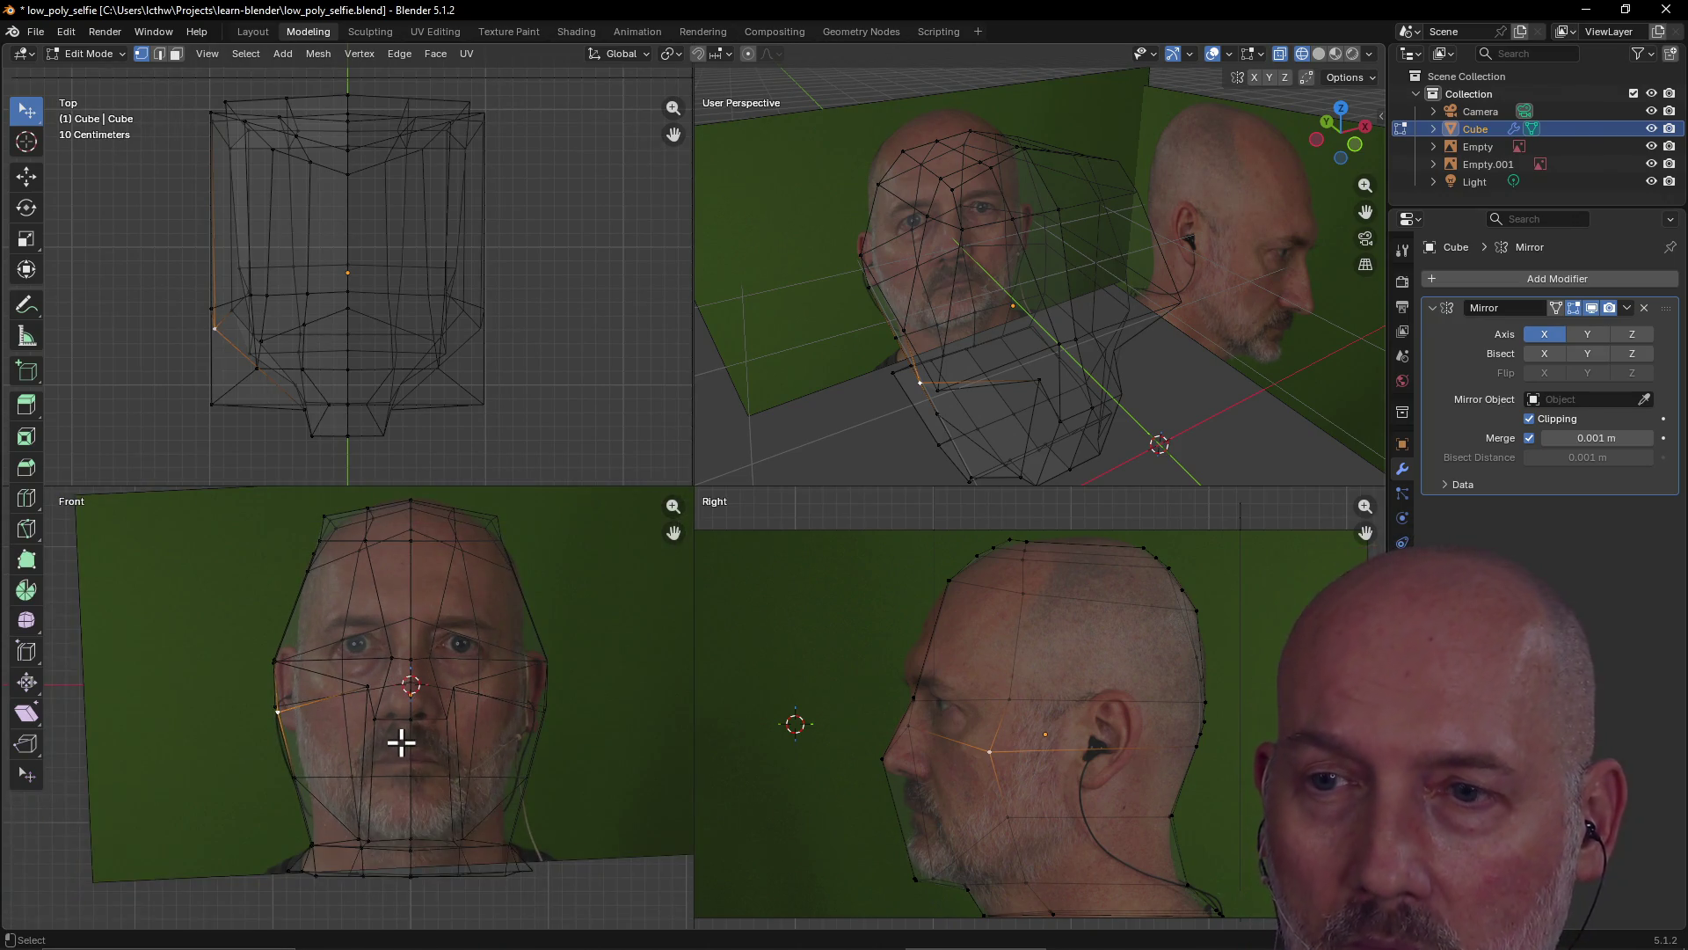
pyautogui.moveTo(401, 743)
pyautogui.keyDown('shift'); pyautogui.mouseDown(button='middle')
pyautogui.moveTo(331, 766)
pyautogui.moveTo(347, 773)
pyautogui.mouseUp(button='middle'); pyautogui.keyUp('shift')
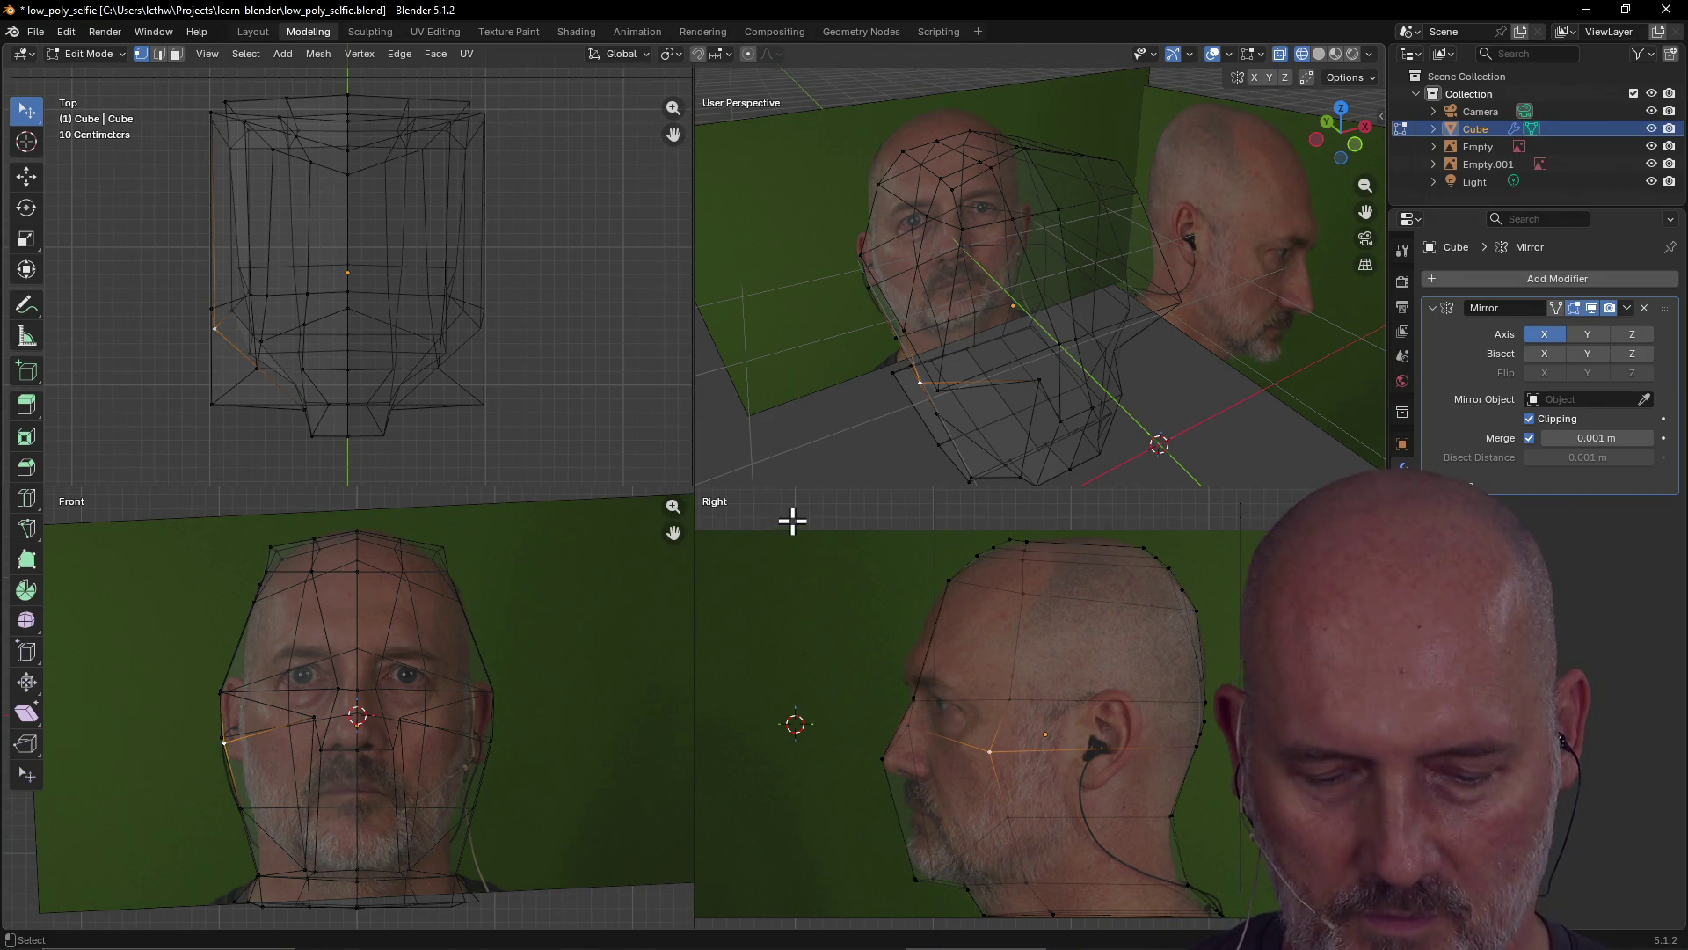
pyautogui.hotkey('alt', 'z')
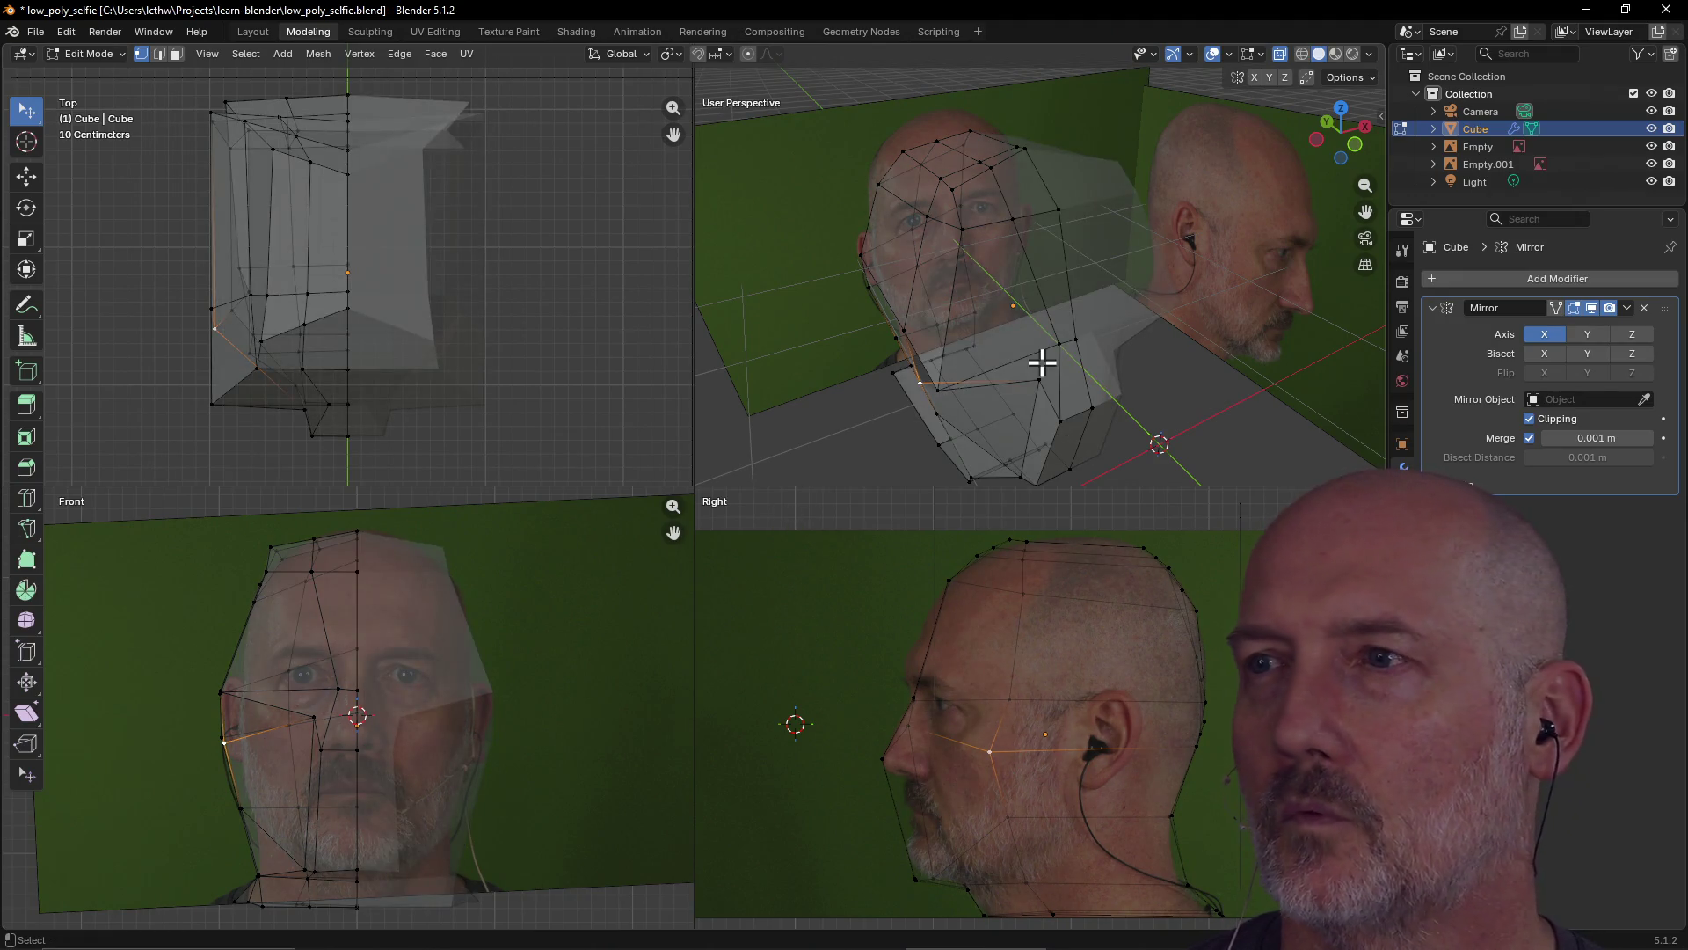
# Keep X-ray on in viewport shading and adjust its transparency slider
pyautogui.click(1374, 81)
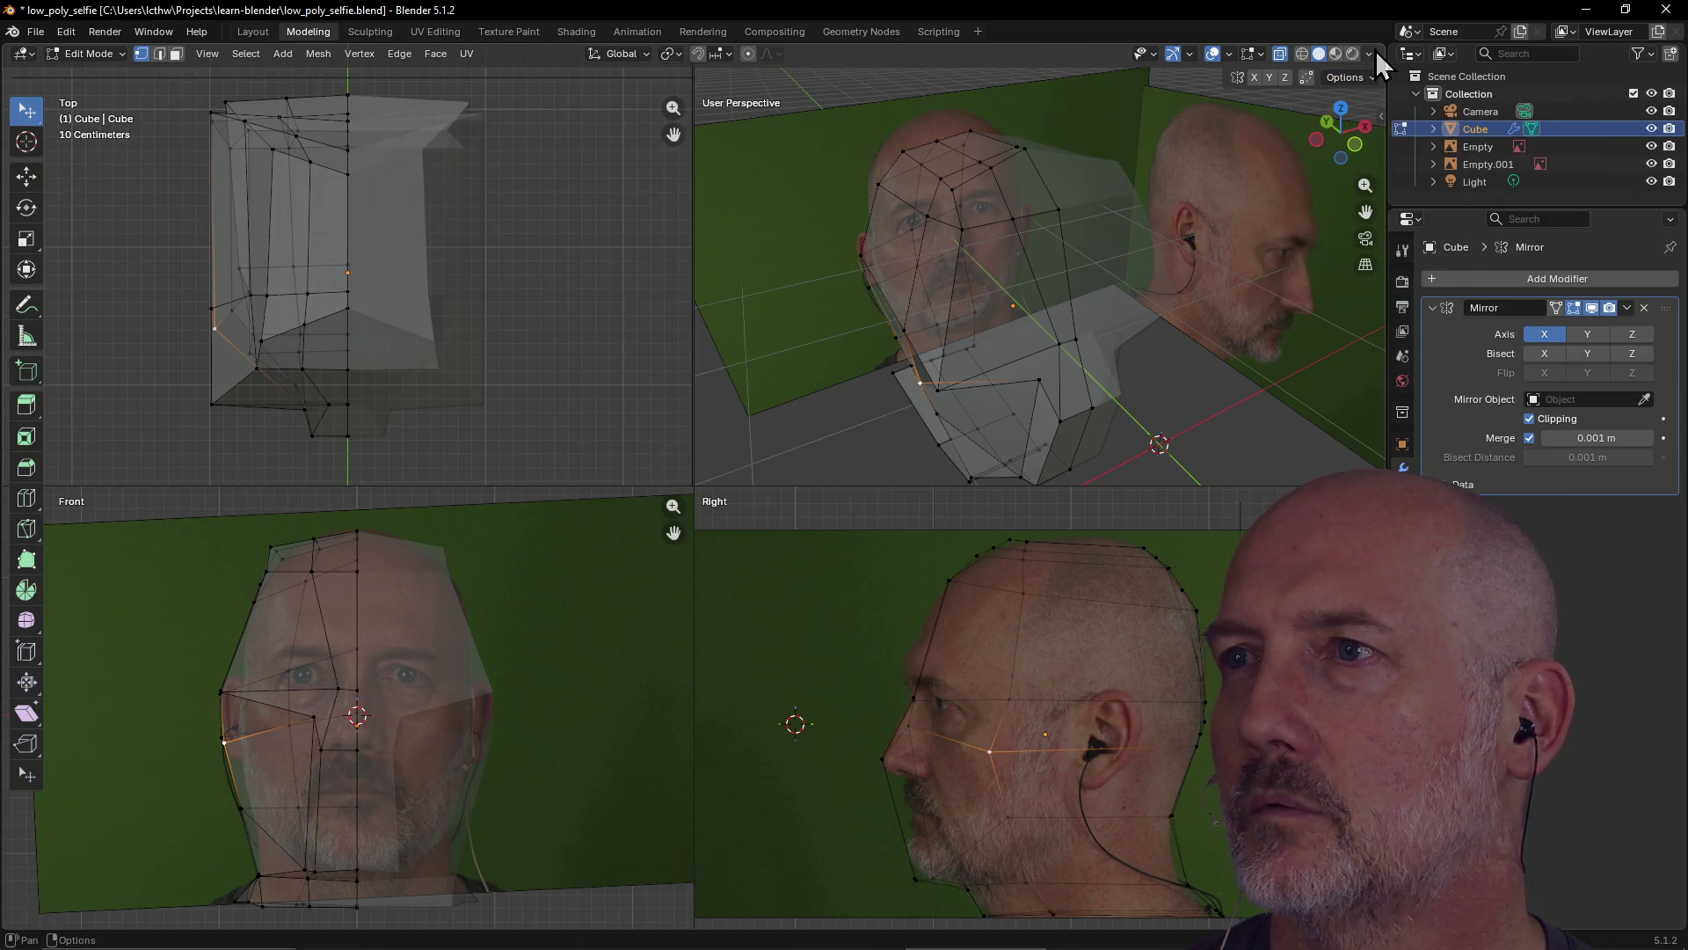
pyautogui.click(1370, 52)
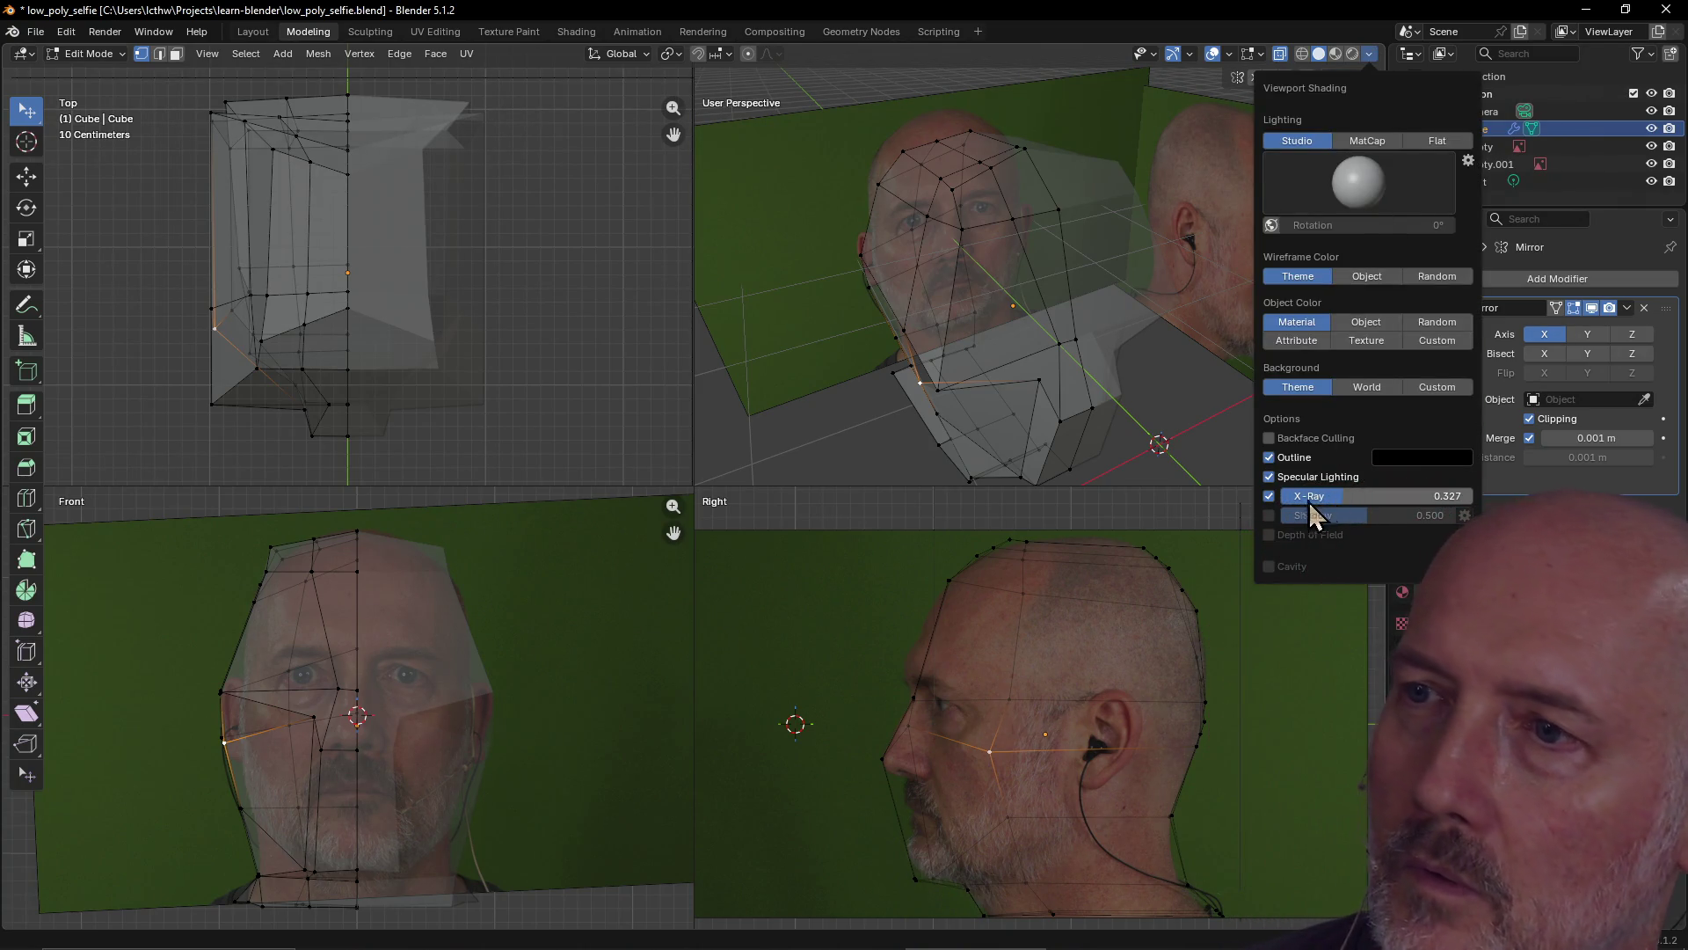
pyautogui.click(1269, 498)
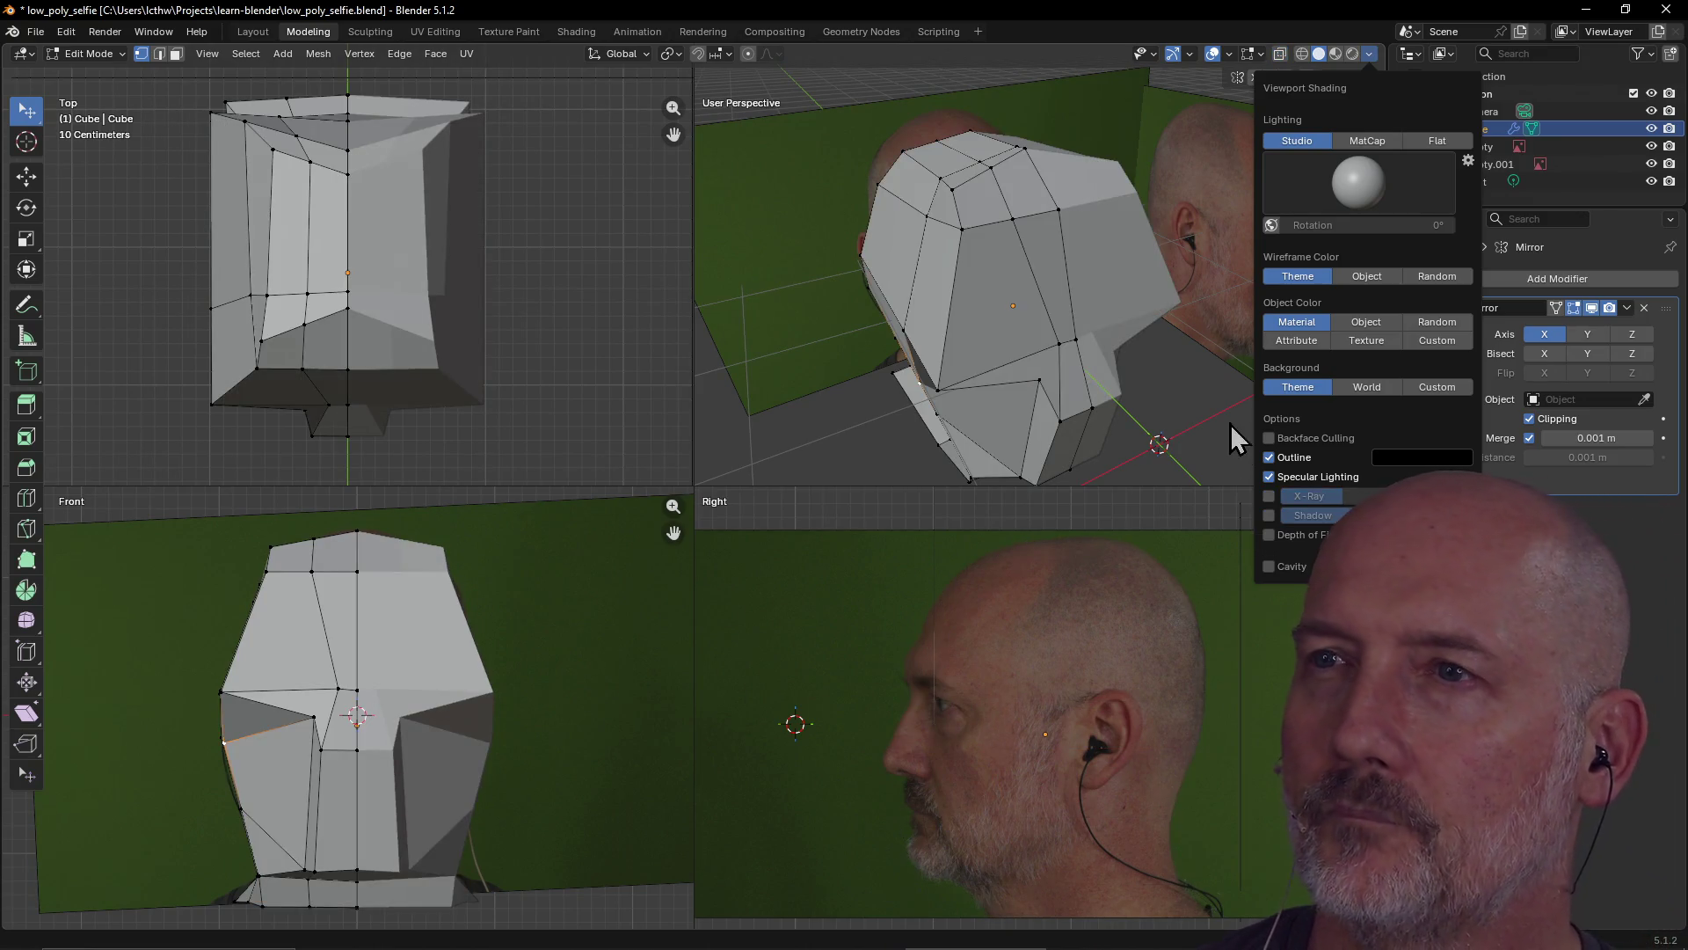
pyautogui.click(1269, 496)
pyautogui.moveTo(1310, 496); pyautogui.dragTo(1368, 496)
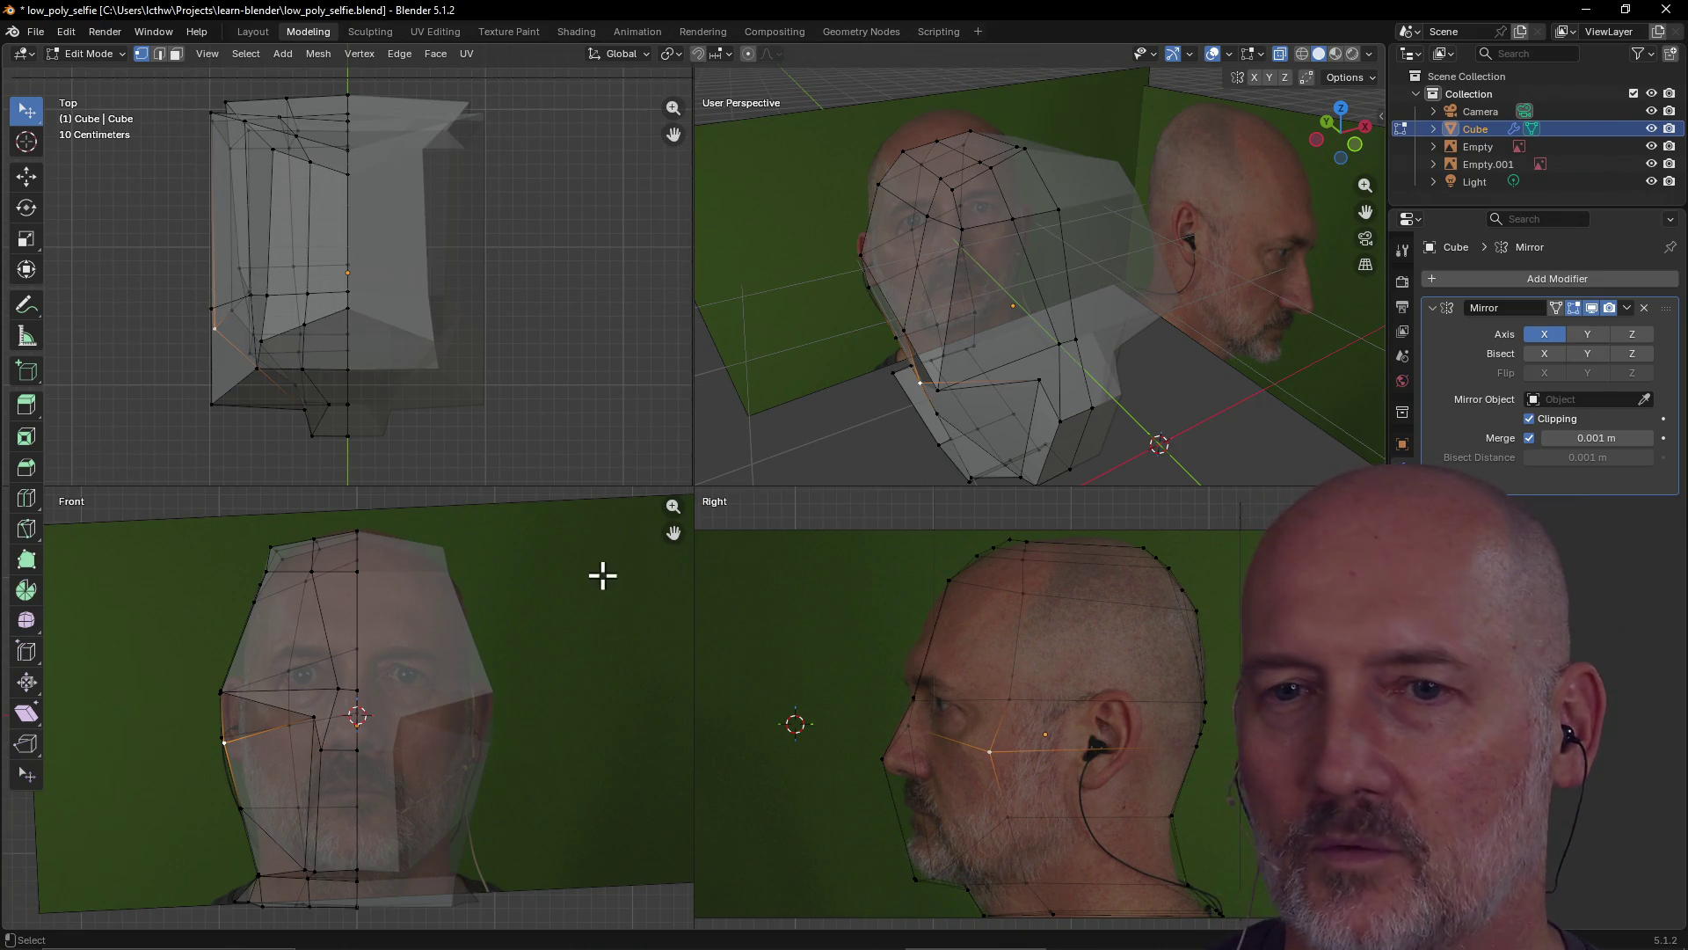
# Move the jaw vertex onto the photo's jawline and raise the forehead vertices
pyautogui.click(941, 390)
pyautogui.press('g')
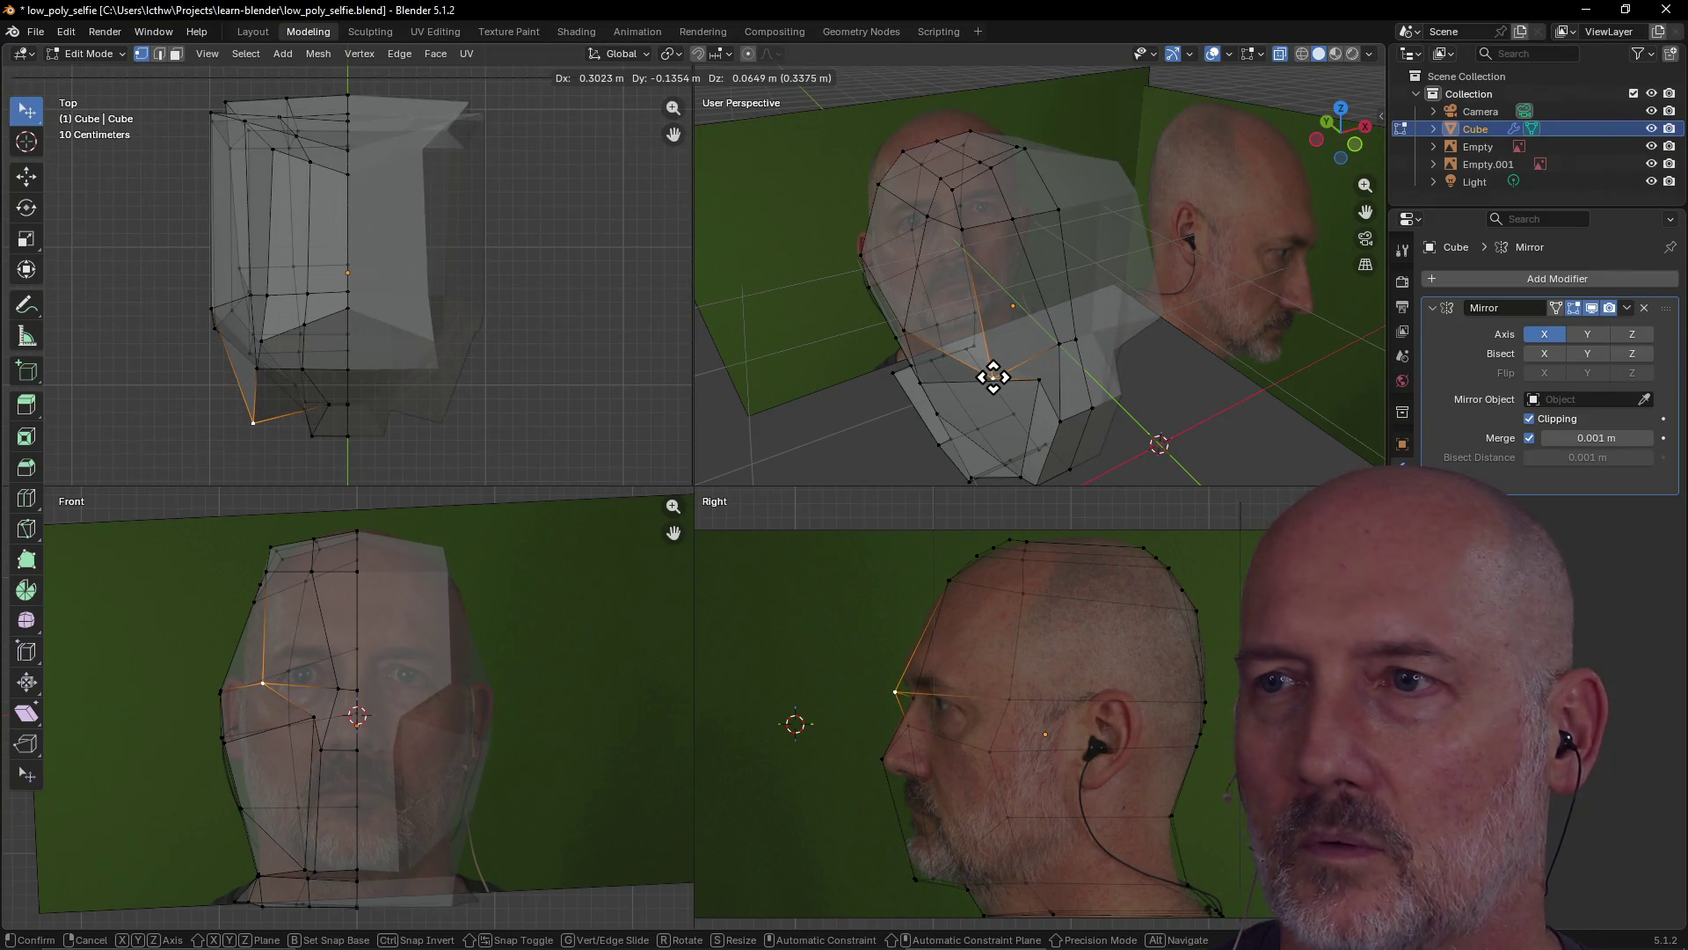
pyautogui.click(1023, 366)
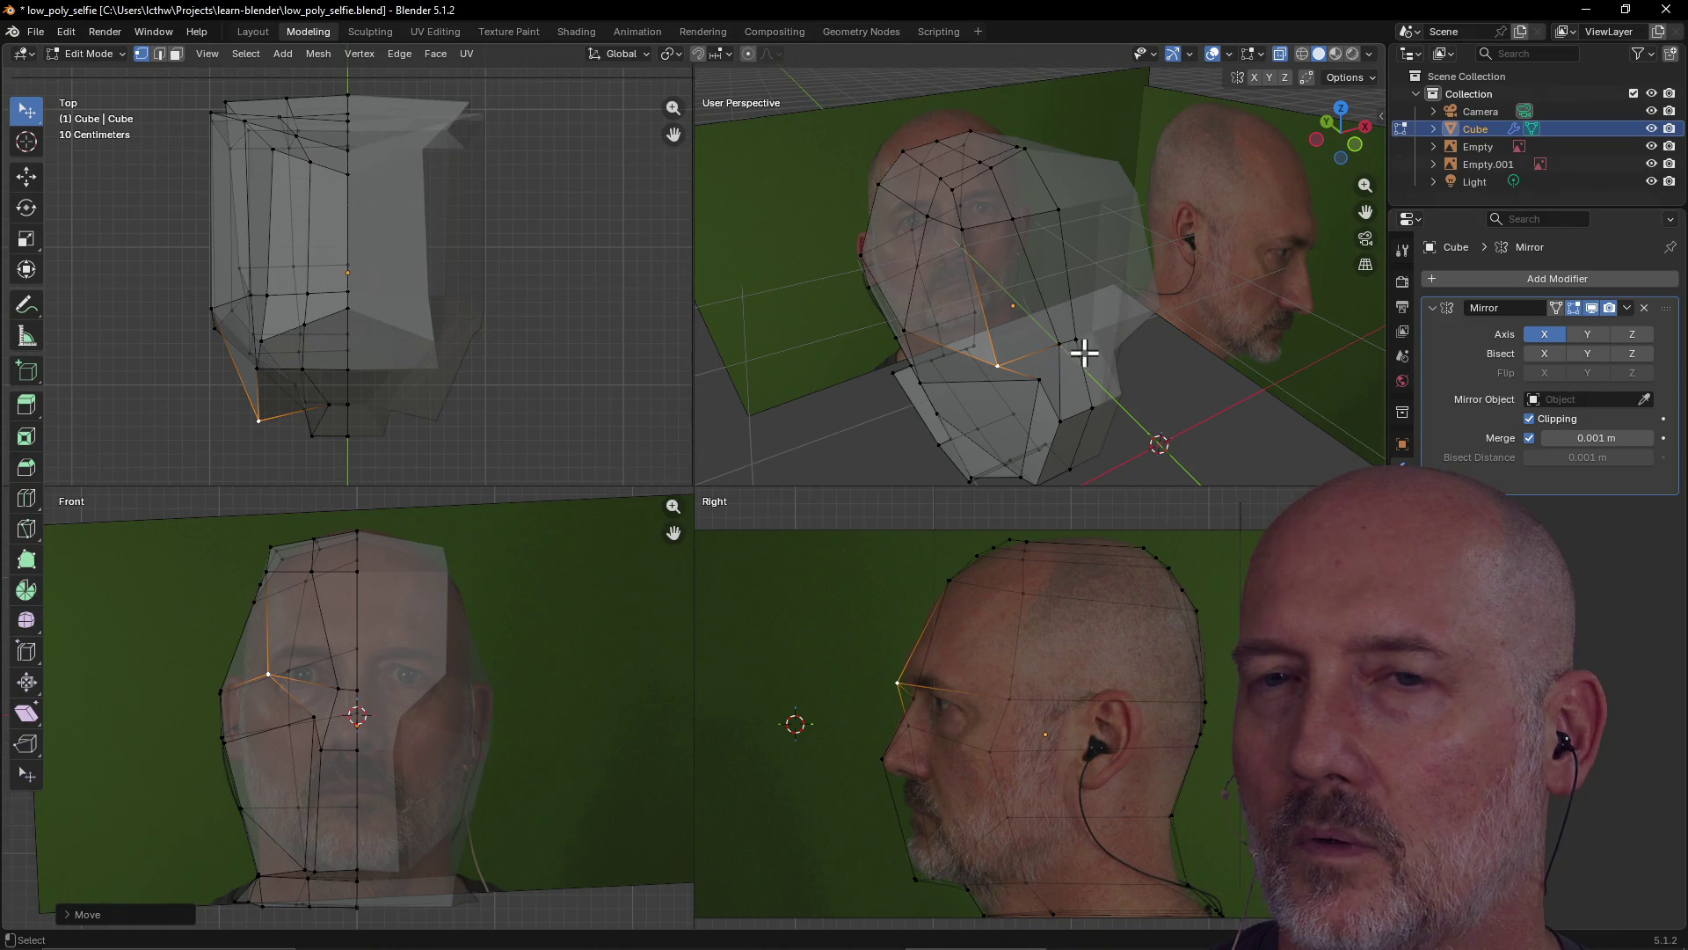
pyautogui.moveTo(1131, 318)
pyautogui.mouseDown(button='middle')
pyautogui.moveTo(1040, 276)
pyautogui.moveTo(1142, 294)
pyautogui.moveTo(1123, 309)
pyautogui.mouseUp(button='middle')
pyautogui.click(951, 221)
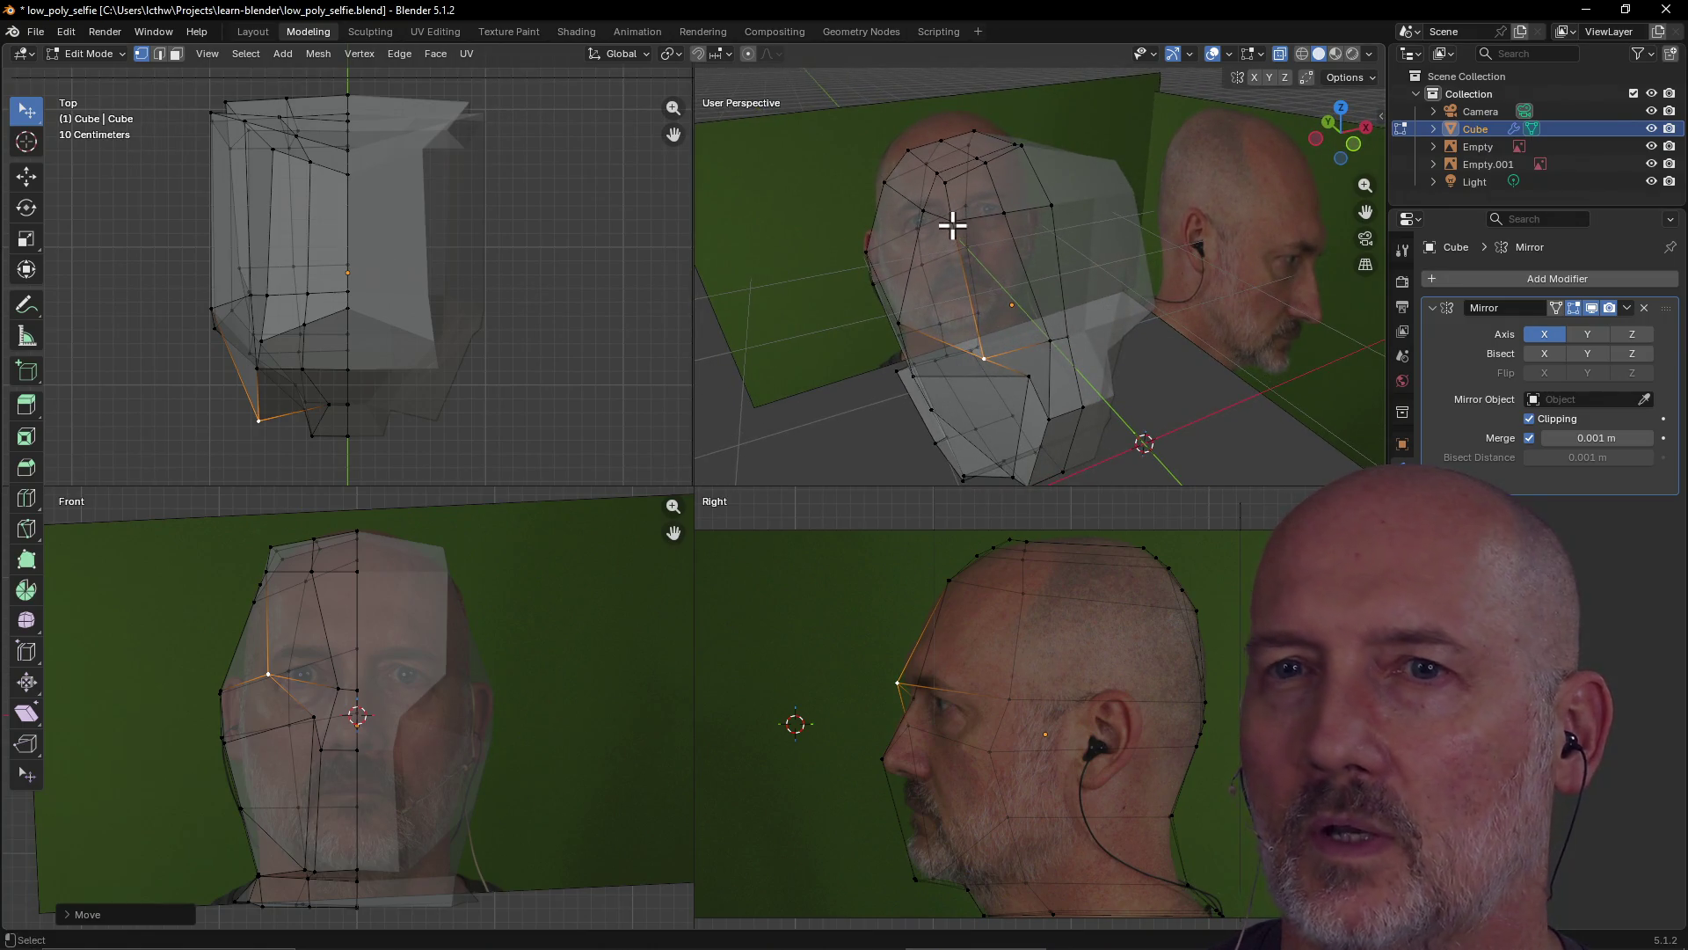
pyautogui.press('g')
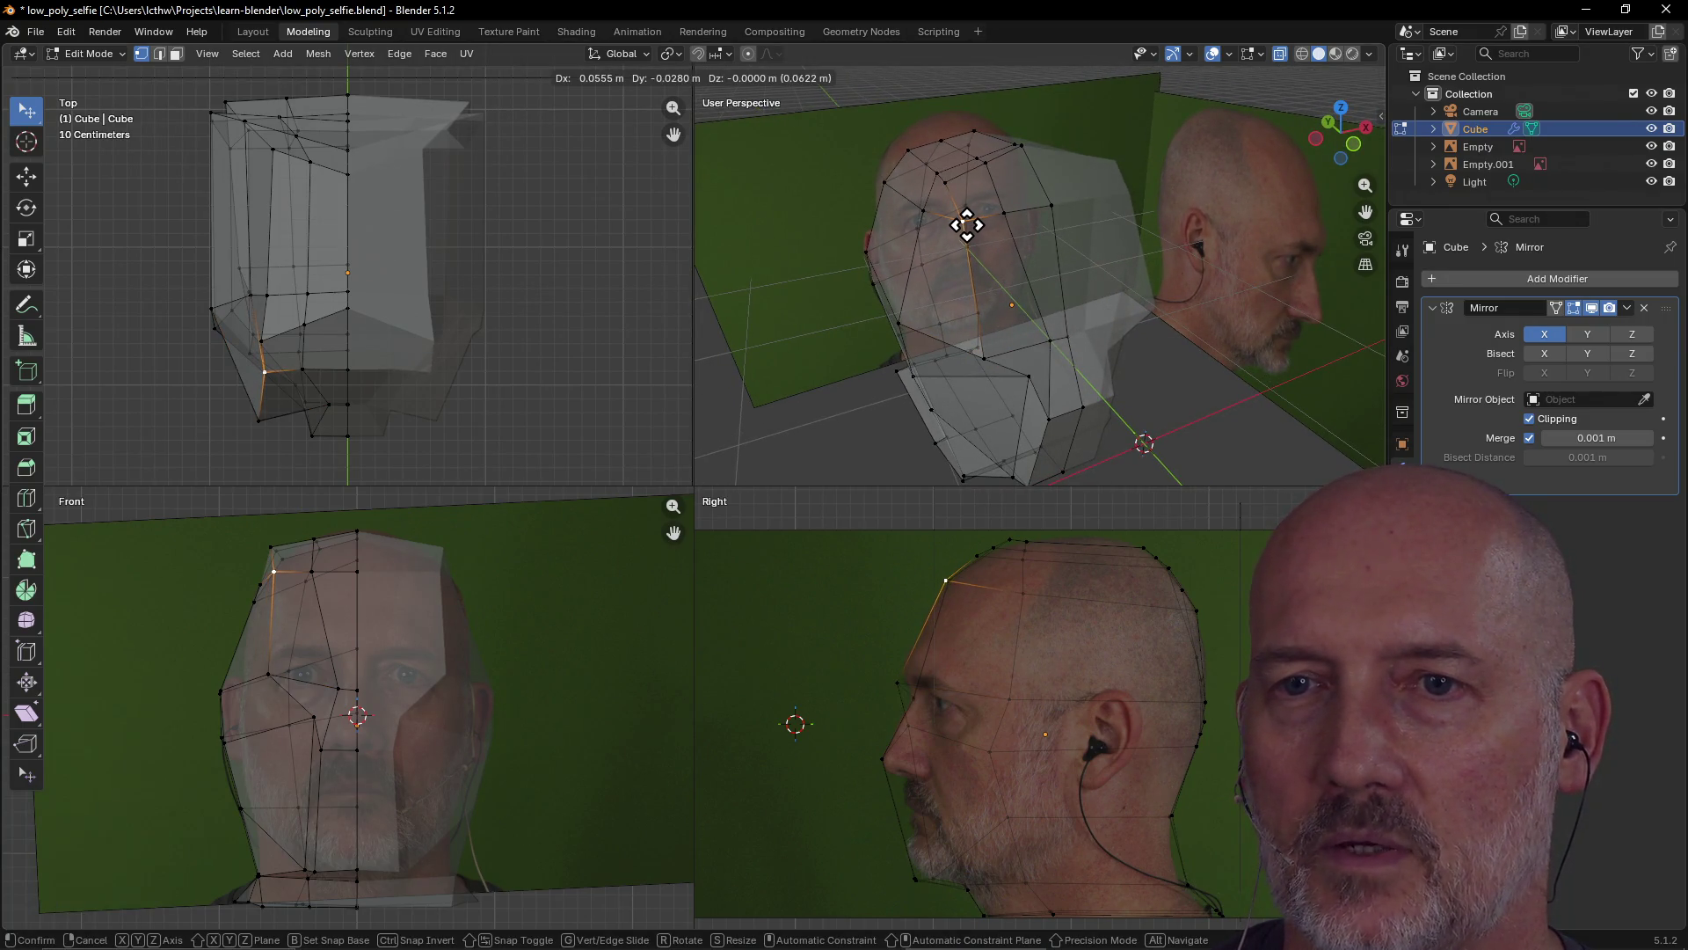
pyautogui.click(967, 226)
pyautogui.moveTo(965, 222)
pyautogui.mouseDown(button='middle')
pyautogui.moveTo(1021, 248)
pyautogui.moveTo(929, 222)
pyautogui.mouseUp(button='middle')
pyautogui.press('g')
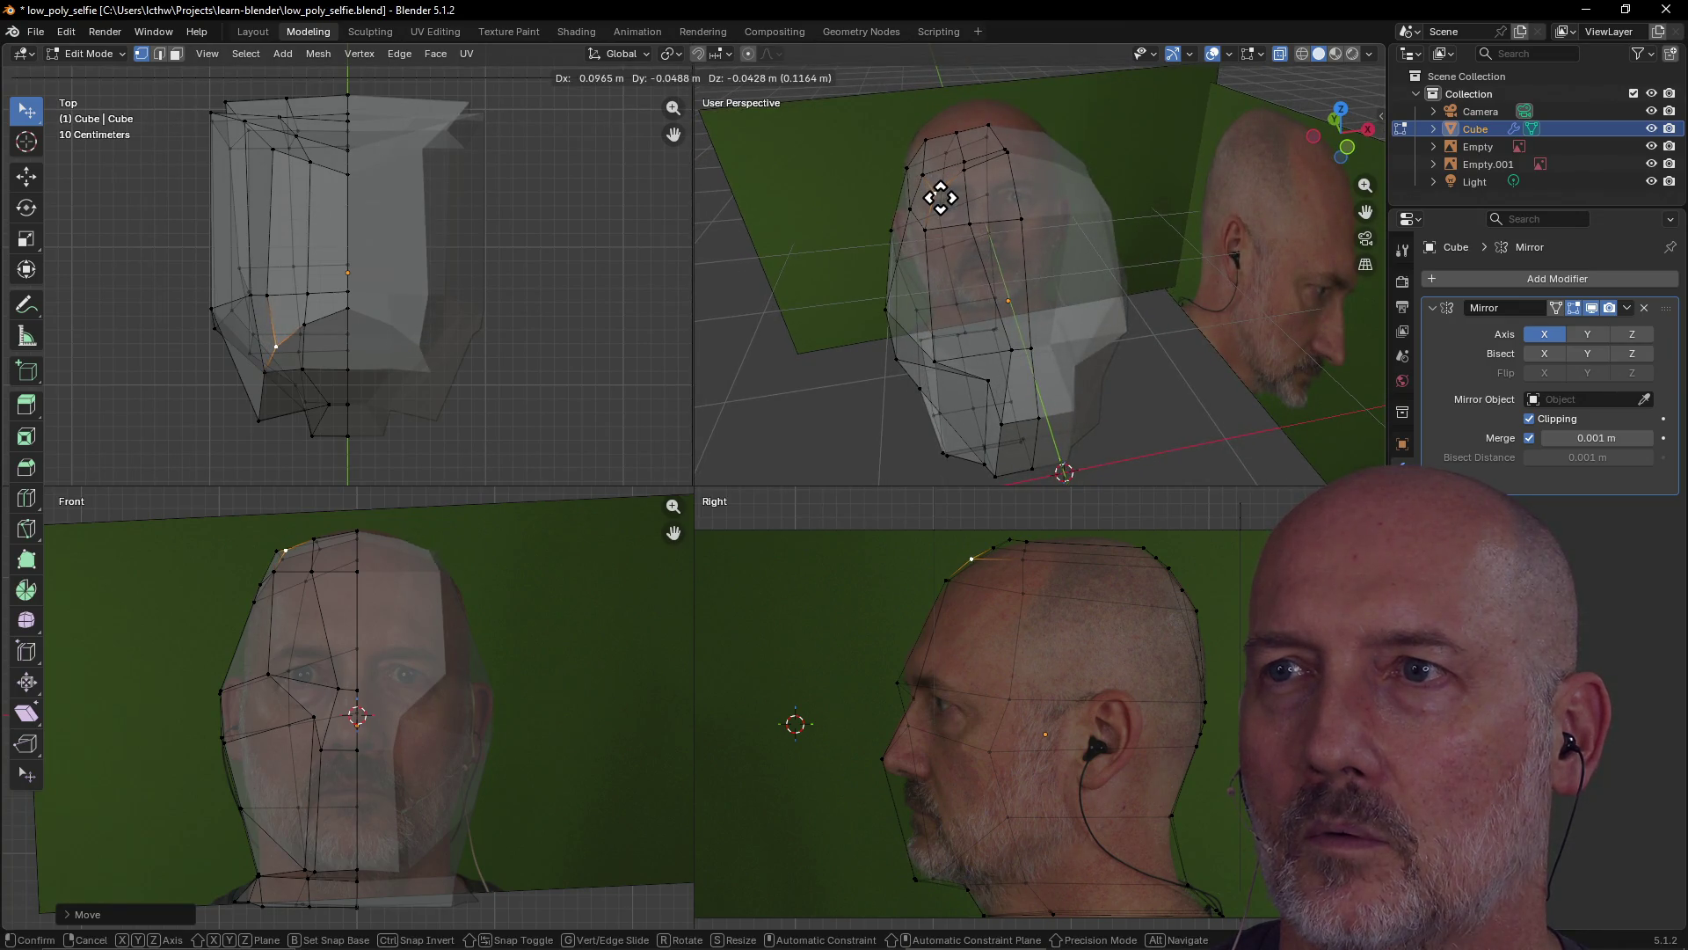
pyautogui.click(943, 181)
pyautogui.moveTo(920, 242); pyautogui.dragTo(991, 272, button='middle')
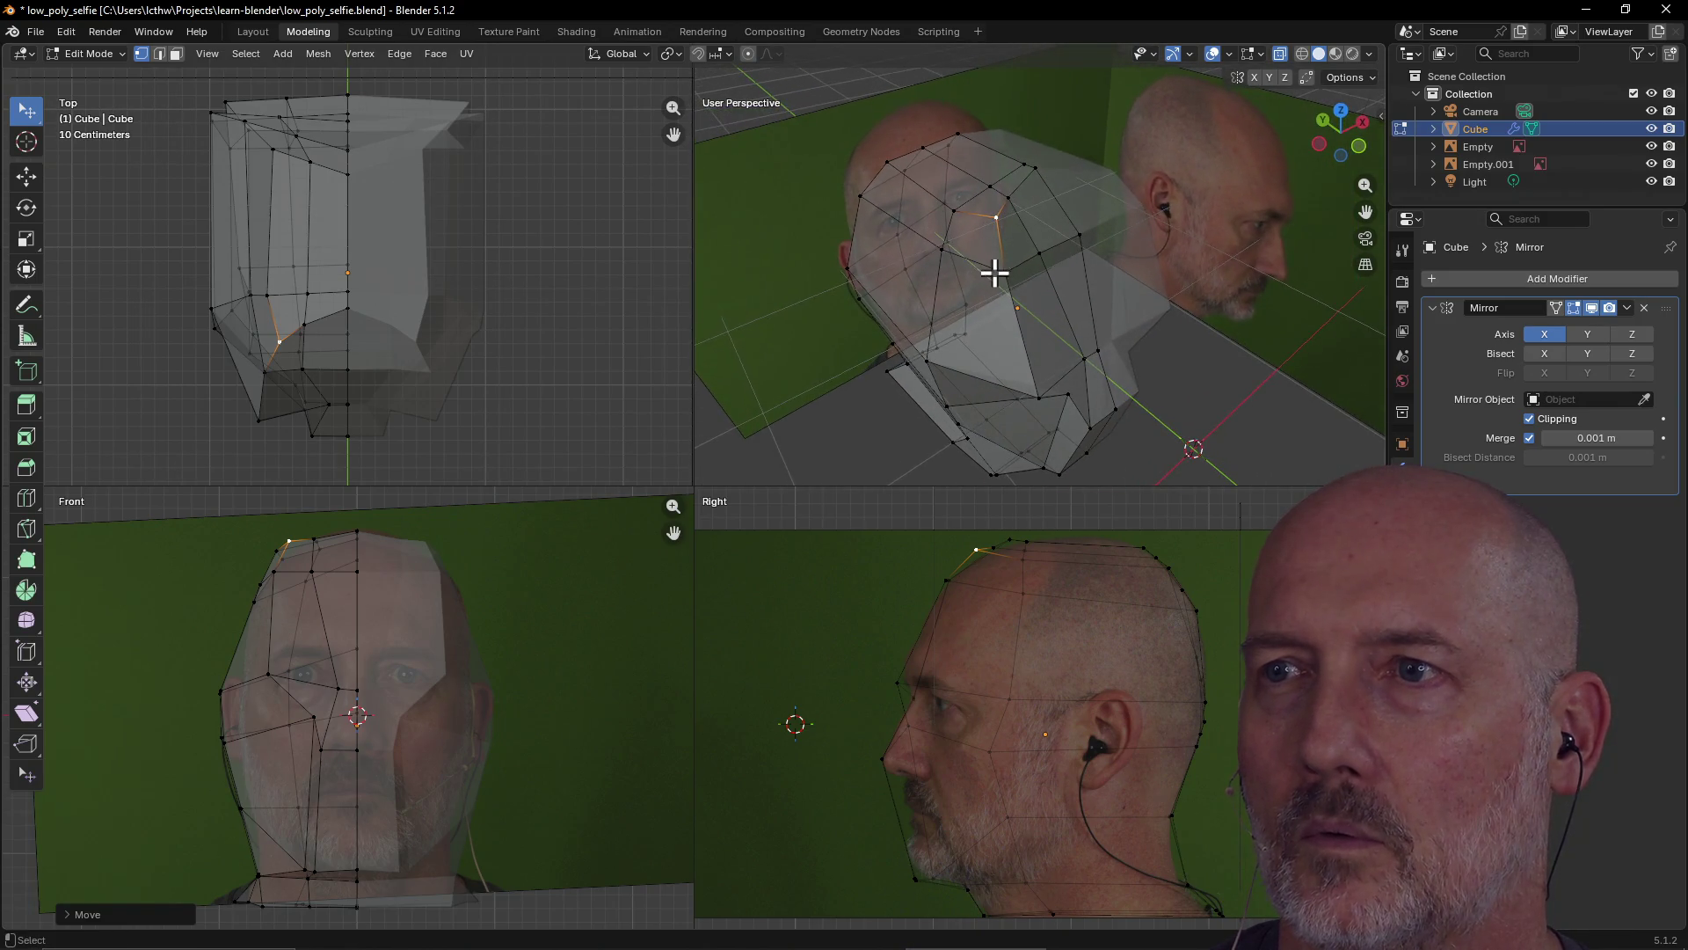
# Reposition two lower jaw vertices in the Top view
pyautogui.click(256, 367)
pyautogui.press('g')
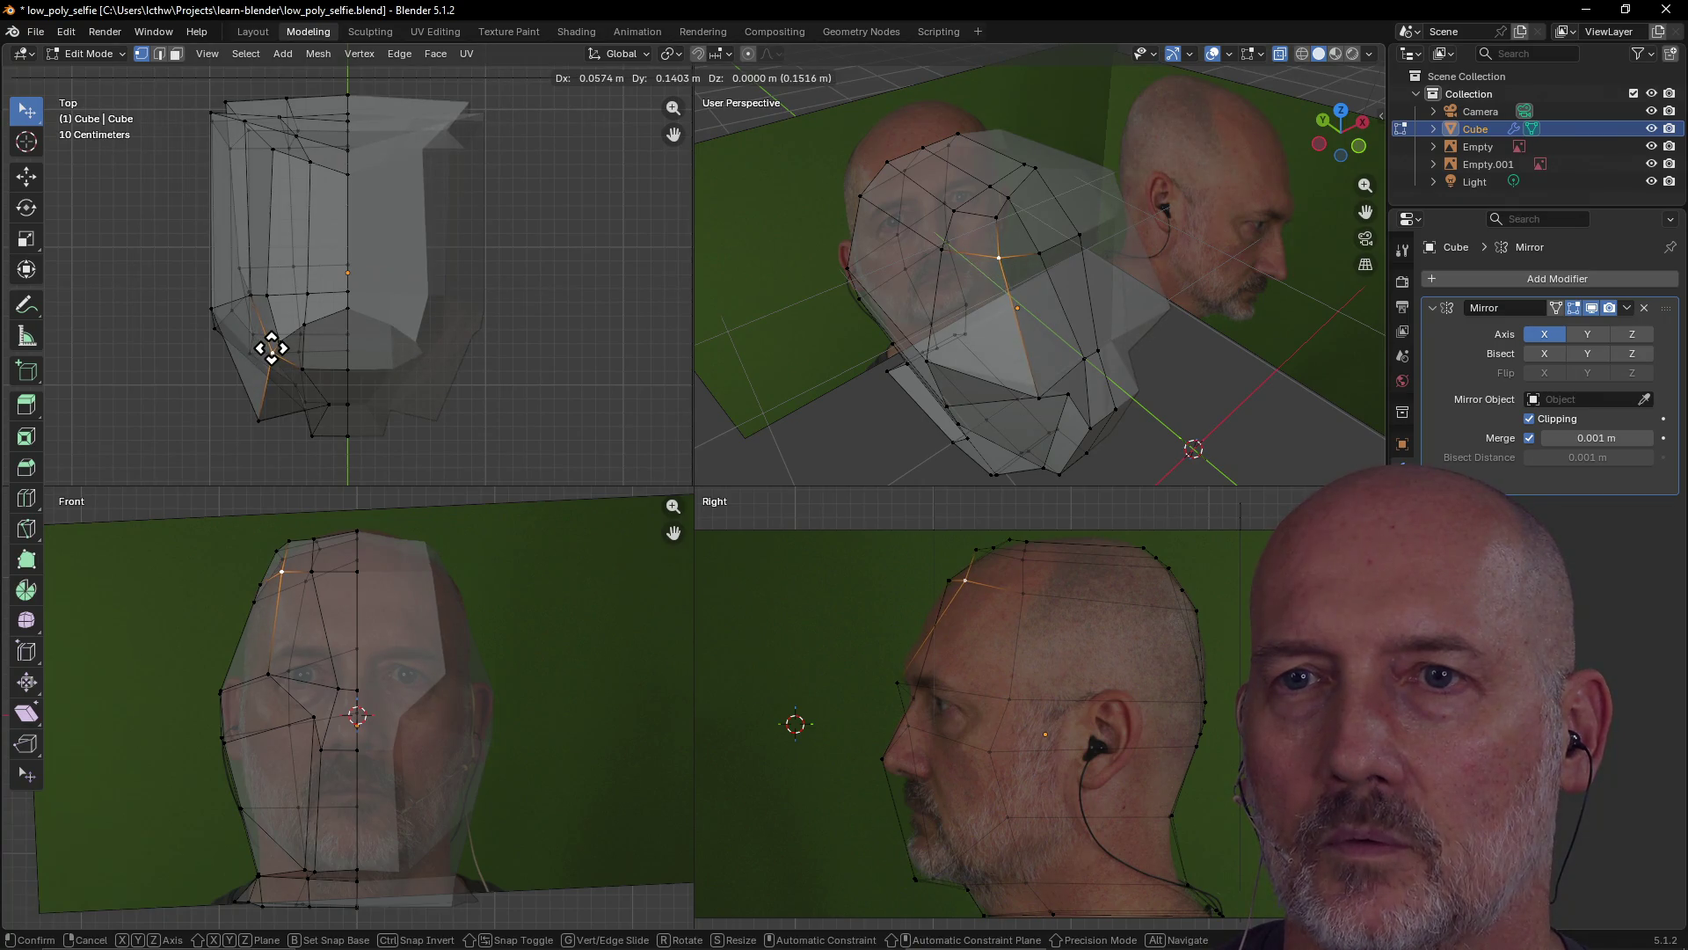
pyautogui.click(272, 349)
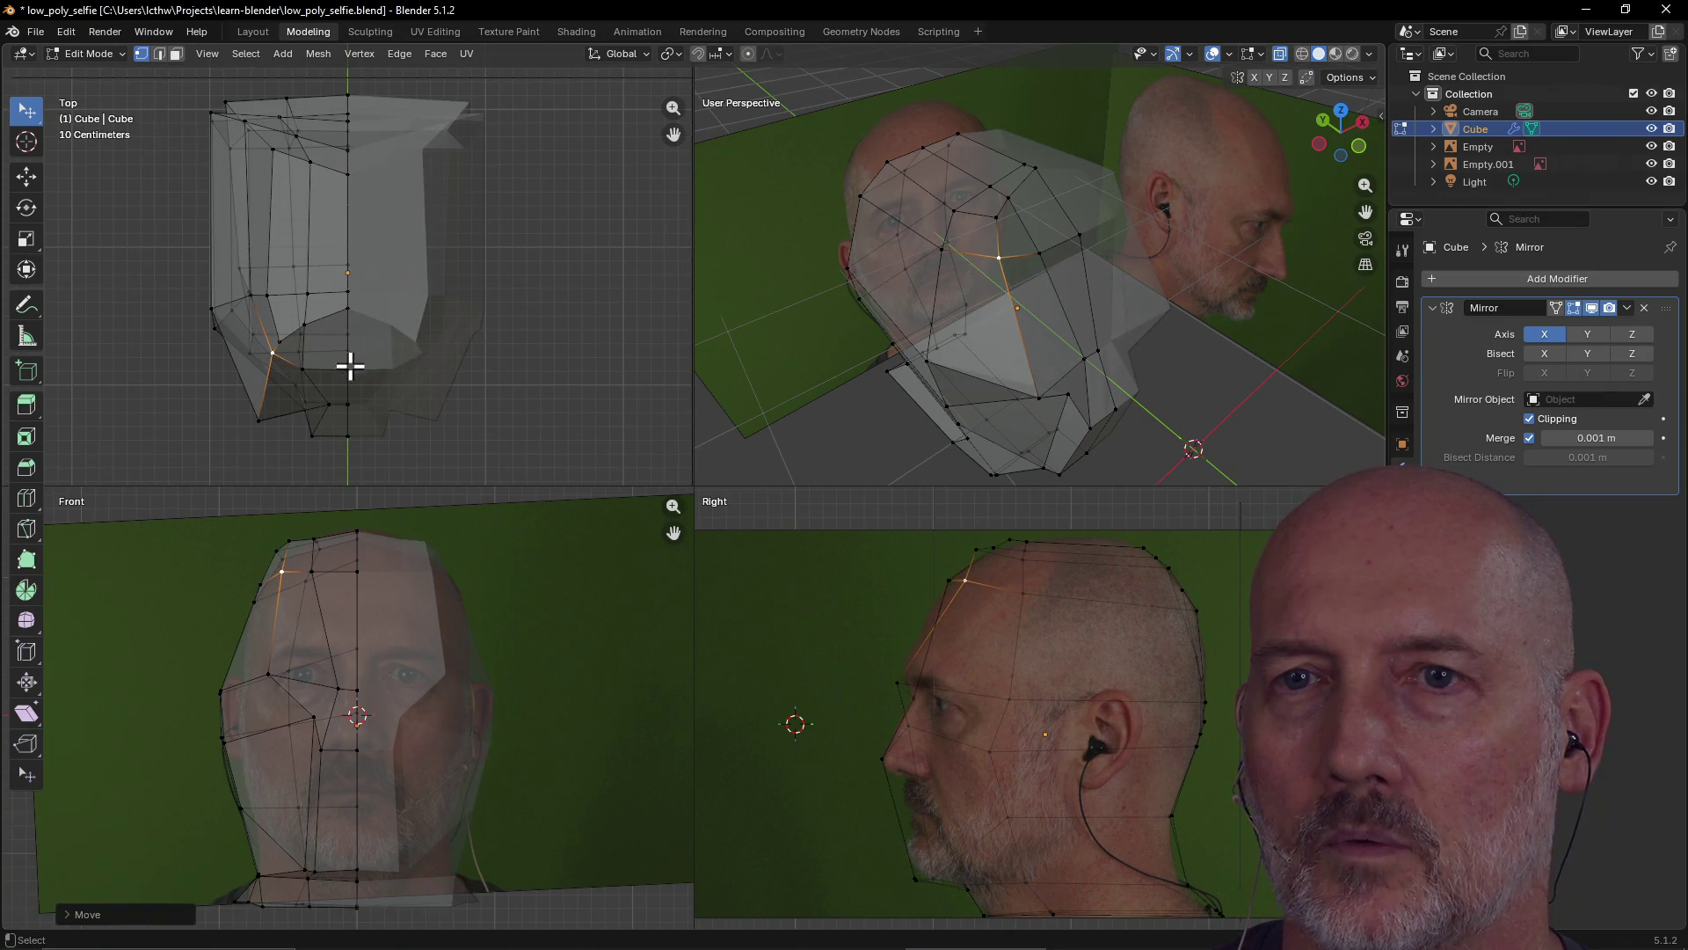
pyautogui.click(260, 414)
pyautogui.press('g')
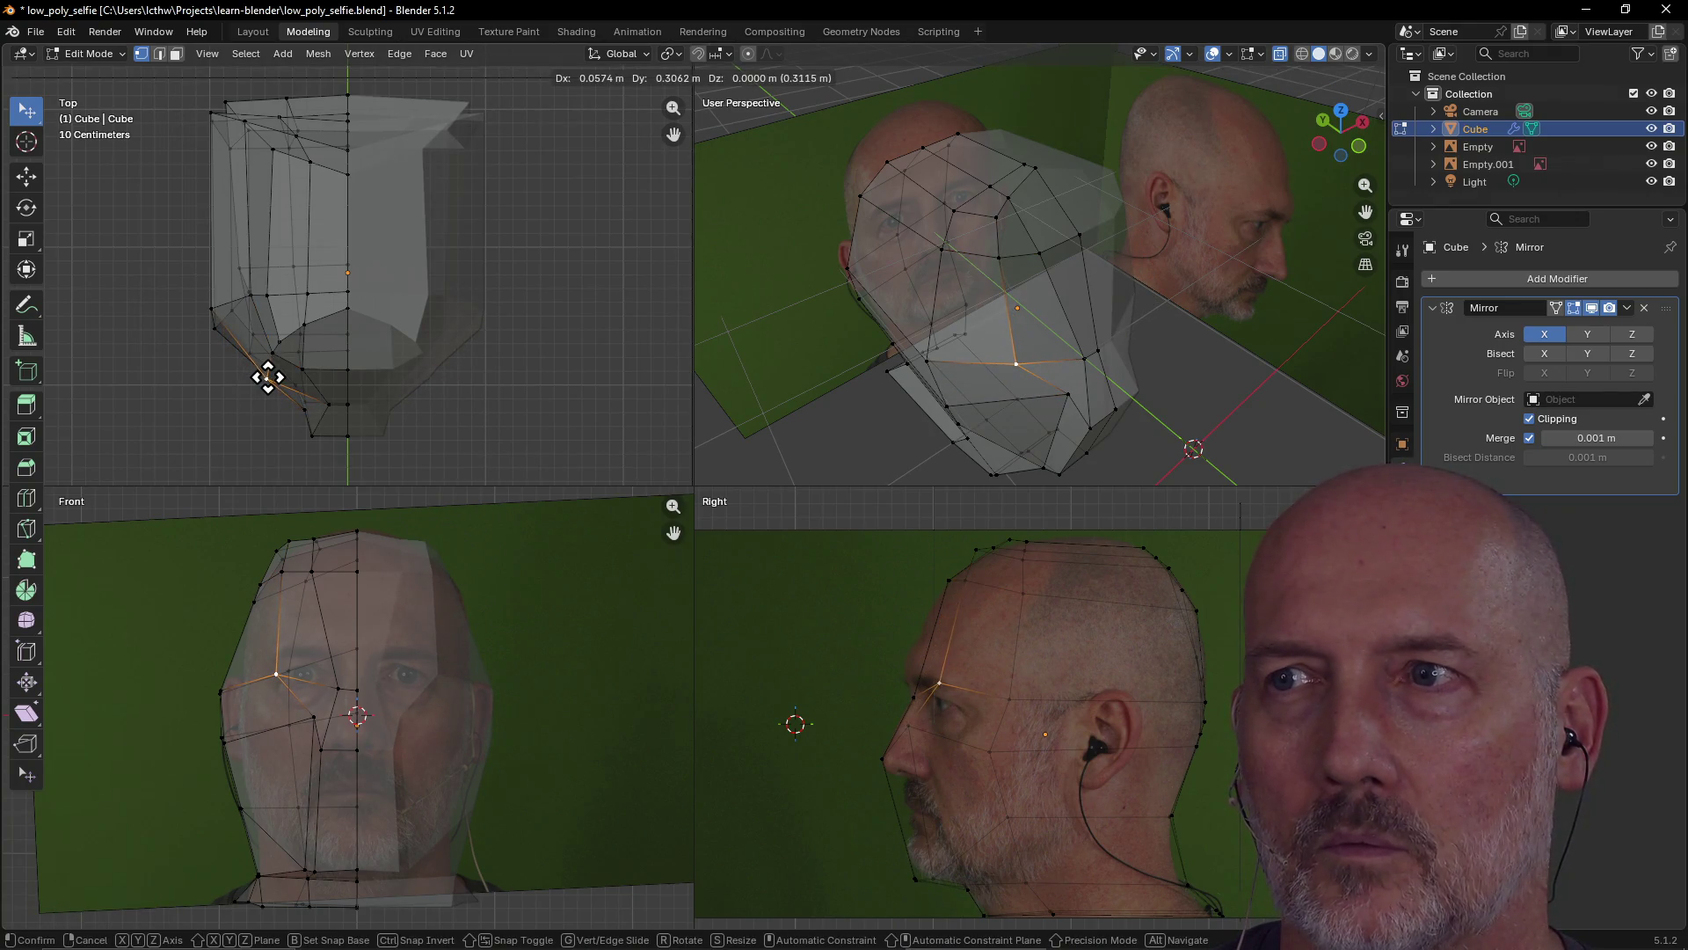
pyautogui.click(268, 377)
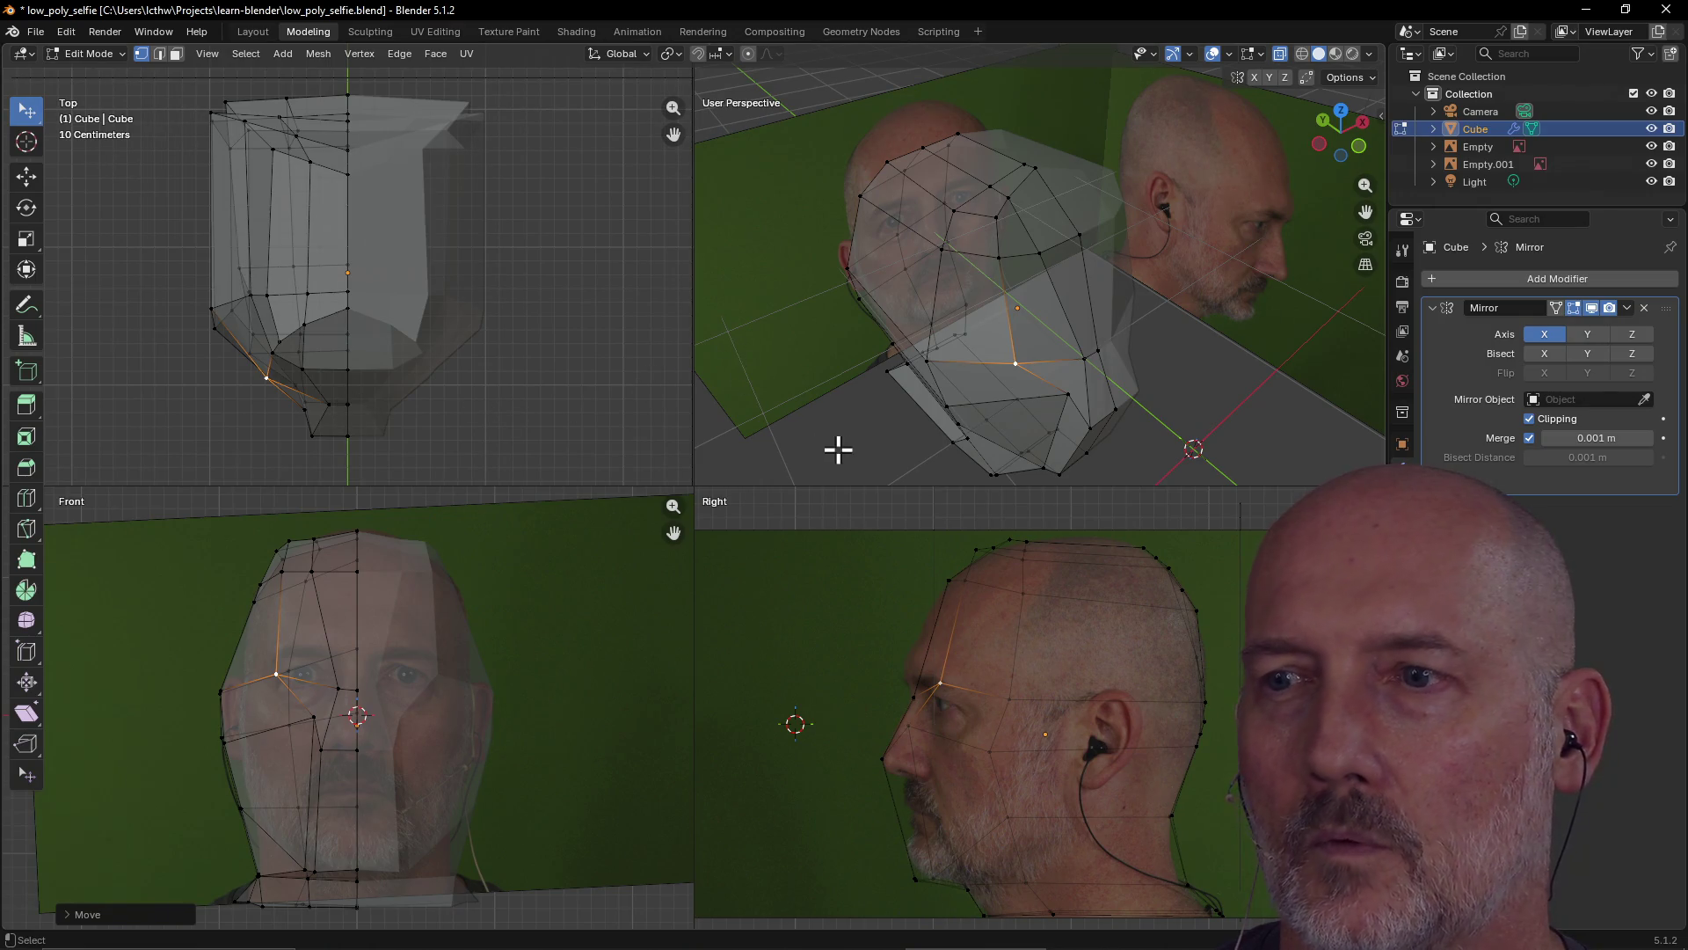
# Nudge the cheek, lower-face, nose-bridge and centre-line vertices to match the photos
pyautogui.click(1003, 258)
pyautogui.press('g')
pyautogui.click(1014, 255)
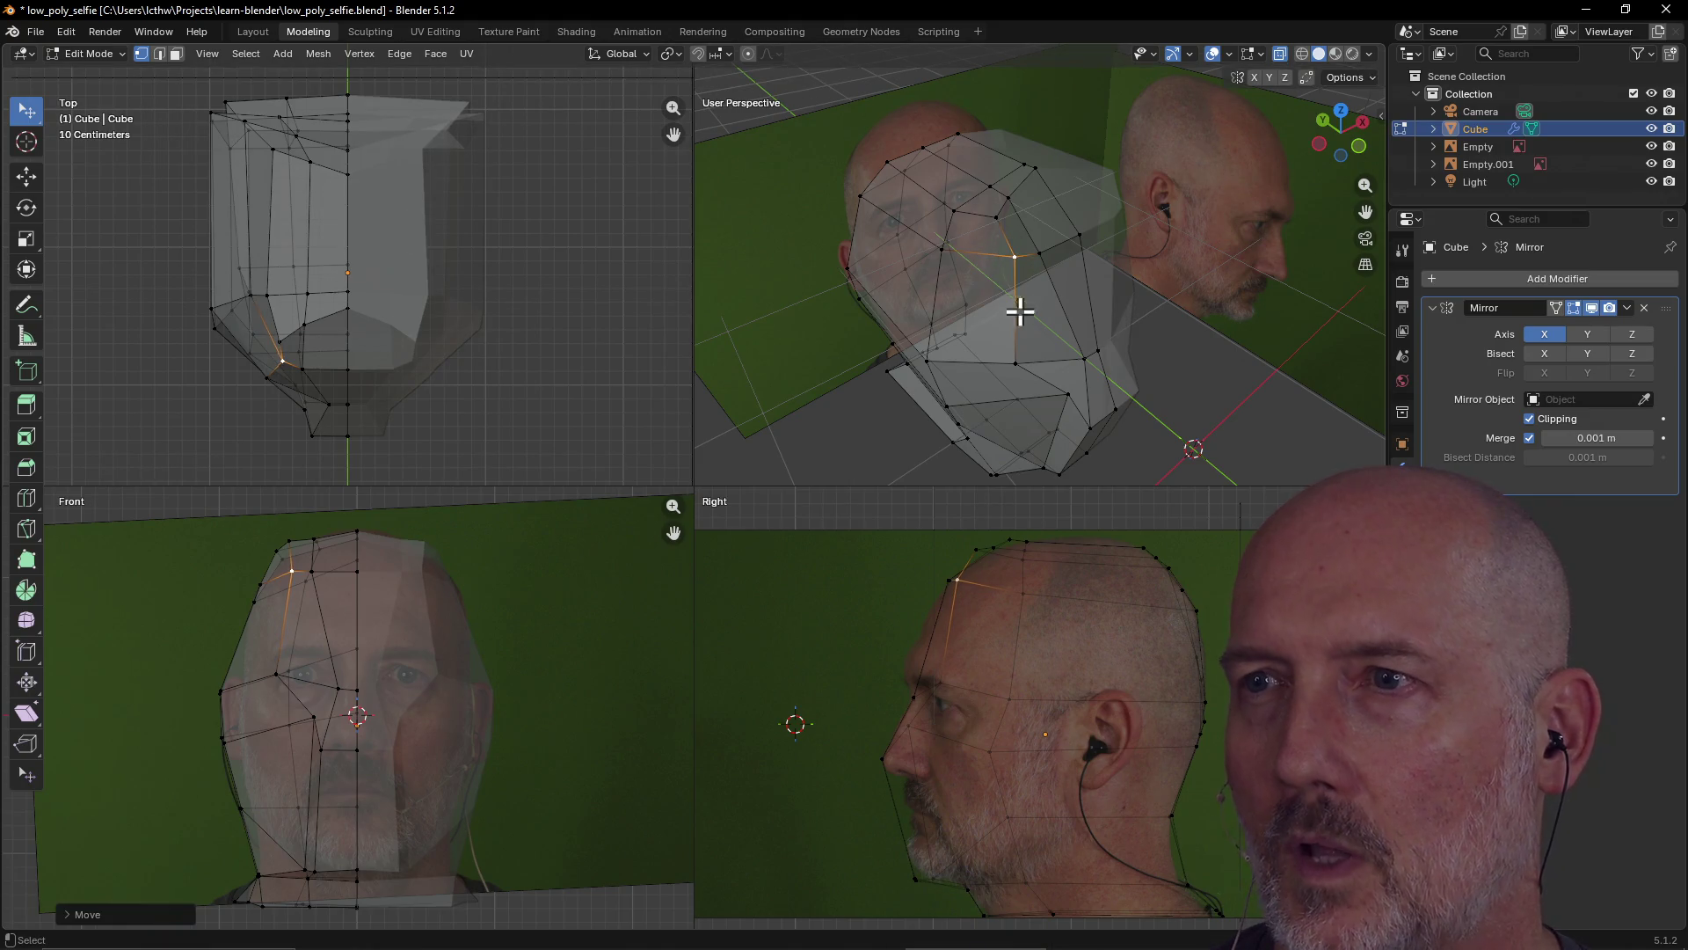
pyautogui.click(1009, 358)
pyautogui.press('g')
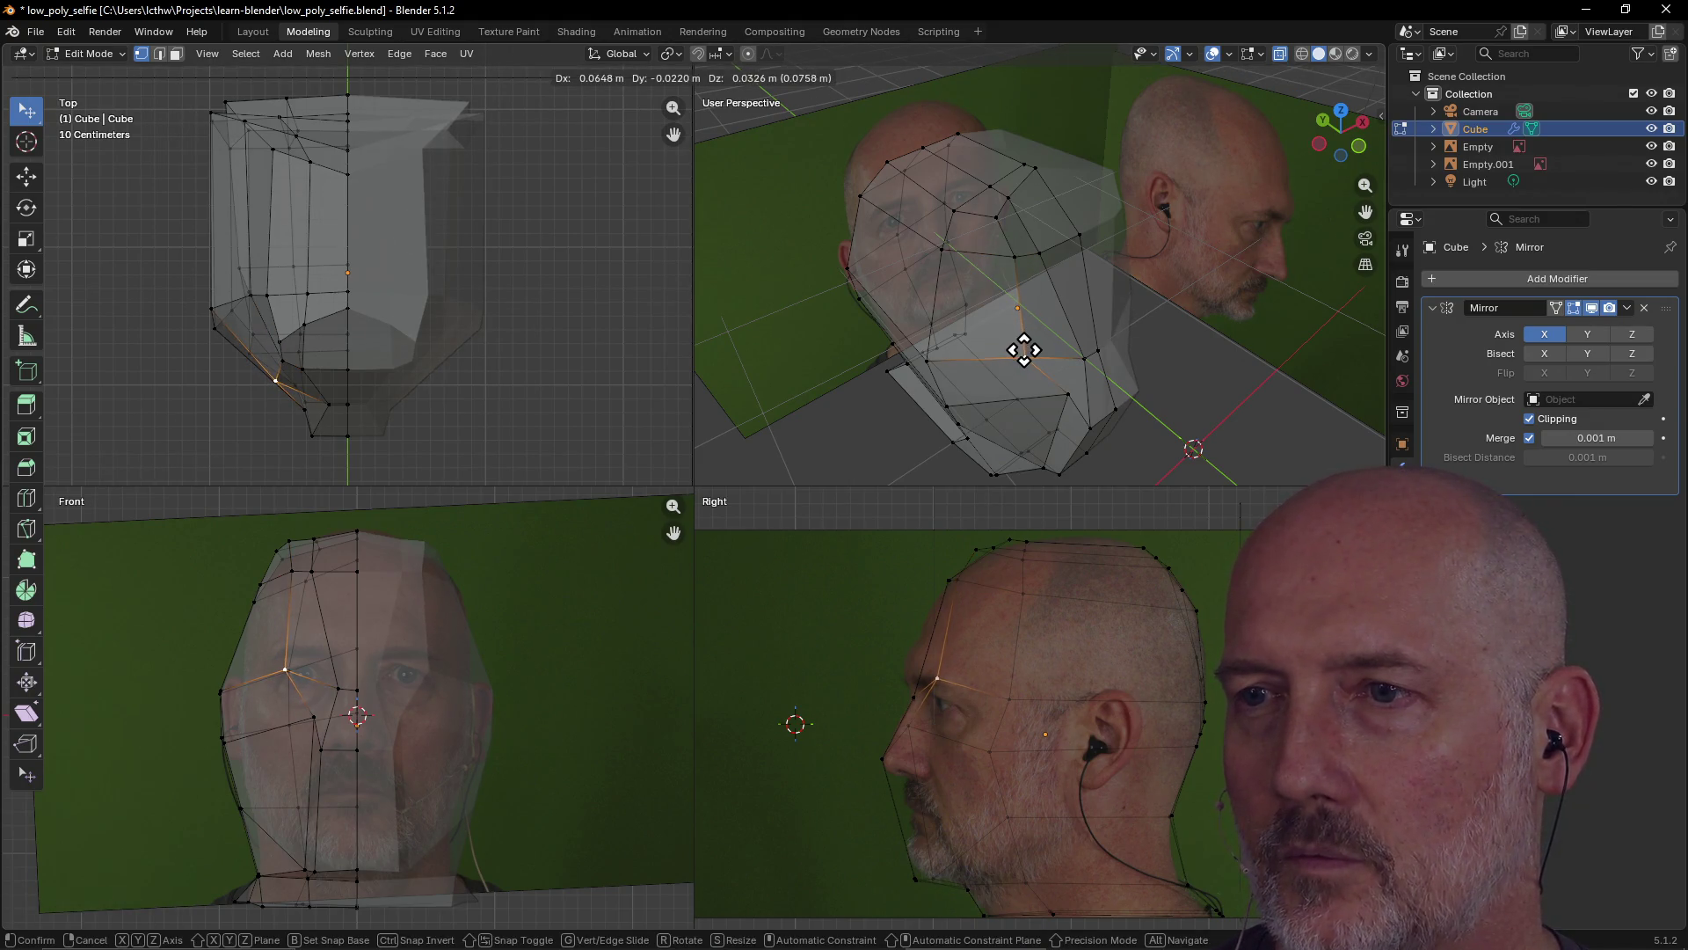
pyautogui.click(1018, 351)
pyautogui.click(1082, 238)
pyautogui.press('g')
pyautogui.click(1084, 236)
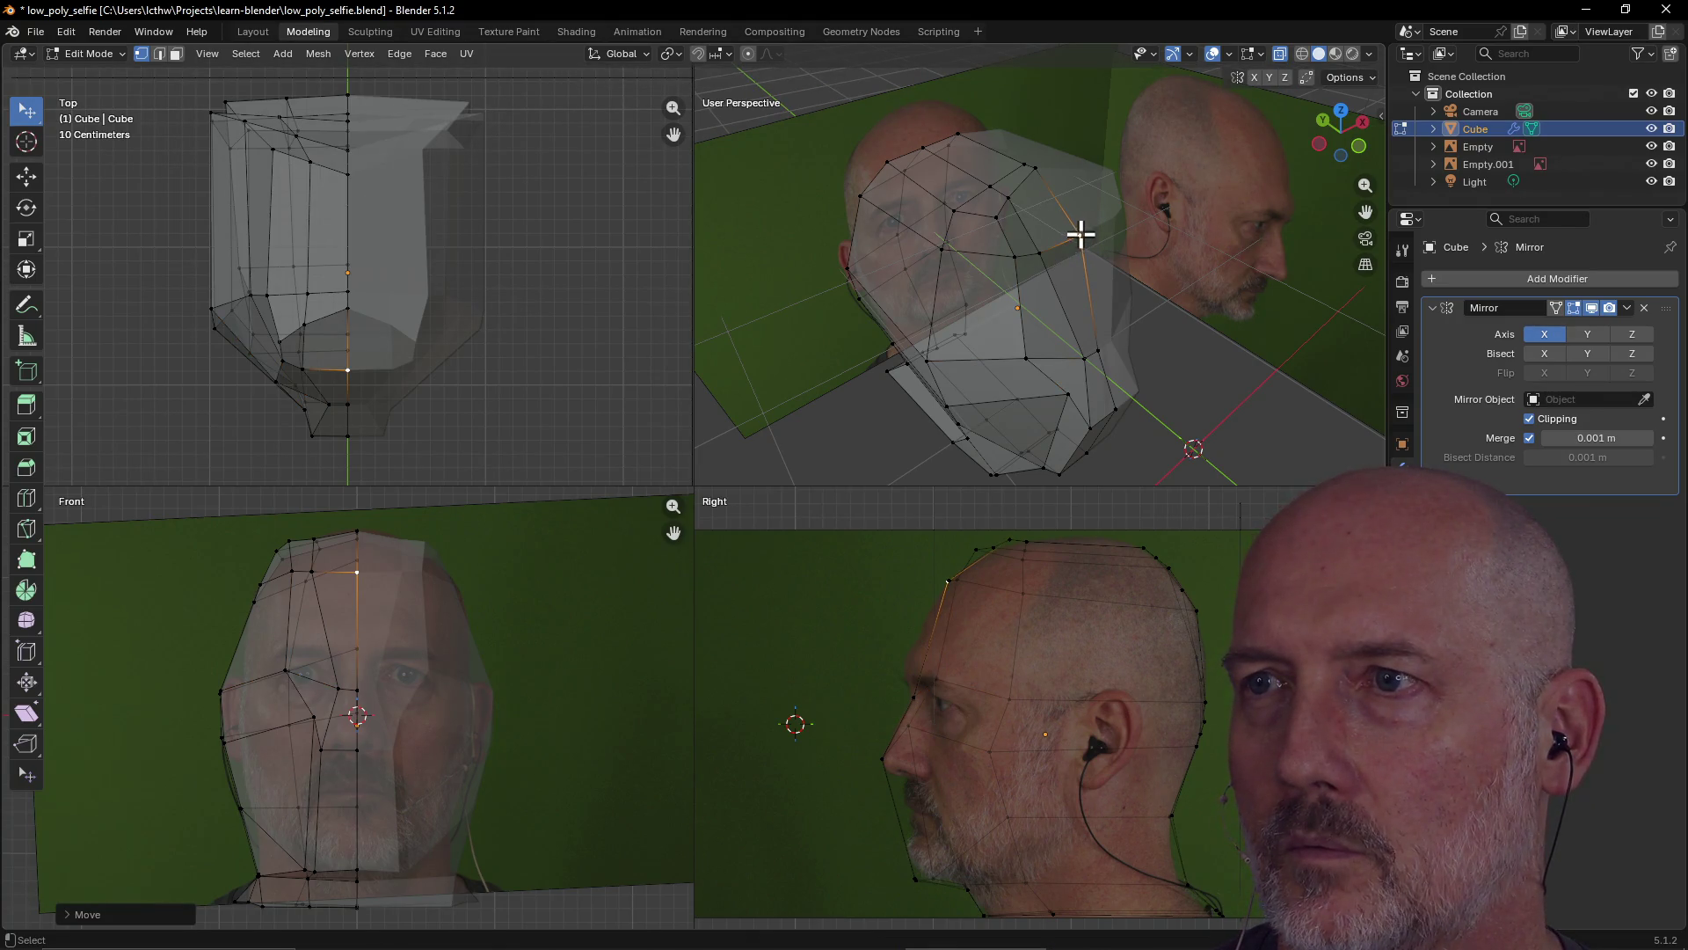
pyautogui.press('g')
pyautogui.click(1088, 234)
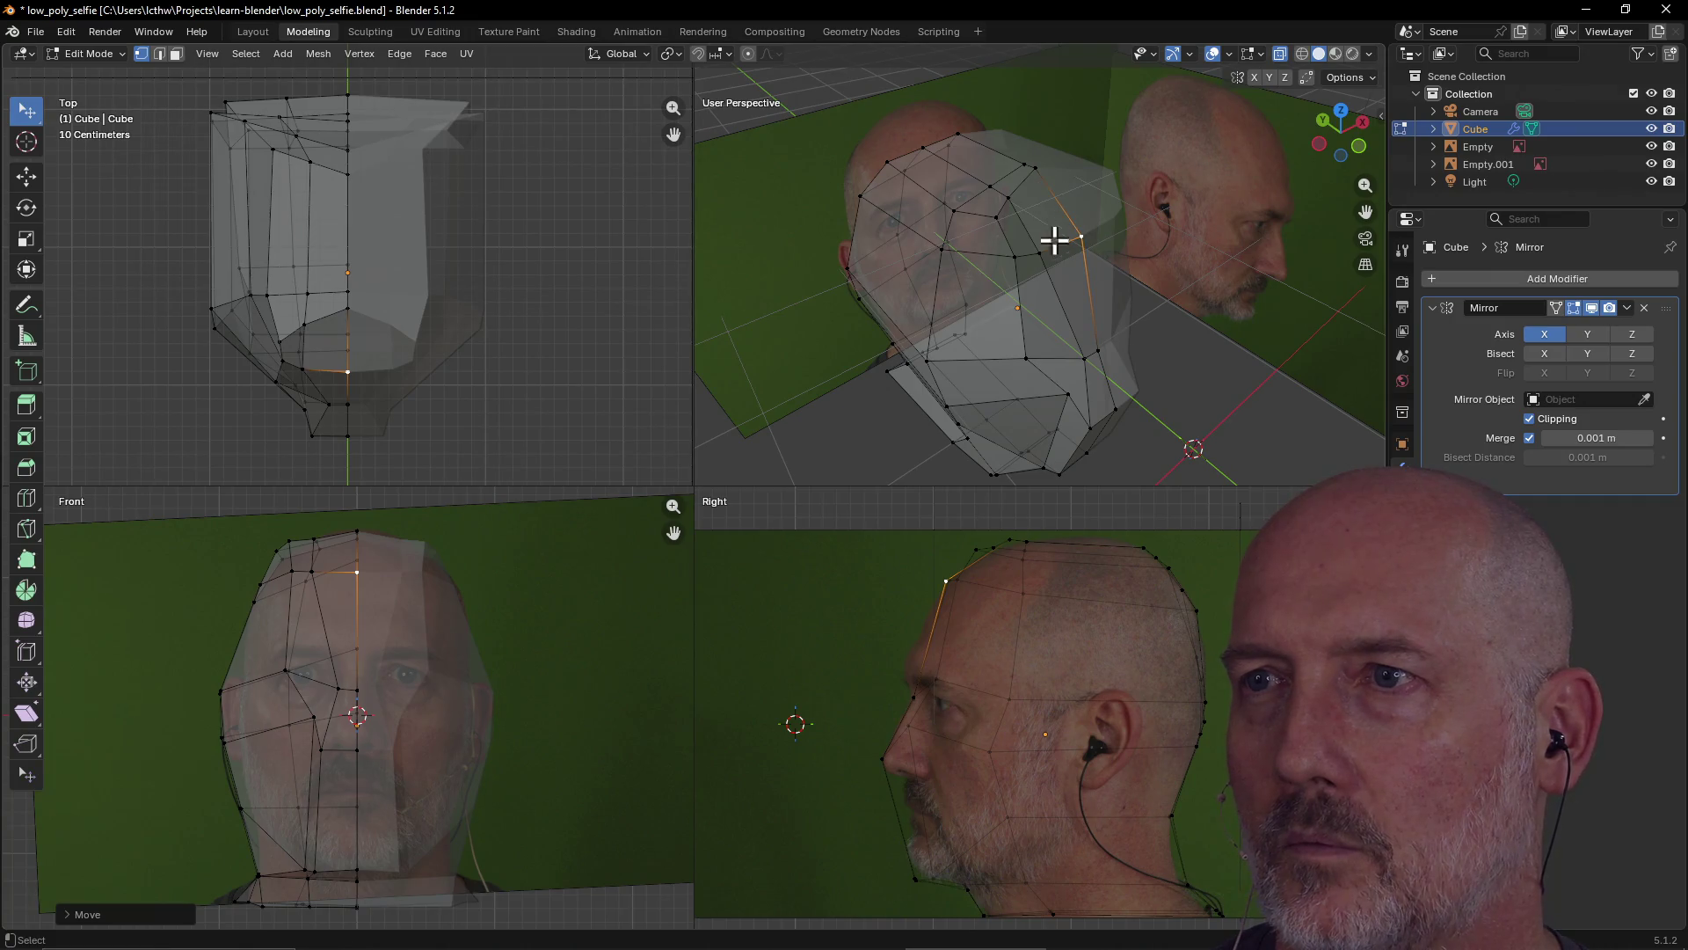
# Place the top-of-head vertex on the skull outline
pyautogui.click(1039, 256)
pyautogui.click(974, 550)
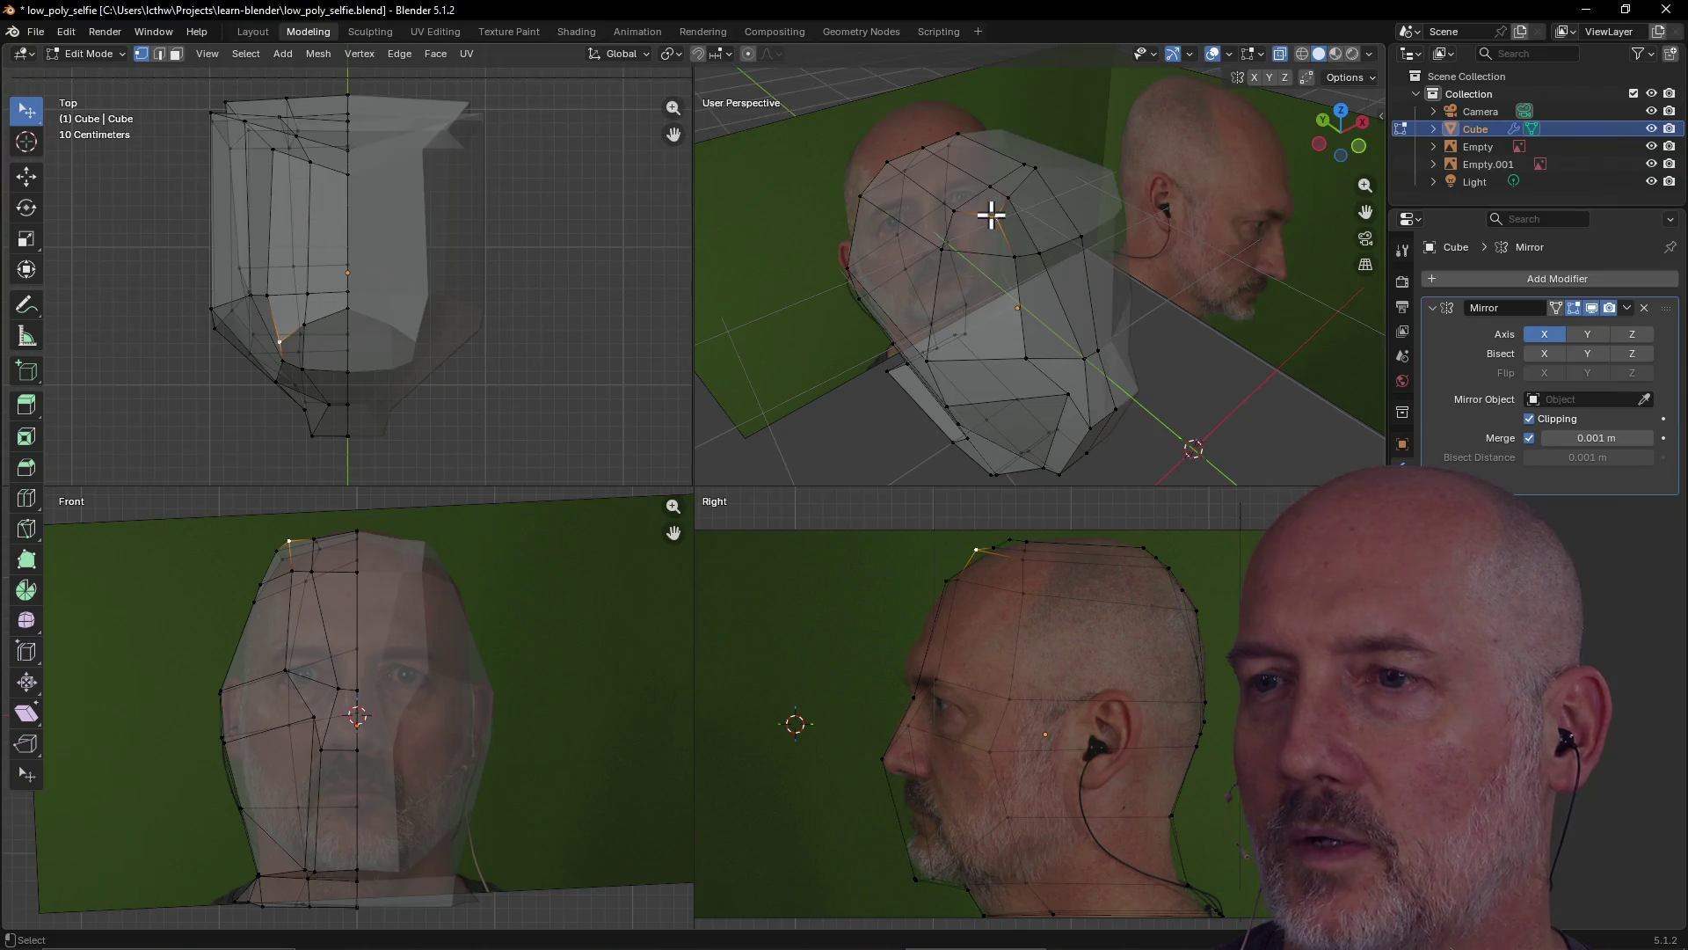
pyautogui.press('g')
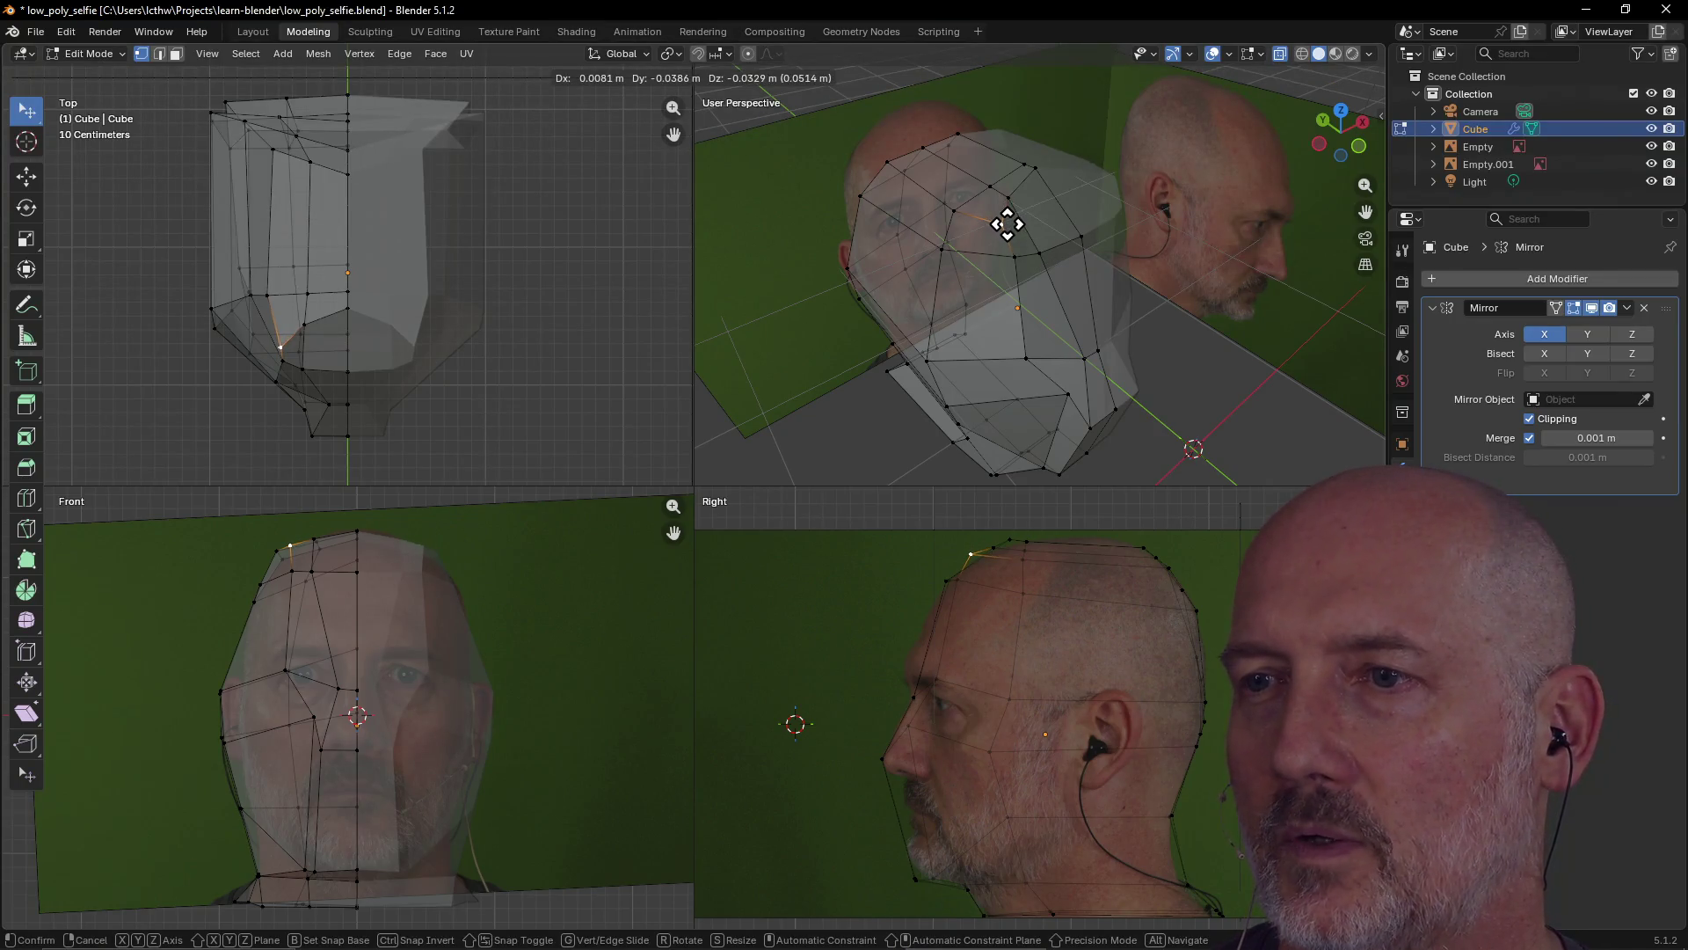
pyautogui.click(1000, 218)
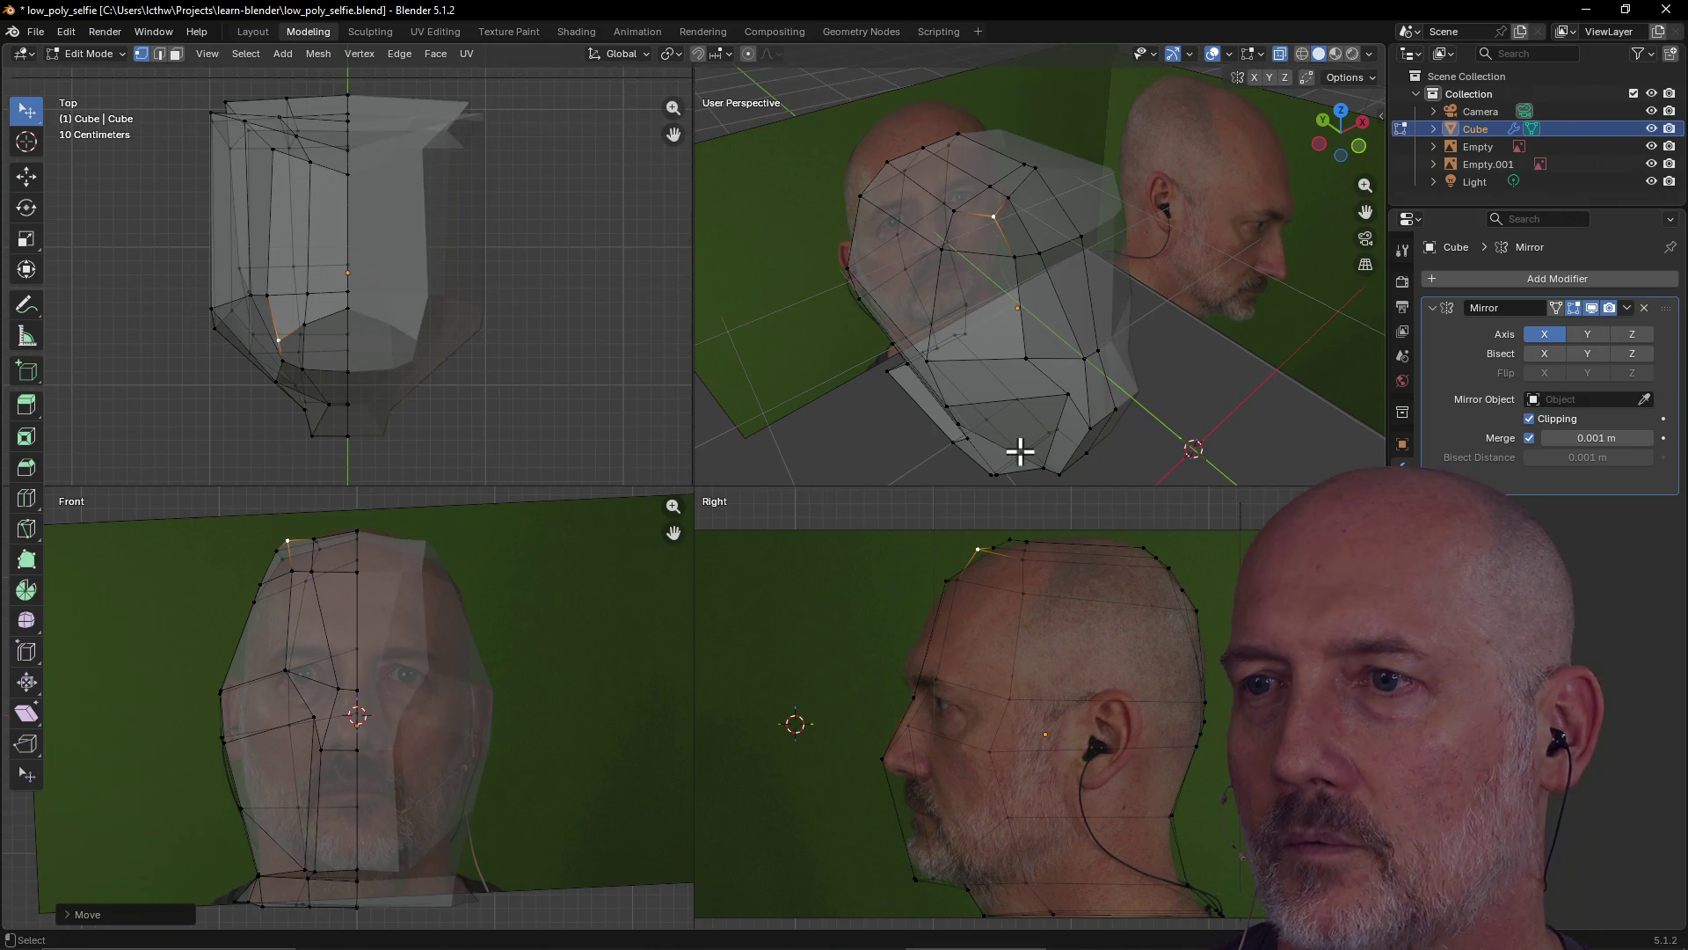
pyautogui.press('g')
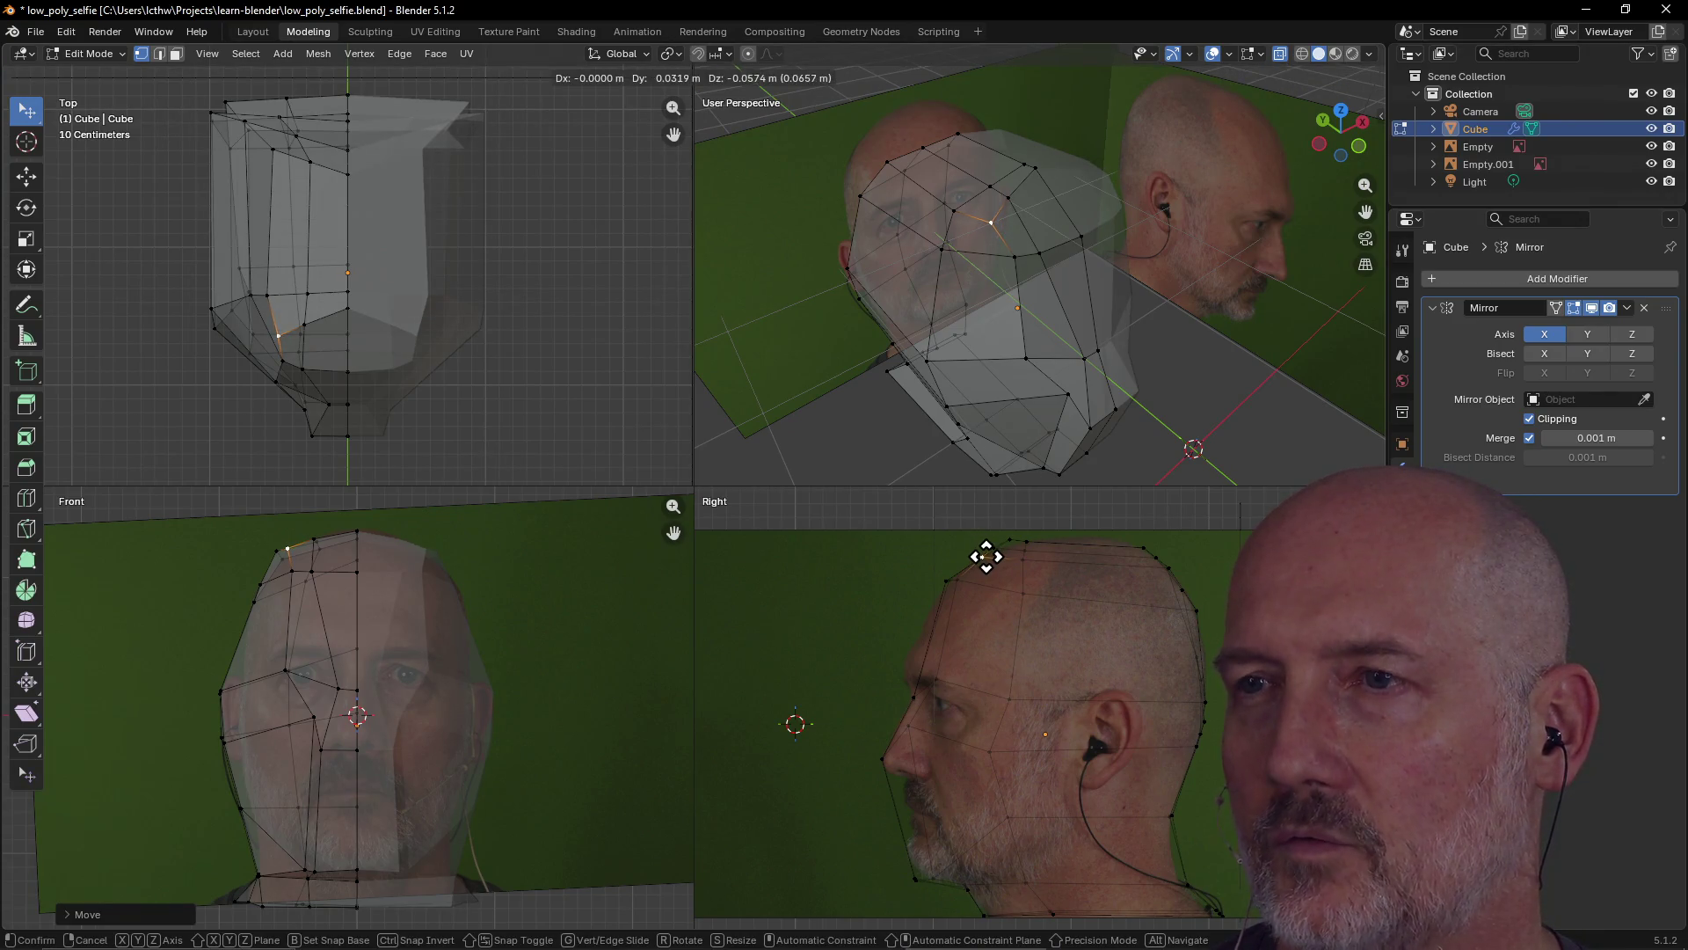
pyautogui.click(986, 556)
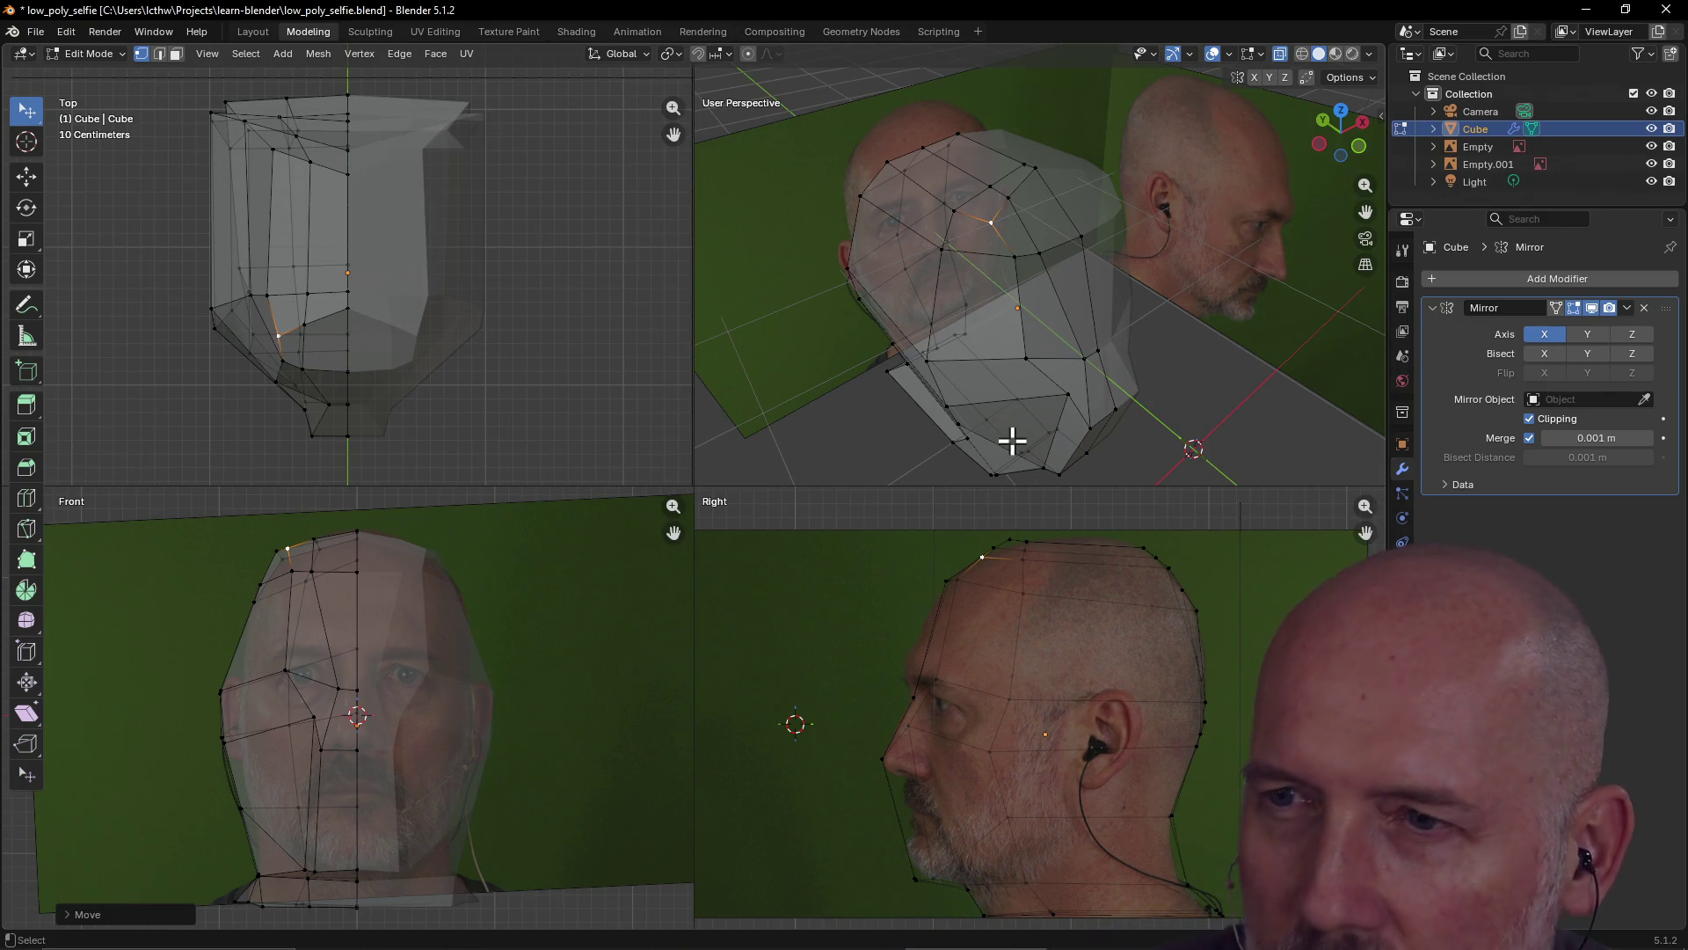
pyautogui.click(929, 641)
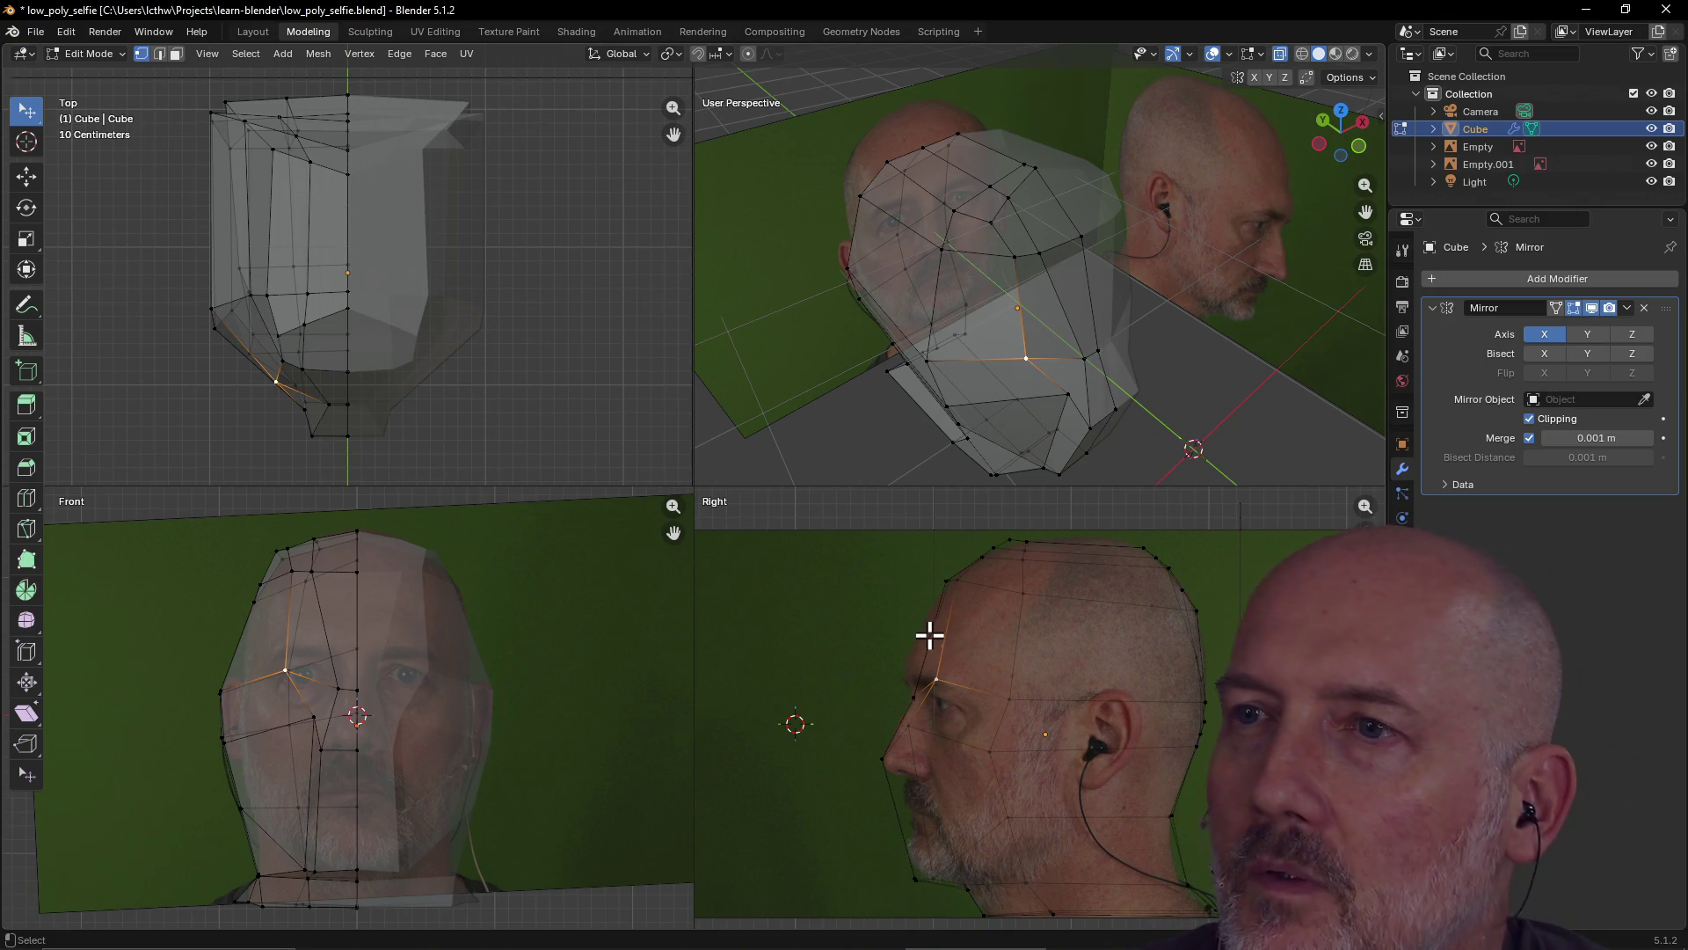
# Select and compare lower jaw and cheek vertices to check their placement
pyautogui.click(1094, 307)
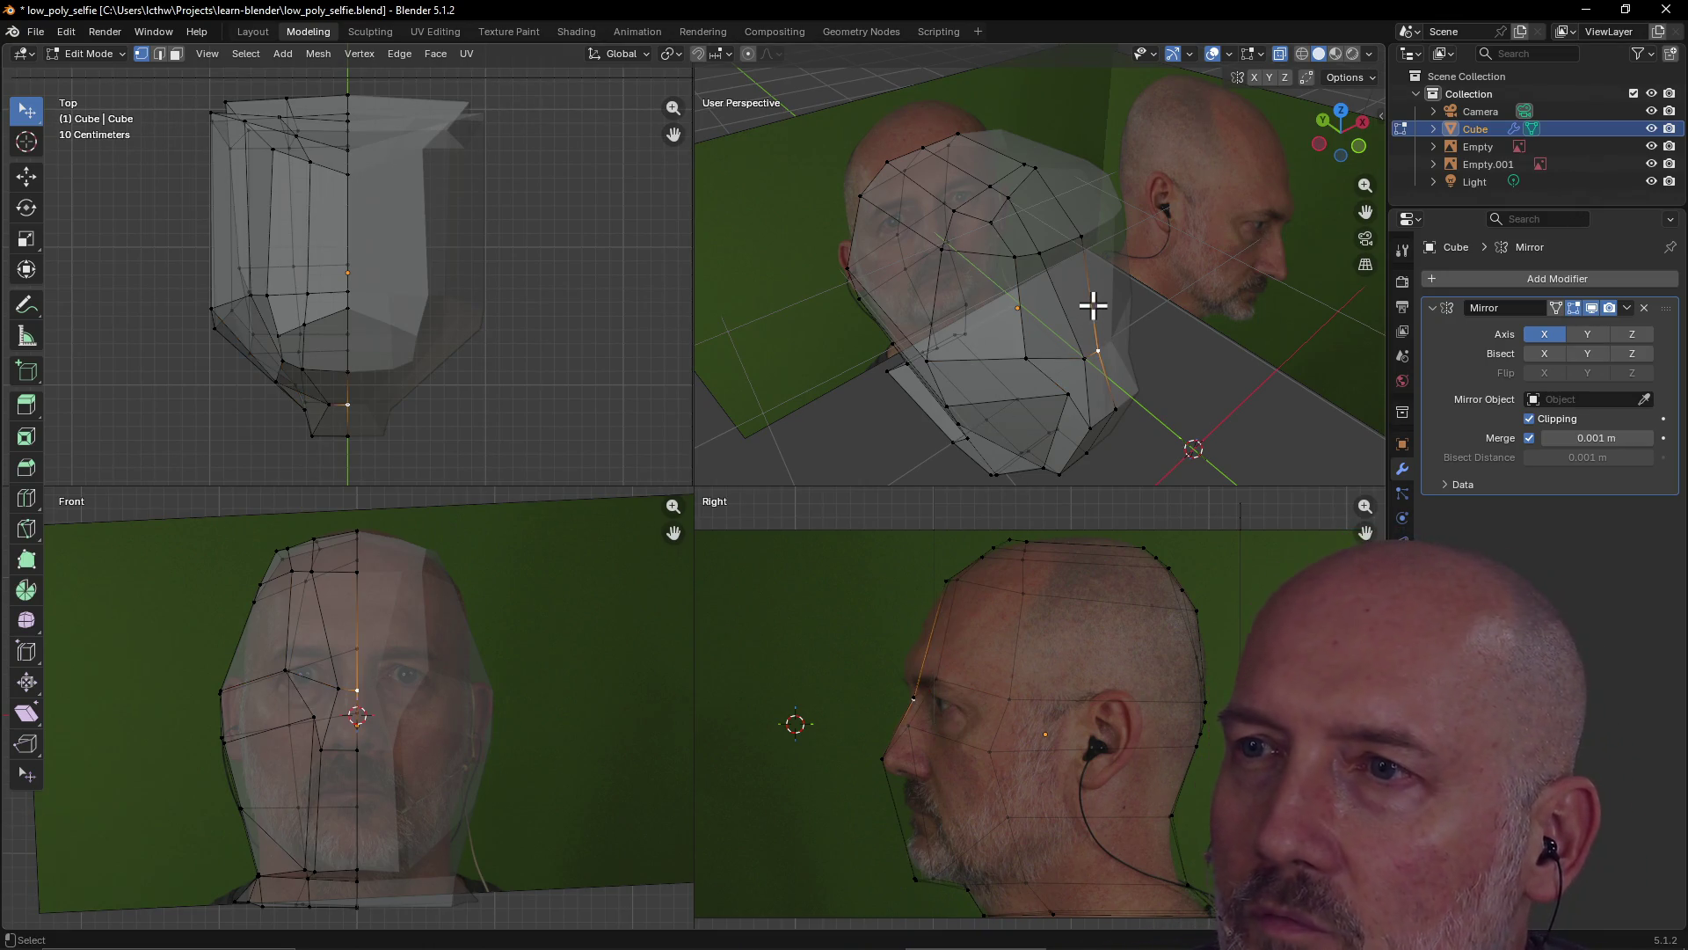
pyautogui.click(1071, 317)
pyautogui.click(1096, 305)
pyautogui.click(1116, 299)
pyautogui.click(1078, 313)
pyautogui.click(1085, 302)
pyautogui.click(1060, 311)
pyautogui.click(1082, 293)
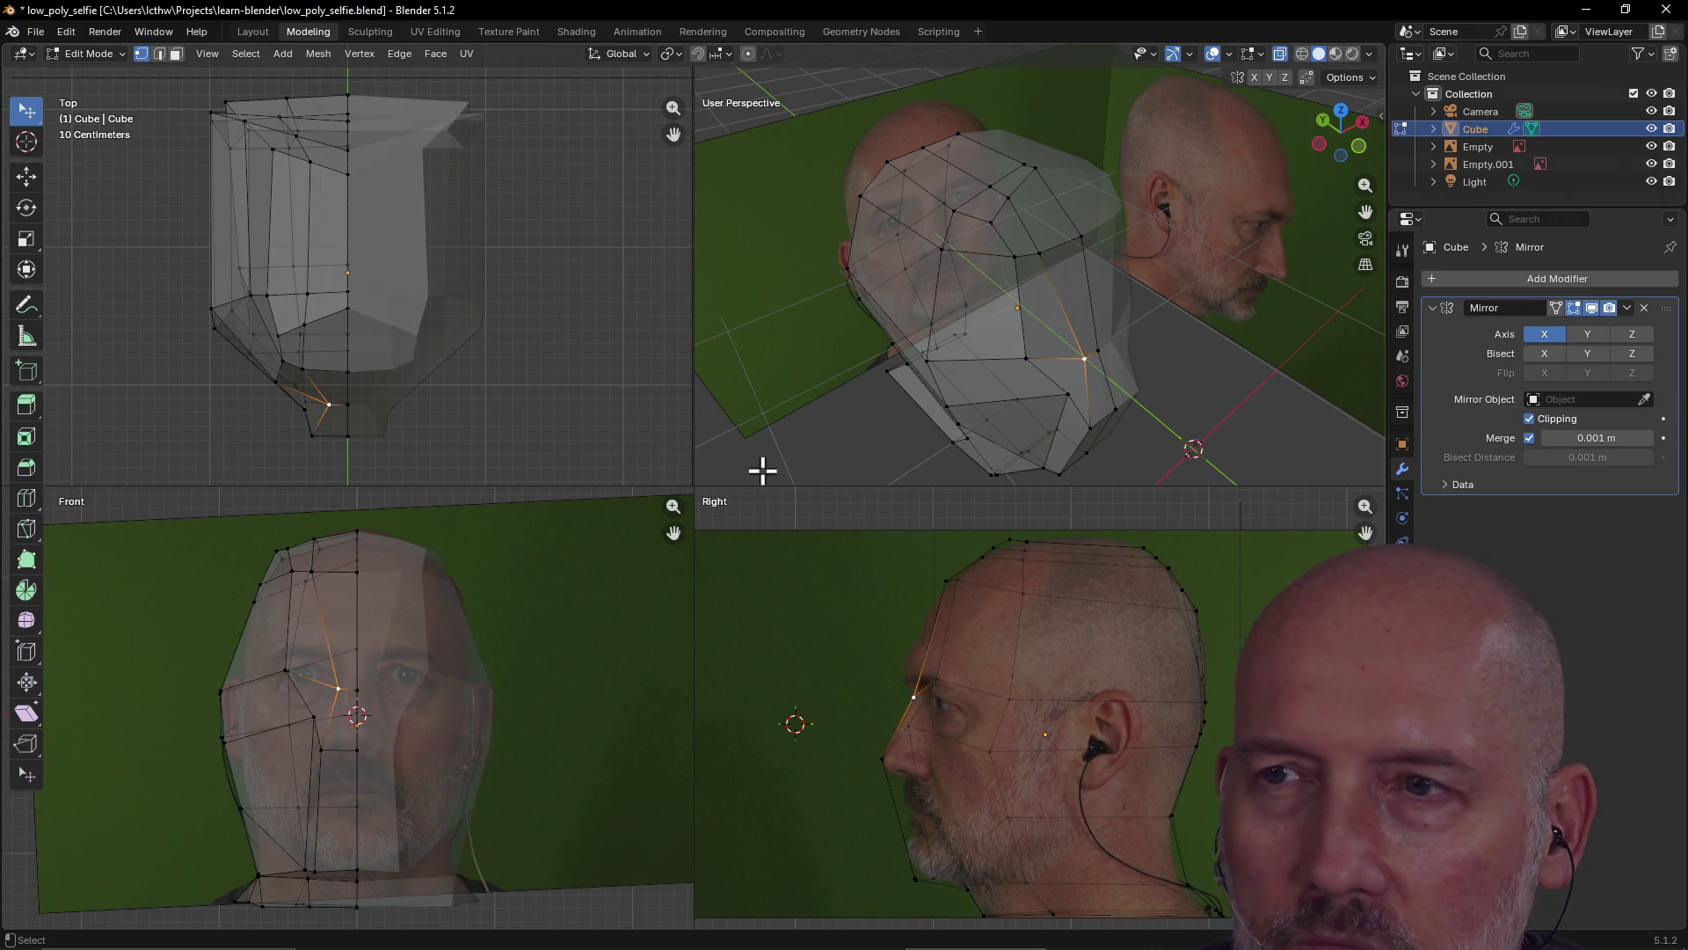
pyautogui.click(923, 348)
pyautogui.click(928, 360)
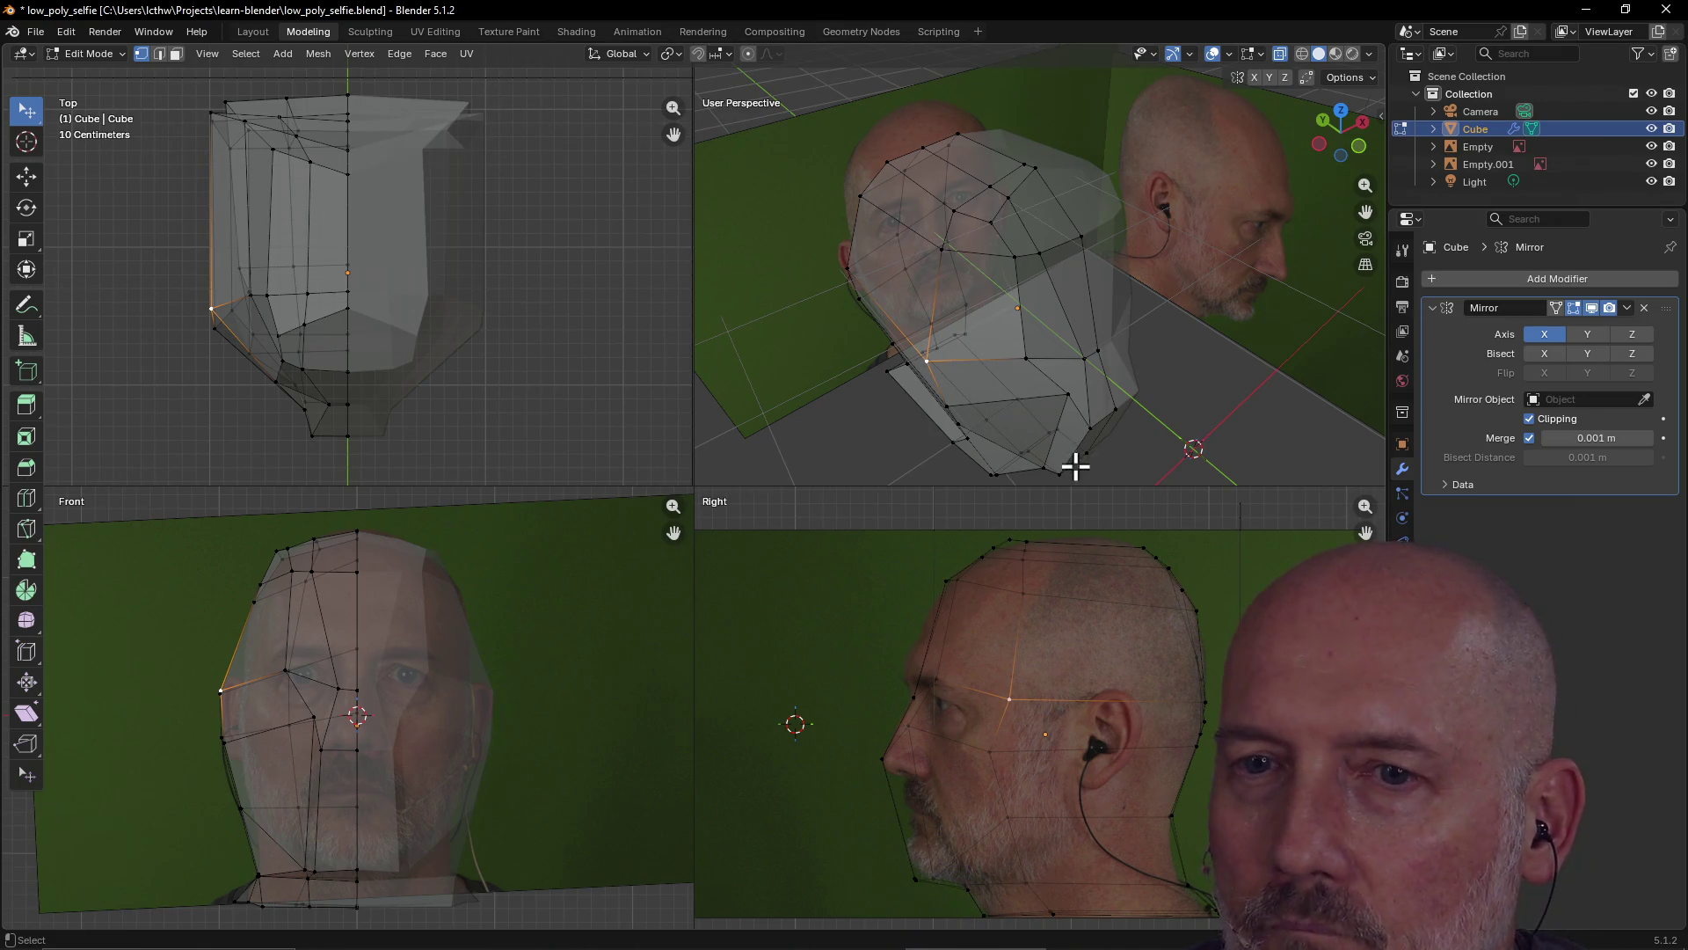
# Move the lower neck vertex sideways along the X axis
pyautogui.click(355, 806)
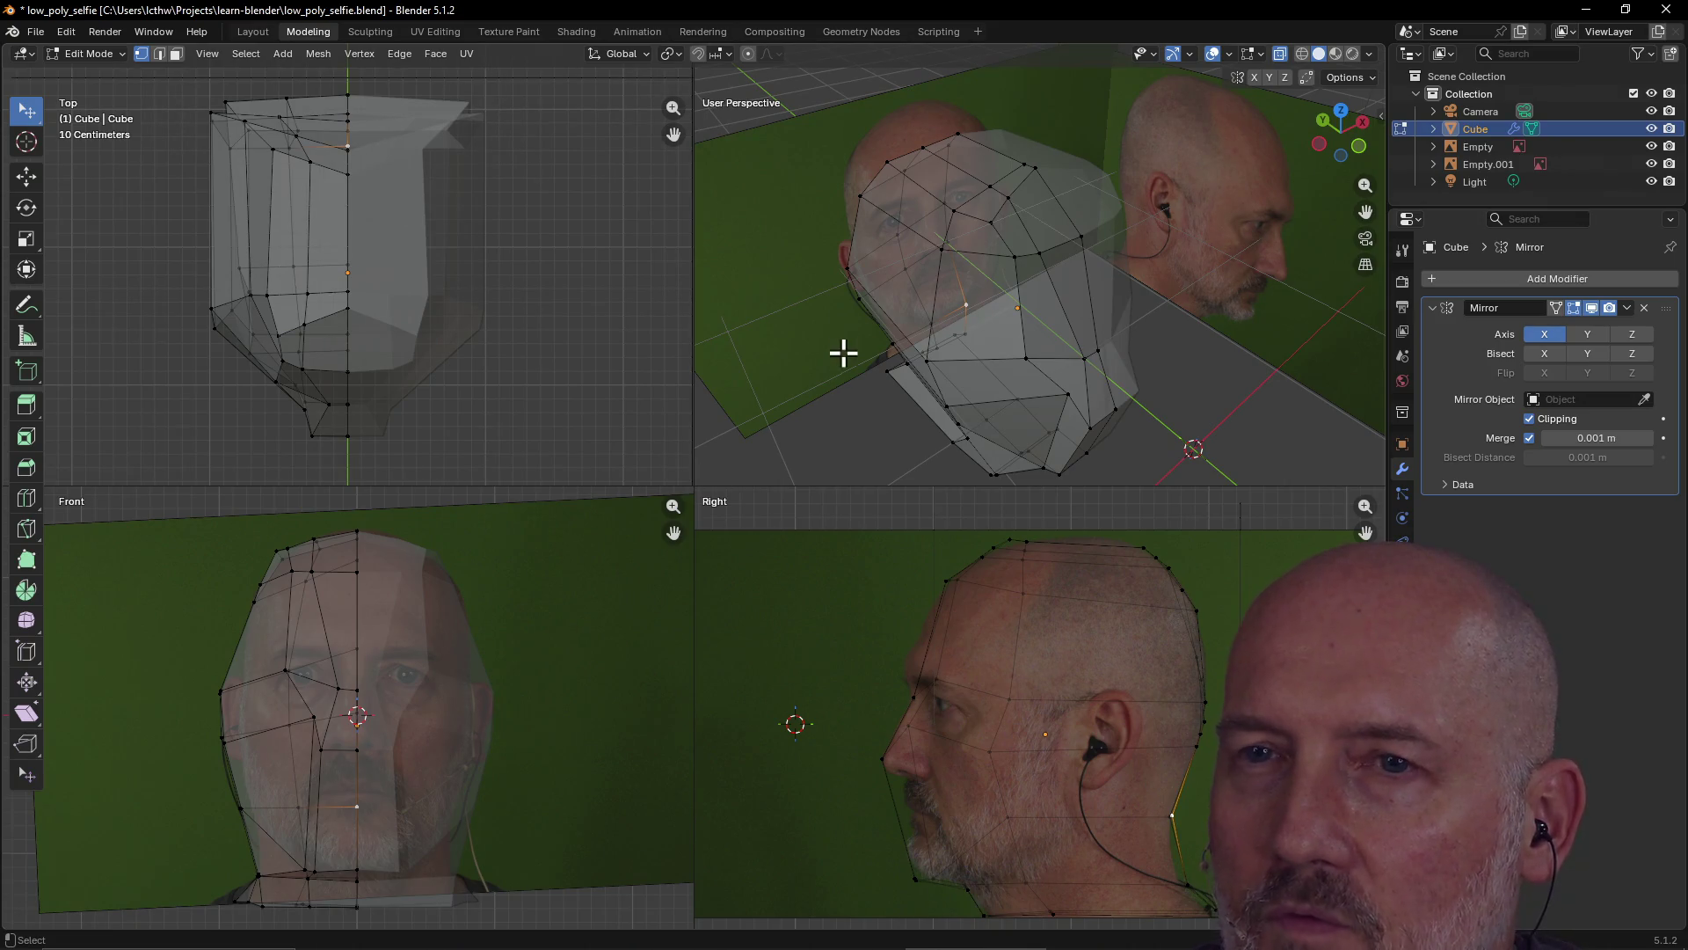
pyautogui.click(348, 96)
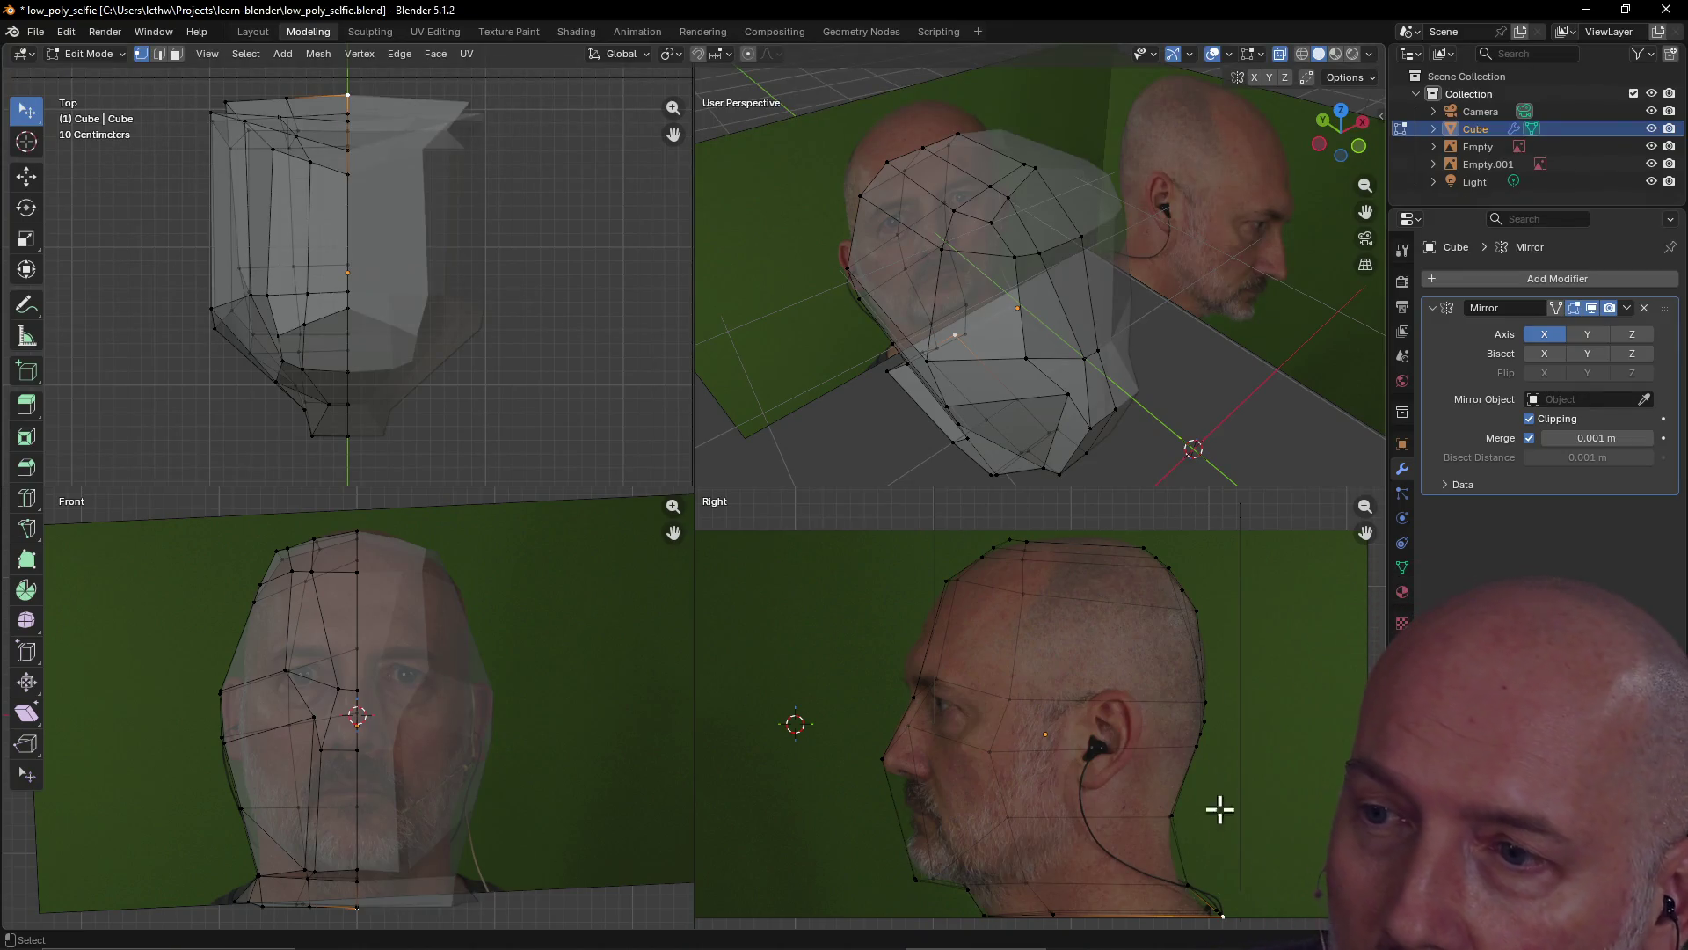
pyautogui.click(1189, 885)
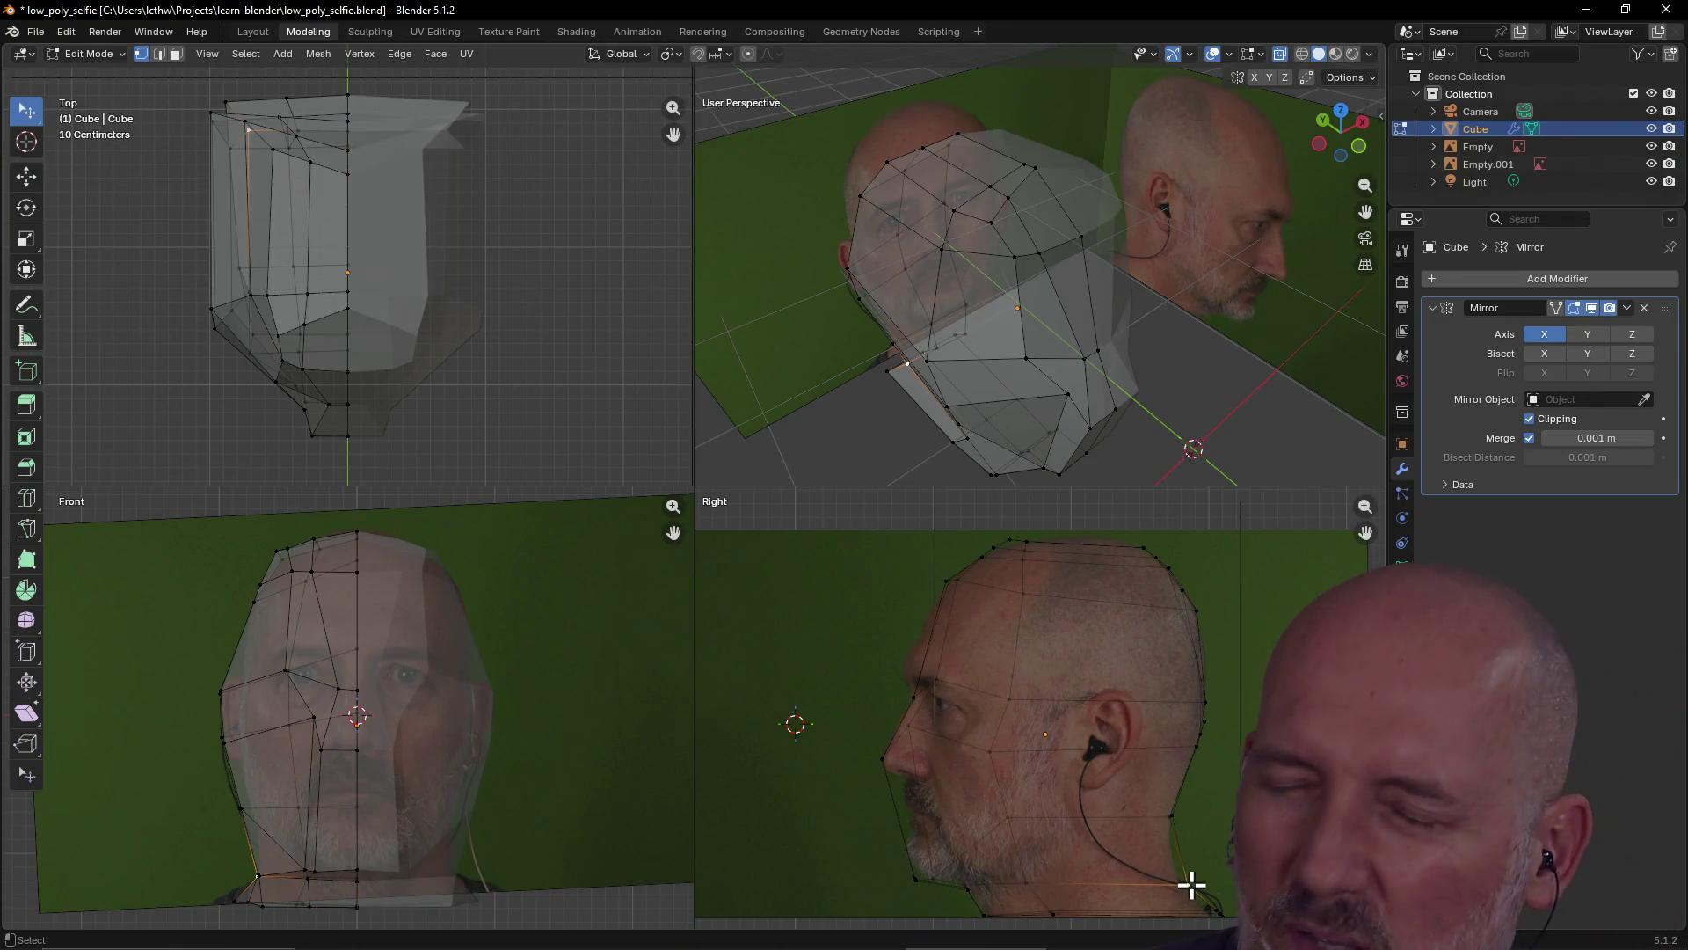
pyautogui.press('g')
pyautogui.press('x')
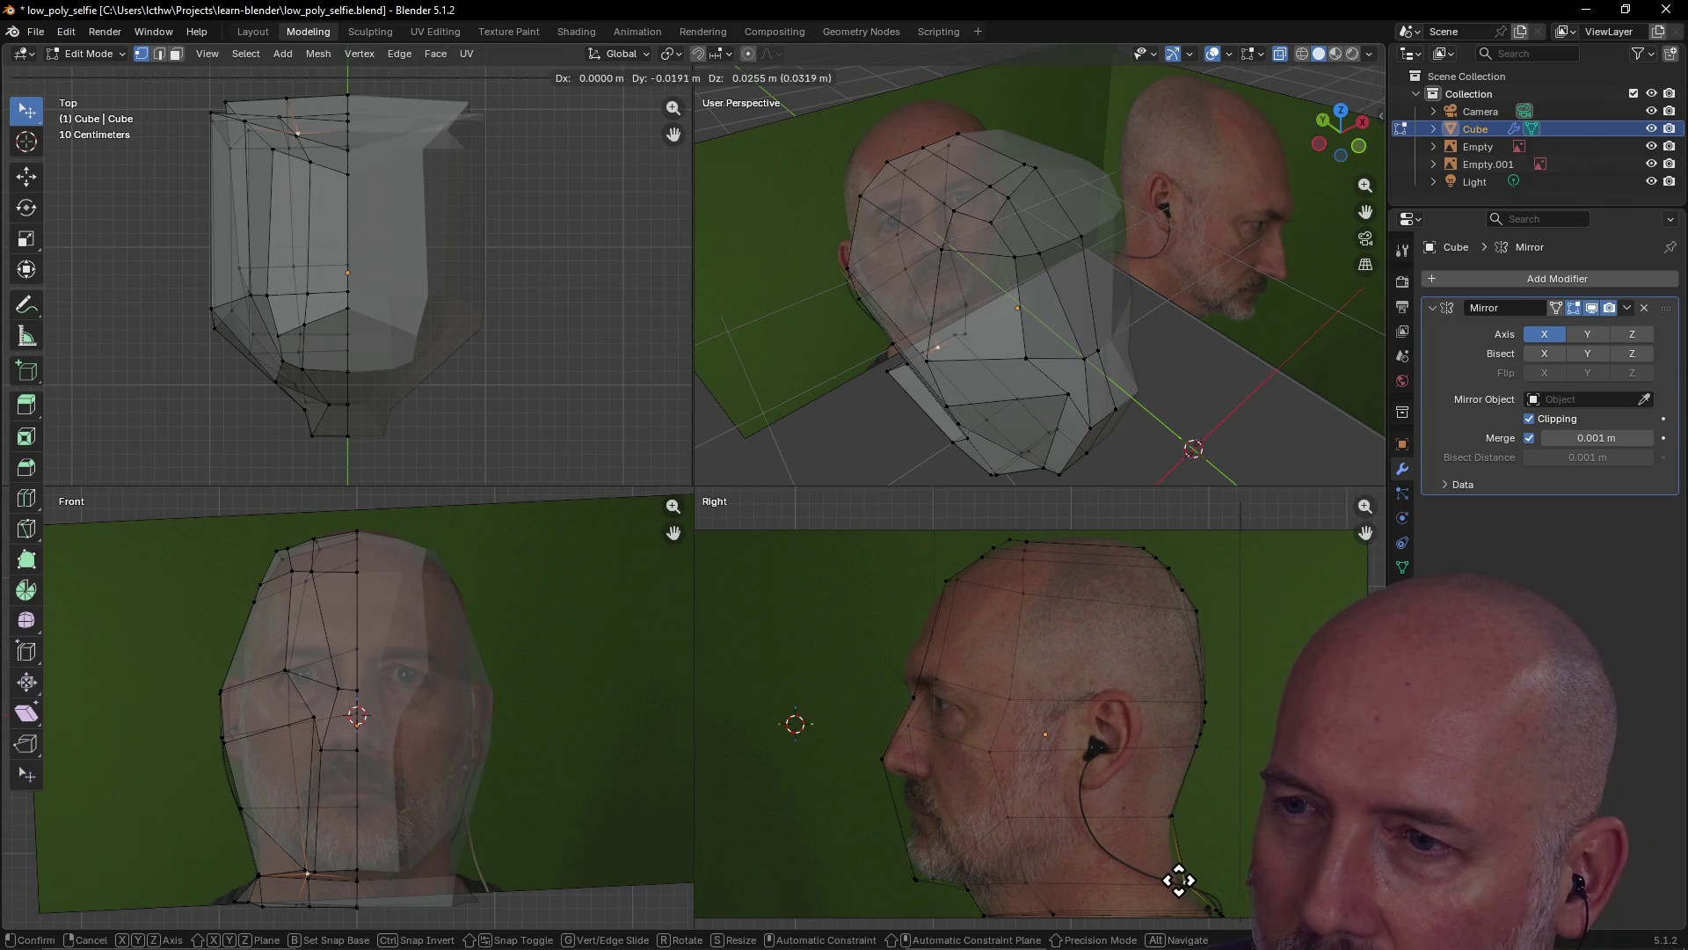
pyautogui.click(1176, 879)
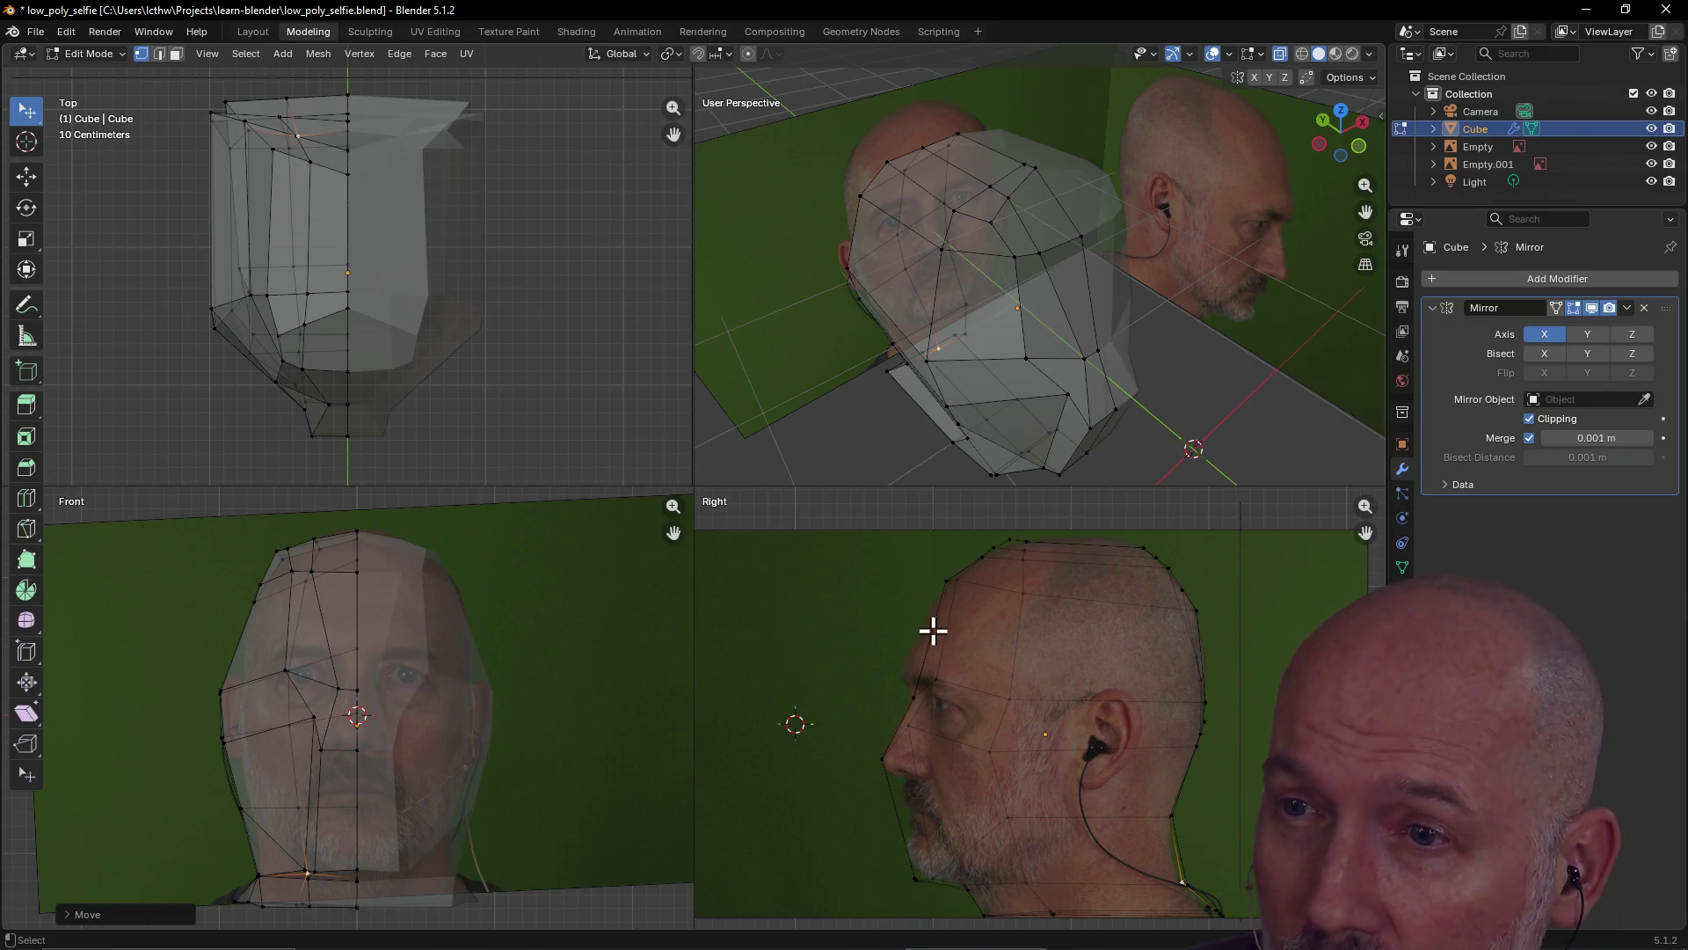
# Select the lower-face and lower-cheek vertices
pyautogui.click(897, 810)
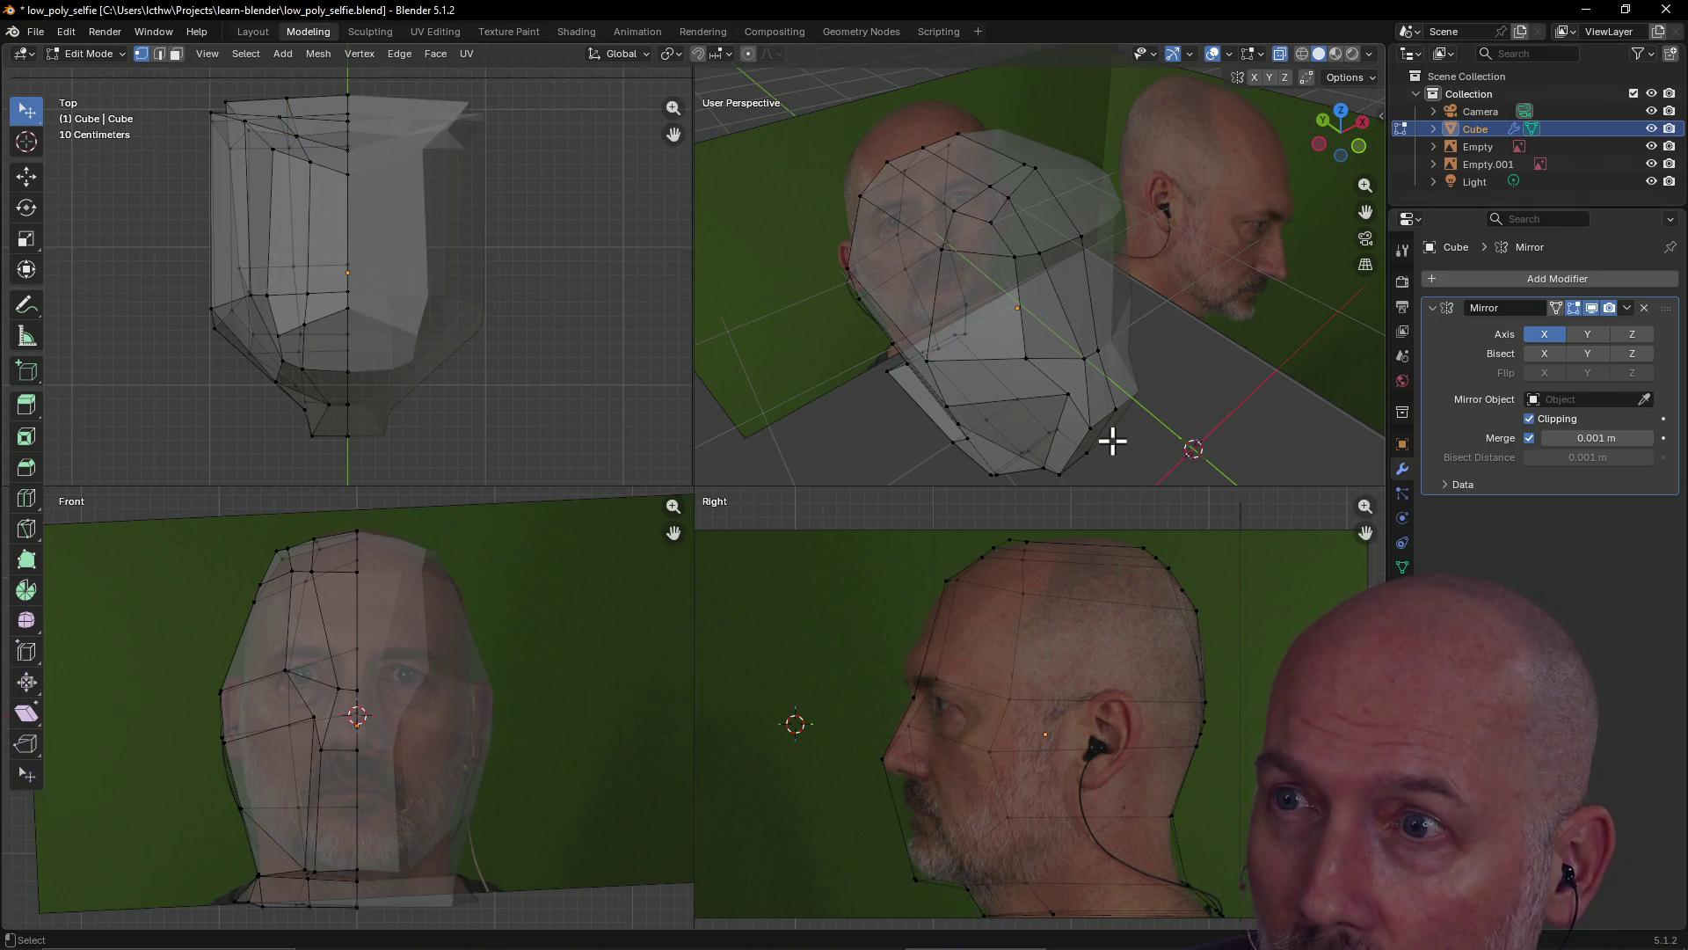
pyautogui.click(357, 784)
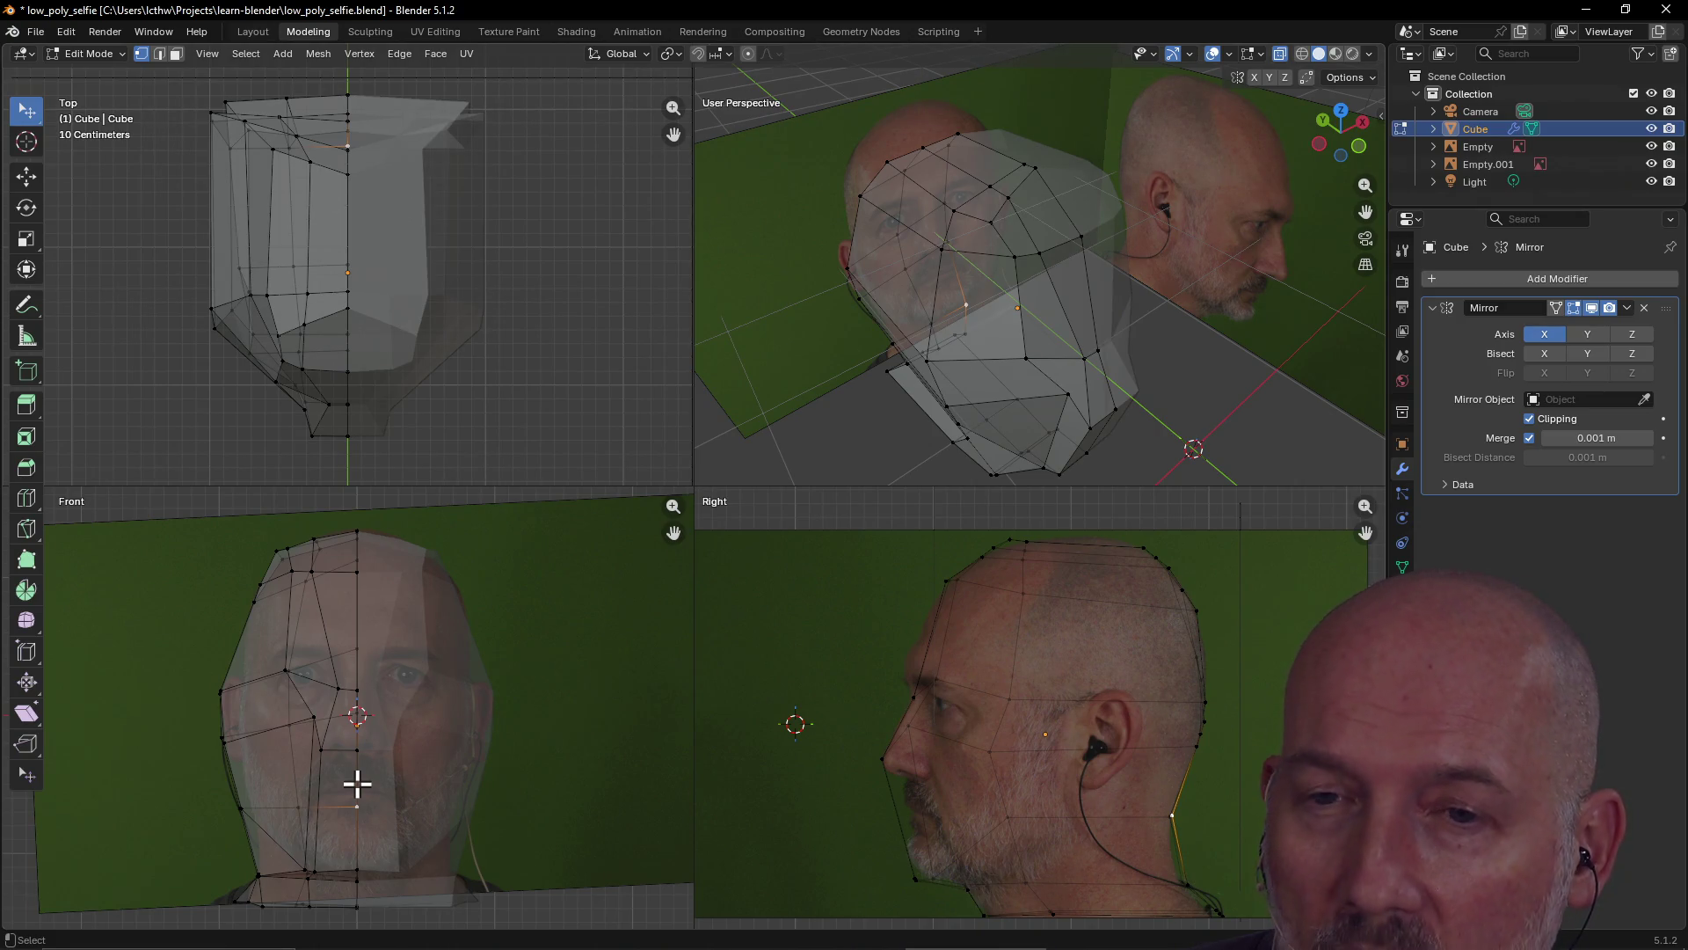
pyautogui.click(322, 786)
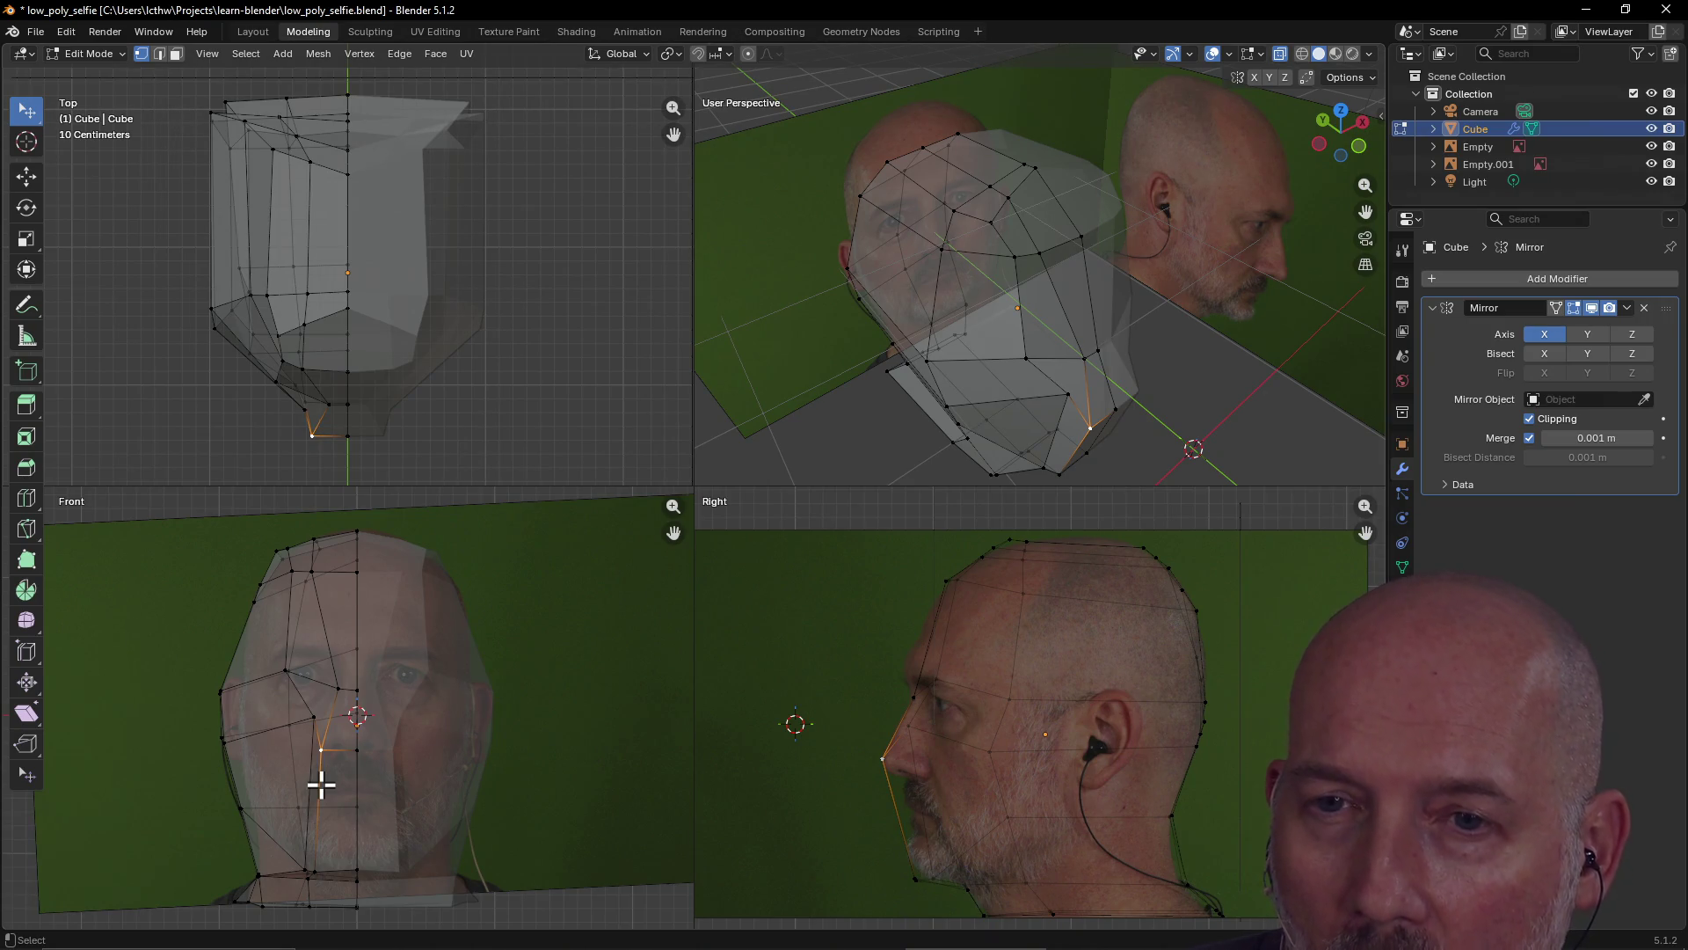
# Subdivide the selected lower-face edge and move the new vertex slightly higher
pyautogui.rightClick(322, 791)
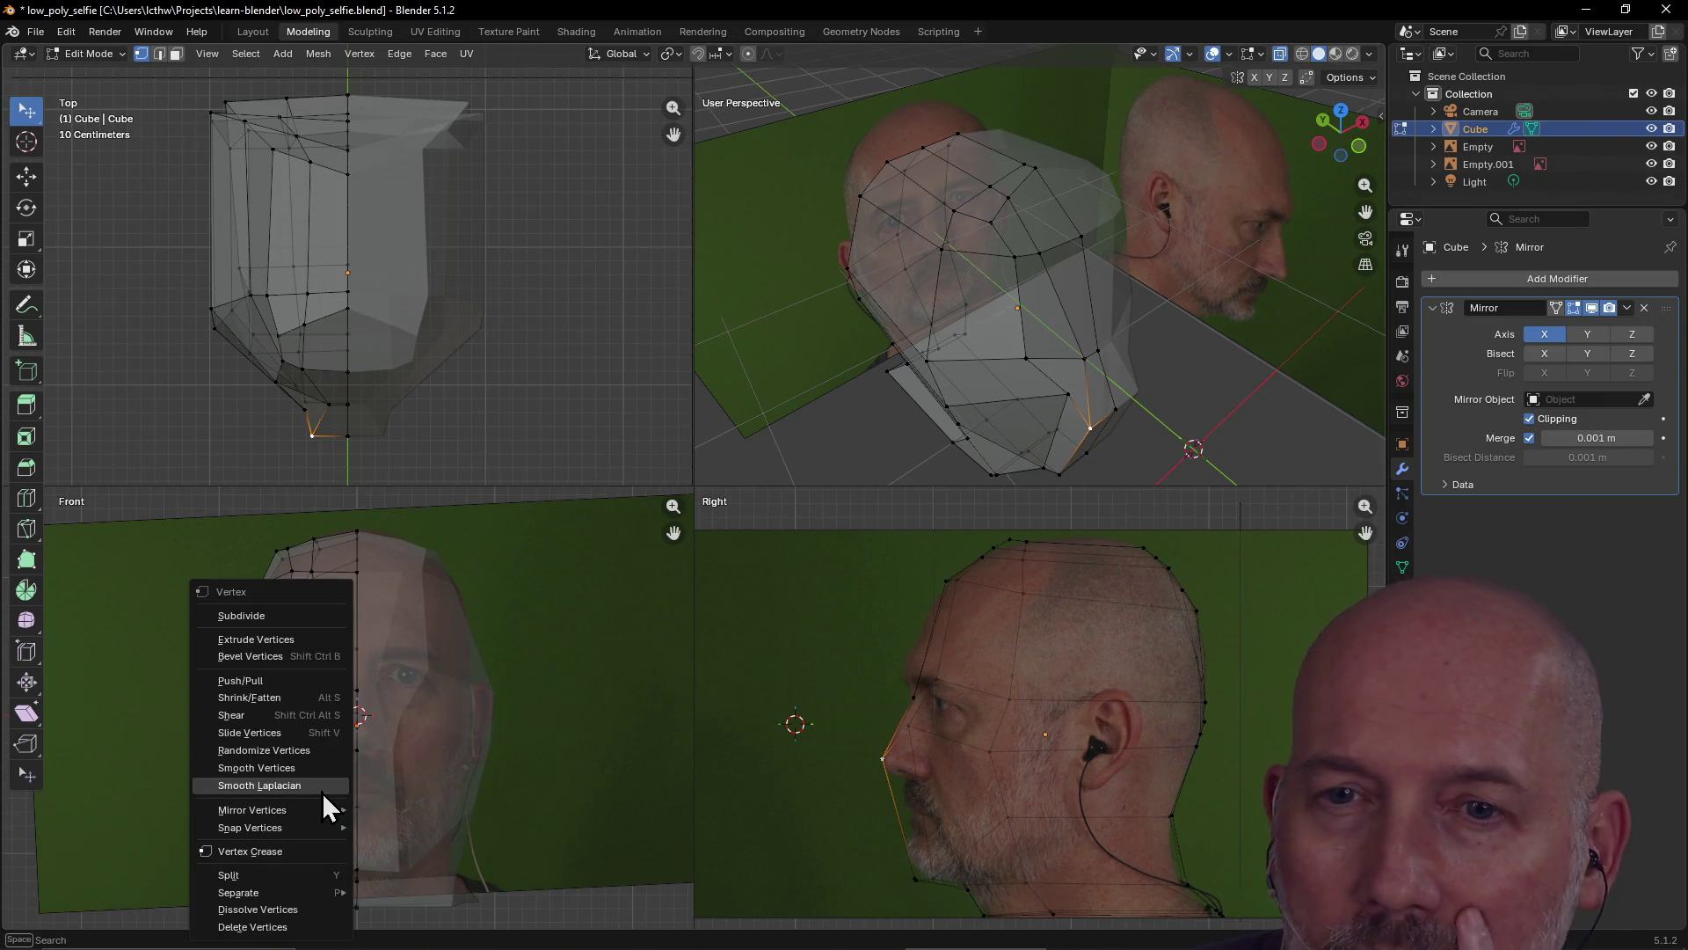
pyautogui.click(305, 615)
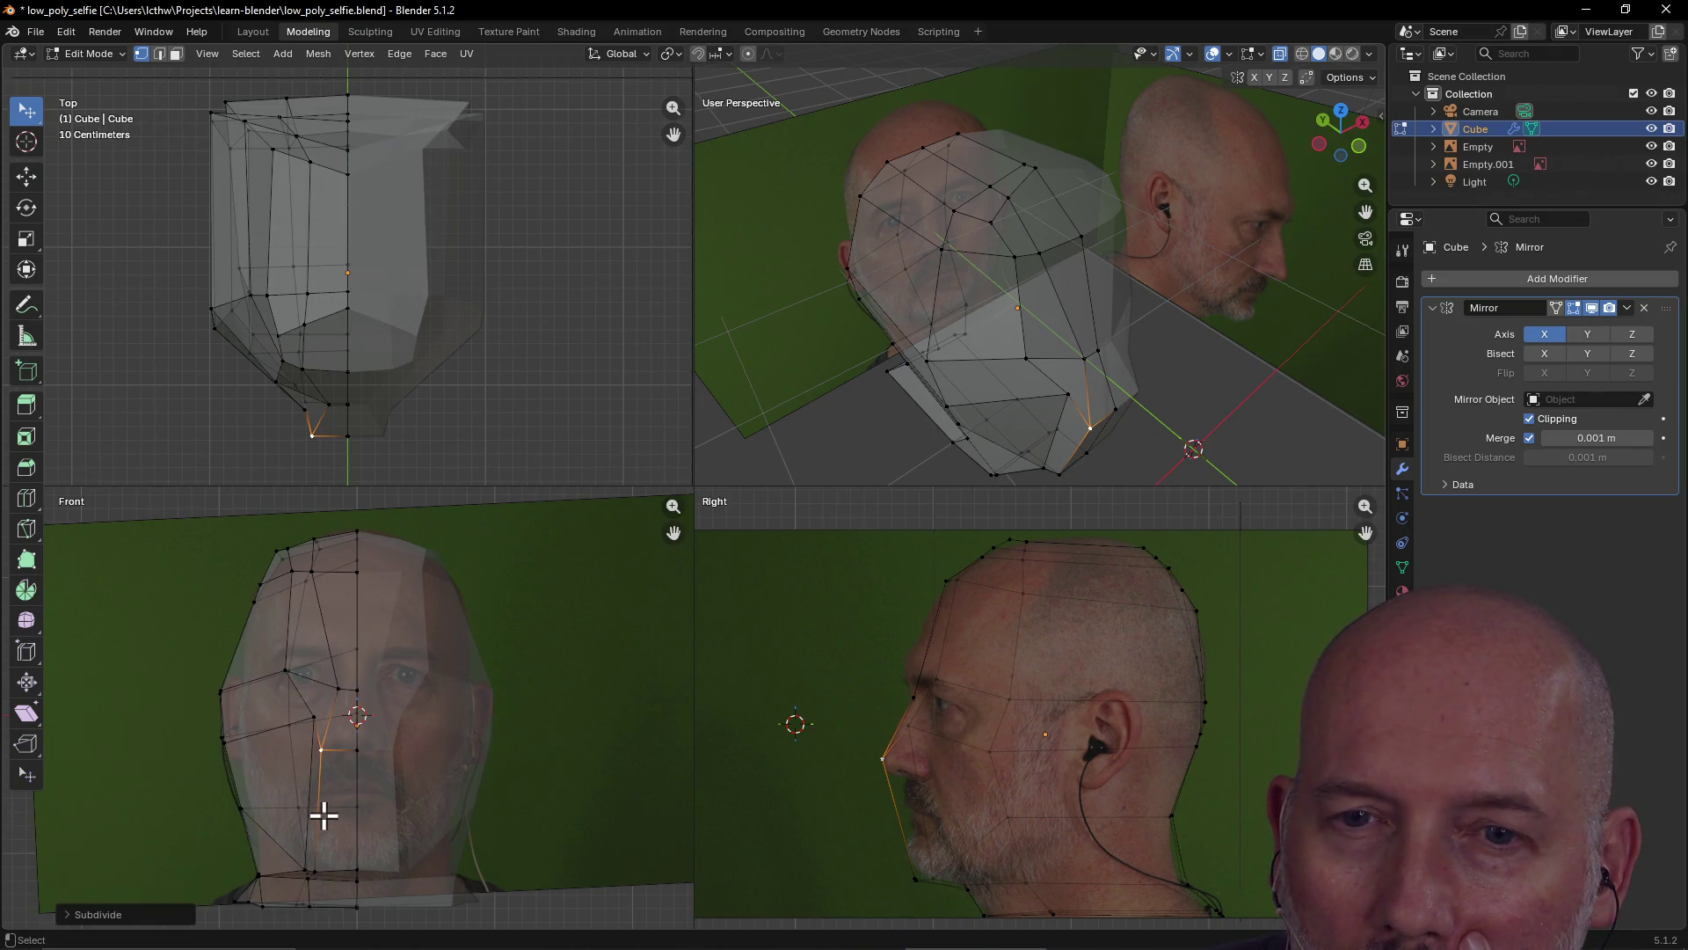
pyautogui.click(89, 920)
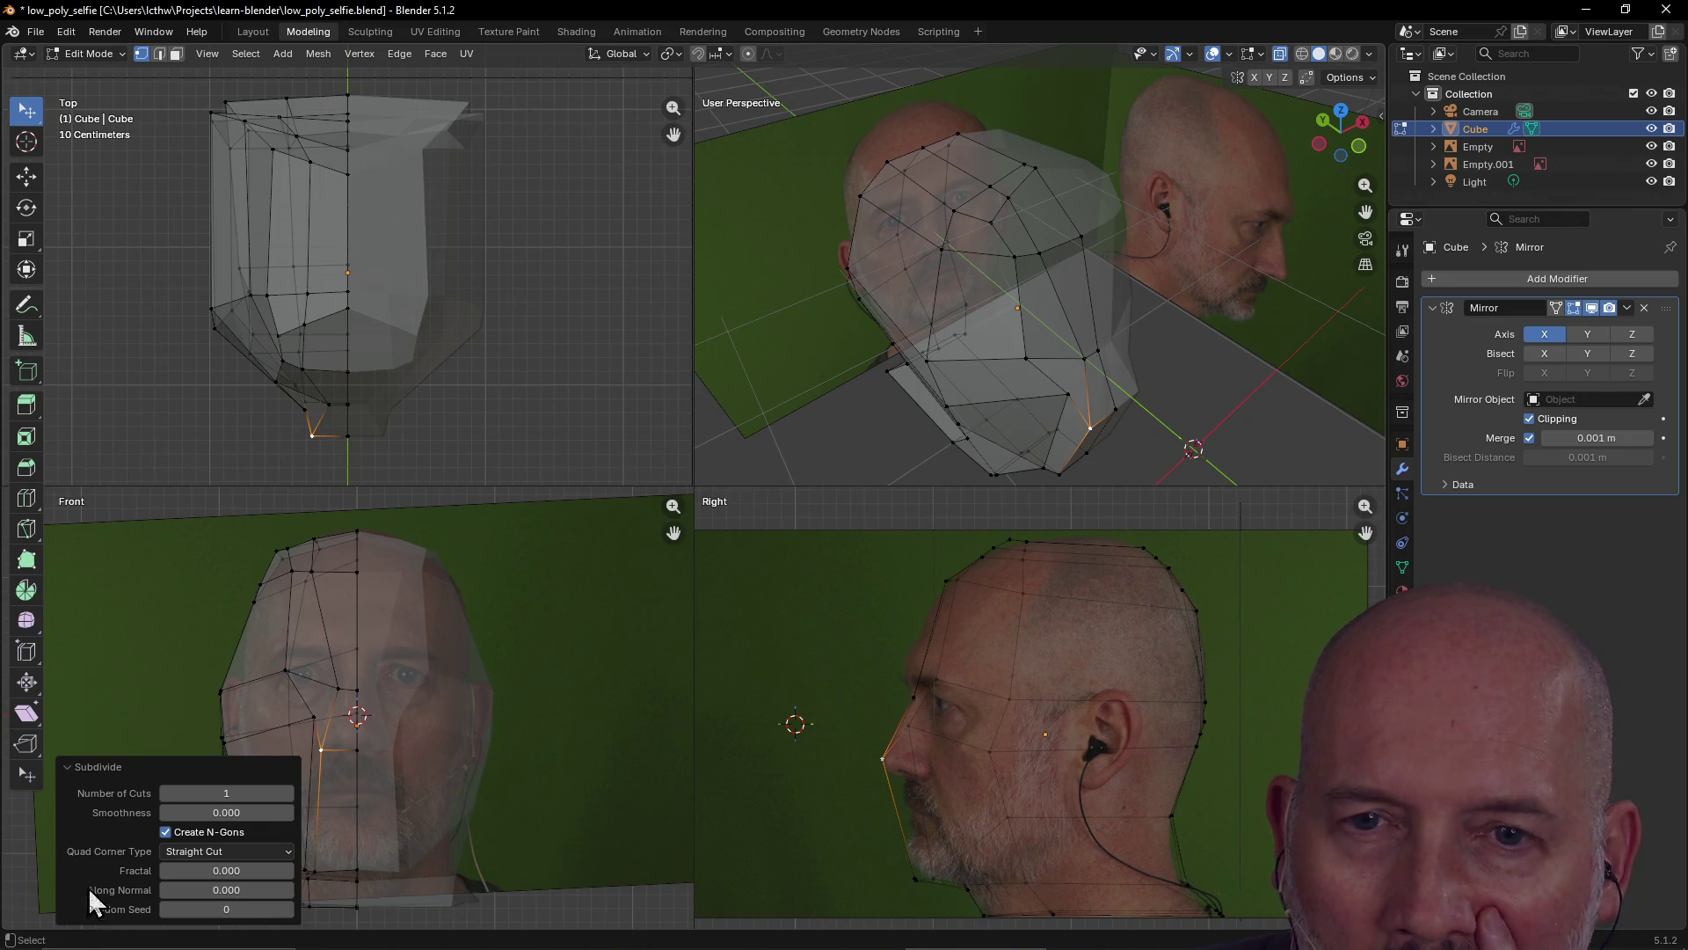
pyautogui.click(63, 767)
pyautogui.click(317, 803)
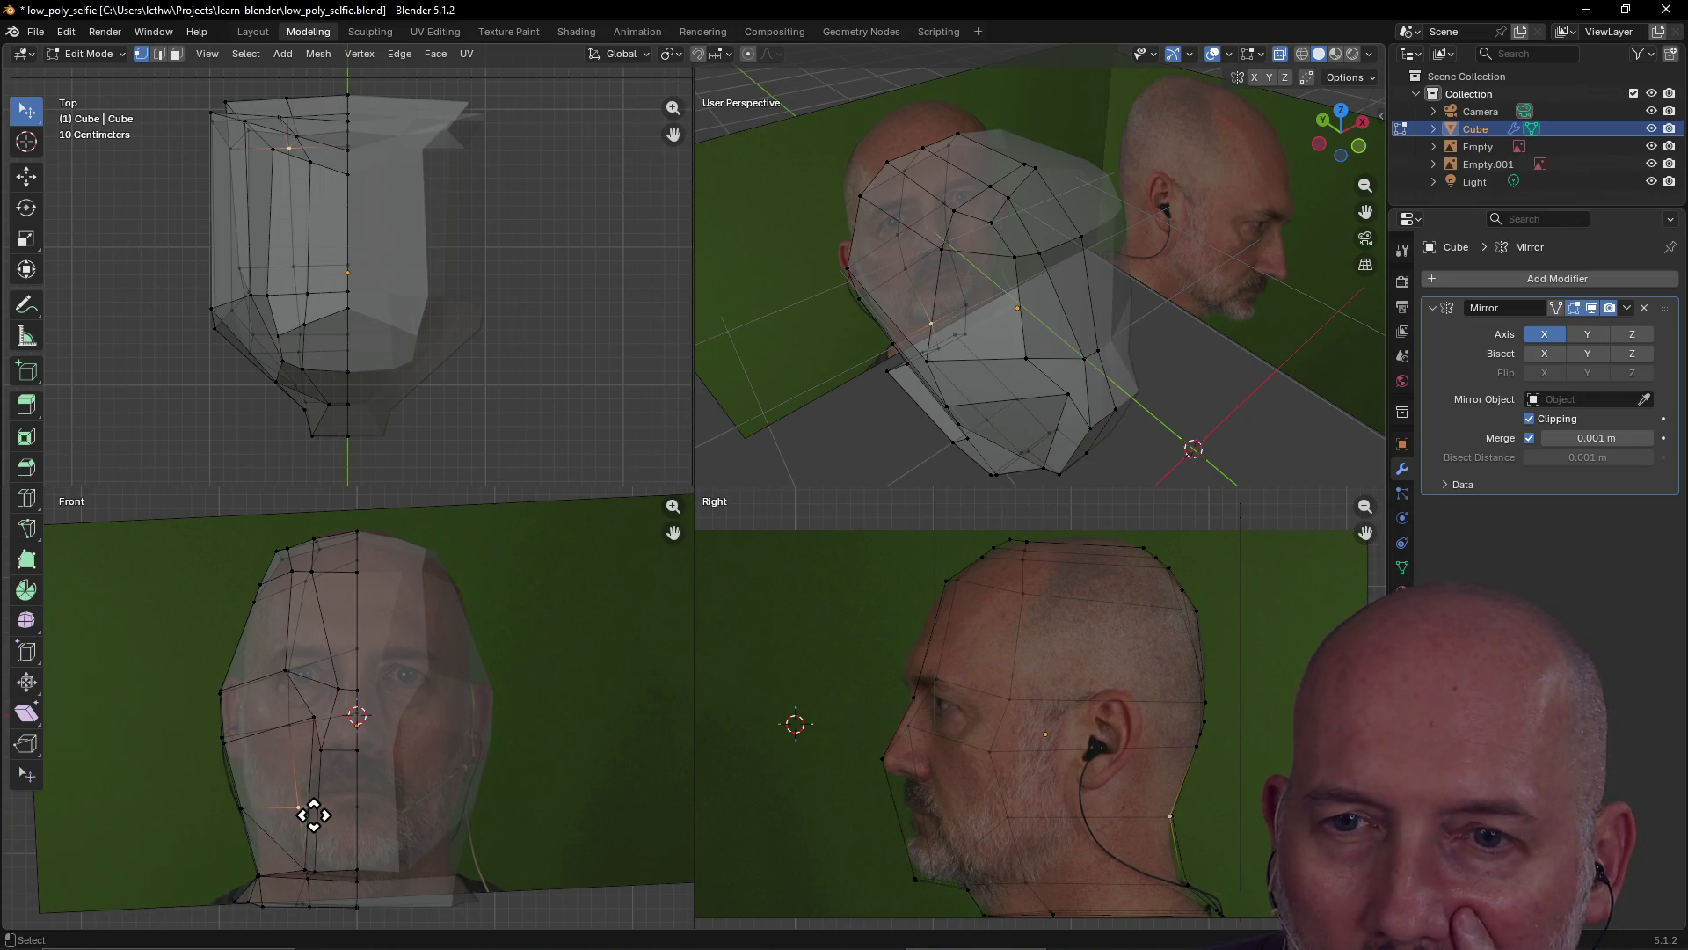
pyautogui.press('g')
pyautogui.click(312, 814)
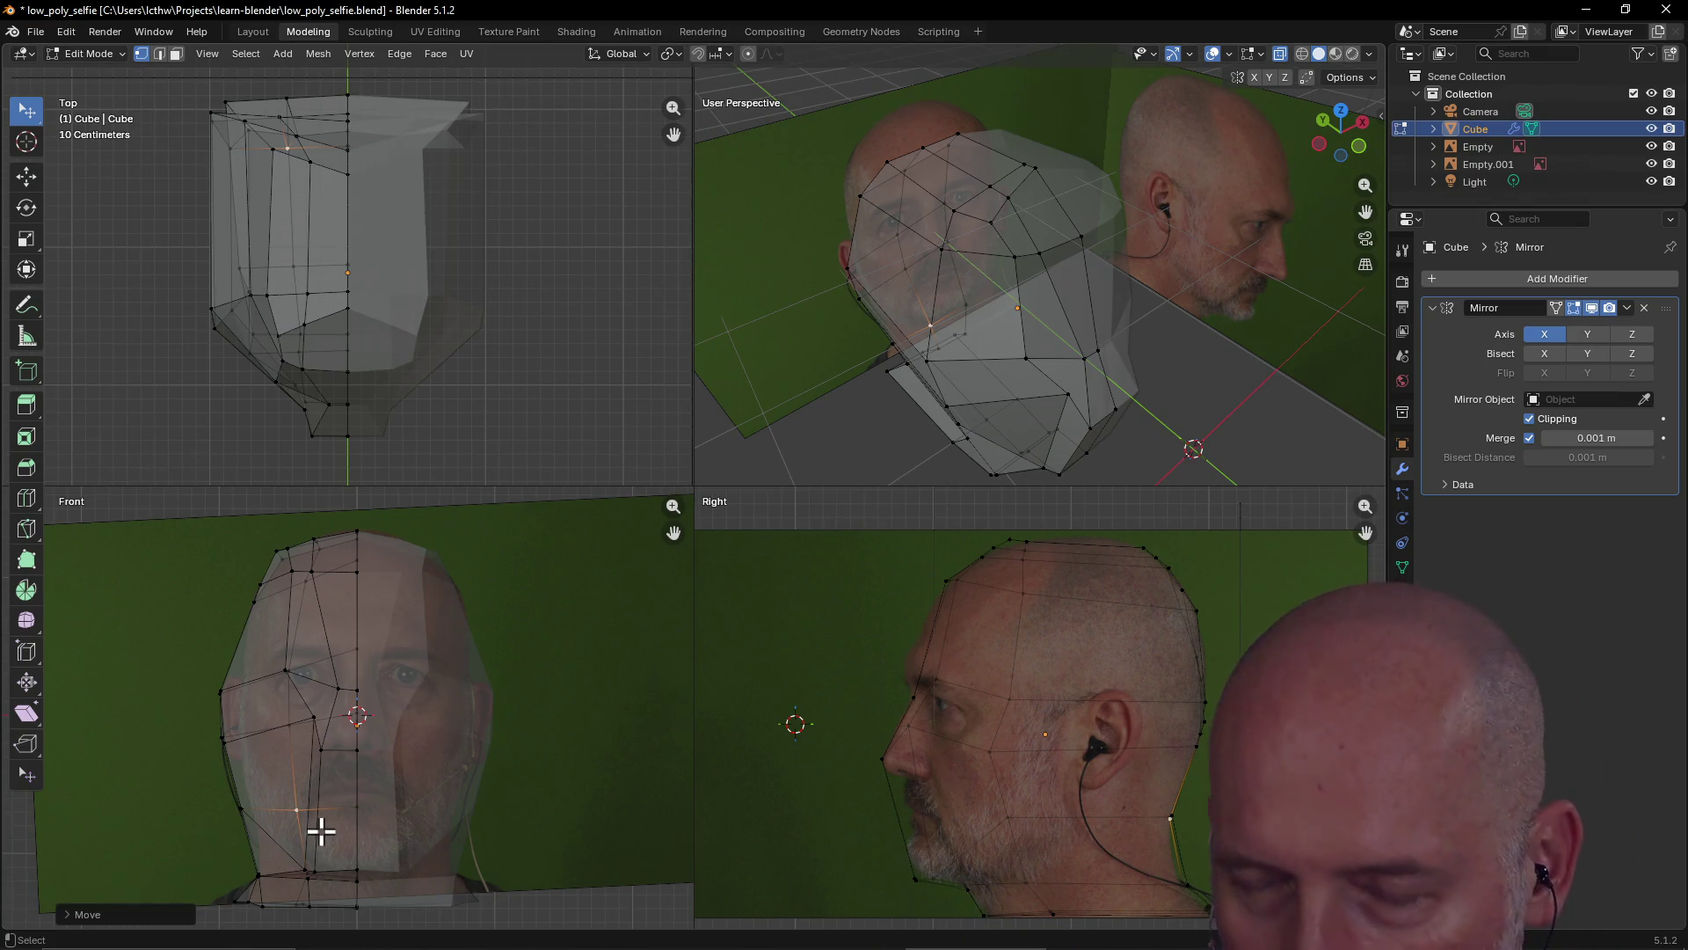
# Move the chin midline vertices along the Y axis
pyautogui.keyDown('ctrl'); pyautogui.click(321, 831); pyautogui.keyUp('ctrl')
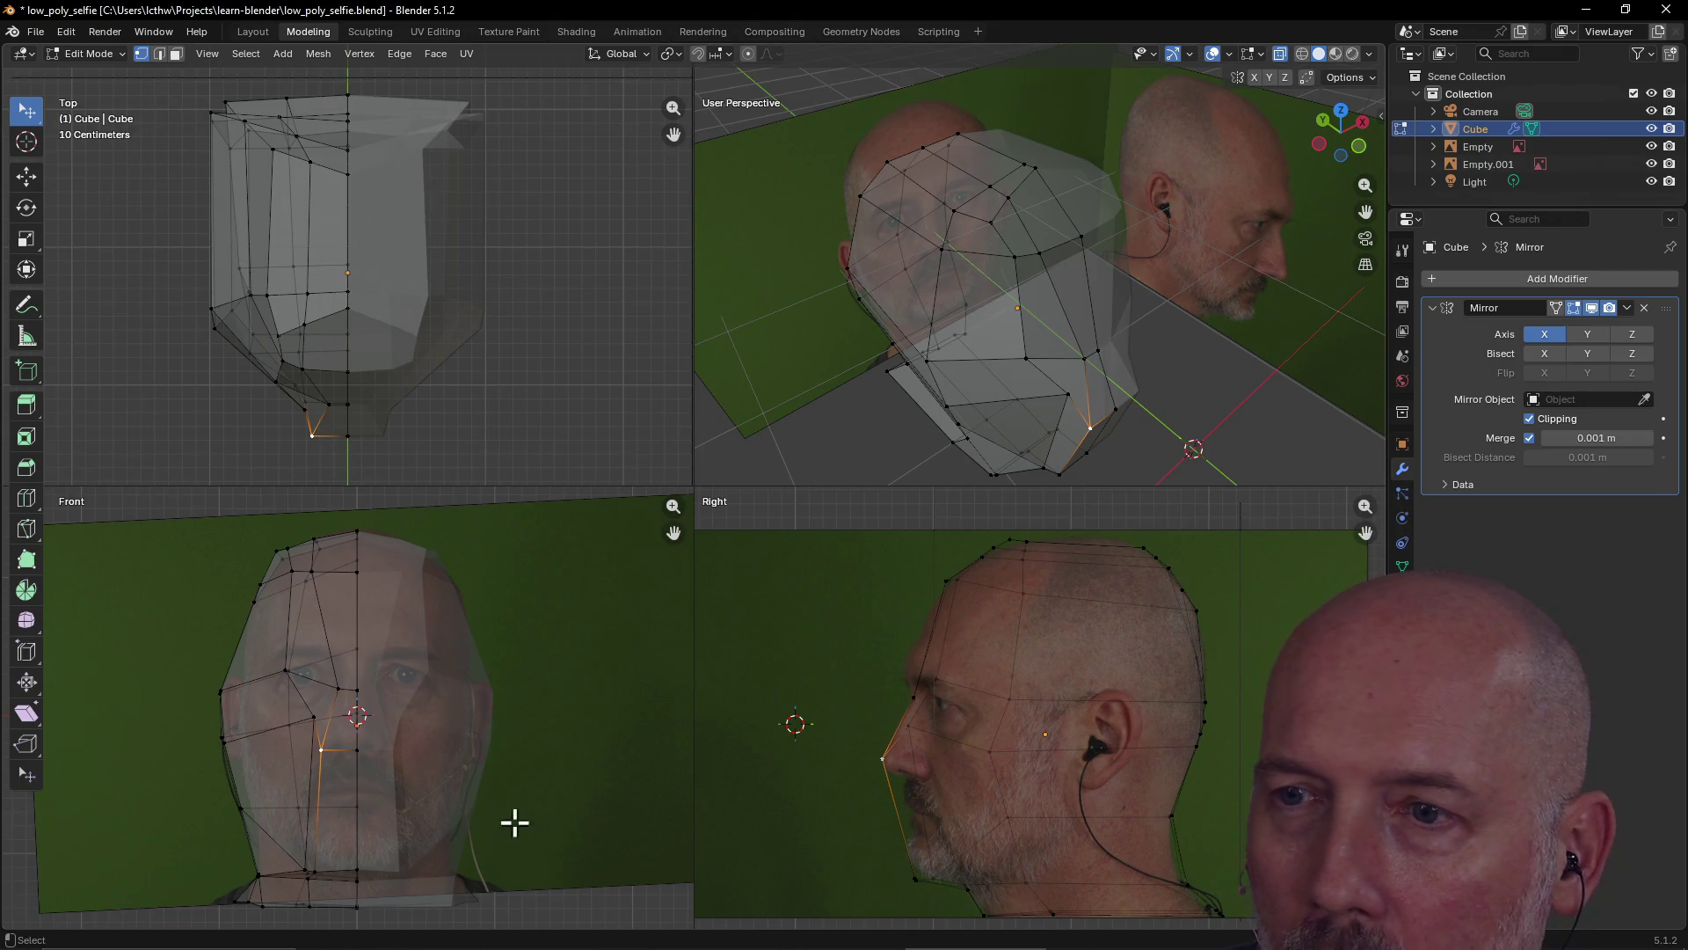
pyautogui.click(896, 800)
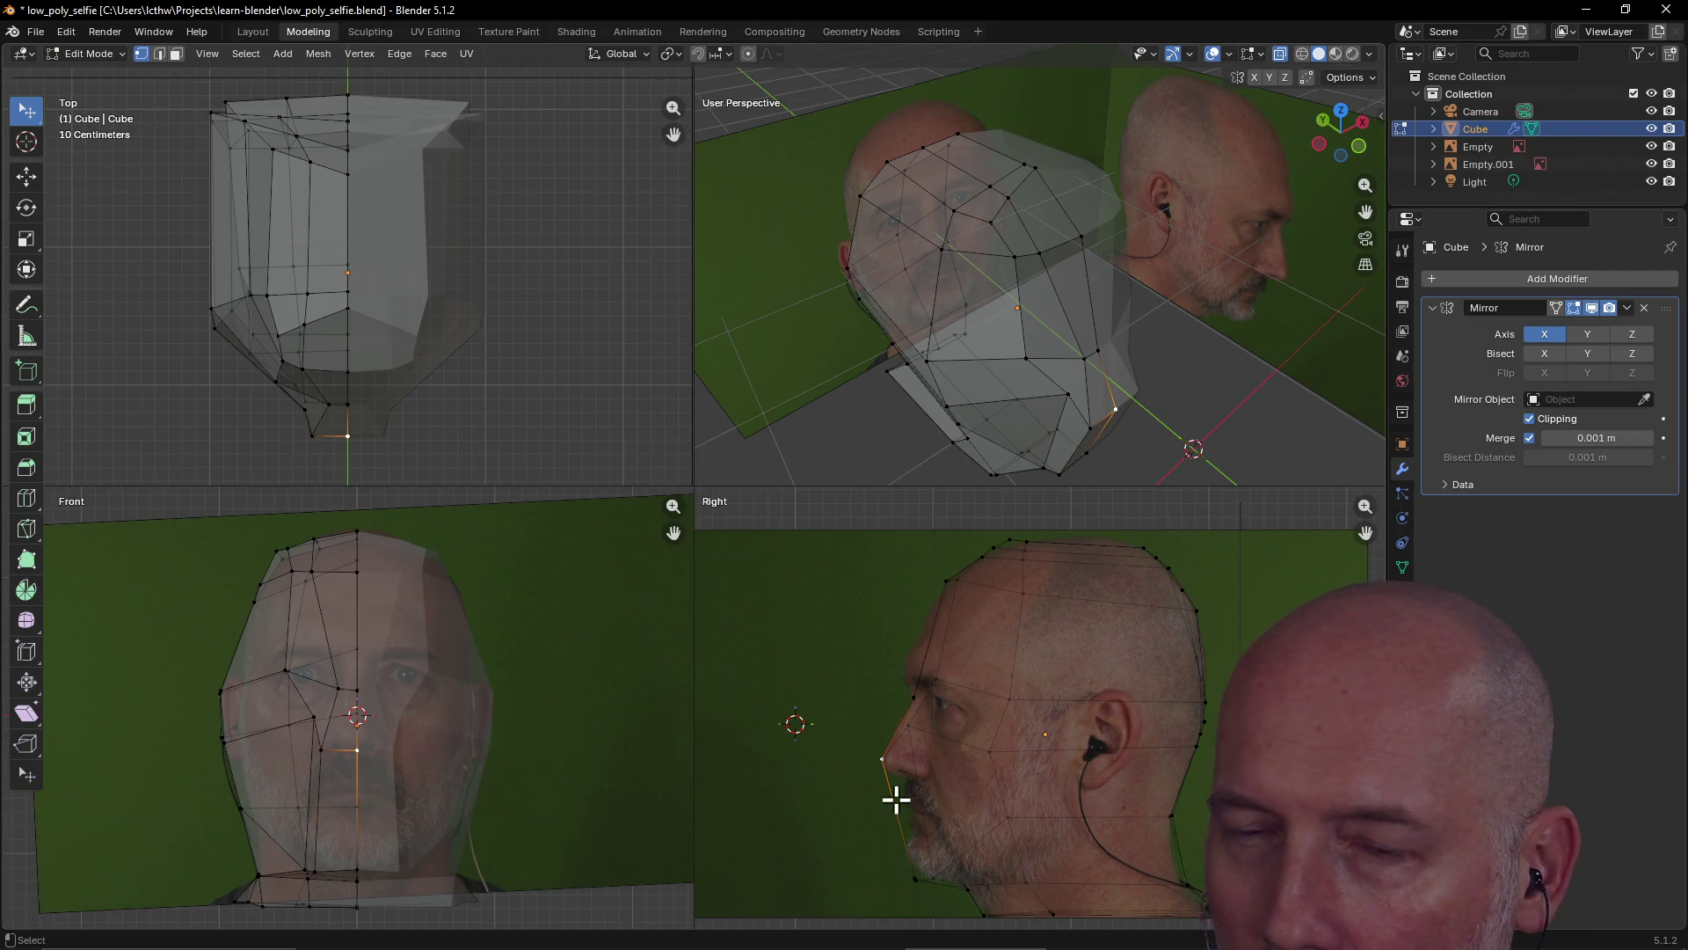
pyautogui.press('g')
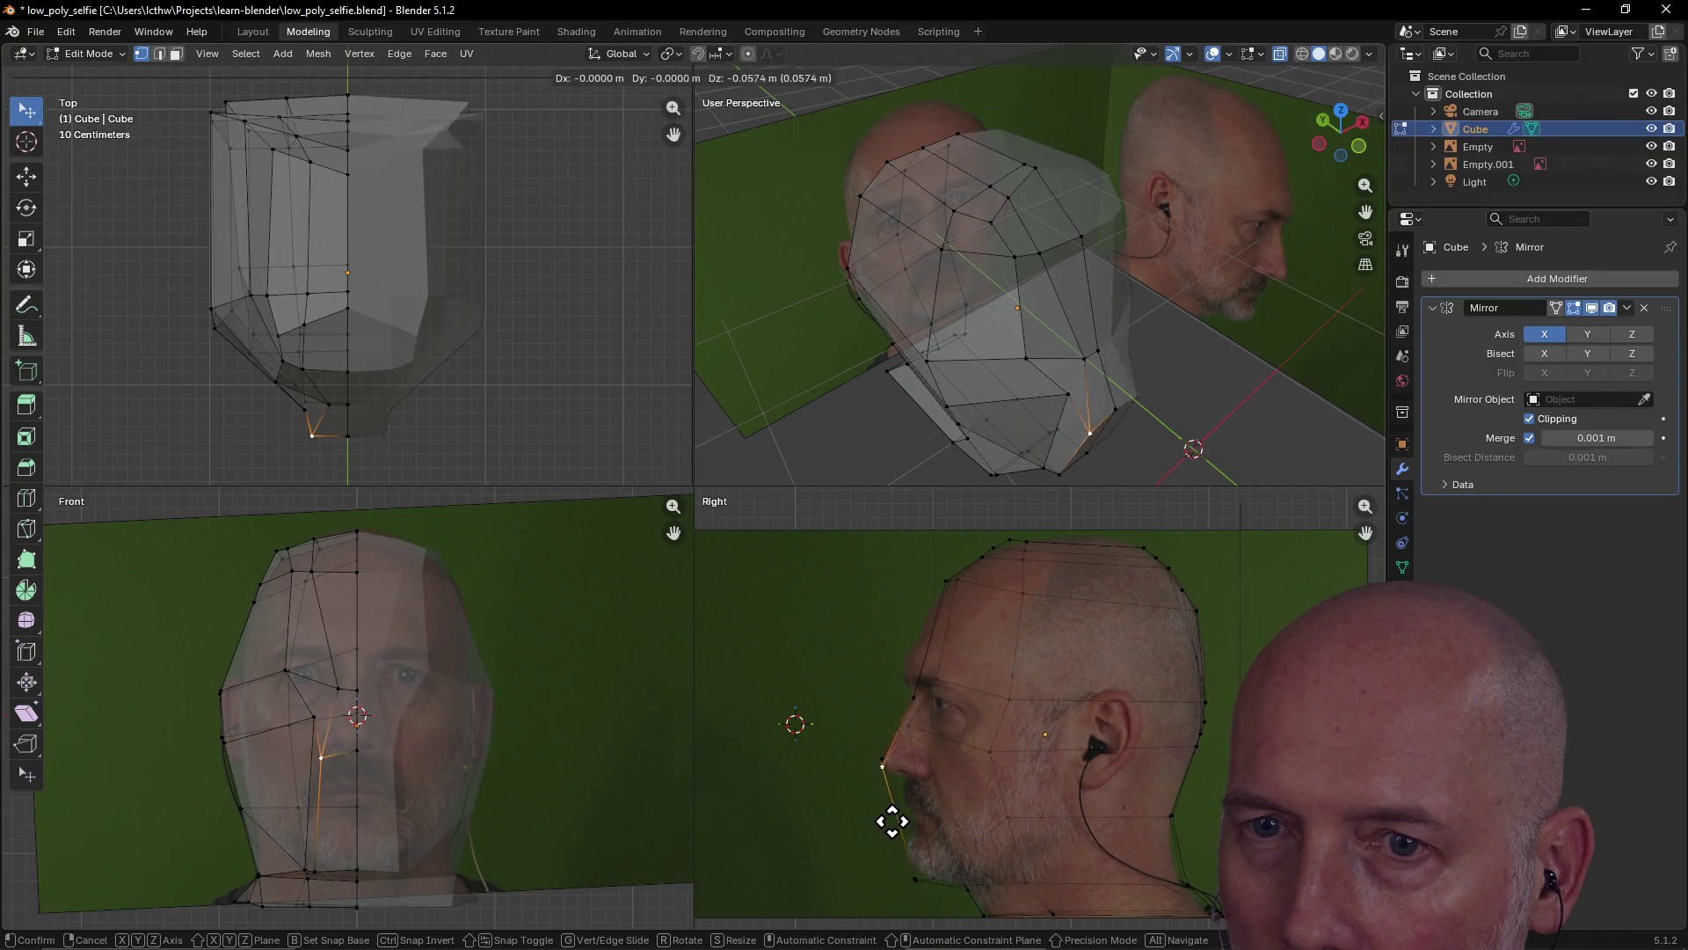
pyautogui.press('y')
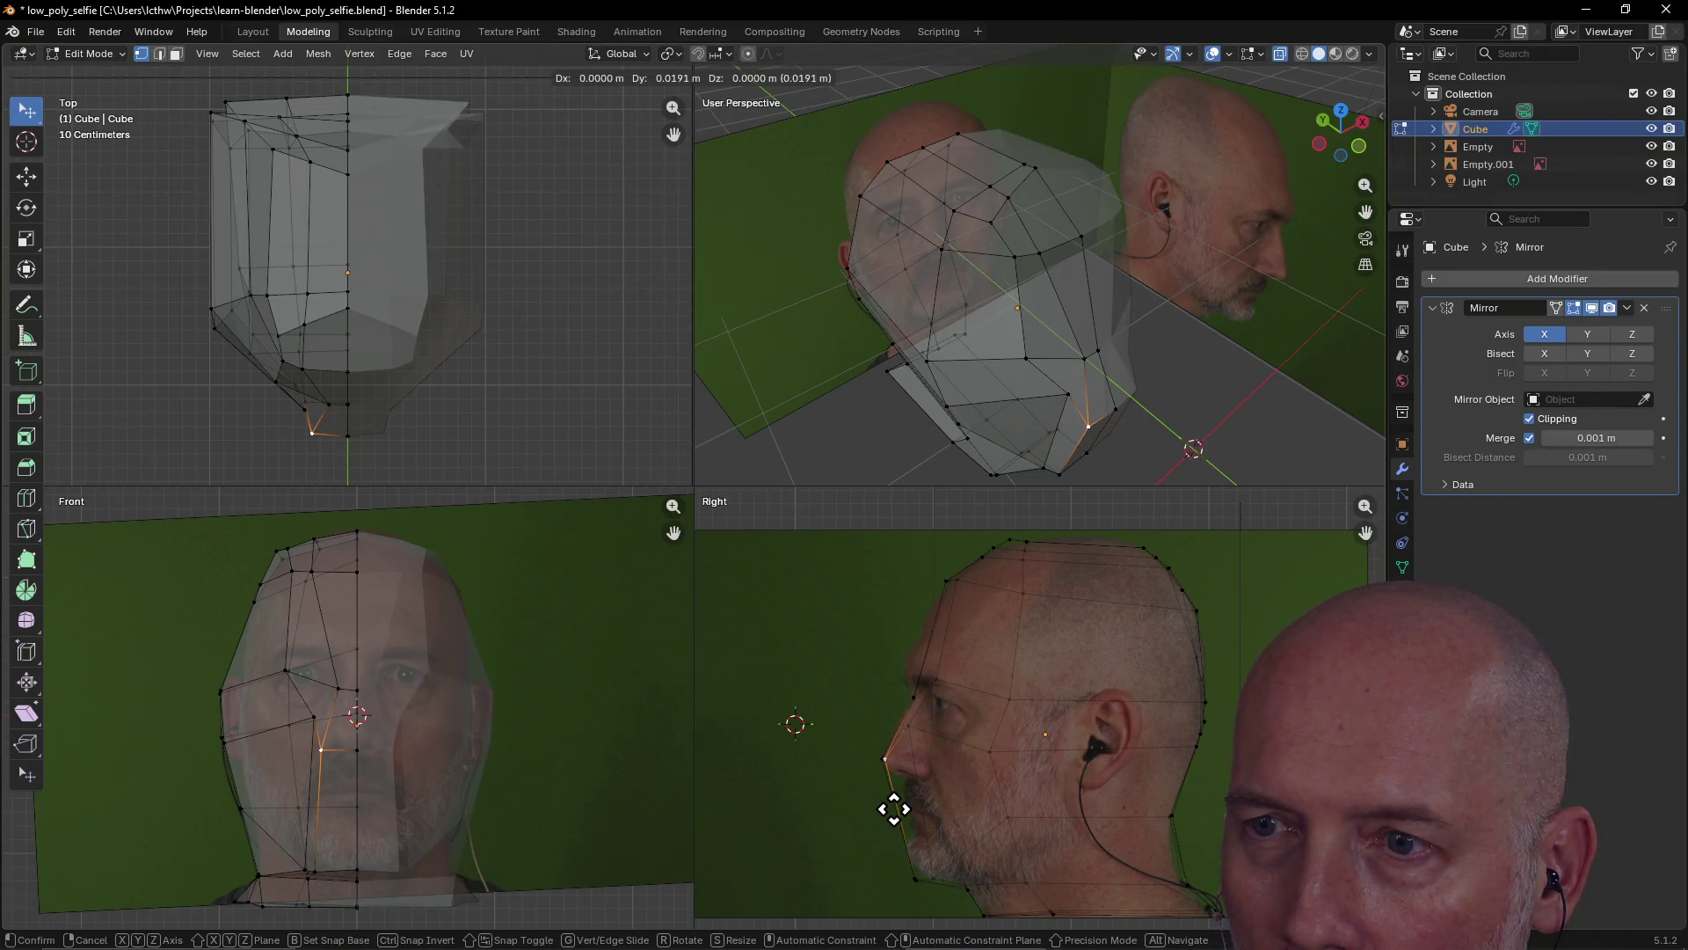
pyautogui.click(893, 810)
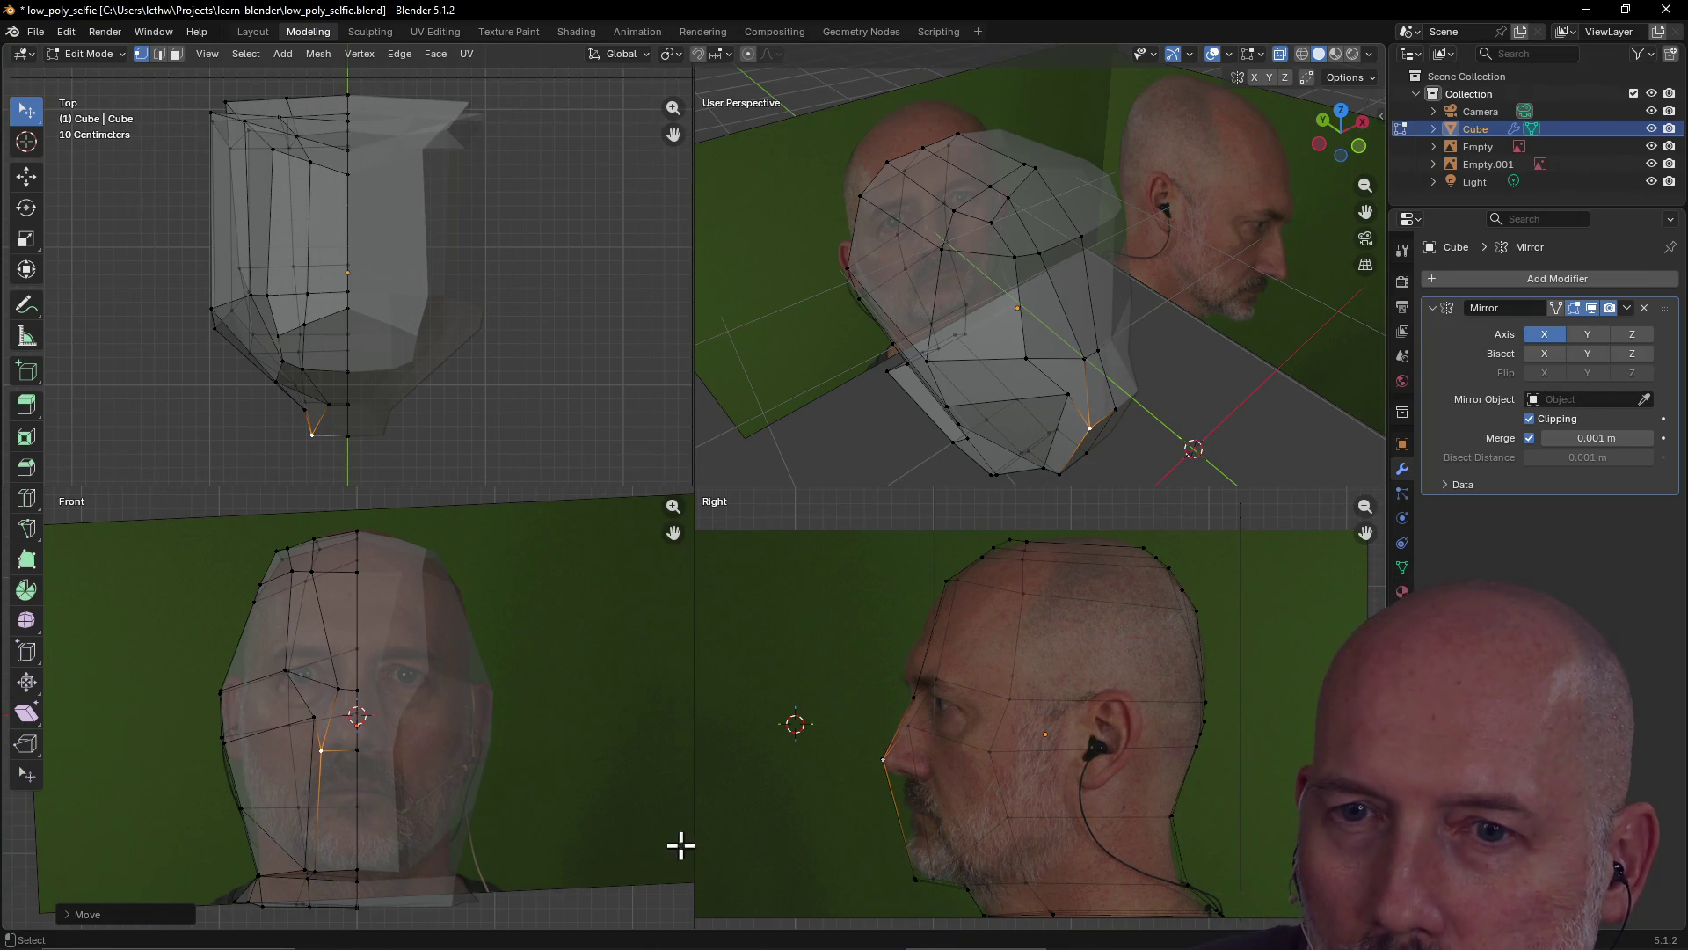
# Select the centre-seam, neighbouring and side-view jaw vertices
pyautogui.click(352, 788)
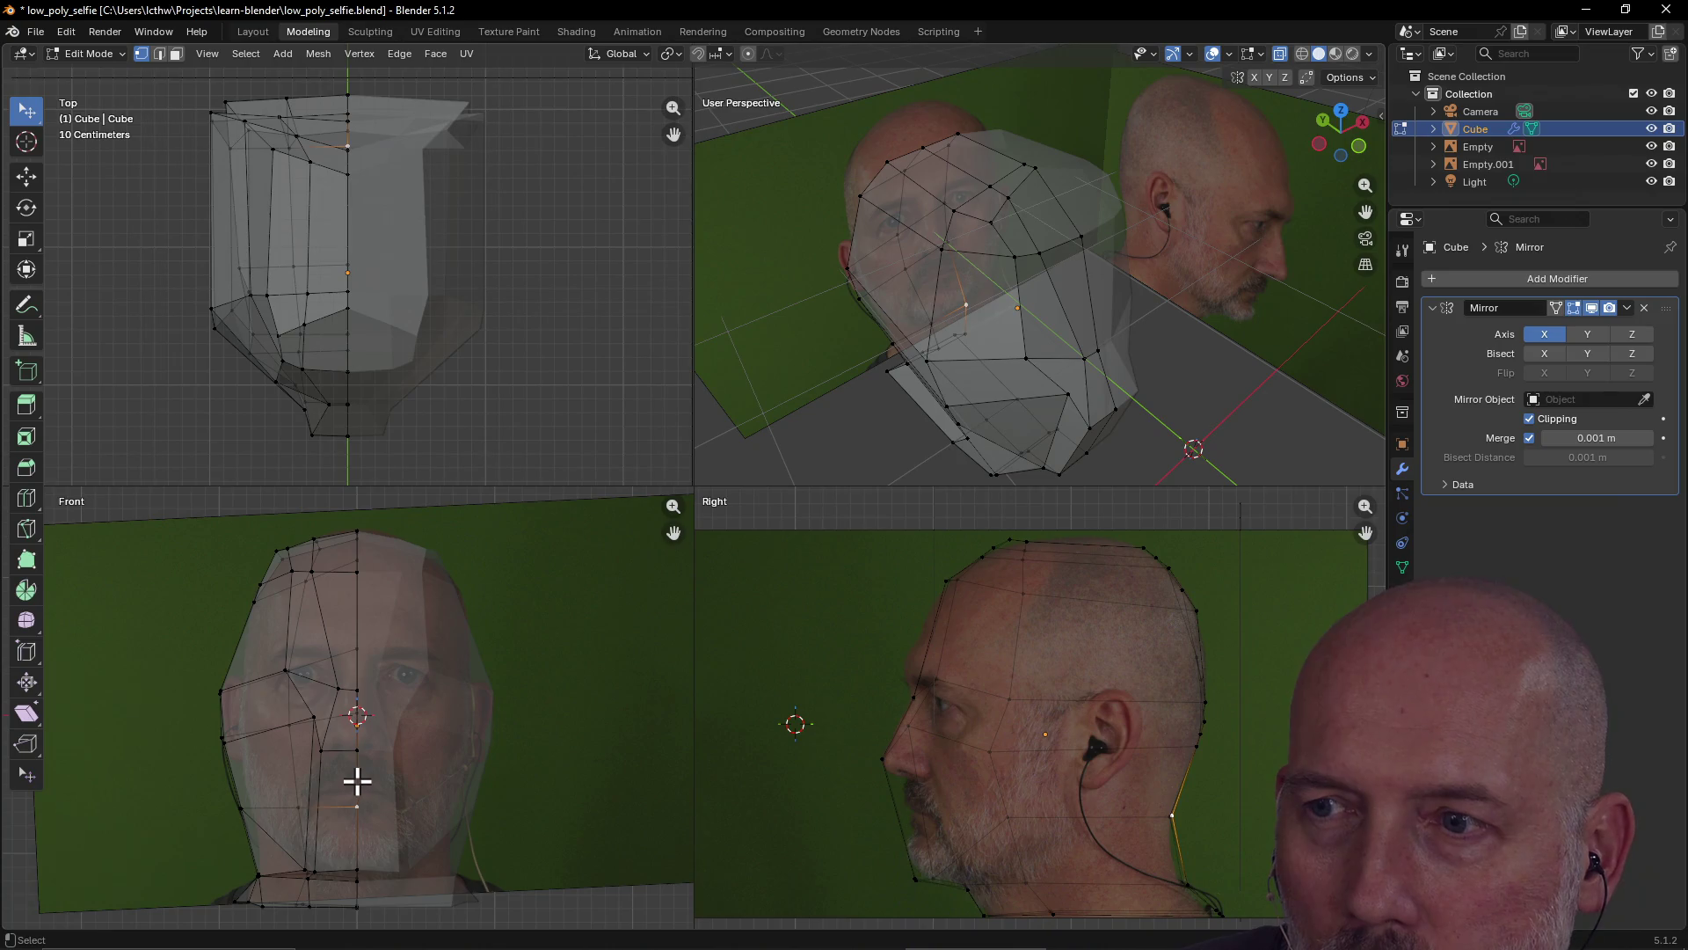
pyautogui.click(320, 790)
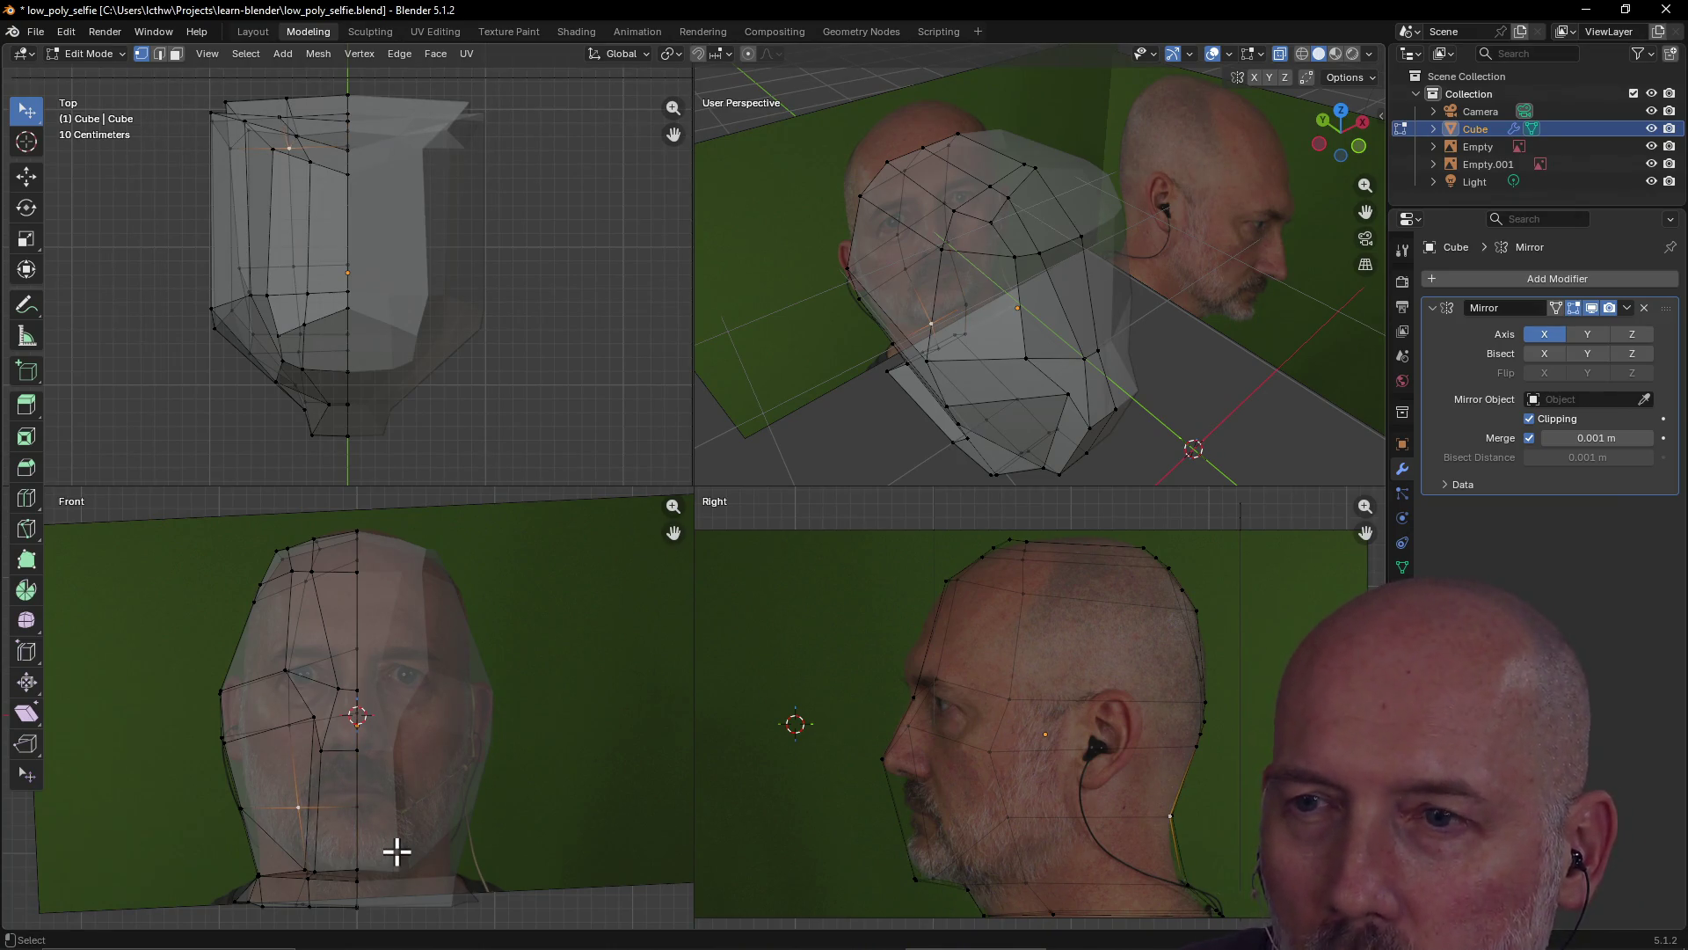
pyautogui.click(1004, 817)
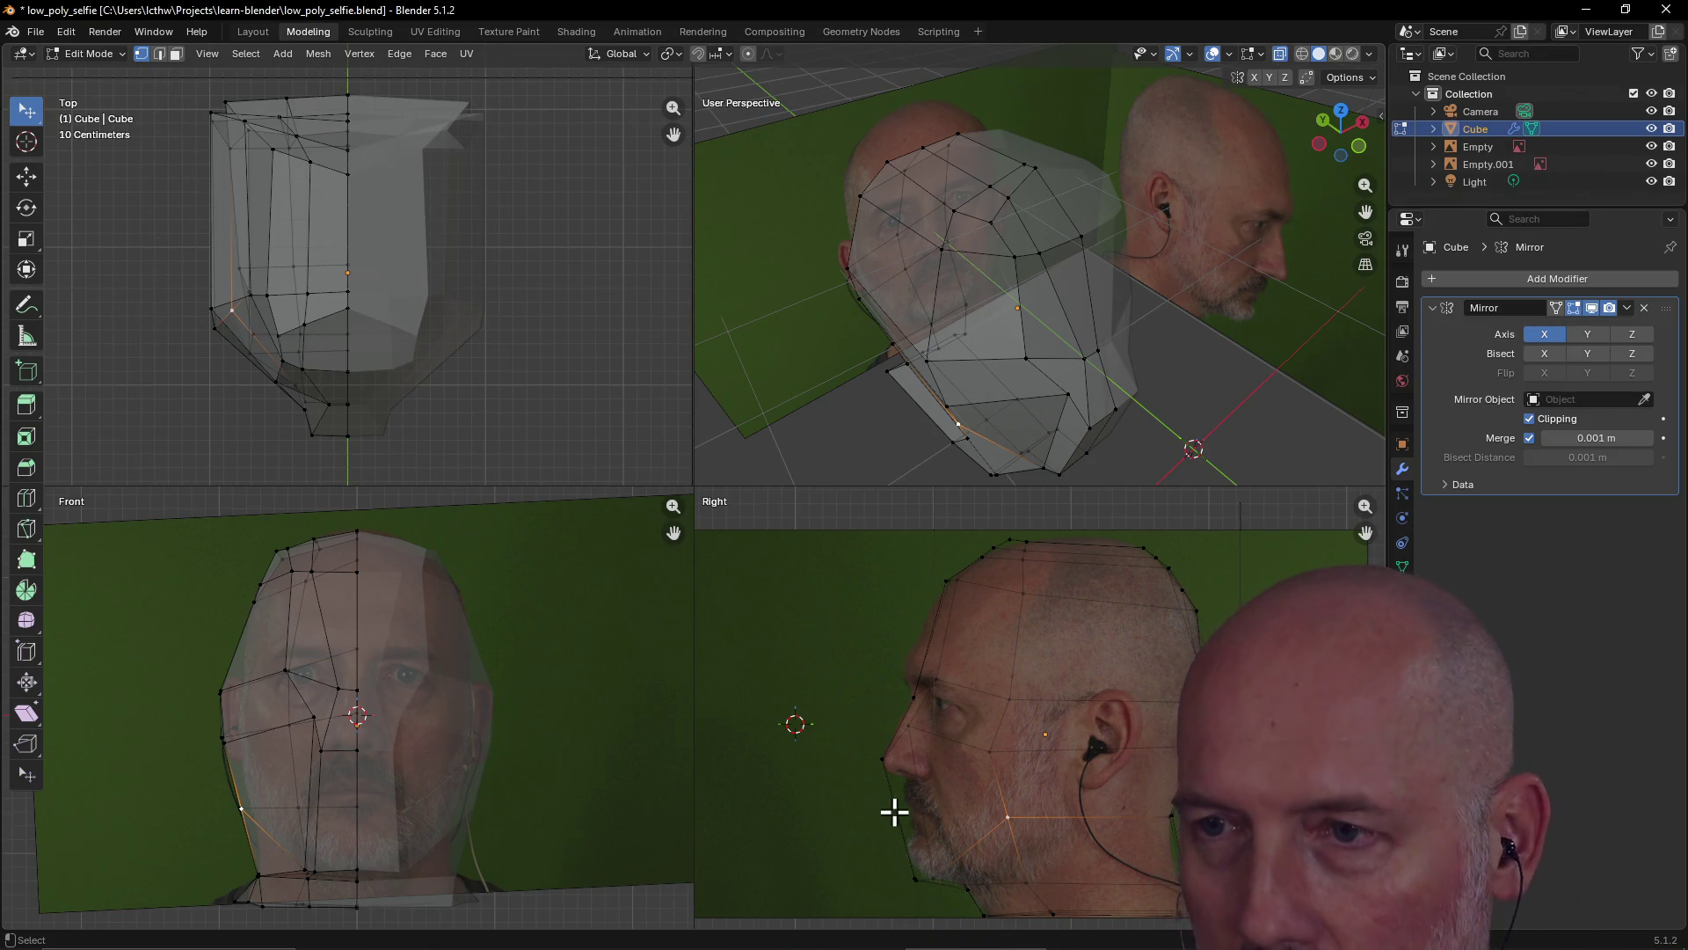
# Start a knife cut on the jaw edge, then cancel it
pyautogui.rightClick(894, 813)
pyautogui.click(789, 798)
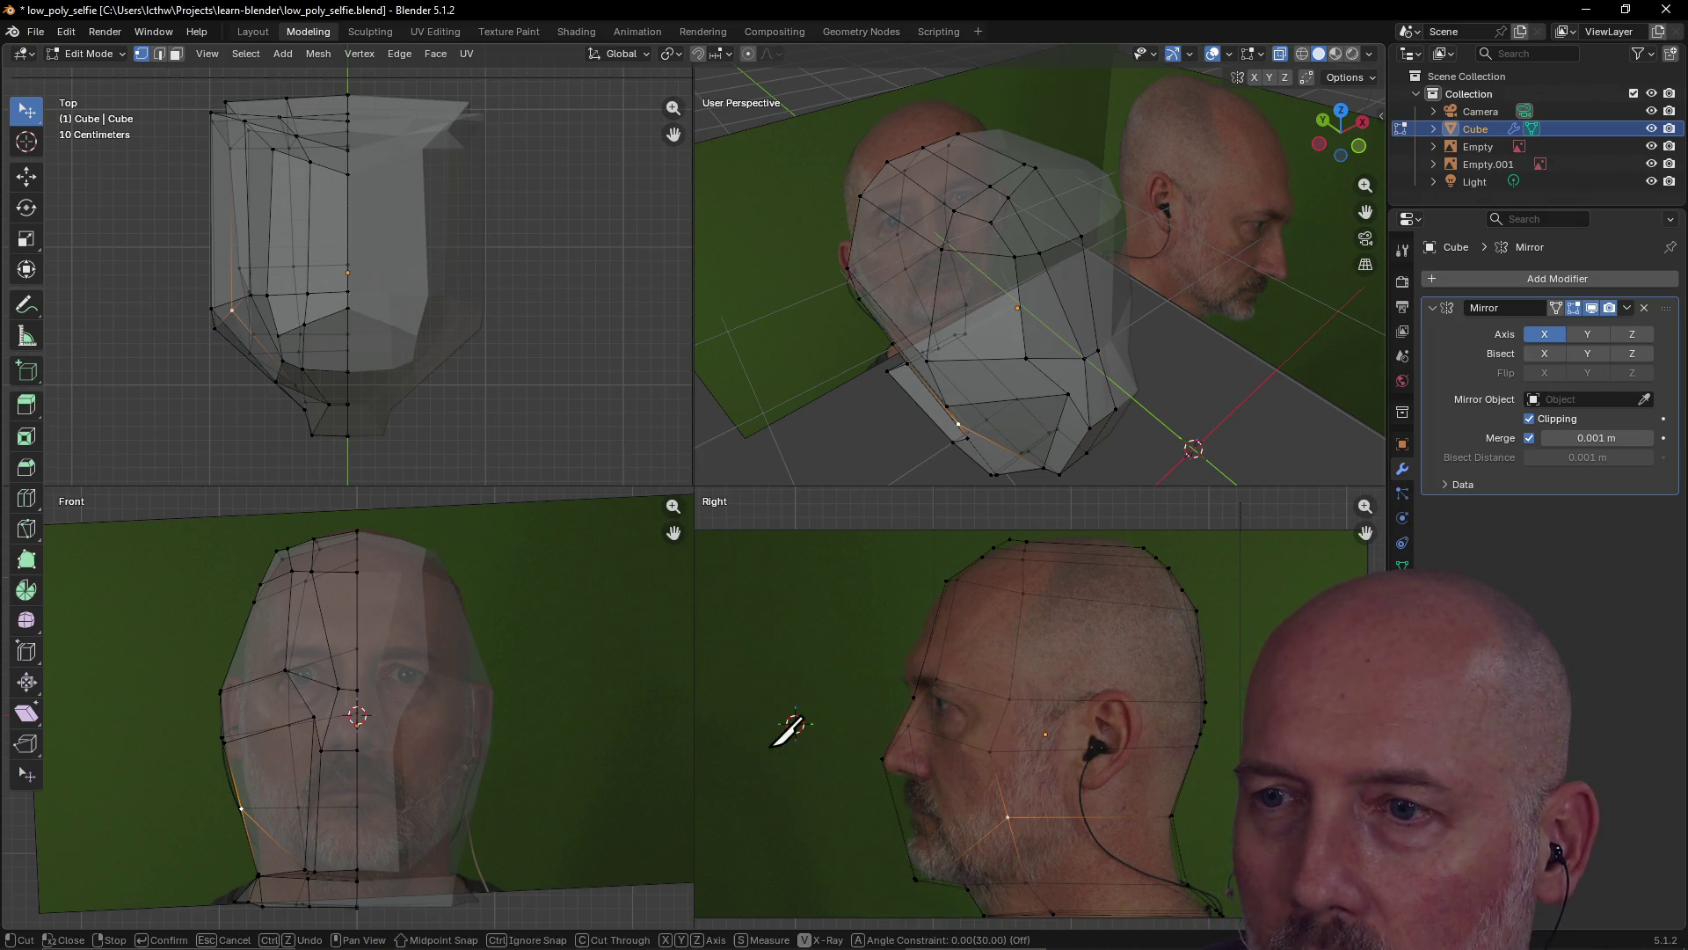
pyautogui.click(999, 788)
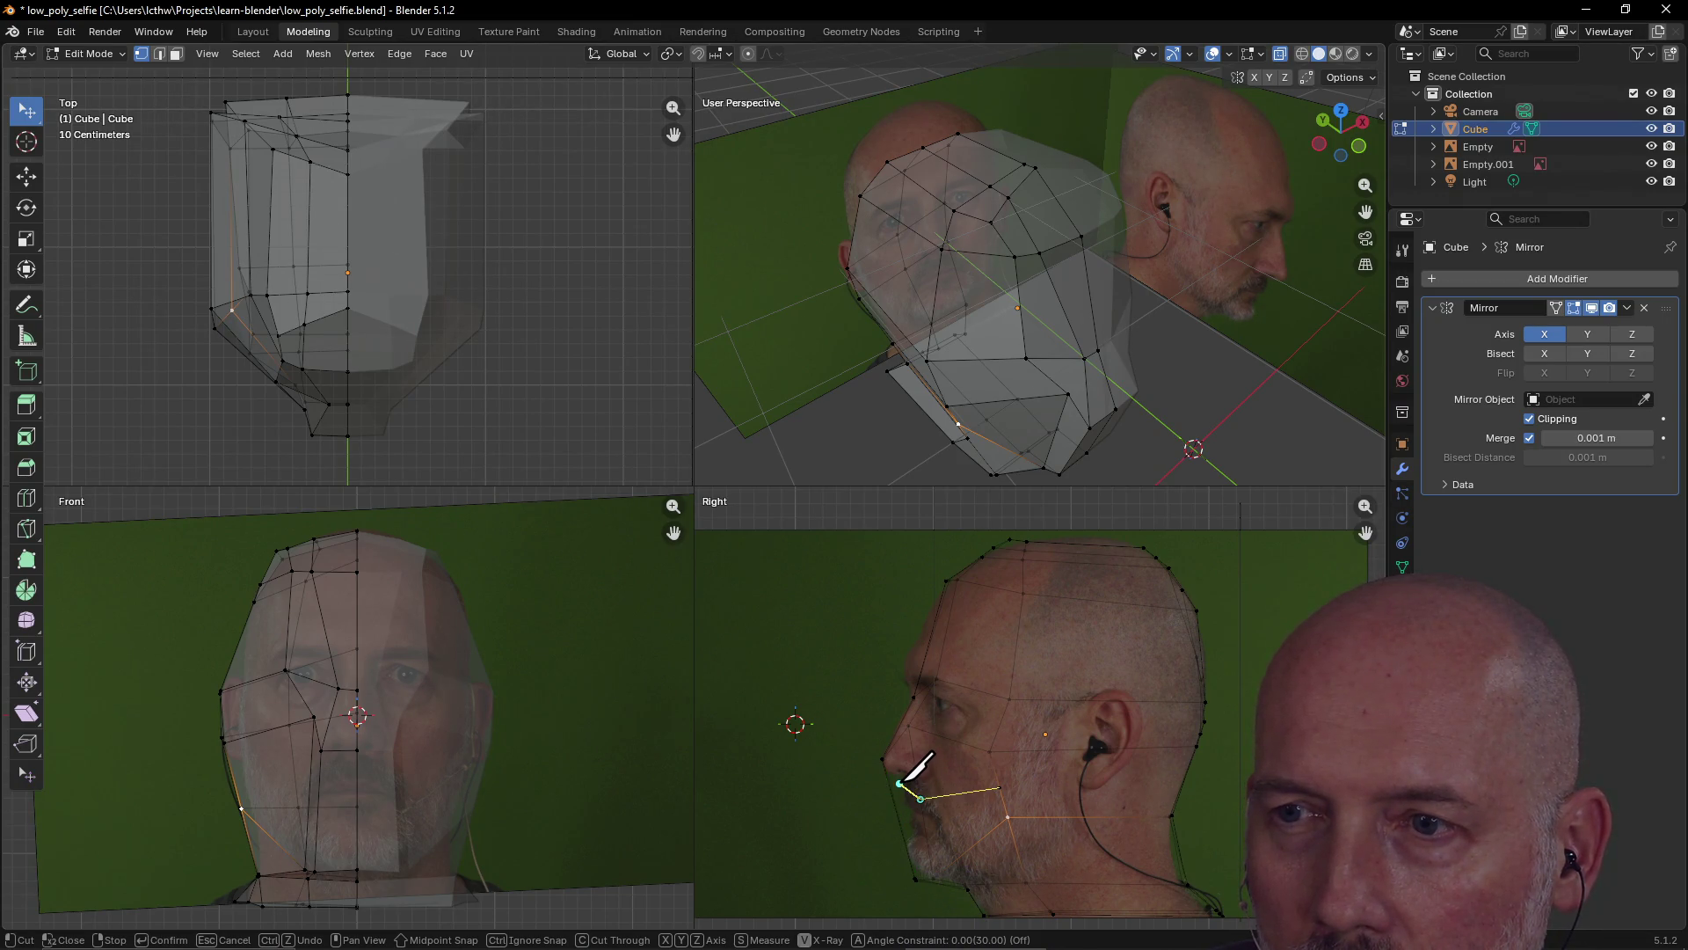
pyautogui.press('Return')
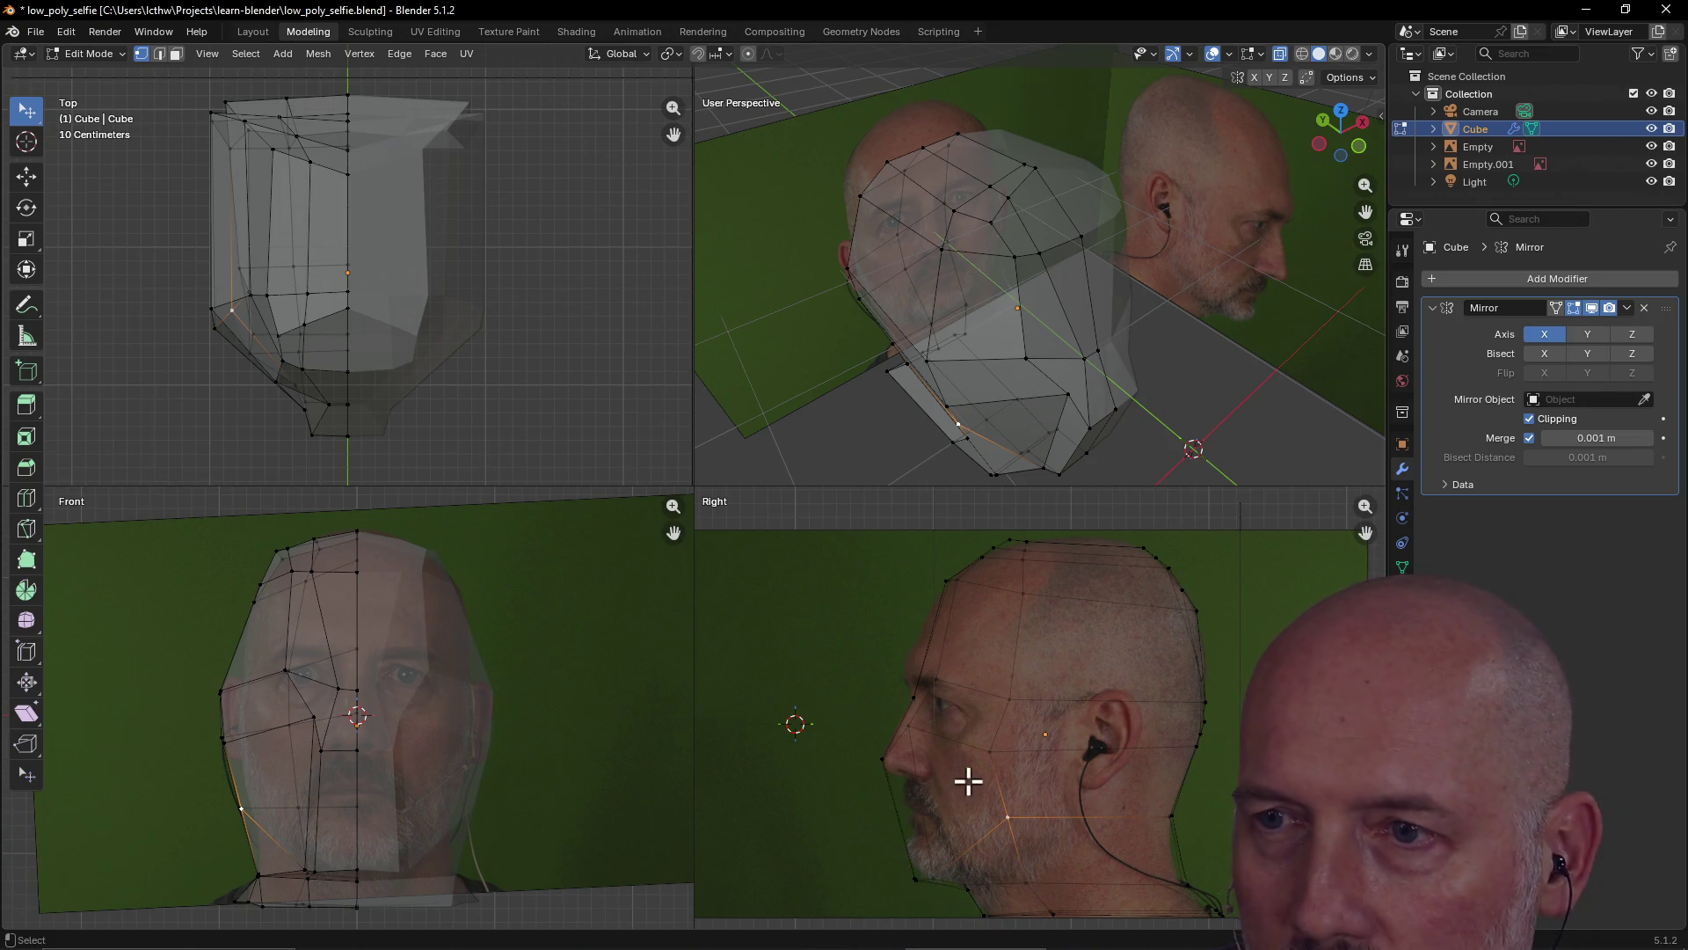
# Knife-cut across the cheek toward the mouth to the face-edge vertex and commit it
pyautogui.hotkey('shift', 'space')
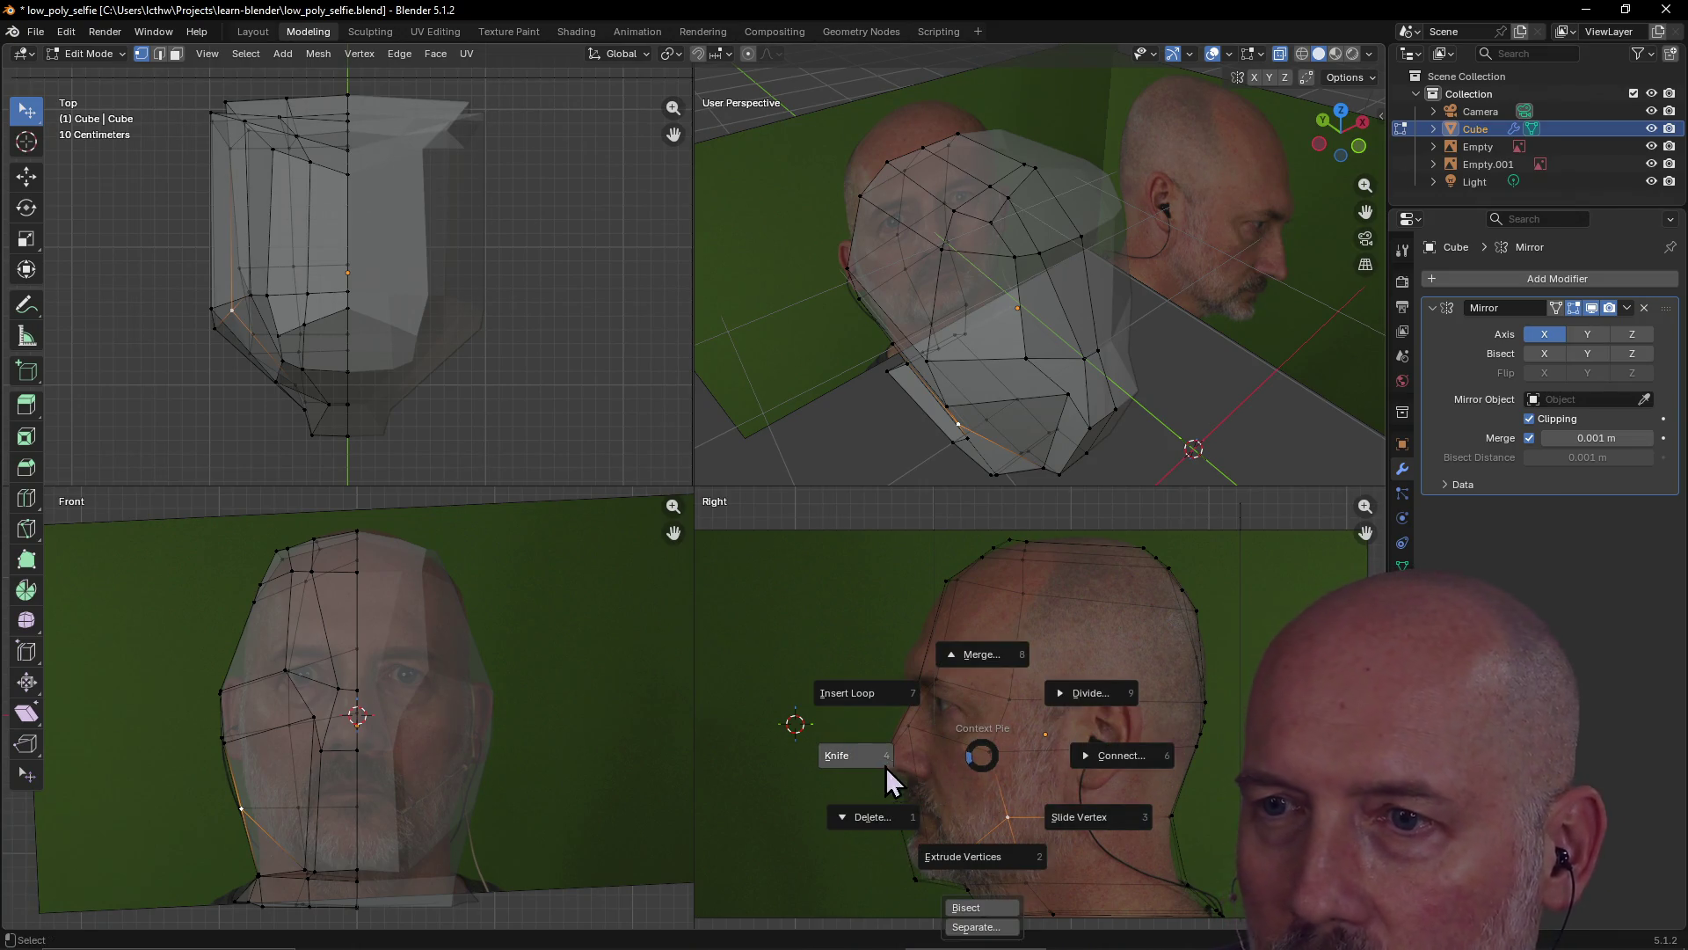
pyautogui.click(836, 754)
pyautogui.click(991, 753)
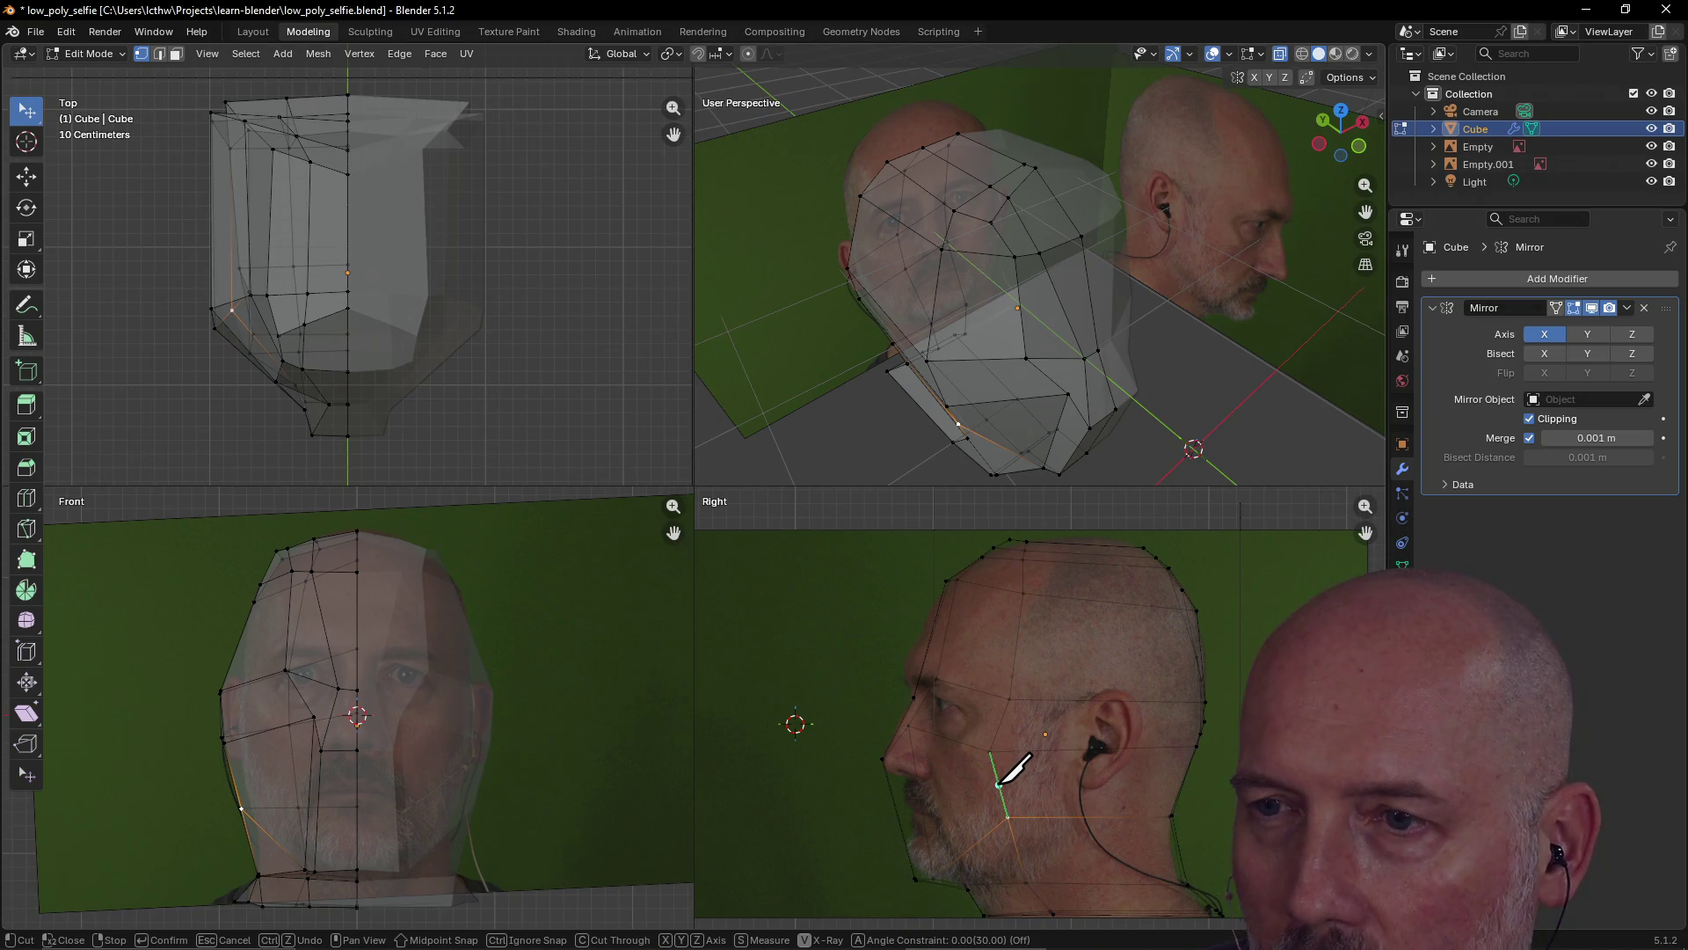
pyautogui.click(1000, 790)
pyautogui.click(918, 779)
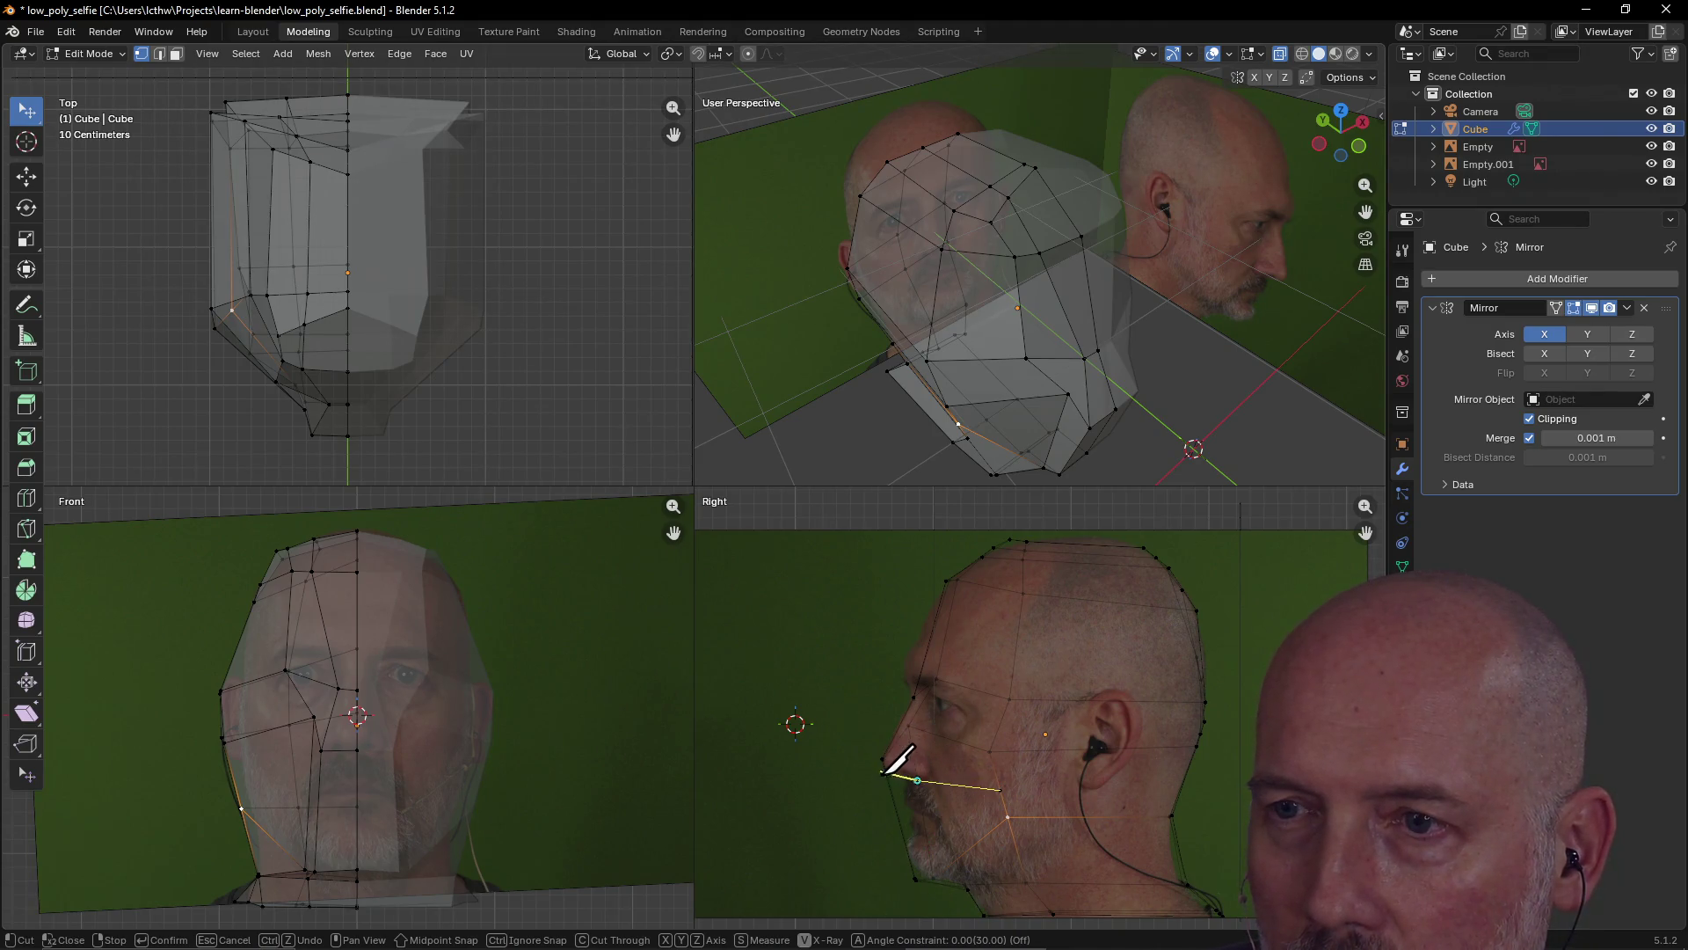
pyautogui.click(890, 778)
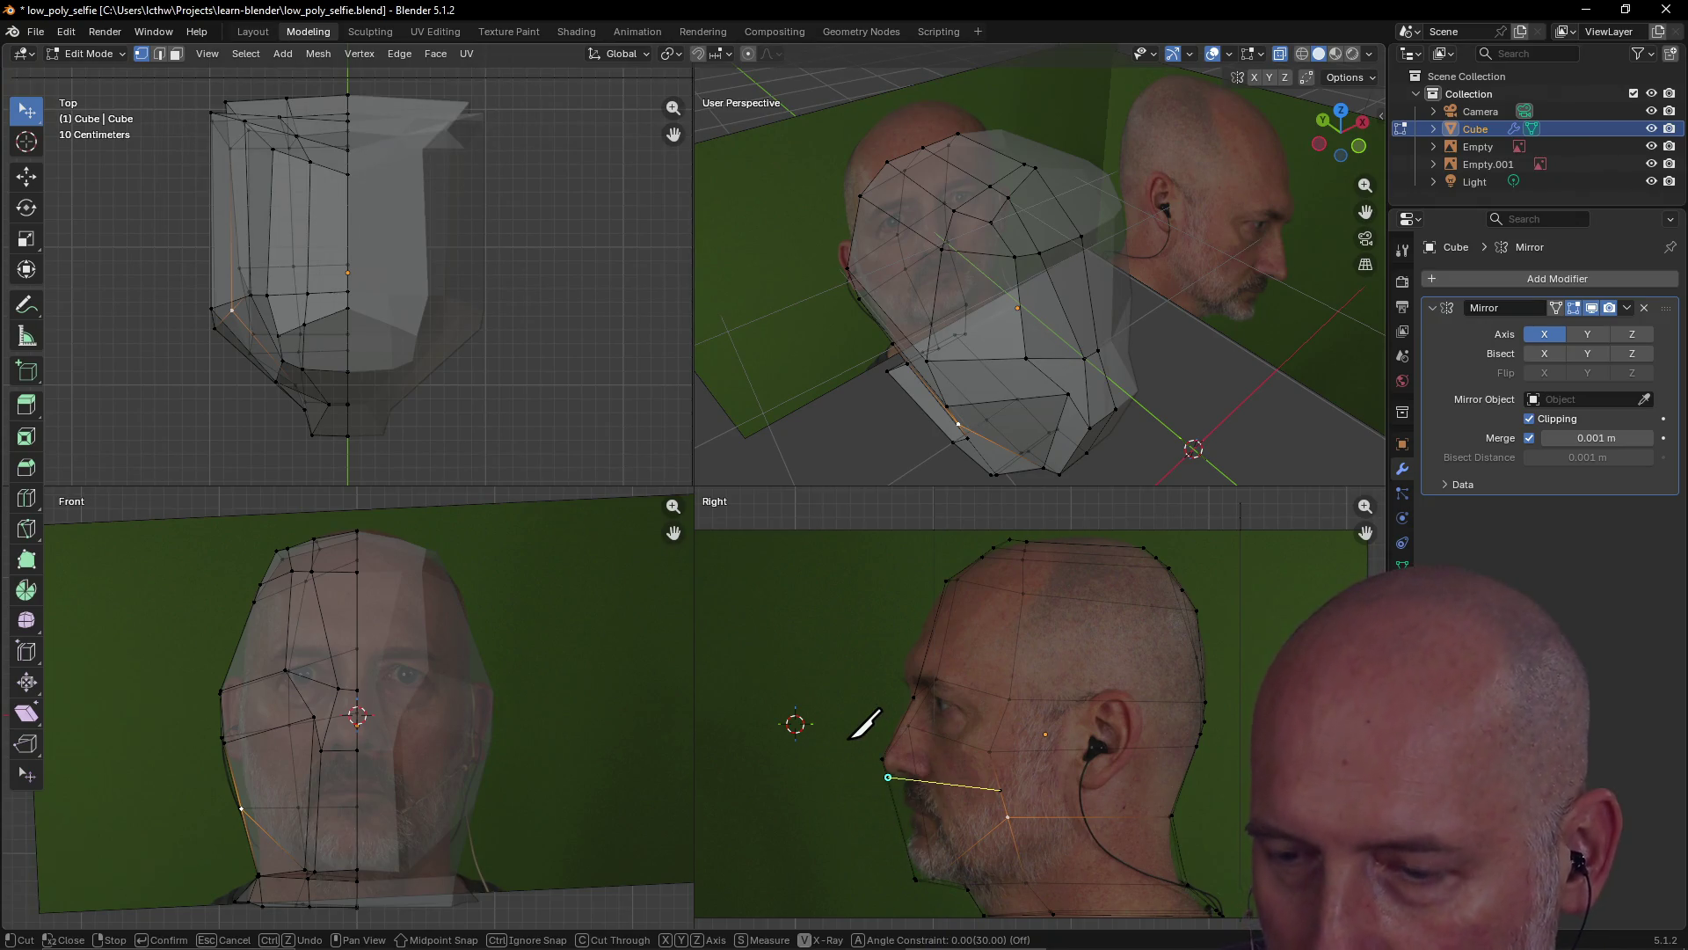
pyautogui.press('Return')
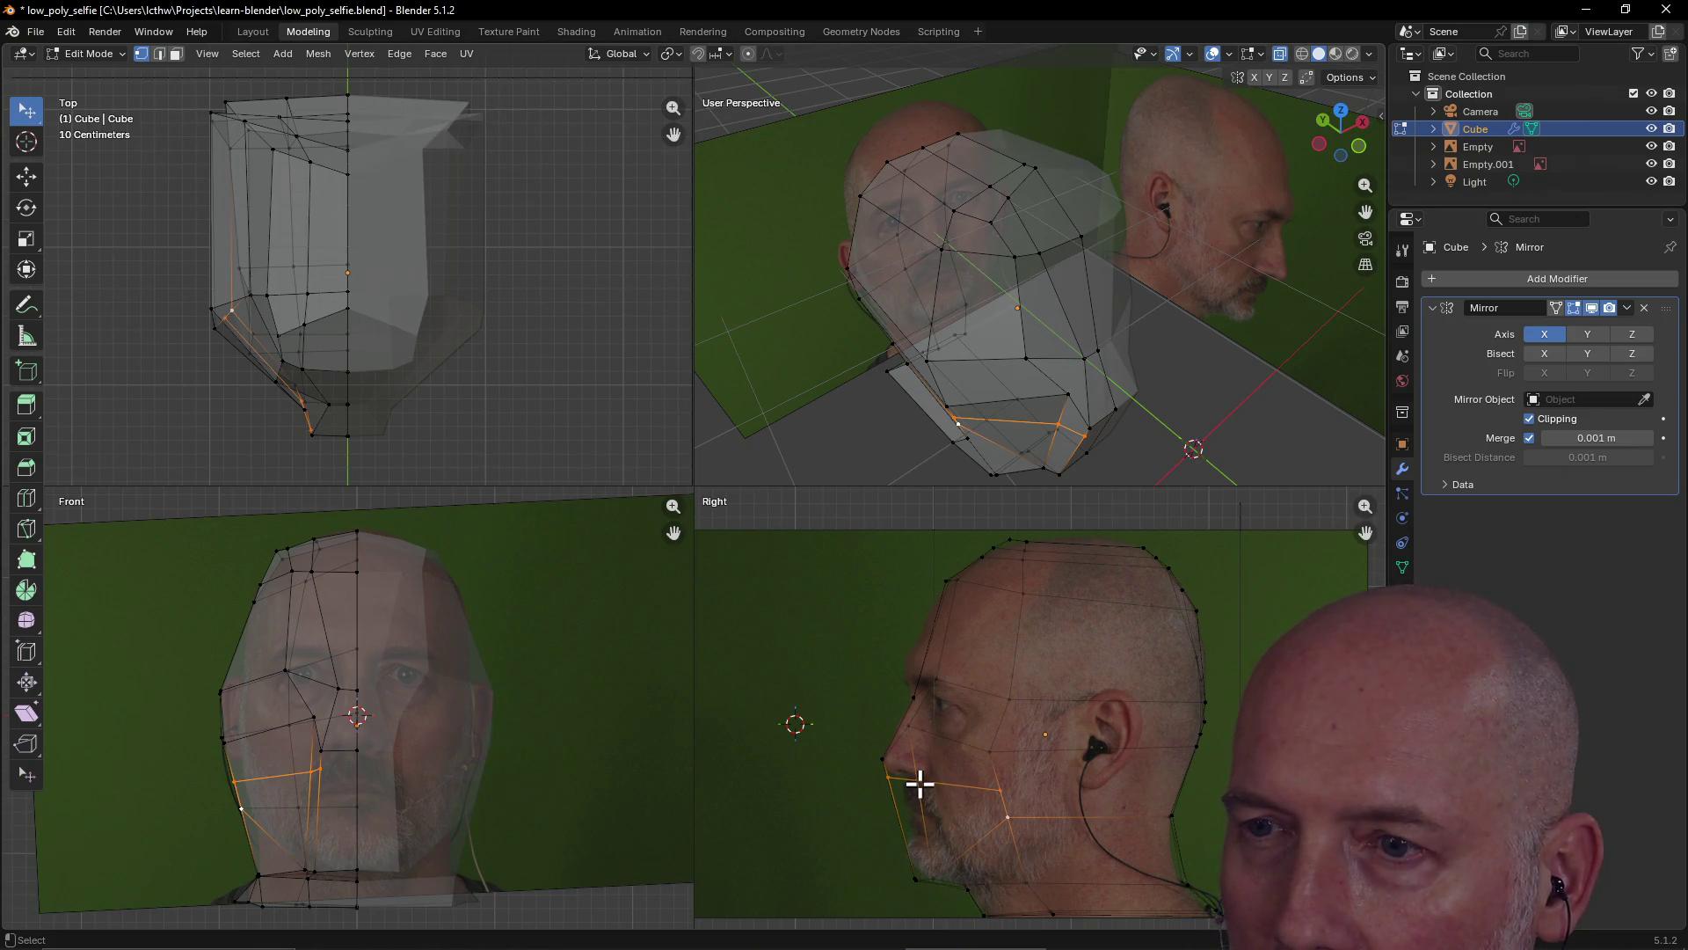
# Place the new cut vertices and the mouth-corner vertex against the reference photos
pyautogui.press('g')
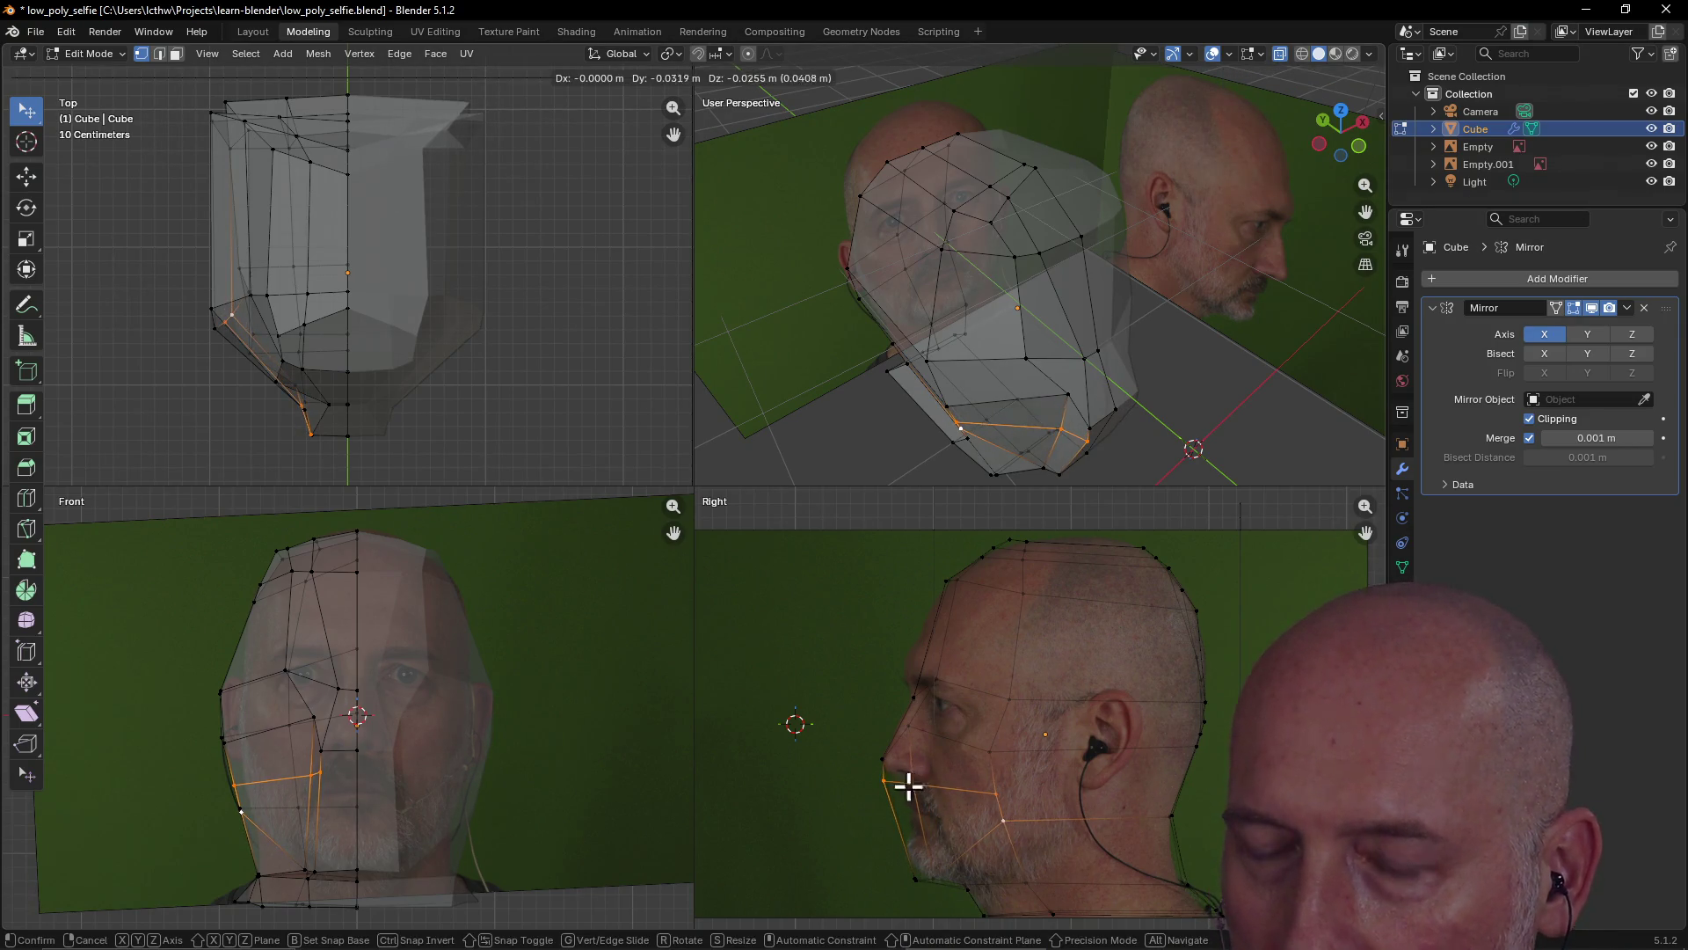
pyautogui.click(911, 785)
pyautogui.click(922, 784)
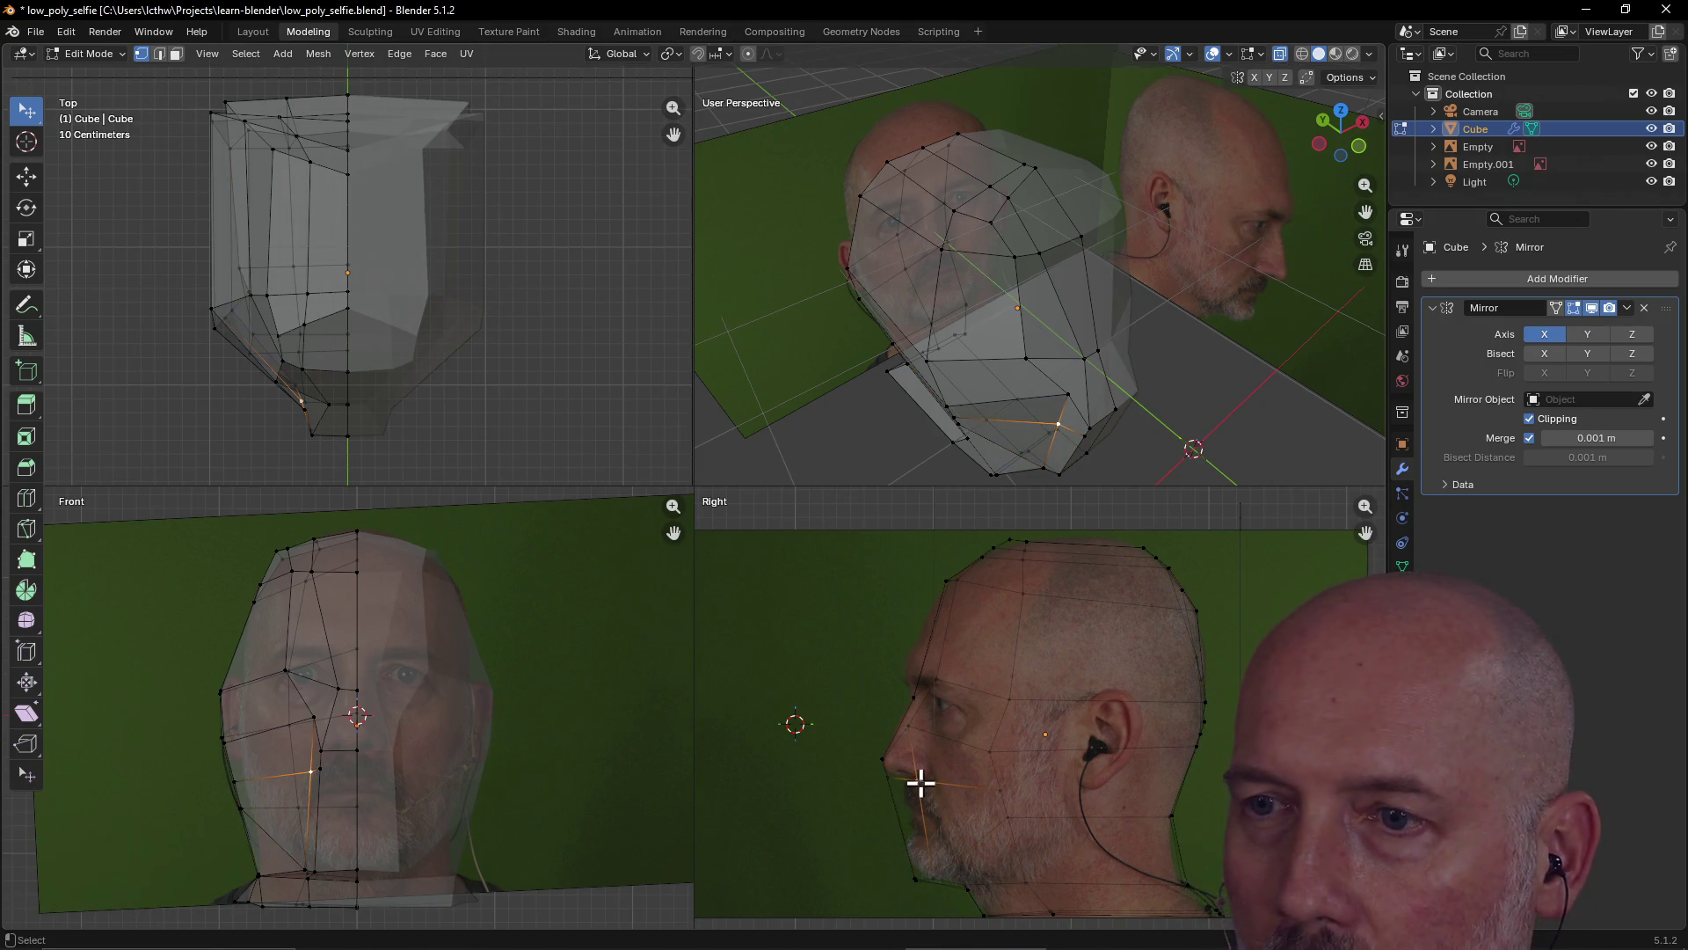
pyautogui.press('g')
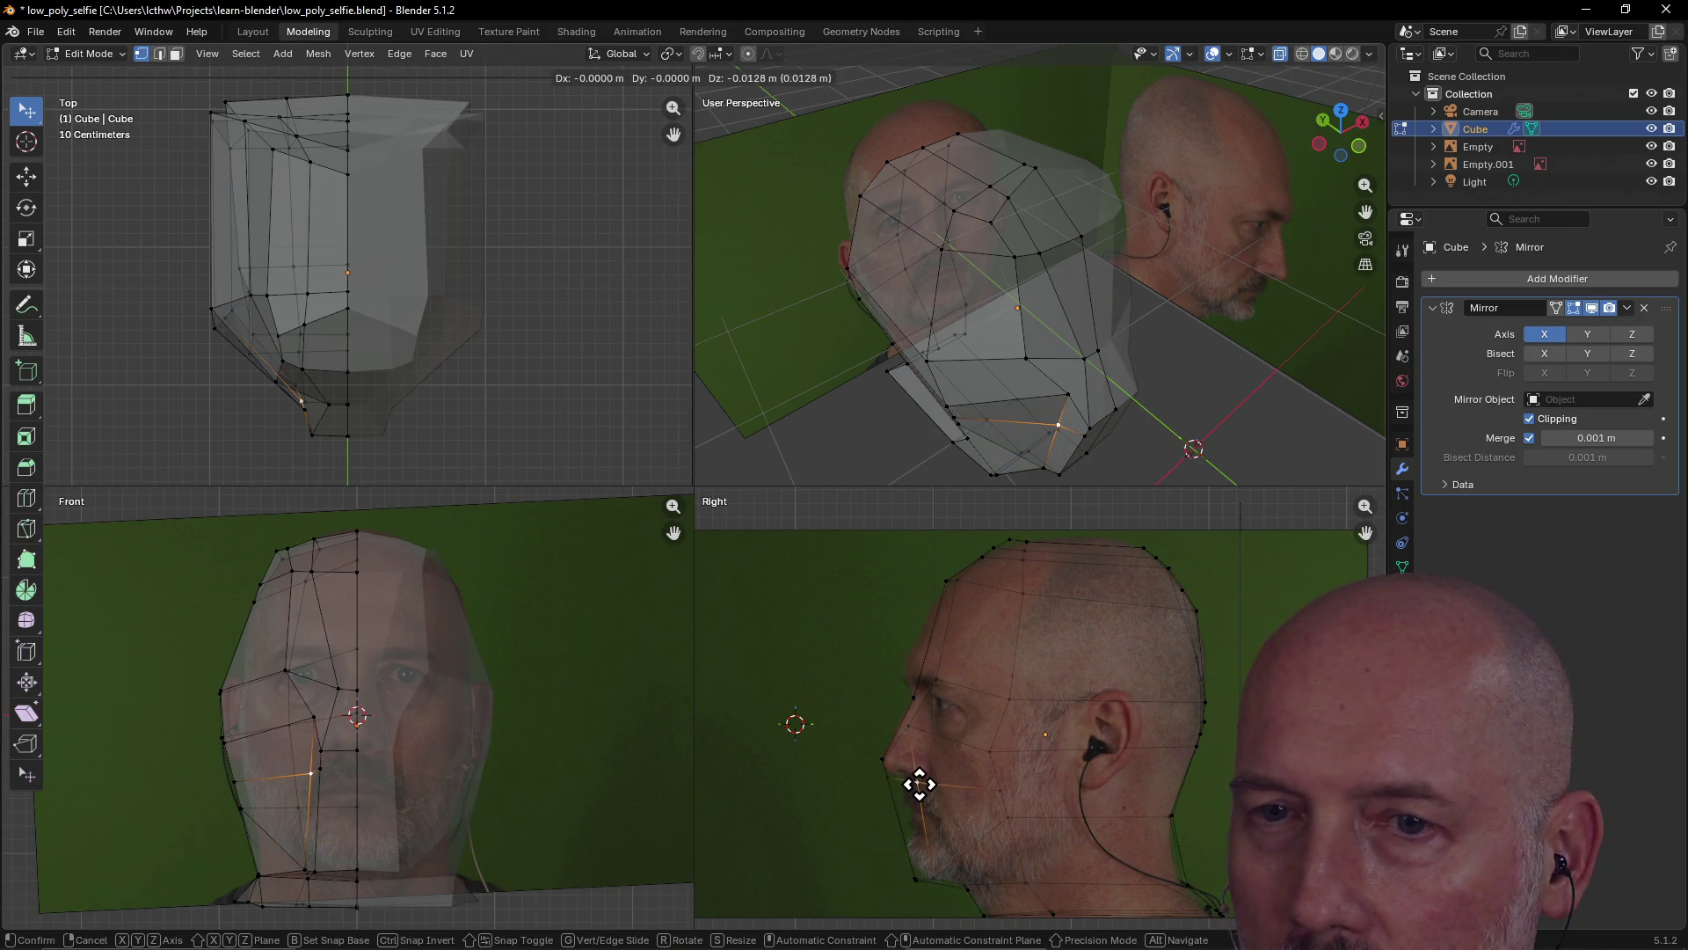
pyautogui.click(920, 784)
pyautogui.press('g')
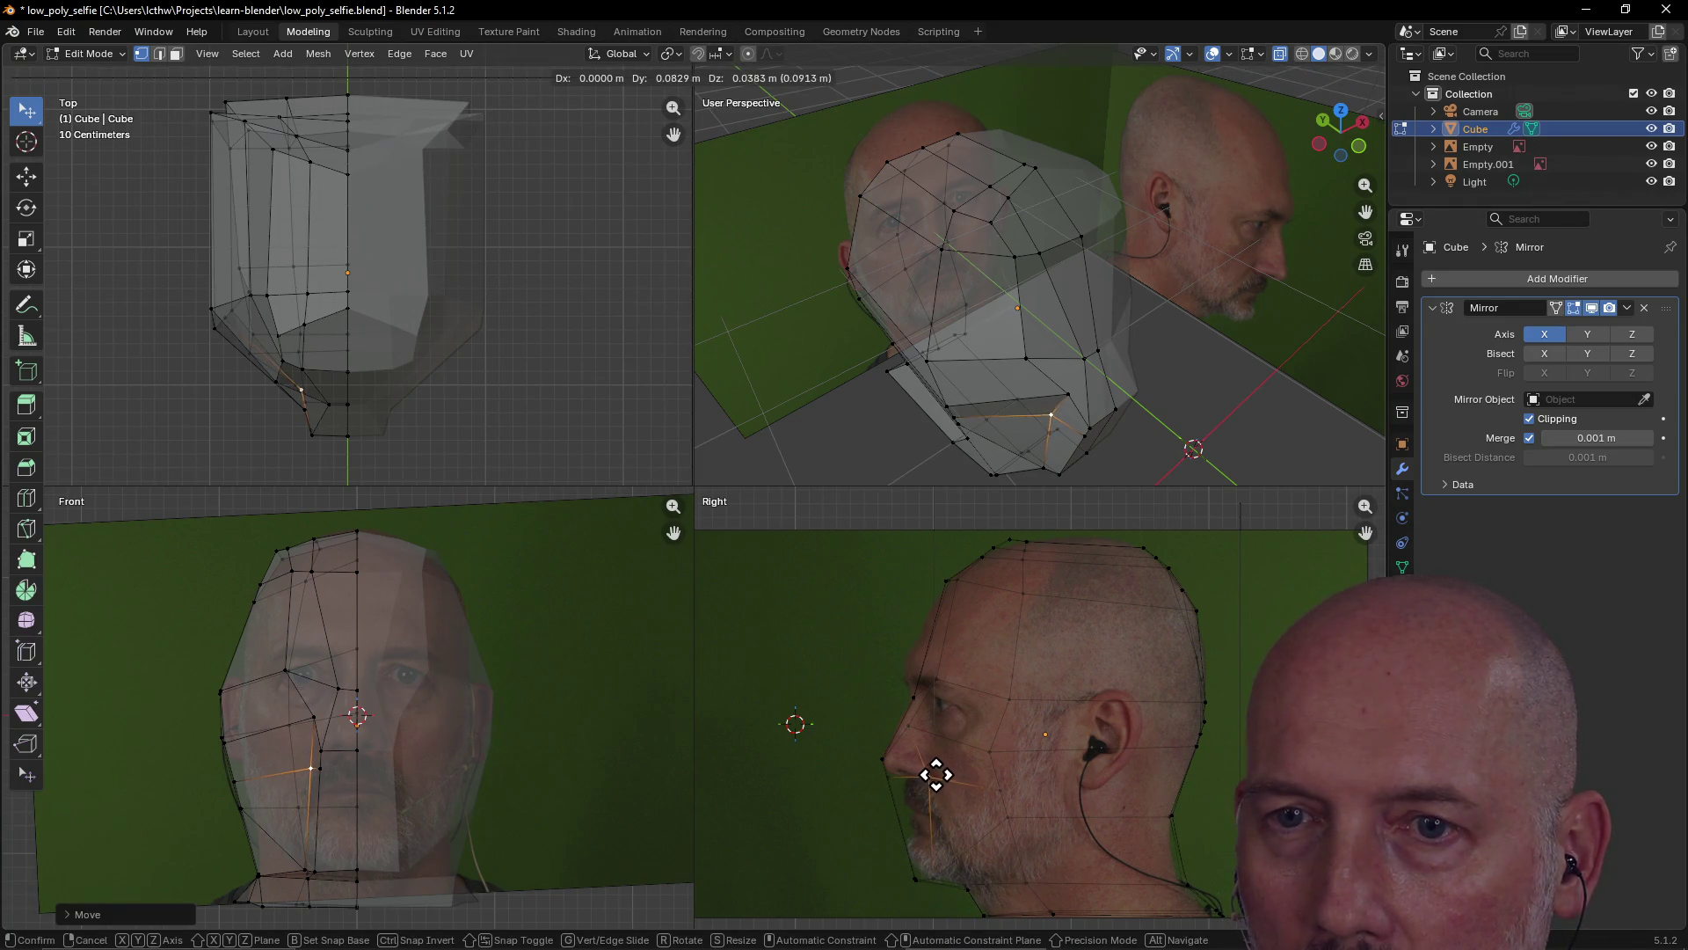
pyautogui.click(934, 774)
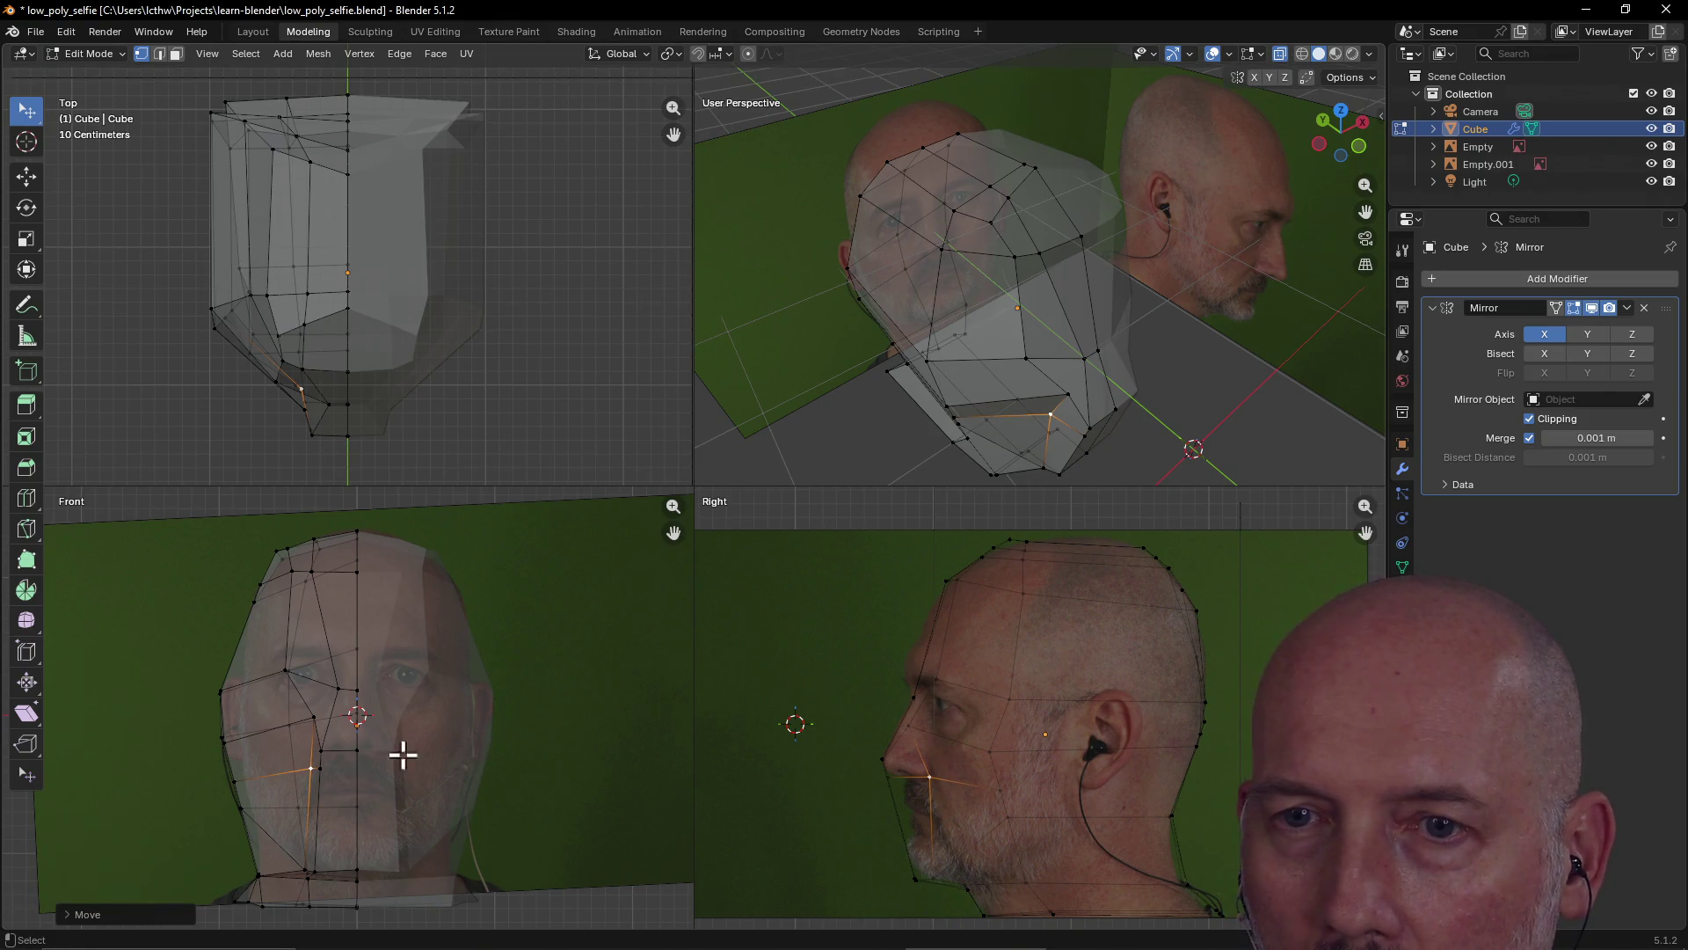
# Reposition the cheek vertex in the front view, undoing the final move
pyautogui.click(313, 765)
pyautogui.press('g')
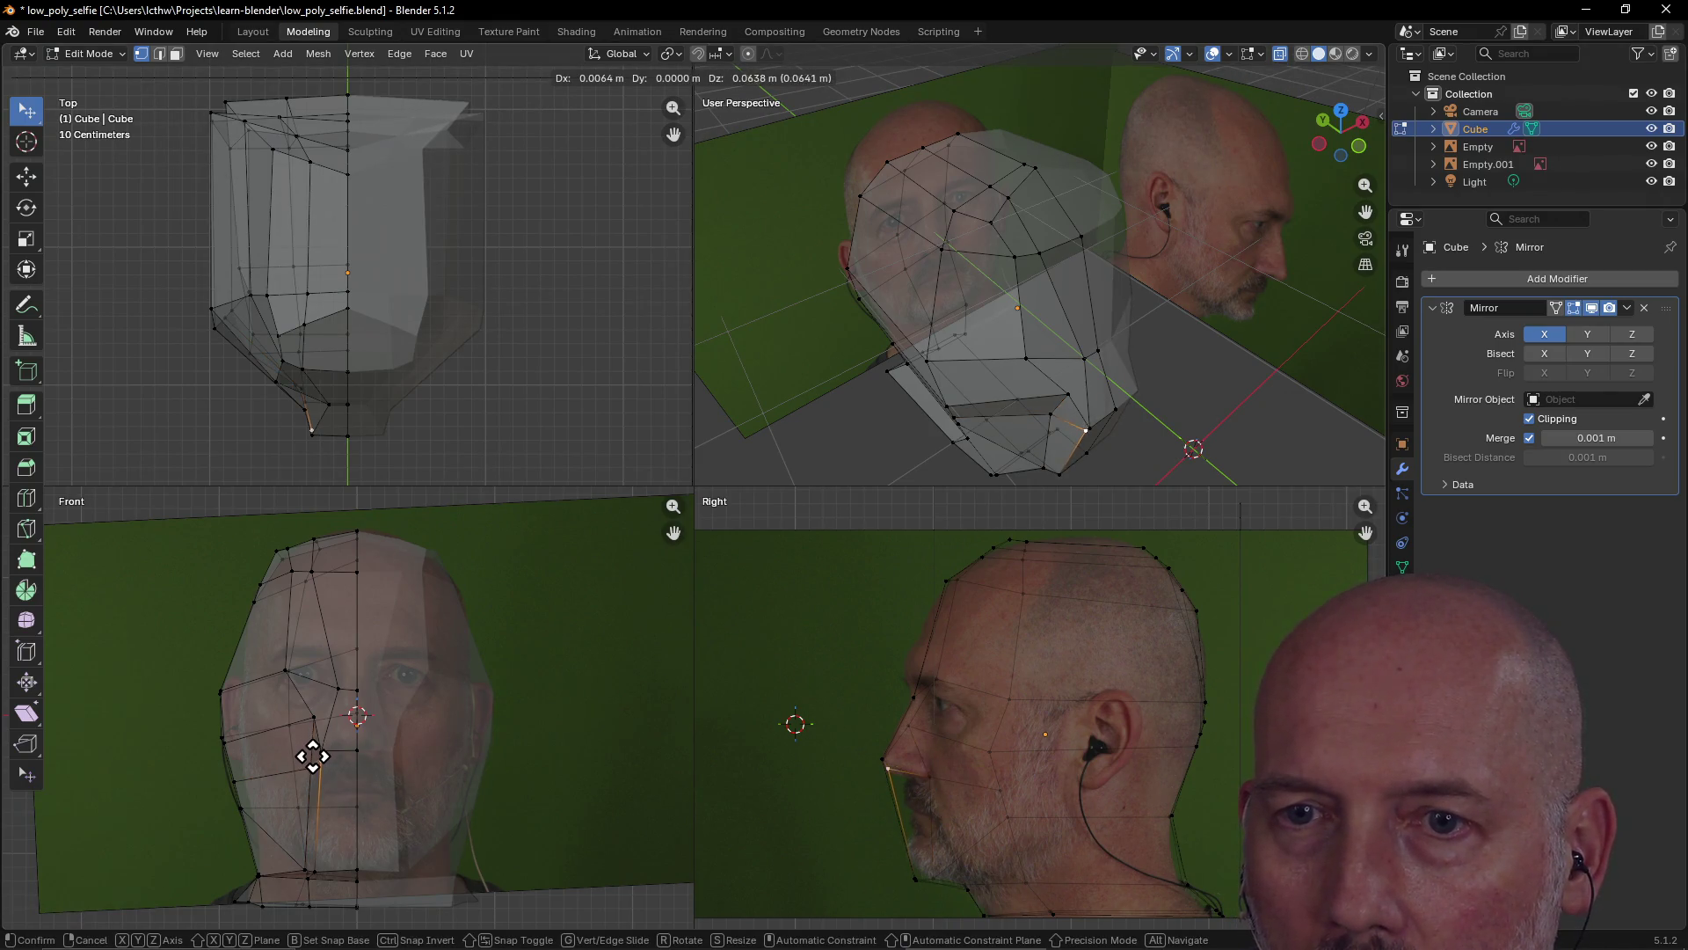
pyautogui.click(322, 768)
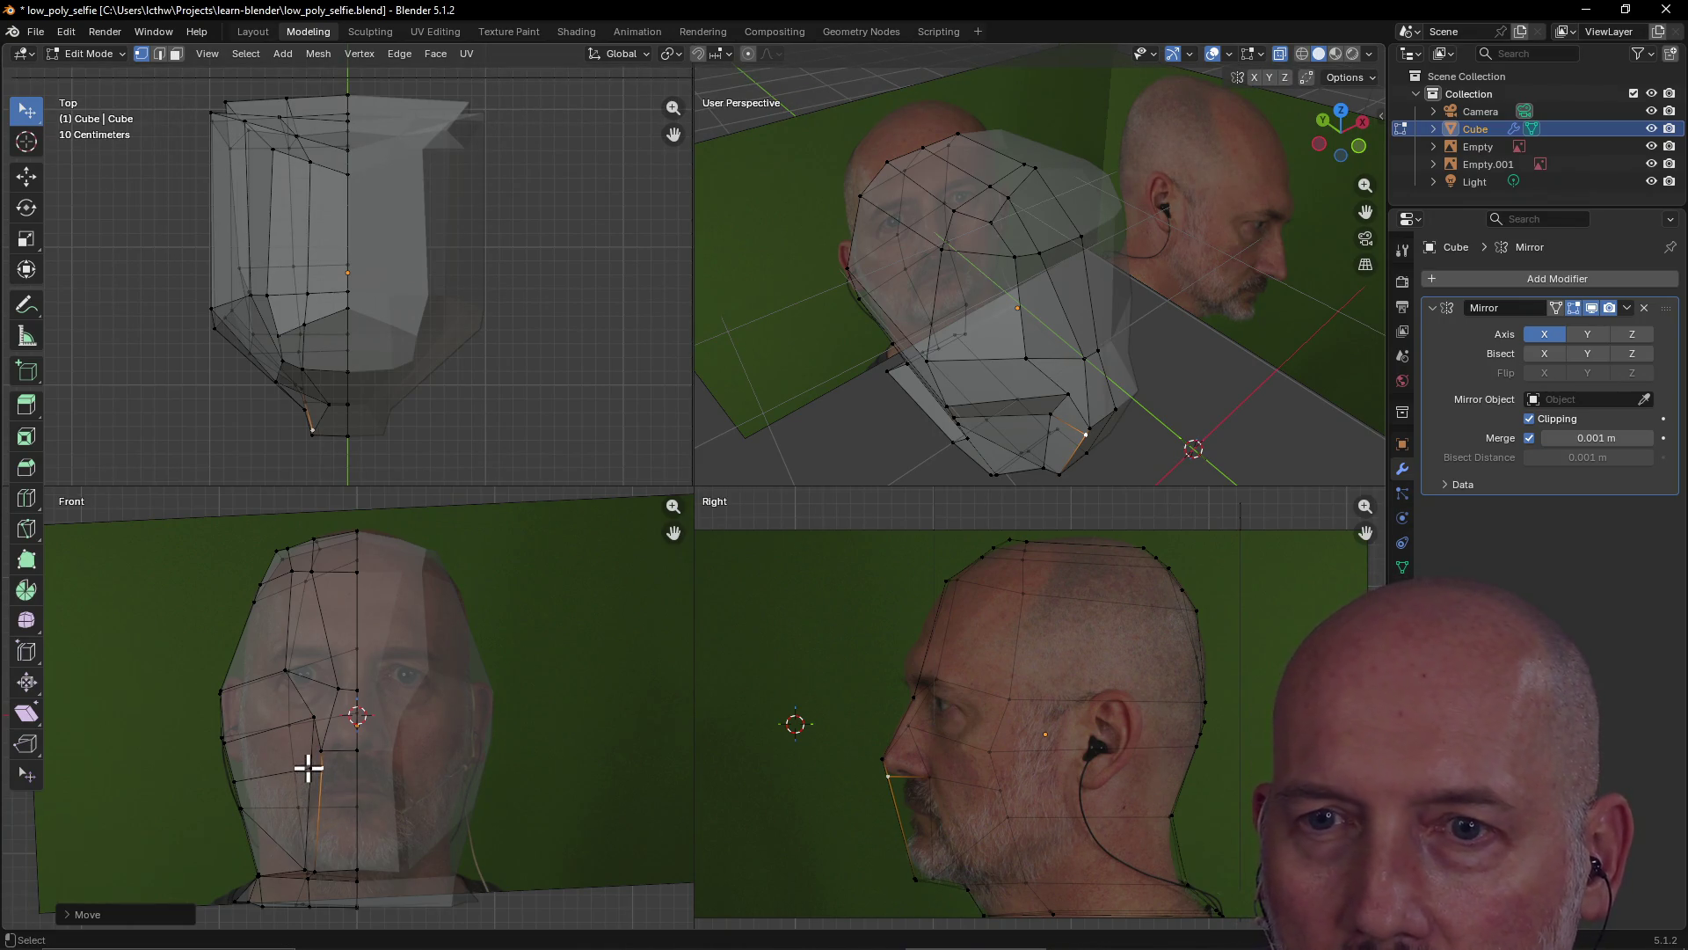
pyautogui.press('g')
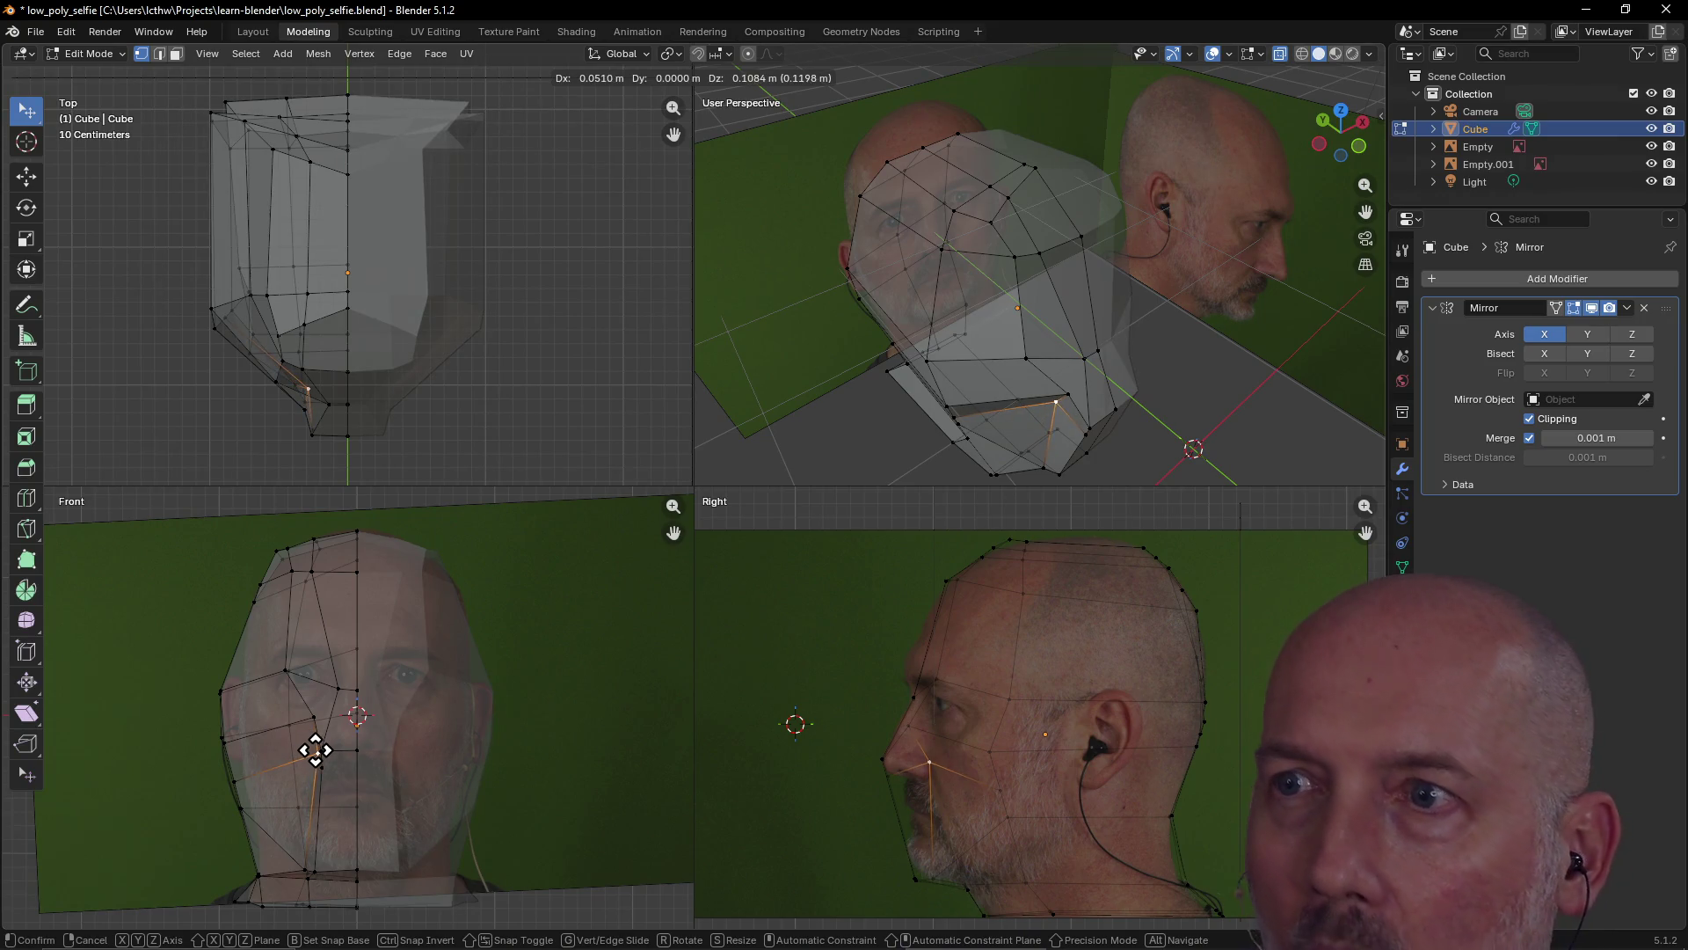
pyautogui.click(315, 754)
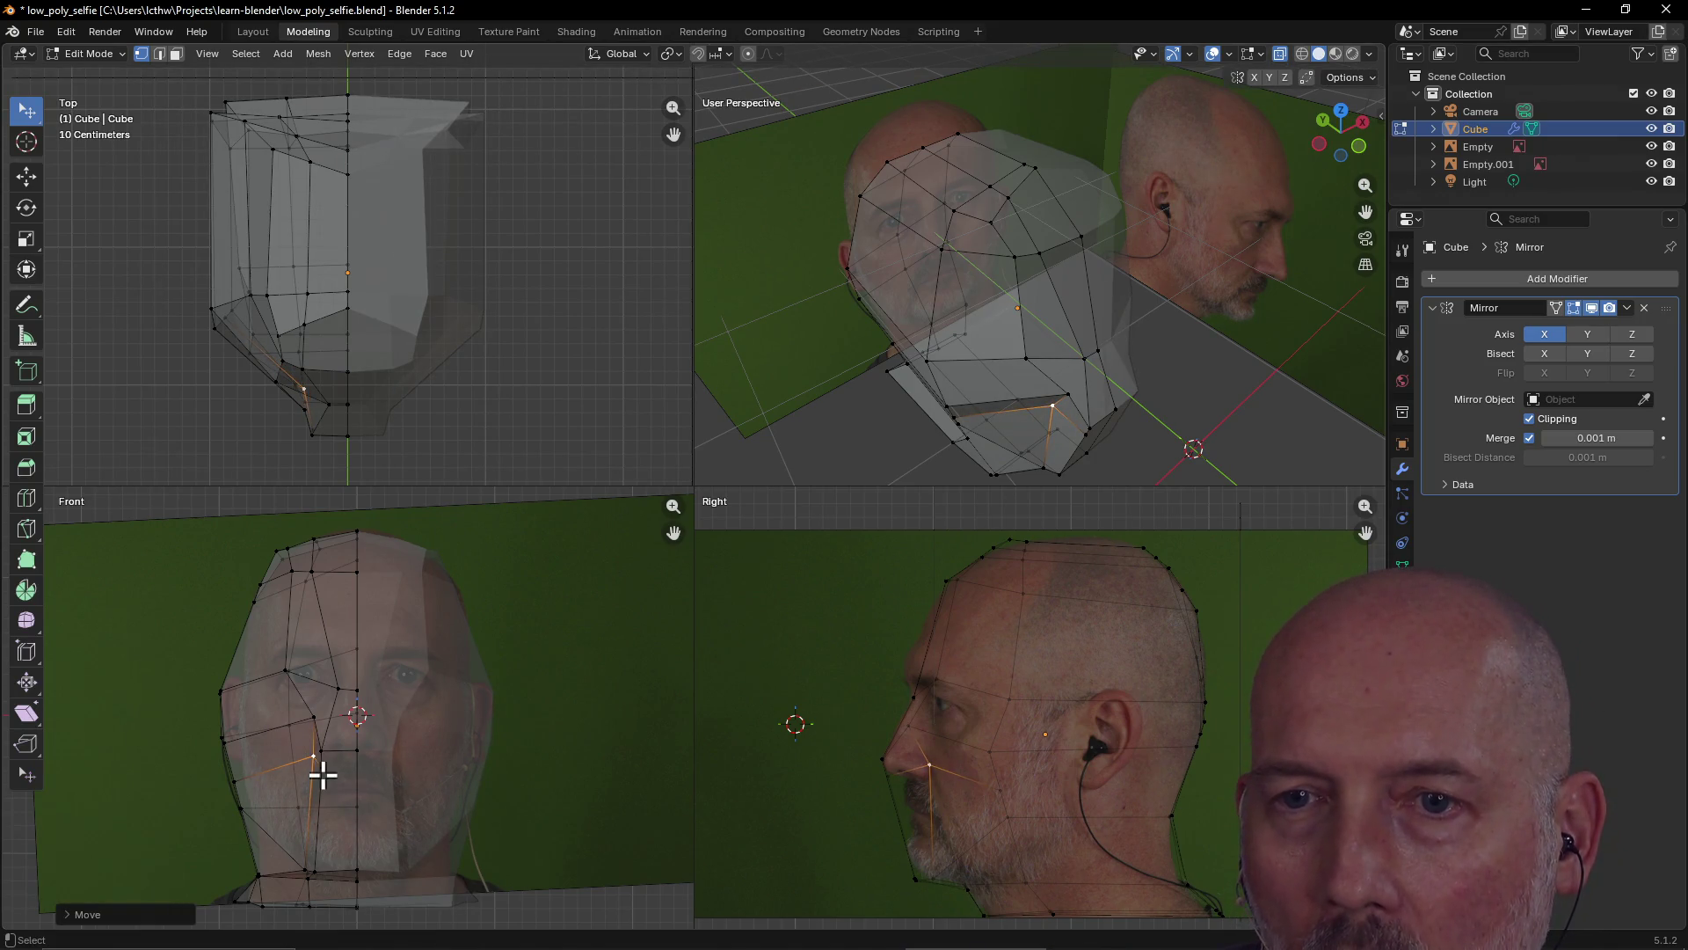
pyautogui.press('g')
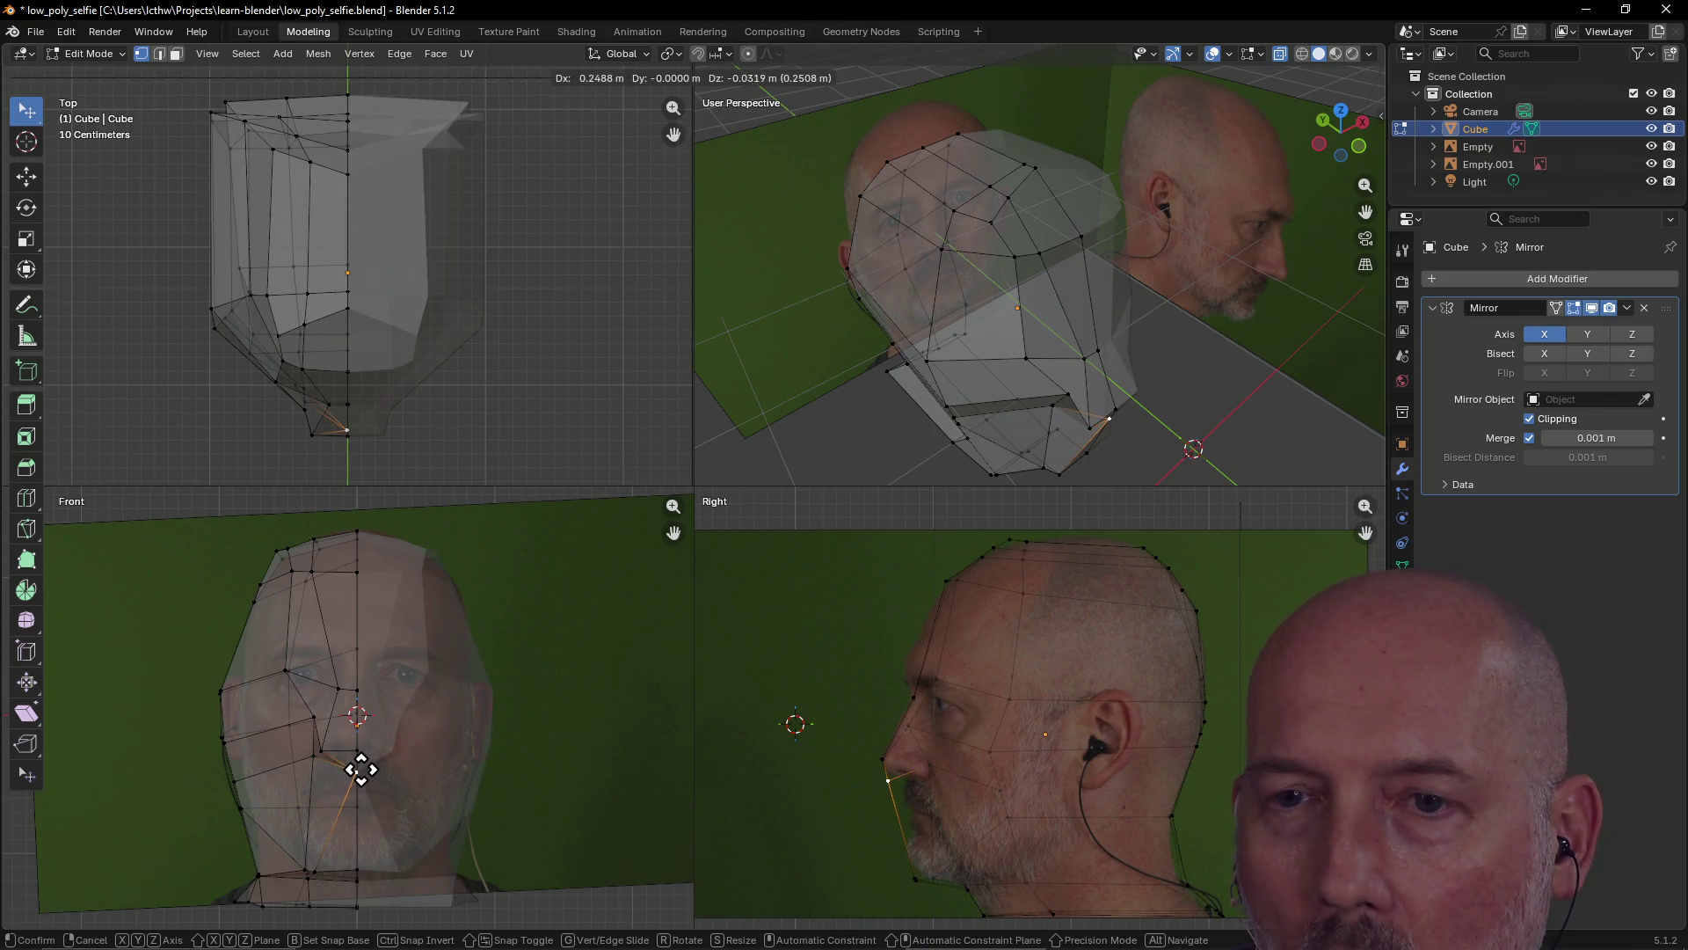
pyautogui.click(355, 765)
pyautogui.press('g')
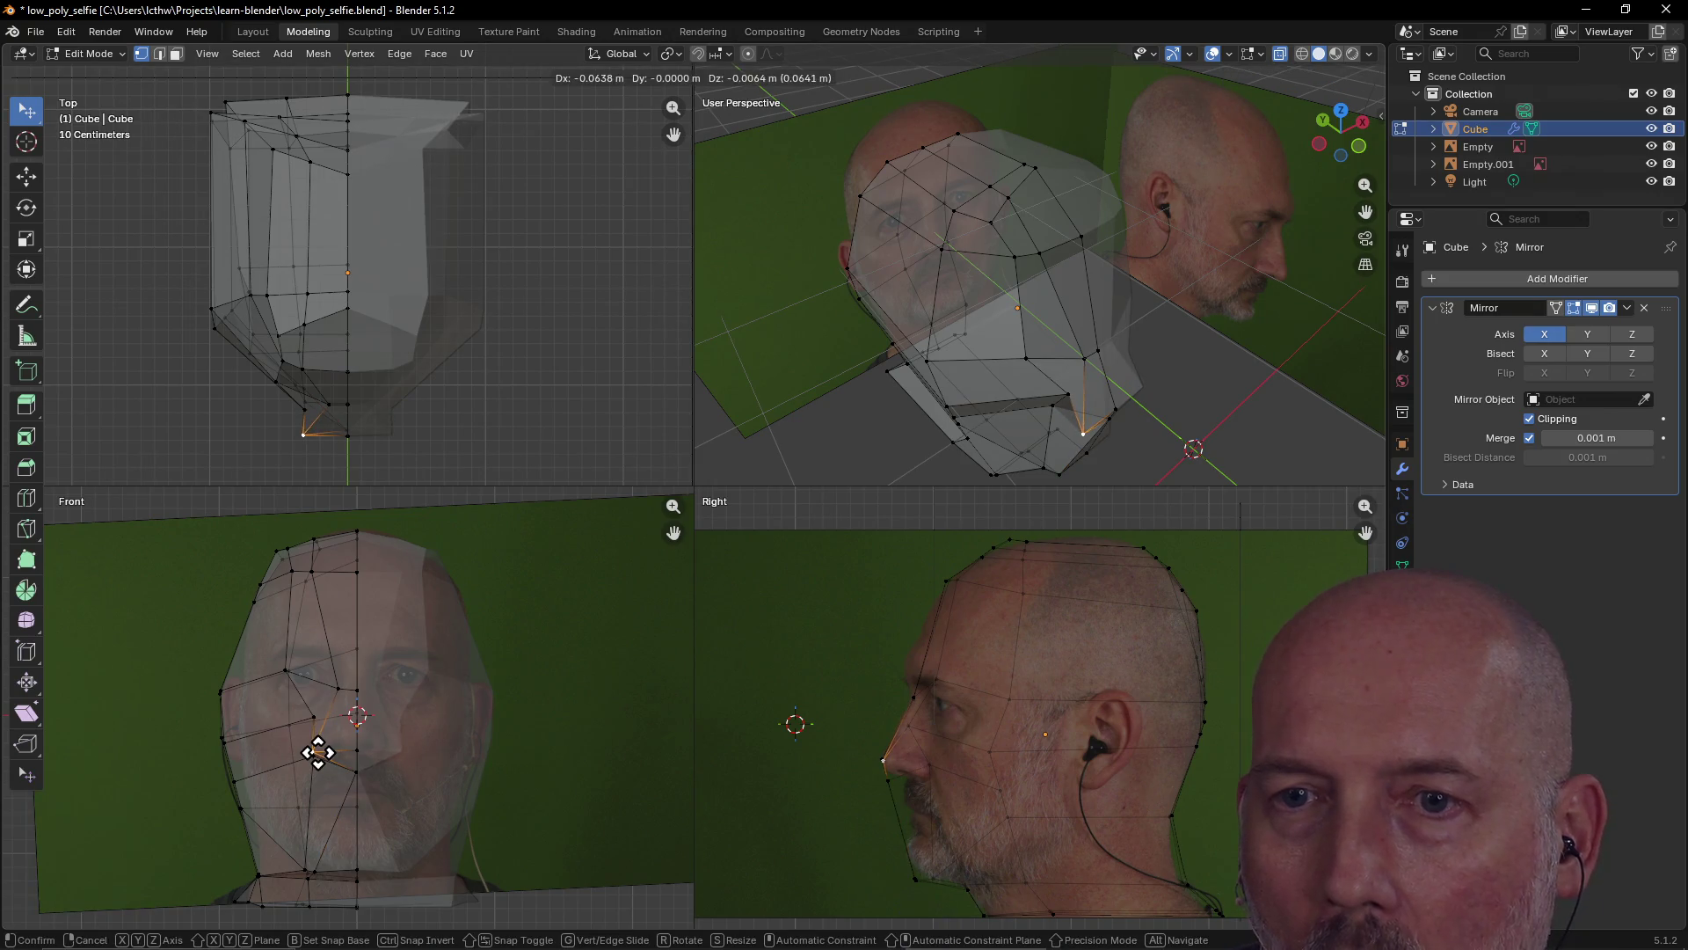
pyautogui.click(321, 753)
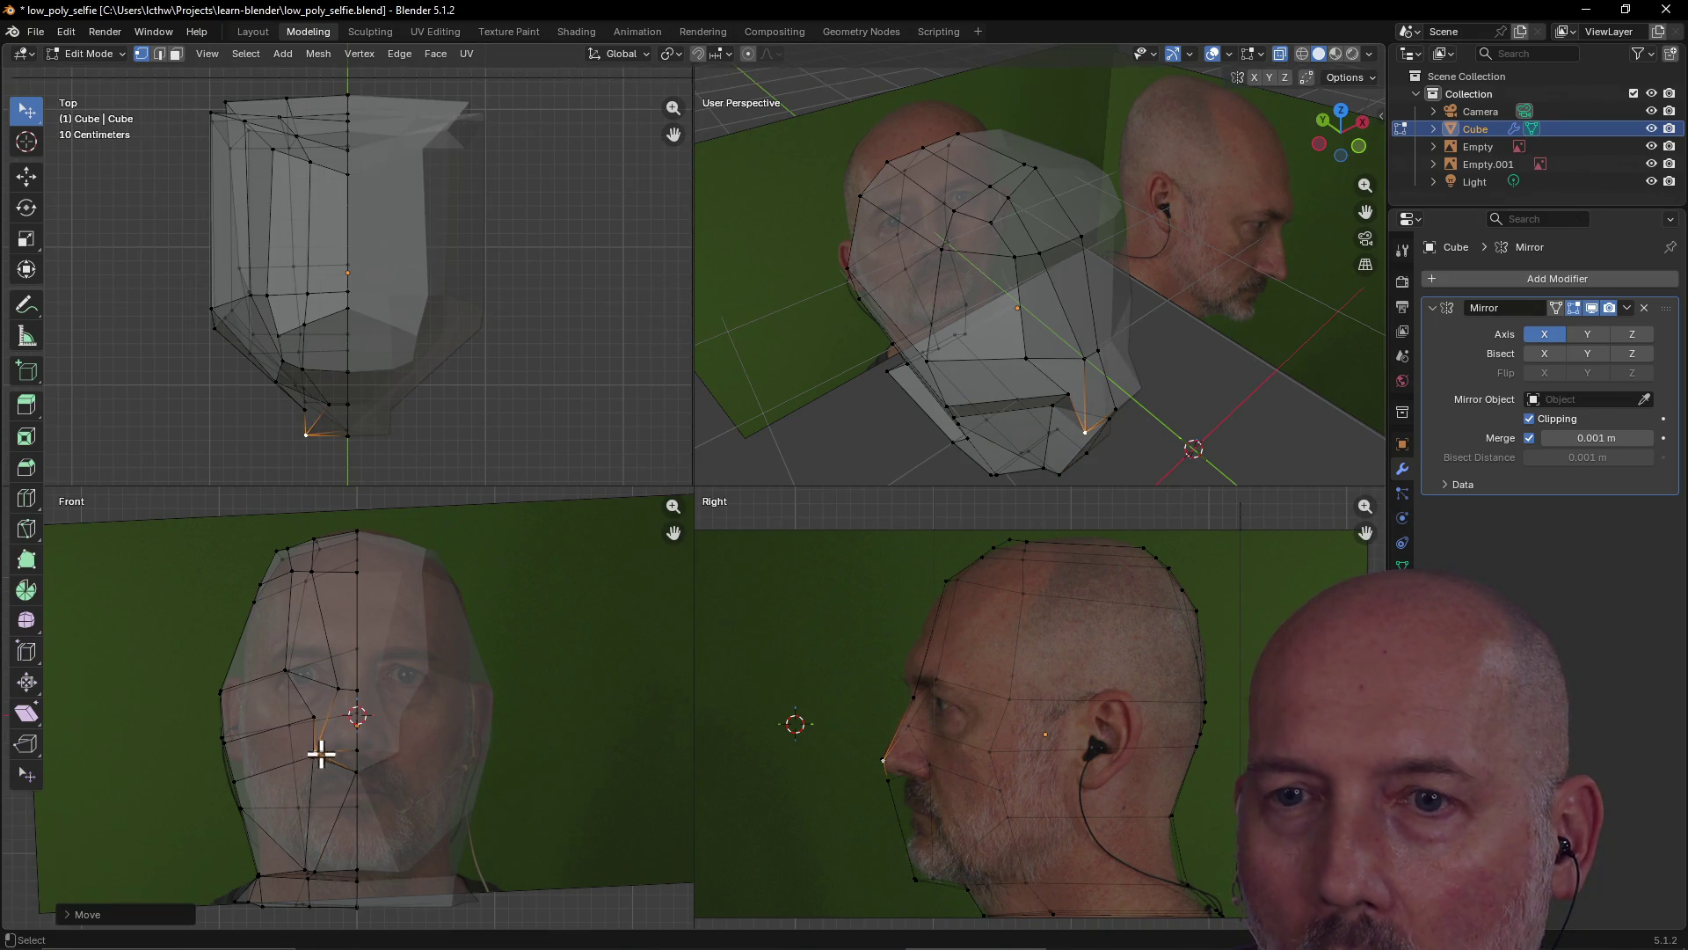
pyautogui.hotkey('ctrl', 'z')
pyautogui.hotkey('ctrl', 'z')
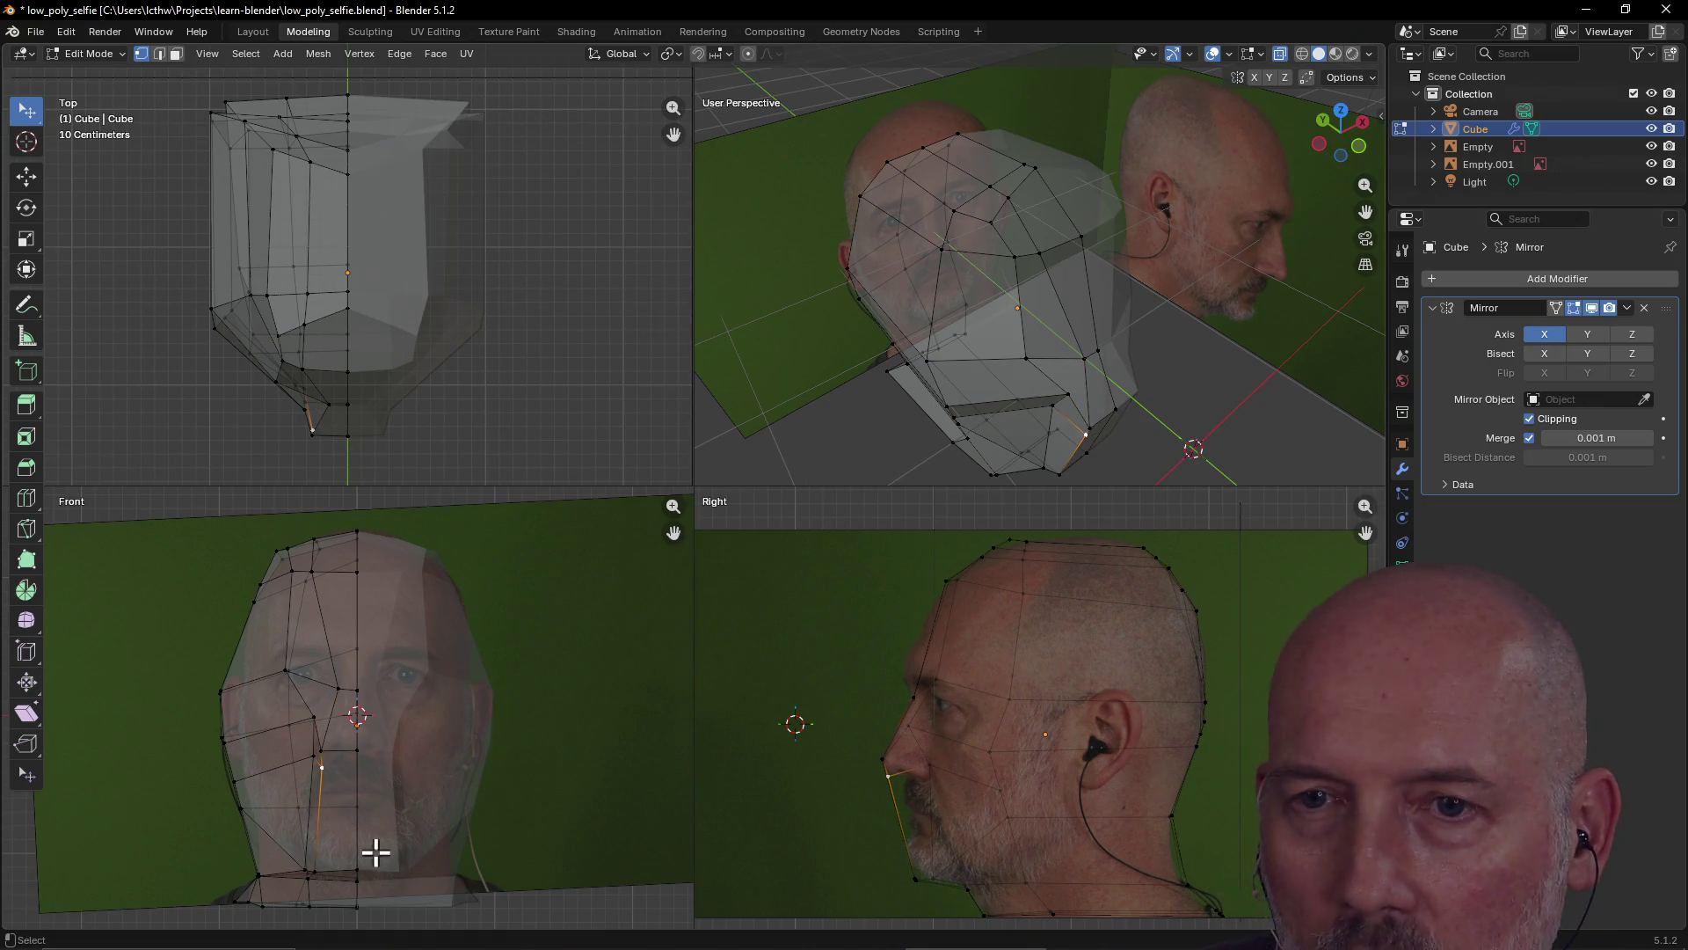
# Pull the chin vertex onto the chin outline of the front photo
pyautogui.click(353, 805)
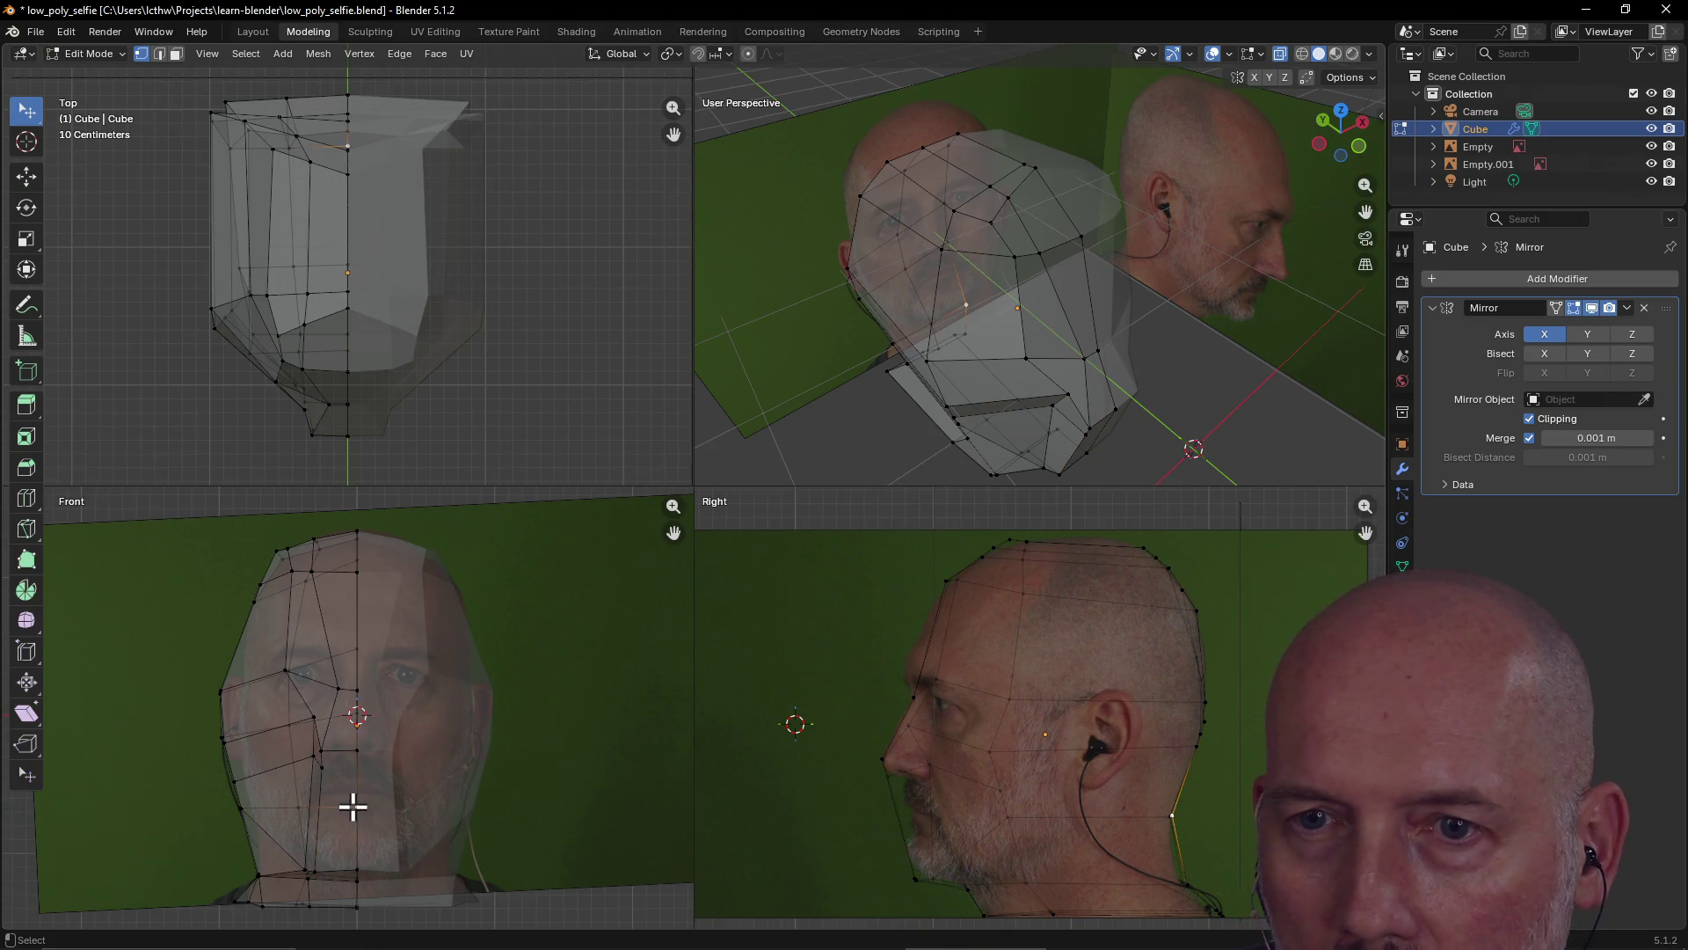
pyautogui.click(322, 786)
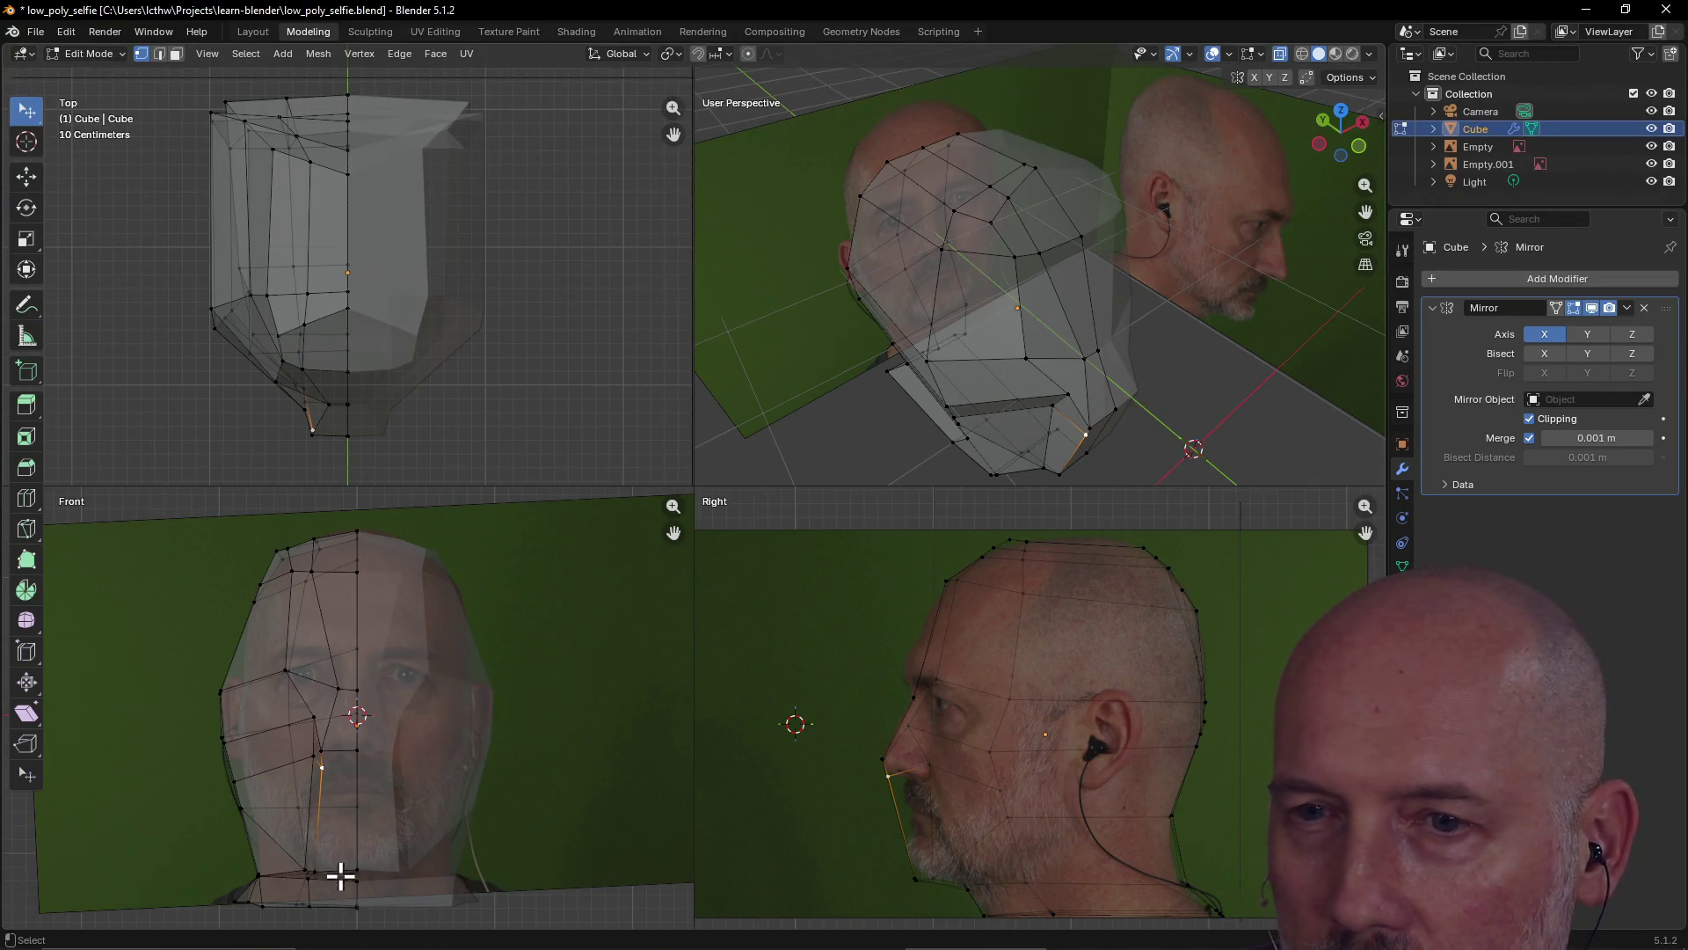
pyautogui.click(315, 872)
pyautogui.press('g')
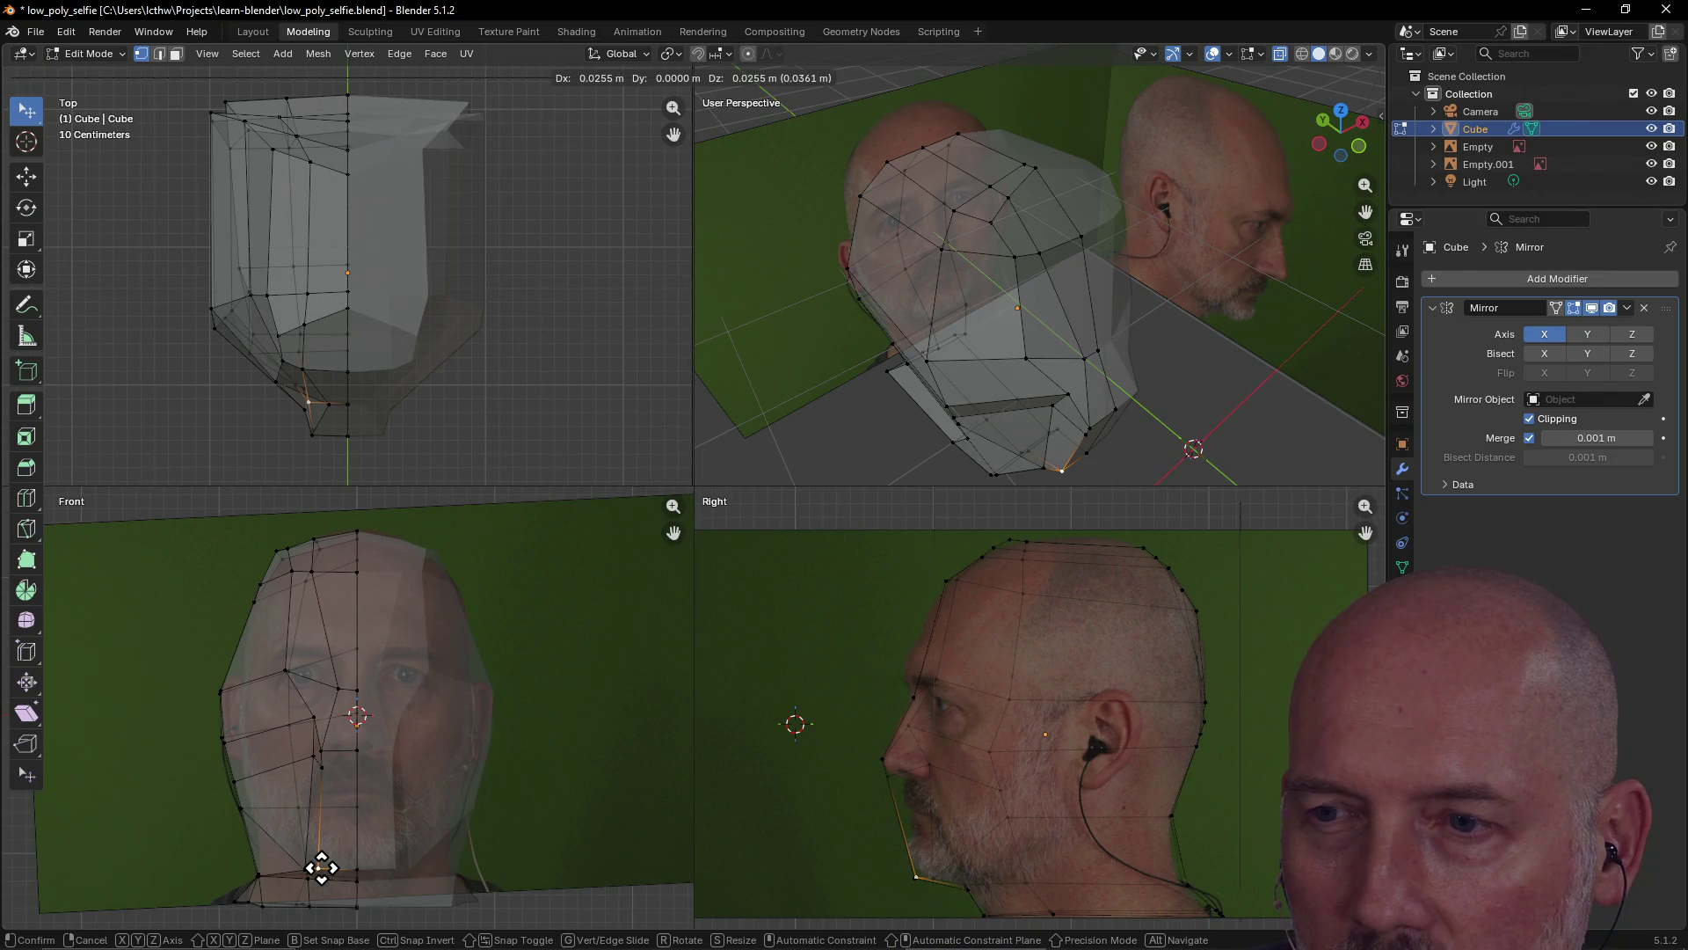
pyautogui.click(322, 868)
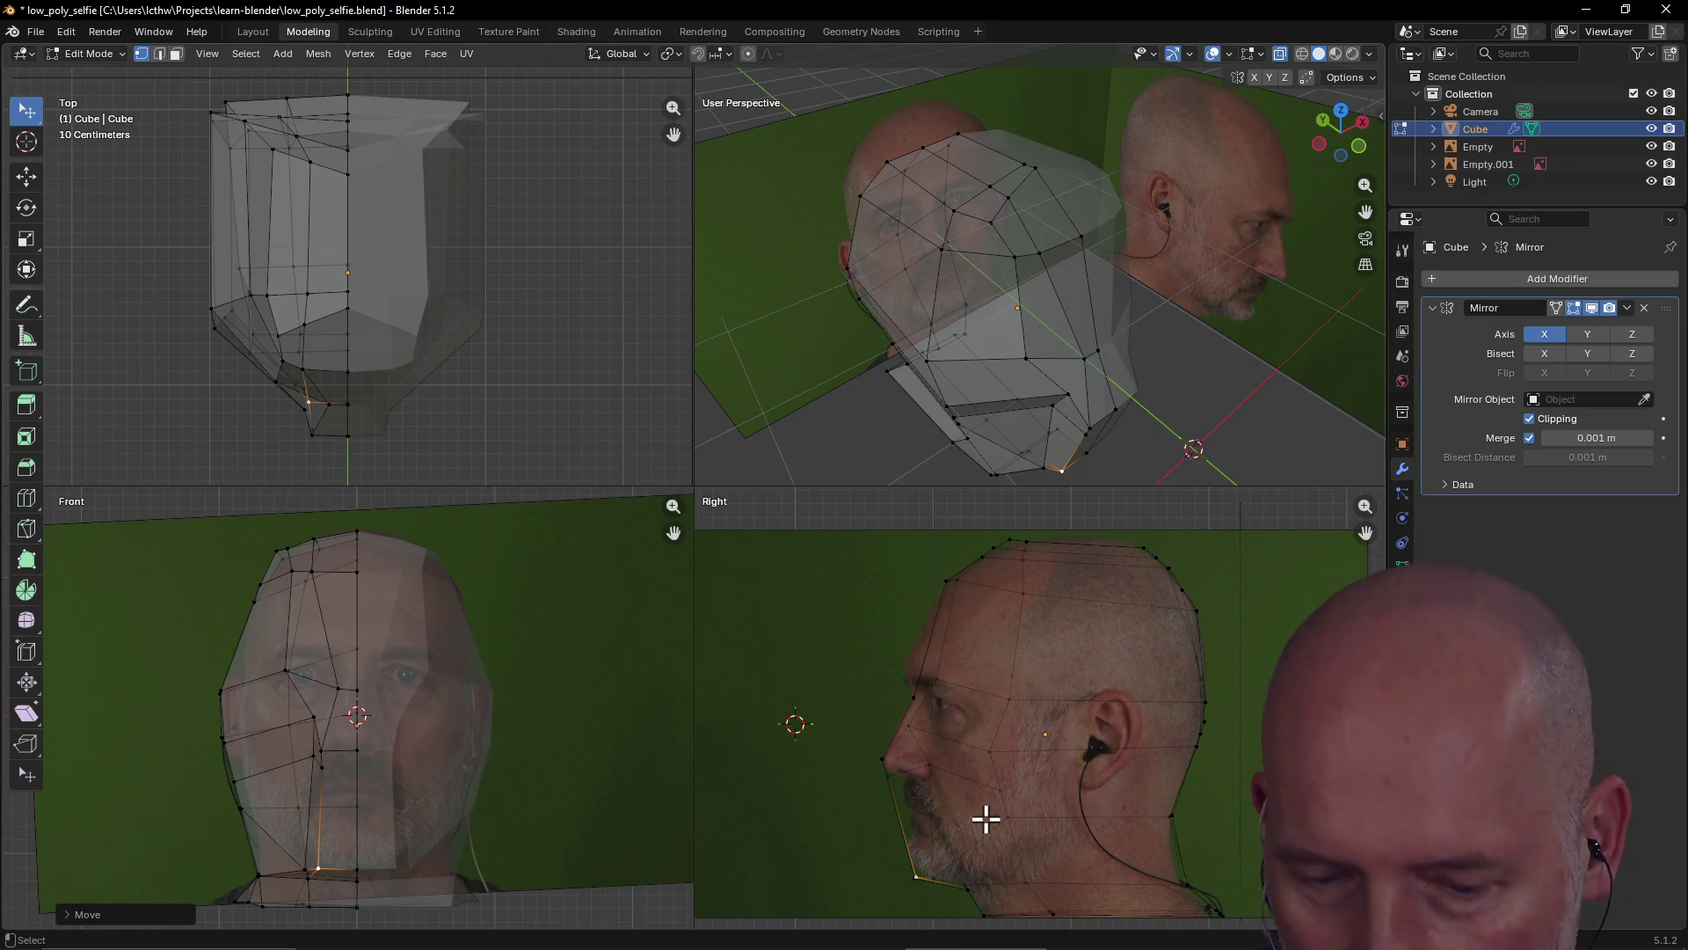
# Knife-cut a new edge across the jaw below the lip and begin moving its vertex
pyautogui.rightClick(986, 819)
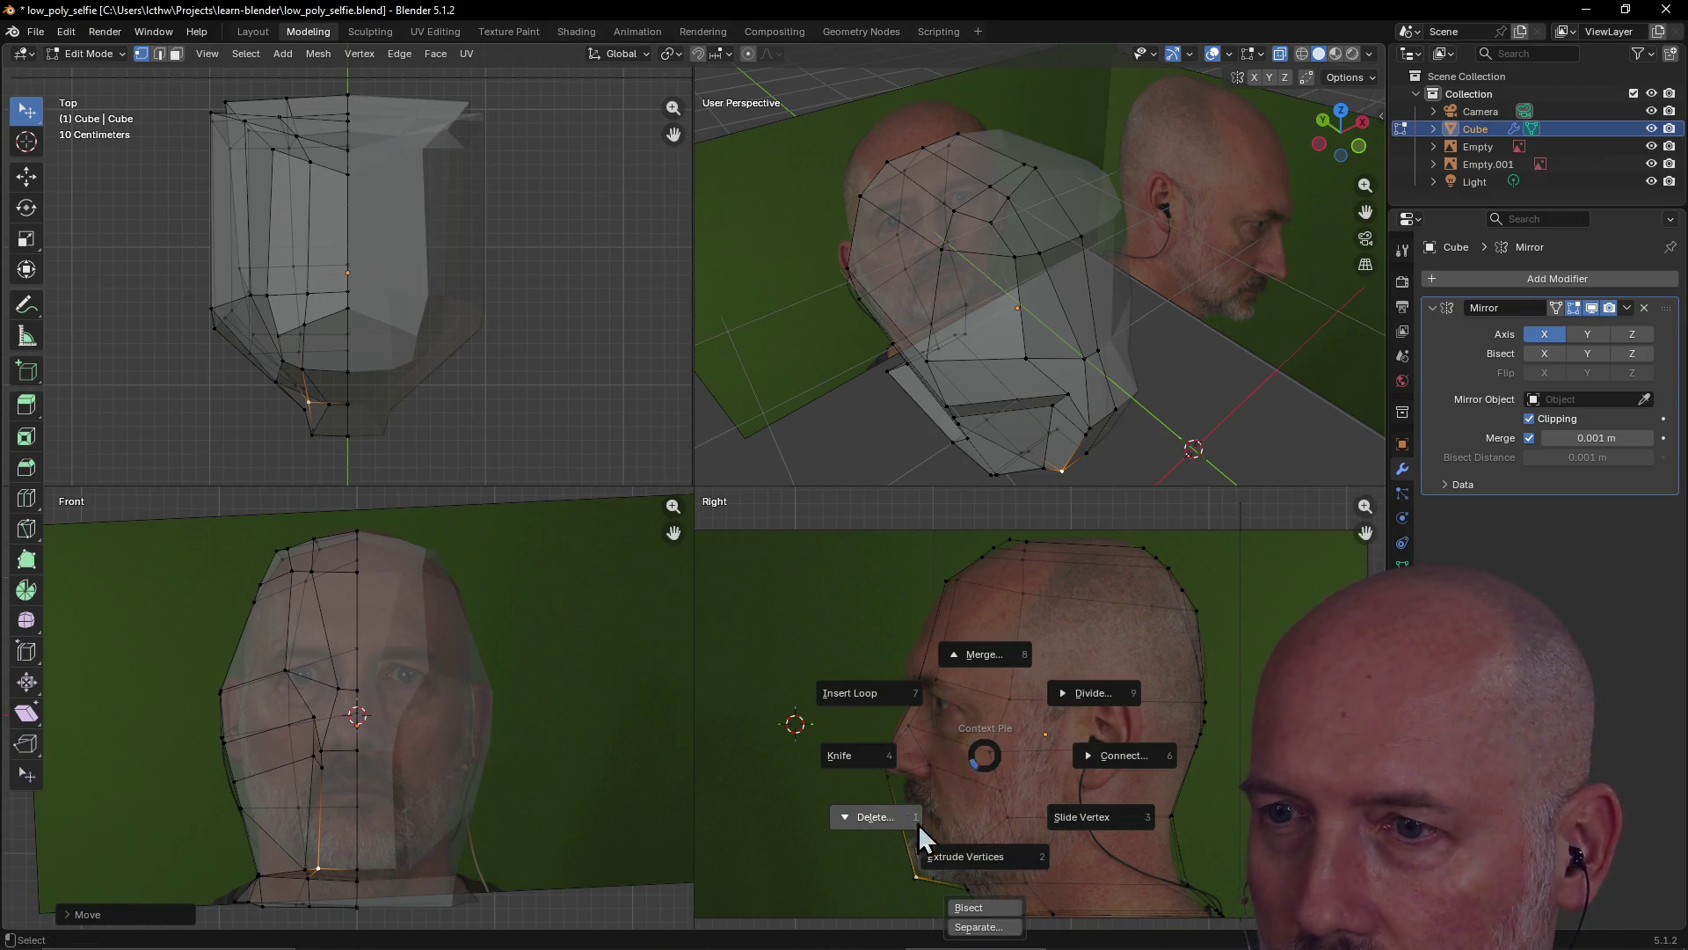
pyautogui.click(880, 770)
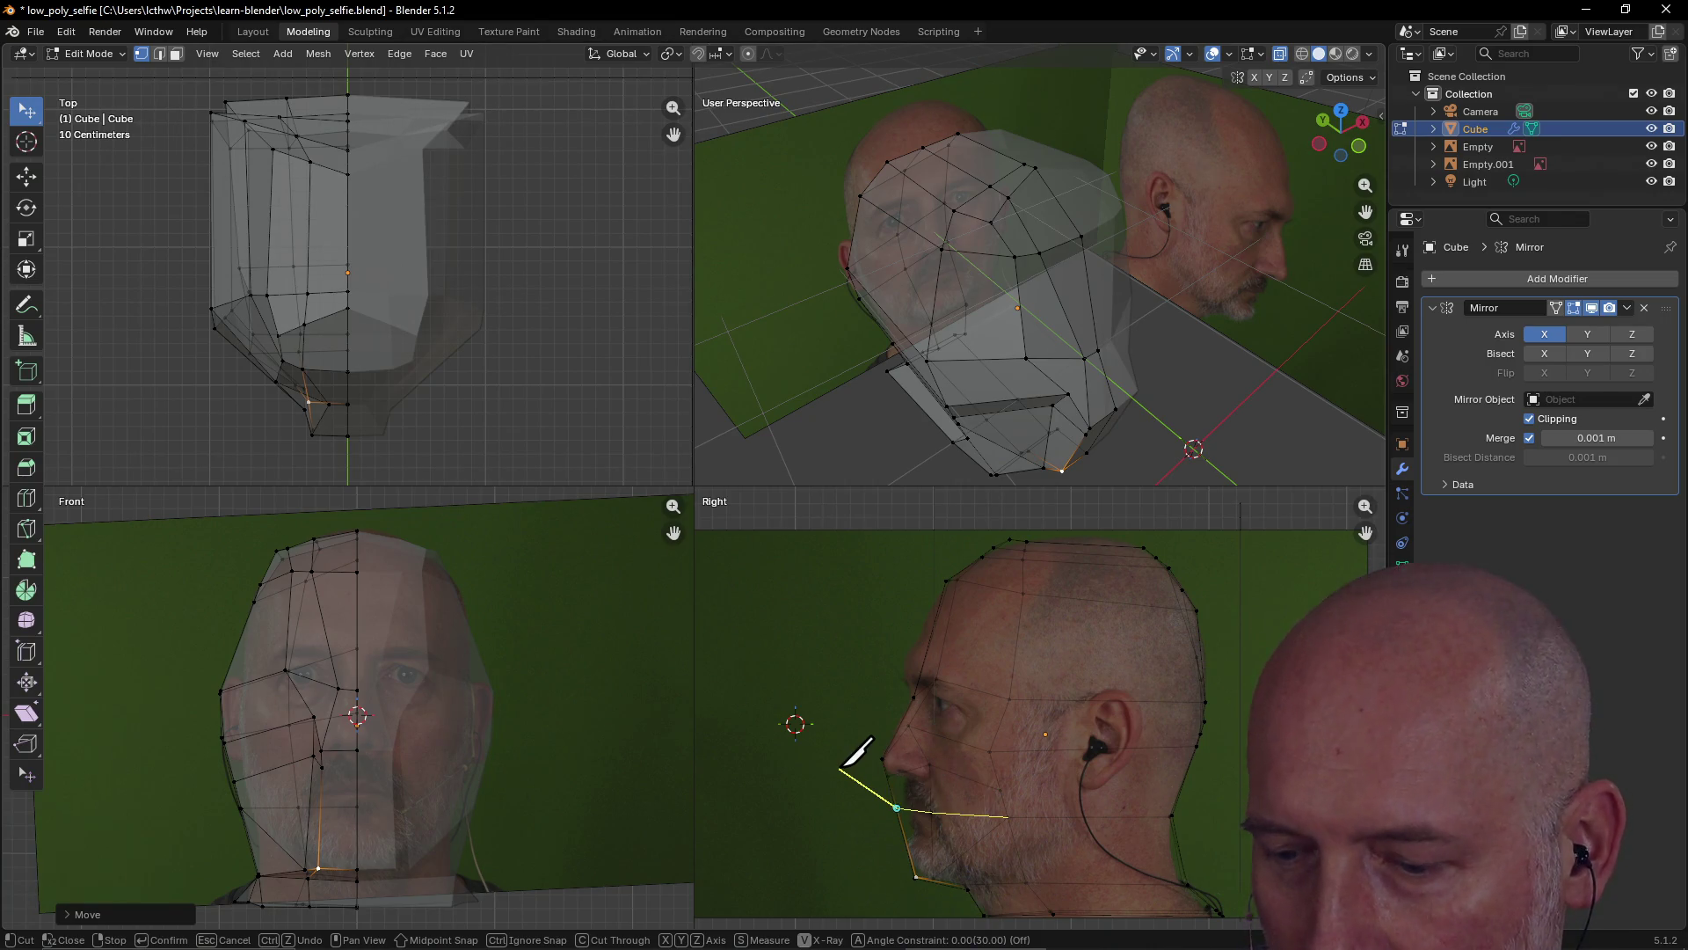
pyautogui.click(898, 805)
pyautogui.press('Return')
pyautogui.click(929, 767)
pyautogui.press('g')
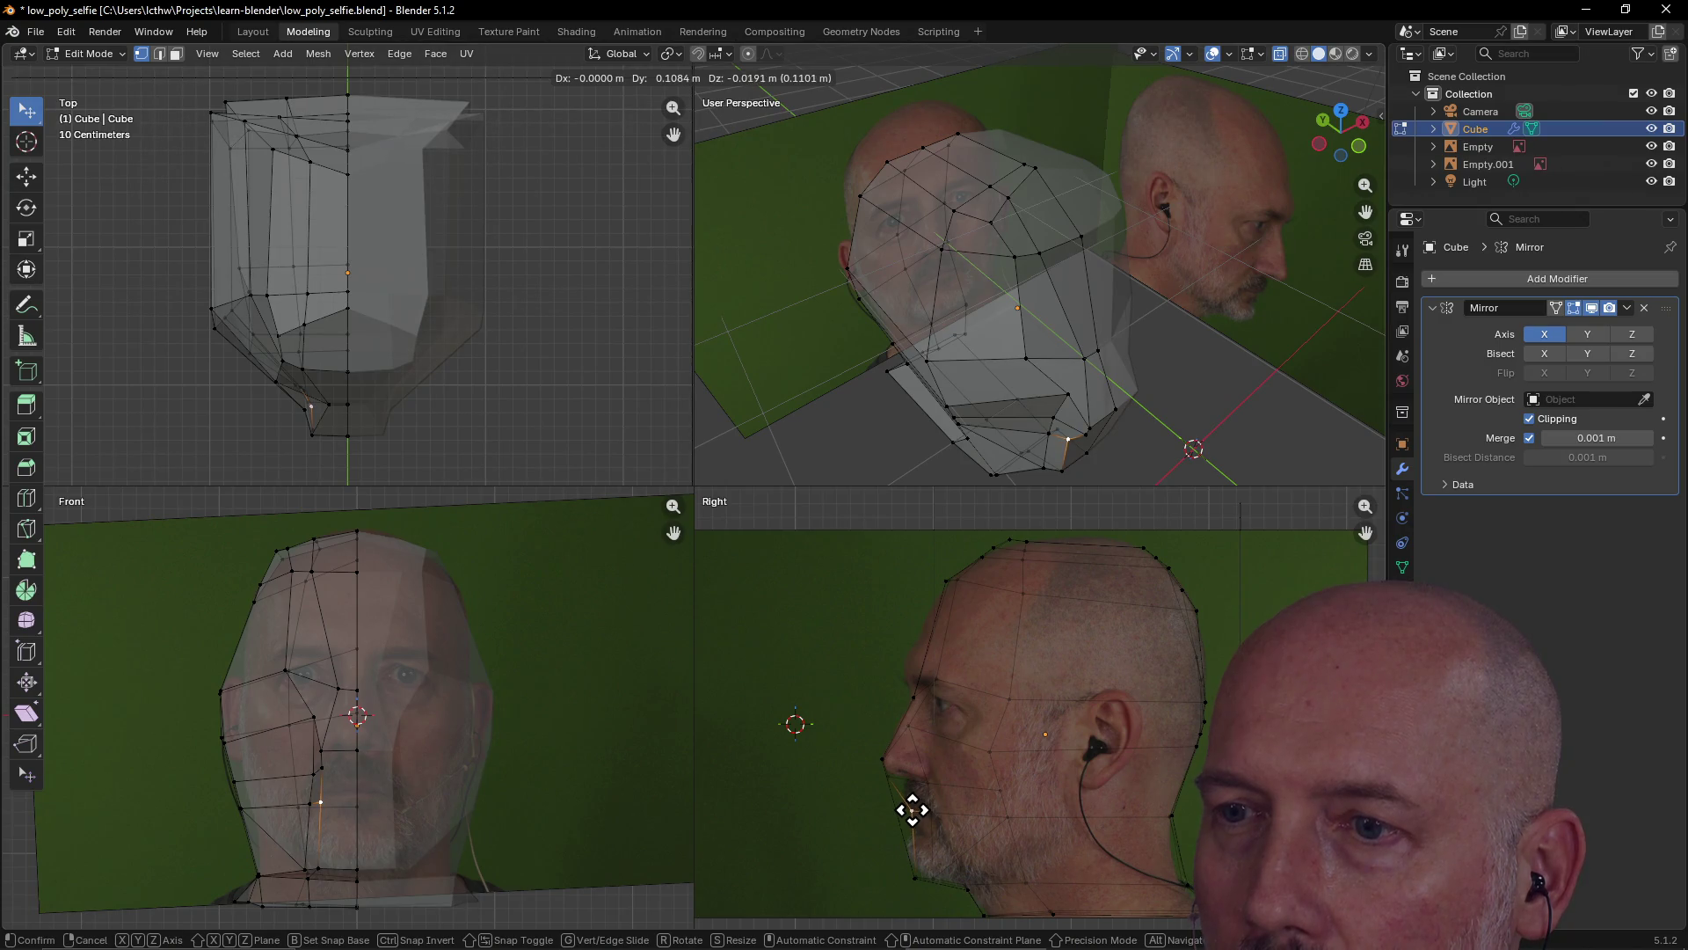
# Drop the jaw vertex on the chin outline, orbit to face the head, select the nose-tip vertex
pyautogui.click(911, 809)
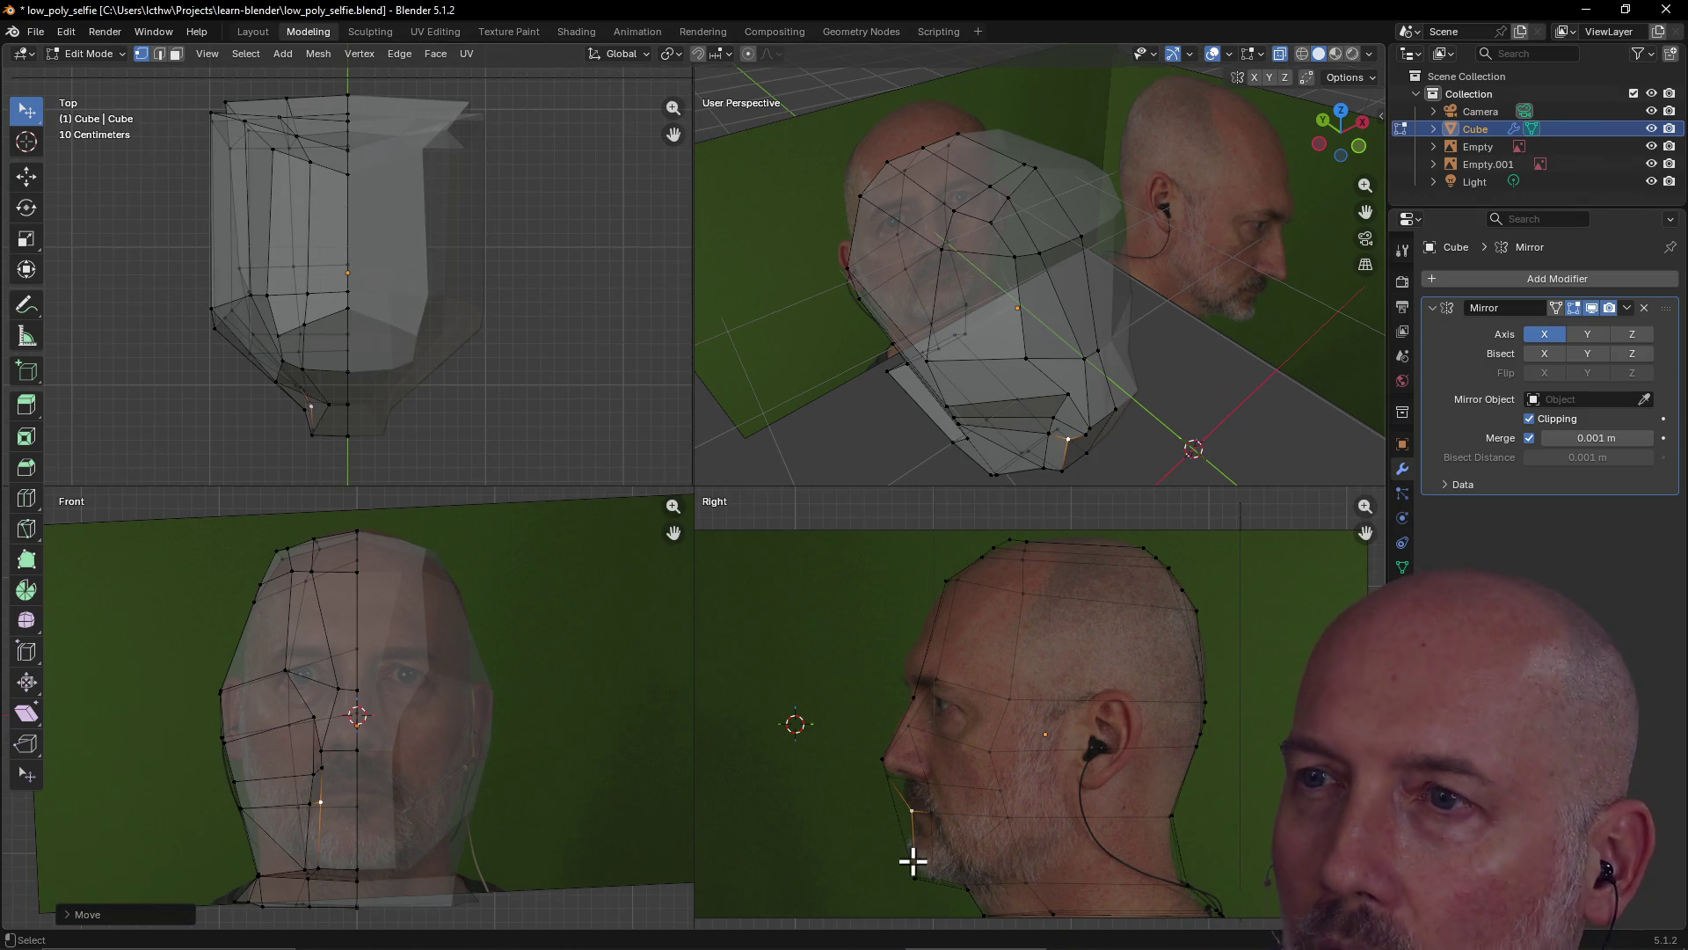
pyautogui.moveTo(1179, 362)
pyautogui.mouseDown(button='middle')
pyautogui.moveTo(1119, 317)
pyautogui.moveTo(1157, 294)
pyautogui.moveTo(991, 298)
pyautogui.moveTo(1186, 301)
pyautogui.moveTo(1116, 279)
pyautogui.moveTo(1043, 402)
pyautogui.moveTo(1043, 372)
pyautogui.moveTo(1042, 402)
pyautogui.mouseUp(button='middle')
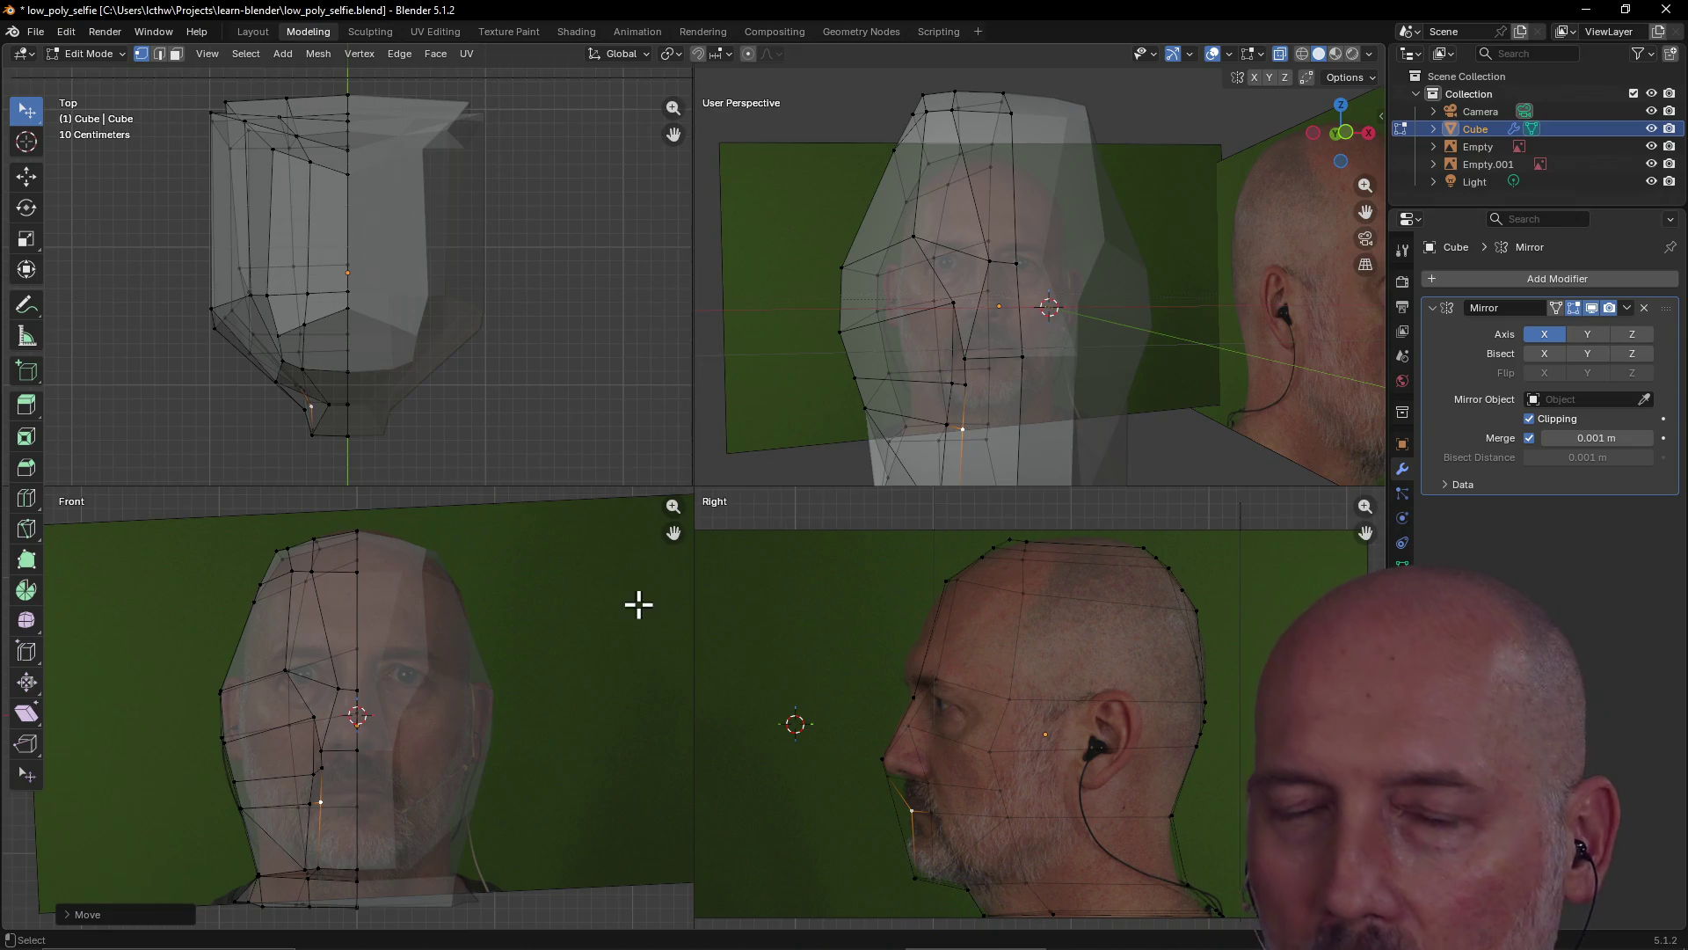
pyautogui.click(321, 766)
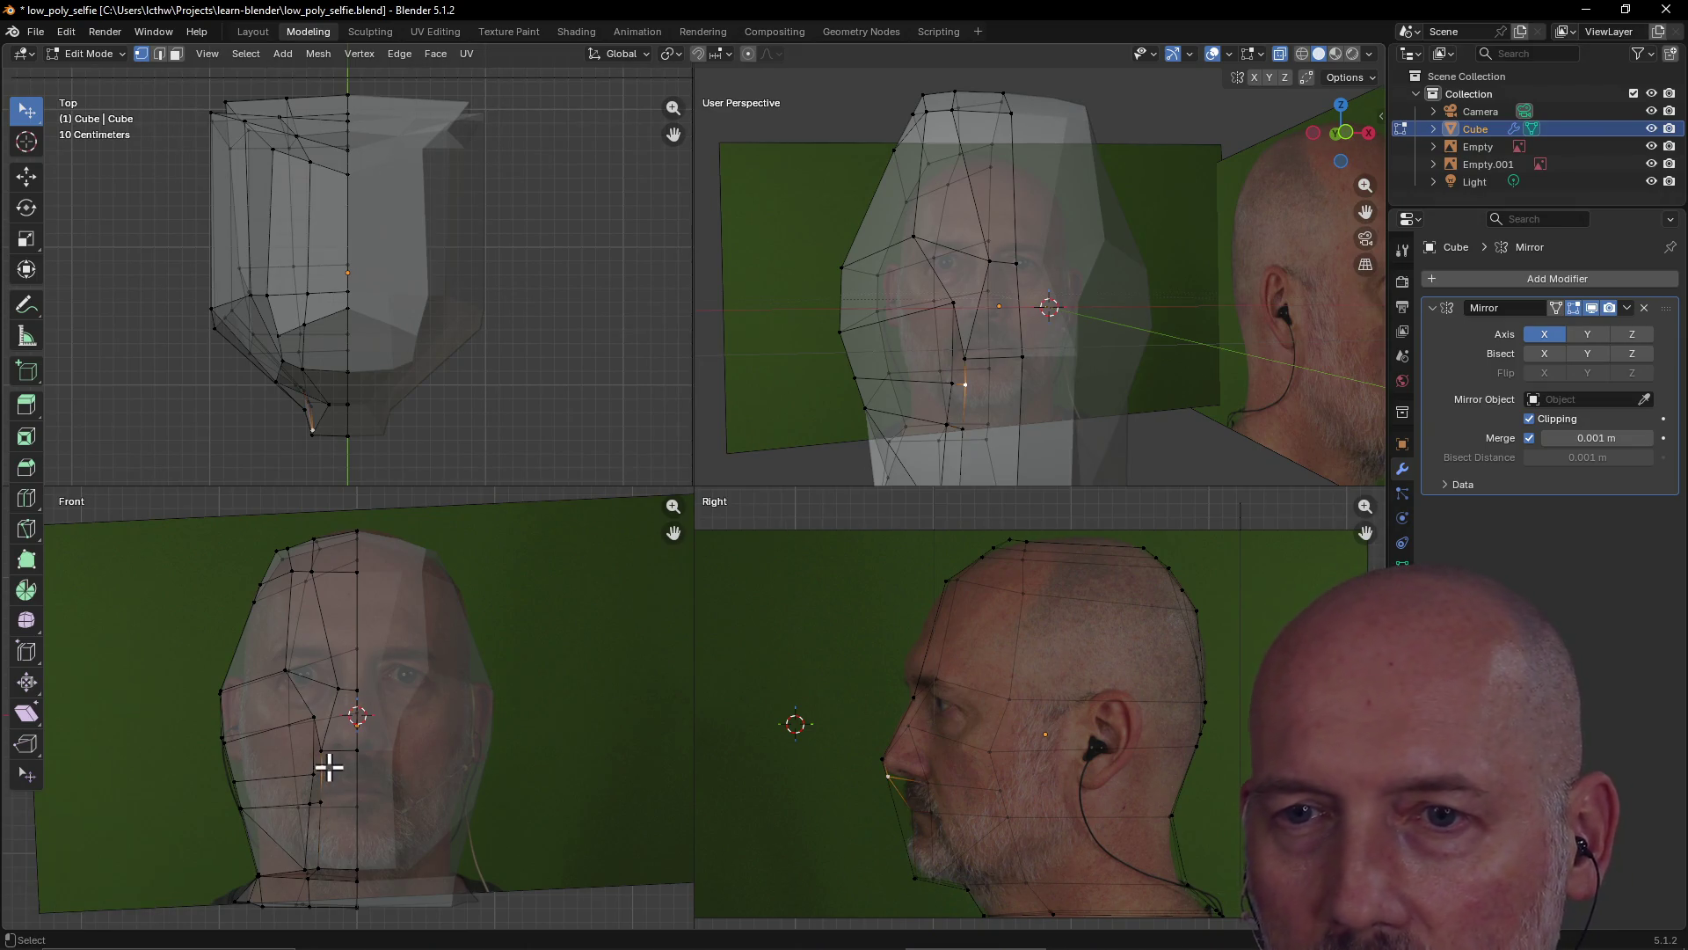
# Make two knife cuts below the nose to close a new face above the lip
pyautogui.press('w')
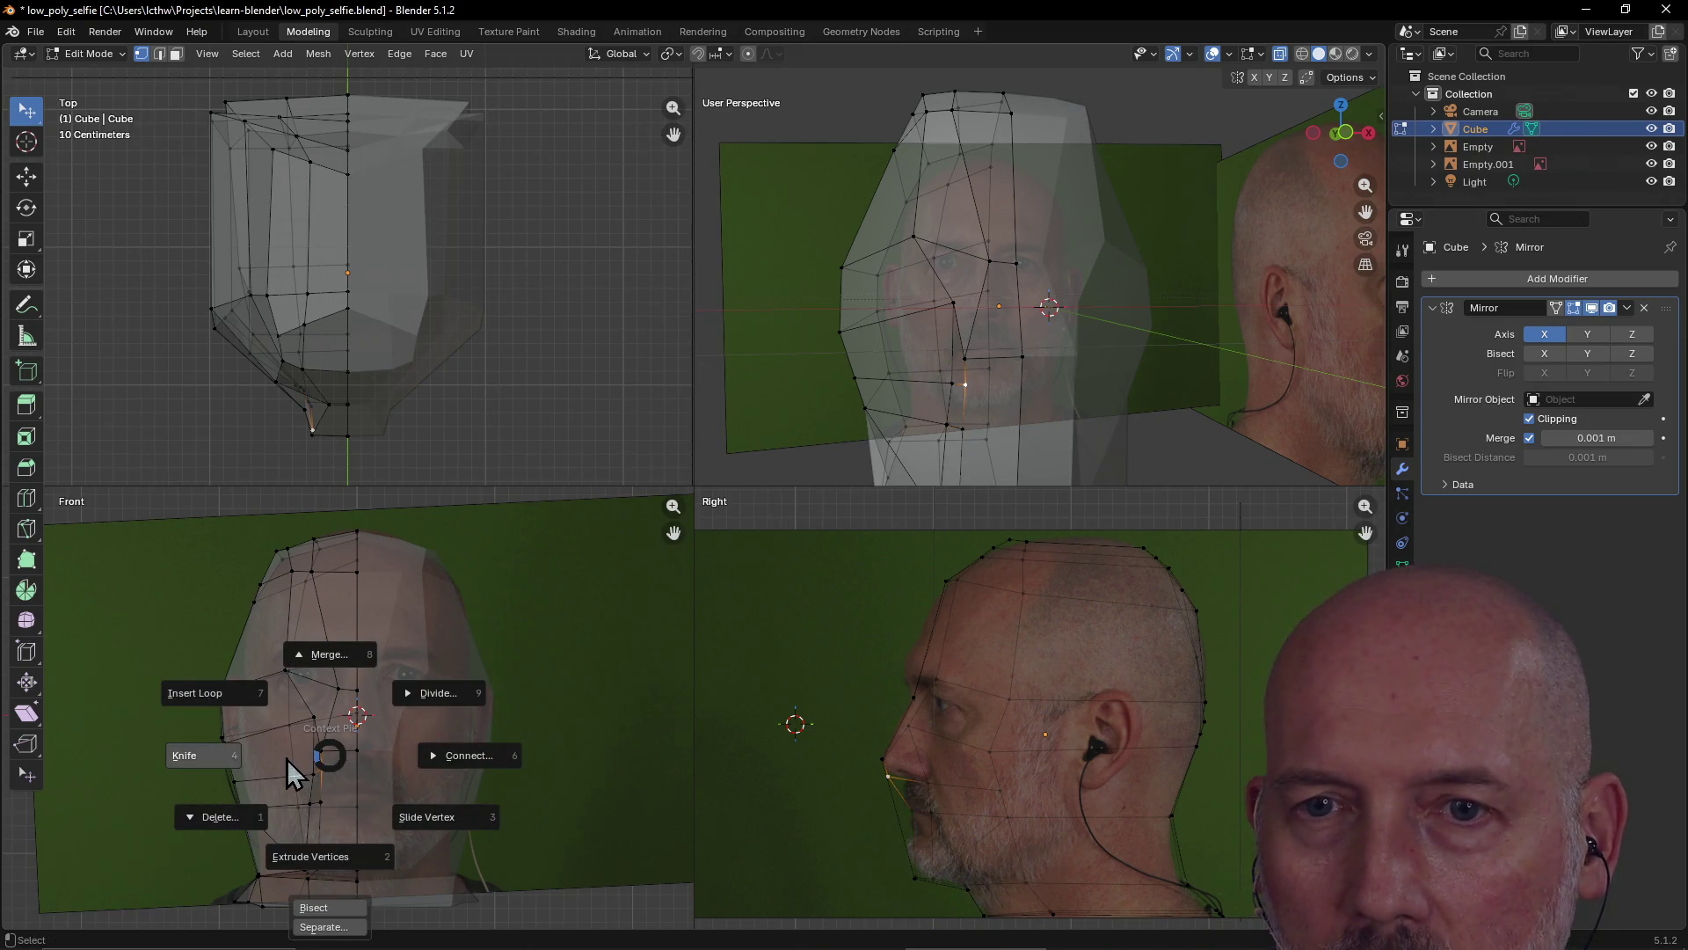
pyautogui.click(230, 774)
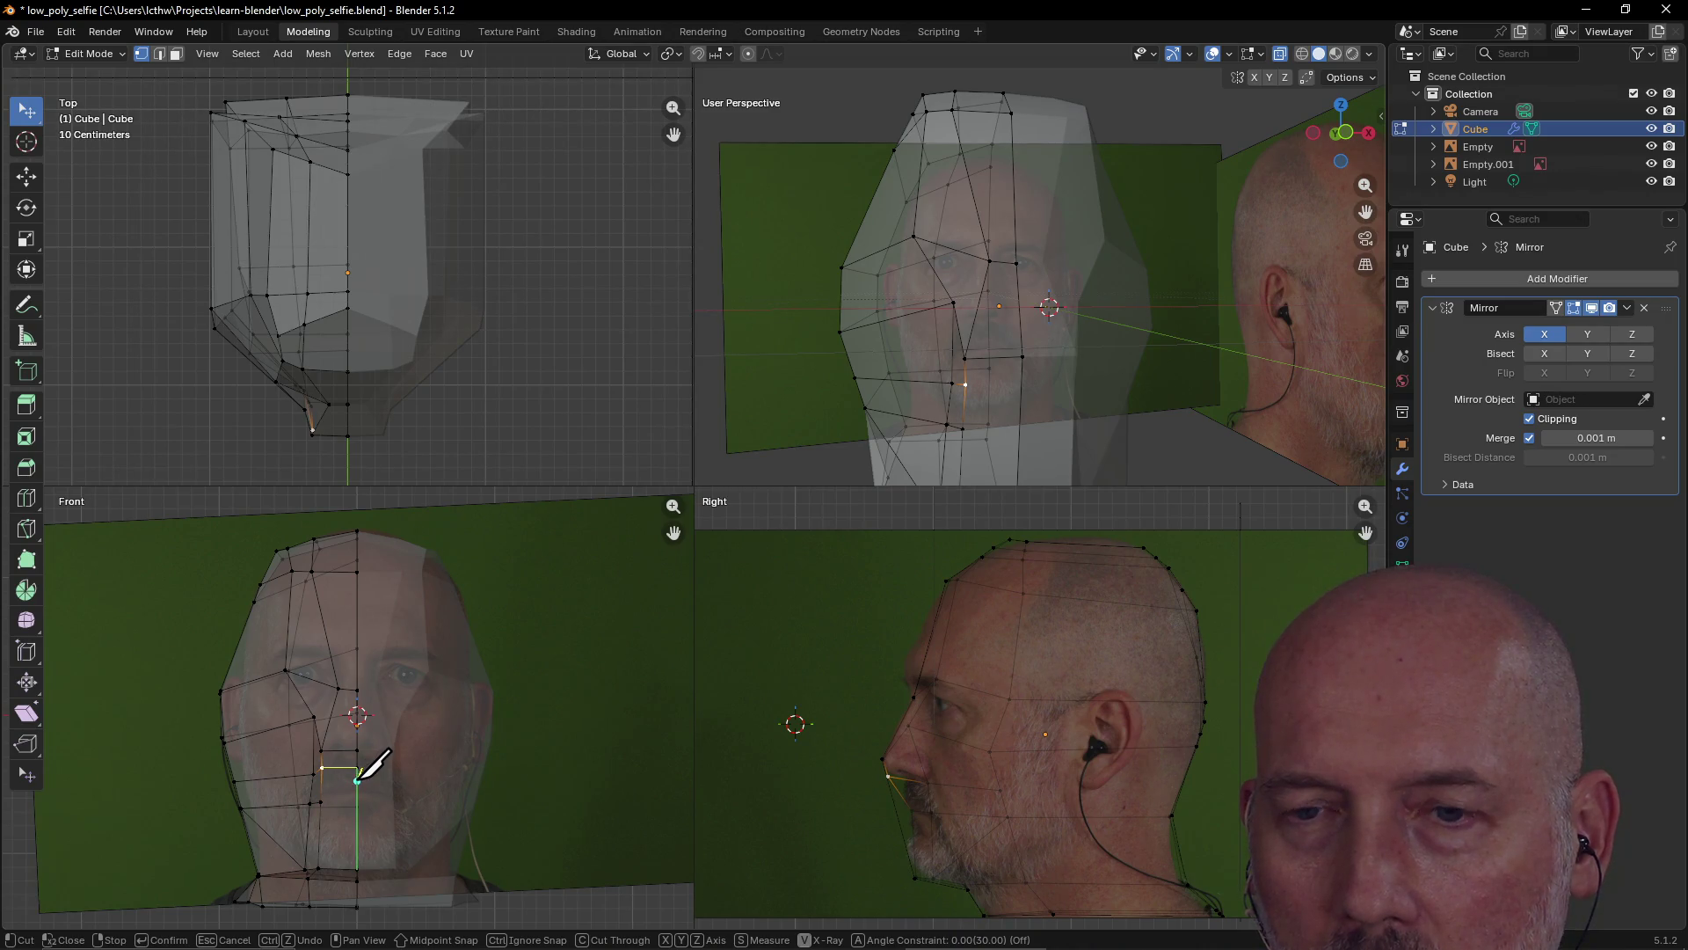
pyautogui.press('Return')
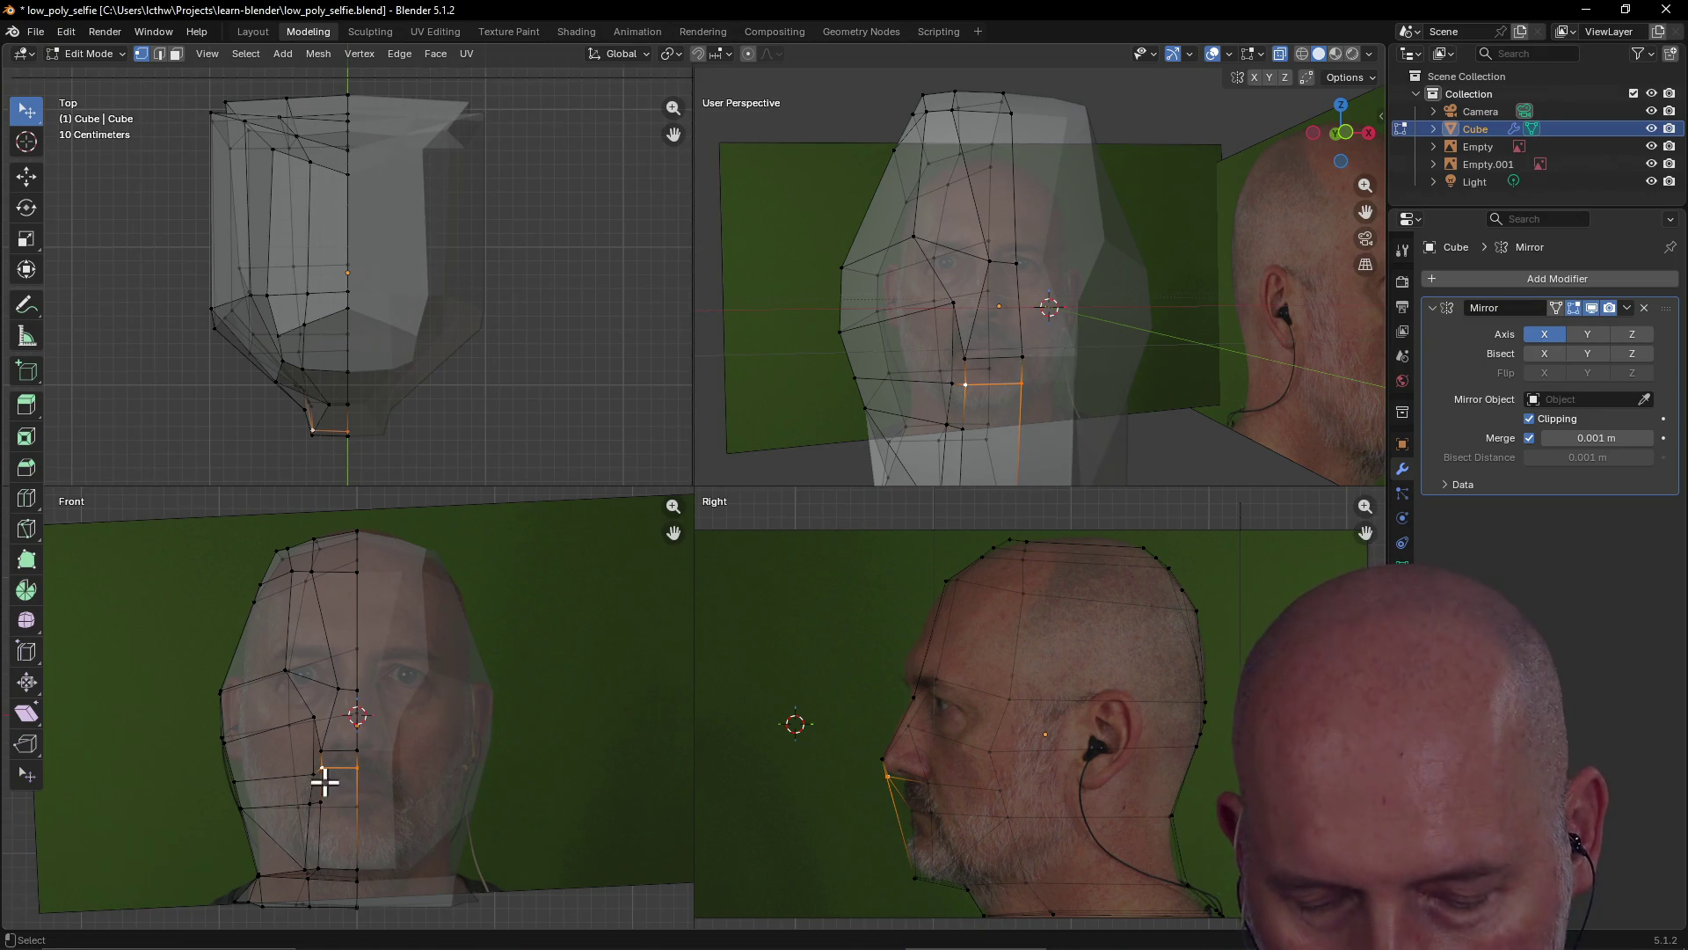
pyautogui.press('w')
pyautogui.click(234, 772)
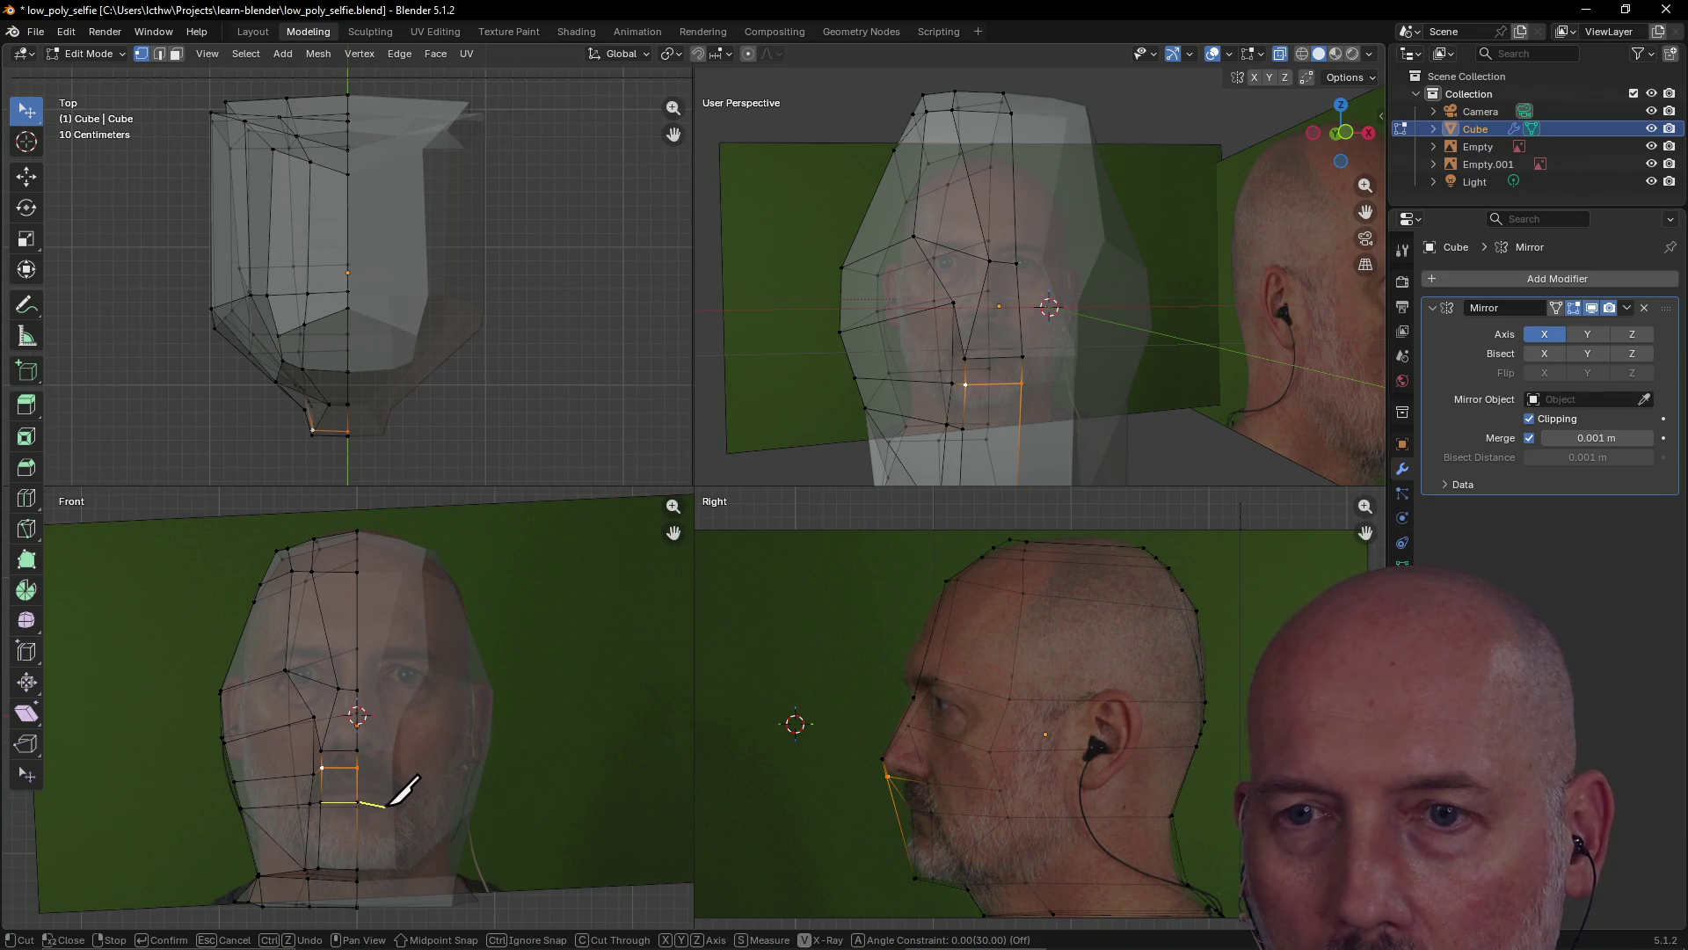
pyautogui.press('Return')
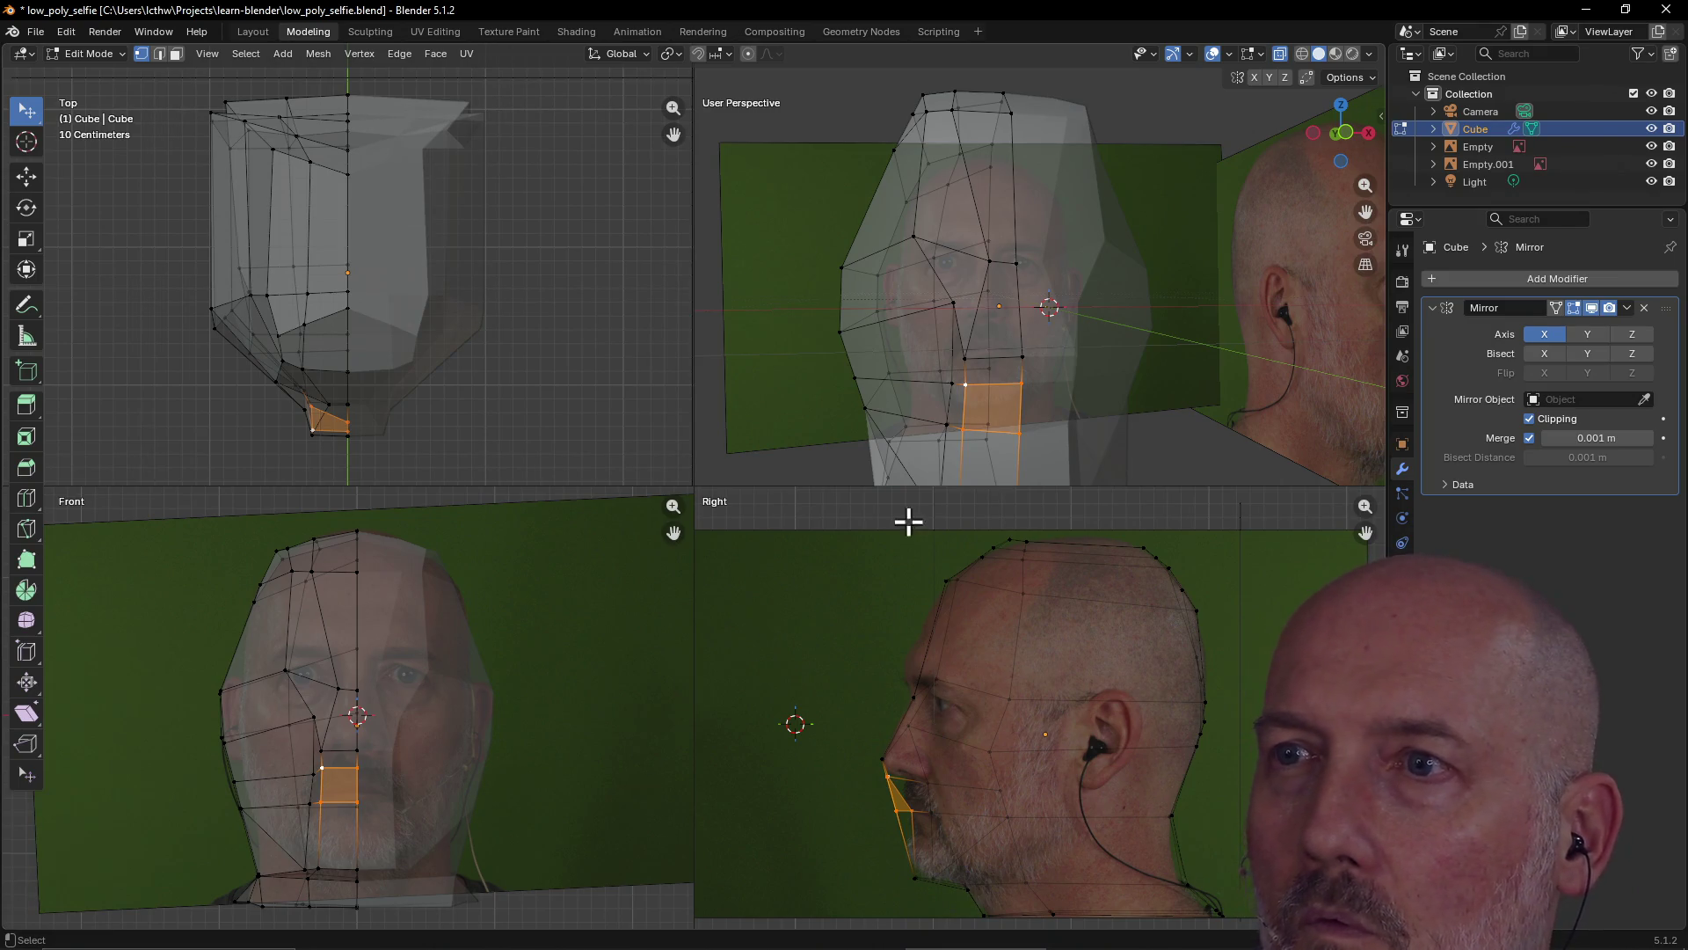
# Shift the new nose and lip vertices to fit the side photo
pyautogui.scroll(-4, 980, 441)
pyautogui.moveTo(994, 430)
pyautogui.mouseDown(button='middle')
pyautogui.moveTo(938, 483)
pyautogui.moveTo(1033, 443)
pyautogui.moveTo(934, 445)
pyautogui.moveTo(1004, 436)
pyautogui.mouseUp(button='middle')
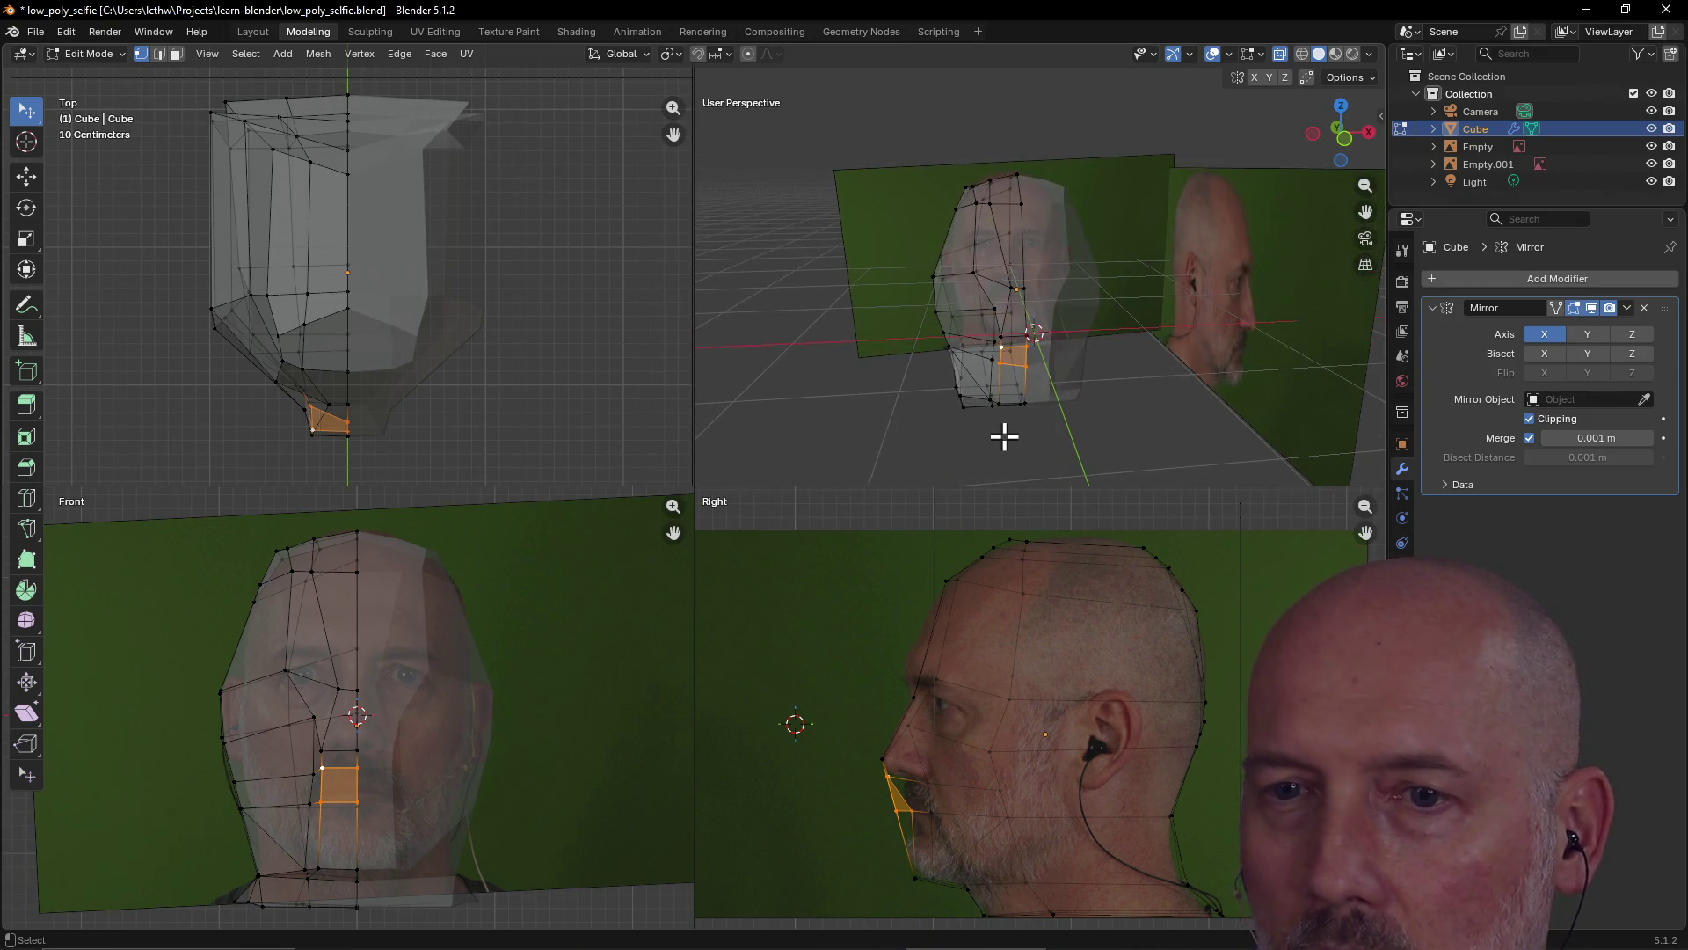
pyautogui.press('g')
pyautogui.click(901, 807)
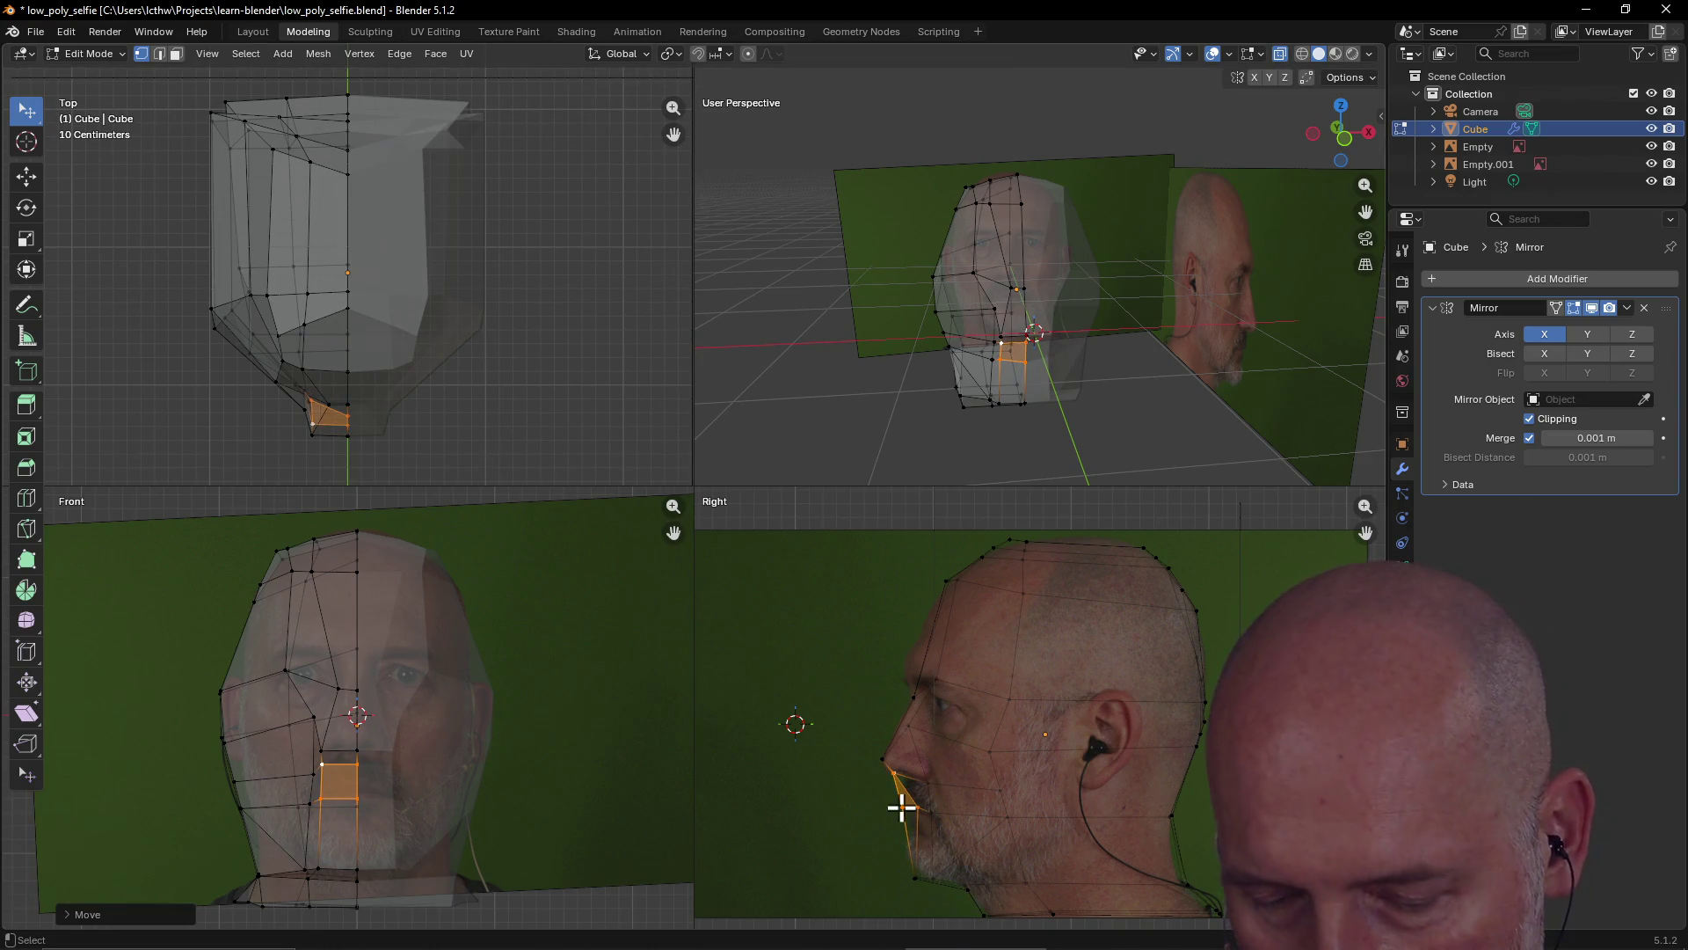
# Raise the chin vertex slightly, then select the brow and bottom chin vertices and orbit
pyautogui.click(835, 828)
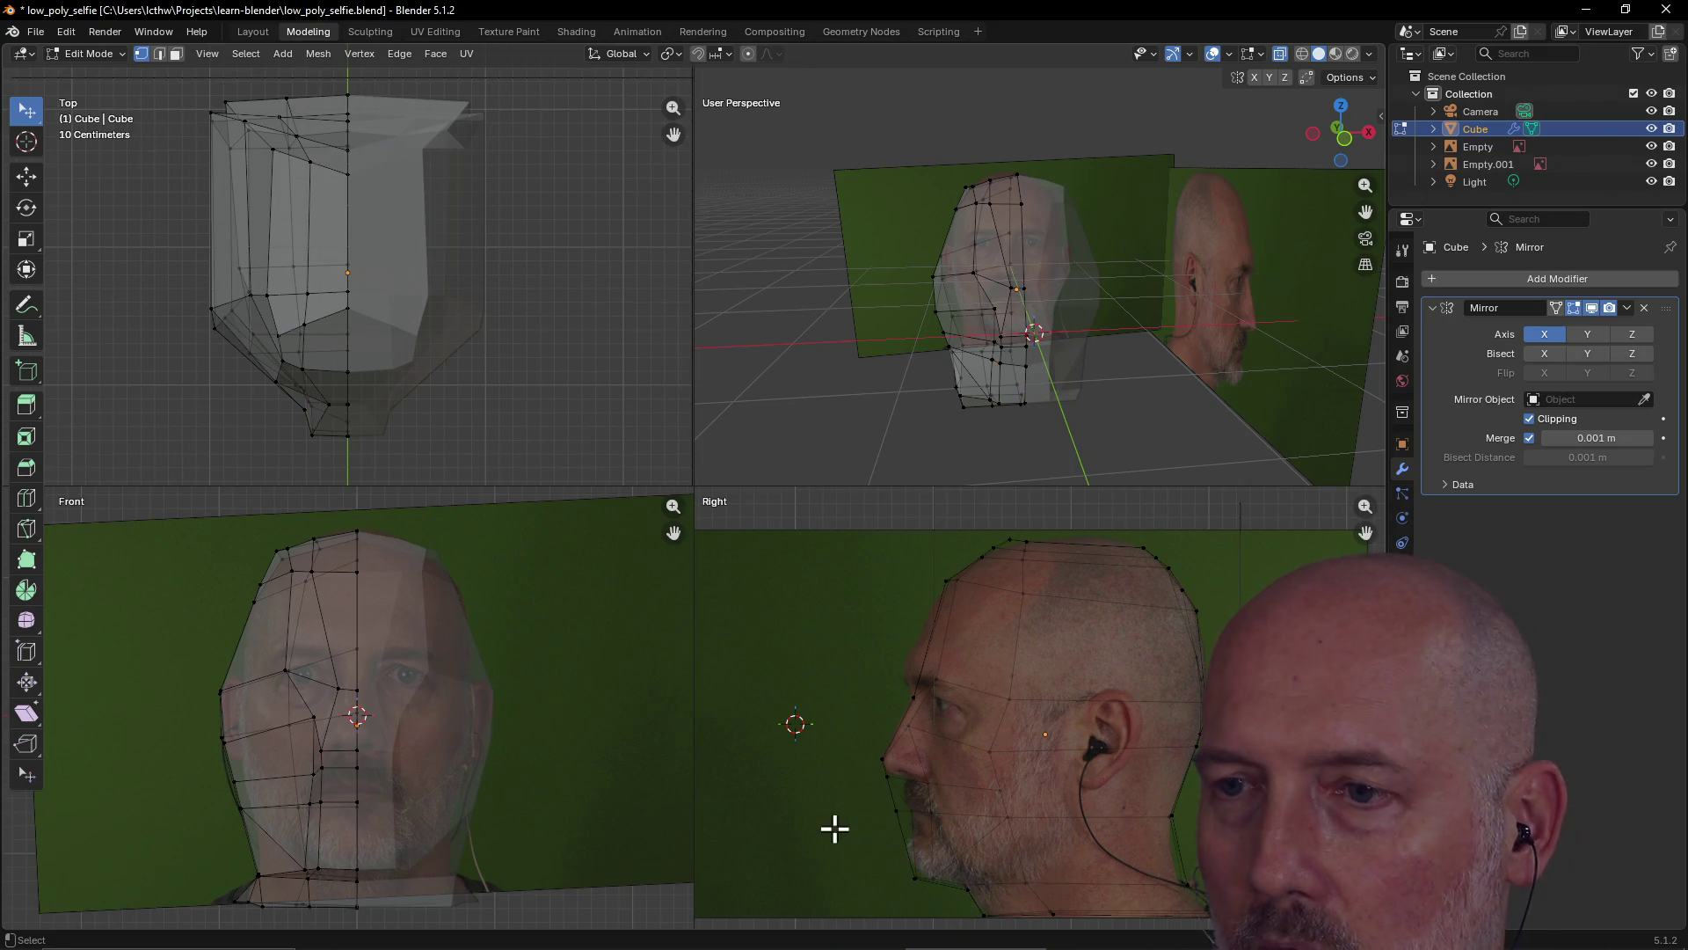
pyautogui.press('g')
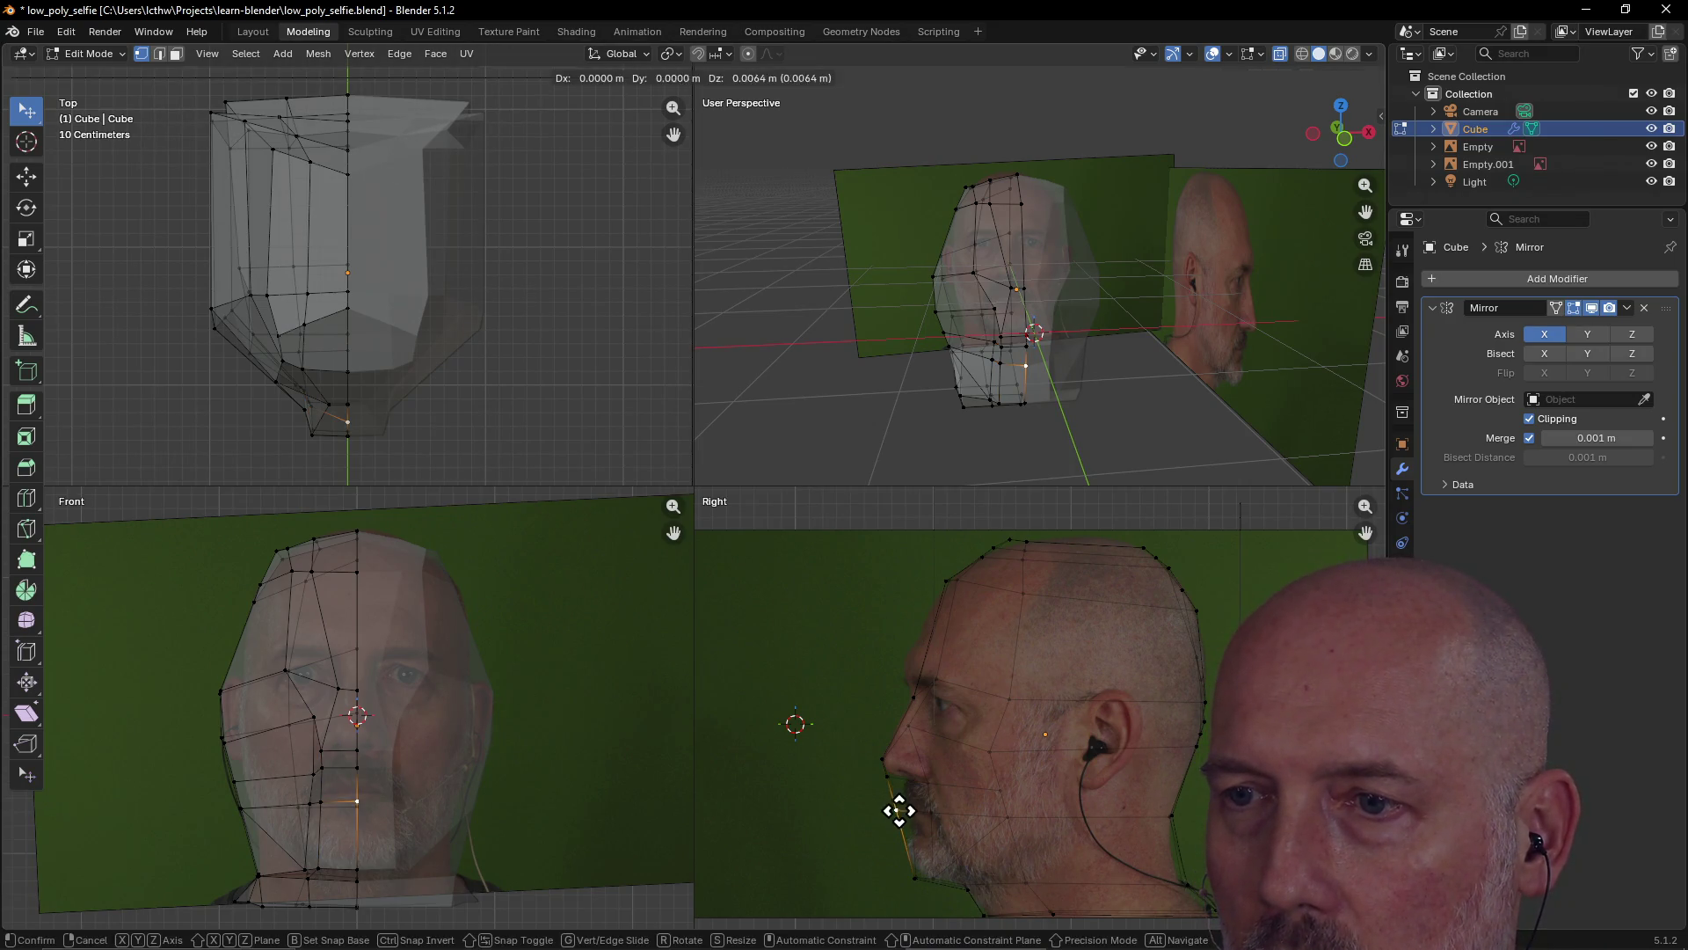
pyautogui.click(912, 807)
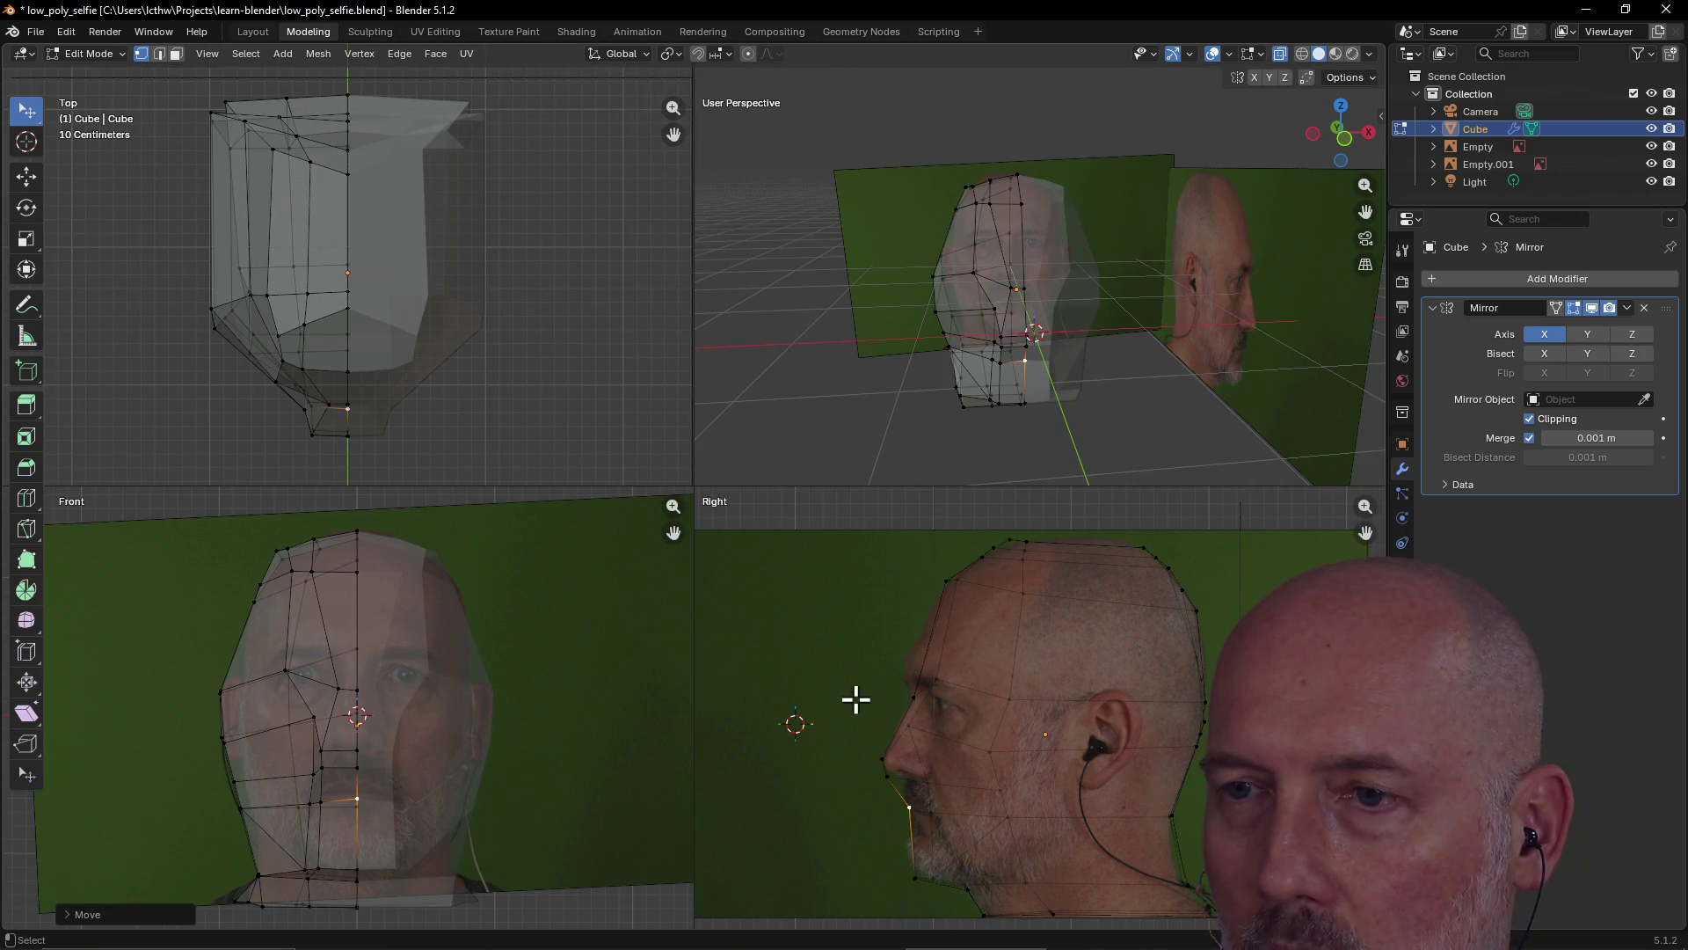
pyautogui.click(886, 697)
pyautogui.click(992, 404)
pyautogui.moveTo(992, 404)
pyautogui.mouseDown(button='middle')
pyautogui.moveTo(836, 396)
pyautogui.moveTo(1026, 433)
pyautogui.moveTo(1018, 377)
pyautogui.moveTo(1070, 324)
pyautogui.moveTo(1131, 320)
pyautogui.moveTo(1010, 340)
pyautogui.moveTo(1106, 337)
pyautogui.moveTo(1032, 351)
pyautogui.moveTo(1063, 328)
pyautogui.moveTo(1010, 275)
pyautogui.moveTo(969, 286)
pyautogui.moveTo(968, 343)
pyautogui.moveTo(1131, 378)
pyautogui.moveTo(980, 407)
pyautogui.moveTo(1131, 392)
pyautogui.moveTo(1152, 352)
pyautogui.moveTo(1078, 358)
pyautogui.moveTo(1018, 309)
pyautogui.moveTo(1052, 238)
pyautogui.moveTo(1011, 264)
pyautogui.moveTo(1078, 264)
pyautogui.moveTo(1057, 232)
pyautogui.mouseUp(button='middle')
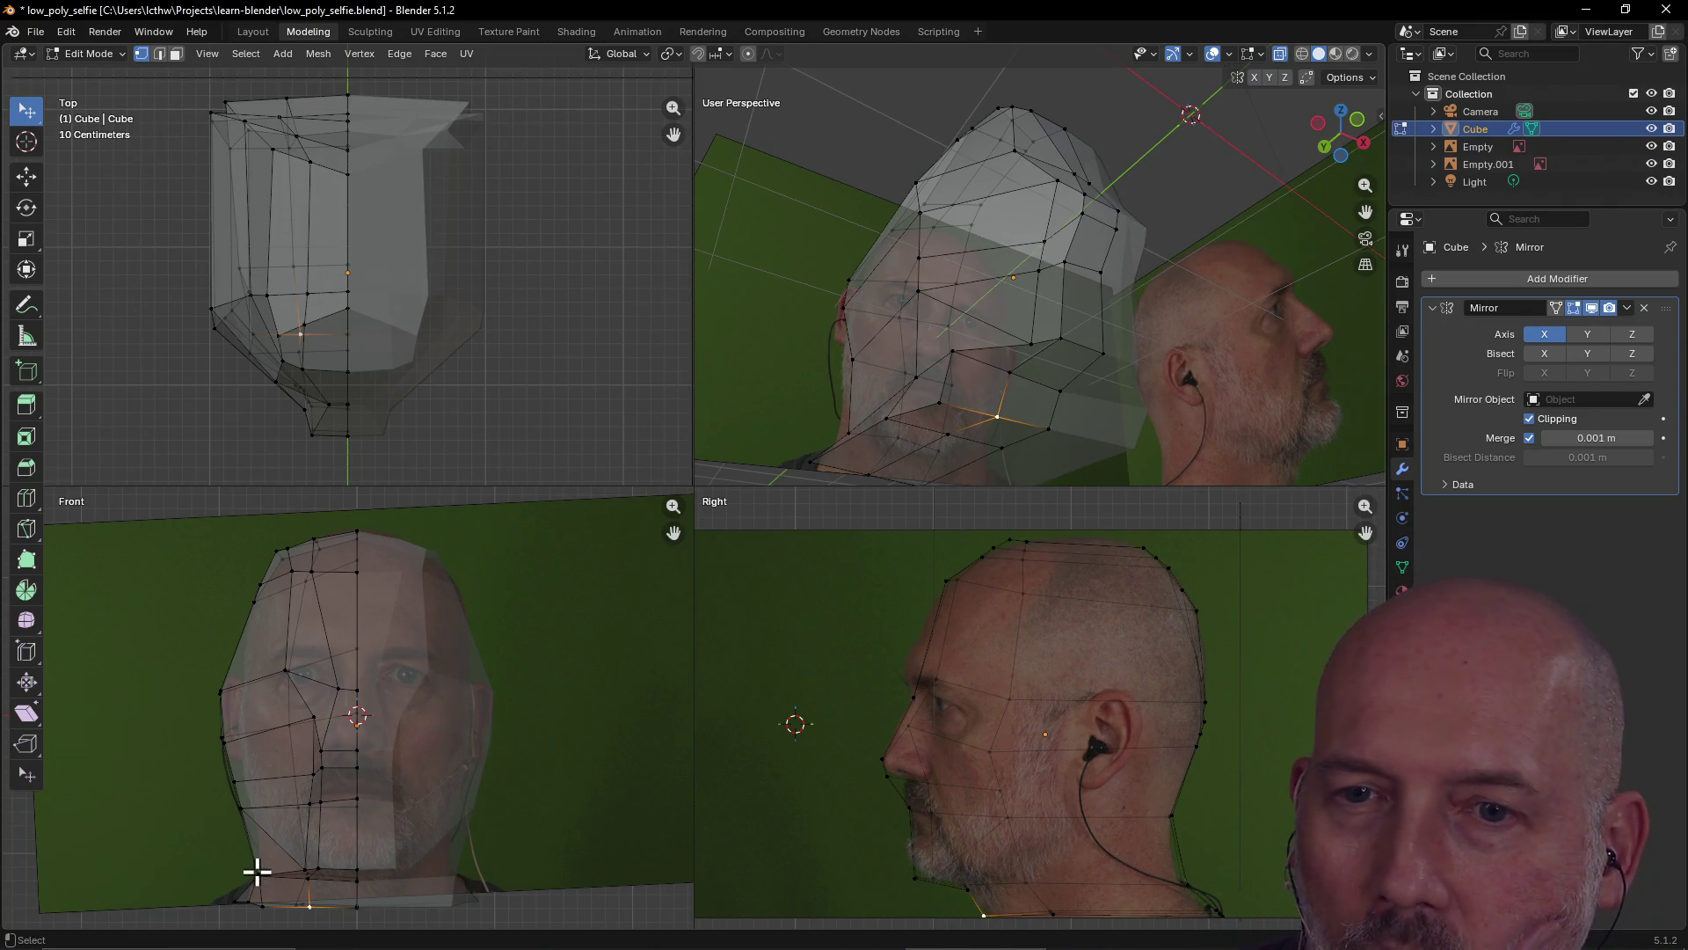
# Move the selected lower-jaw vertices to follow the jaw in the photos
pyautogui.click(256, 872)
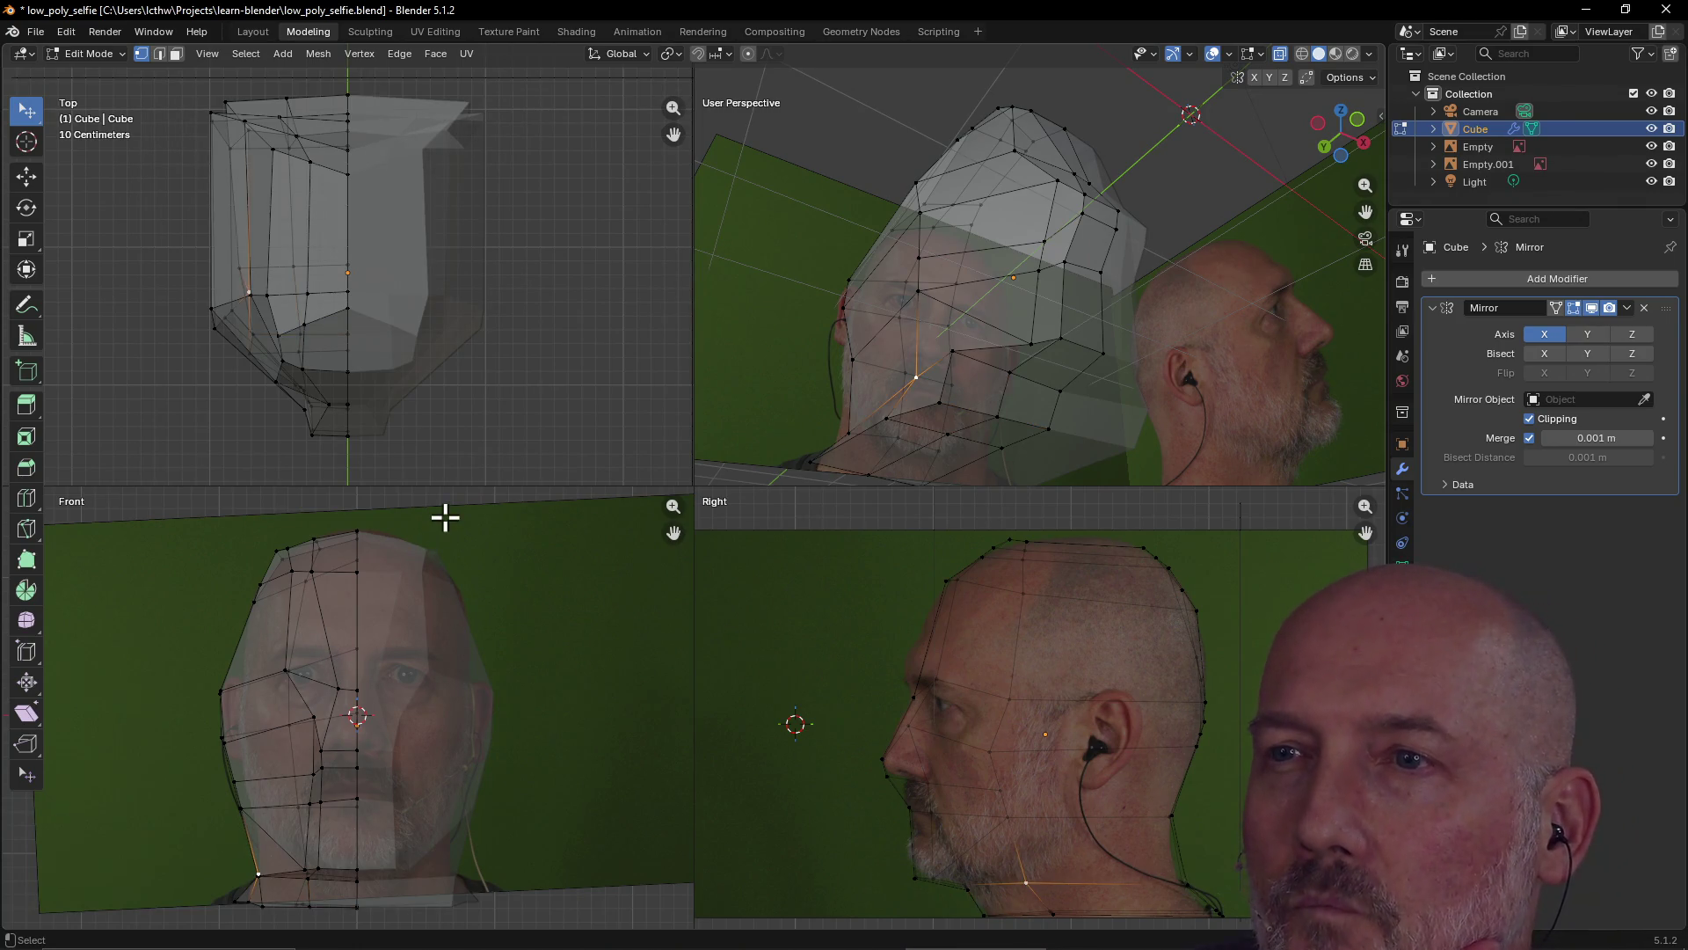
pyautogui.click(952, 352)
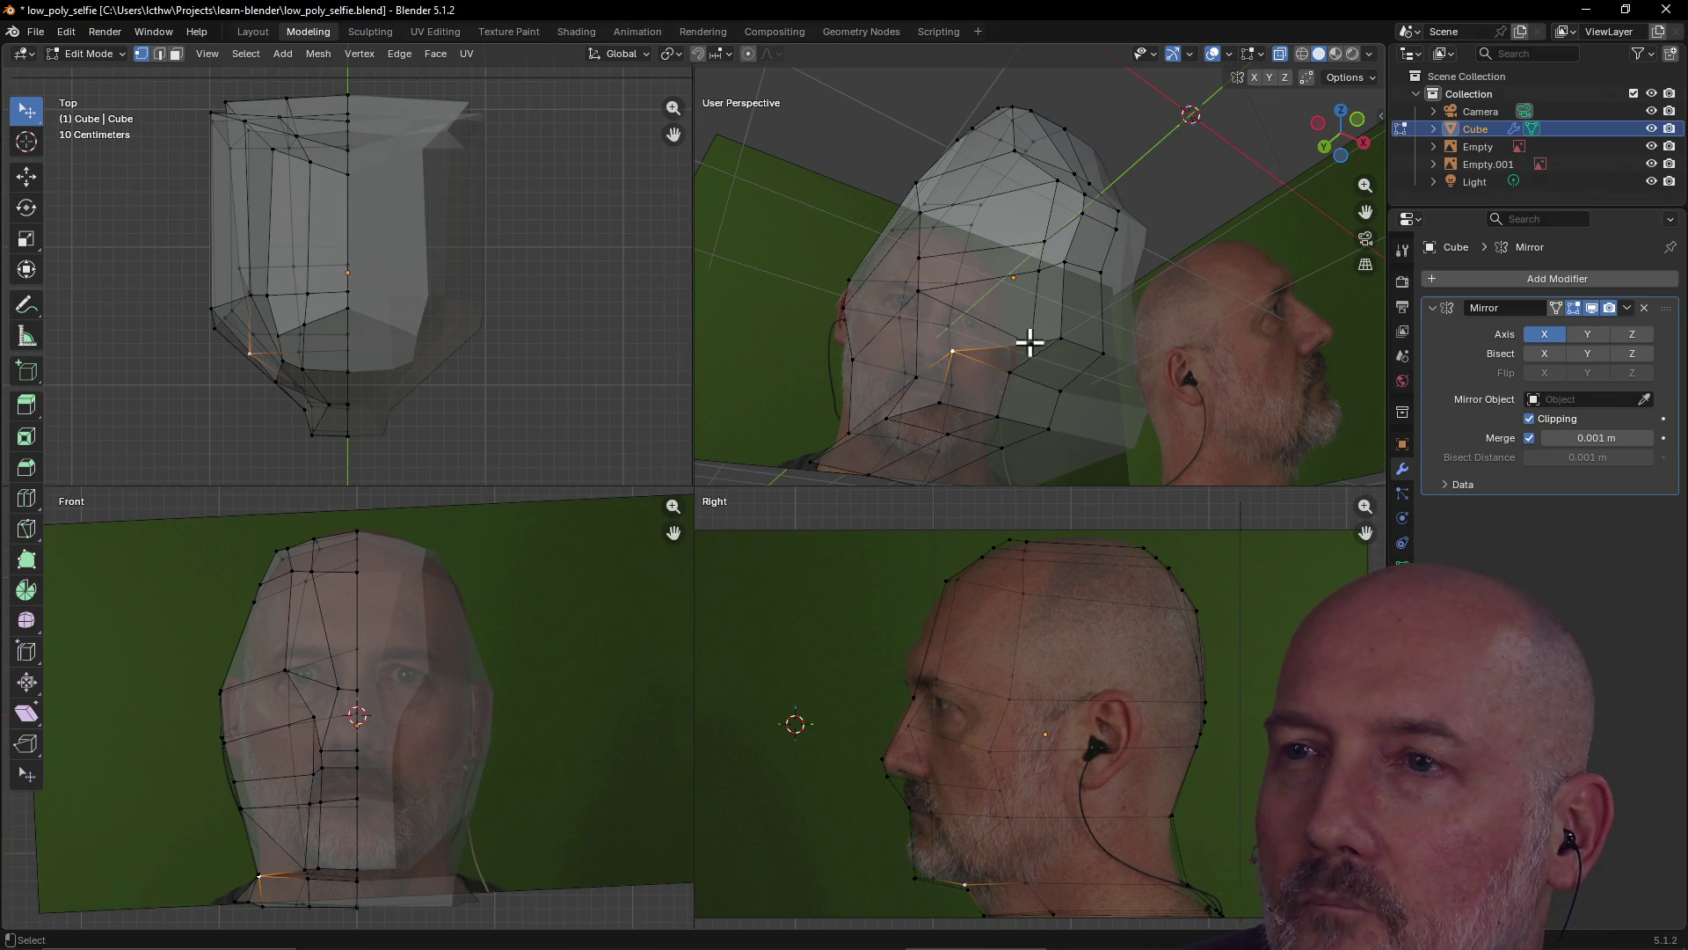
pyautogui.press('g')
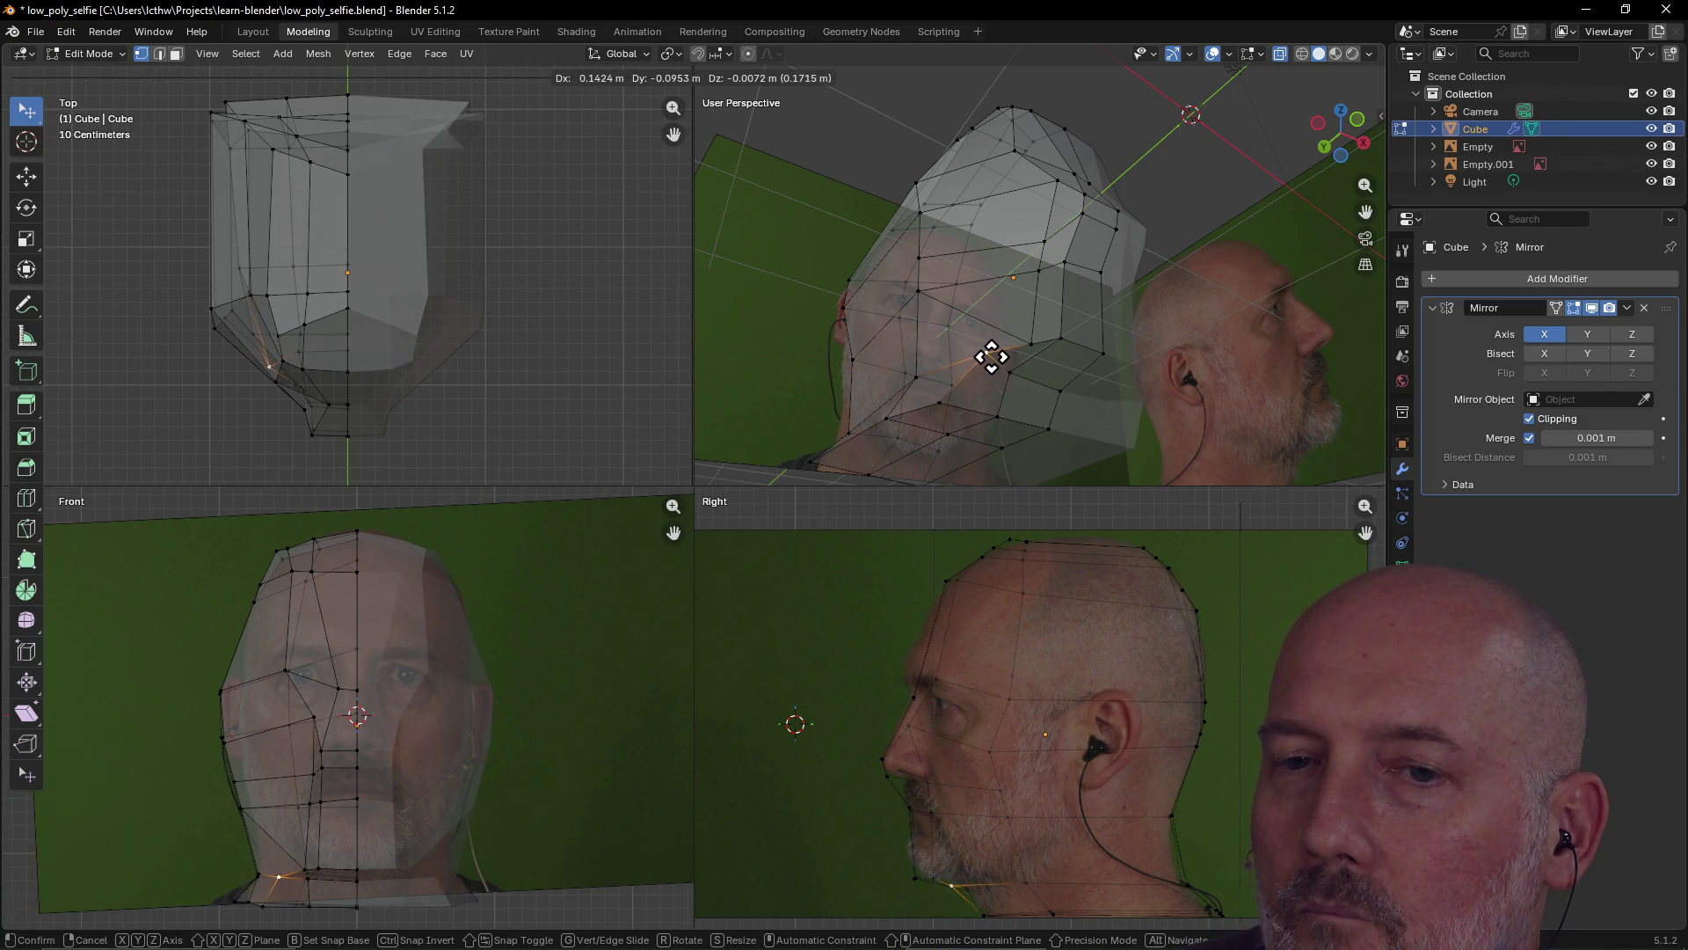
pyautogui.click(992, 358)
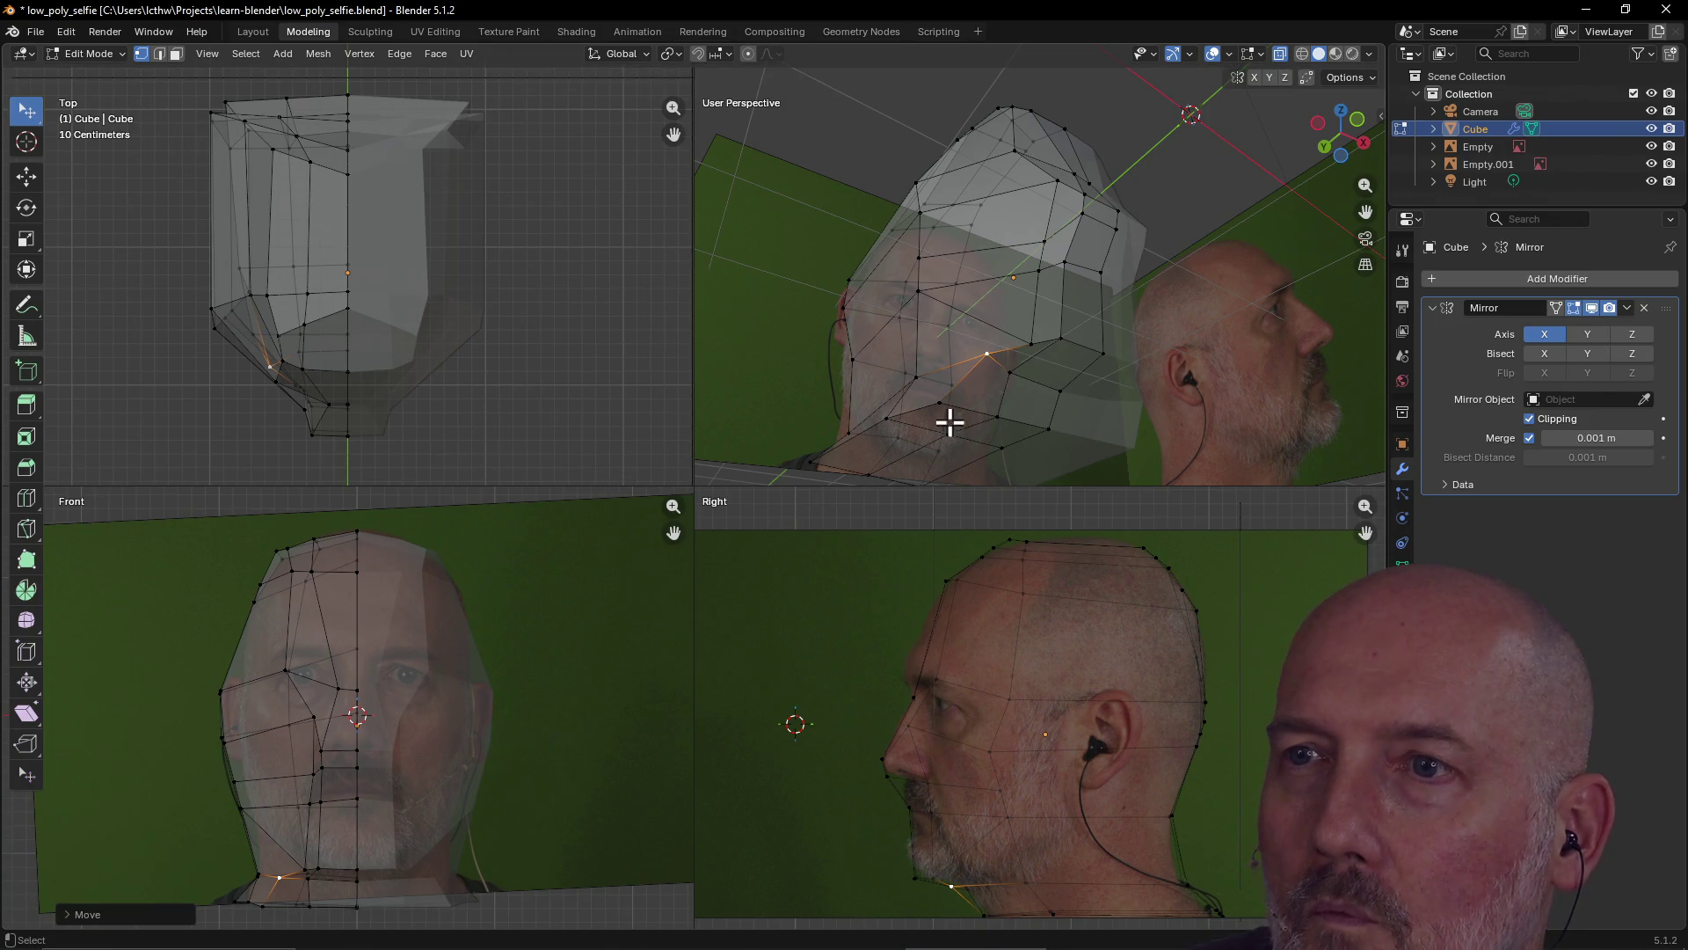
pyautogui.press('g')
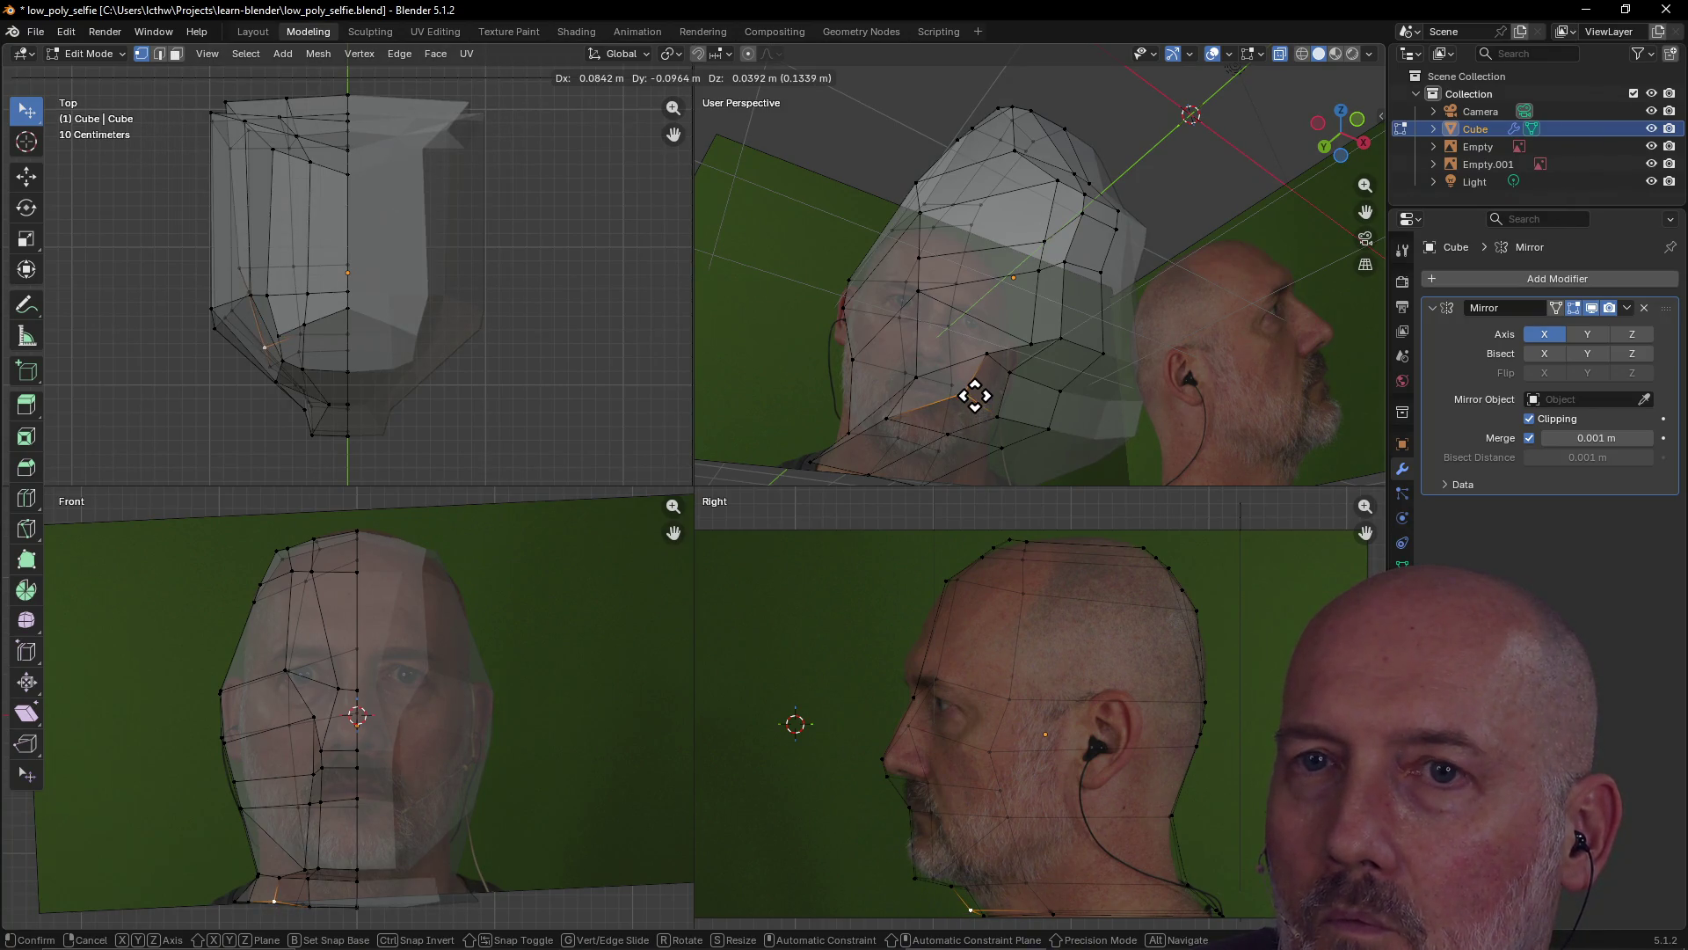
pyautogui.click(976, 389)
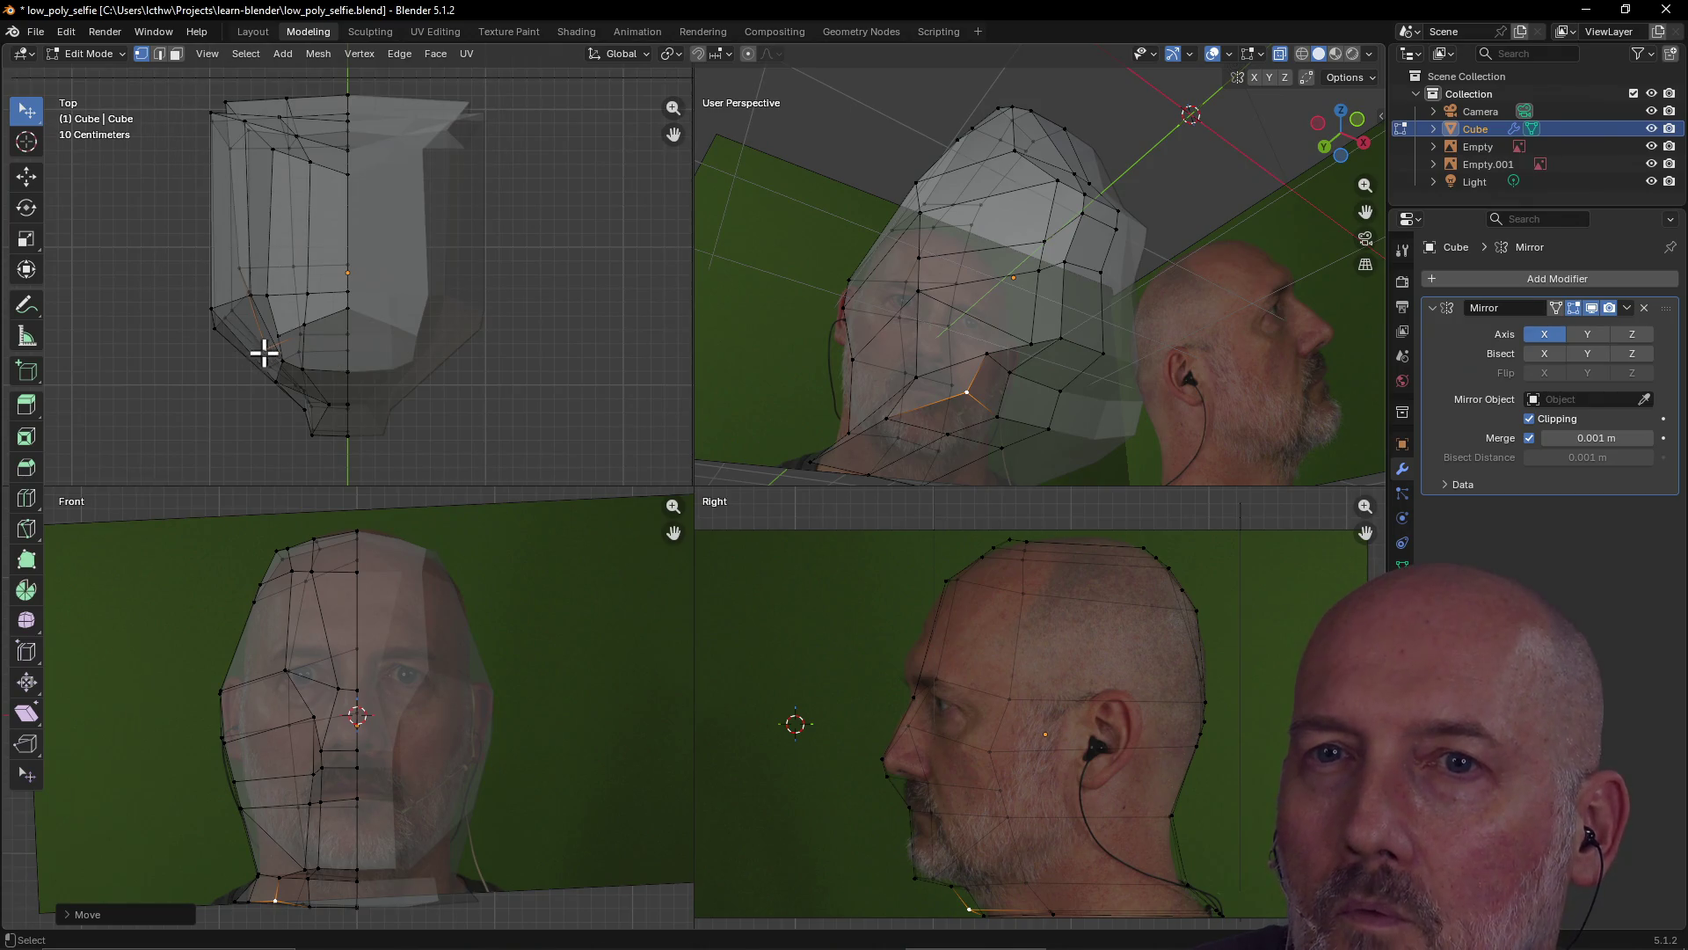
pyautogui.press('g')
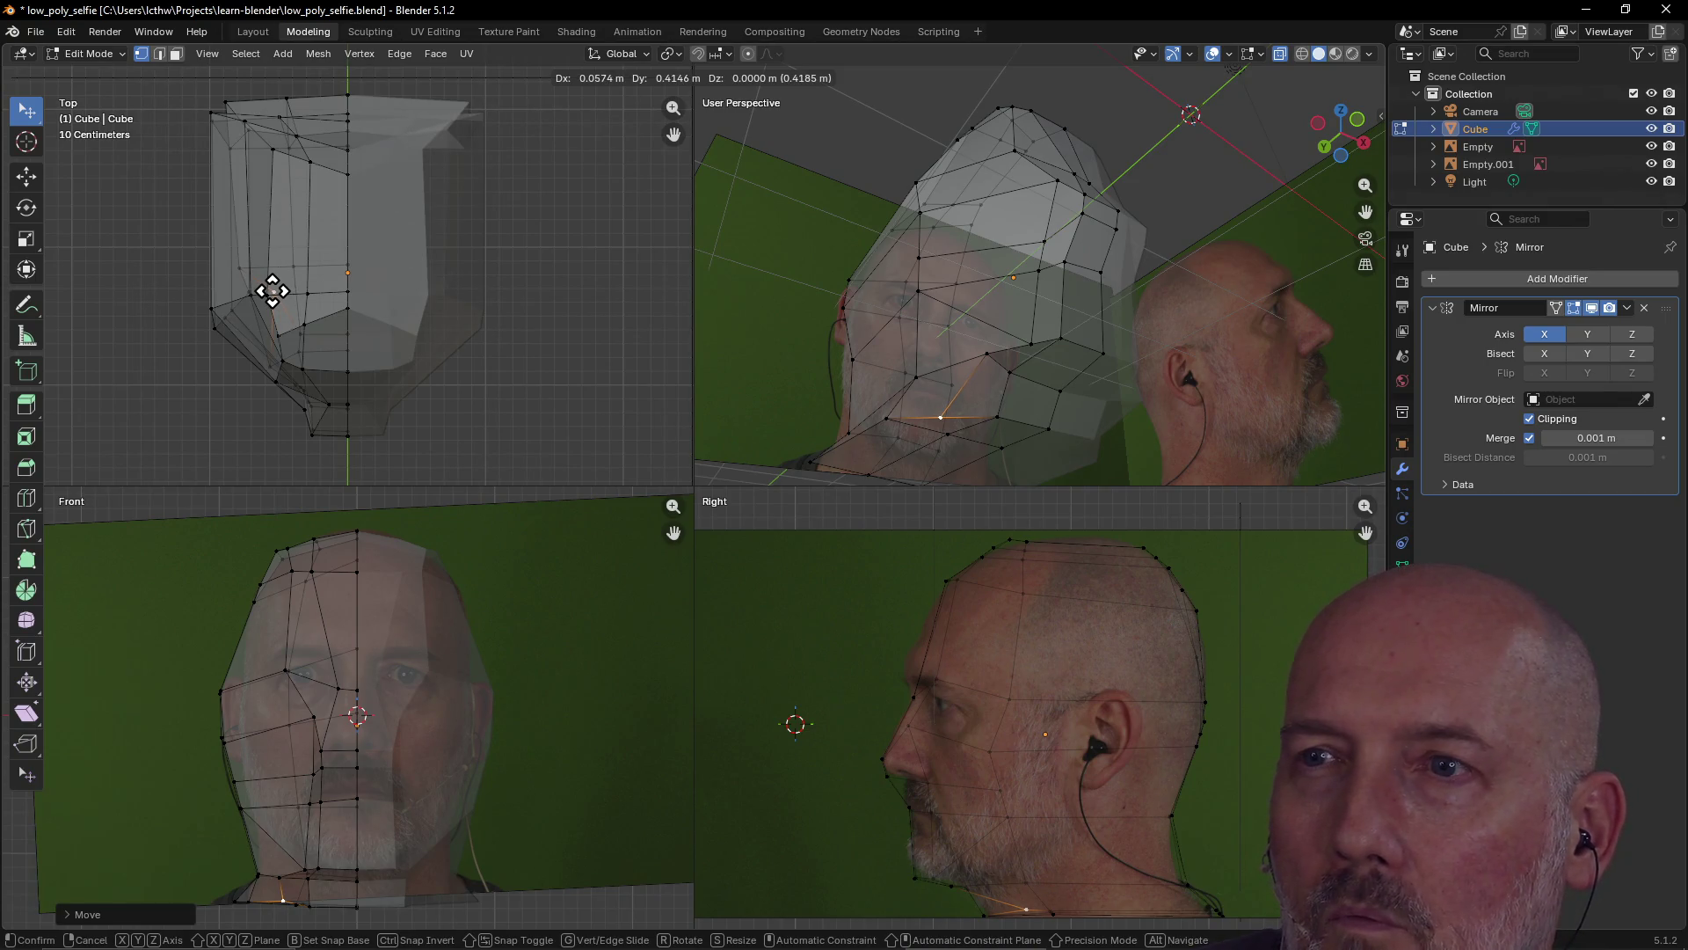
pyautogui.click(272, 291)
# From an overhead angle, reposition the chin vertex and a neighbouring head vertex
pyautogui.moveTo(1014, 378)
pyautogui.mouseDown(button='middle')
pyautogui.moveTo(984, 346)
pyautogui.moveTo(972, 272)
pyautogui.moveTo(1037, 290)
pyautogui.moveTo(1079, 248)
pyautogui.moveTo(905, 245)
pyautogui.moveTo(916, 173)
pyautogui.moveTo(926, 194)
pyautogui.mouseUp(button='middle')
pyautogui.press('g')
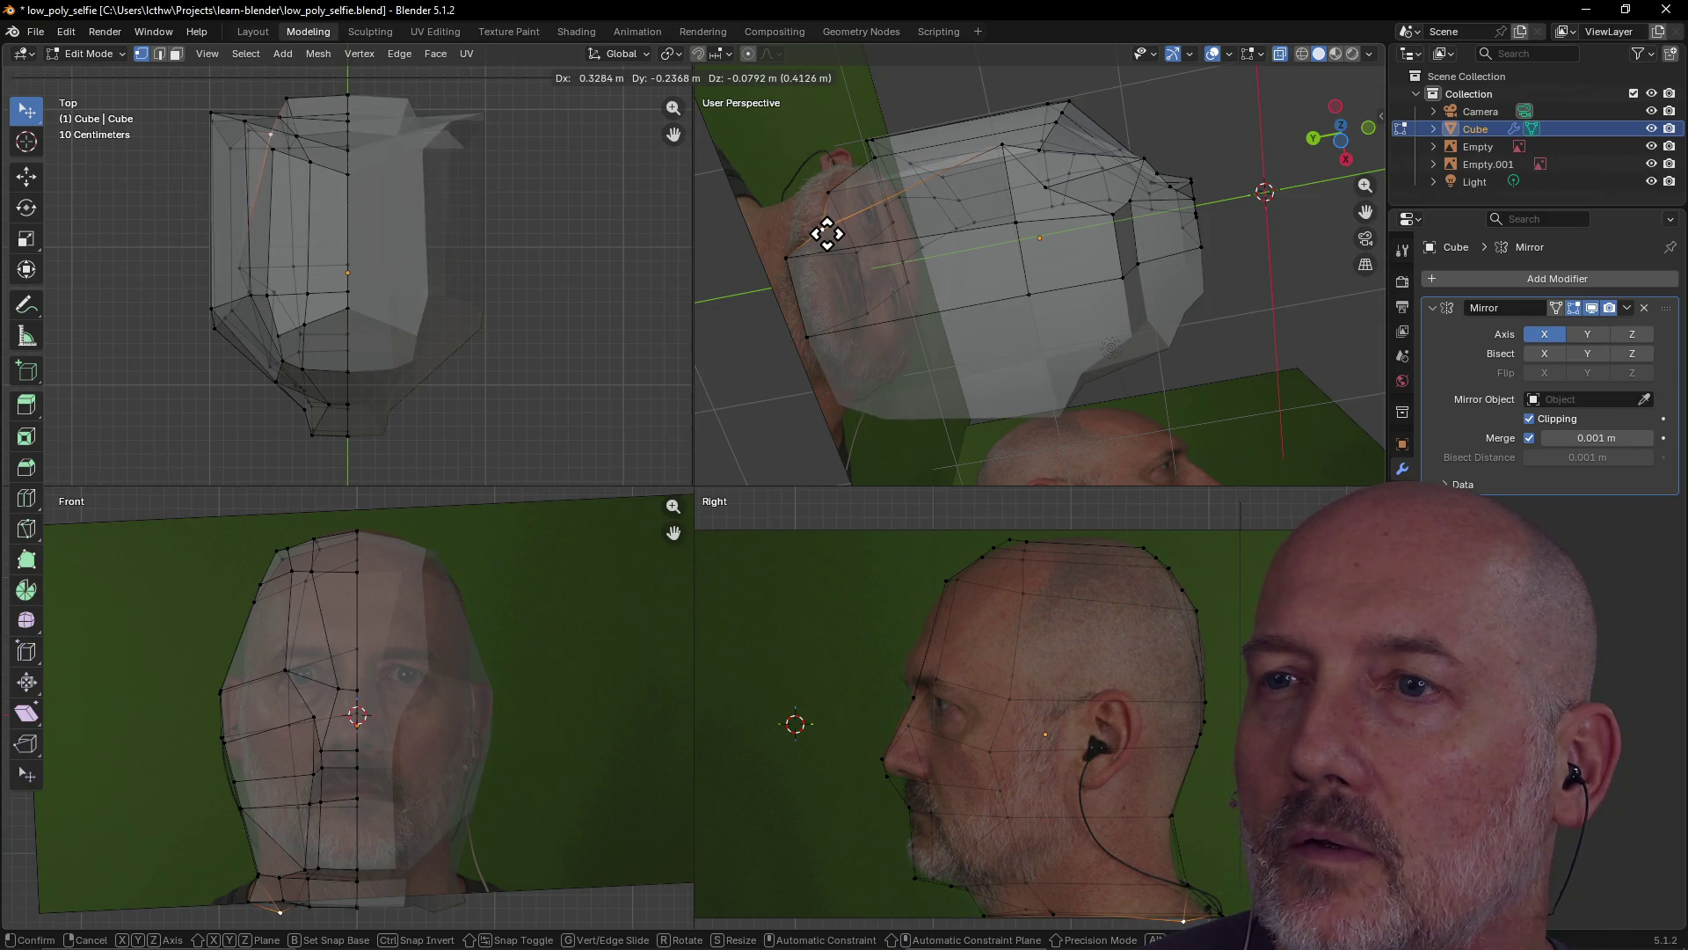
pyautogui.click(832, 233)
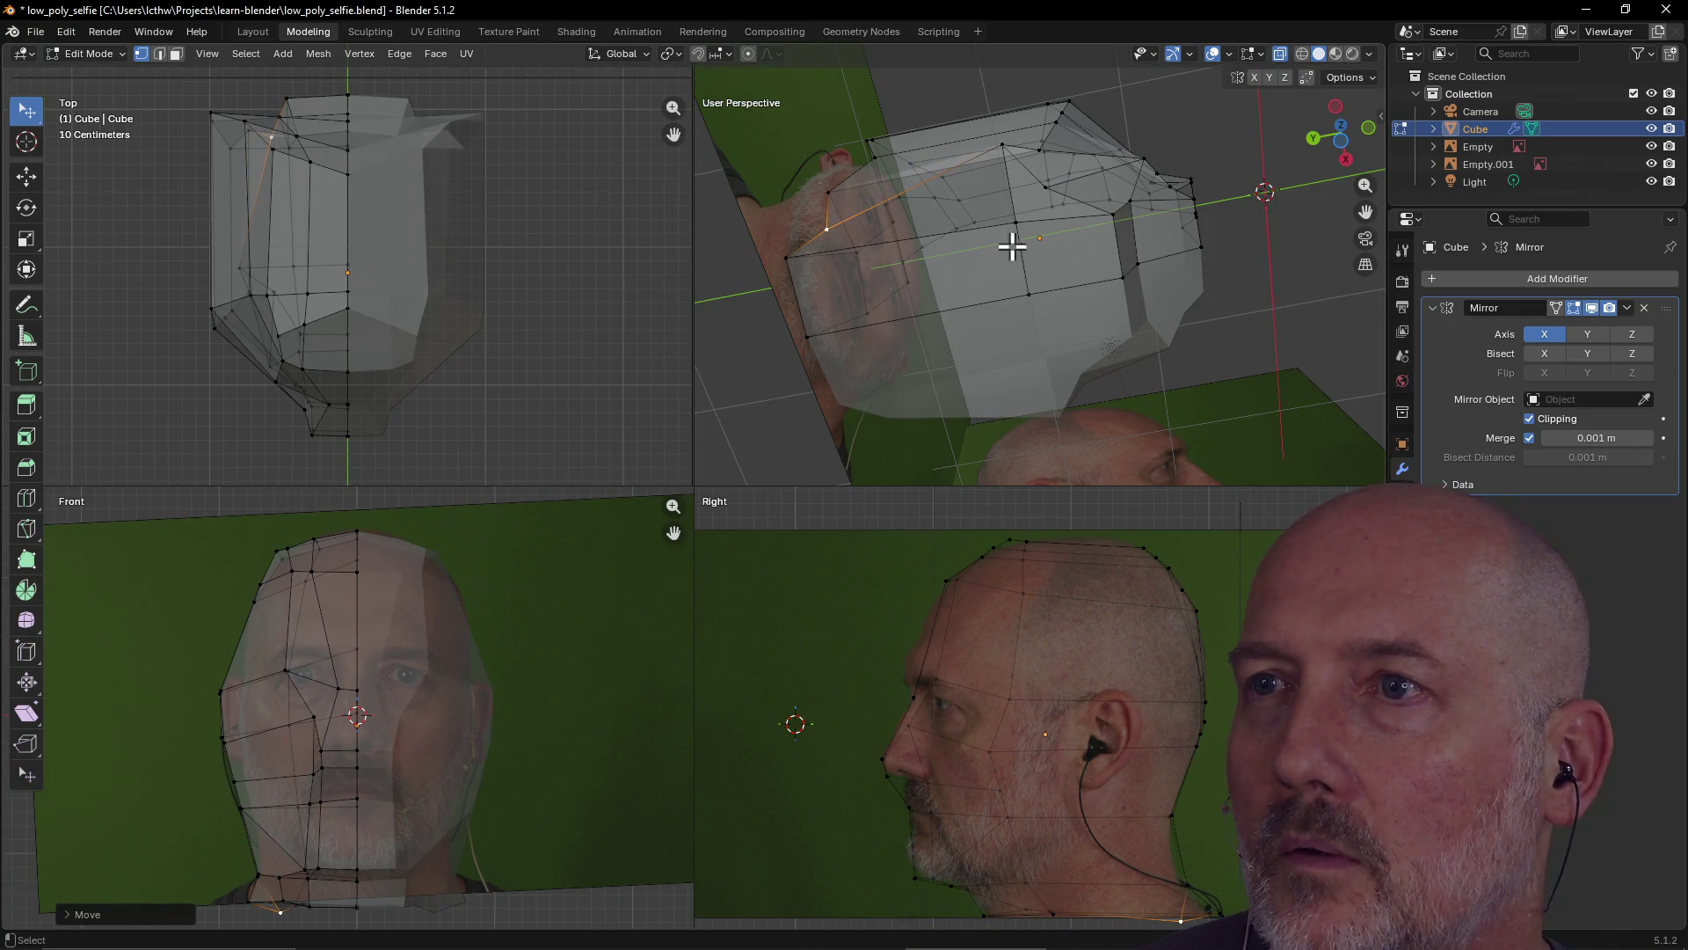
pyautogui.click(1006, 151)
pyautogui.press('g')
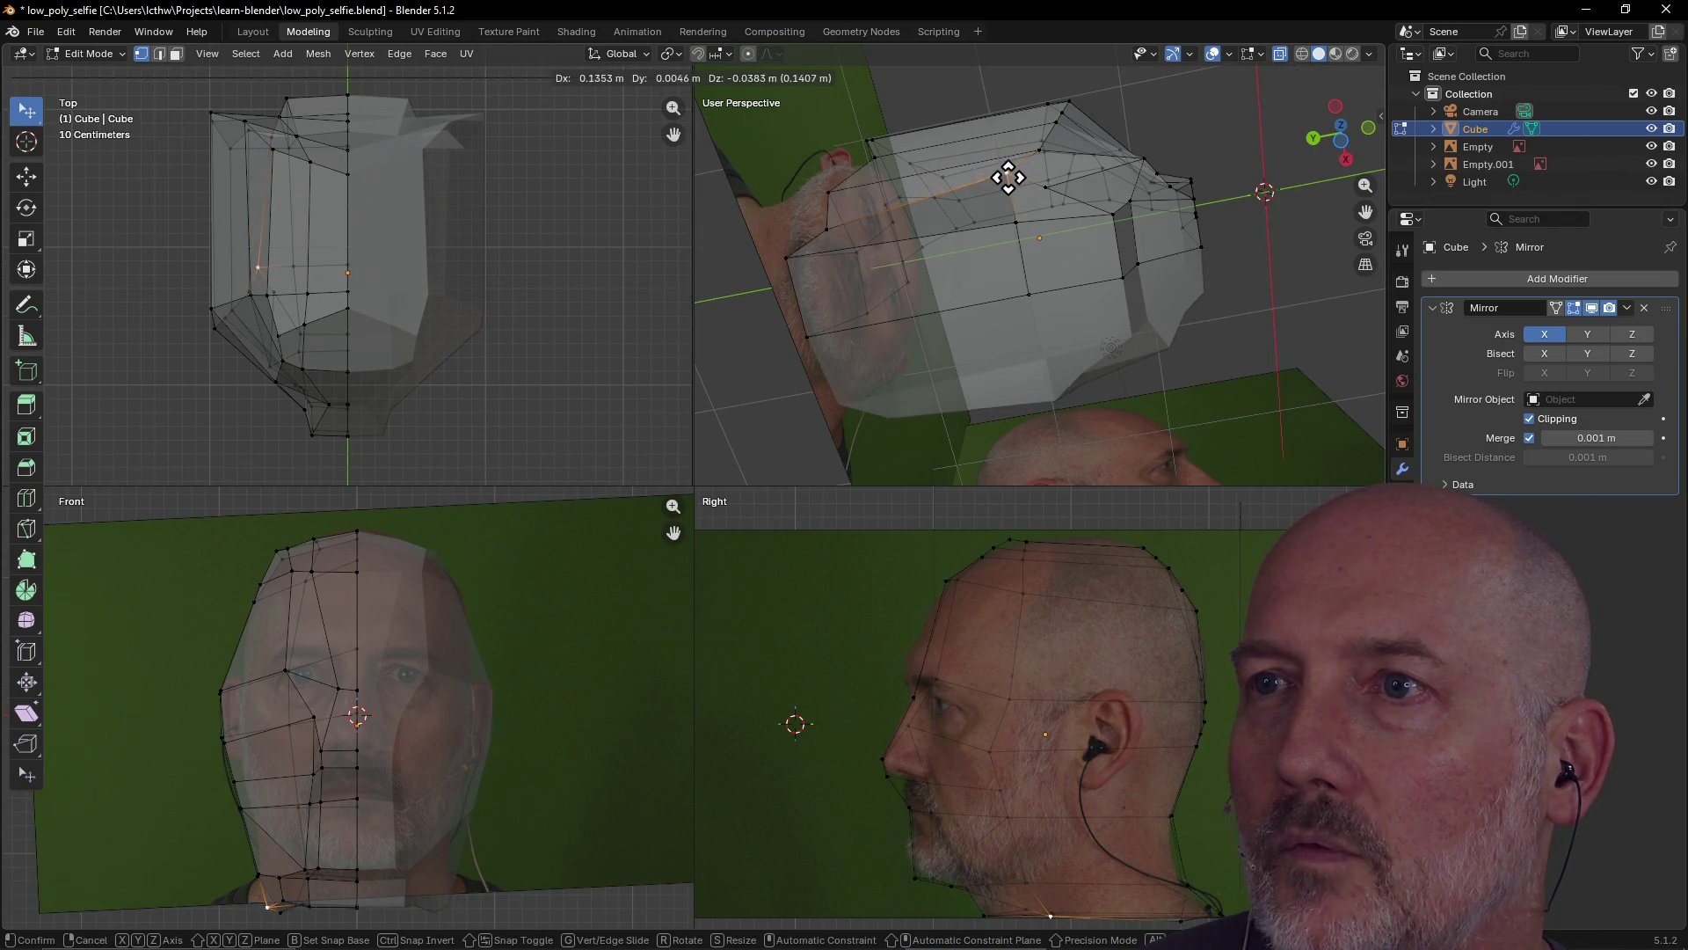
pyautogui.click(1007, 192)
pyautogui.moveTo(1010, 188)
pyautogui.mouseDown(button='middle')
pyautogui.moveTo(958, 275)
pyautogui.moveTo(943, 368)
pyautogui.mouseUp(button='middle')
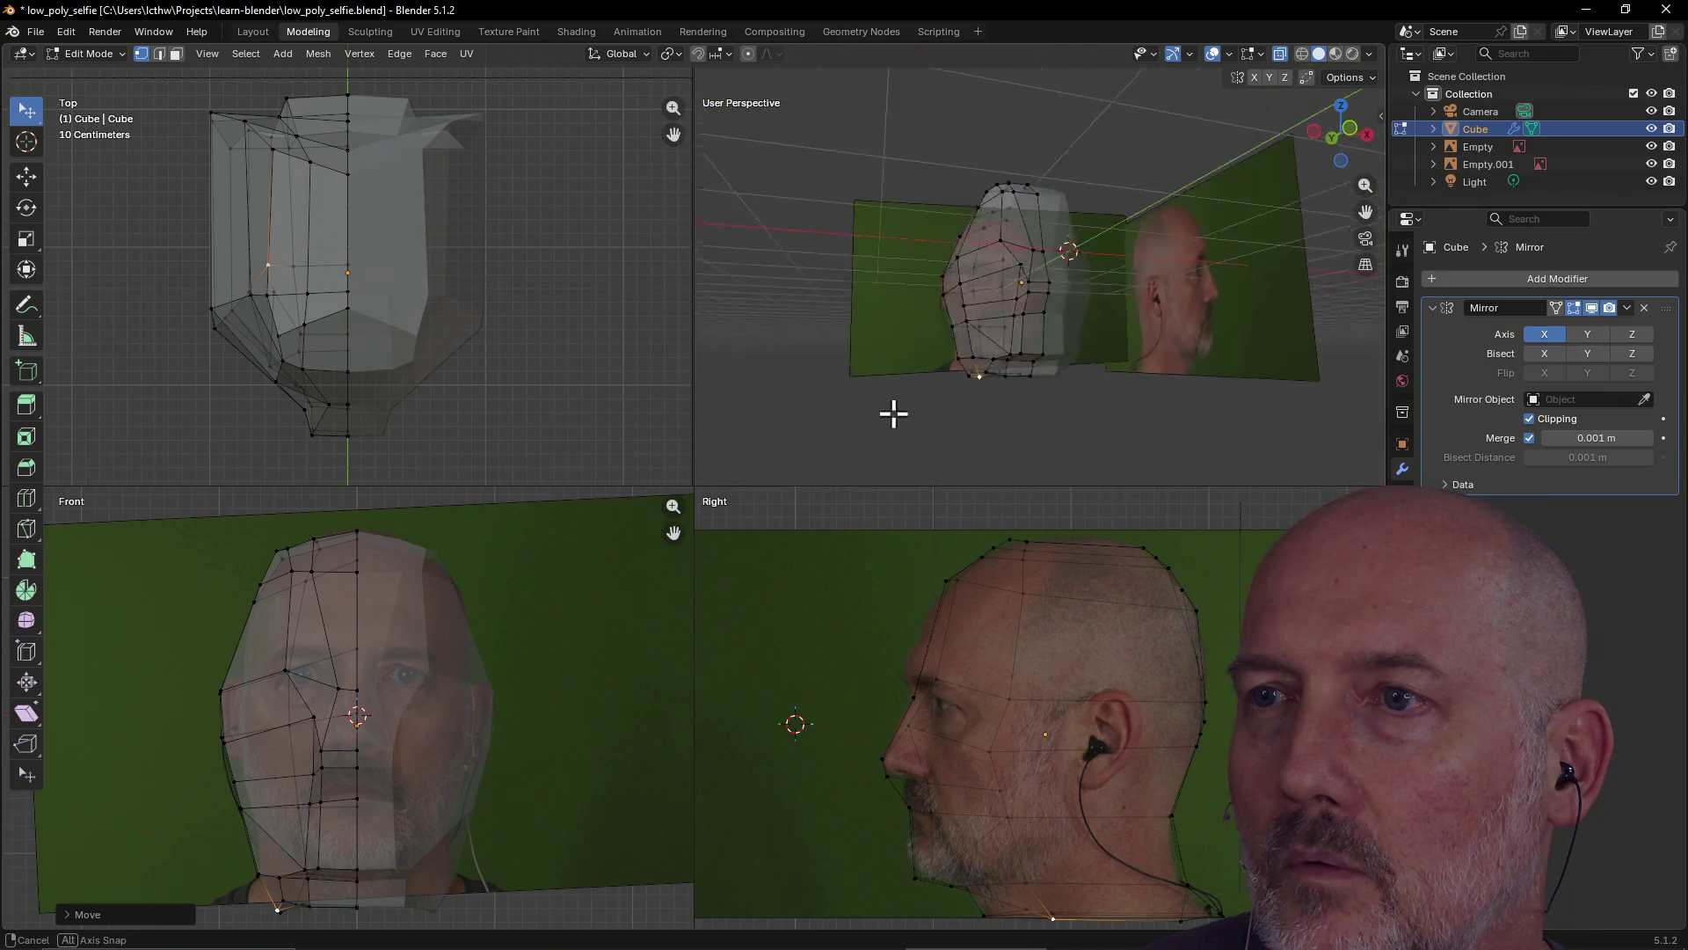
# Reshape the back of the head by moving two back-top vertices in the Top view
pyautogui.moveTo(1026, 378)
pyautogui.mouseDown(button='middle')
pyautogui.moveTo(920, 372)
pyautogui.moveTo(1040, 377)
pyautogui.moveTo(953, 381)
pyautogui.moveTo(1044, 324)
pyautogui.moveTo(1048, 237)
pyautogui.moveTo(1029, 350)
pyautogui.moveTo(1237, 343)
pyautogui.moveTo(1002, 372)
pyautogui.moveTo(993, 408)
pyautogui.moveTo(1063, 223)
pyautogui.moveTo(1011, 339)
pyautogui.moveTo(1032, 211)
pyautogui.moveTo(1026, 272)
pyautogui.moveTo(1029, 249)
pyautogui.moveTo(1071, 237)
pyautogui.moveTo(1006, 256)
pyautogui.mouseUp(button='middle')
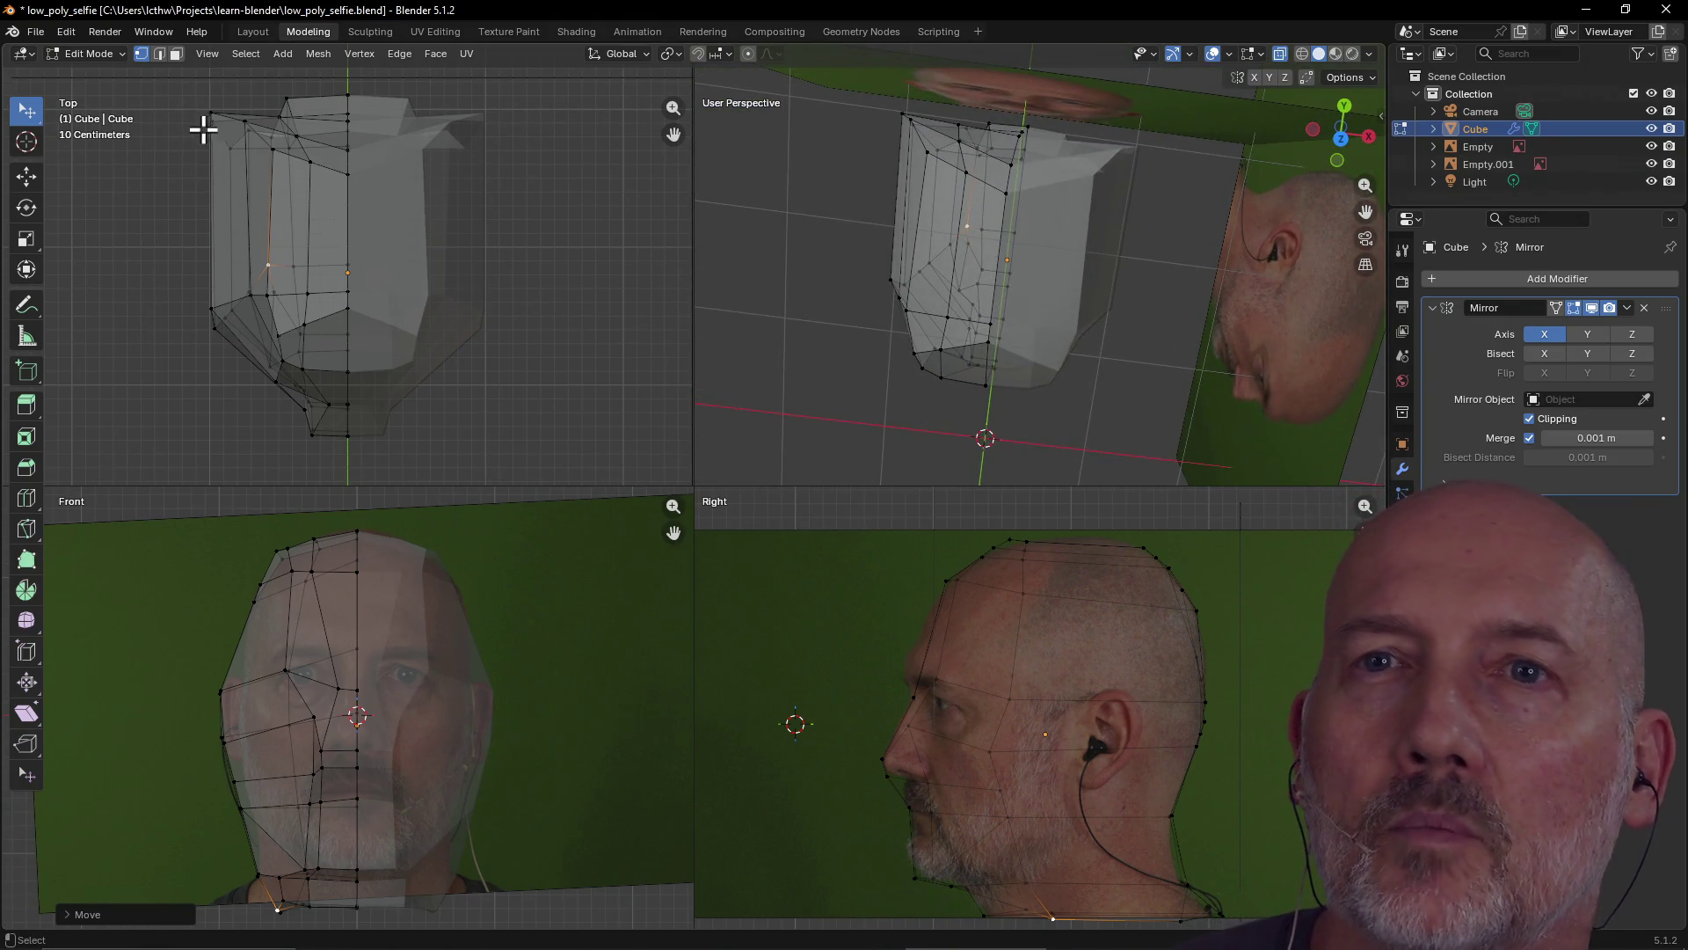
pyautogui.click(244, 121)
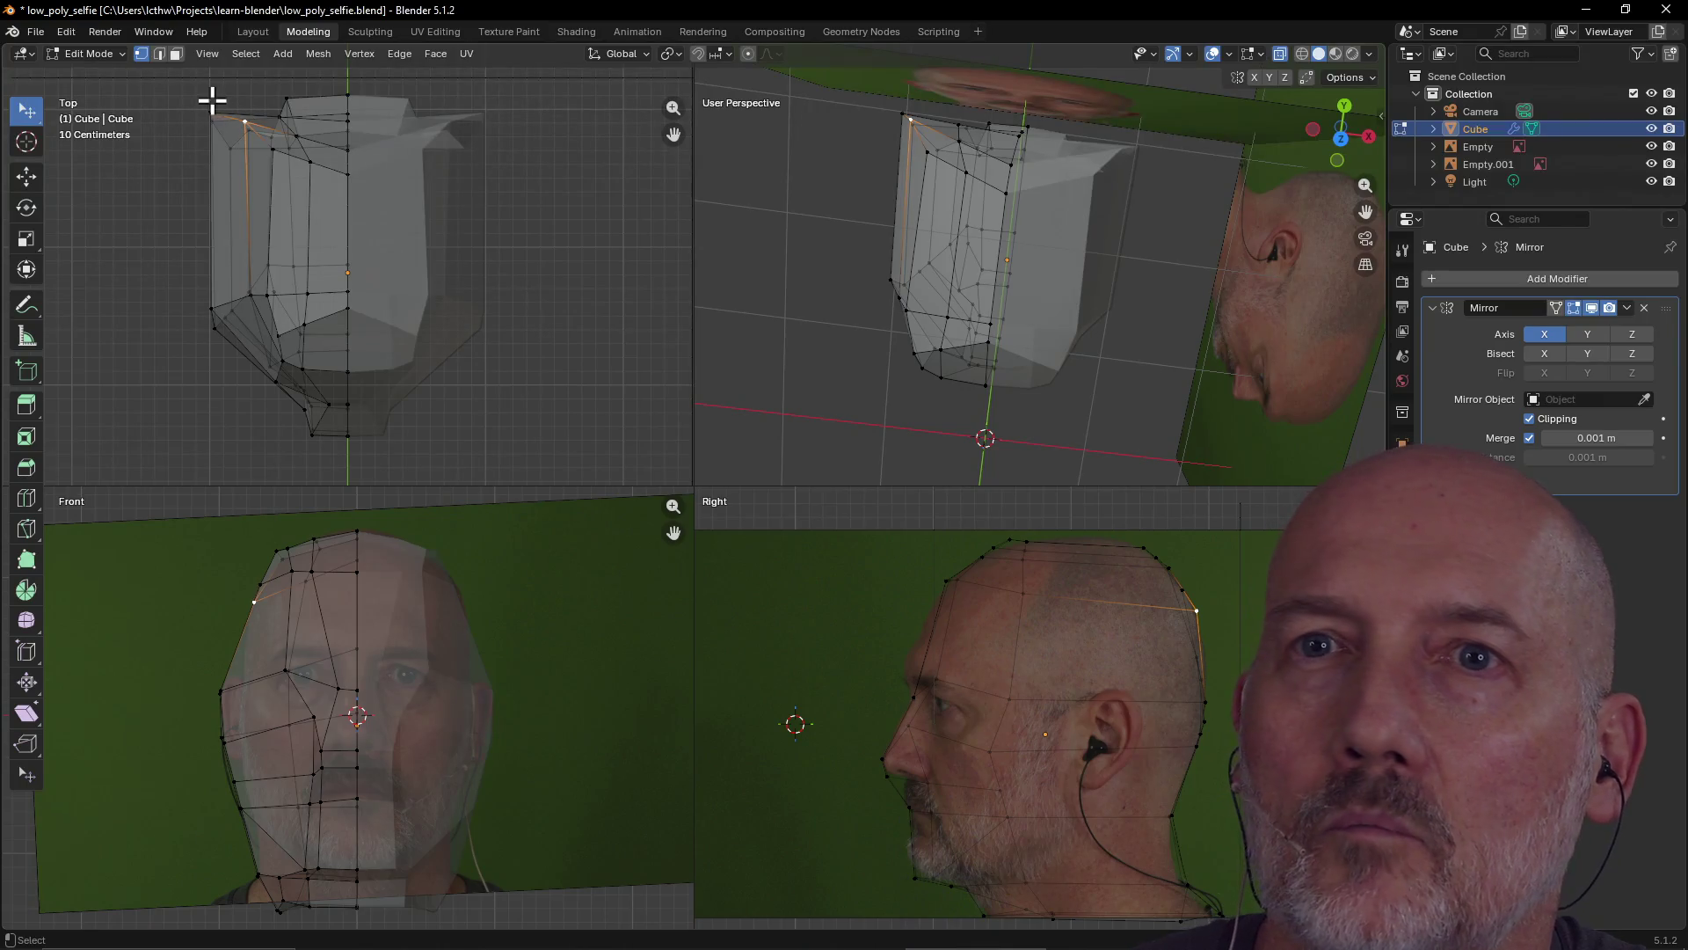
pyautogui.press('g')
pyautogui.click(209, 110)
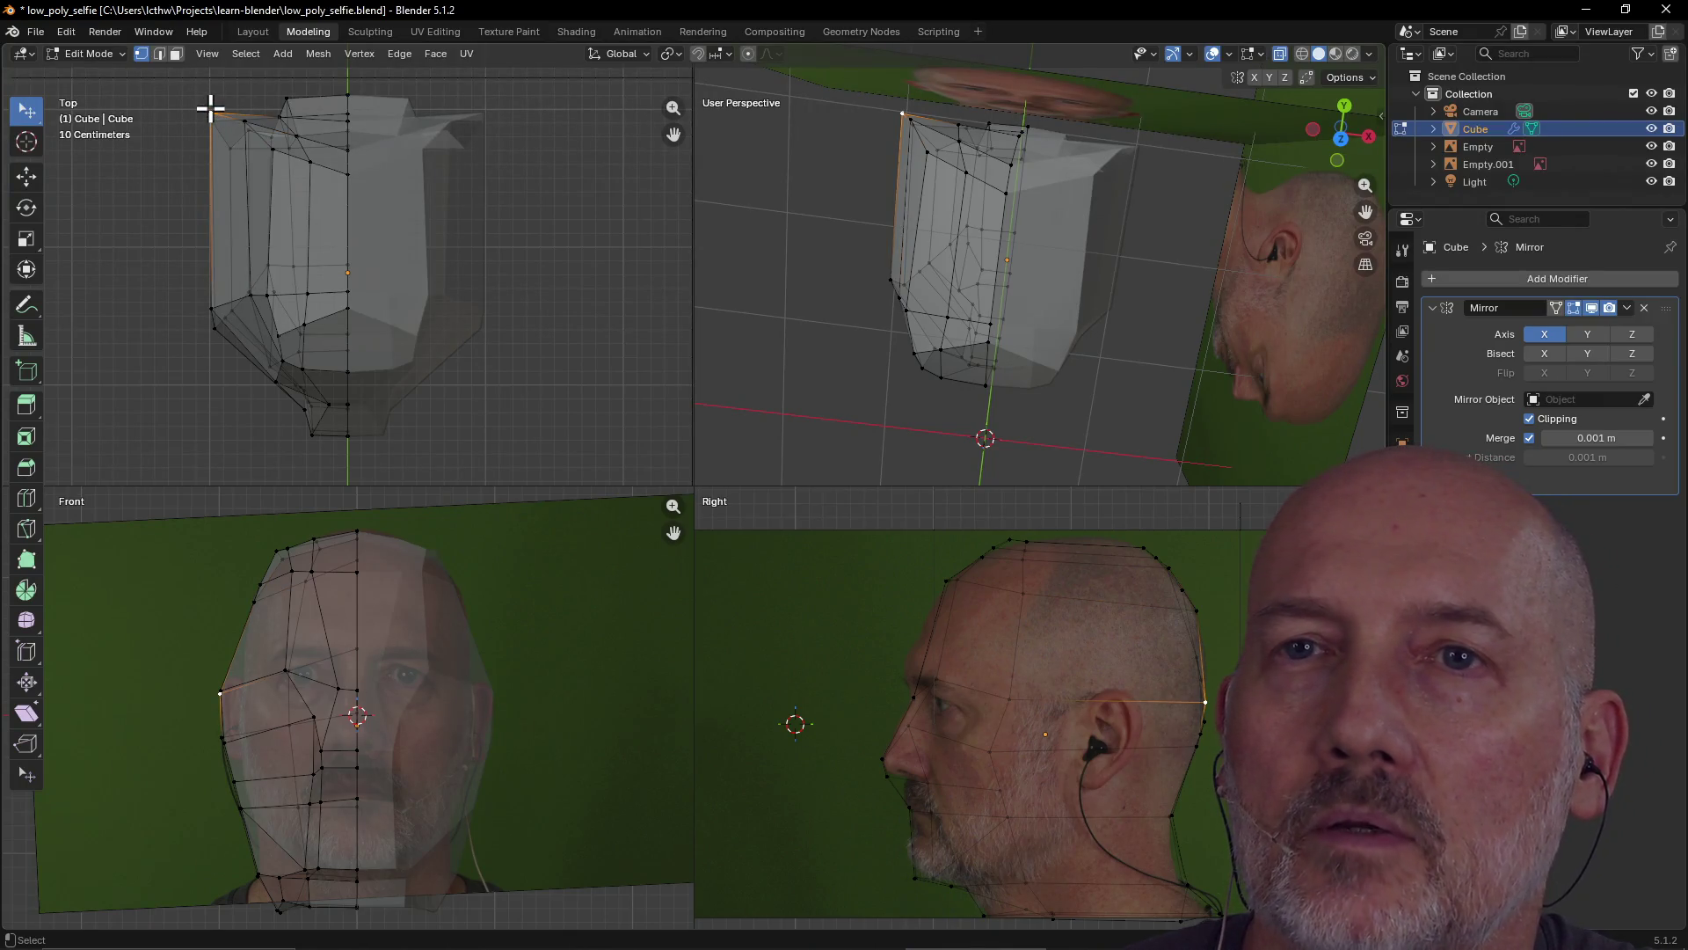
pyautogui.press('g')
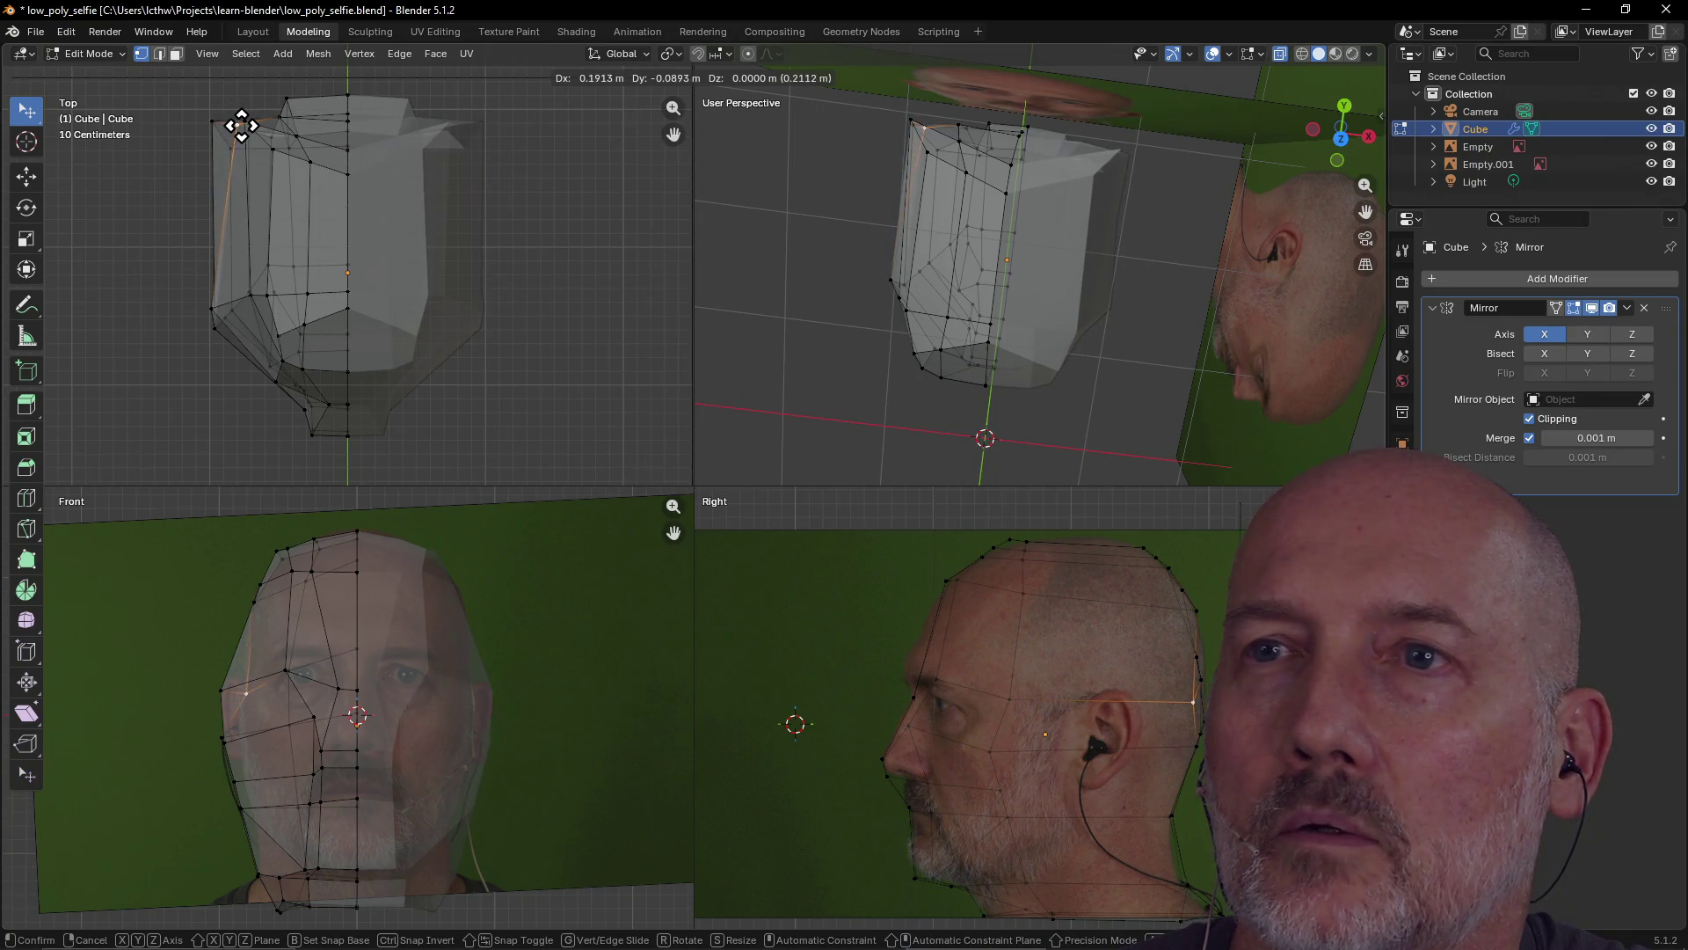
pyautogui.click(239, 125)
pyautogui.press('g')
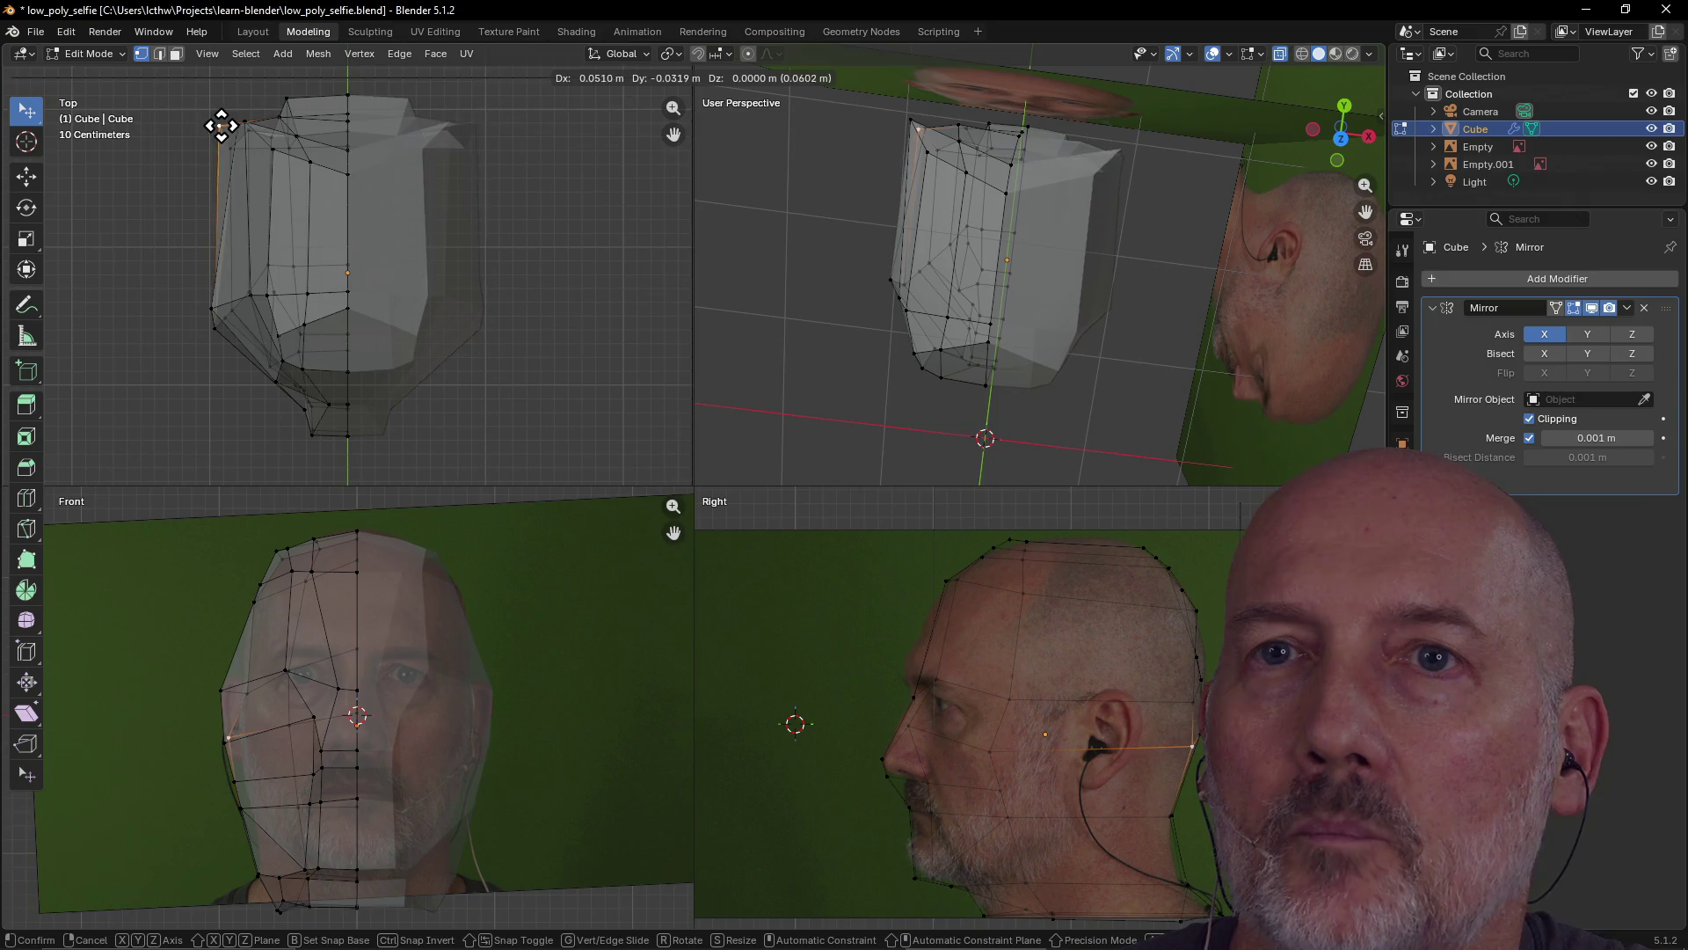
pyautogui.click(236, 132)
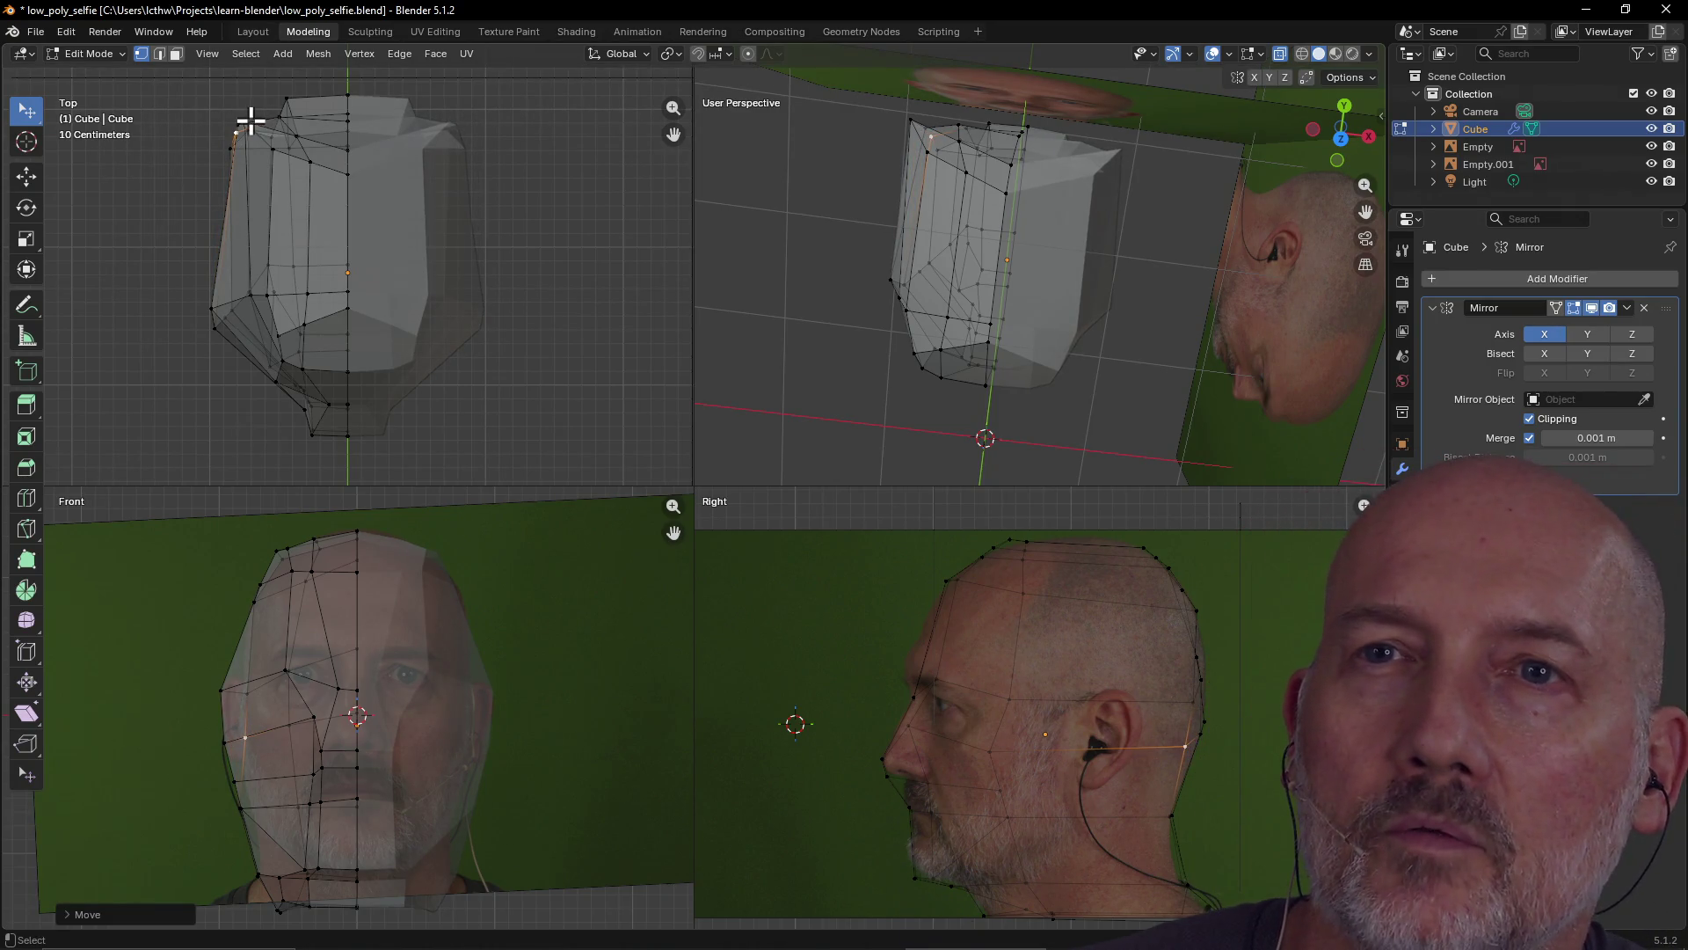
pyautogui.click(243, 122)
pyautogui.press('g')
pyautogui.click(251, 125)
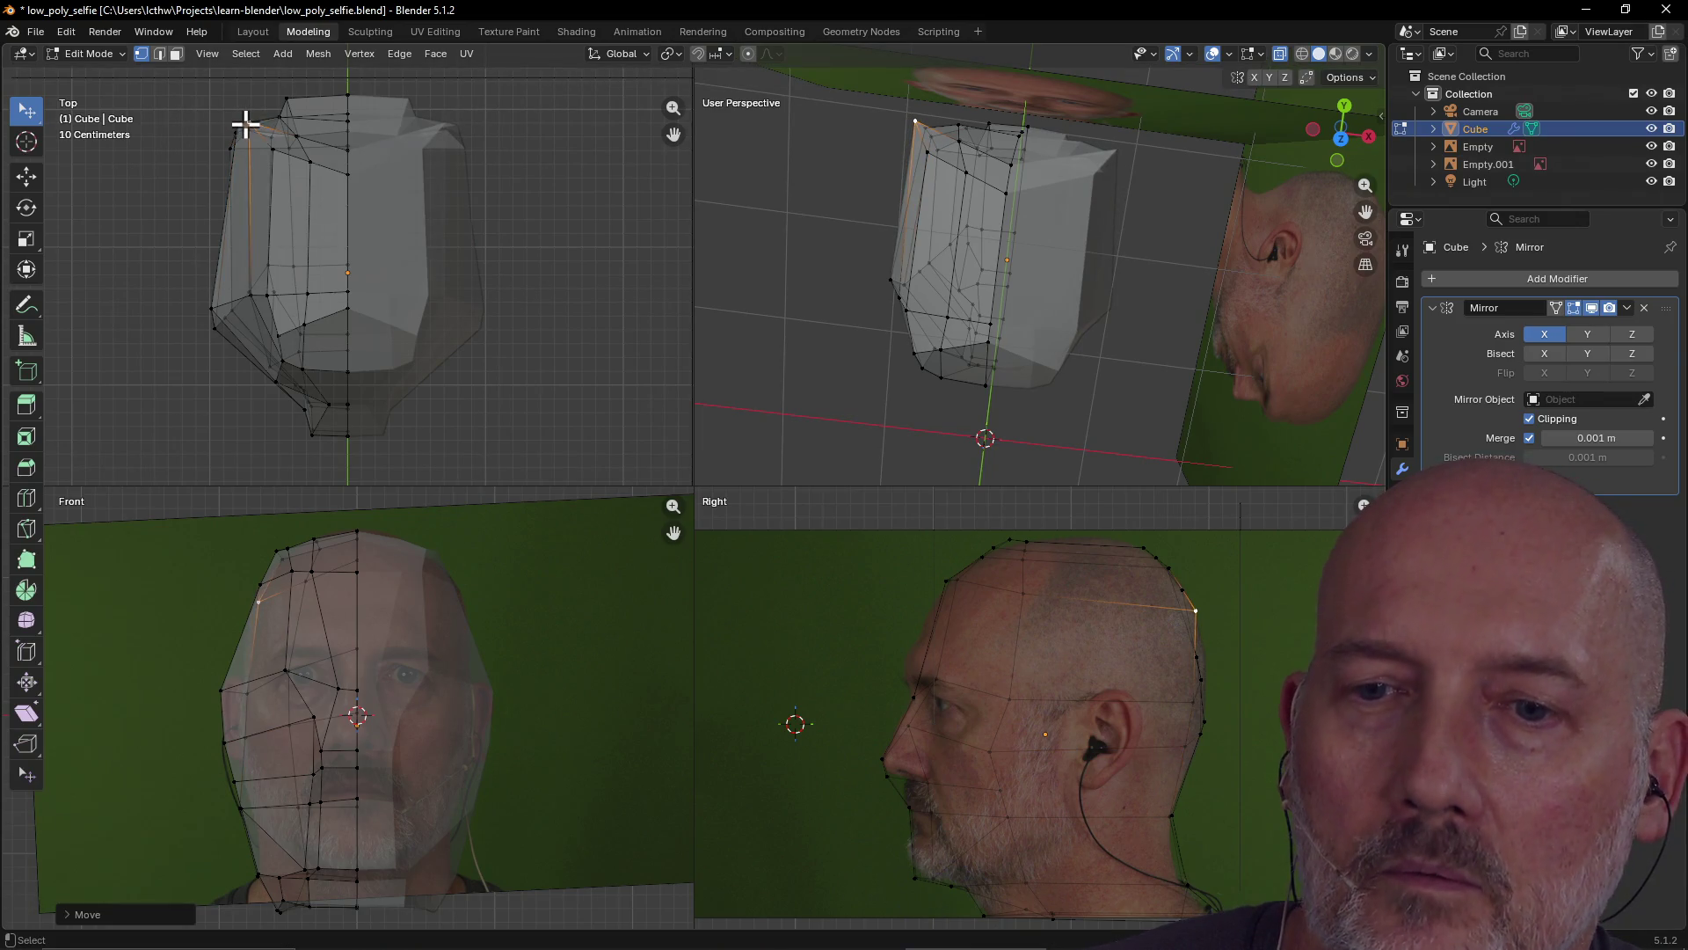
# Lower a jaw vertex with a Z-constrained move, then orbit toward the front
pyautogui.click(238, 124)
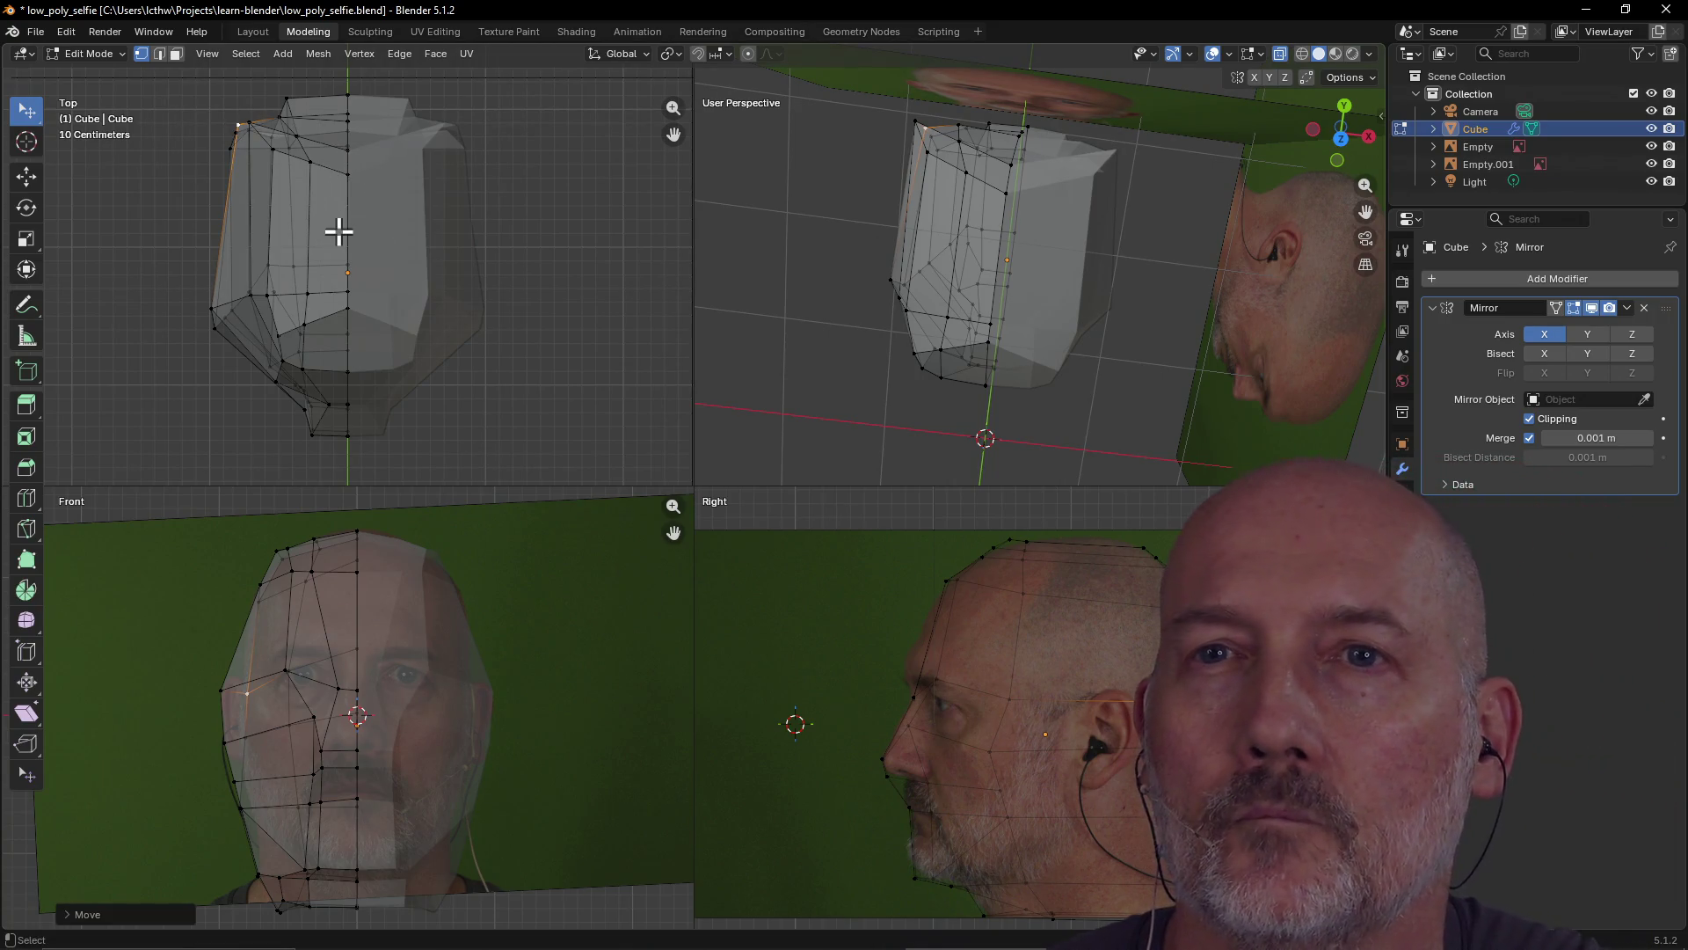
pyautogui.click(277, 910)
pyautogui.press('g')
pyautogui.press('z')
pyautogui.click(283, 898)
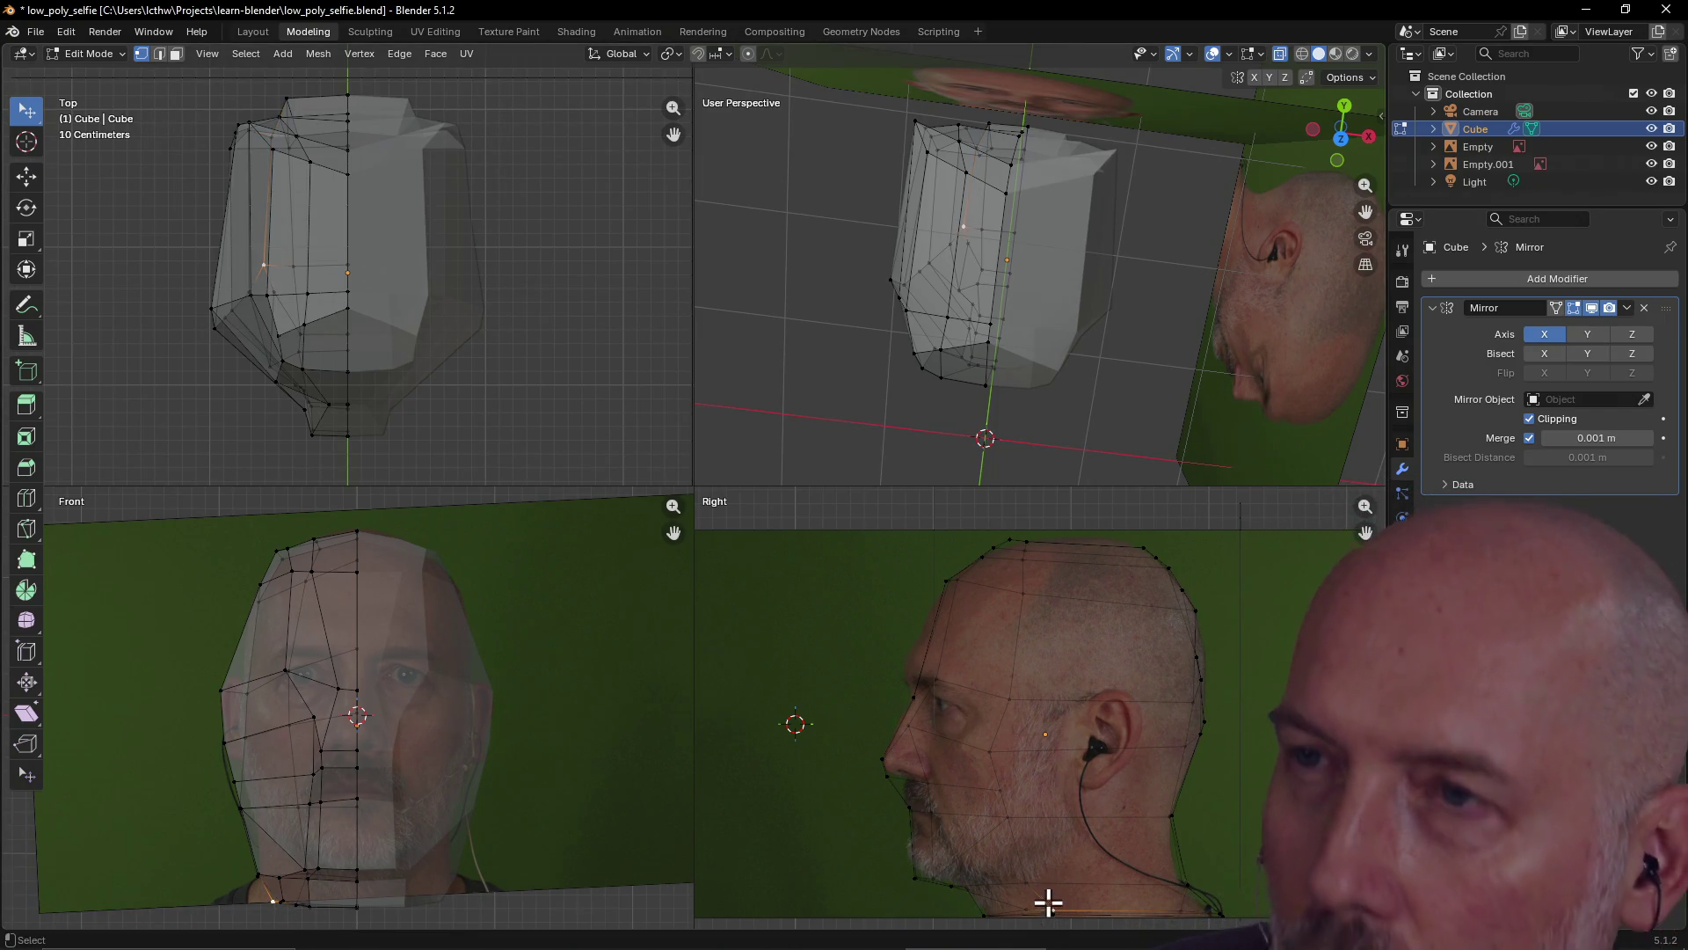
pyautogui.scroll(-2, 853, 359)
pyautogui.moveTo(852, 343)
pyautogui.mouseDown(button='middle')
pyautogui.moveTo(1073, 215)
pyautogui.moveTo(886, 225)
pyautogui.mouseUp(button='middle')
pyautogui.moveTo(852, 313)
pyautogui.mouseDown(button='middle')
pyautogui.moveTo(999, 234)
pyautogui.moveTo(1022, 326)
pyautogui.moveTo(1070, 308)
pyautogui.moveTo(950, 316)
pyautogui.moveTo(1191, 298)
pyautogui.moveTo(1037, 369)
pyautogui.mouseUp(button='middle')
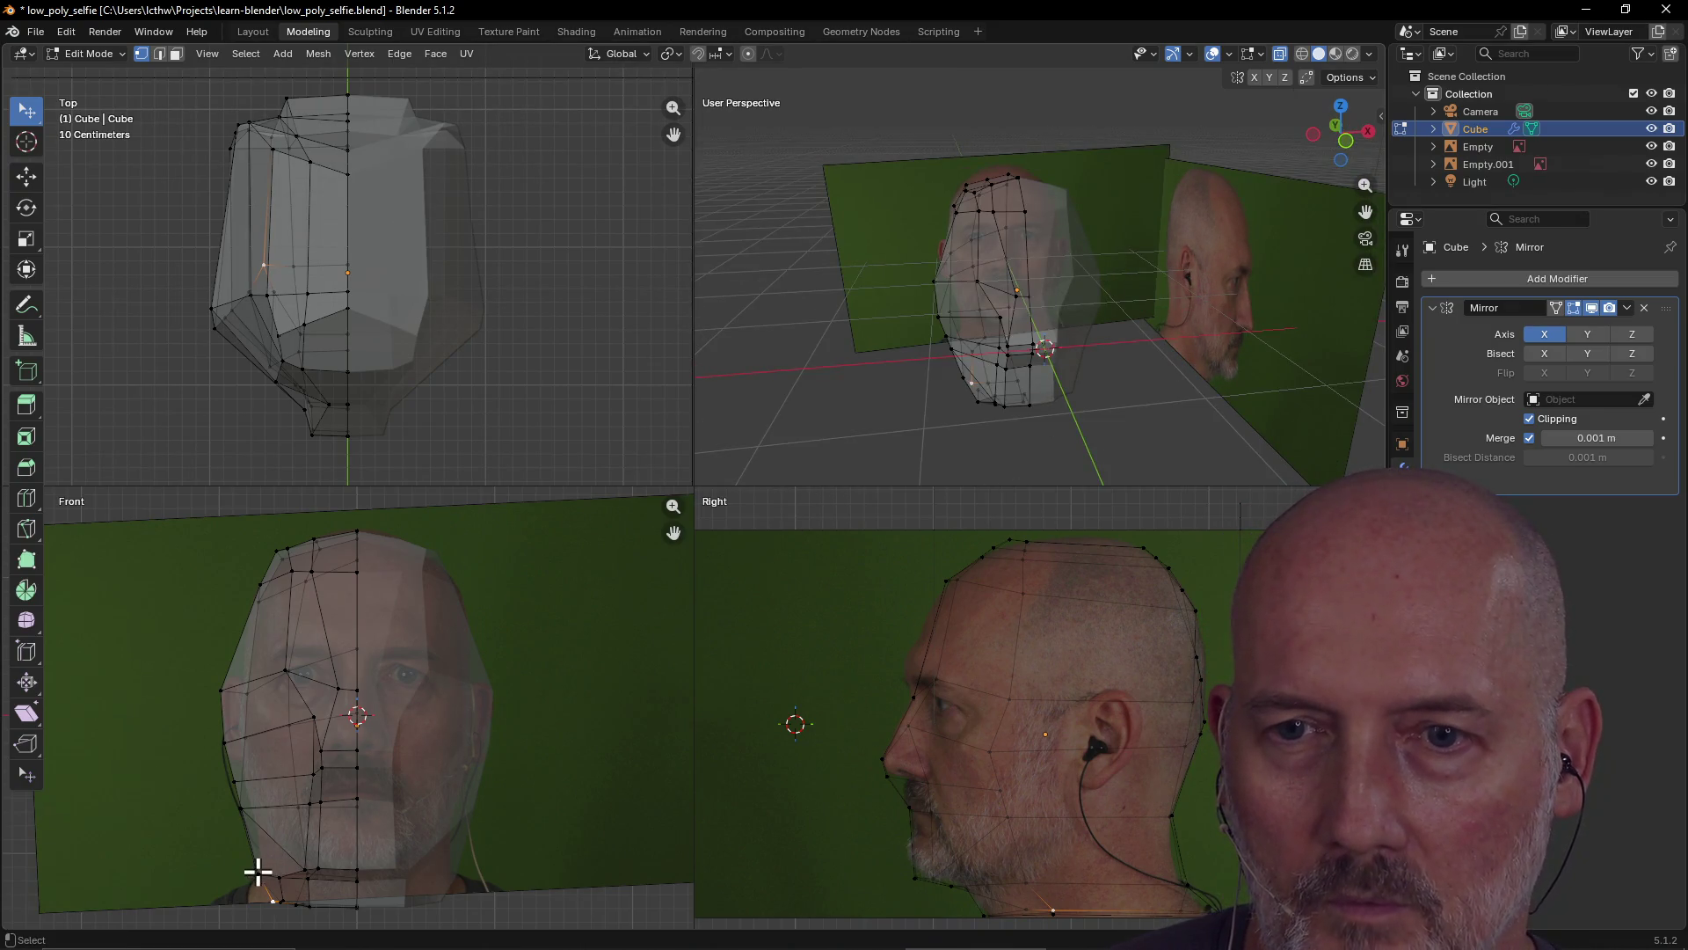
# Reposition the selected jaw vertex and a second jaw vertex to follow the side photo
pyautogui.press('g')
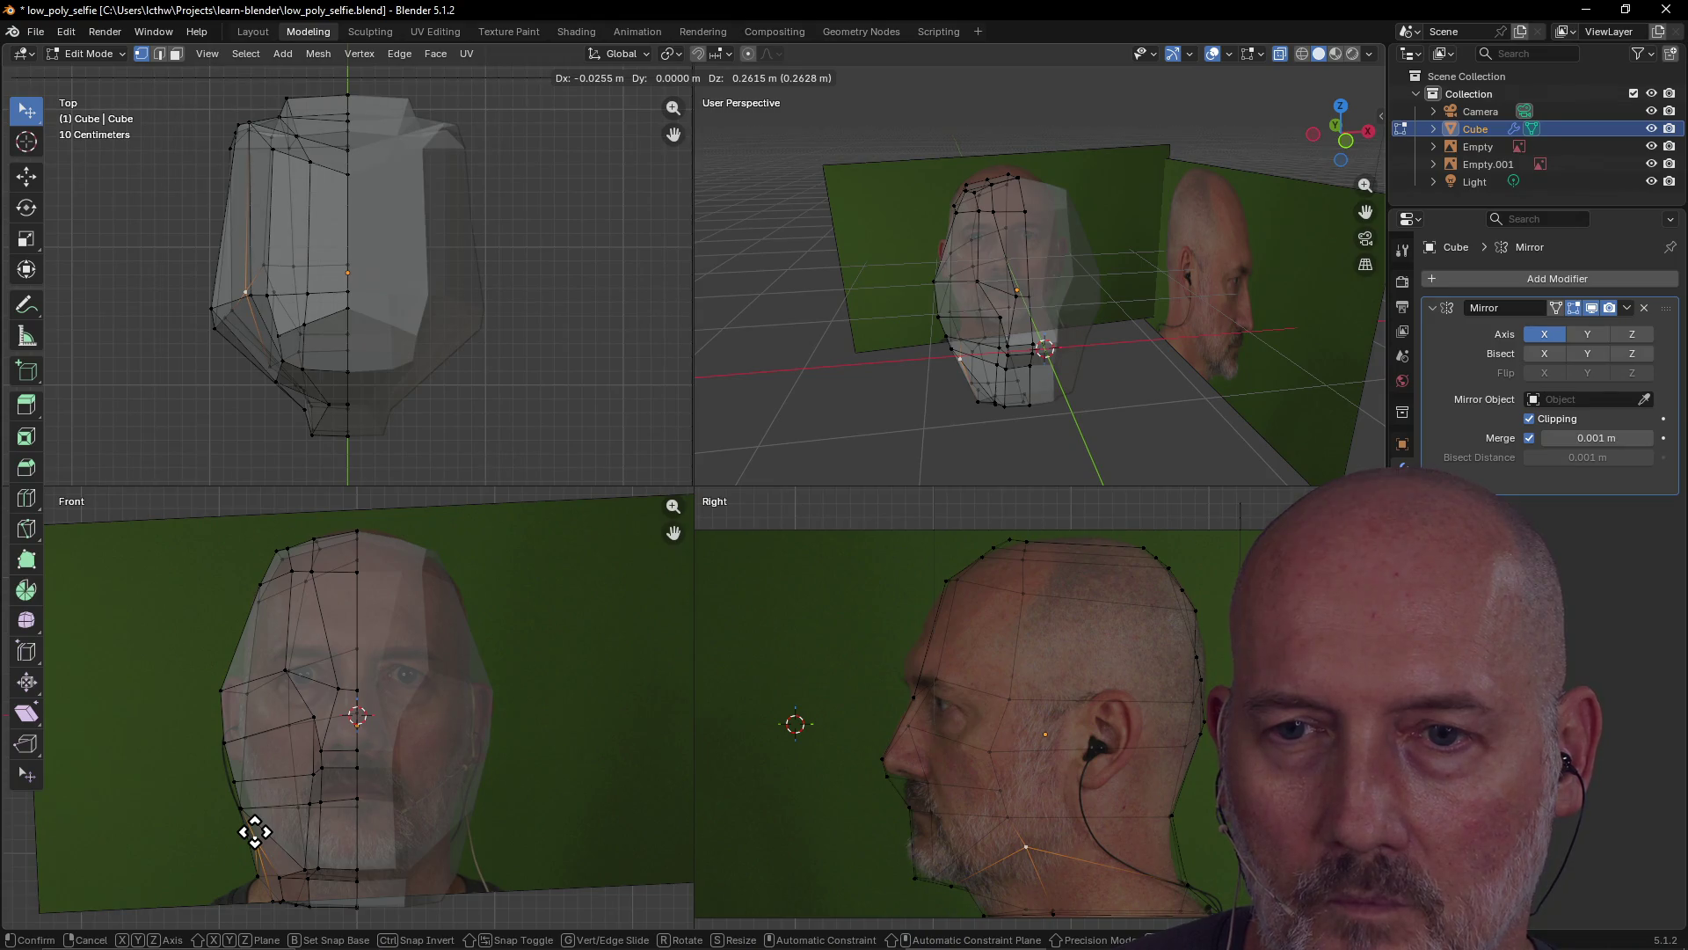
pyautogui.click(255, 832)
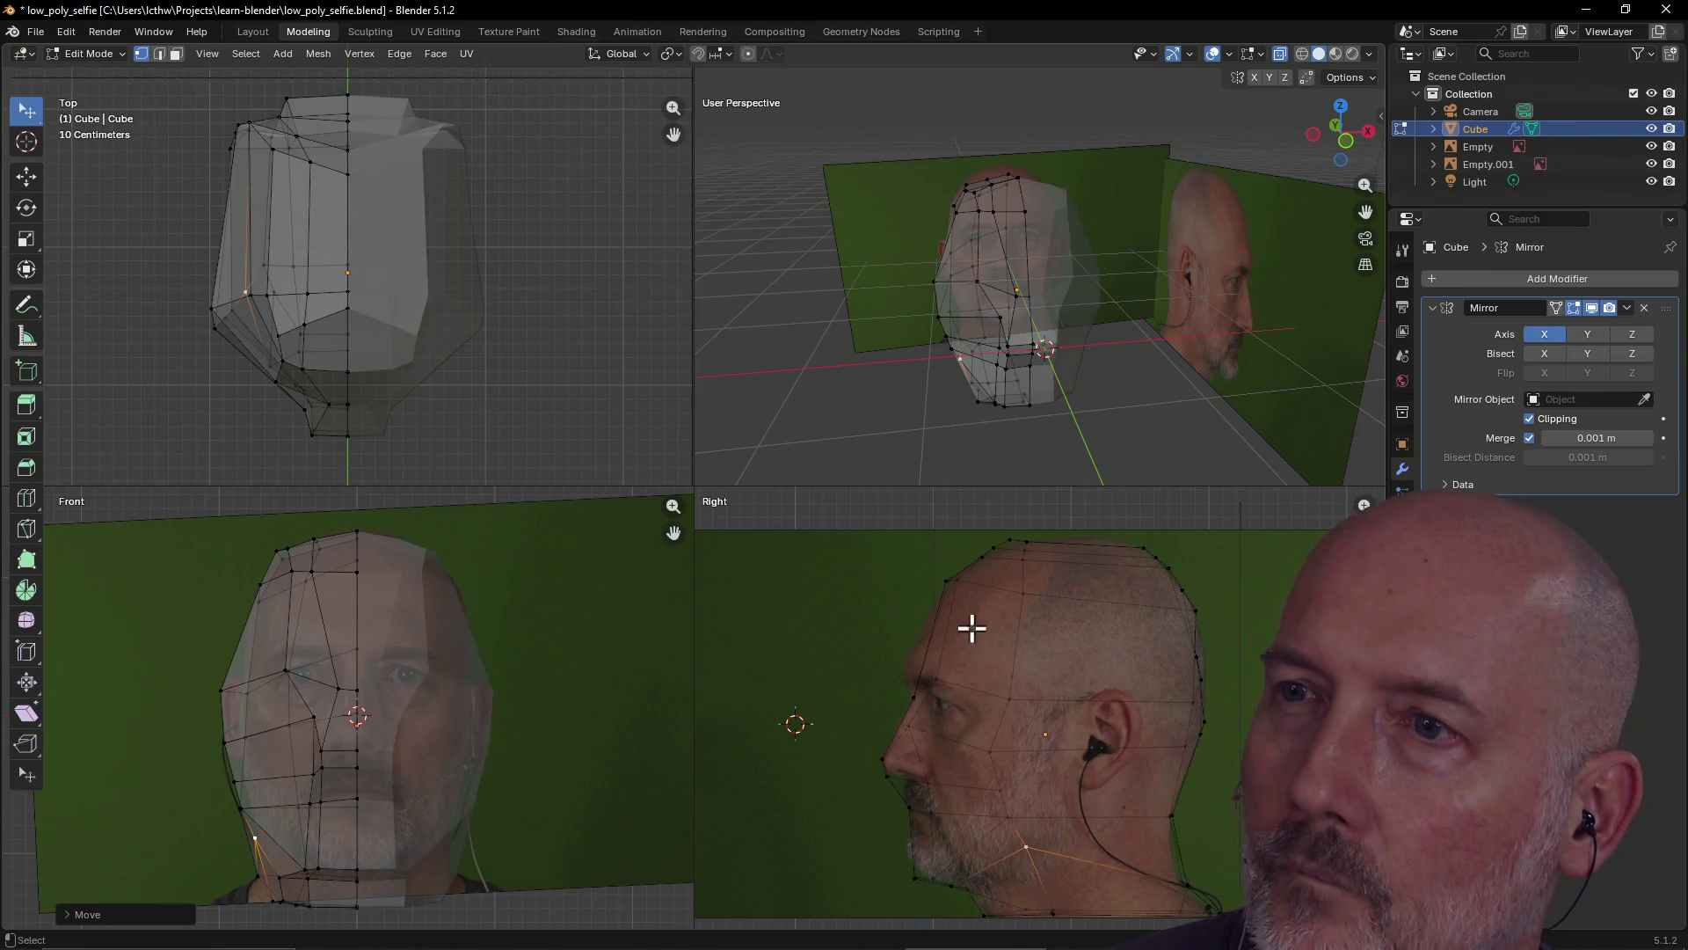
pyautogui.moveTo(944, 465)
pyautogui.mouseDown(button='middle')
pyautogui.moveTo(1123, 407)
pyautogui.moveTo(1120, 384)
pyautogui.mouseUp(button='middle')
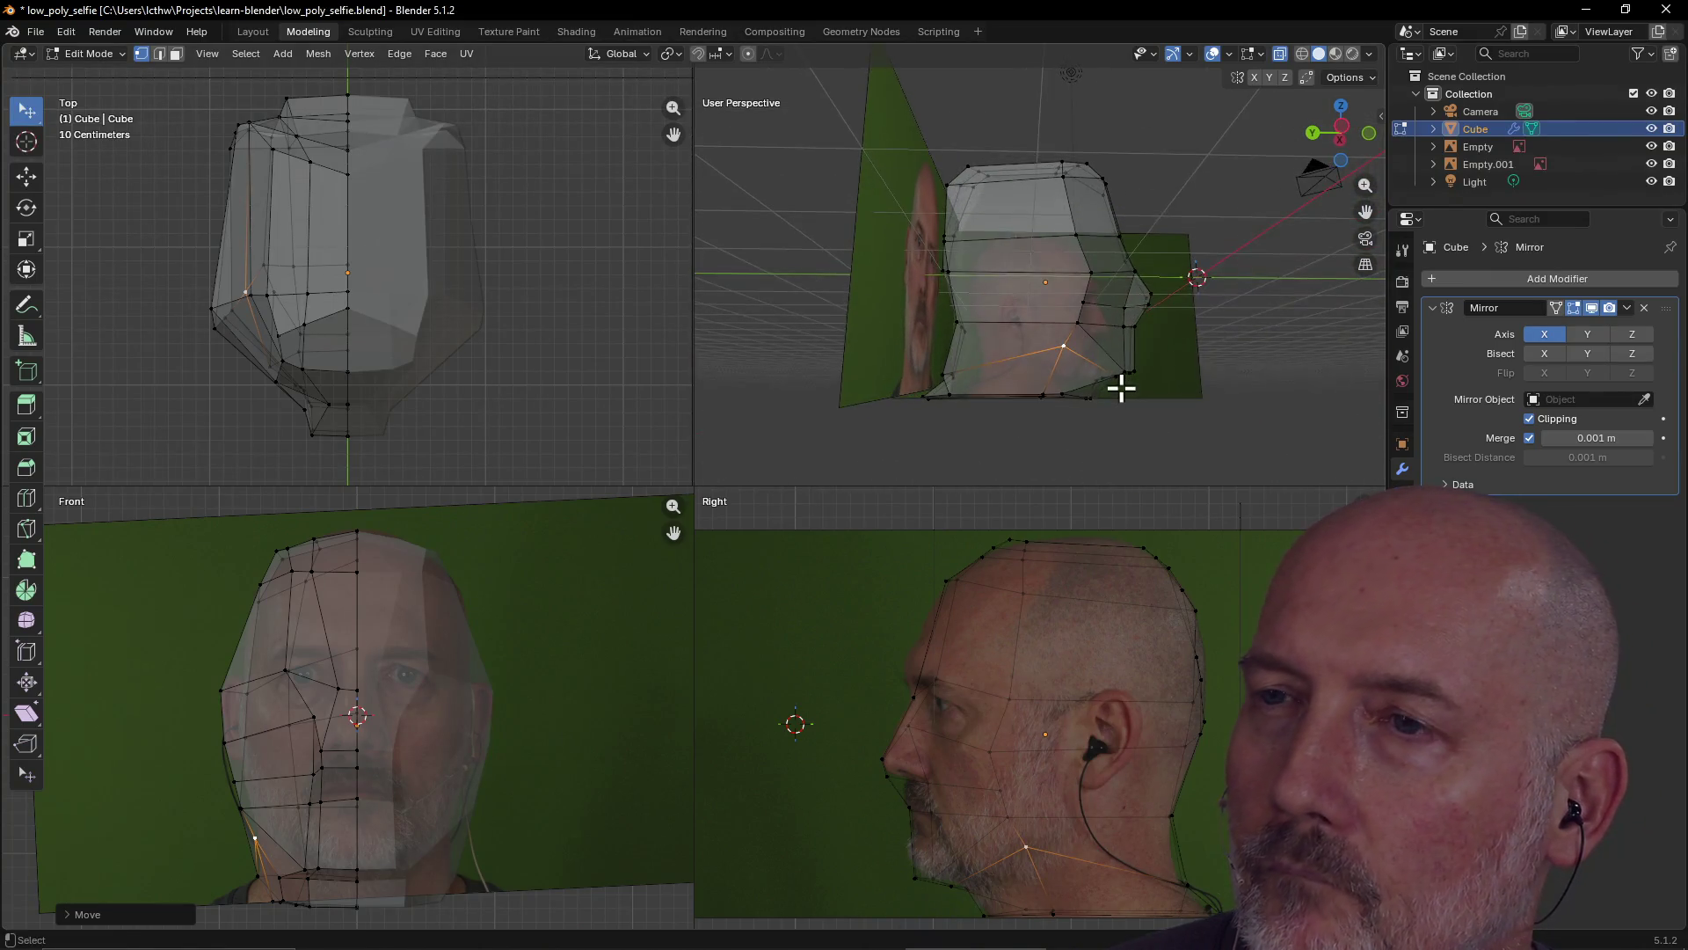
pyautogui.scroll(3, 1121, 388)
pyautogui.scroll(-2, 1121, 388)
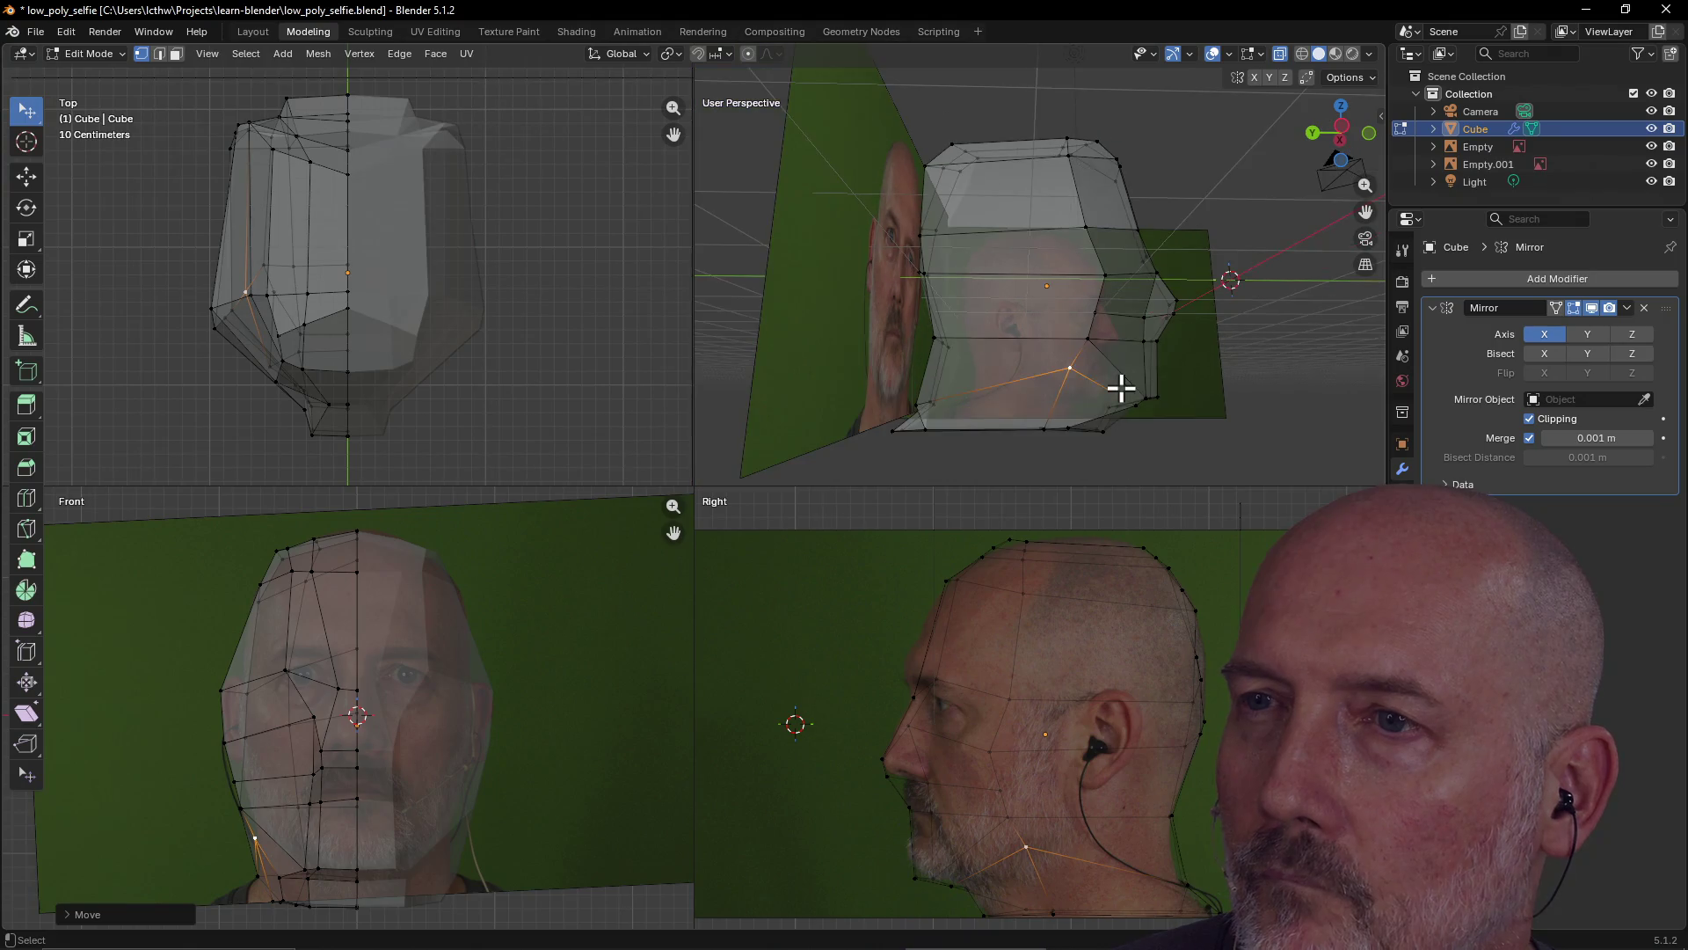
pyautogui.scroll(1, 1121, 388)
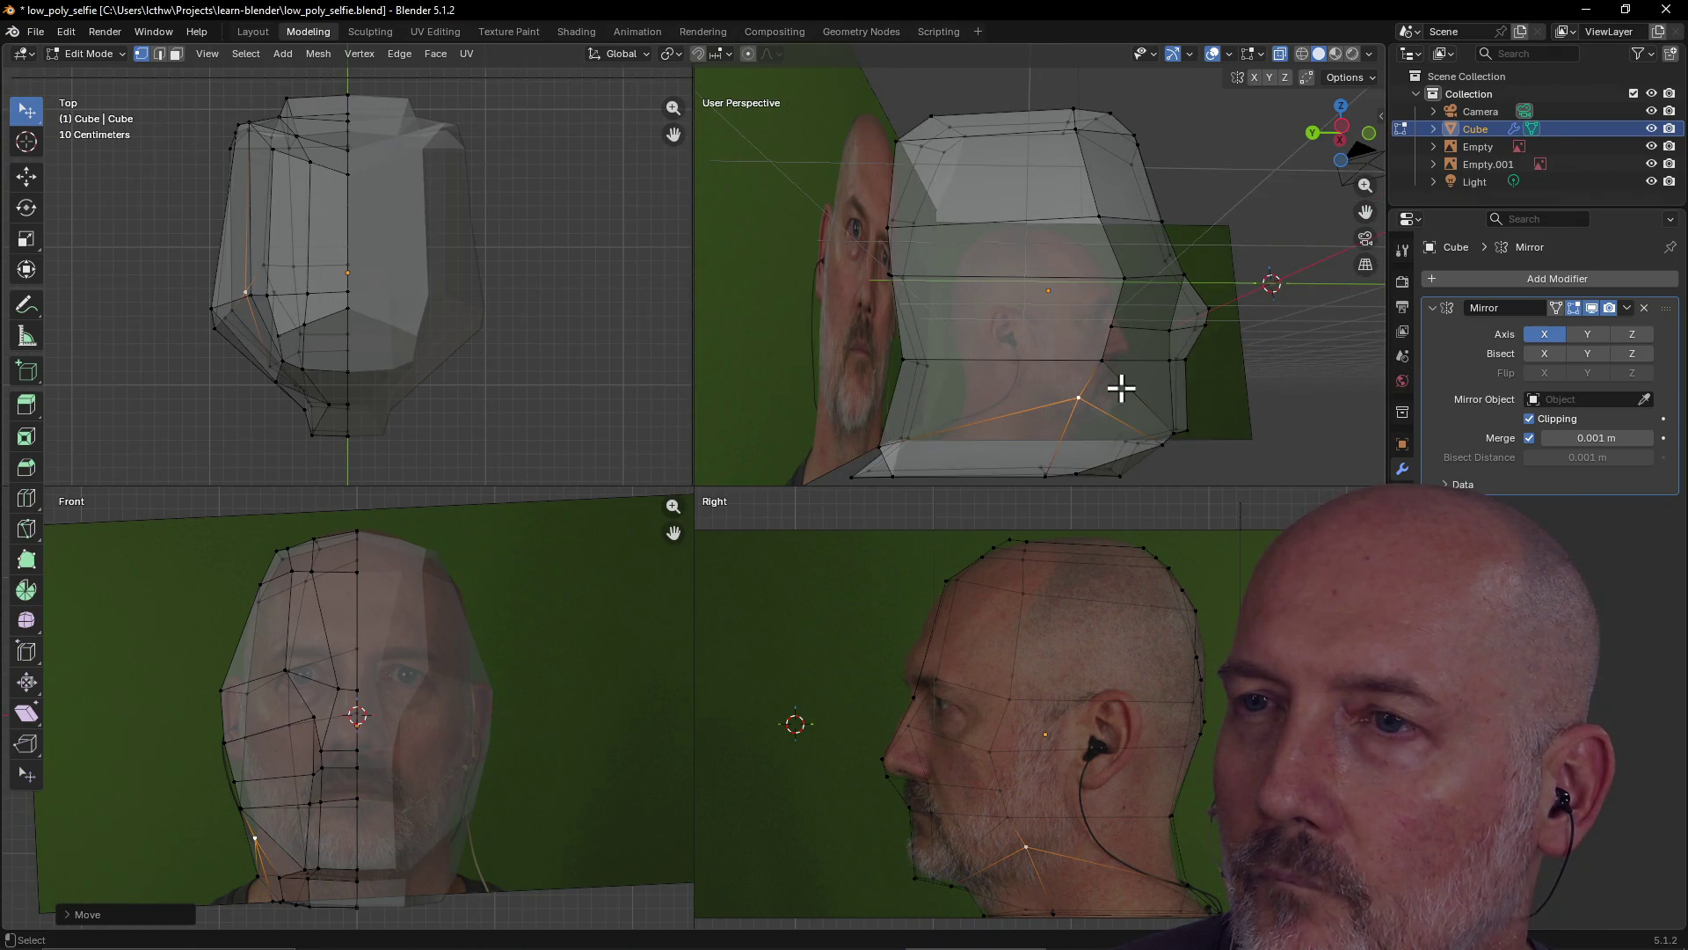
pyautogui.click(879, 444)
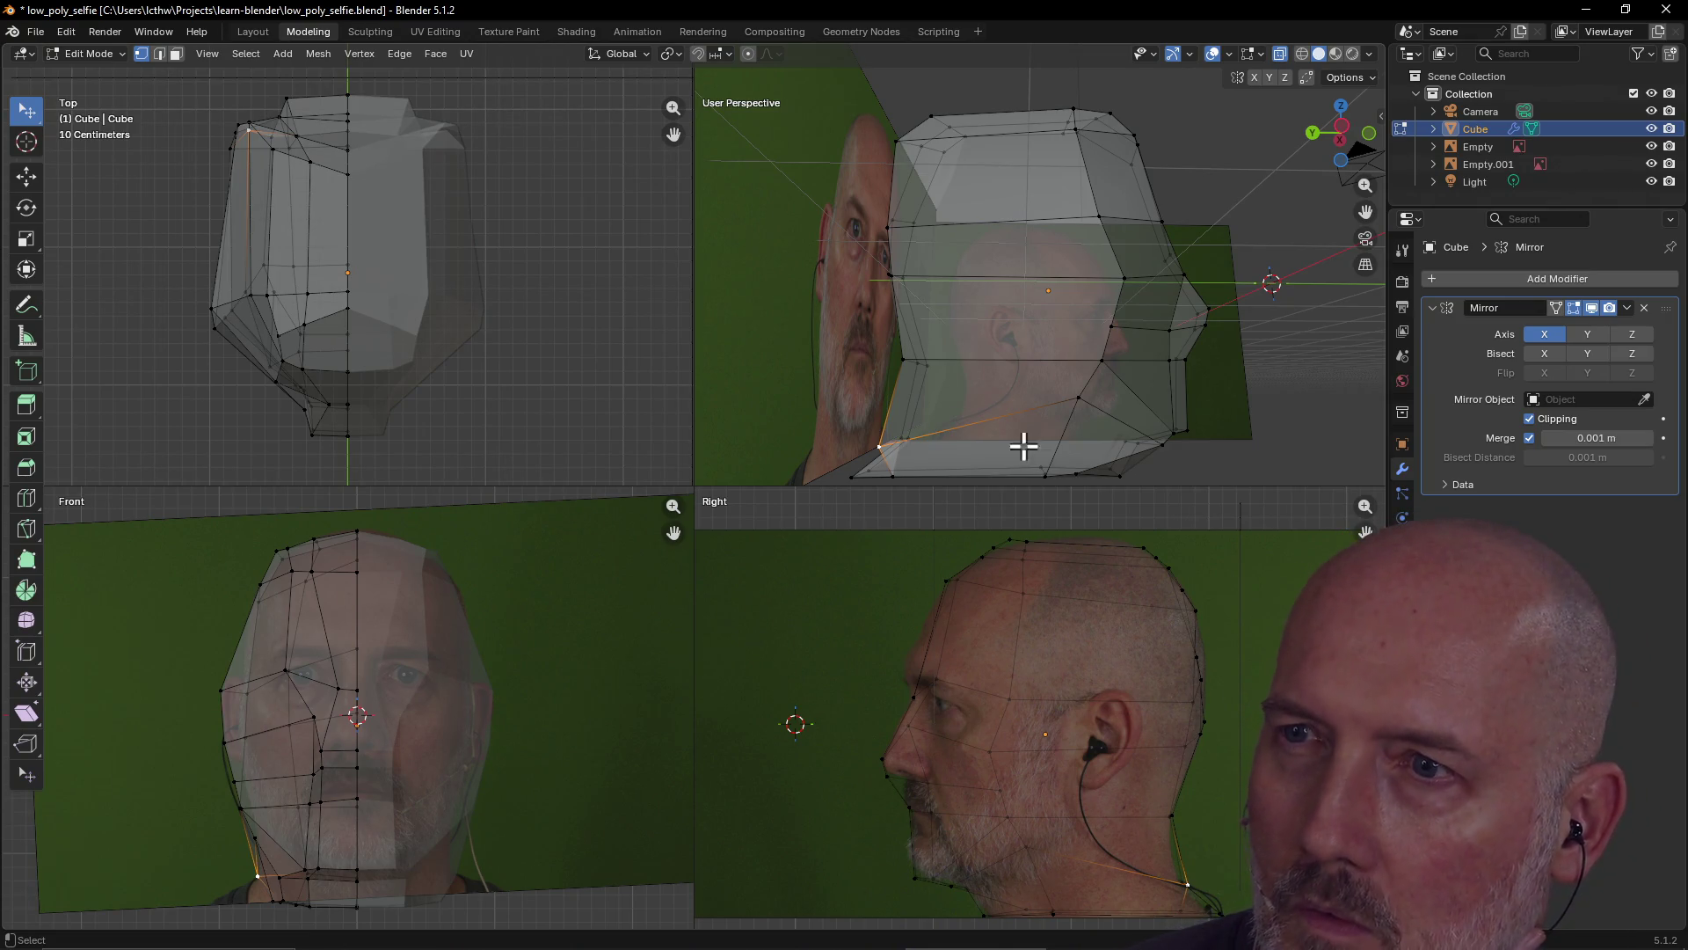
pyautogui.moveTo(992, 404)
pyautogui.mouseDown(button='middle')
pyautogui.moveTo(1074, 422)
pyautogui.moveTo(1000, 404)
pyautogui.mouseUp(button='middle')
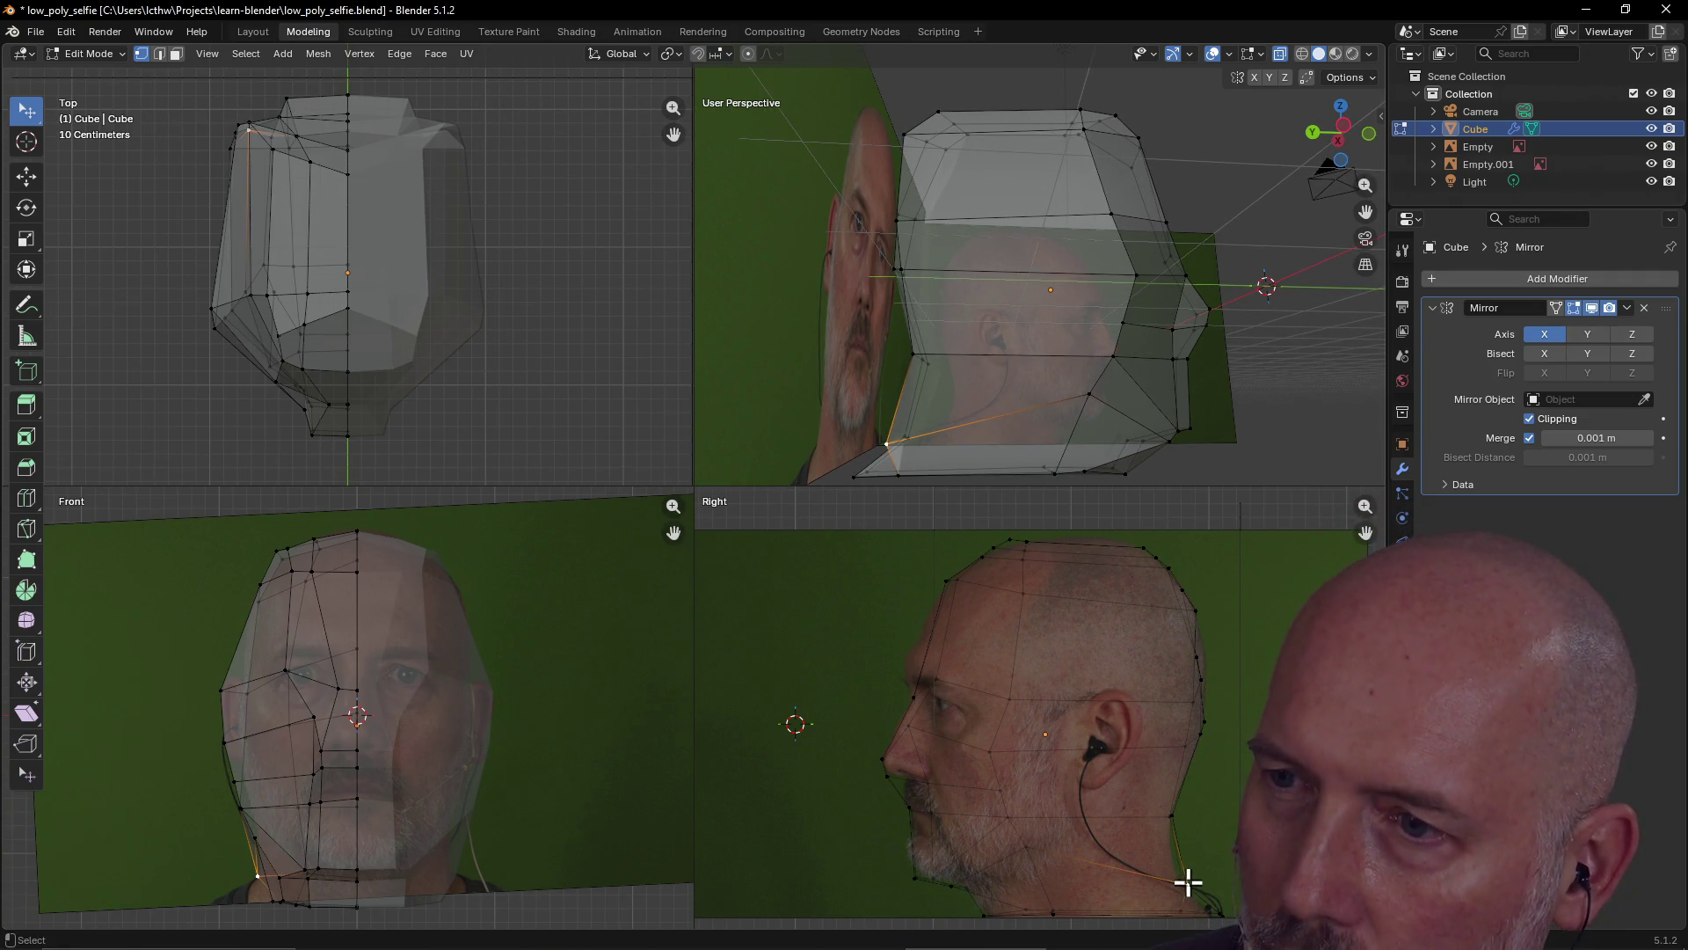
pyautogui.press('g')
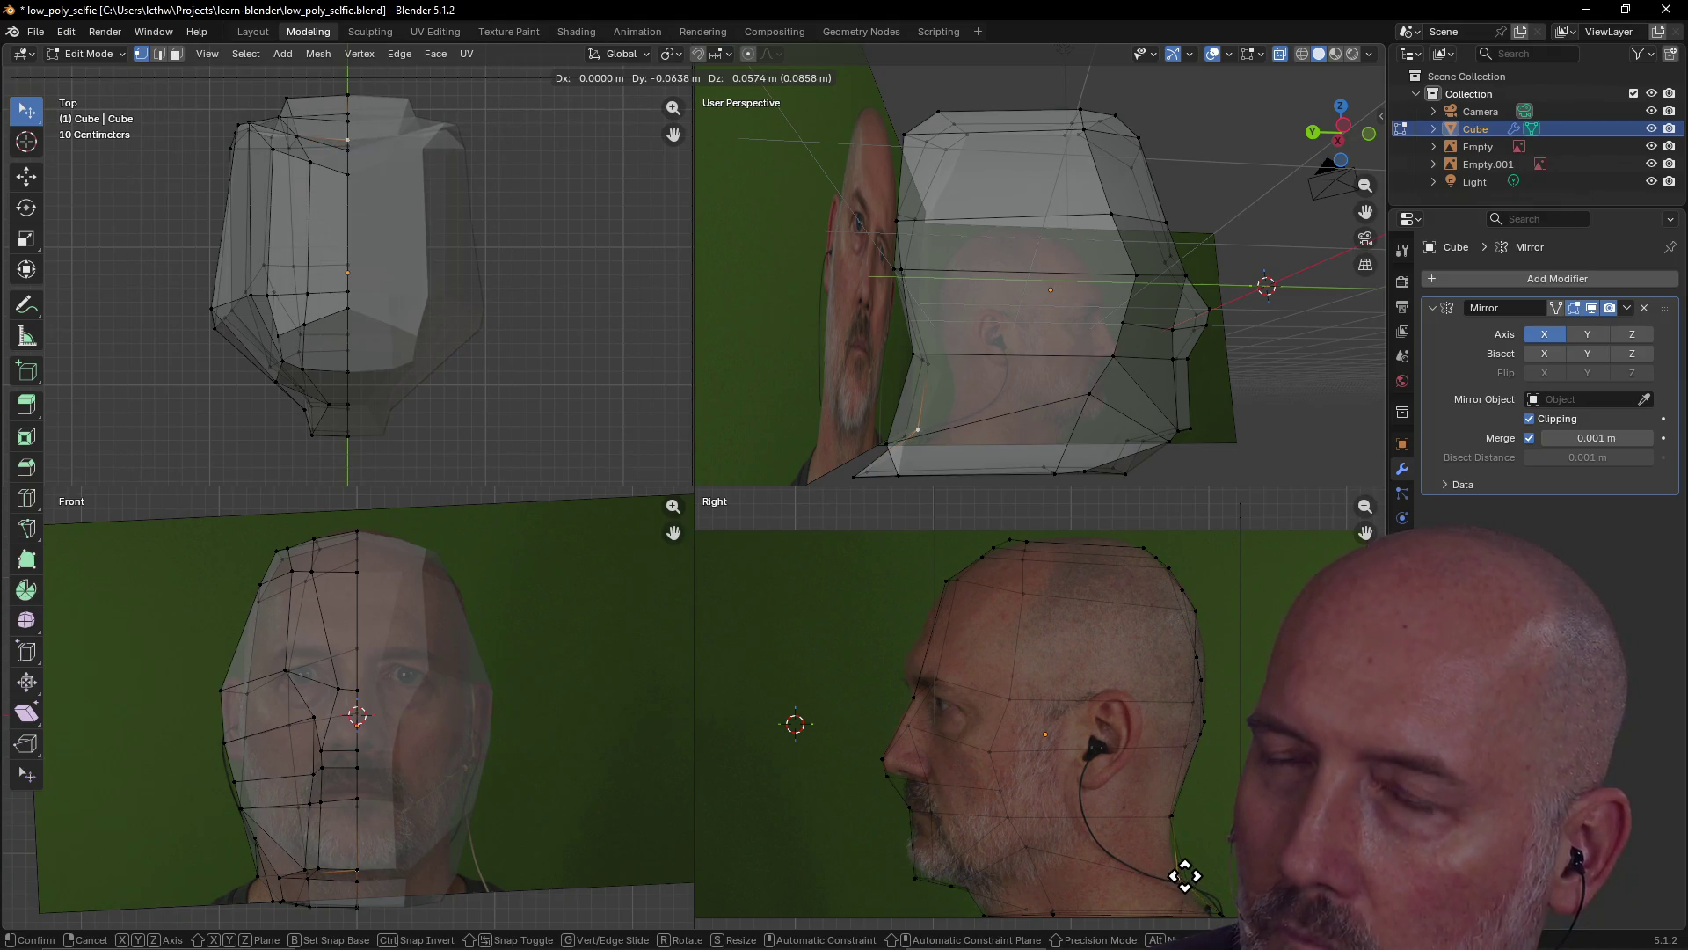
pyautogui.click(1185, 874)
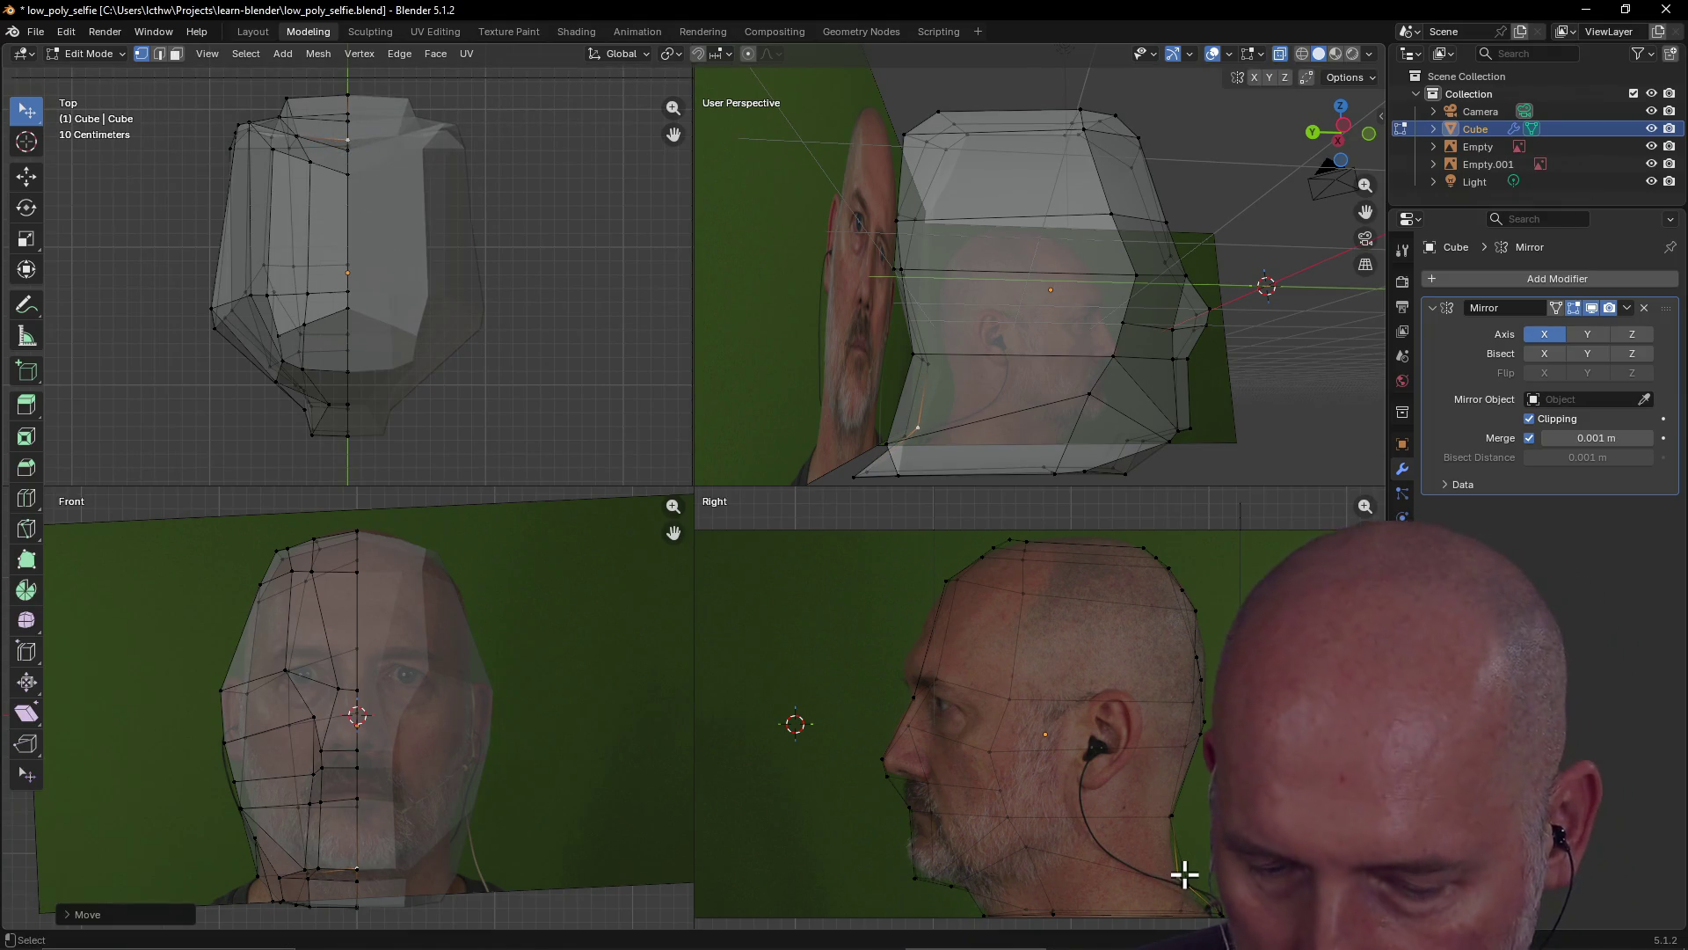
# Pull the neck vertex lower and re-place a jaw vertex after cancelling a bad move
pyautogui.click(882, 444)
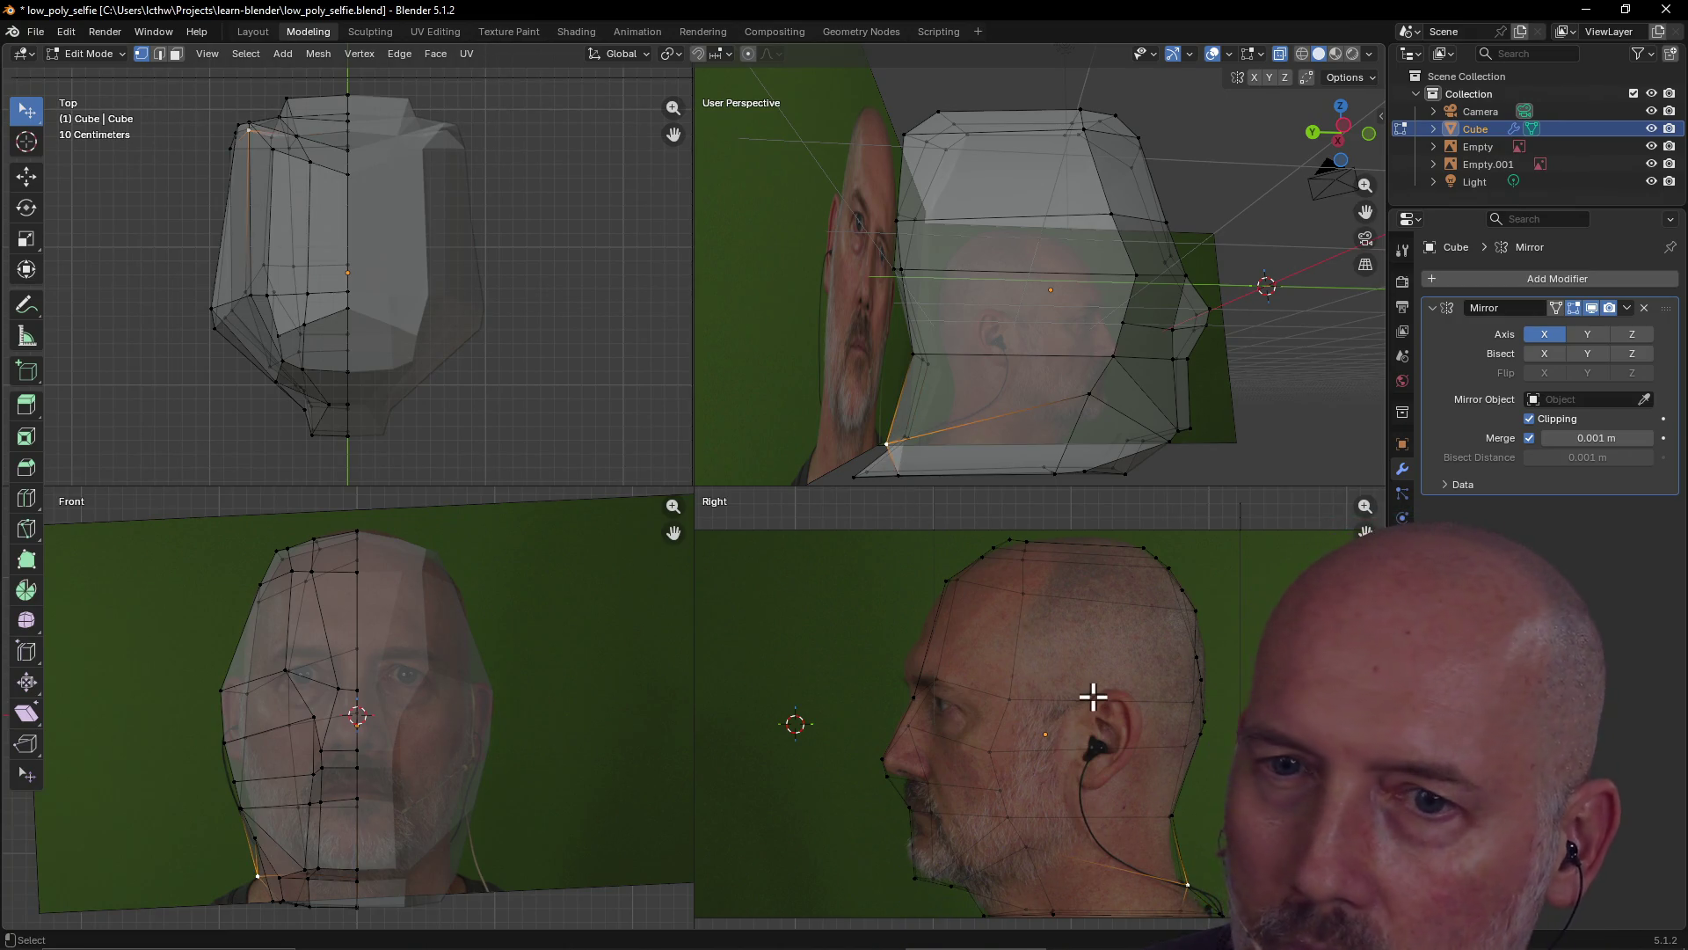
pyautogui.press('g')
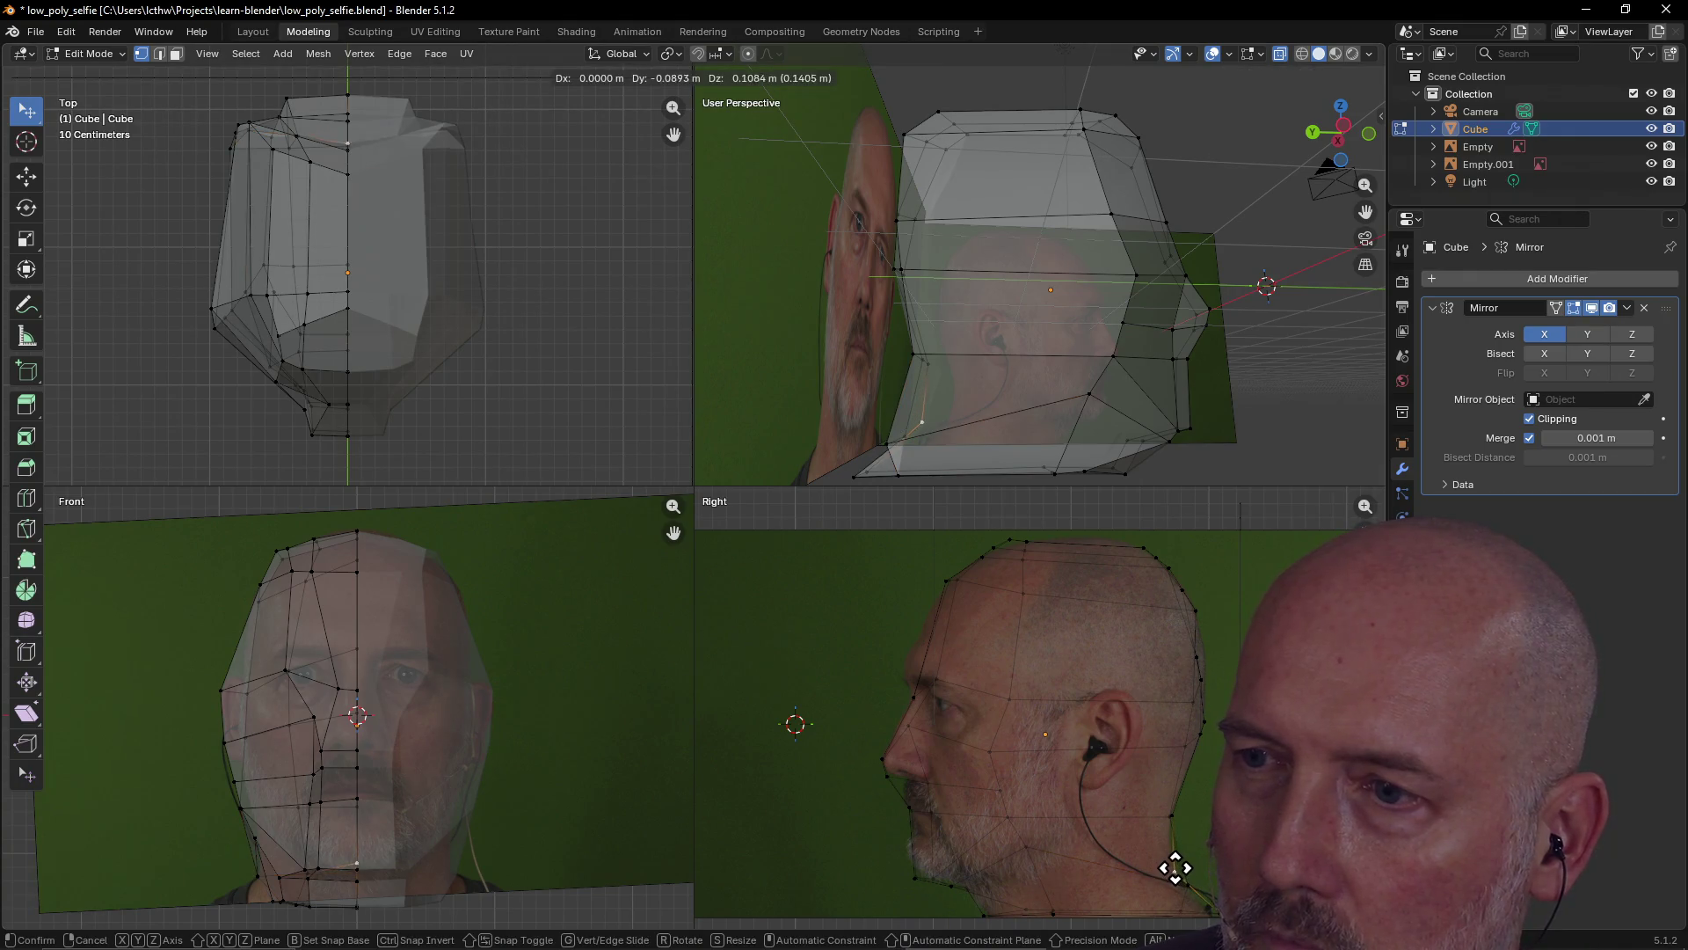
pyautogui.click(1174, 867)
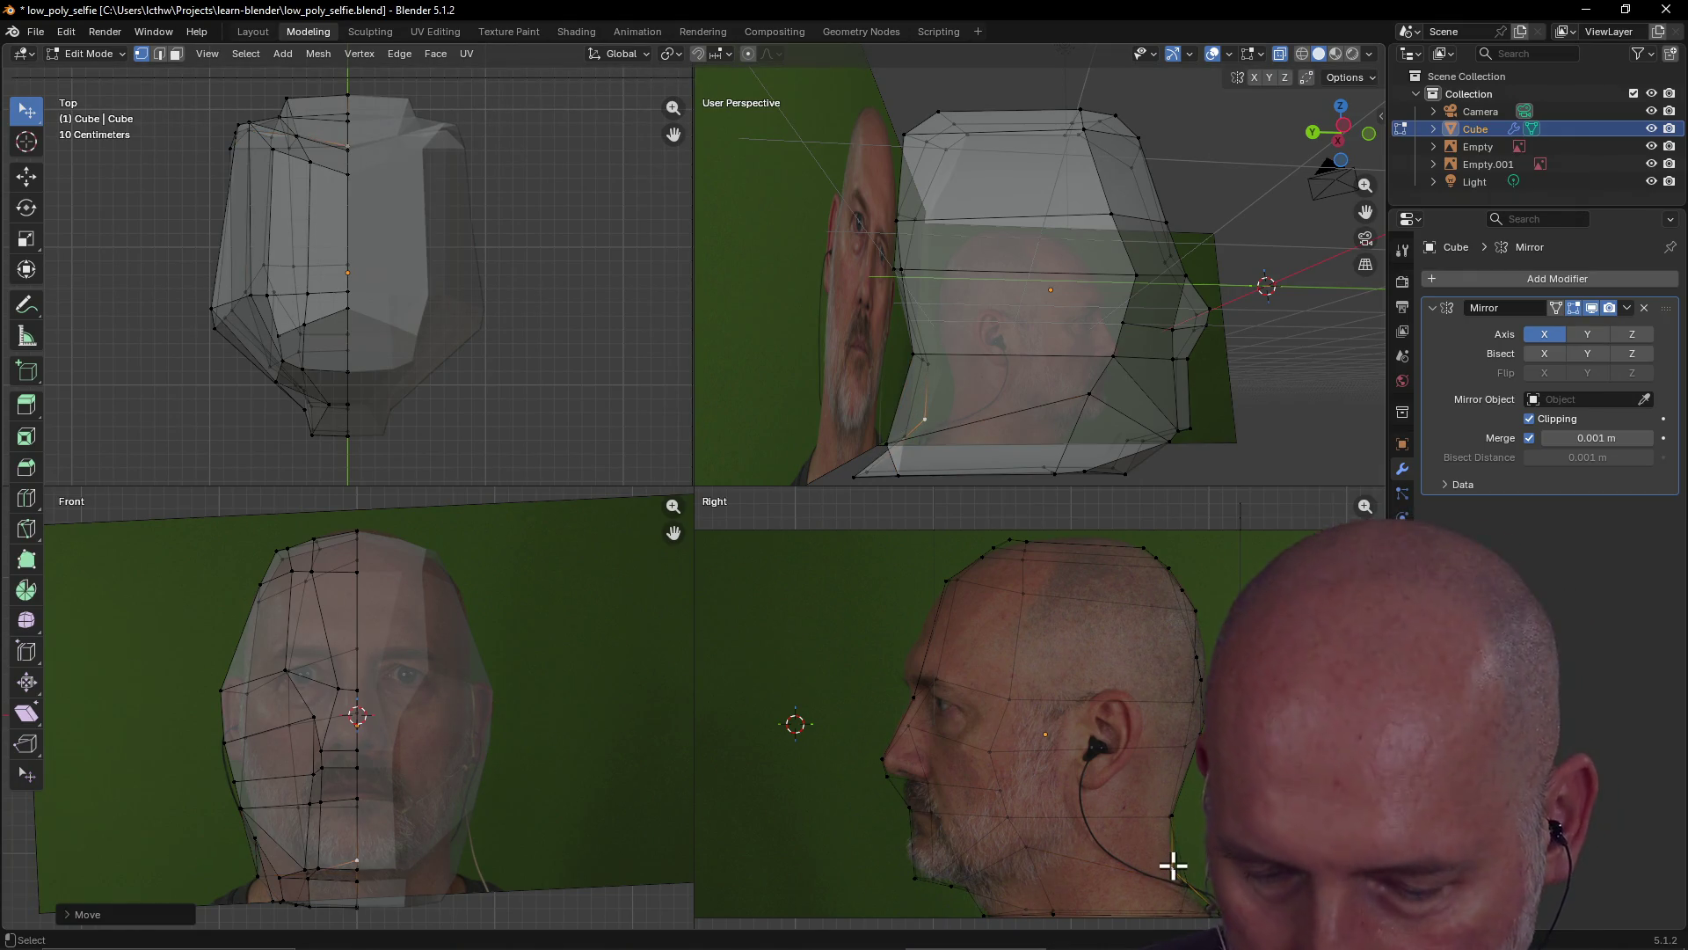
pyautogui.click(883, 443)
pyautogui.press('g')
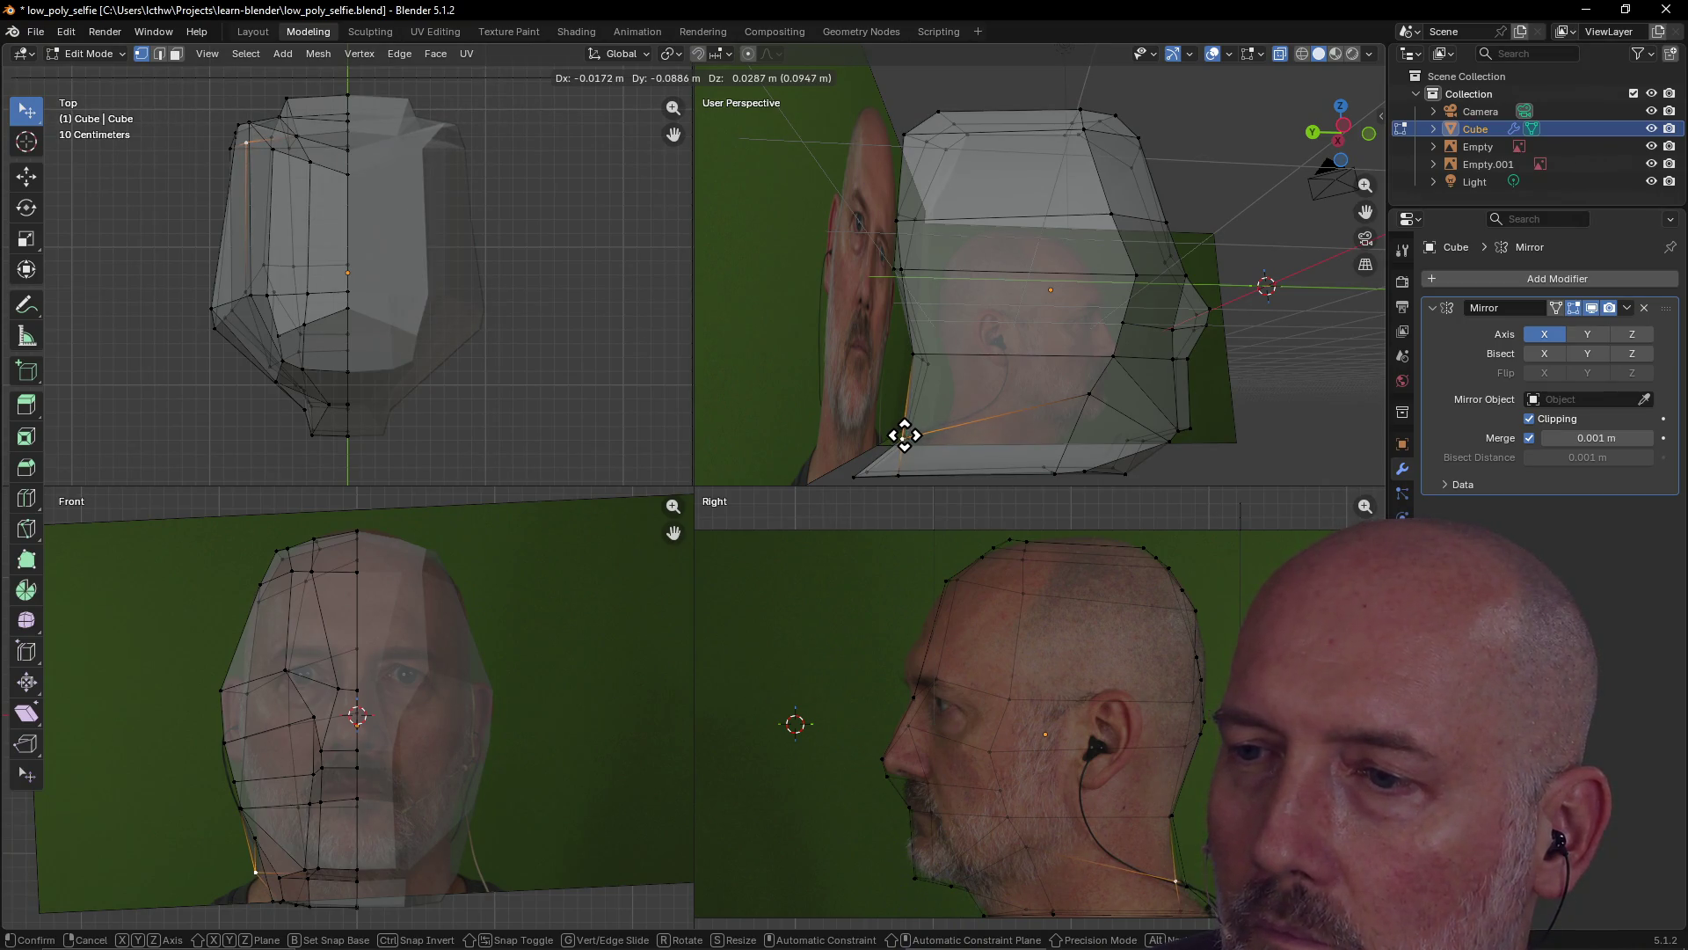
pyautogui.rightClick(905, 437)
pyautogui.press('g')
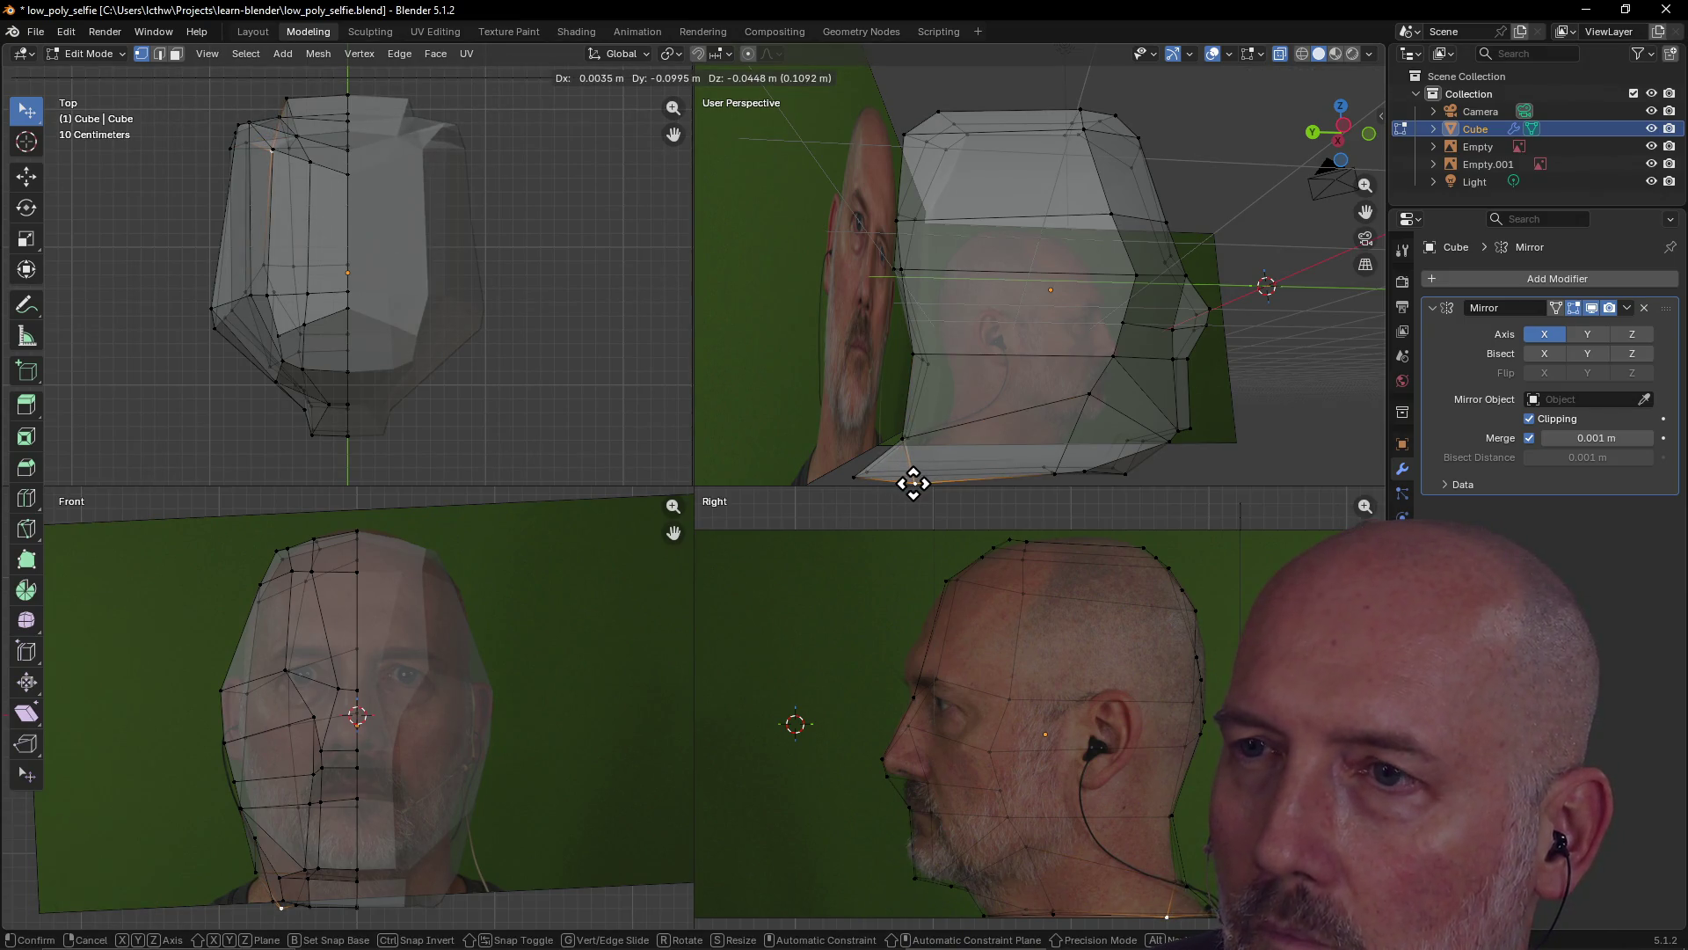
pyautogui.click(911, 473)
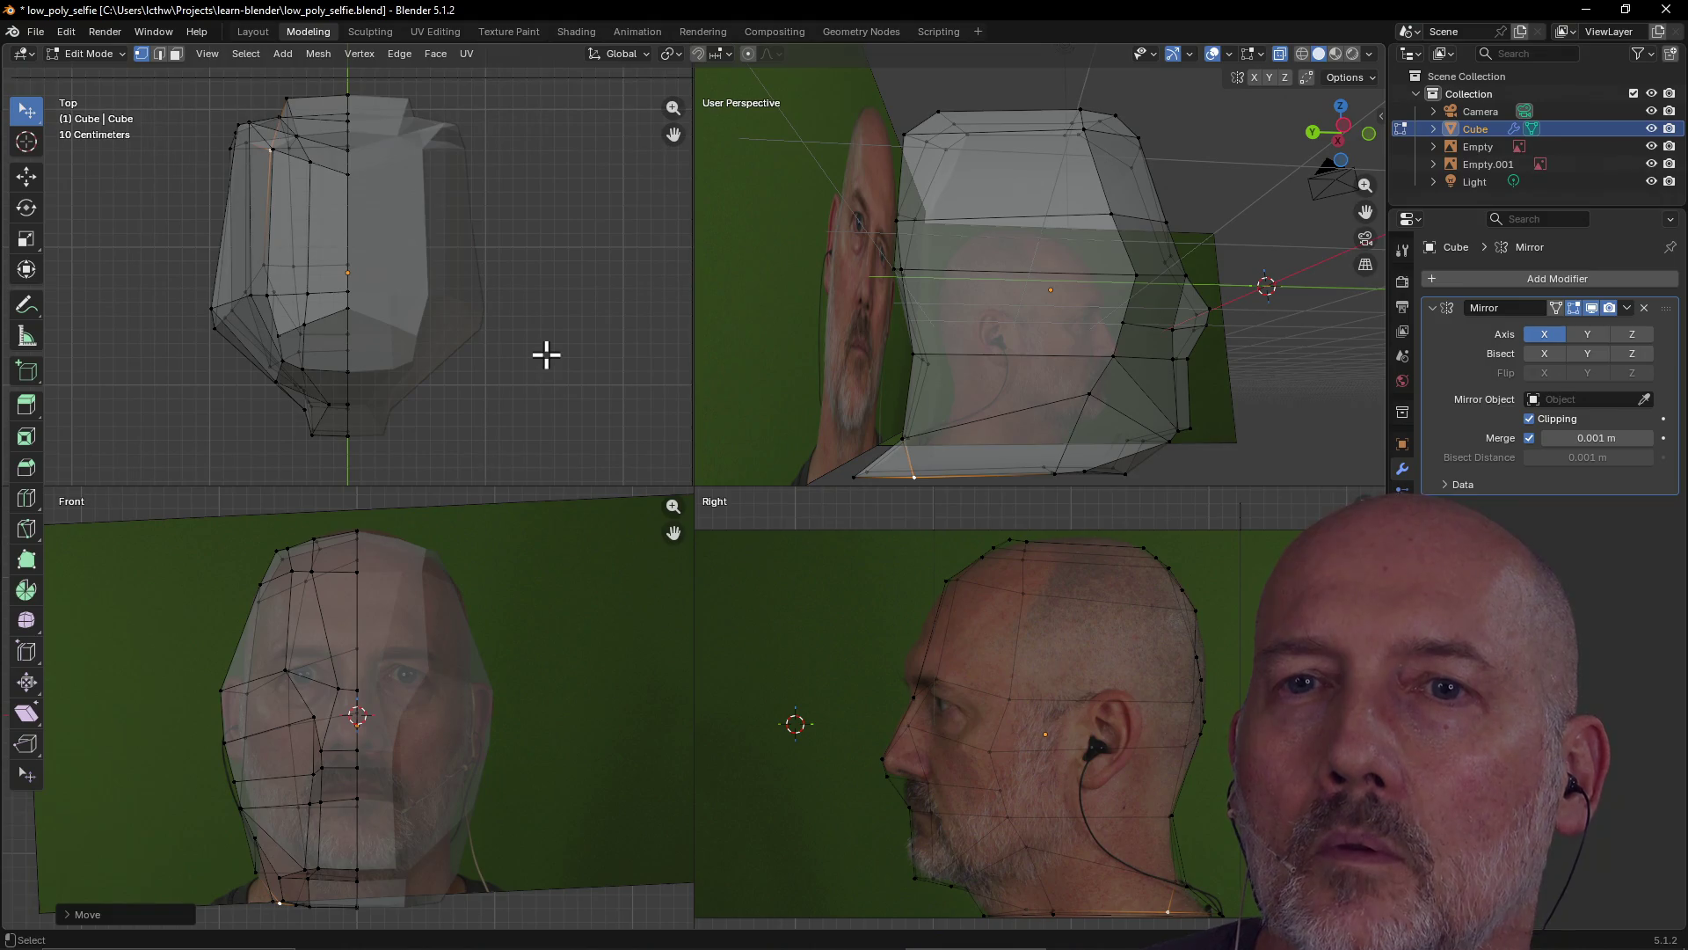
pyautogui.scroll(-5, 582, 364)
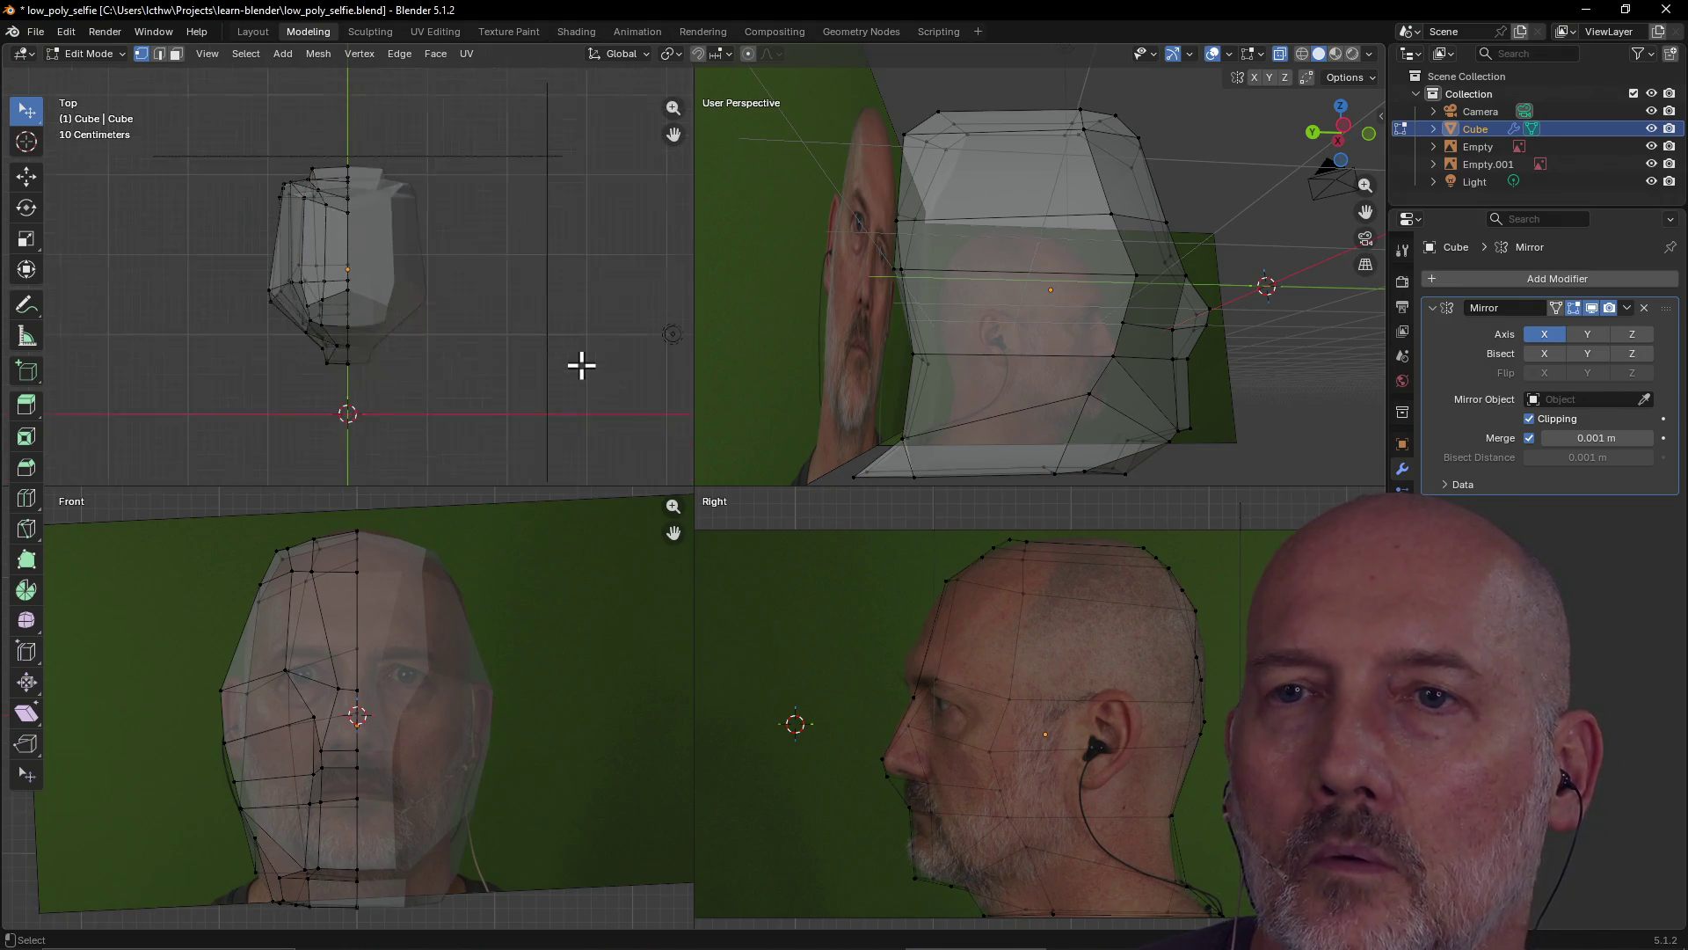
pyautogui.scroll(3, 582, 365)
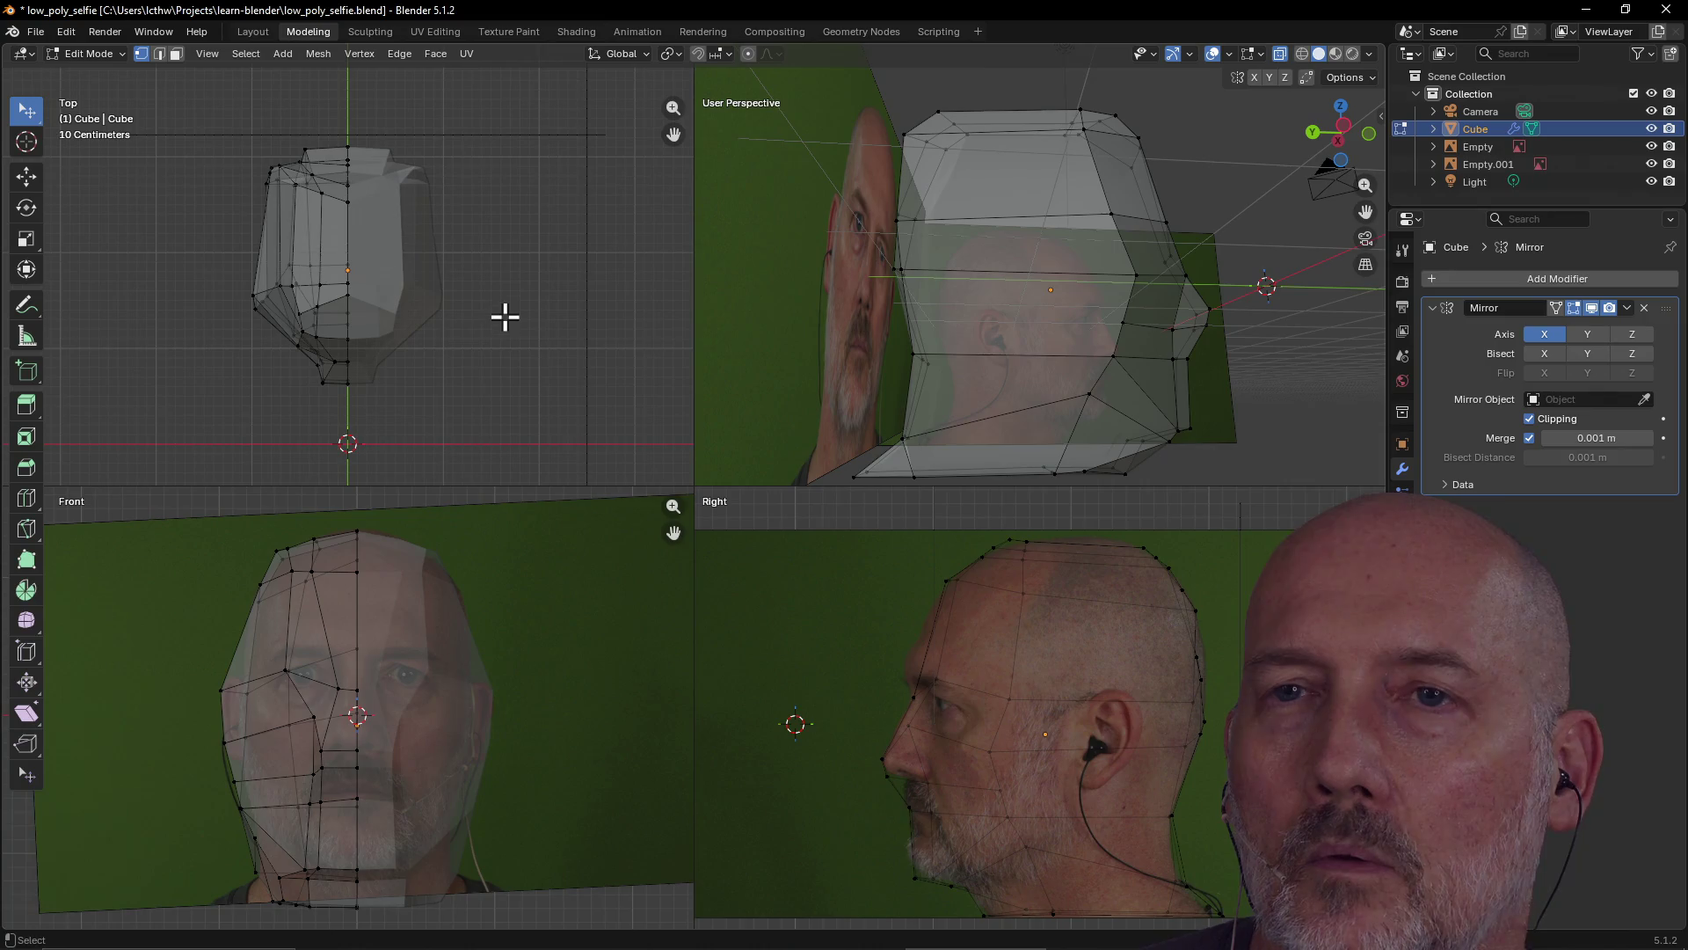
# In the Layout workspace, switch the viewport to solid shading
pyautogui.click(253, 32)
pyautogui.moveTo(314, 161)
pyautogui.mouseDown(button='middle')
pyautogui.moveTo(584, 366)
pyautogui.moveTo(694, 380)
pyautogui.moveTo(648, 399)
pyautogui.moveTo(635, 373)
pyautogui.mouseUp(button='middle')
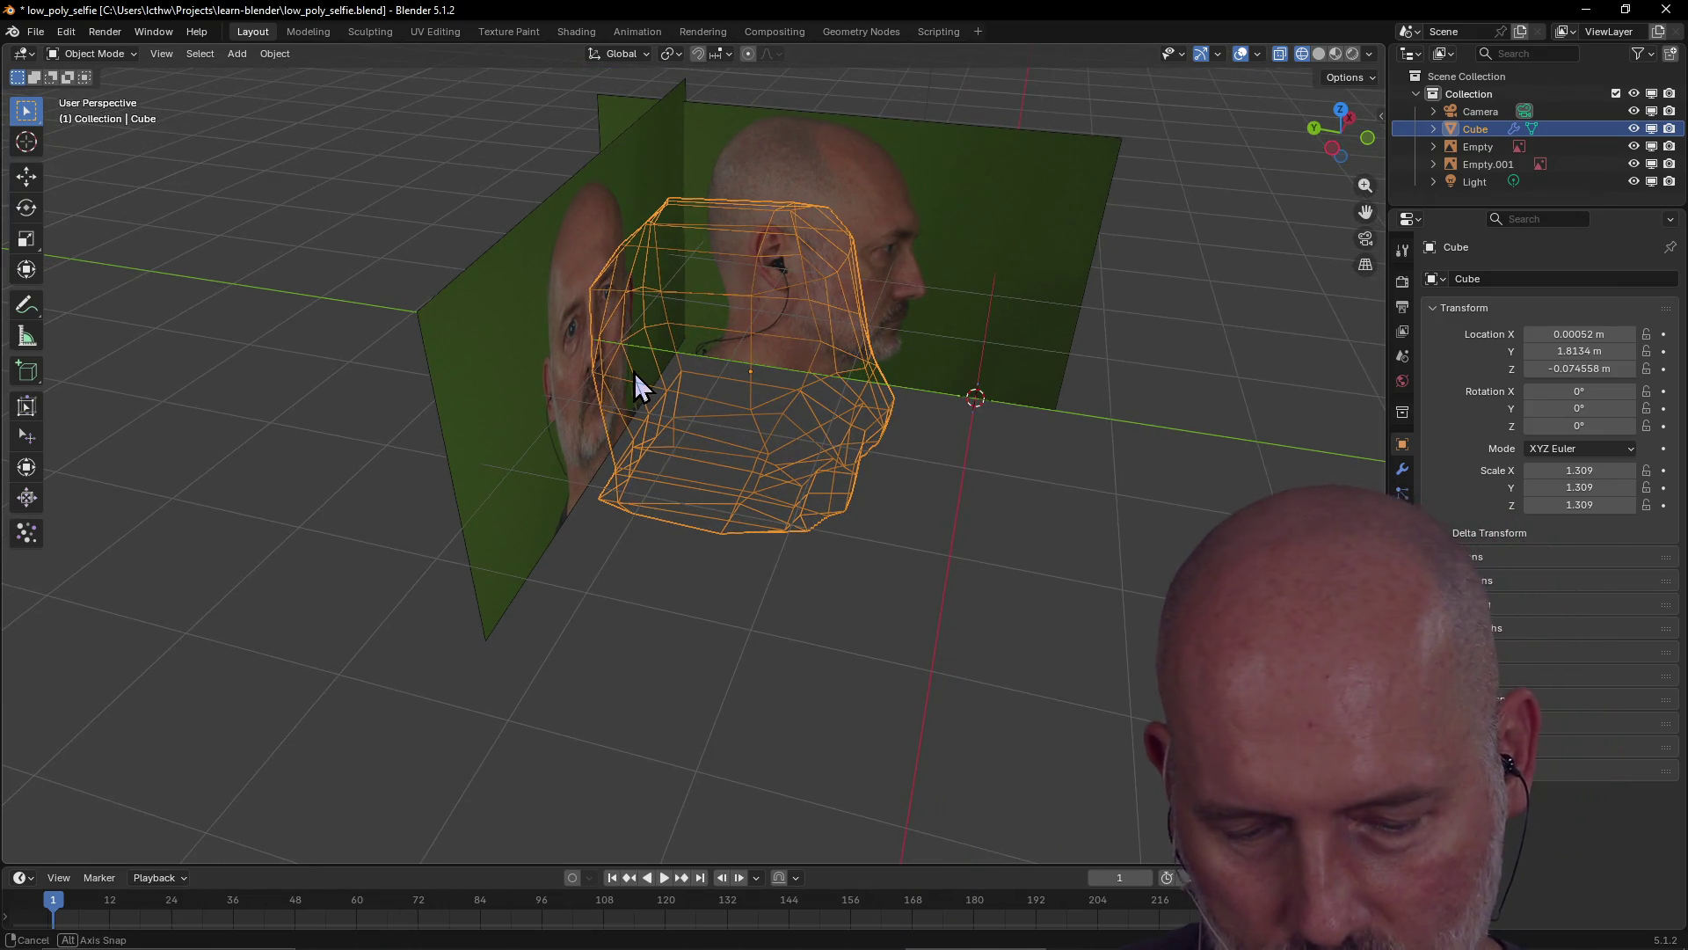
pyautogui.press('z')
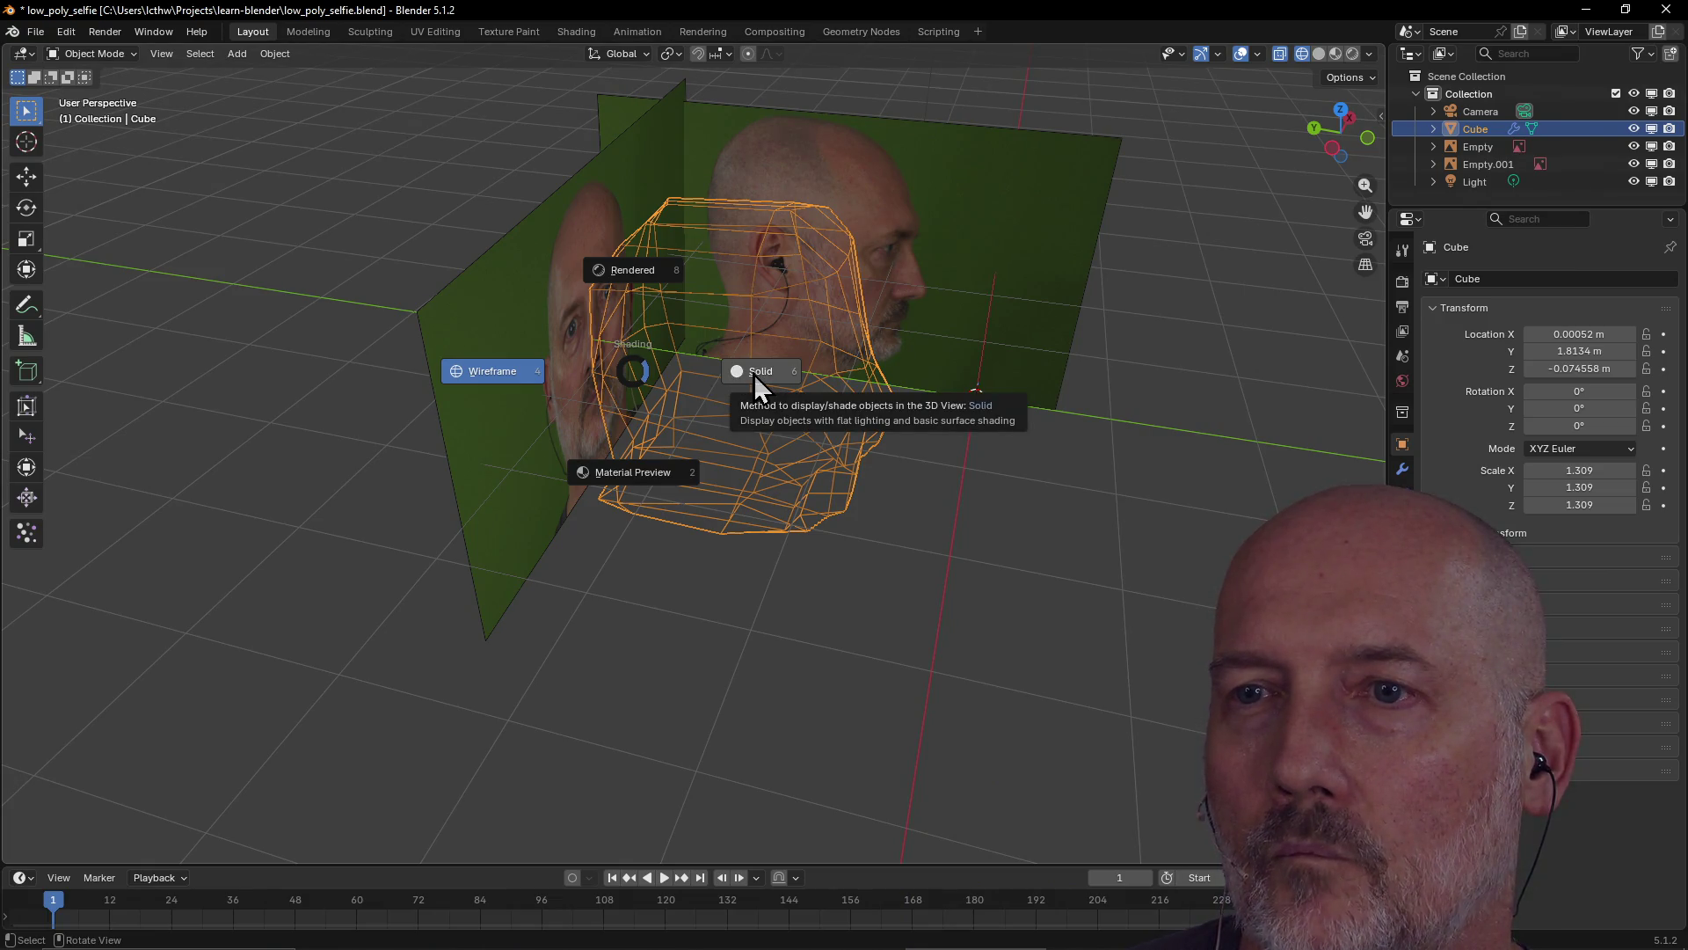
pyautogui.click(752, 373)
pyautogui.moveTo(753, 373)
pyautogui.mouseDown(button='middle')
pyautogui.moveTo(942, 358)
pyautogui.moveTo(742, 332)
pyautogui.moveTo(785, 385)
pyautogui.moveTo(936, 350)
pyautogui.moveTo(892, 340)
pyautogui.mouseUp(button='middle')
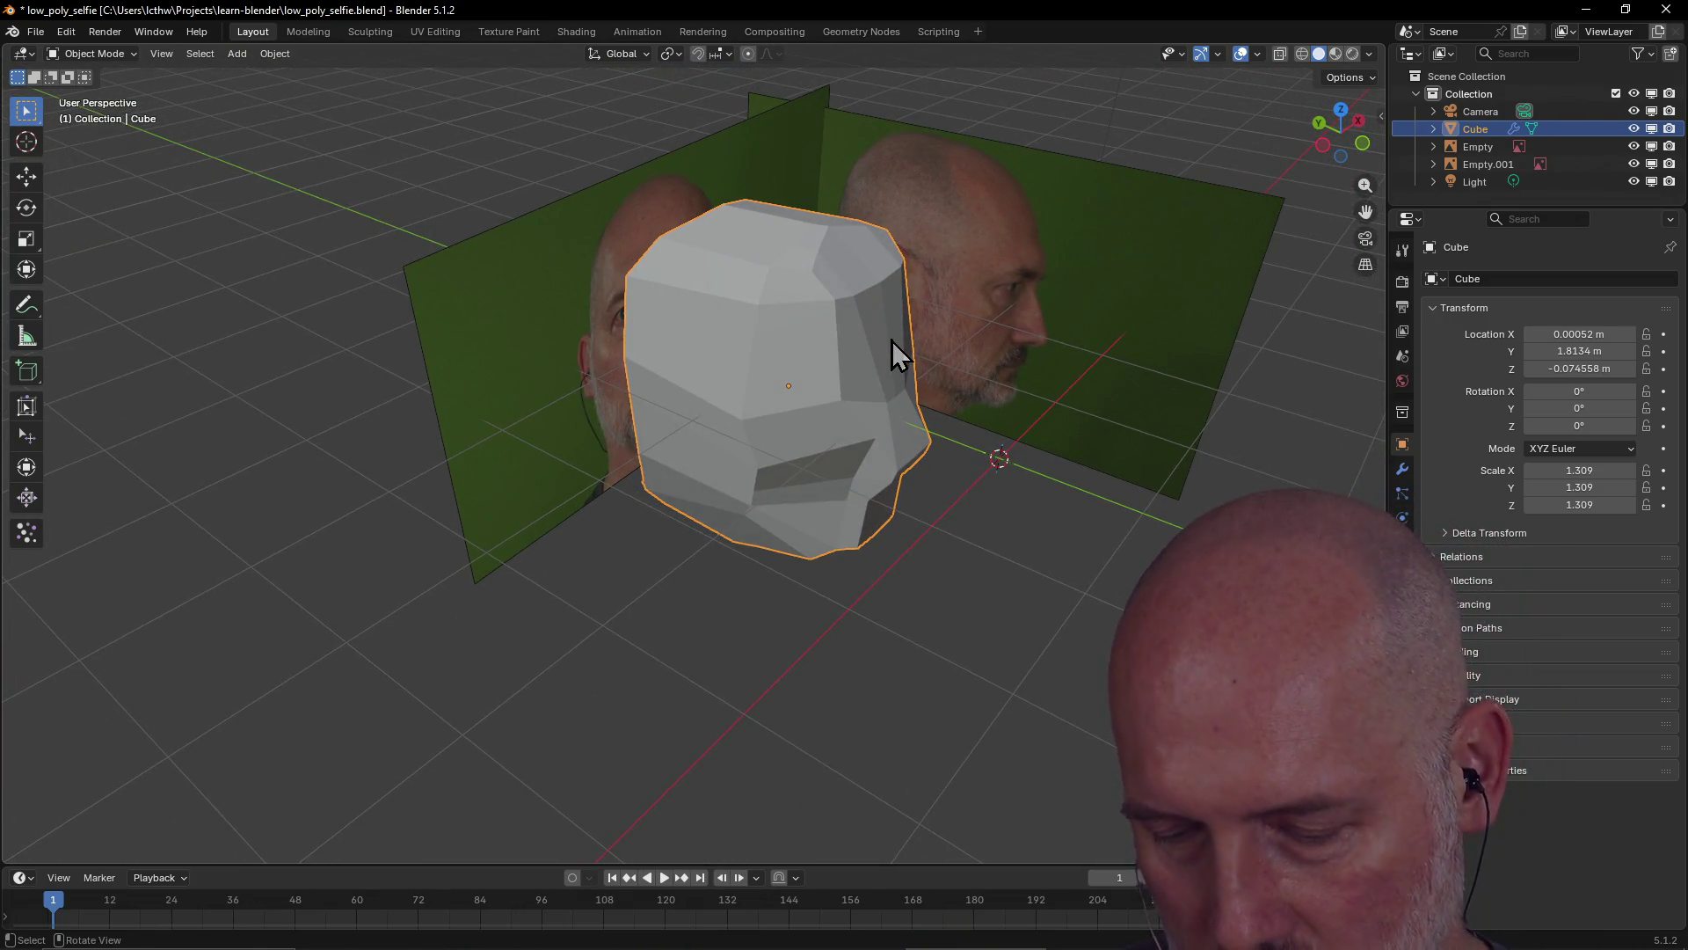
pyautogui.press('x')
pyautogui.press('Escape')
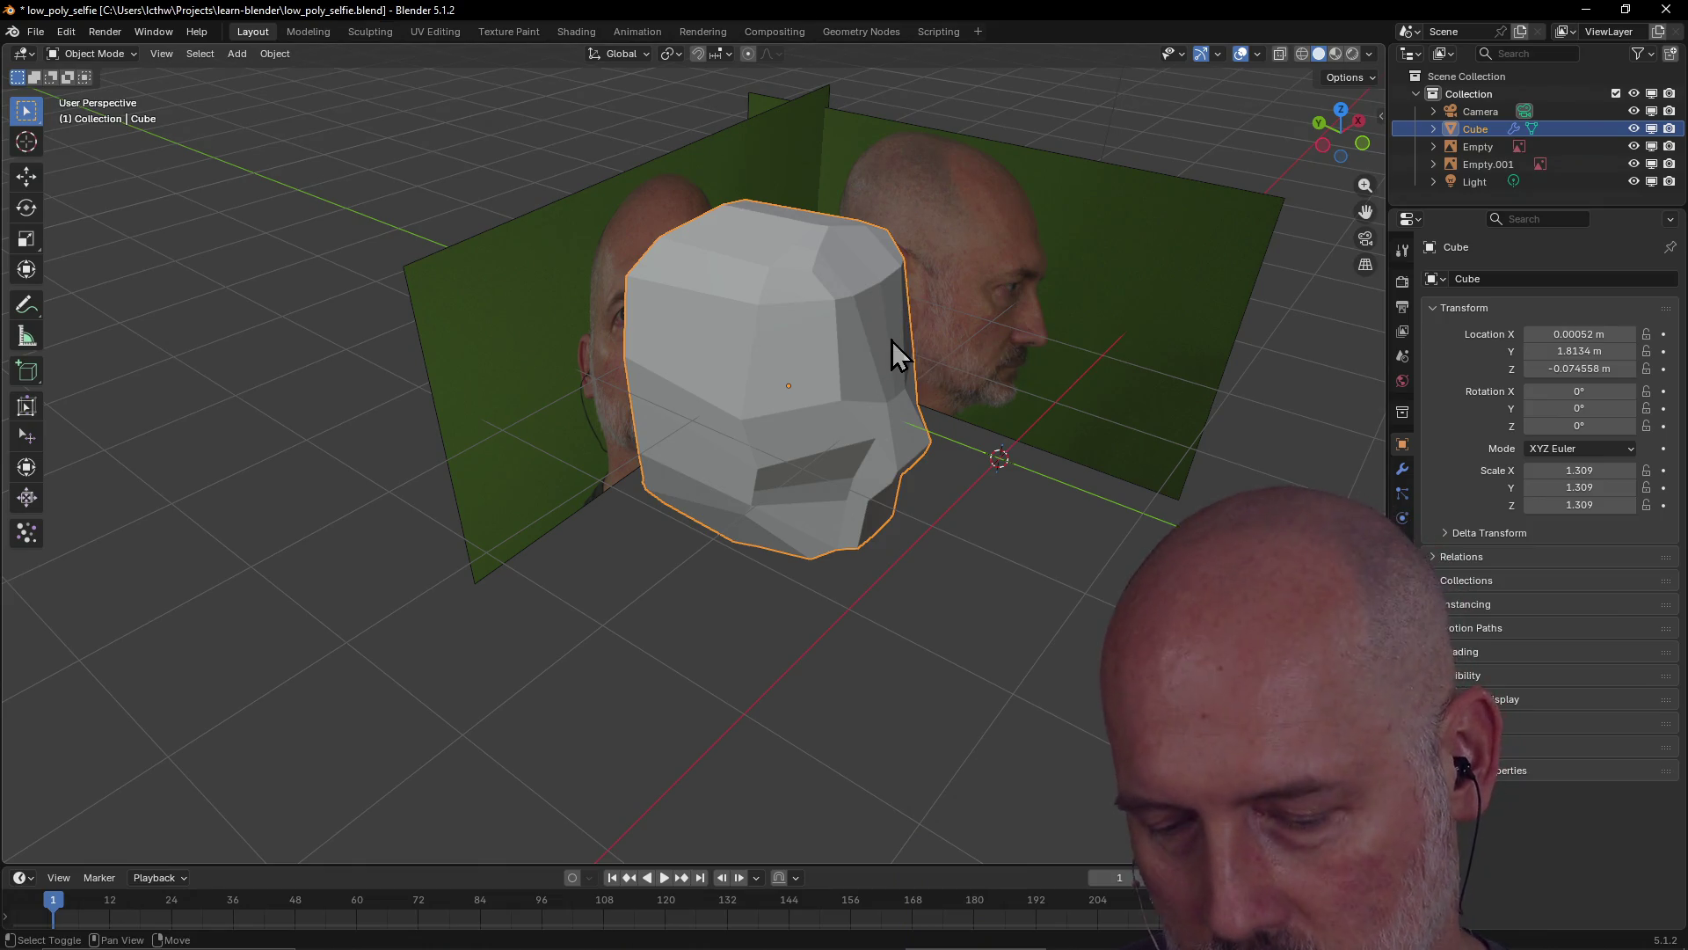
# Hide all other objects with Shift+H and orbit to face the head front-on
pyautogui.hotkey('shift', 'h')
pyautogui.moveTo(978, 342)
pyautogui.mouseDown(button='middle')
pyautogui.moveTo(686, 294)
pyautogui.moveTo(698, 347)
pyautogui.moveTo(963, 329)
pyautogui.moveTo(859, 373)
pyautogui.moveTo(978, 349)
pyautogui.moveTo(741, 357)
pyautogui.moveTo(814, 339)
pyautogui.moveTo(792, 361)
pyautogui.moveTo(780, 320)
pyautogui.moveTo(802, 318)
pyautogui.moveTo(768, 340)
pyautogui.mouseUp(button='middle')
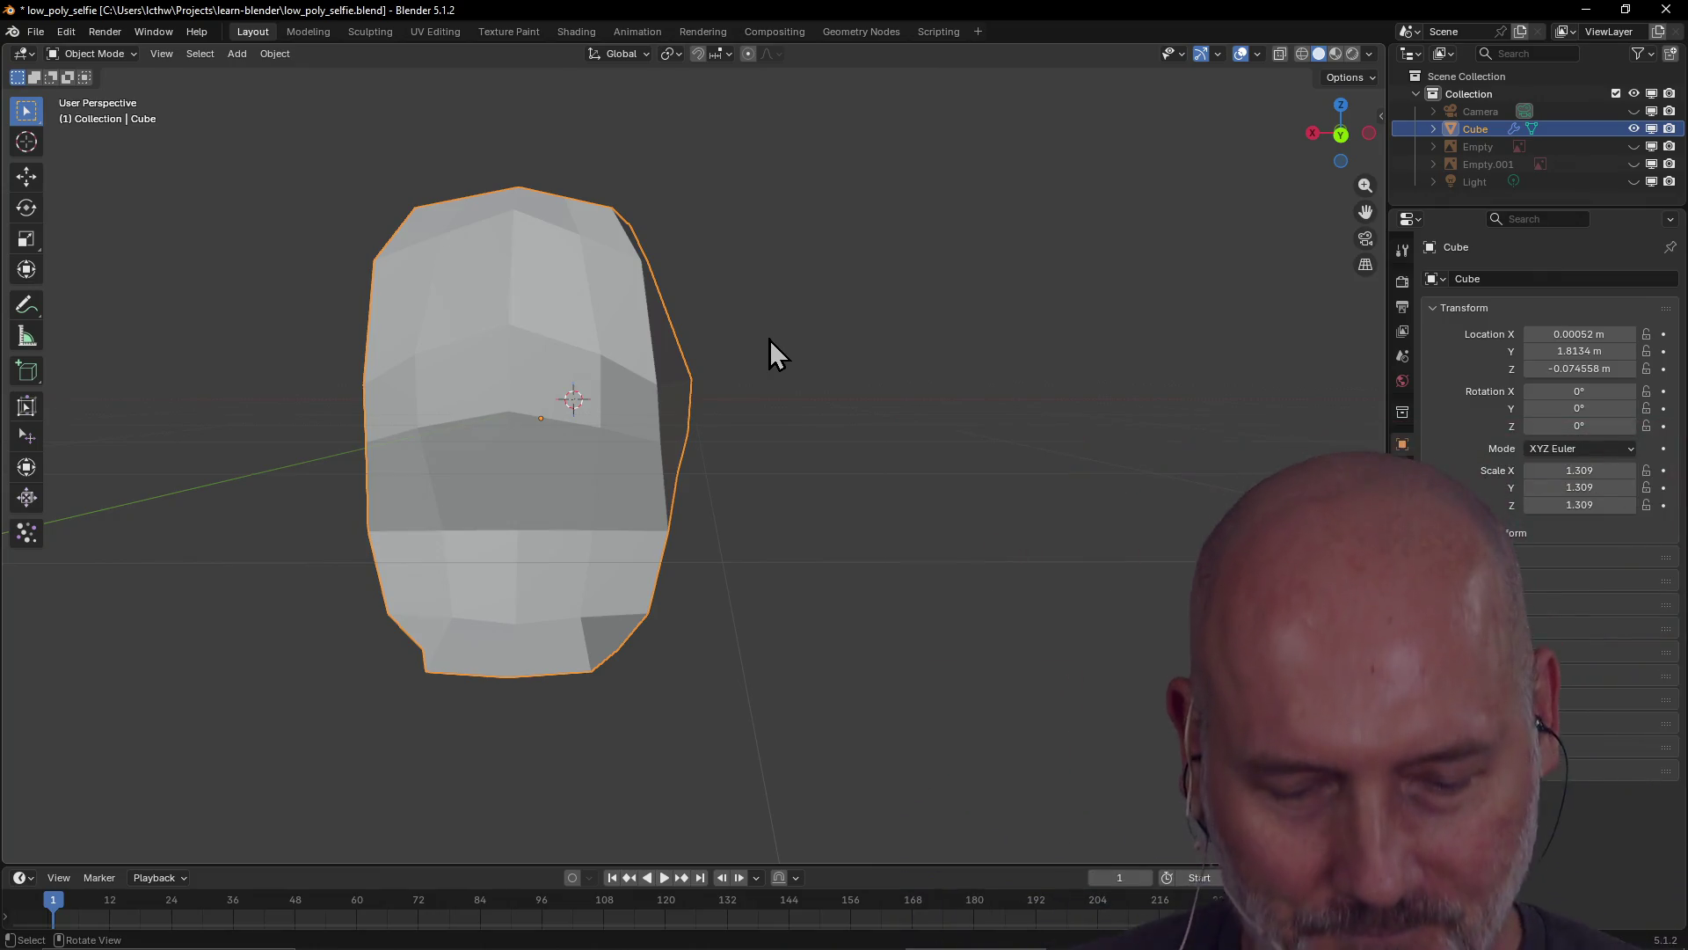
pyautogui.moveTo(769, 339)
pyautogui.mouseDown(button='middle')
pyautogui.moveTo(652, 367)
pyautogui.moveTo(537, 323)
pyautogui.mouseUp(button='middle')
pyautogui.moveTo(872, 289)
pyautogui.mouseDown(button='middle')
pyautogui.moveTo(716, 384)
pyautogui.moveTo(607, 292)
pyautogui.moveTo(890, 317)
pyautogui.moveTo(703, 424)
pyautogui.moveTo(846, 377)
pyautogui.moveTo(754, 418)
pyautogui.moveTo(798, 410)
pyautogui.moveTo(691, 508)
pyautogui.moveTo(658, 494)
pyautogui.mouseUp(button='middle')
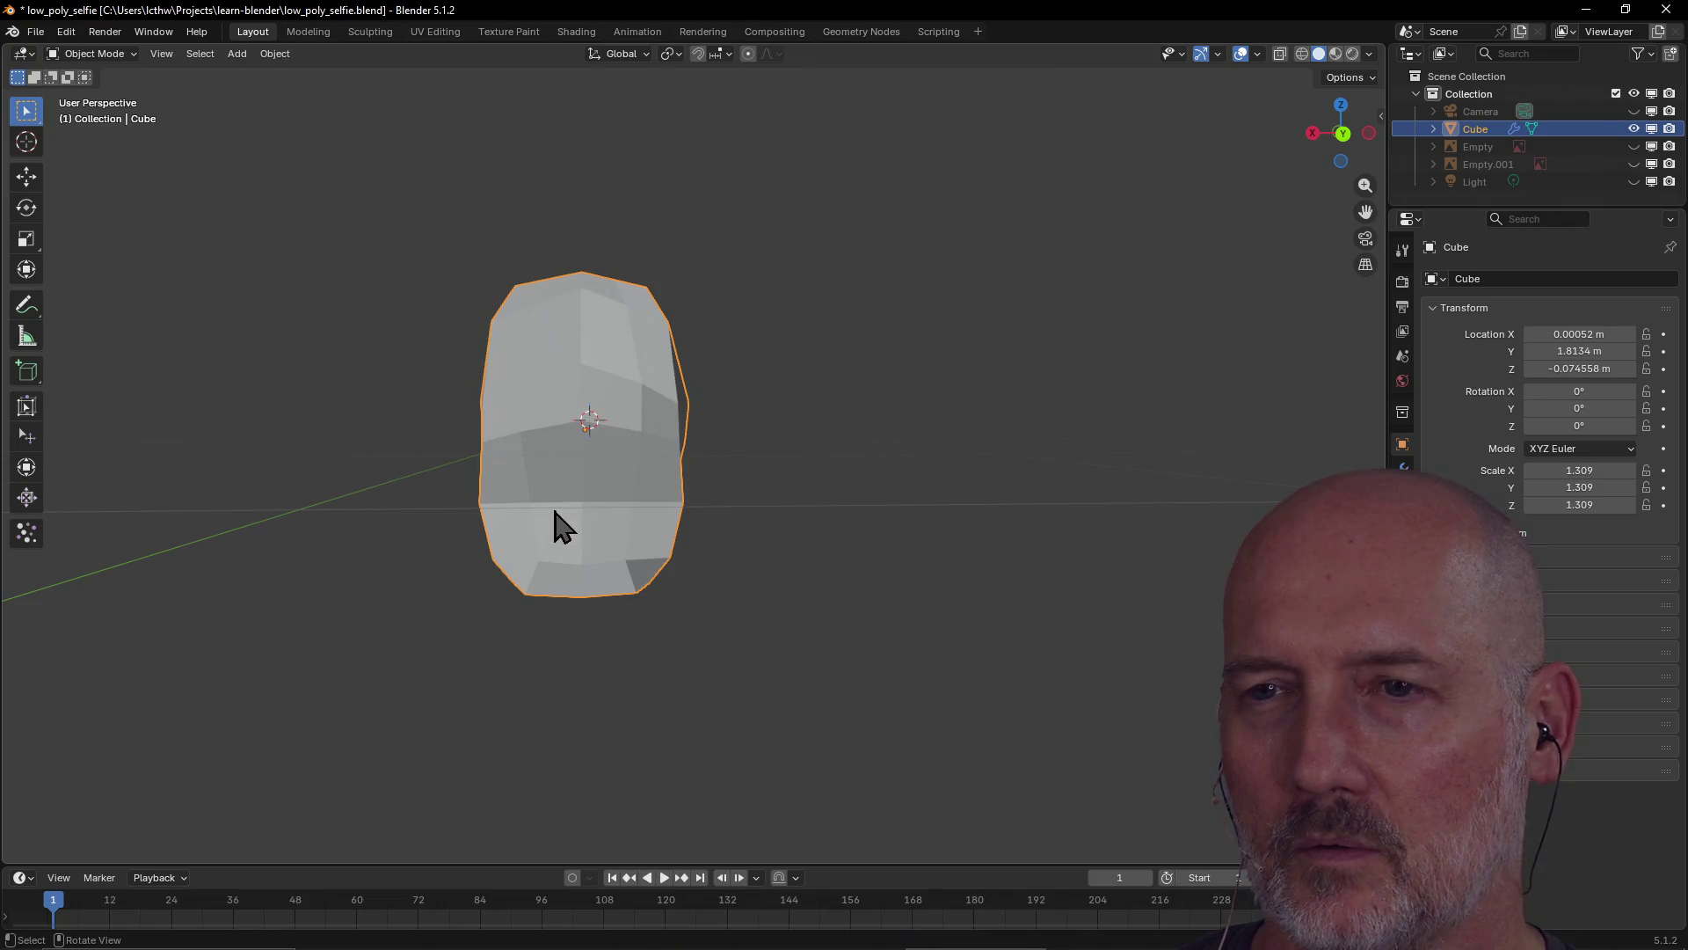
# In the Modeling workspace, move a side-of-head vertex down to reshape the lower head
pyautogui.click(310, 32)
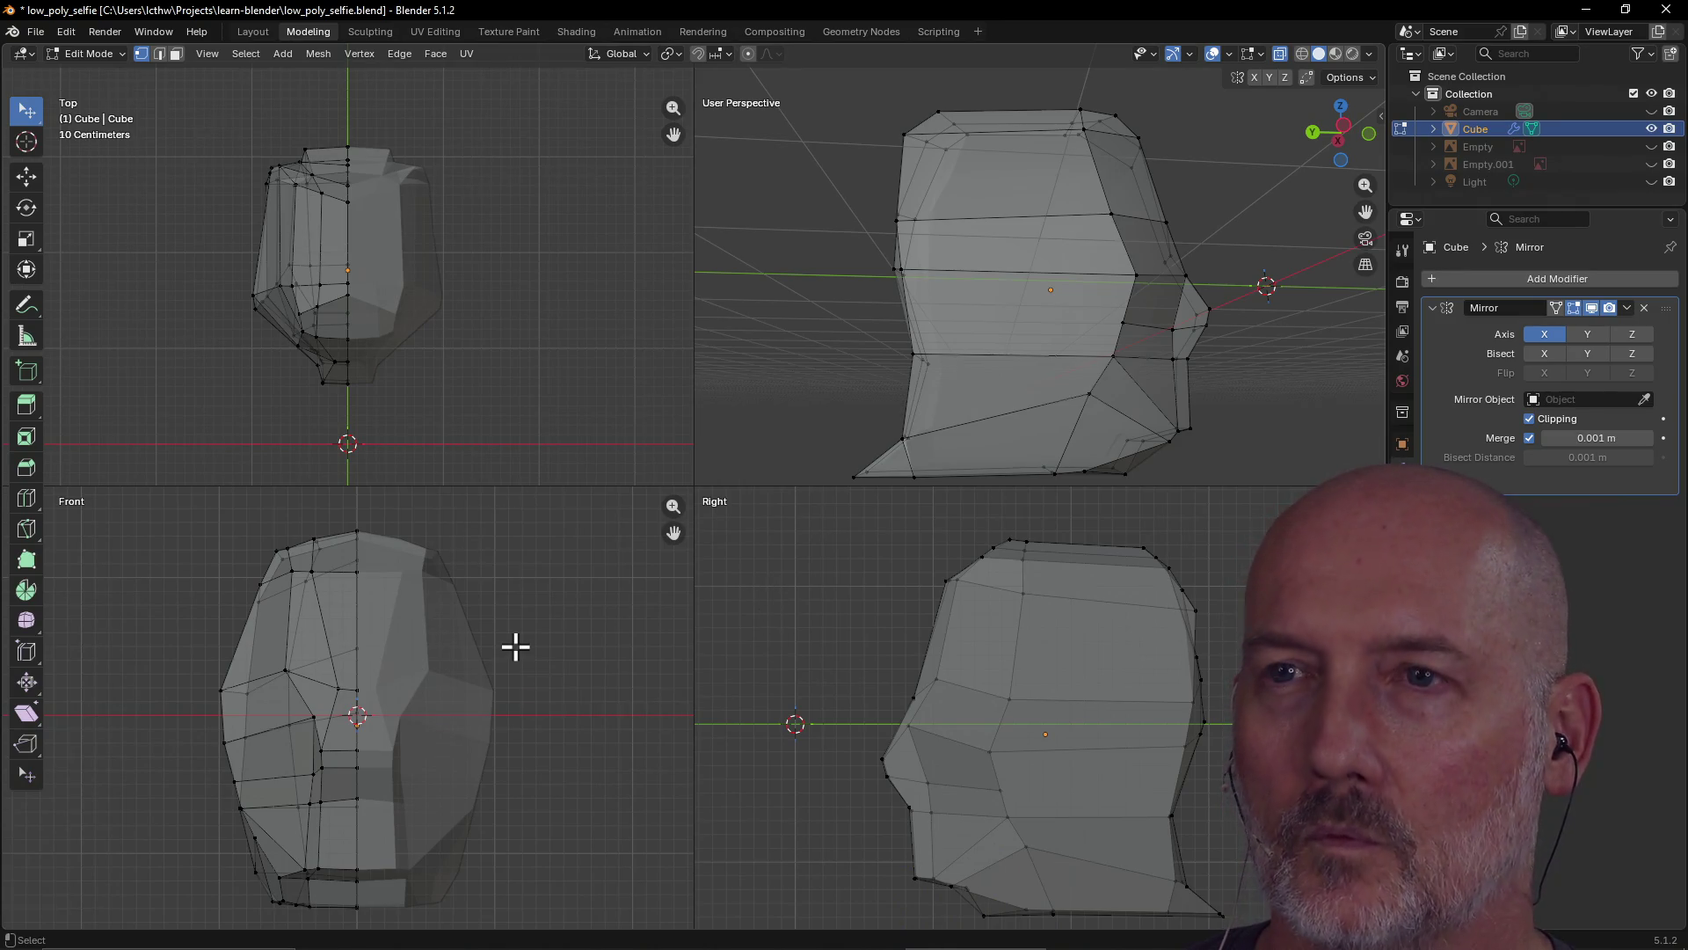
pyautogui.moveTo(681, 534); pyautogui.dragTo(699, 513)
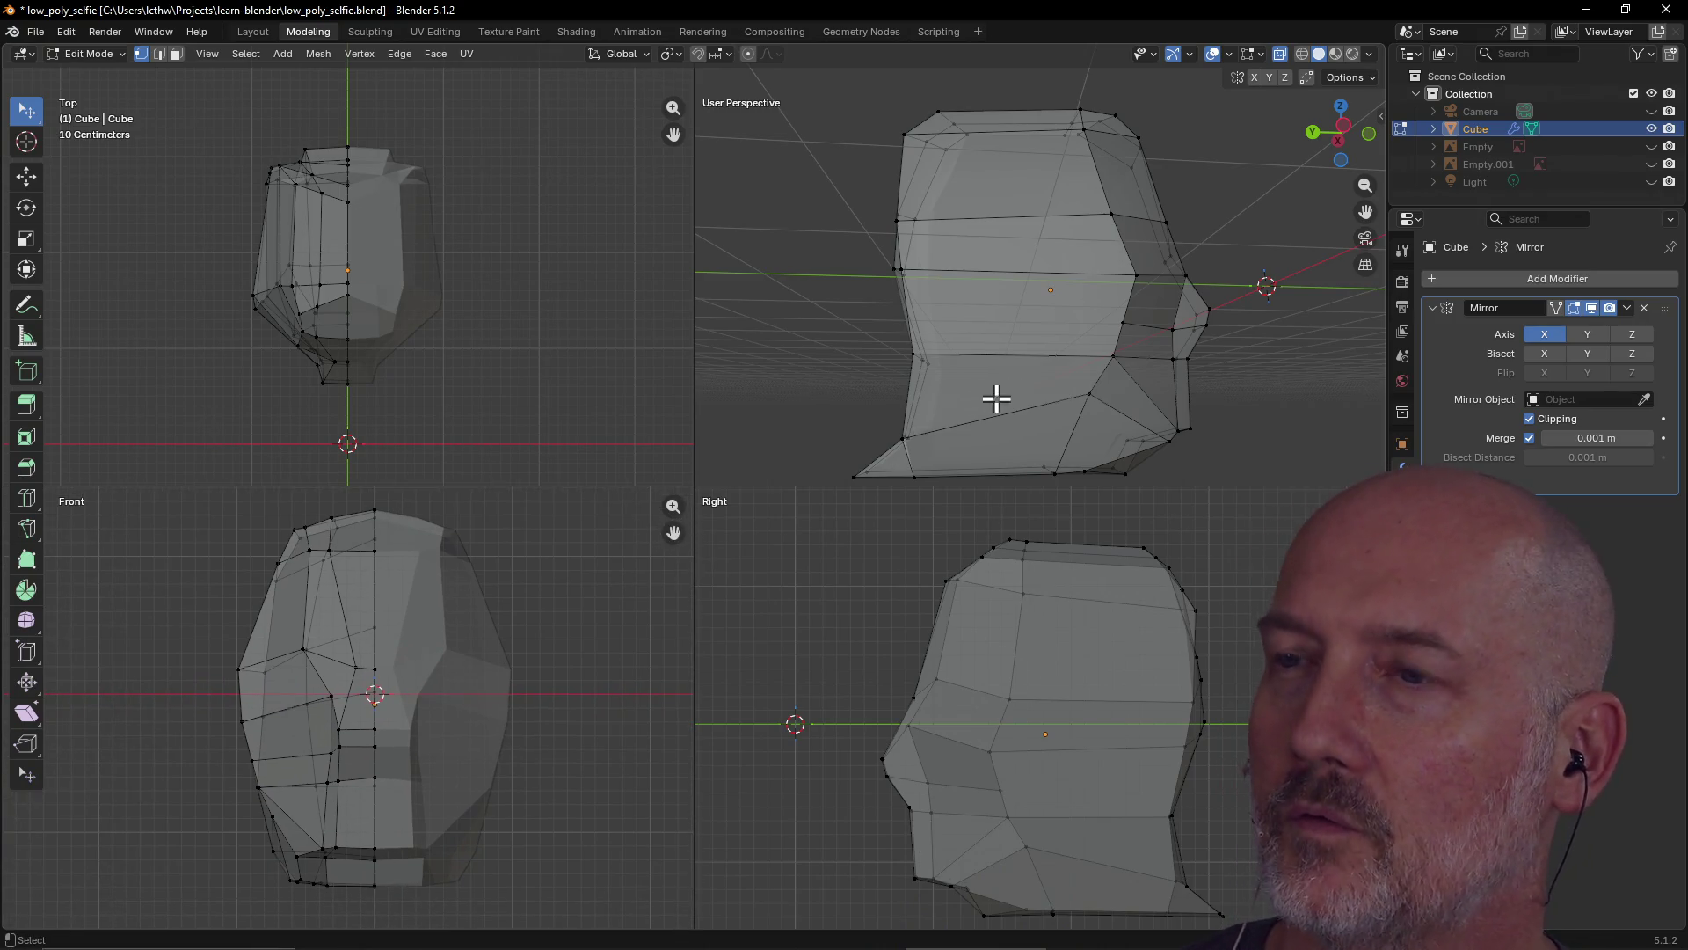
pyautogui.click(920, 327)
pyautogui.moveTo(992, 261)
pyautogui.mouseDown(button='middle')
pyautogui.moveTo(968, 238)
pyautogui.moveTo(1152, 252)
pyautogui.moveTo(1135, 229)
pyautogui.moveTo(1180, 298)
pyautogui.moveTo(1174, 279)
pyautogui.mouseUp(button='middle')
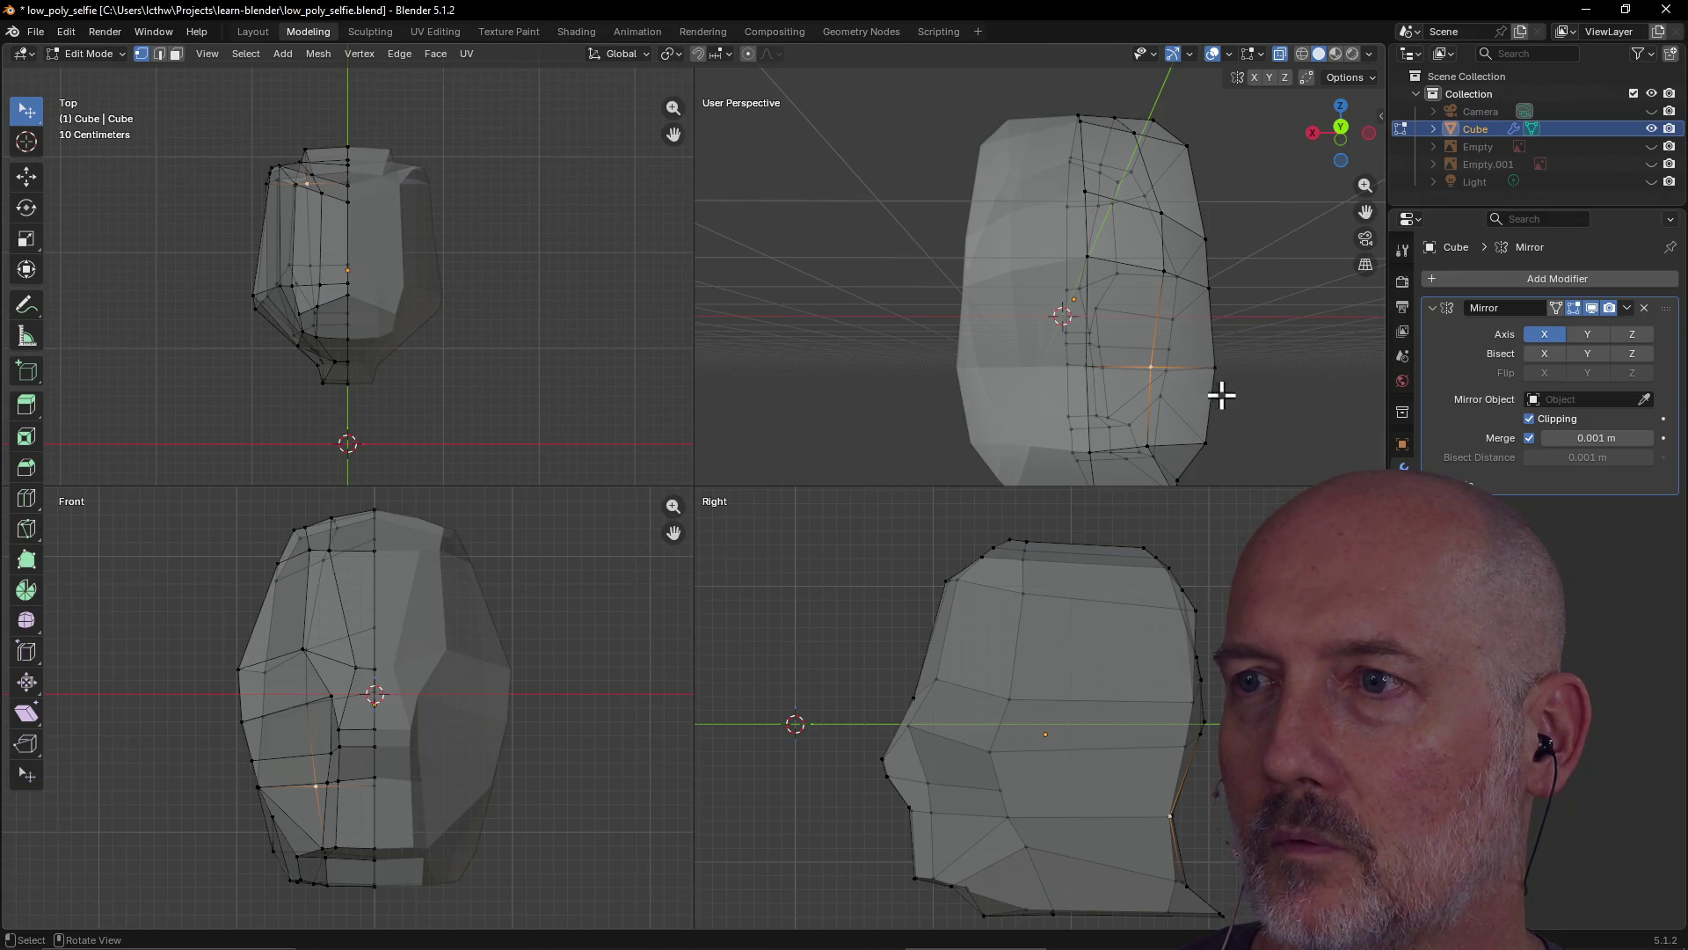
pyautogui.press('g')
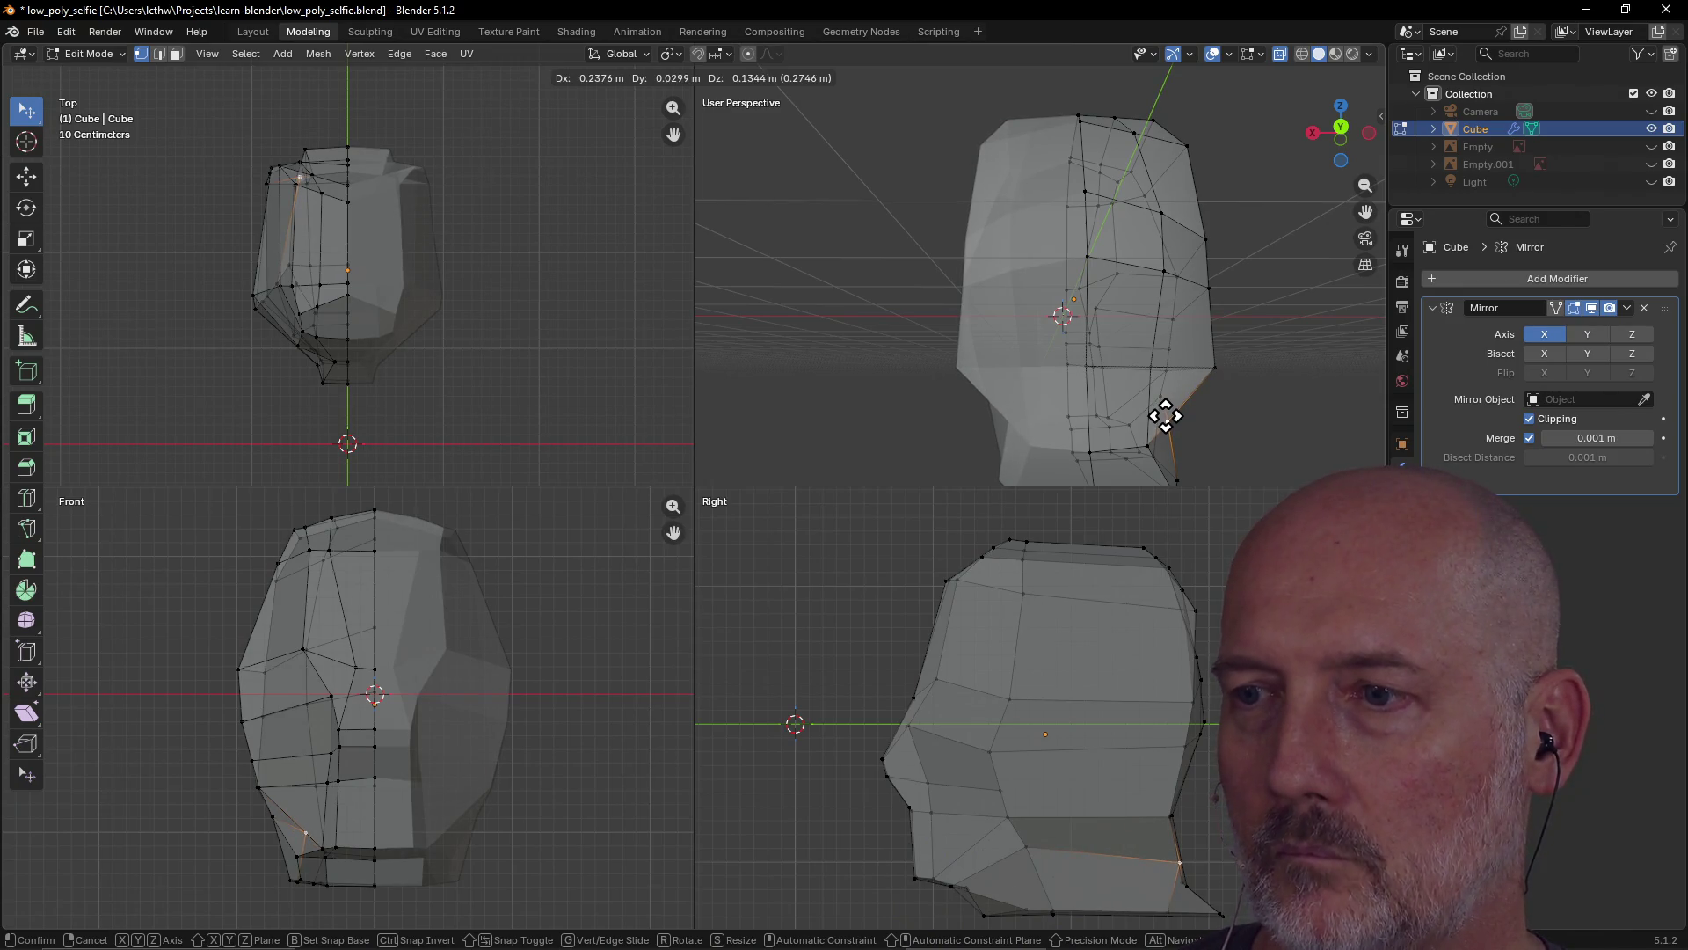
pyautogui.click(1165, 416)
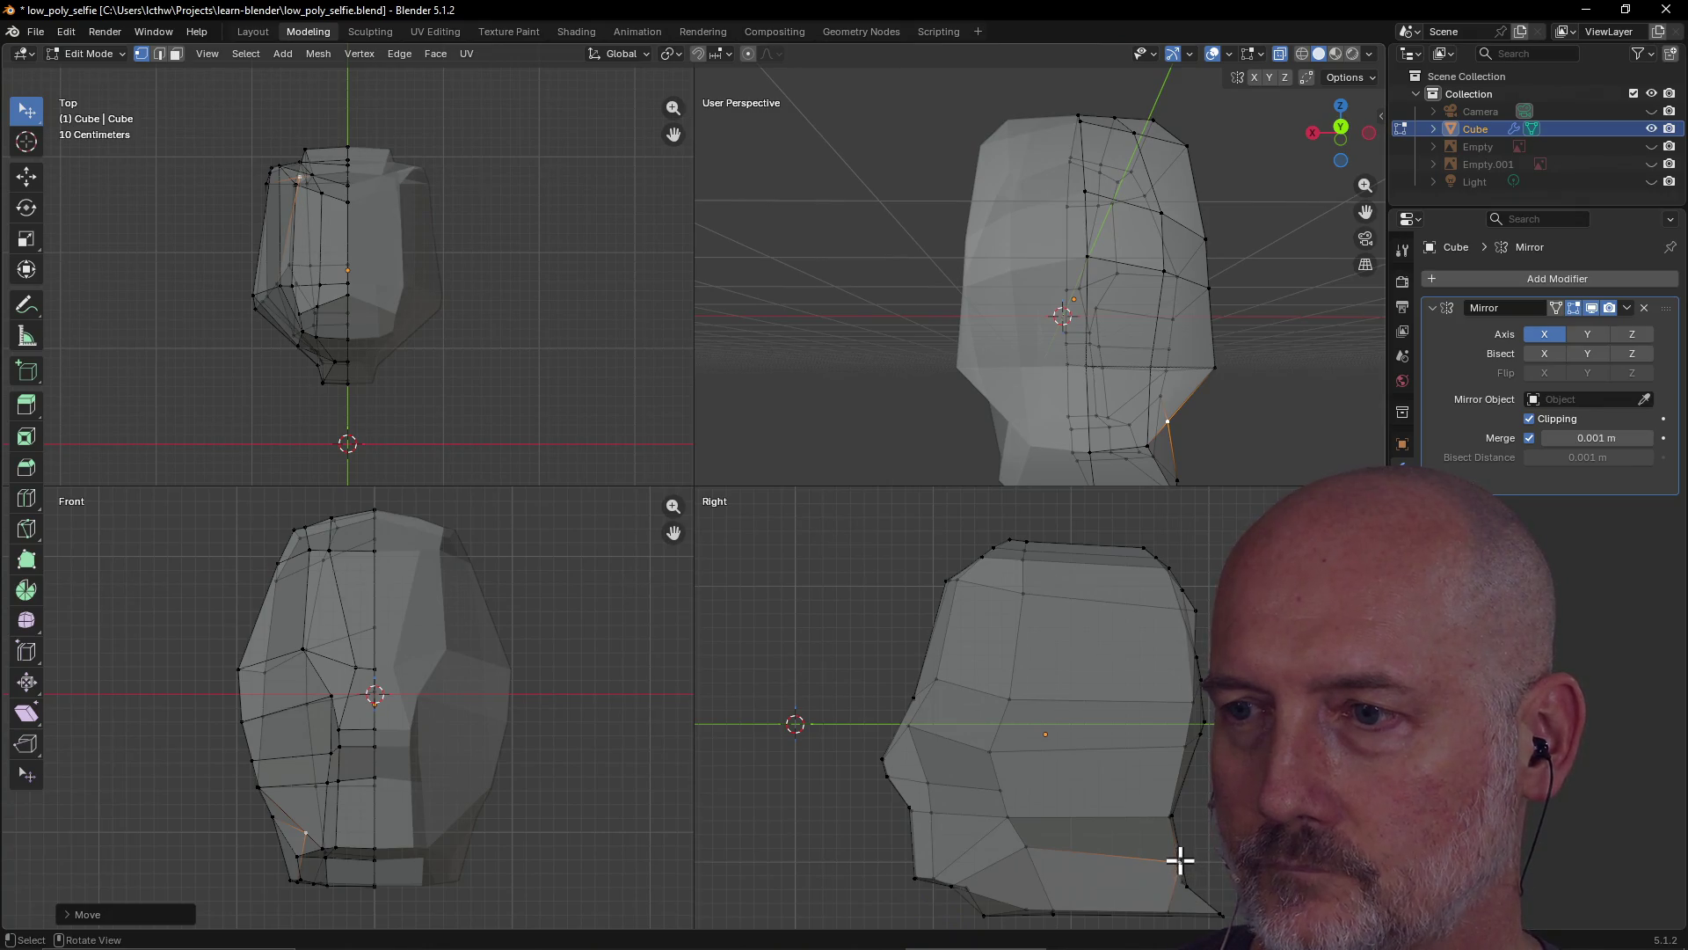
pyautogui.press('g')
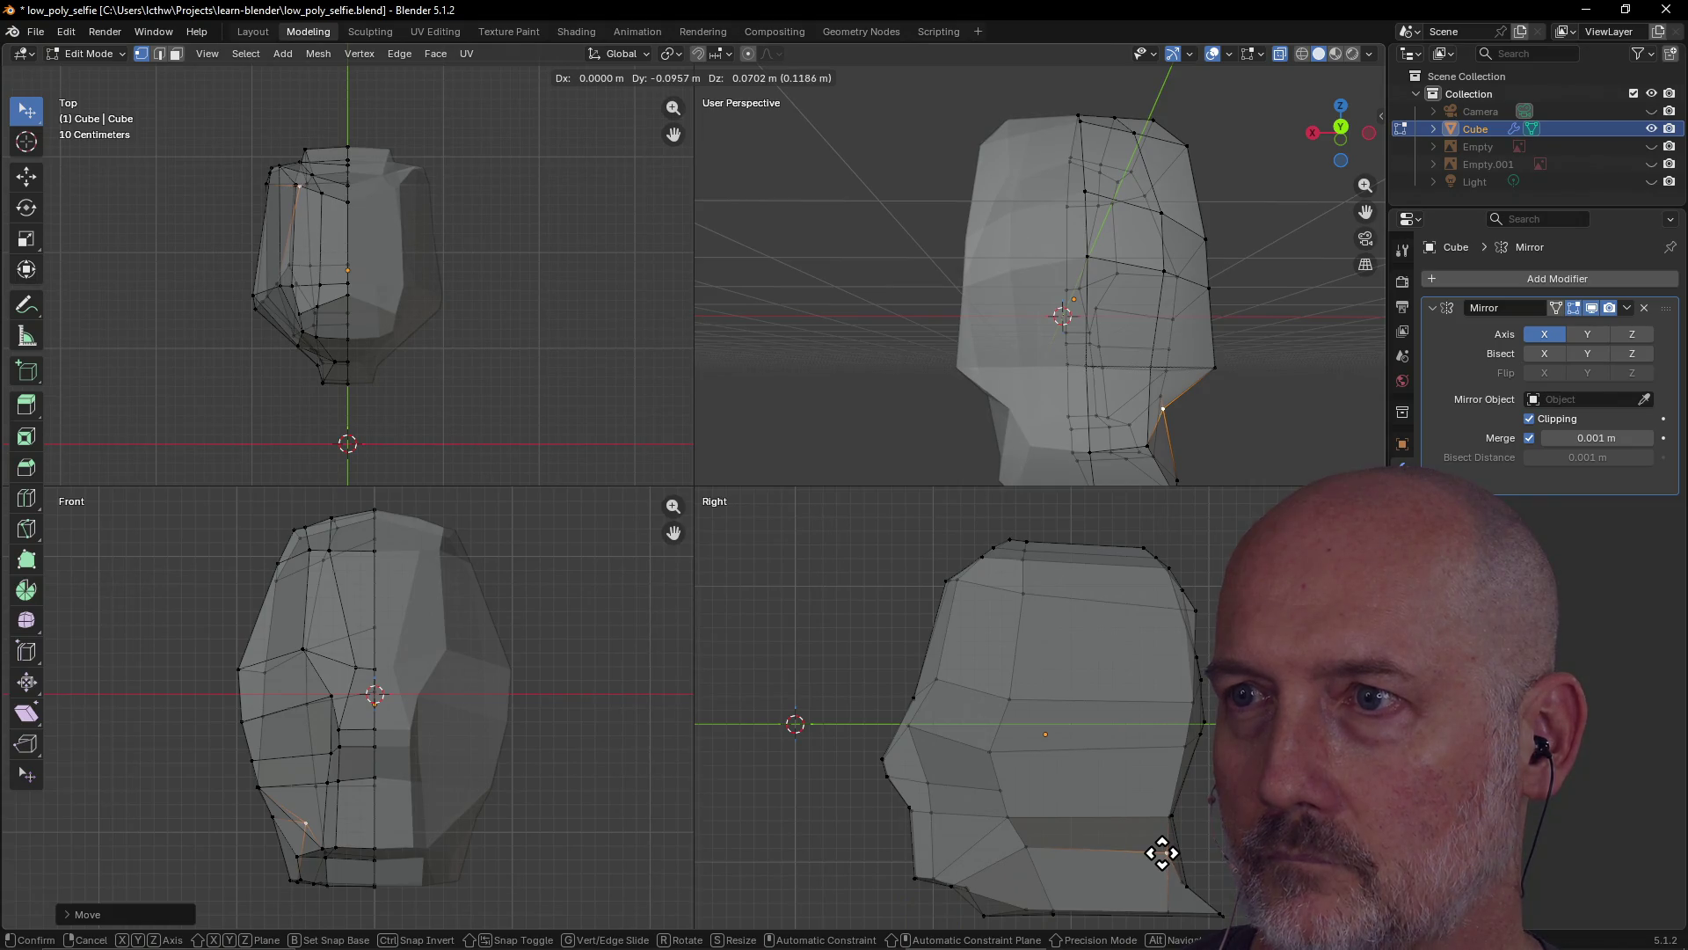
pyautogui.click(1163, 853)
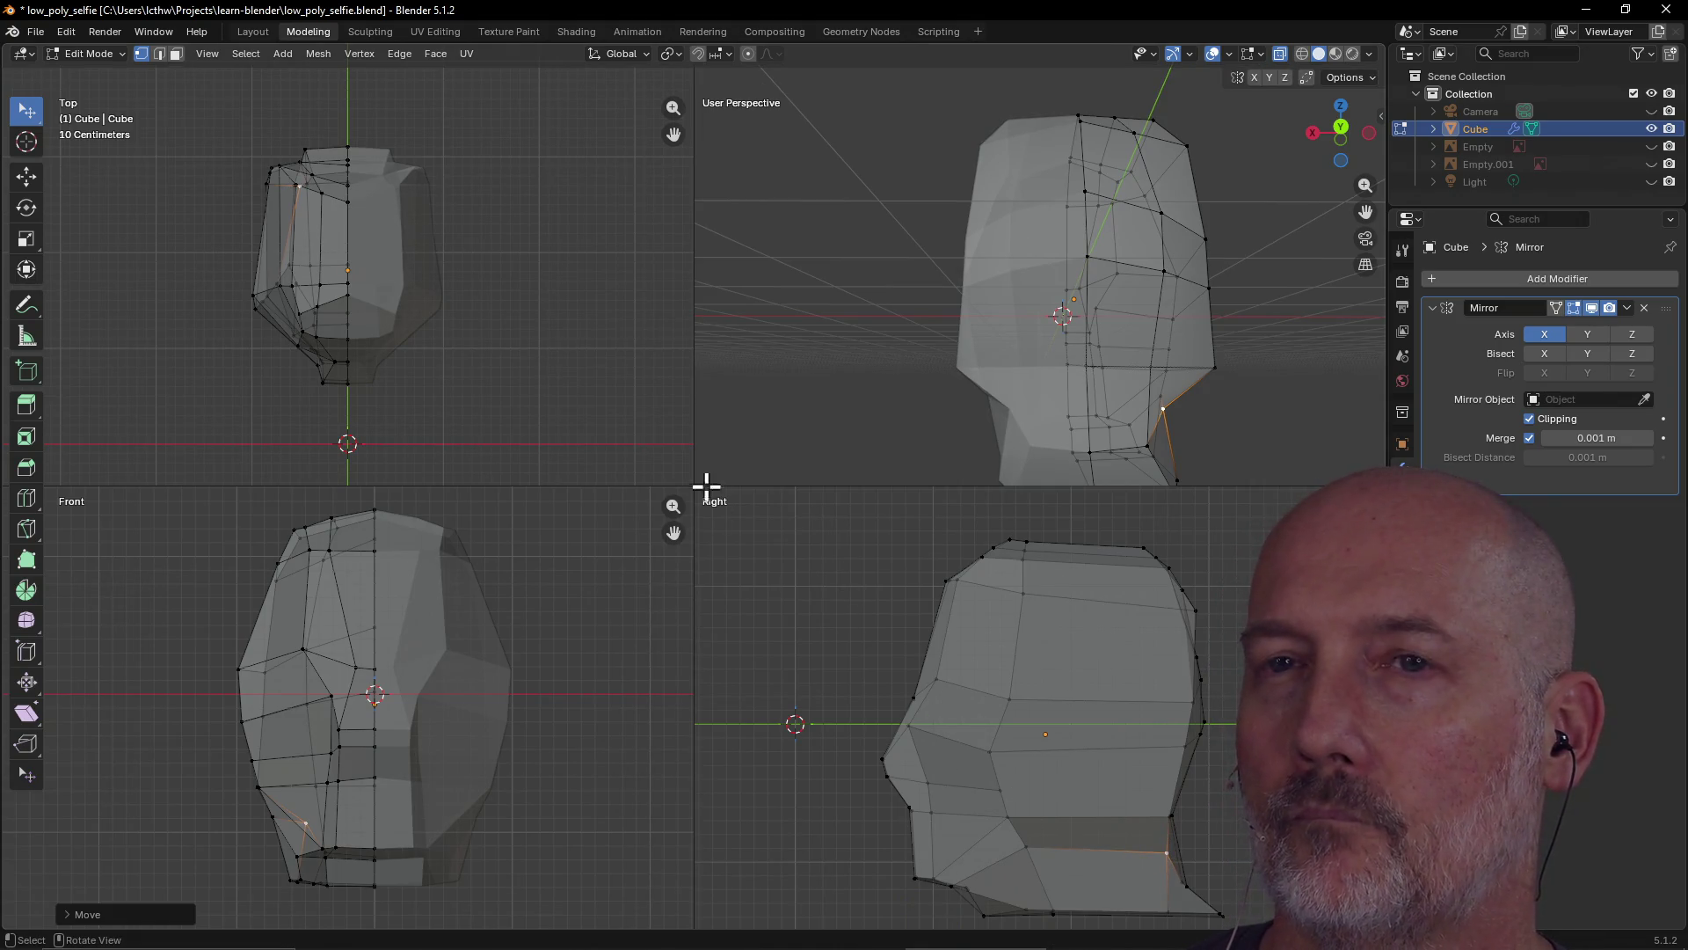
# Check the shape in wireframe from several angles, then return to Modeling
pyautogui.moveTo(964, 292)
pyautogui.mouseDown(button='middle')
pyautogui.moveTo(1266, 354)
pyautogui.moveTo(976, 286)
pyautogui.moveTo(1041, 257)
pyautogui.moveTo(1098, 294)
pyautogui.mouseUp(button='middle')
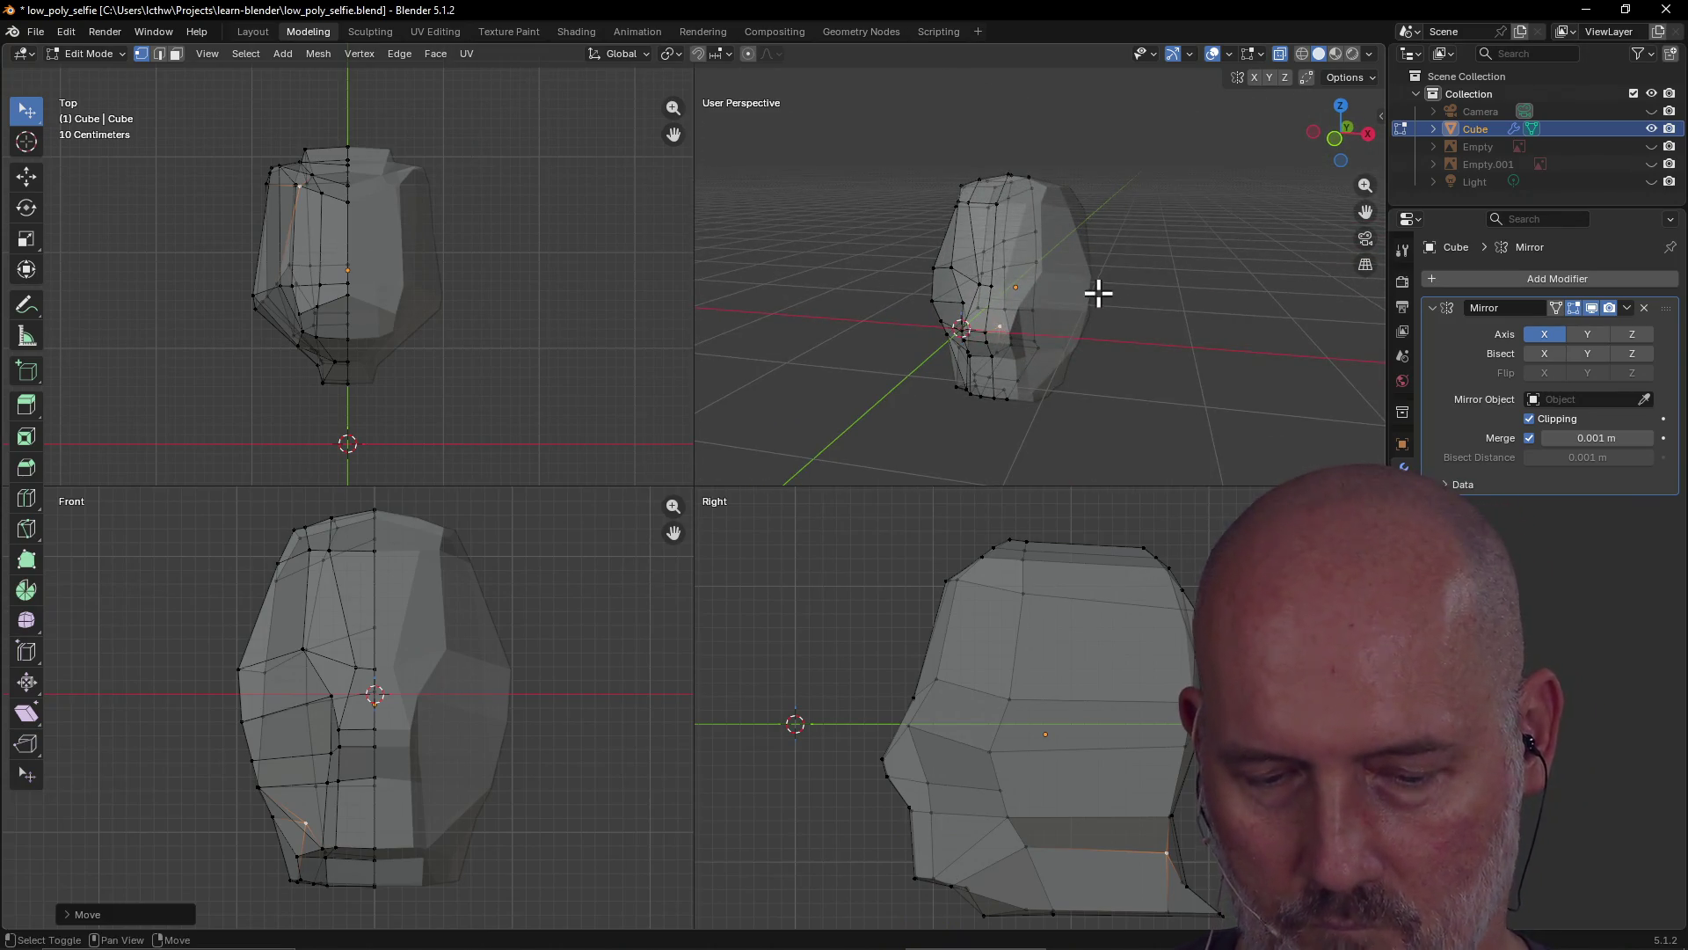
pyautogui.hotkey('shift', 'z')
pyautogui.hotkey('shift', 'z')
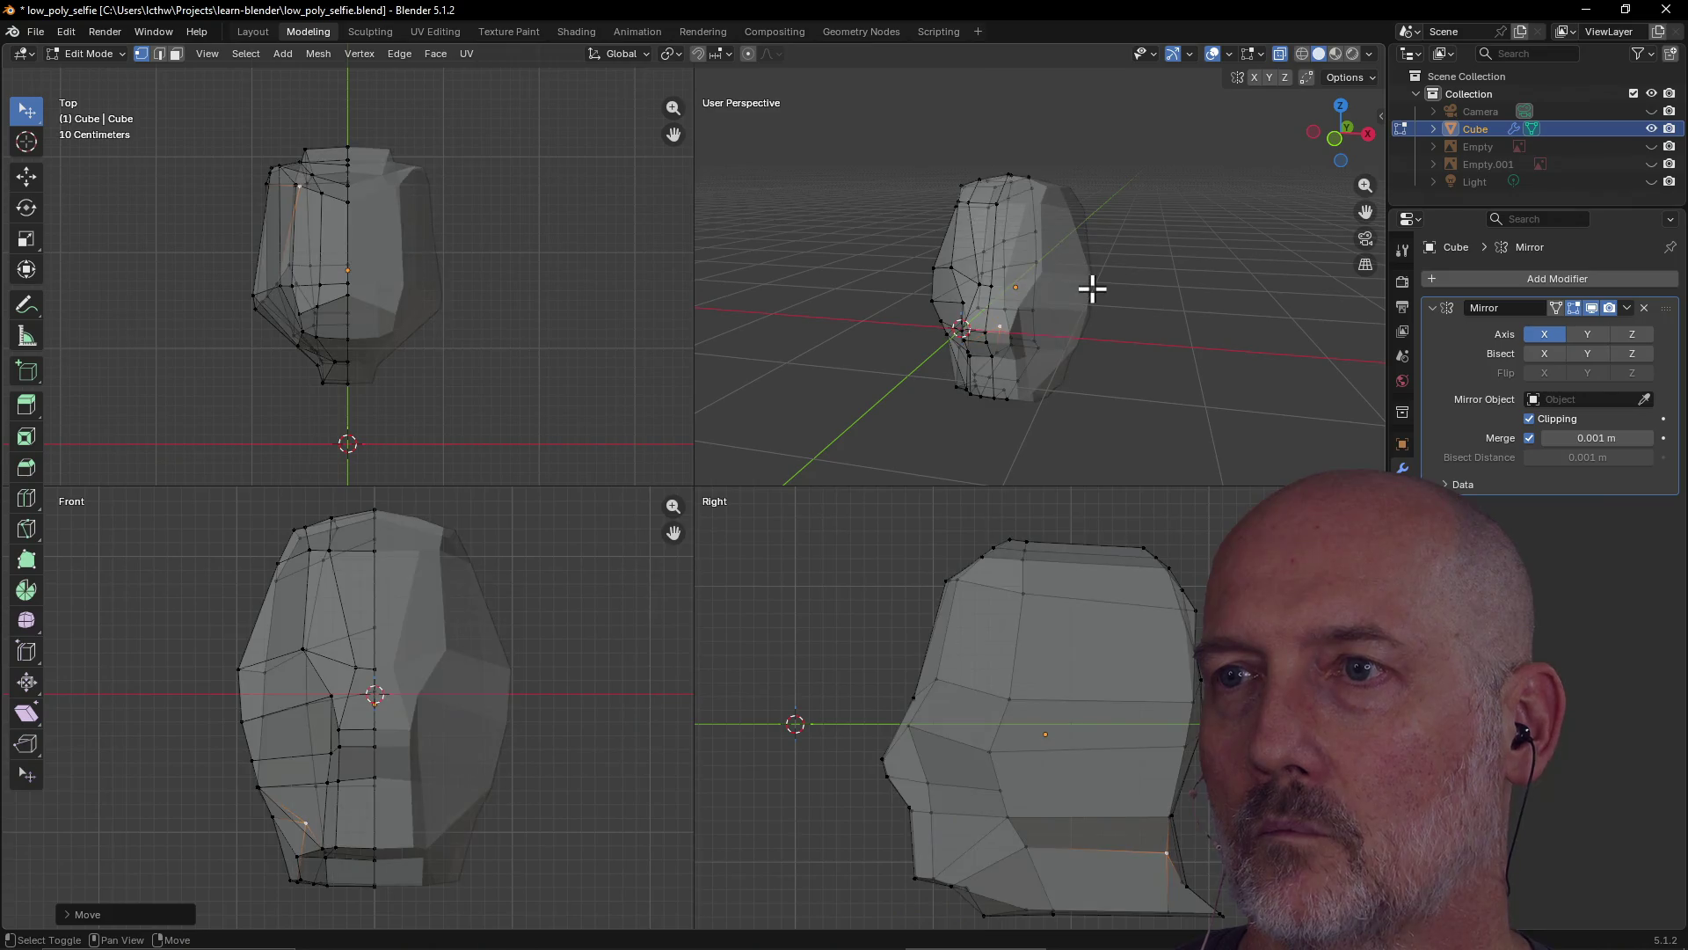
pyautogui.moveTo(1088, 290)
pyautogui.mouseDown(button='middle')
pyautogui.moveTo(1021, 290)
pyautogui.moveTo(1161, 264)
pyautogui.moveTo(1202, 290)
pyautogui.moveTo(838, 253)
pyautogui.mouseUp(button='middle')
pyautogui.click(253, 32)
pyautogui.moveTo(460, 214)
pyautogui.mouseDown(button='middle')
pyautogui.moveTo(700, 358)
pyautogui.moveTo(813, 361)
pyautogui.moveTo(912, 294)
pyautogui.mouseUp(button='middle')
pyautogui.moveTo(824, 282)
pyautogui.mouseDown(button='middle')
pyautogui.moveTo(783, 290)
pyautogui.moveTo(788, 323)
pyautogui.moveTo(558, 399)
pyautogui.moveTo(726, 394)
pyautogui.moveTo(630, 420)
pyautogui.moveTo(620, 473)
pyautogui.moveTo(728, 388)
pyautogui.moveTo(737, 473)
pyautogui.moveTo(637, 513)
pyautogui.moveTo(704, 467)
pyautogui.moveTo(871, 531)
pyautogui.moveTo(923, 475)
pyautogui.moveTo(926, 490)
pyautogui.moveTo(838, 485)
pyautogui.mouseUp(button='middle')
pyautogui.moveTo(847, 699)
pyautogui.mouseDown(button='middle')
pyautogui.moveTo(699, 606)
pyautogui.moveTo(692, 554)
pyautogui.moveTo(831, 550)
pyautogui.moveTo(588, 578)
pyautogui.moveTo(635, 638)
pyautogui.moveTo(731, 512)
pyautogui.moveTo(619, 579)
pyautogui.moveTo(539, 557)
pyautogui.mouseUp(button='middle')
pyautogui.click(309, 31)
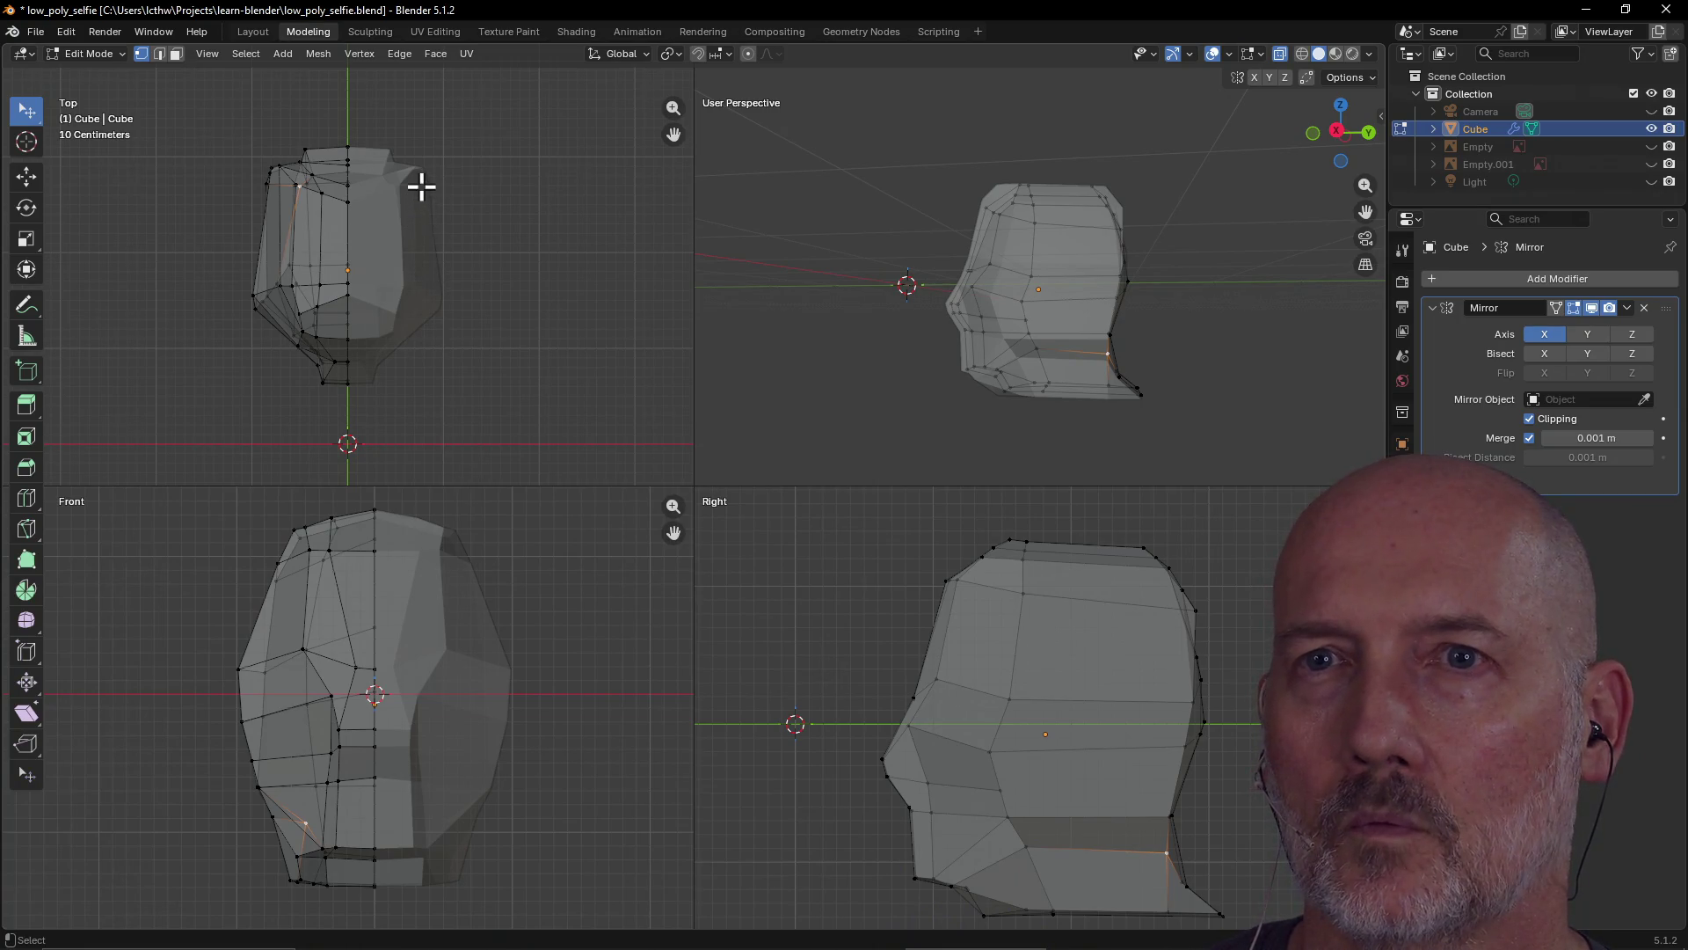
# Move one vertex near the head's top corner, then undo a second top-edge vertex move
pyautogui.scroll(1, 421, 186)
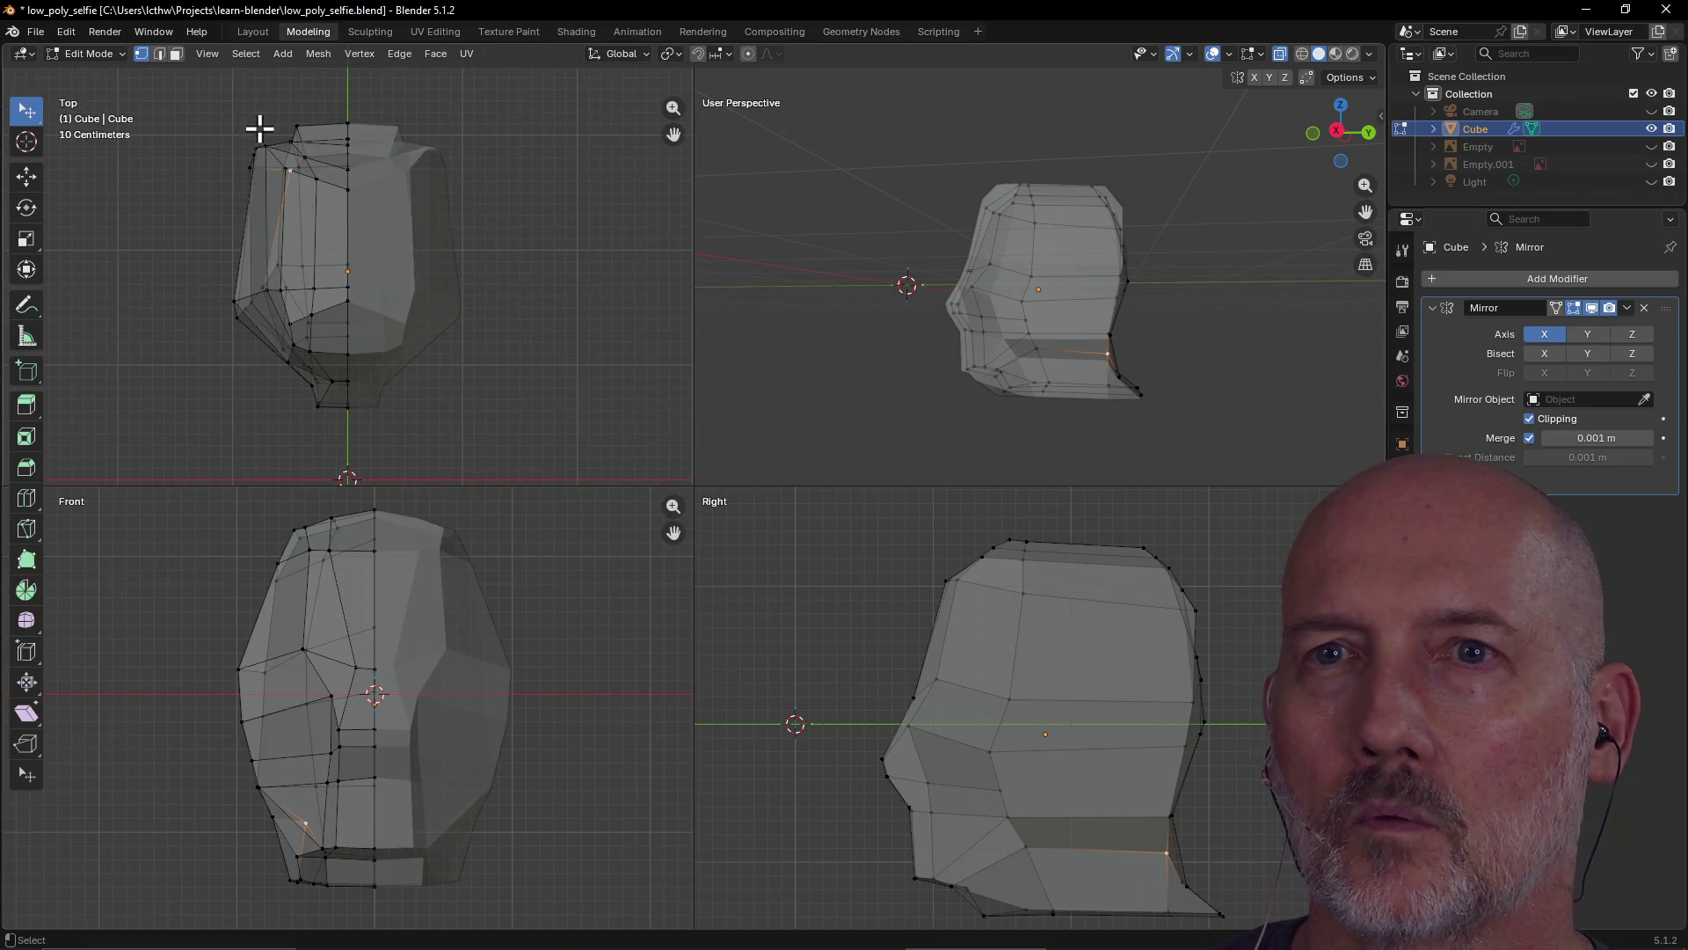
pyautogui.moveTo(1044, 253)
pyautogui.mouseDown(button='middle')
pyautogui.moveTo(1011, 317)
pyautogui.moveTo(965, 339)
pyautogui.moveTo(1070, 272)
pyautogui.moveTo(938, 267)
pyautogui.moveTo(1026, 323)
pyautogui.mouseUp(button='middle')
pyautogui.click(1042, 318)
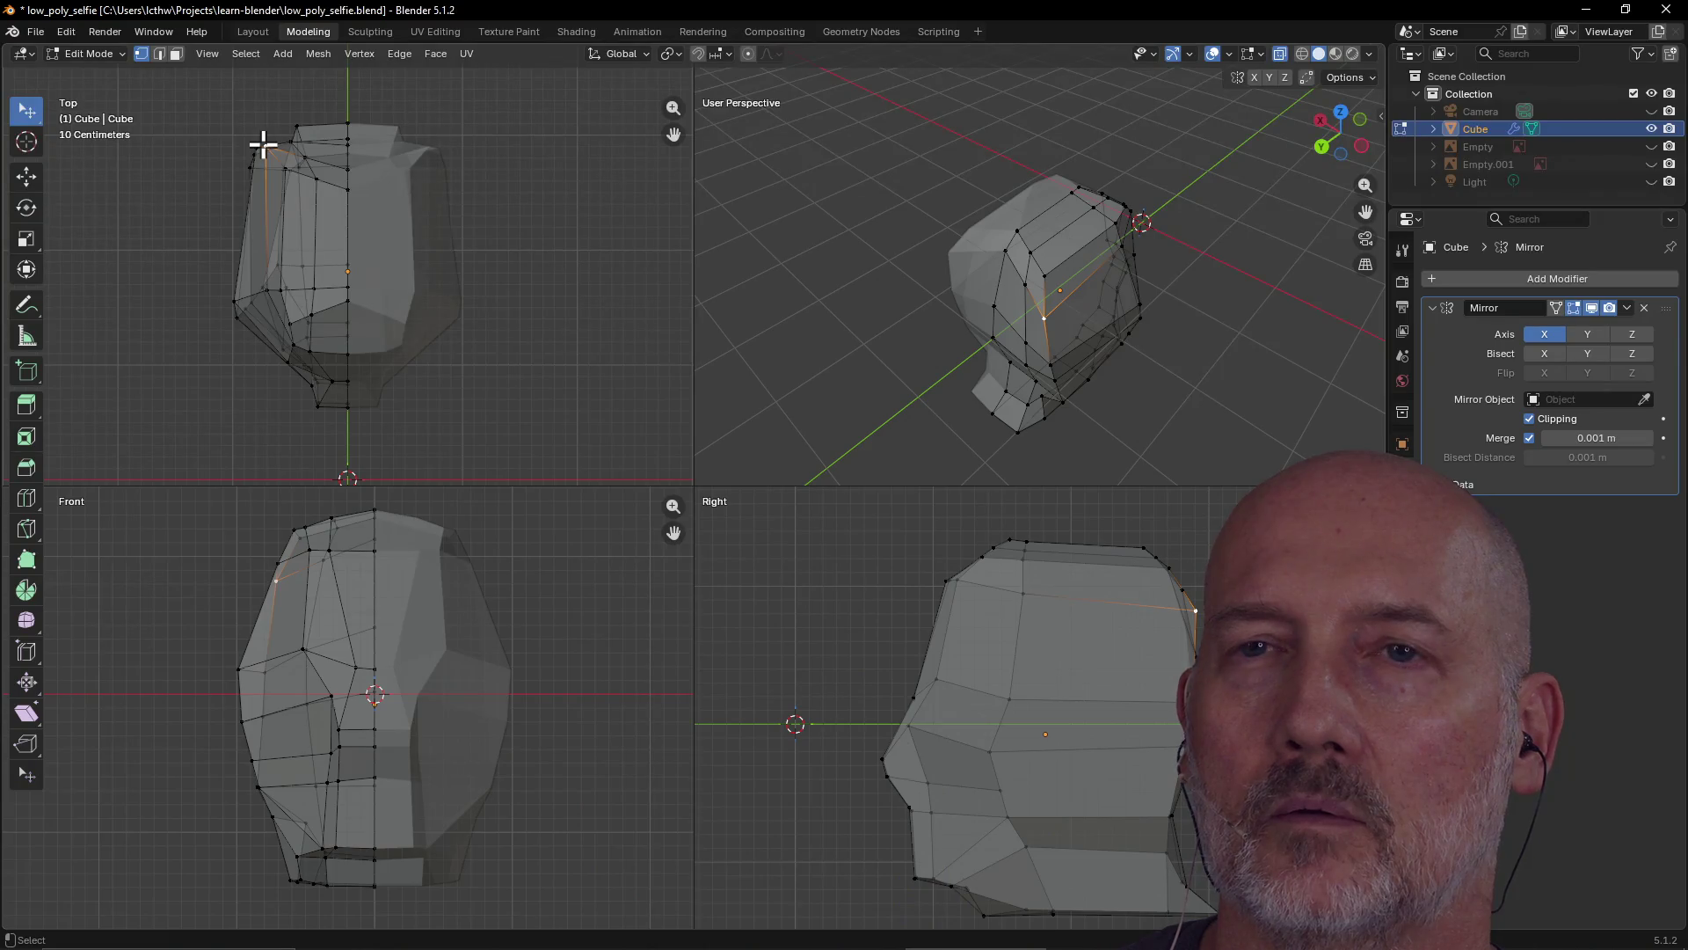
pyautogui.press('g')
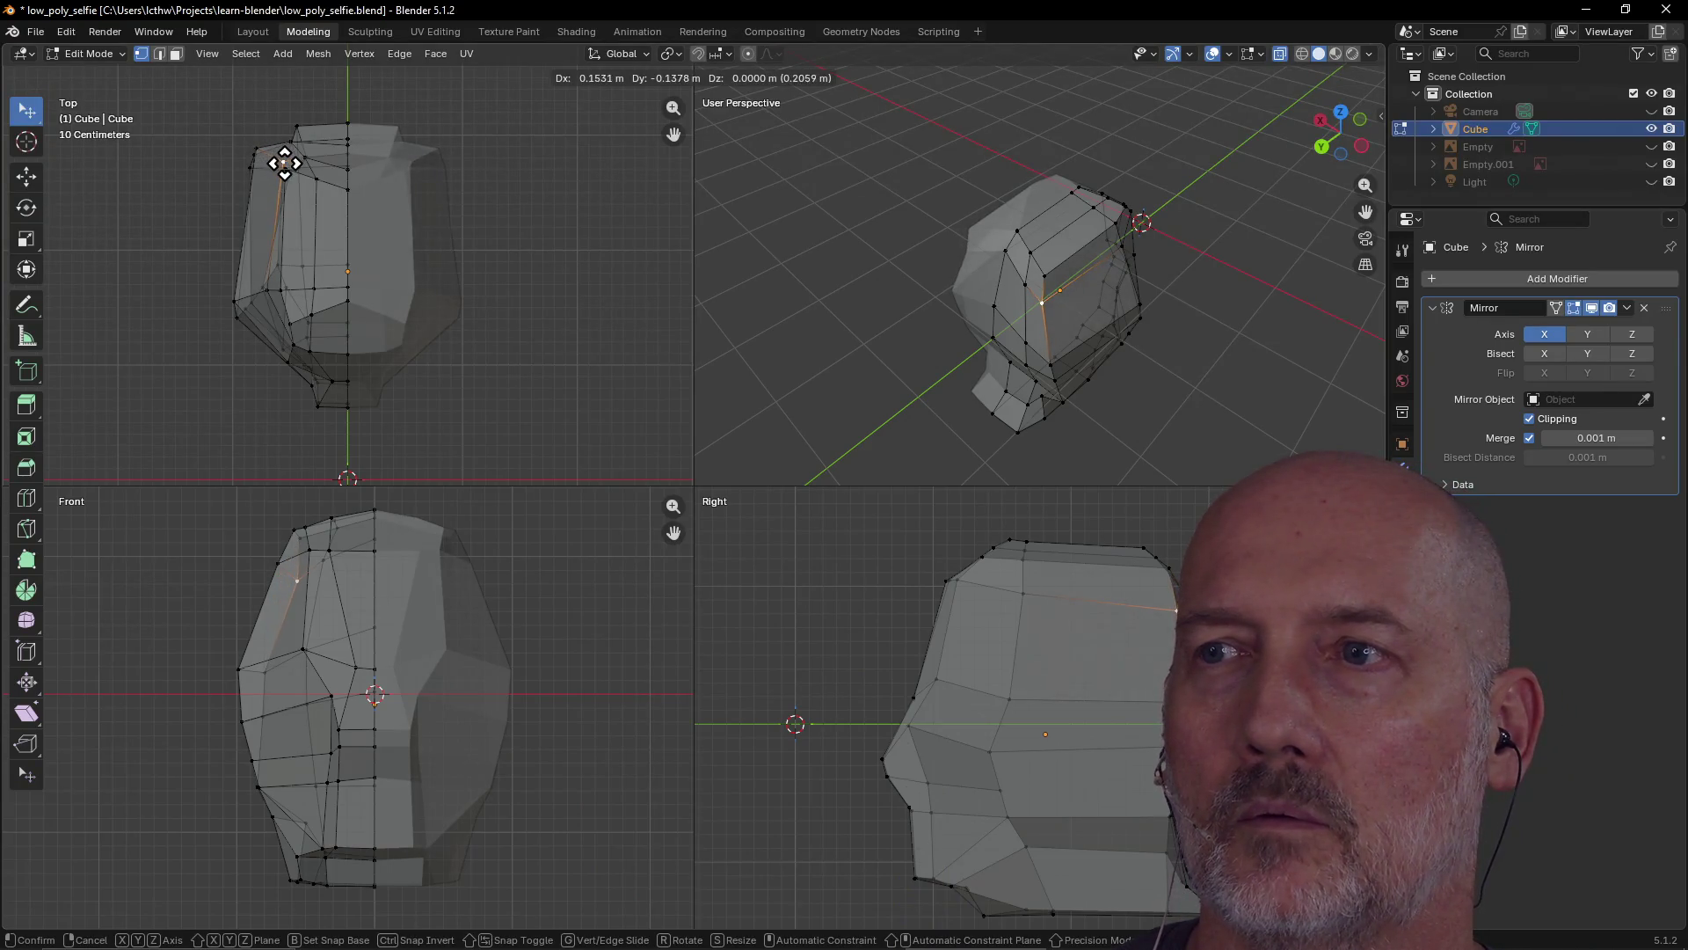
pyautogui.click(289, 167)
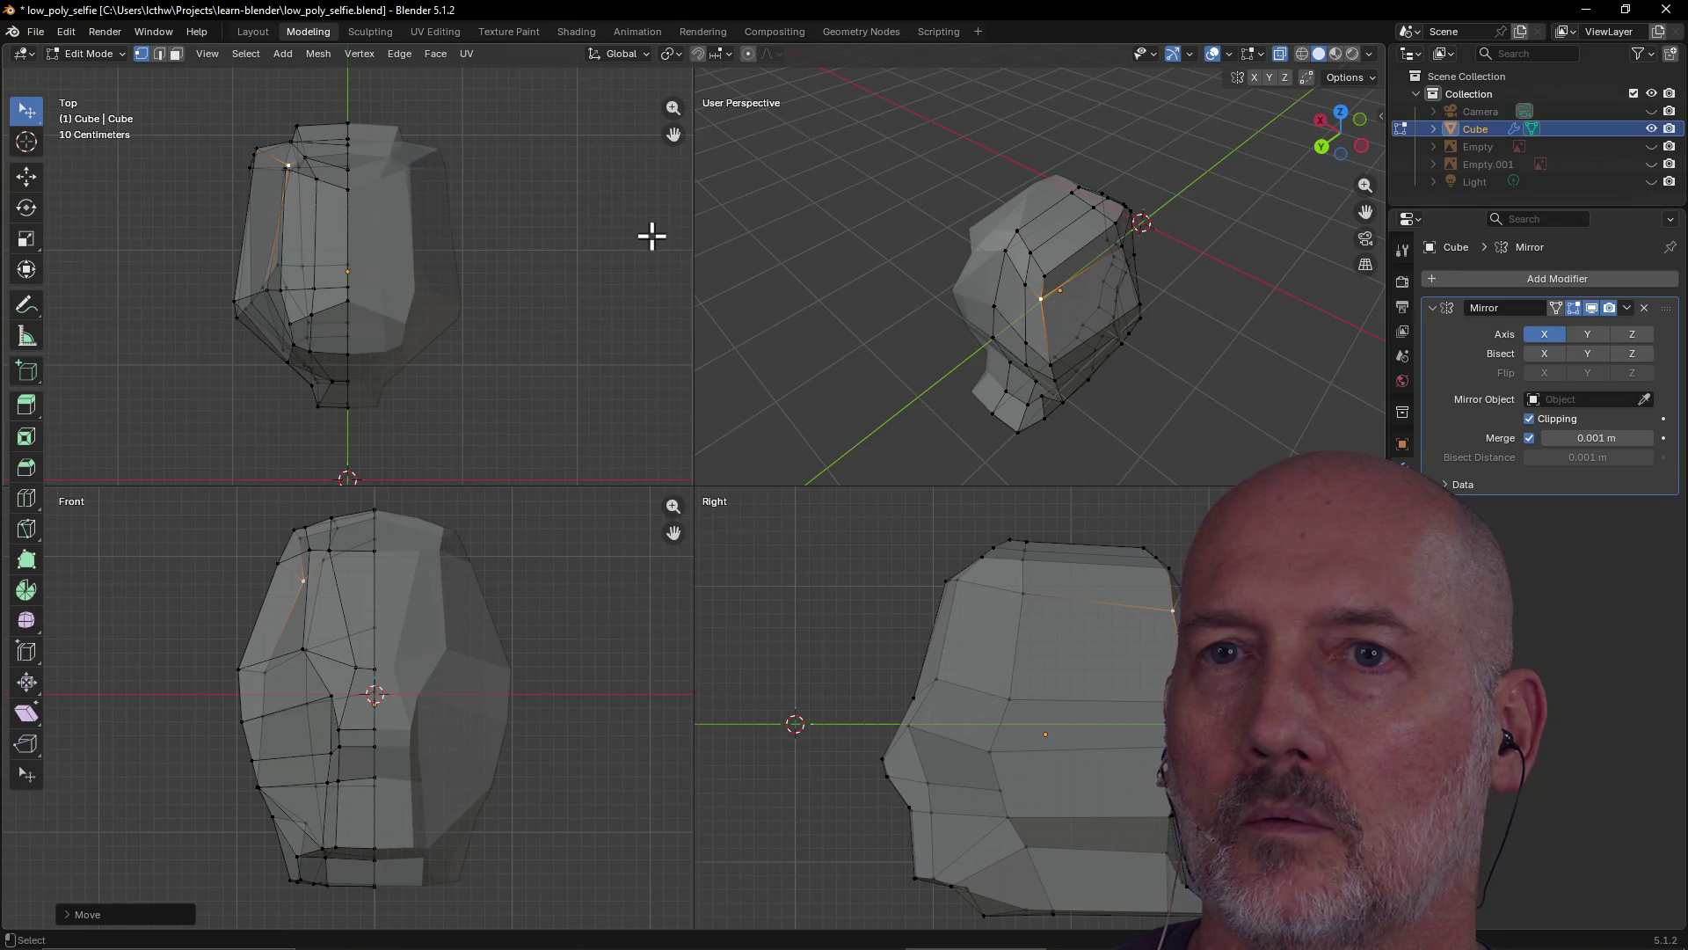
pyautogui.click(1043, 277)
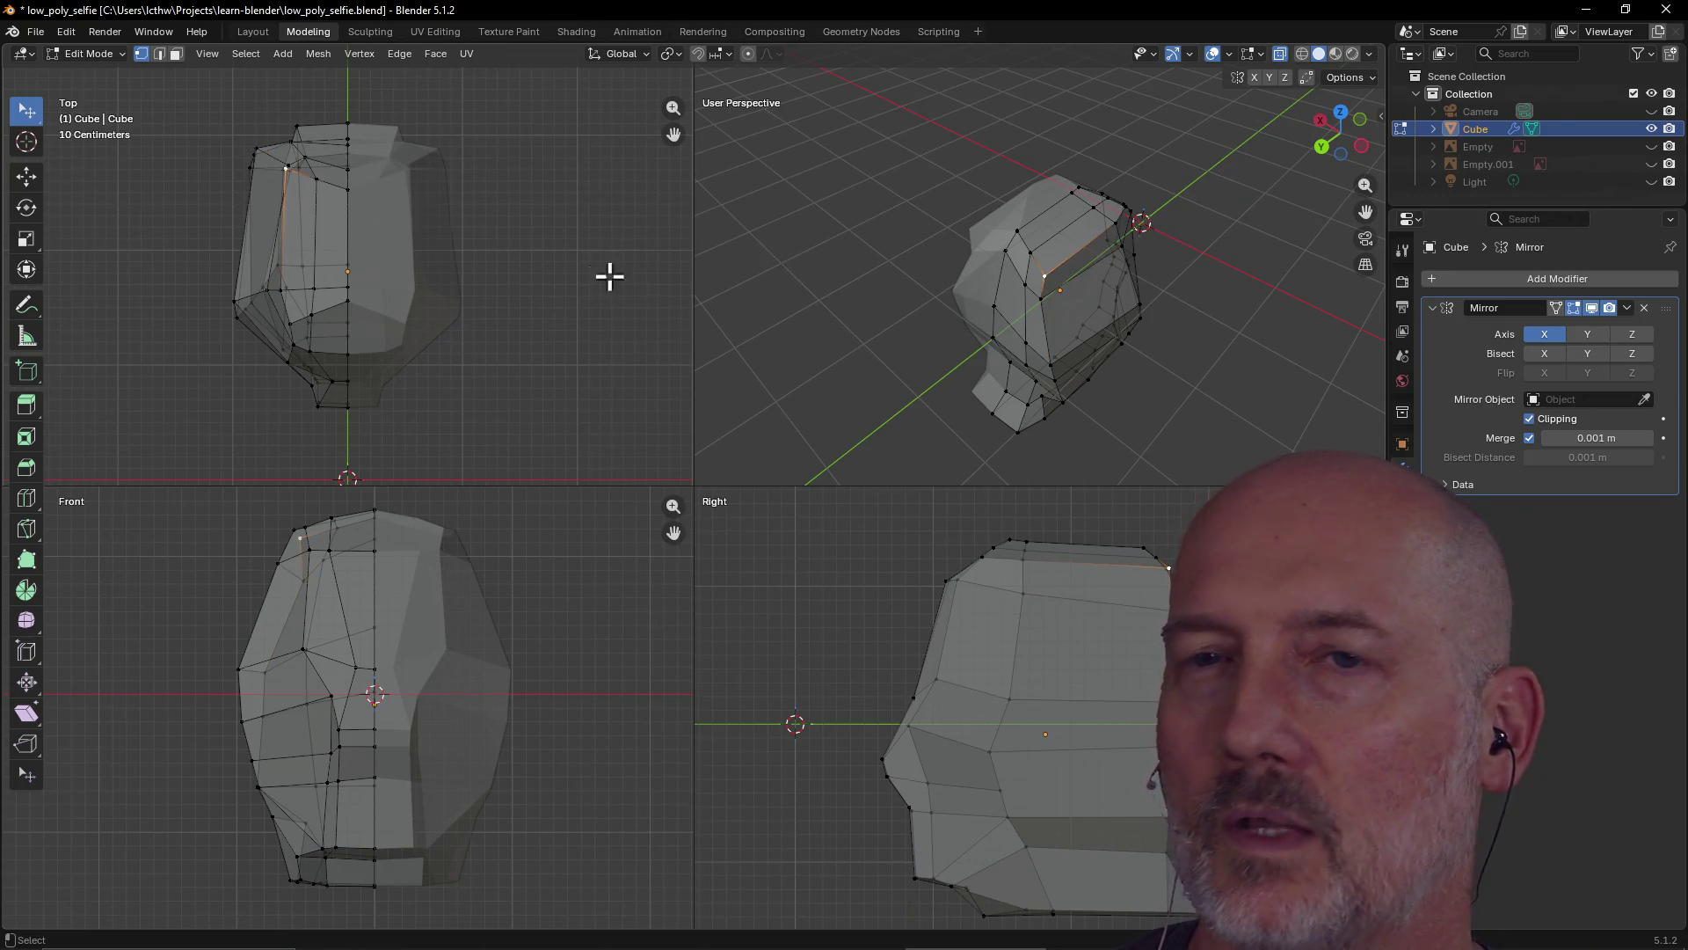
pyautogui.press('g')
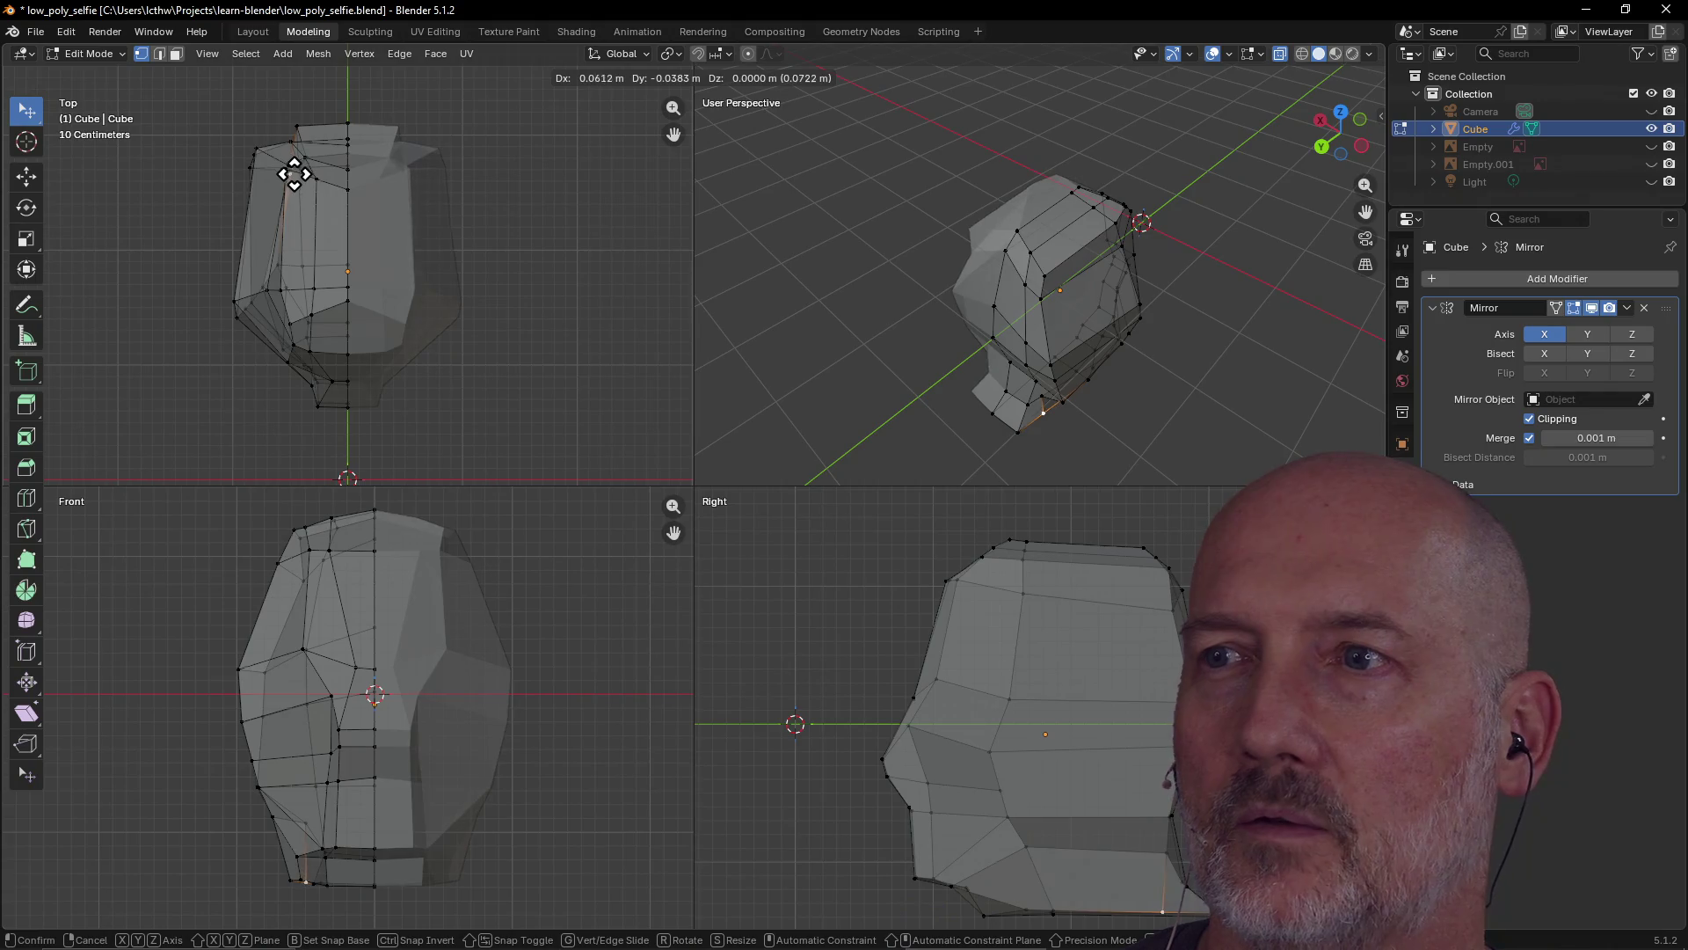
pyautogui.click(287, 172)
pyautogui.hotkey('ctrl', 'z')
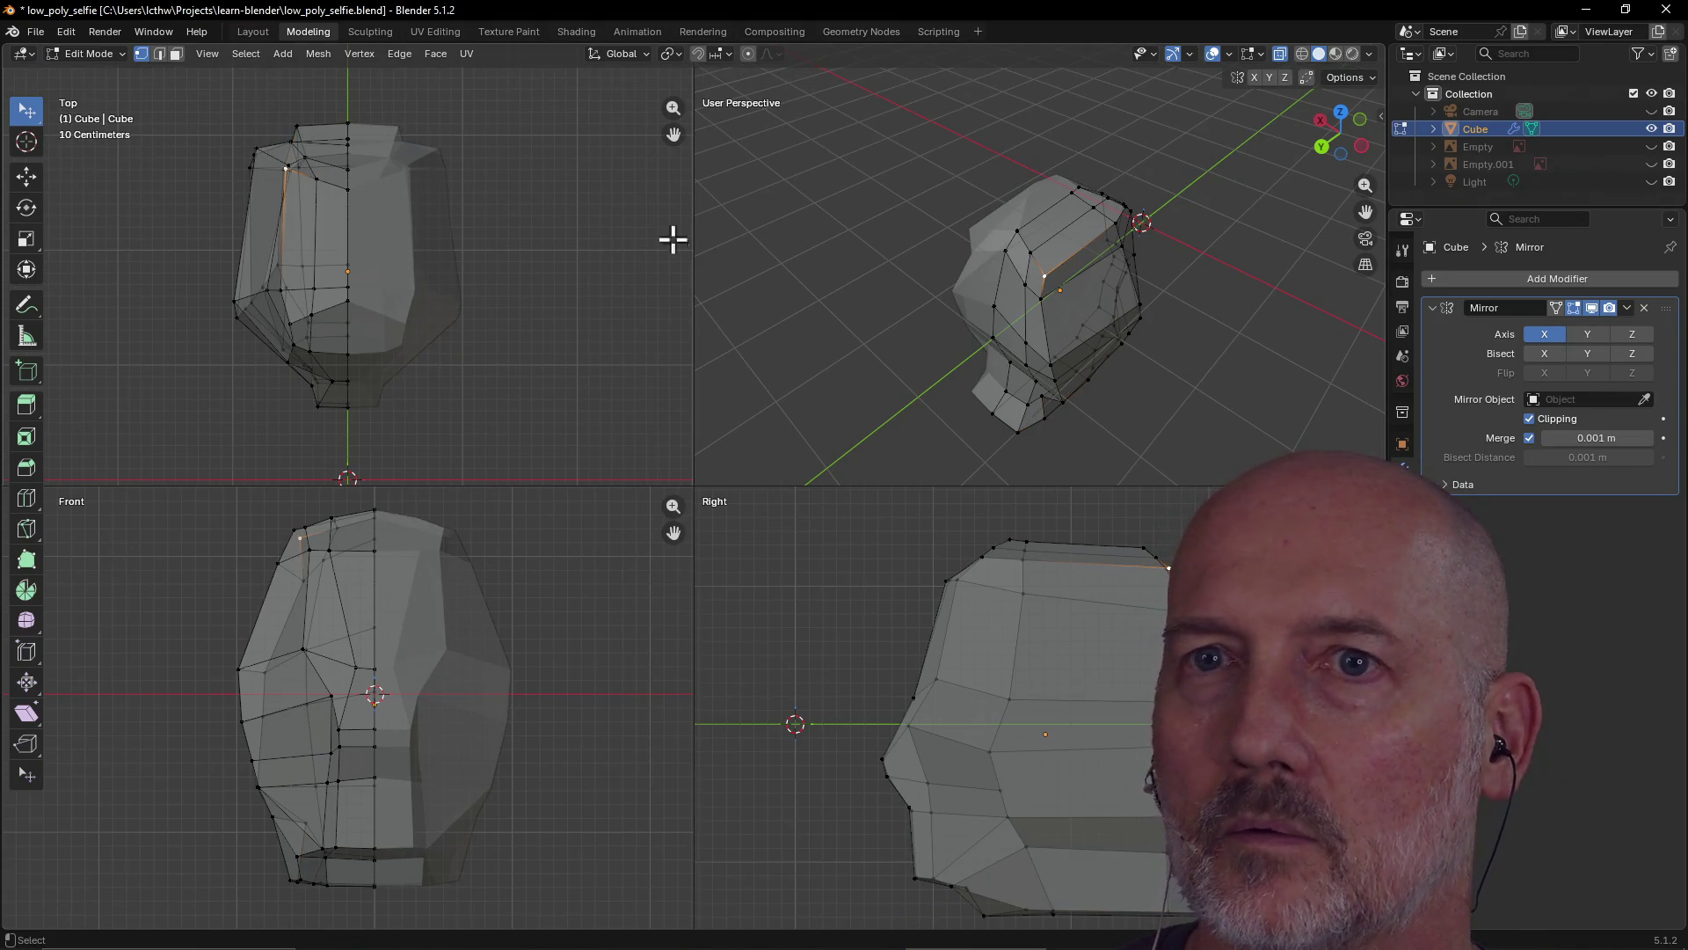
# Reposition a vertex near the top of the head several times to refine the corner
pyautogui.click(284, 169)
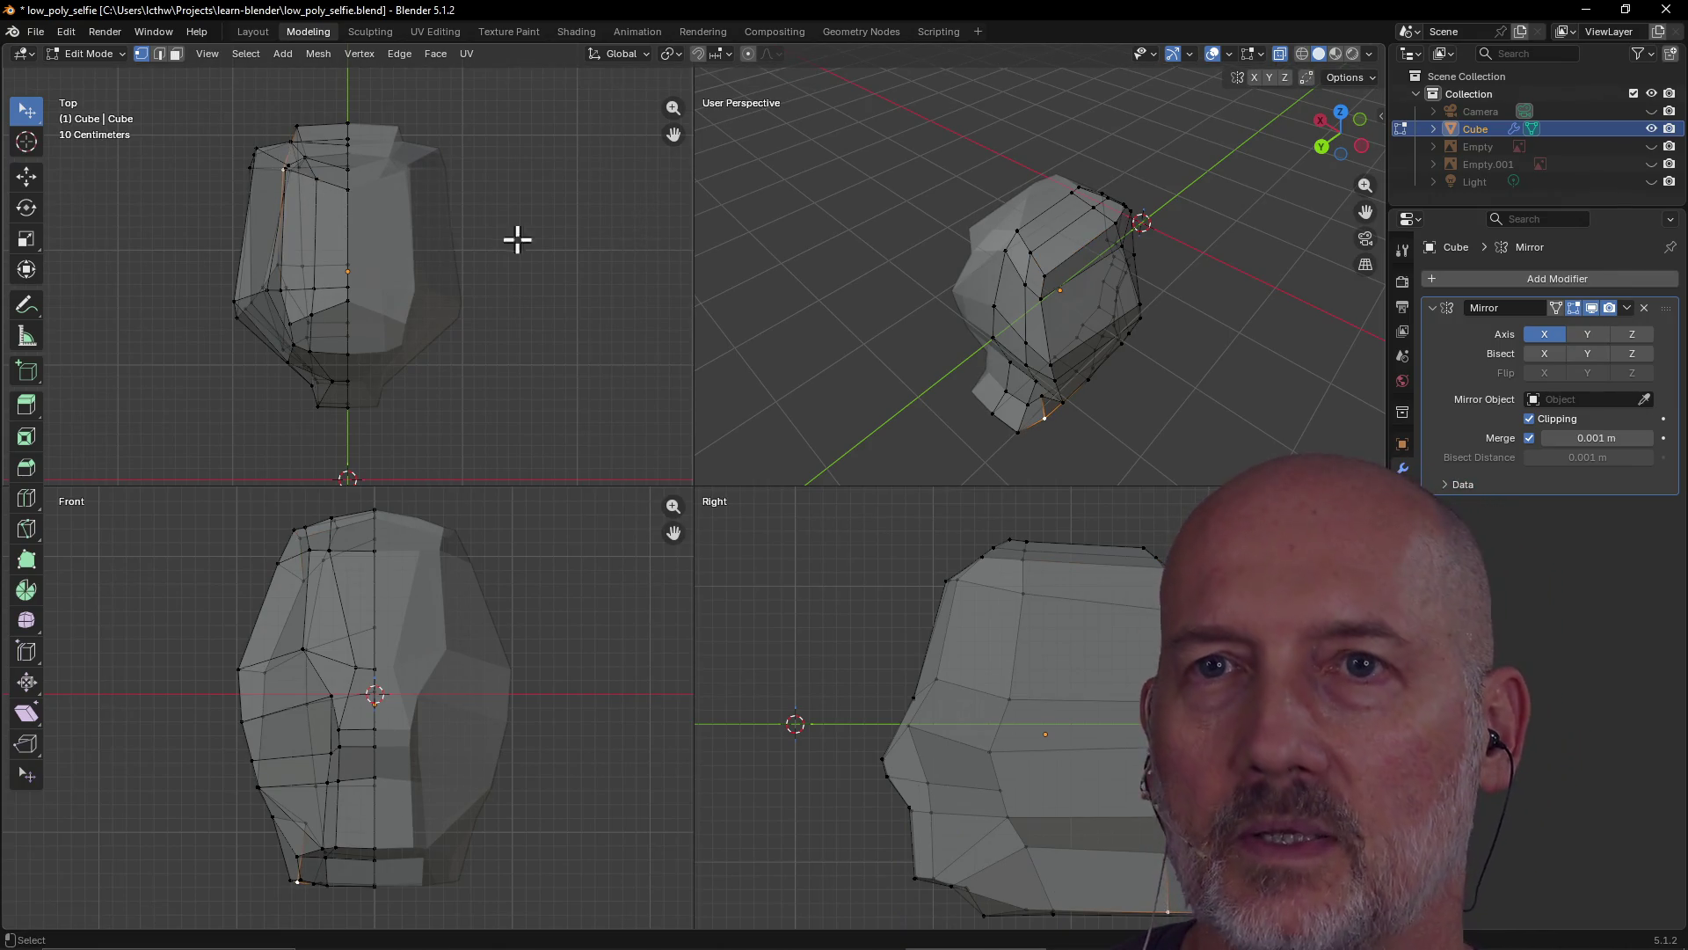
pyautogui.click(1044, 278)
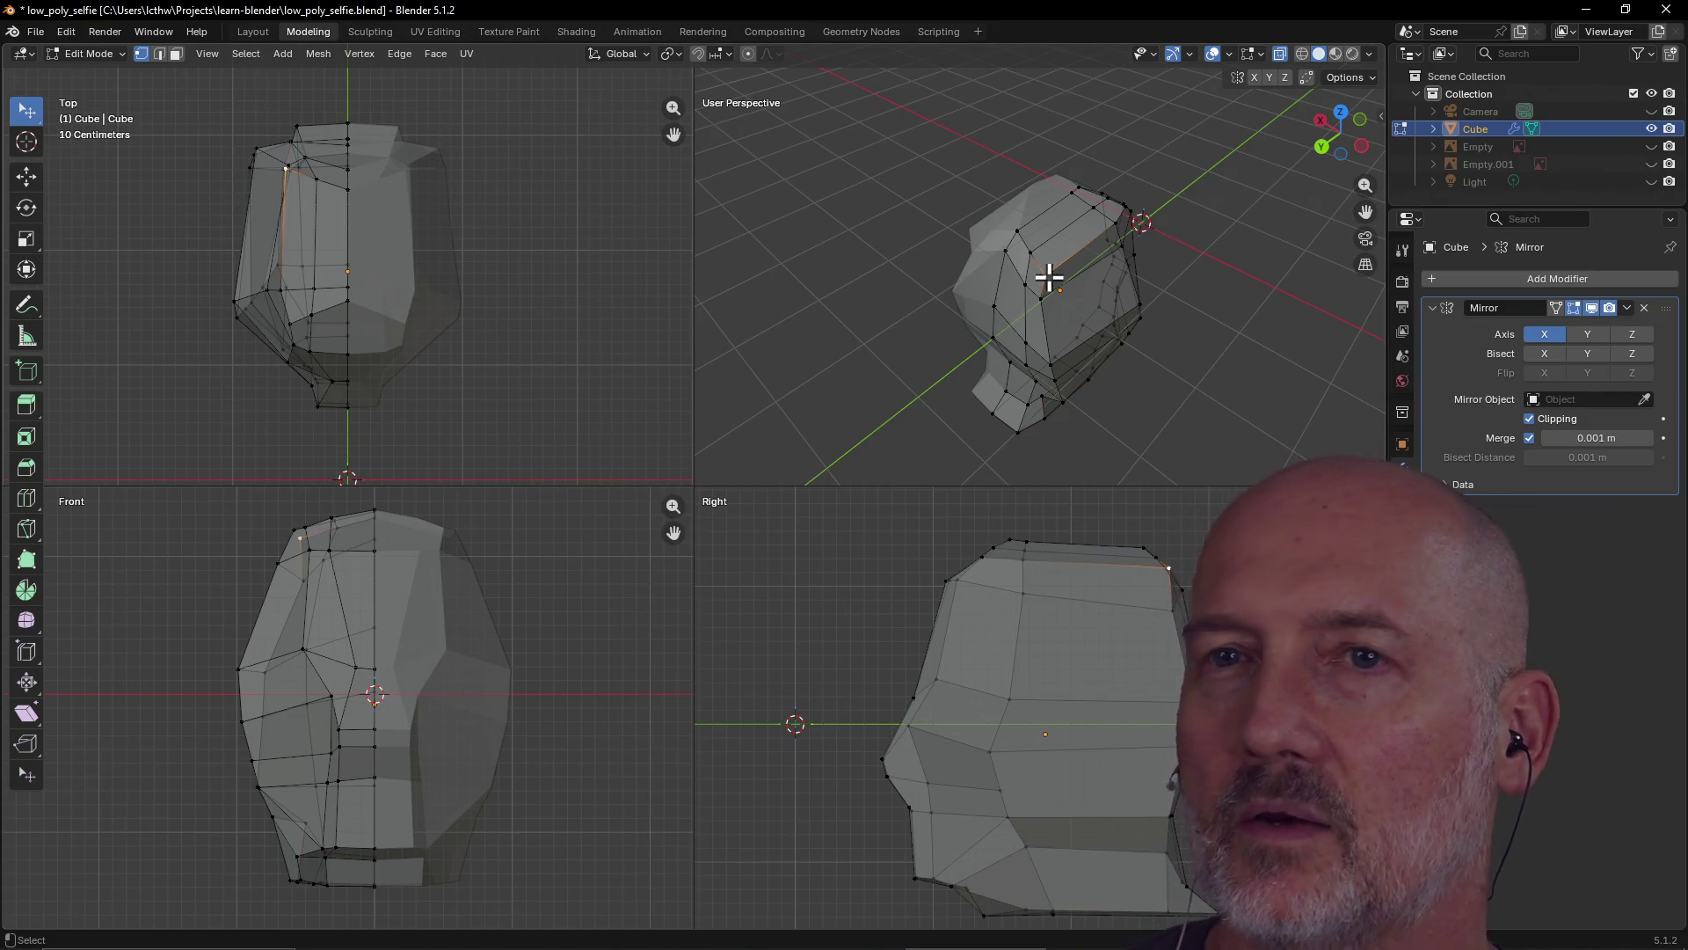
pyautogui.press('g')
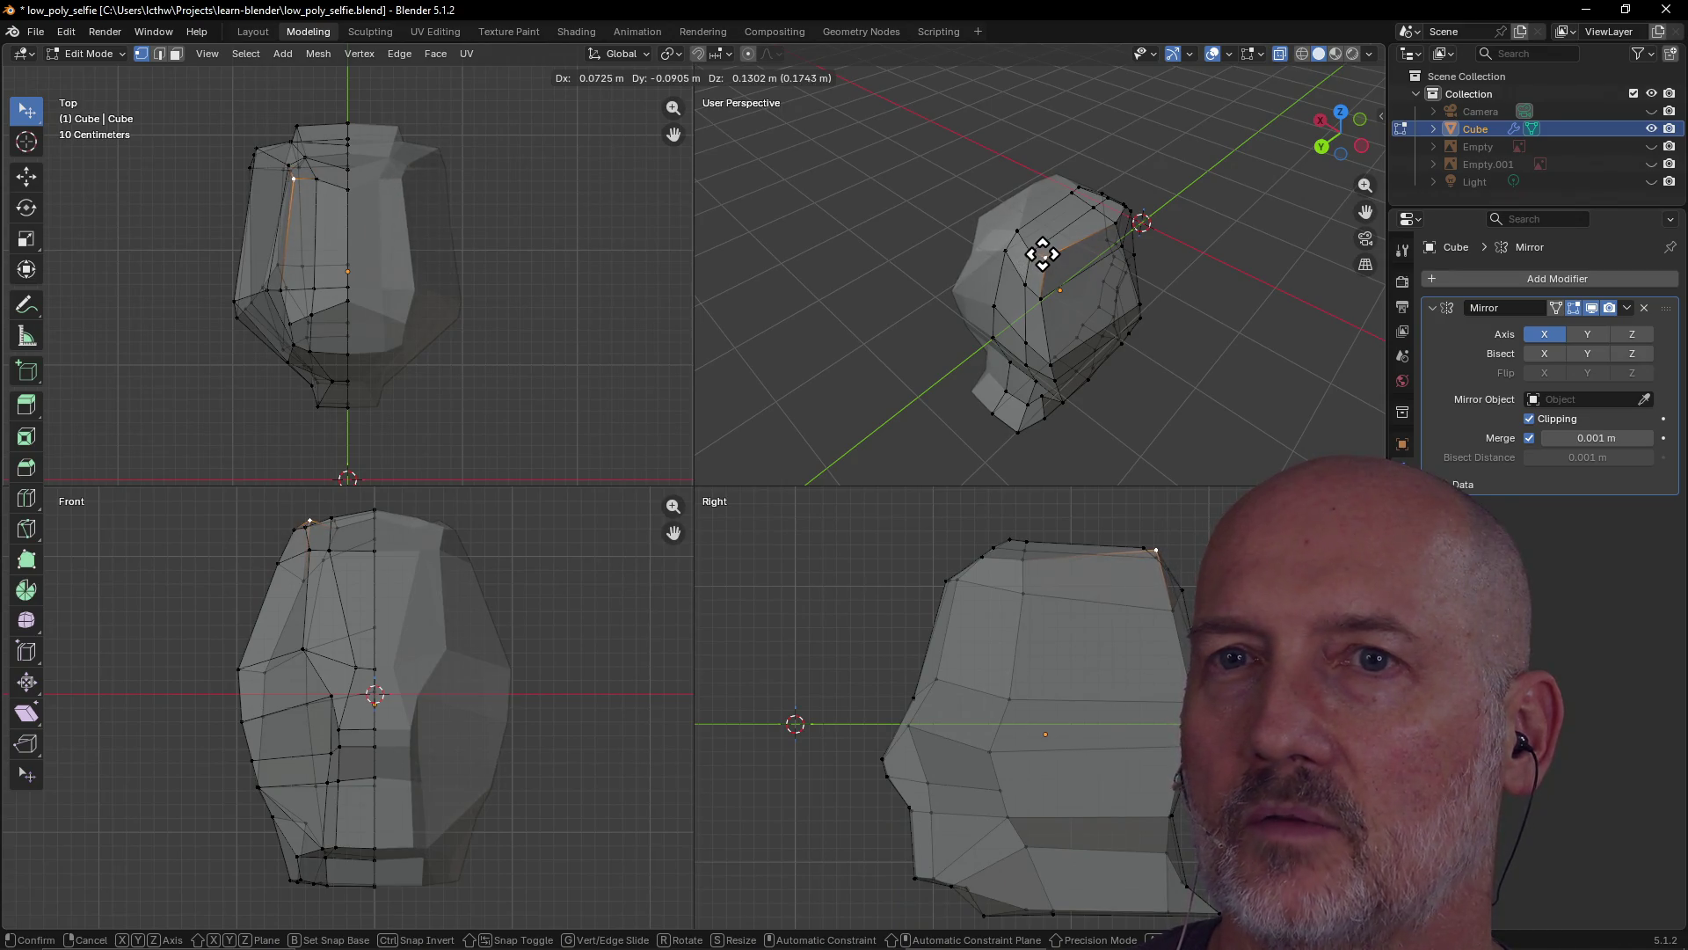
pyautogui.click(1042, 250)
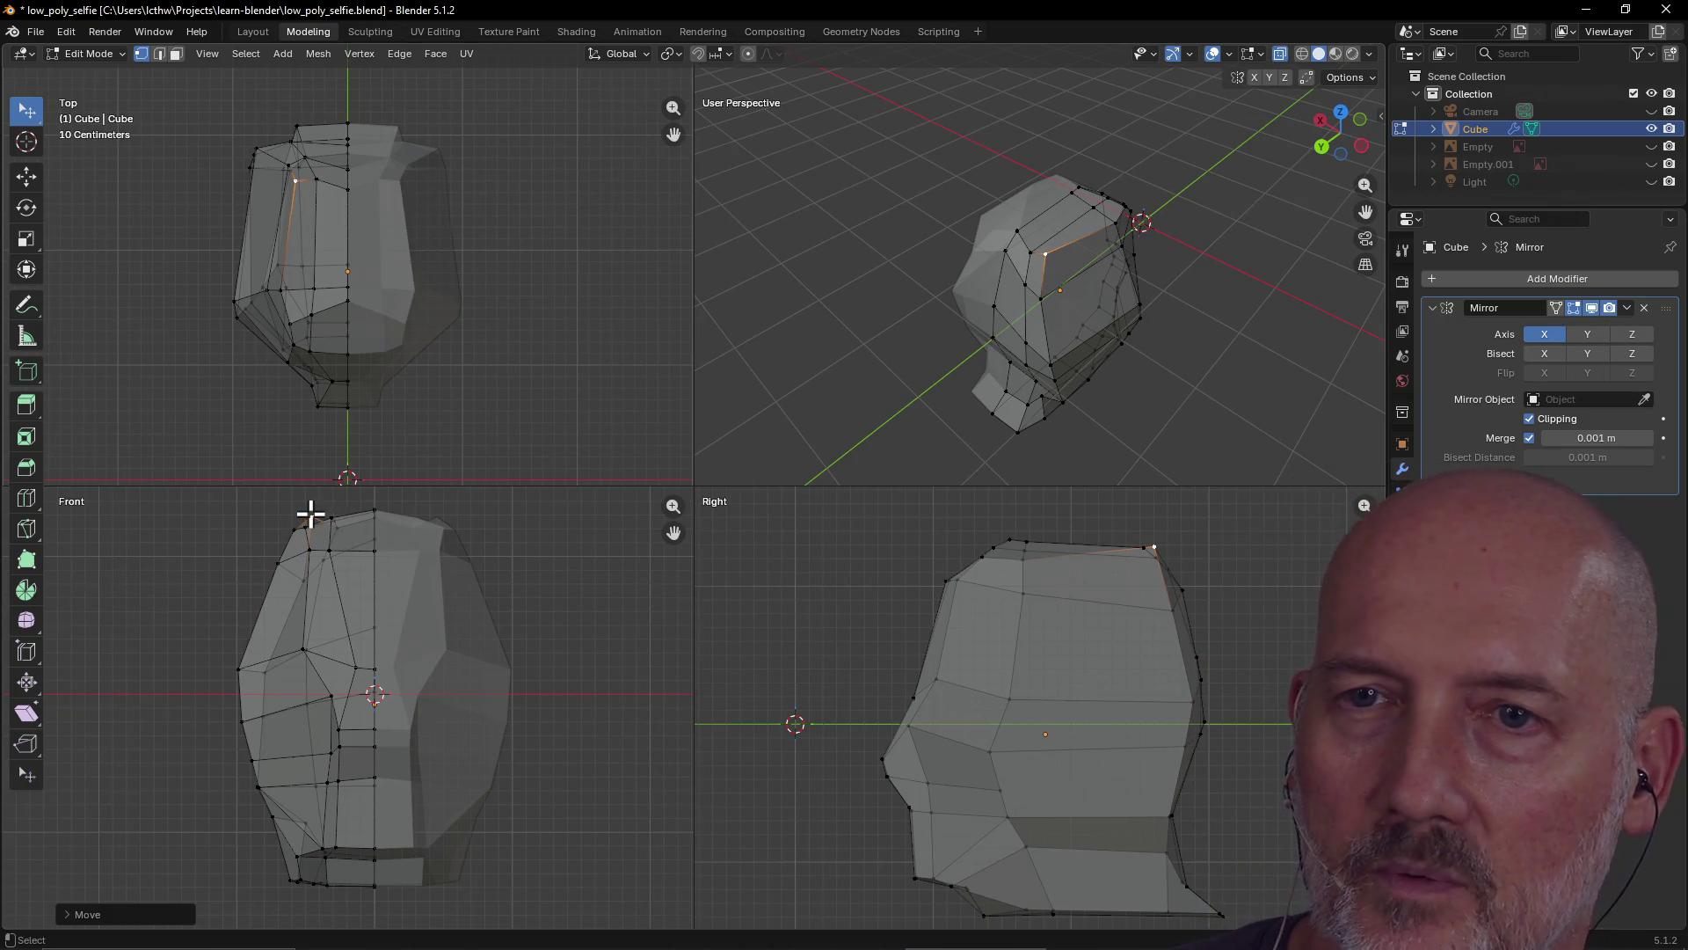
pyautogui.press('g')
pyautogui.click(310, 527)
pyautogui.press('g')
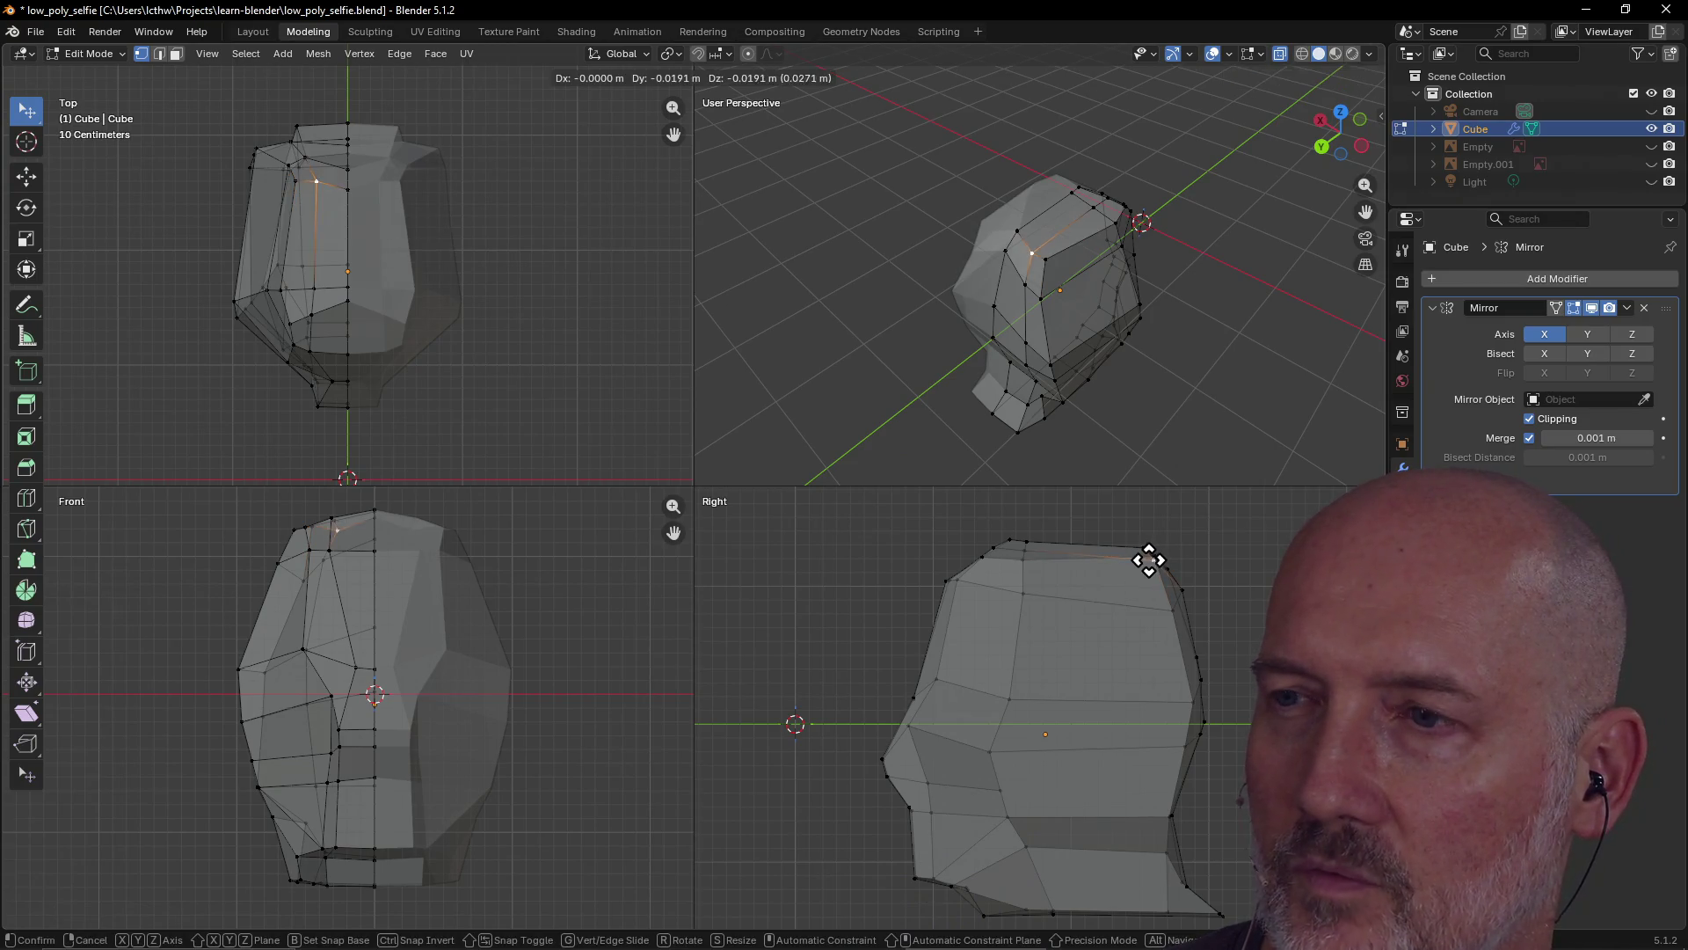
pyautogui.click(1141, 563)
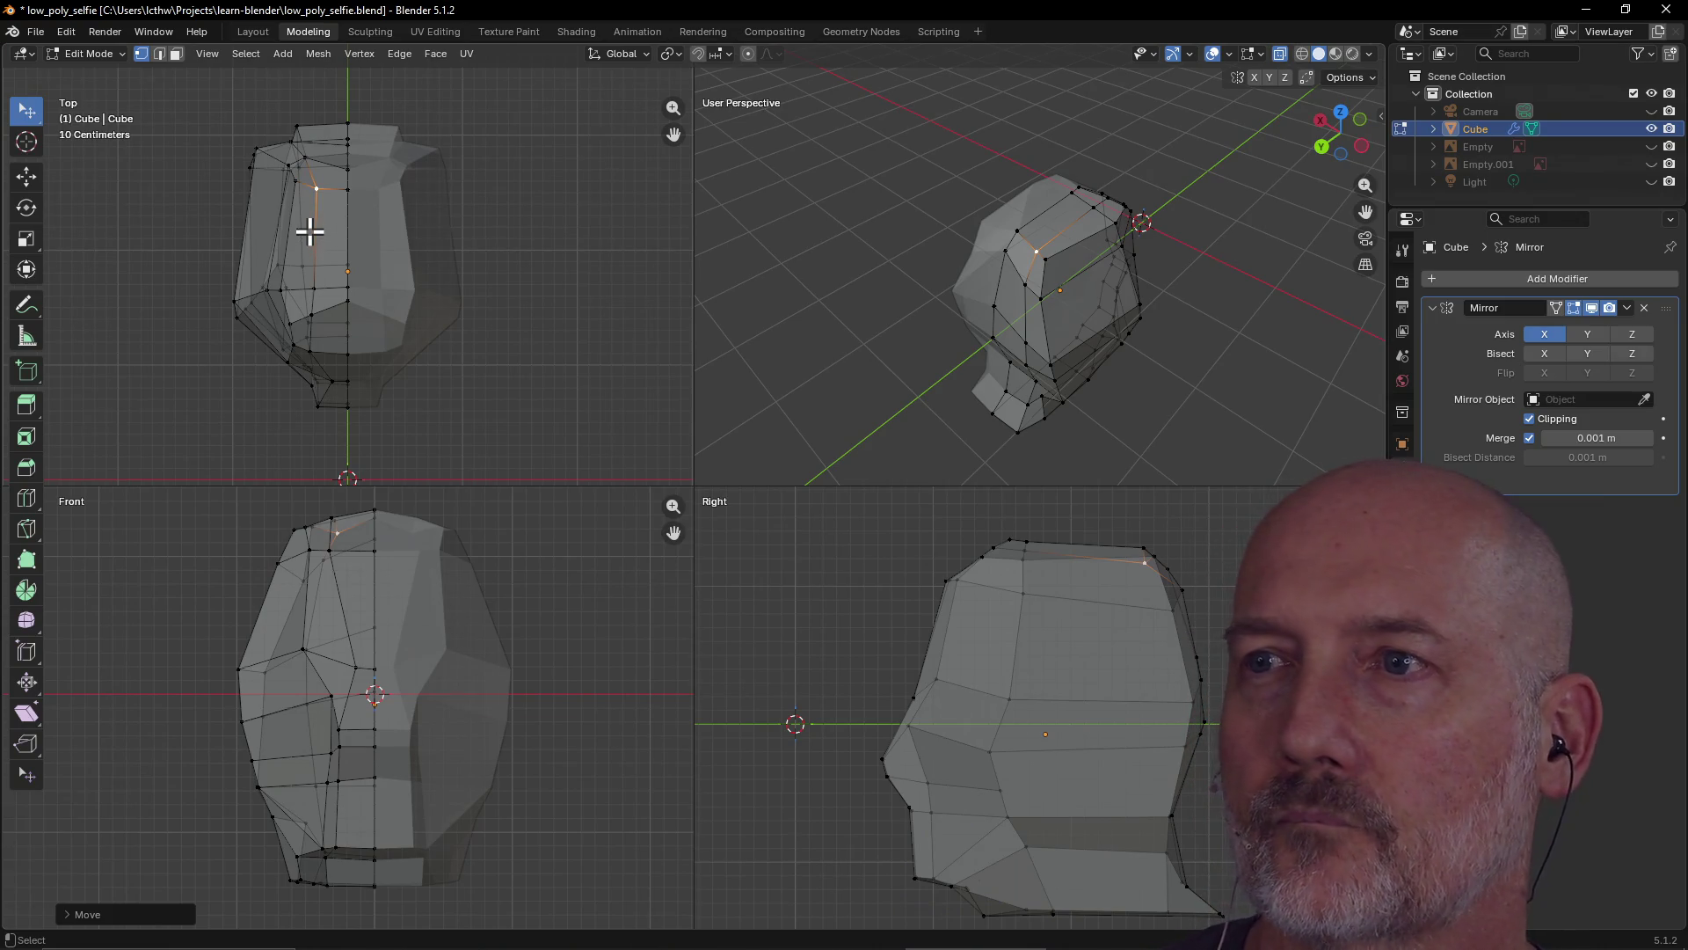
pyautogui.press('g')
pyautogui.click(1028, 244)
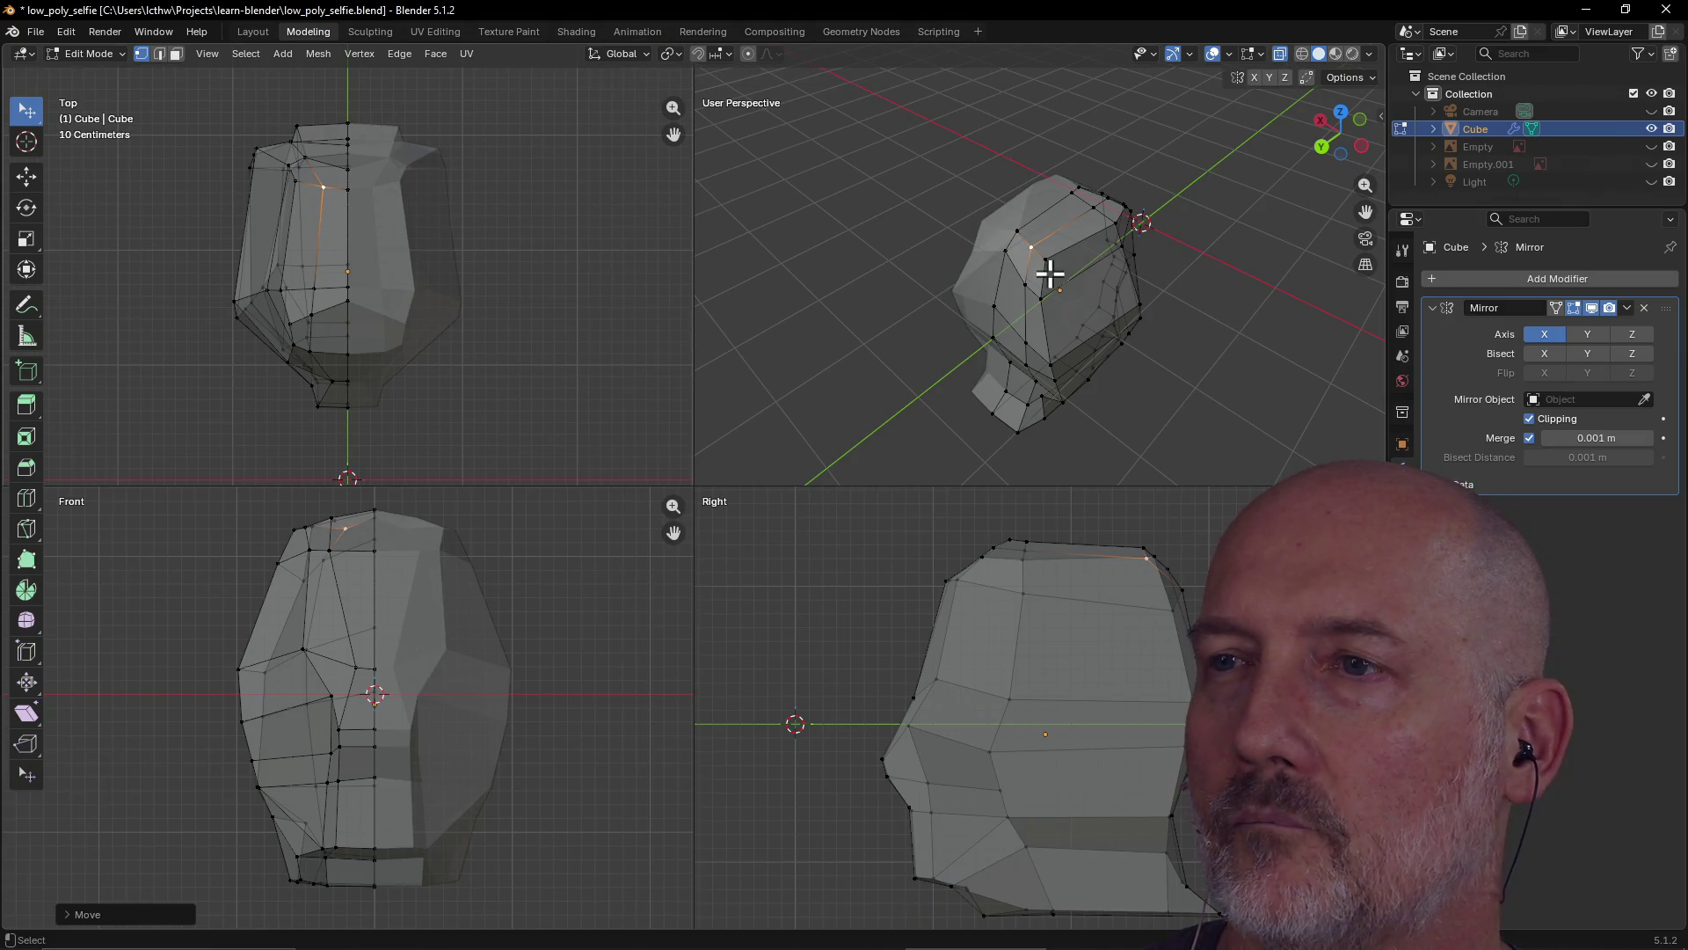
pyautogui.click(1046, 259)
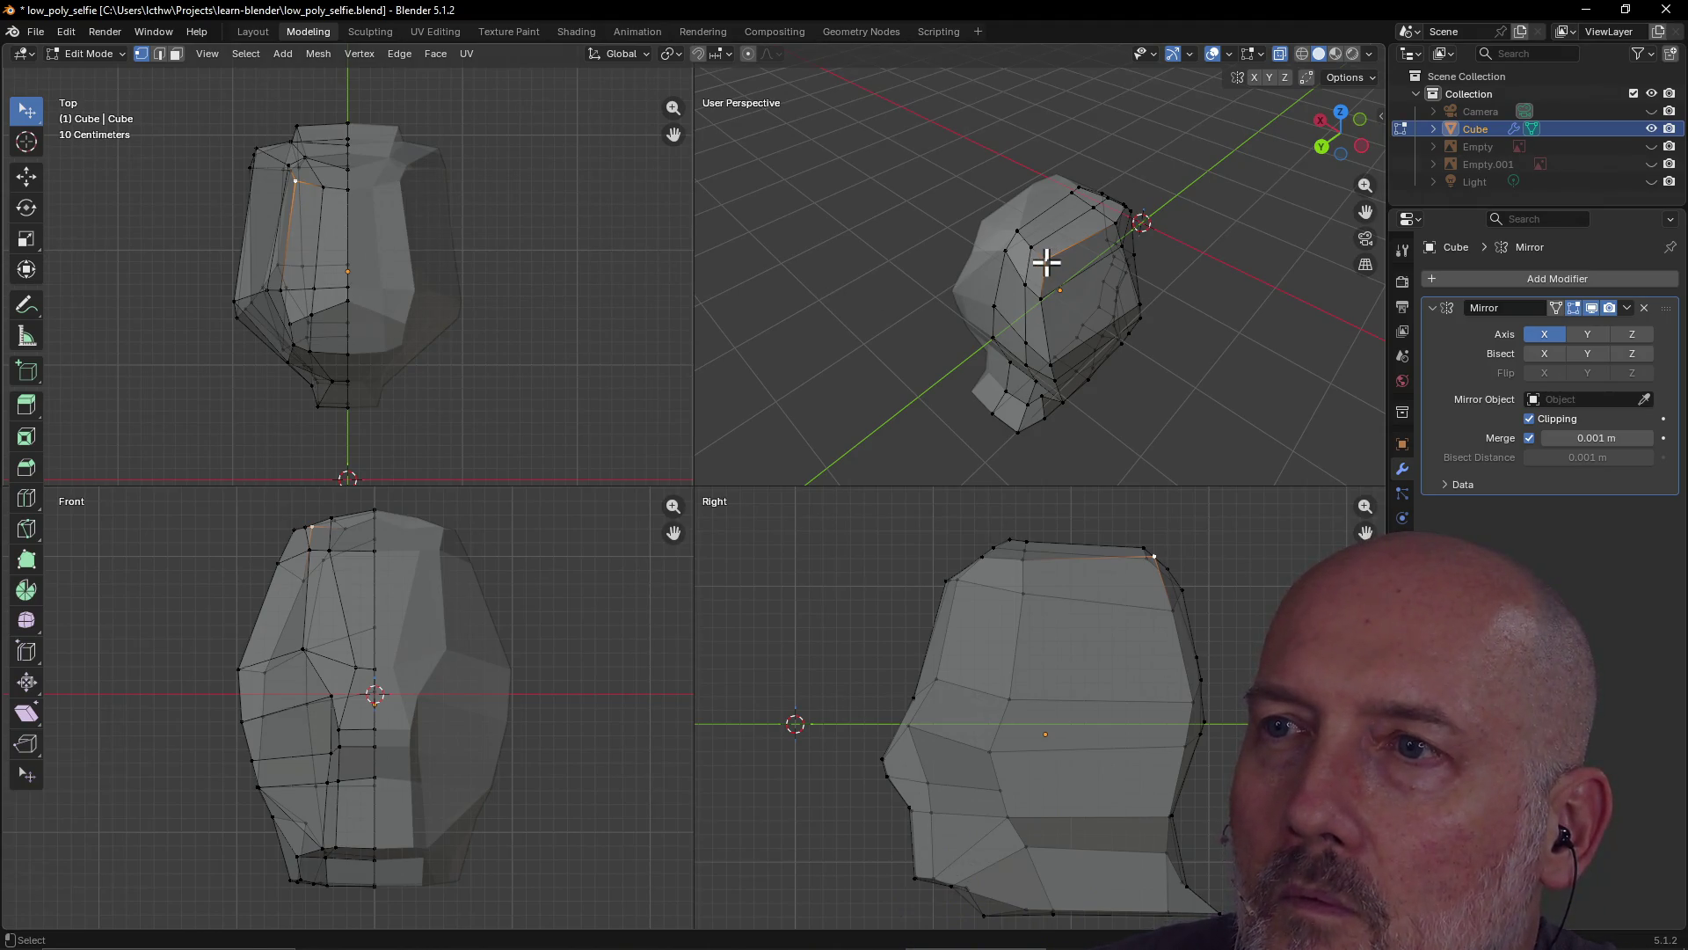
# Move the top vertex and its lower neighbour, then unhide the references and return to Layout
pyautogui.press('g')
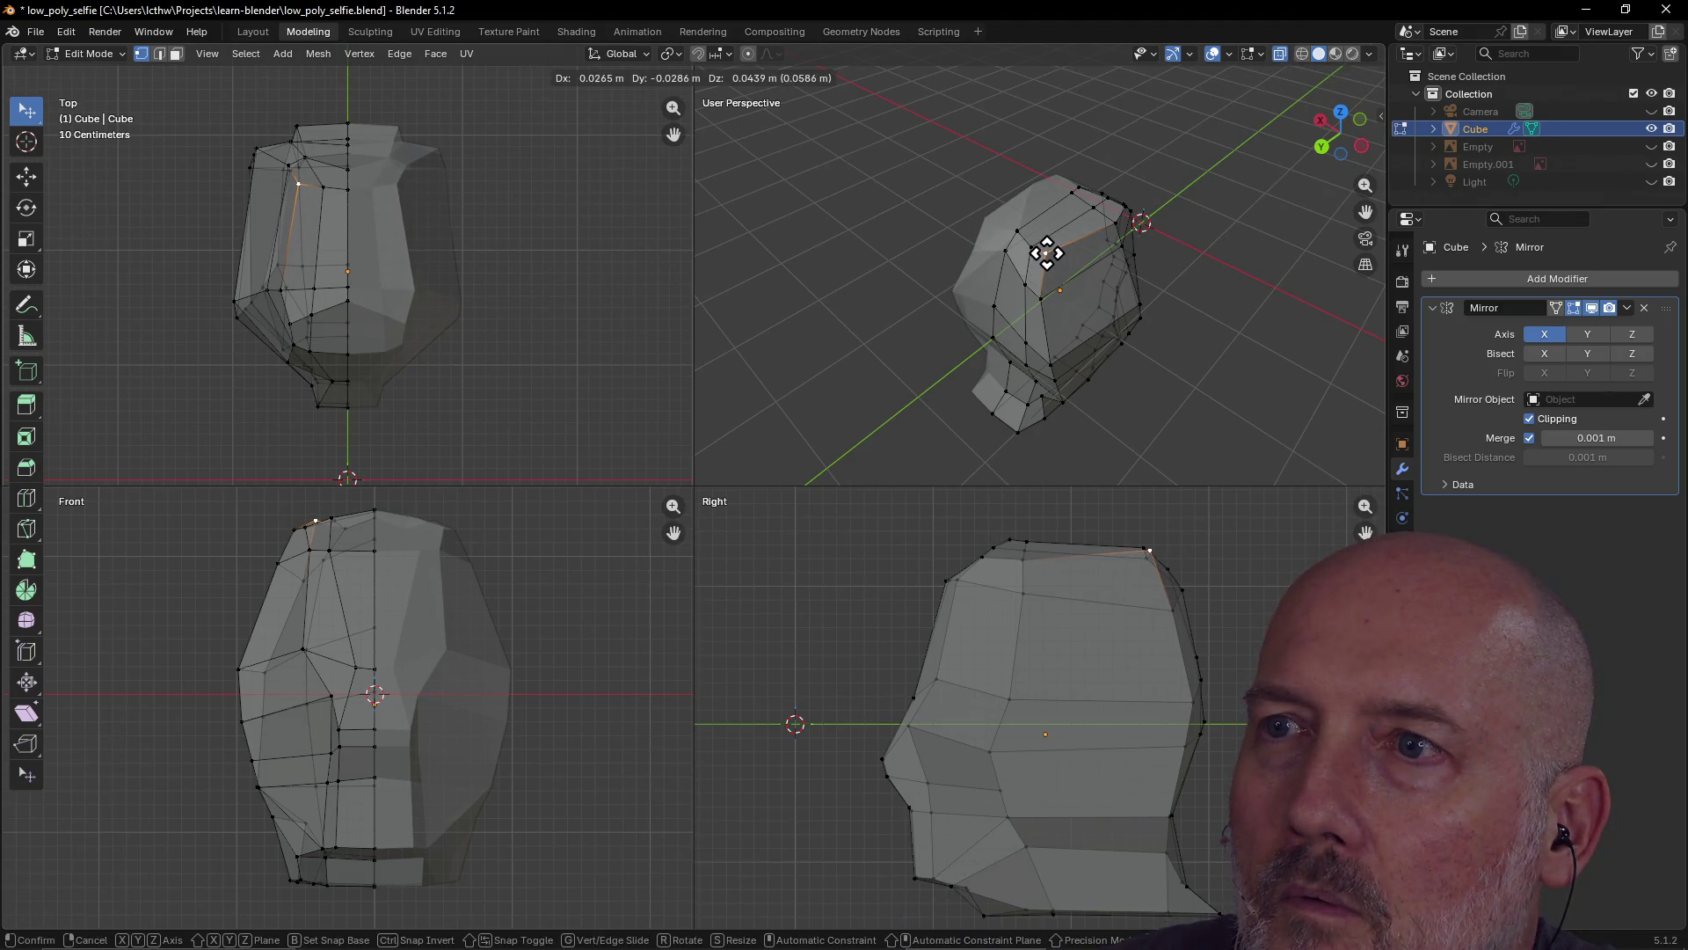
pyautogui.click(1047, 254)
pyautogui.click(1039, 300)
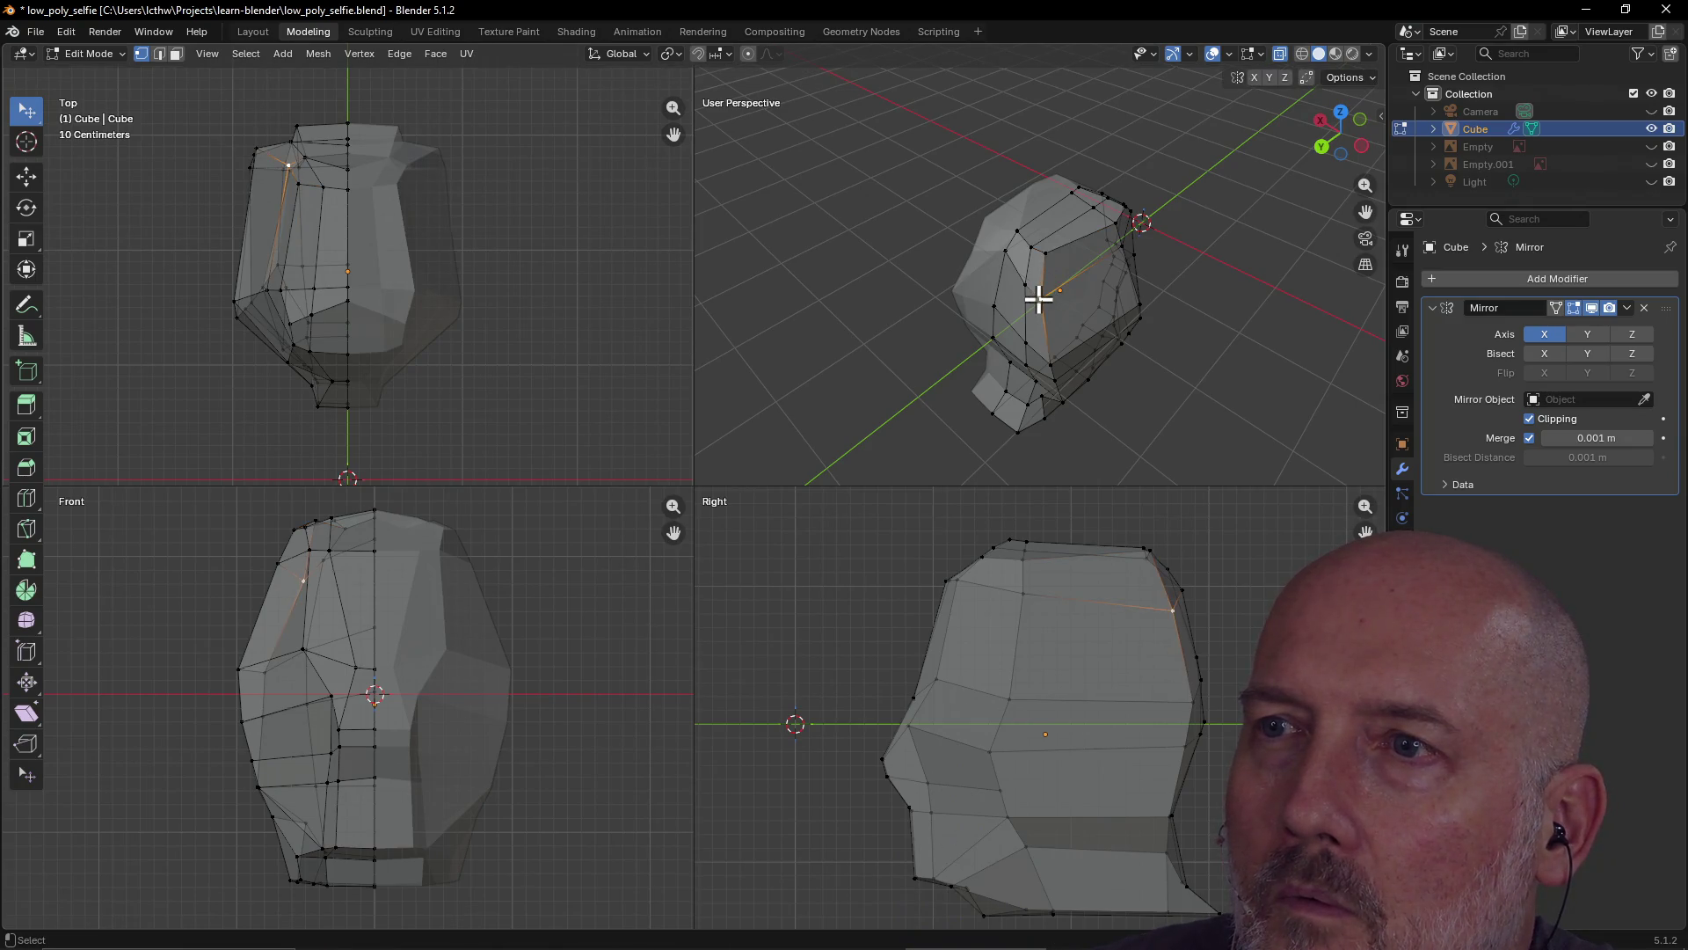
pyautogui.press('g')
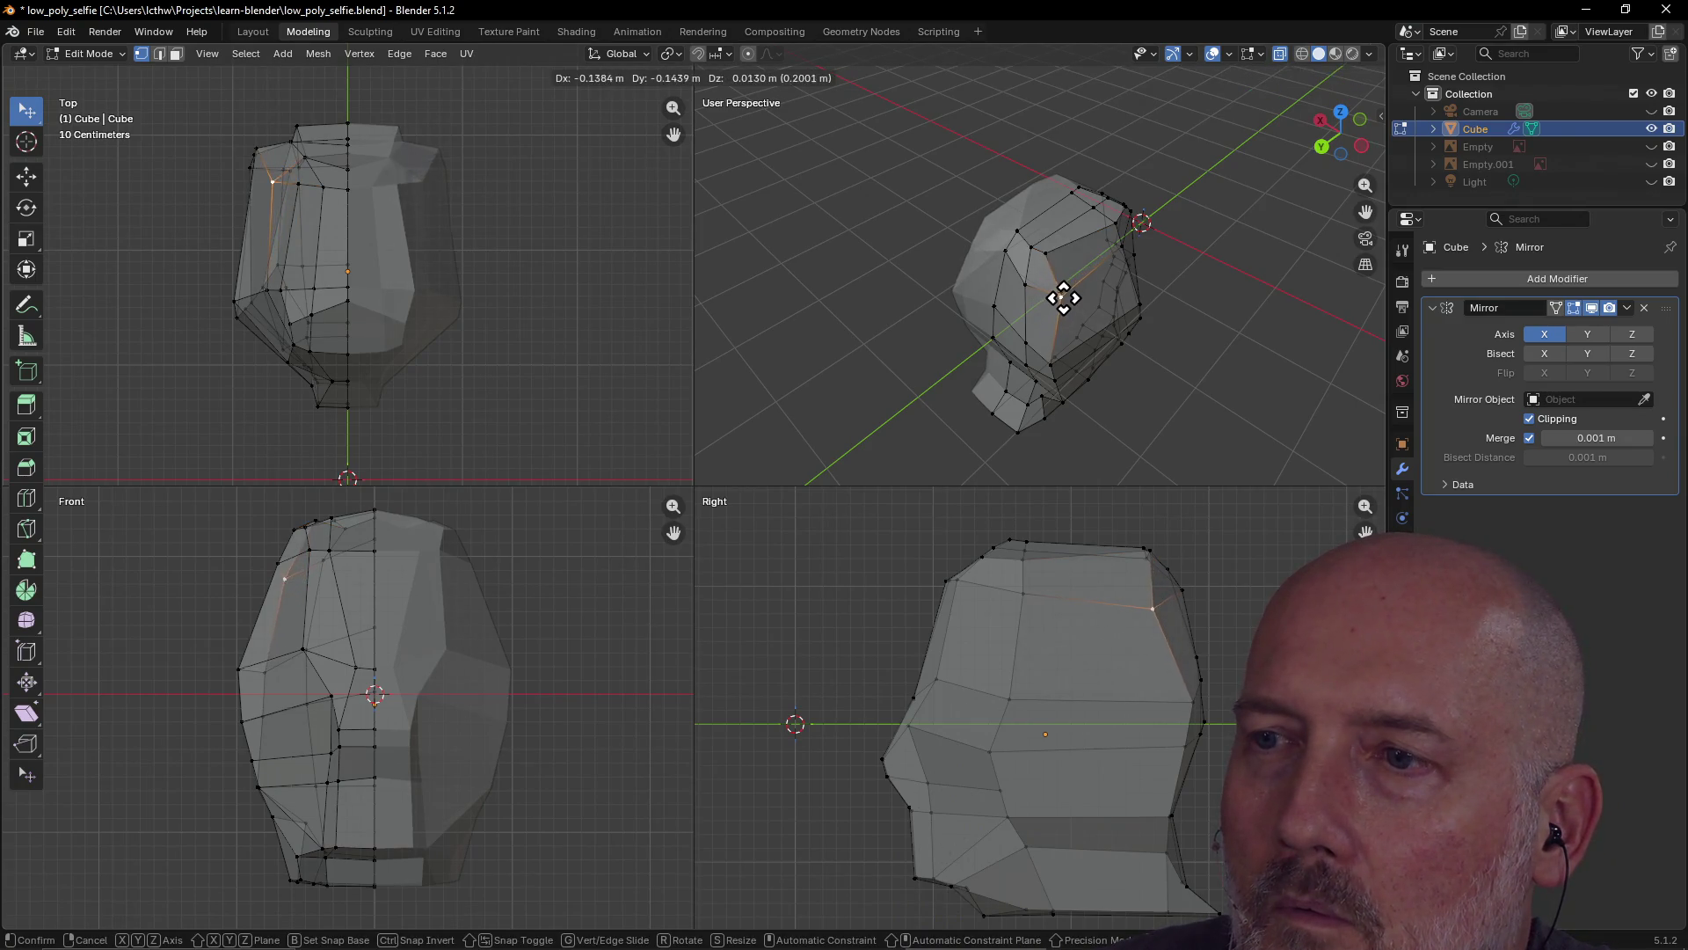
pyautogui.click(1049, 291)
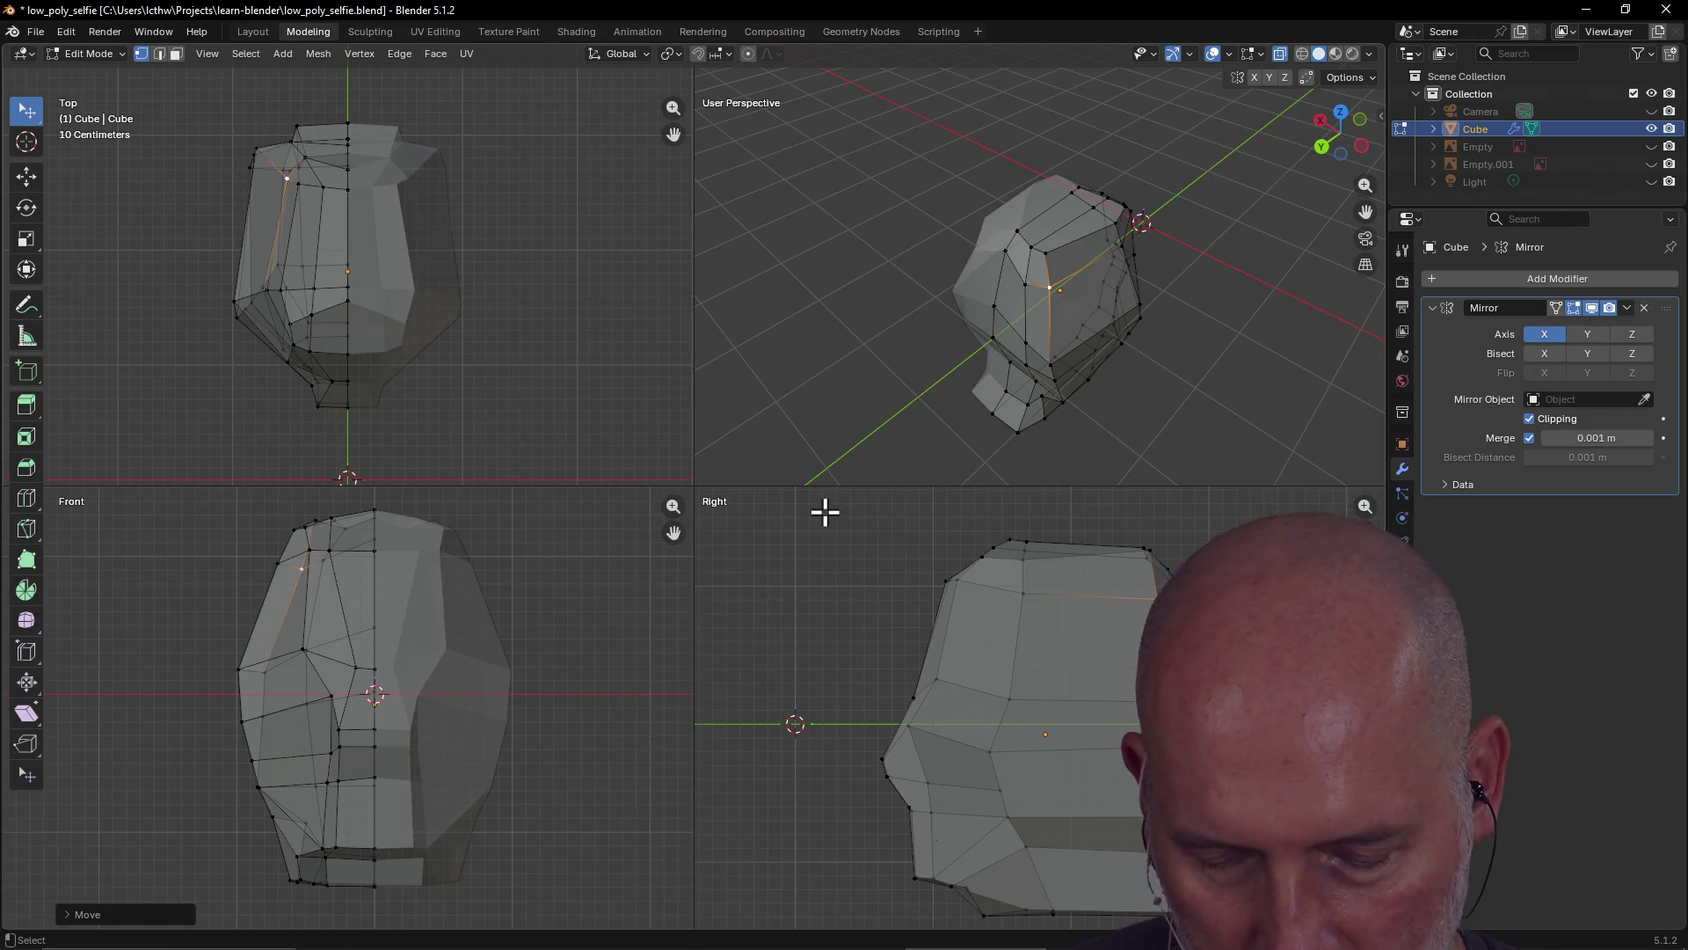
pyautogui.hotkey('alt', 'h')
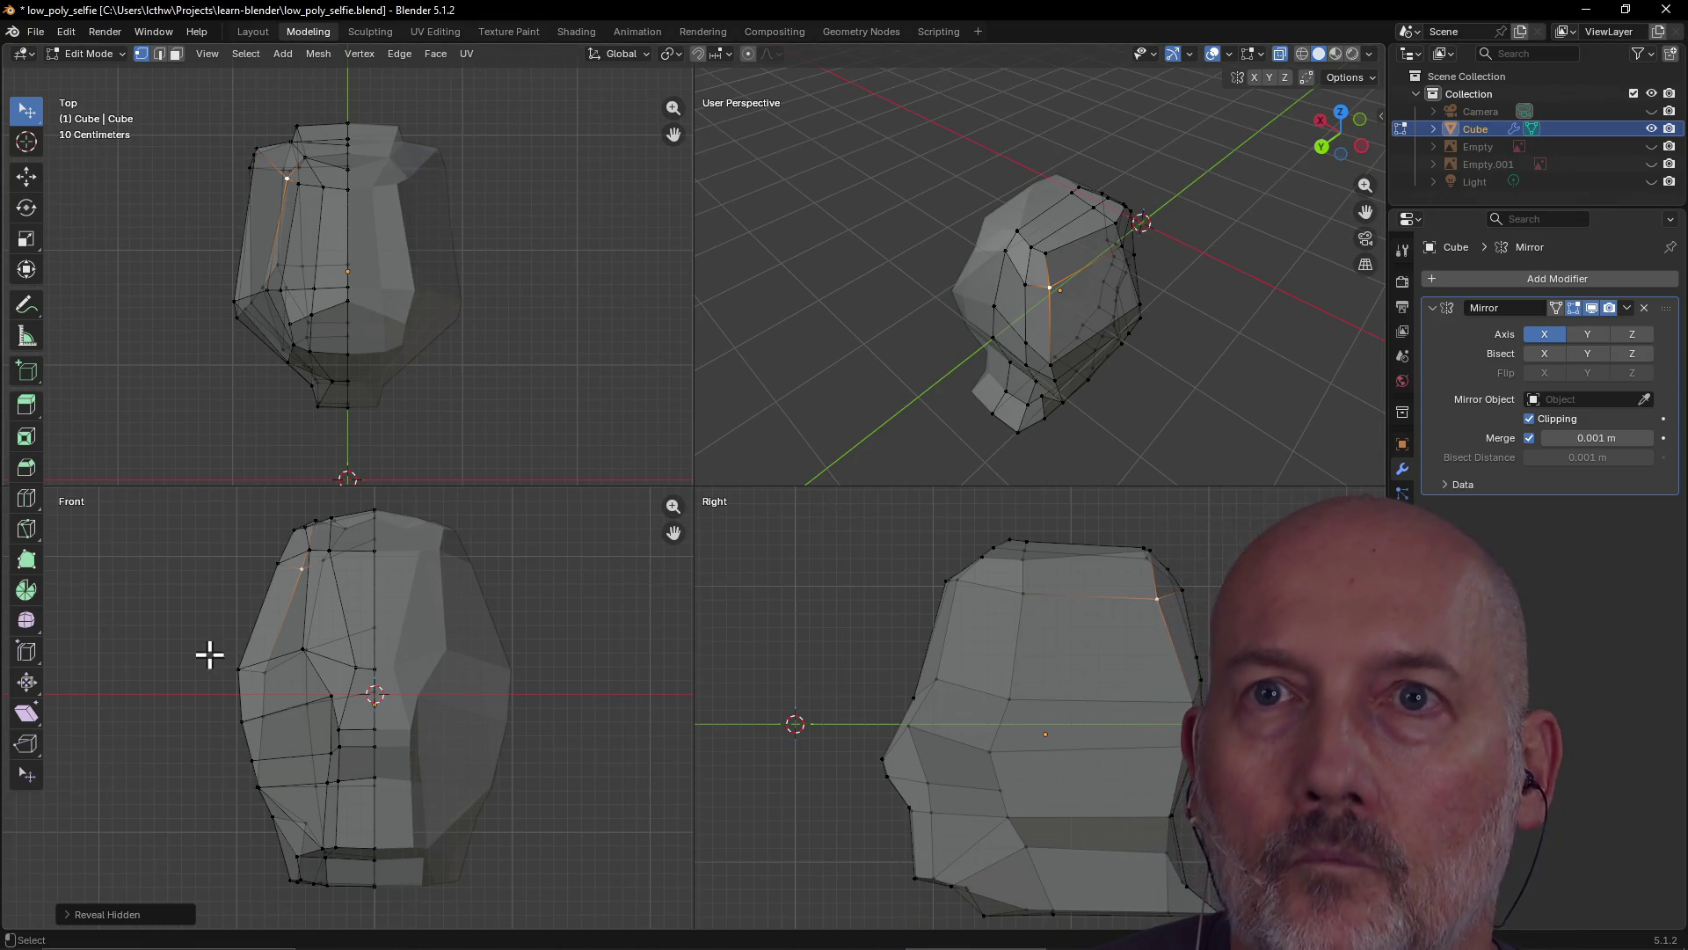
pyautogui.click(245, 31)
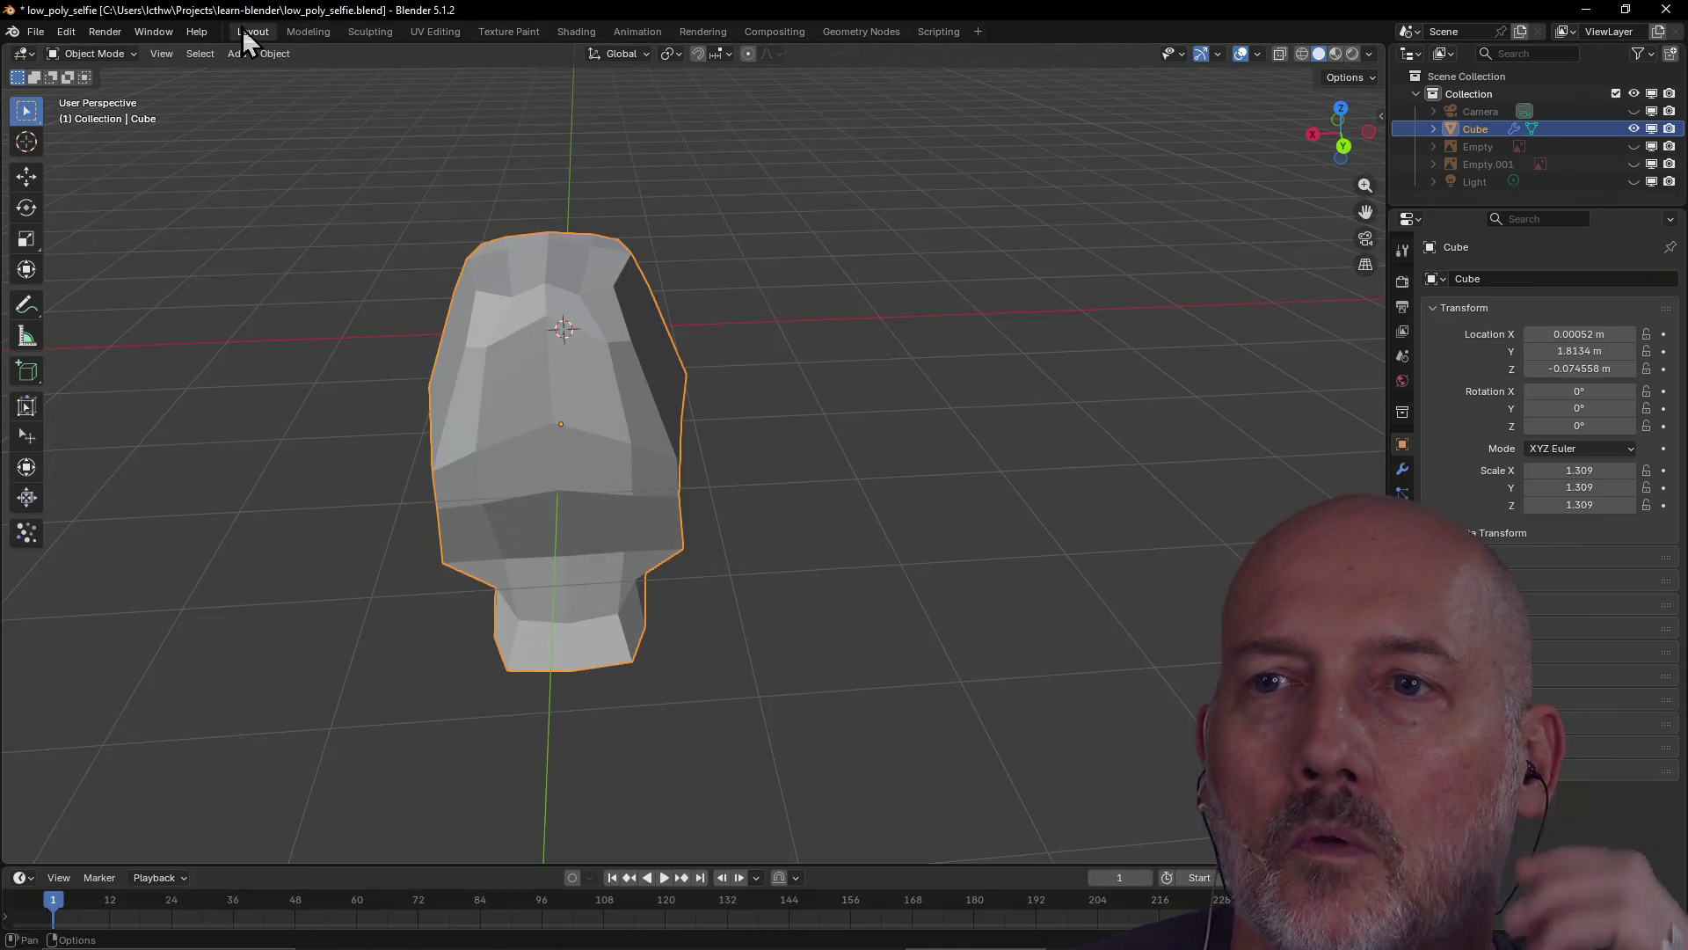
# Unhide the reference photos and drag a back-of-head vertex onto the side photo outline in Modeling
pyautogui.hotkey('alt', 'h')
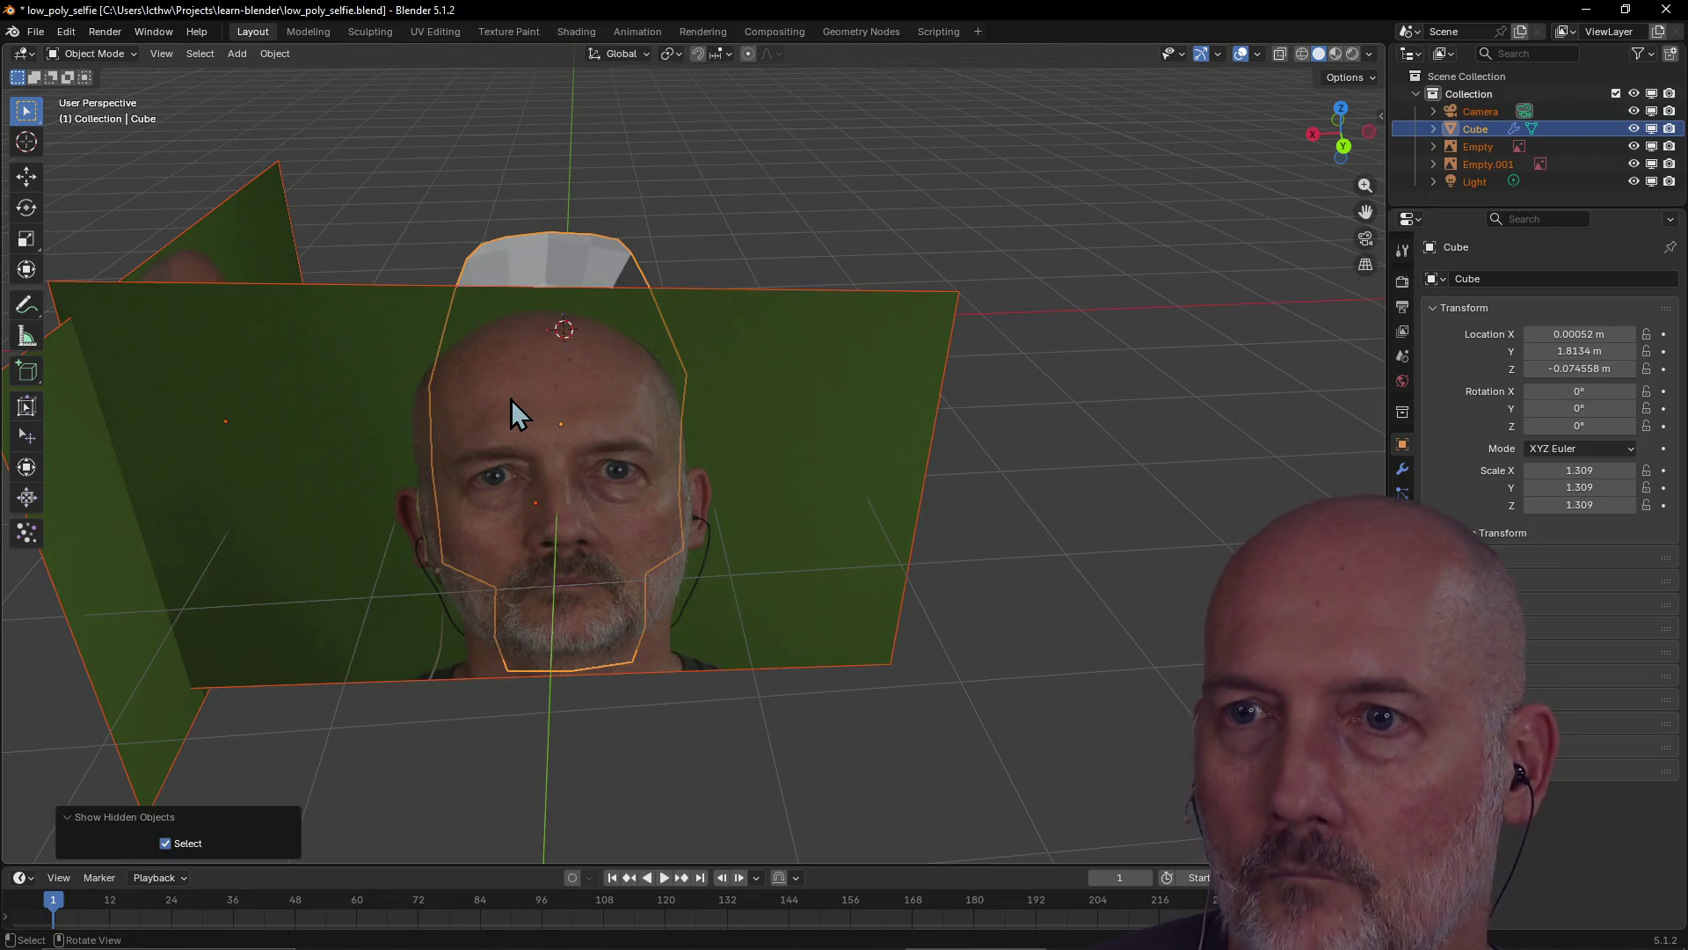
pyautogui.click(309, 31)
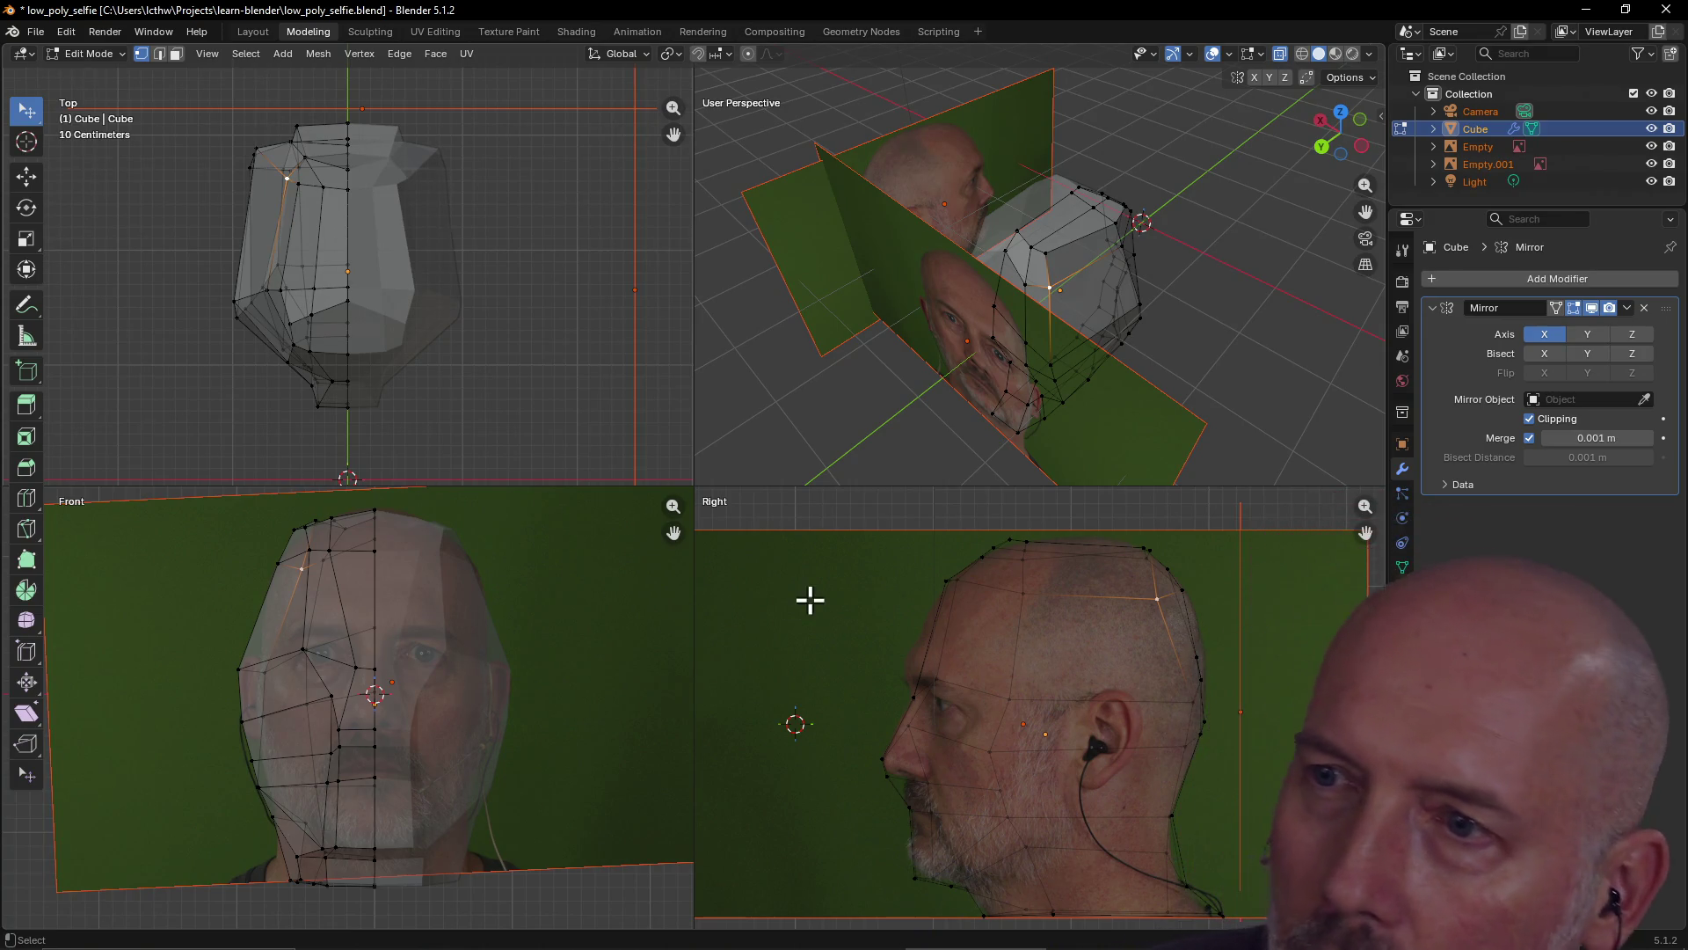
pyautogui.moveTo(1071, 251)
pyautogui.mouseDown(button='middle')
pyautogui.moveTo(757, 184)
pyautogui.moveTo(1010, 331)
pyautogui.moveTo(1214, 308)
pyautogui.moveTo(1281, 335)
pyautogui.moveTo(1267, 354)
pyautogui.moveTo(1263, 331)
pyautogui.moveTo(1281, 328)
pyautogui.moveTo(1262, 318)
pyautogui.moveTo(1277, 320)
pyautogui.mouseUp(button='middle')
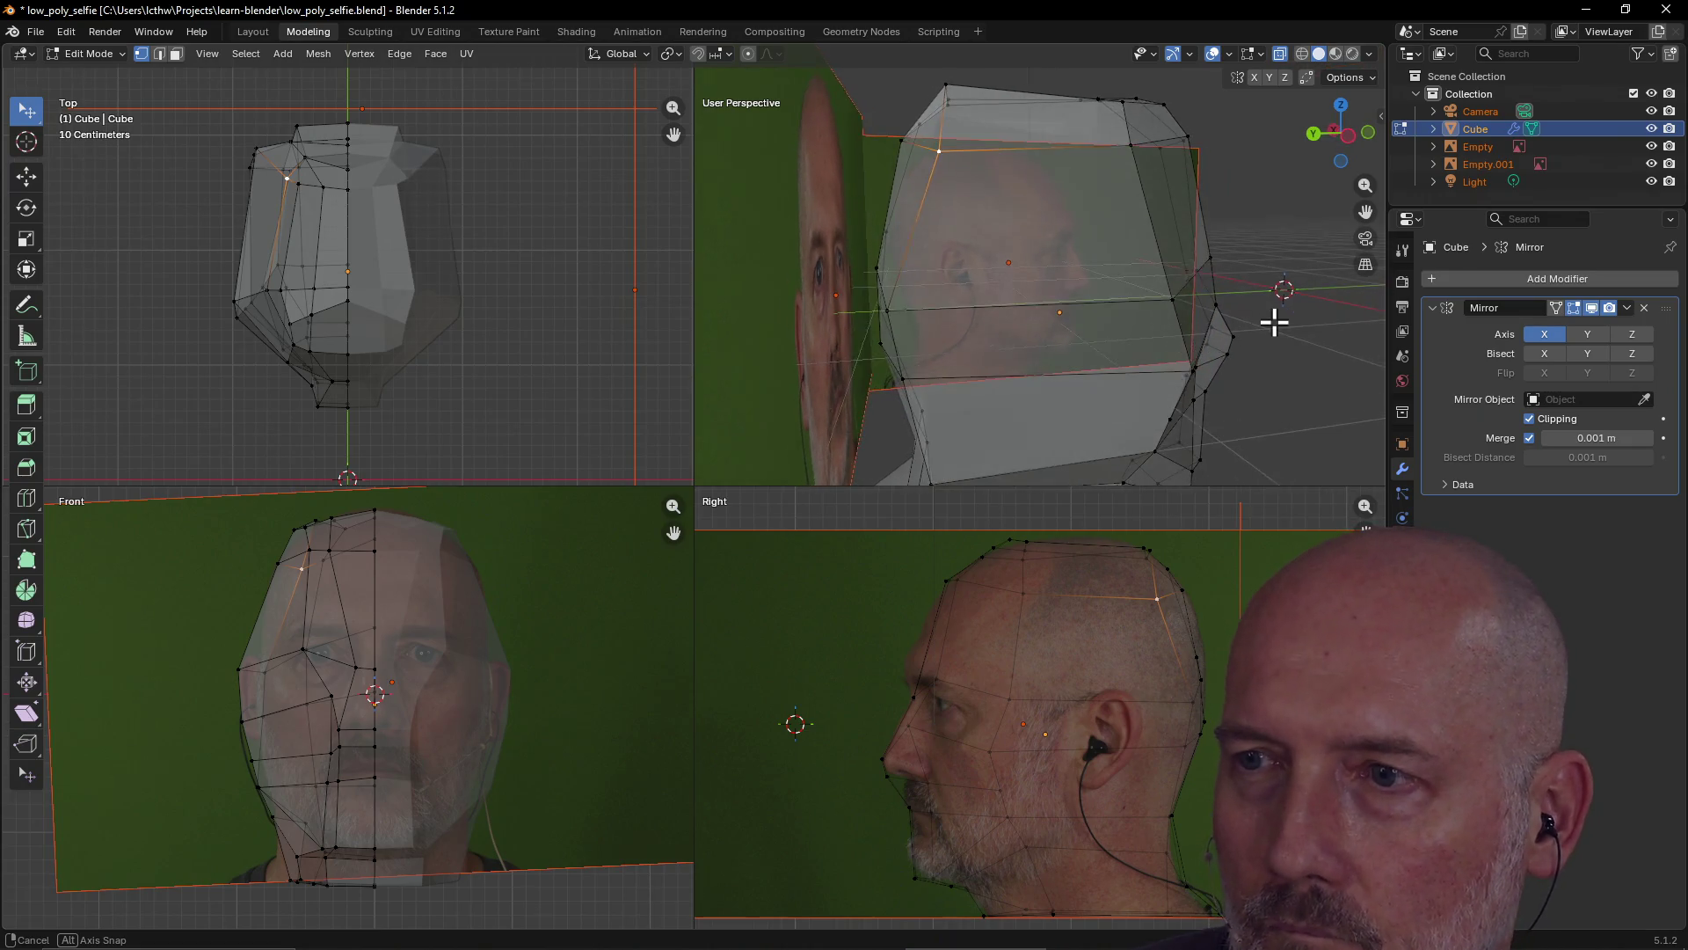
pyautogui.click(1197, 656)
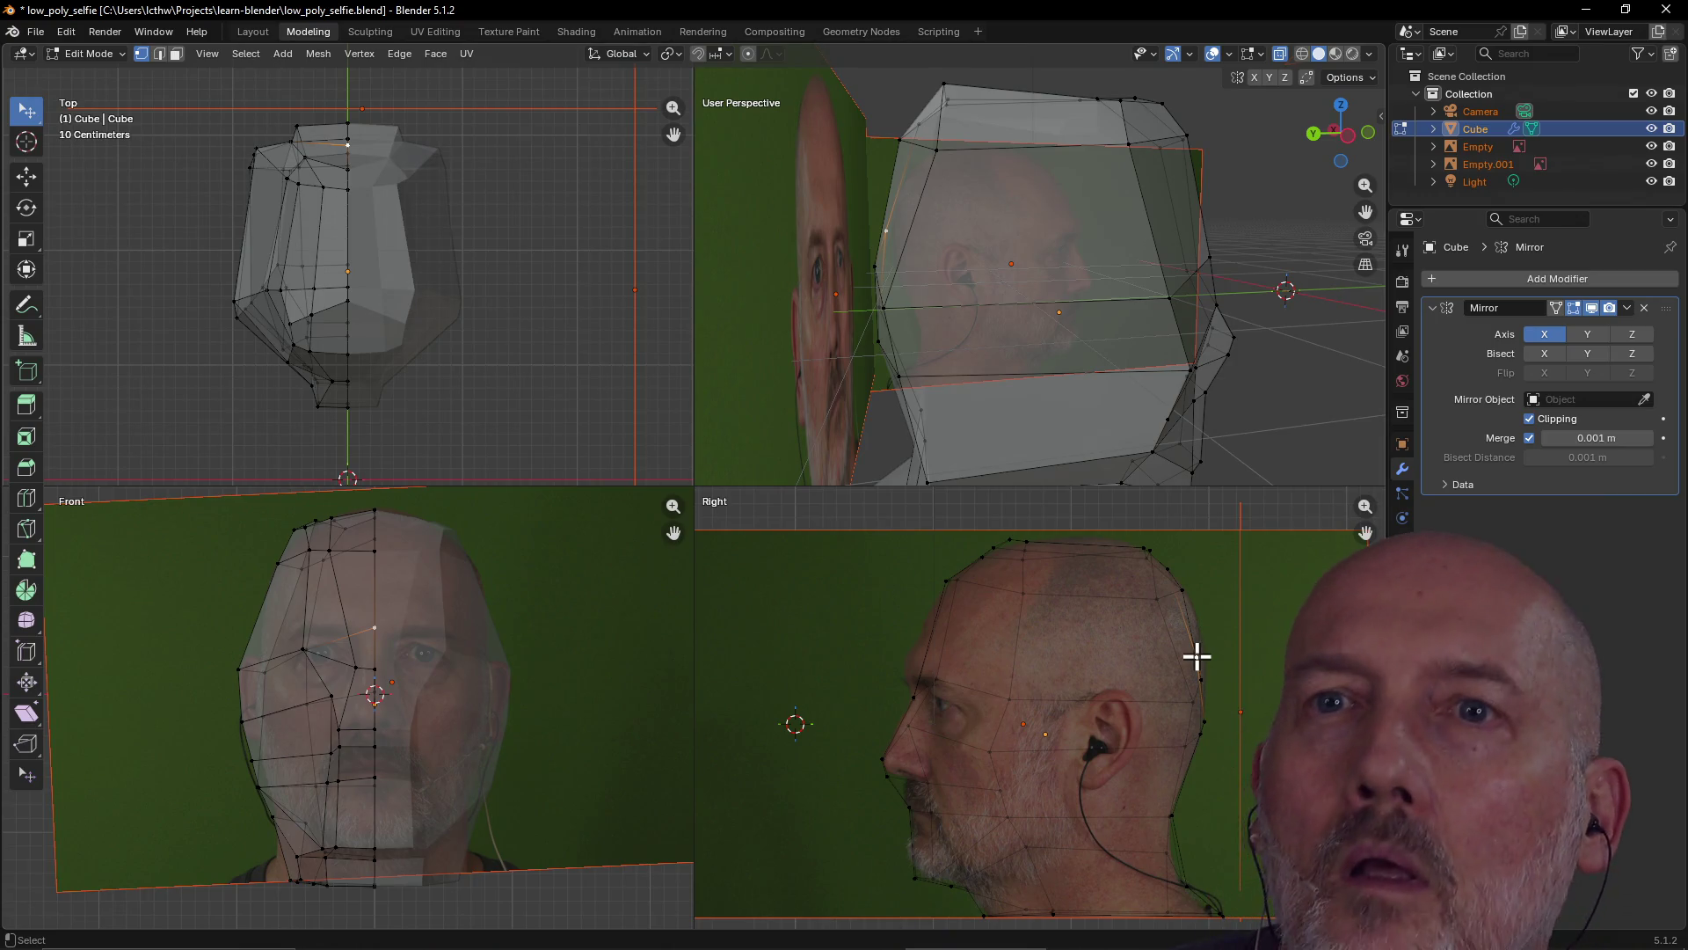
pyautogui.moveTo(1196, 656); pyautogui.dragTo(1202, 640)
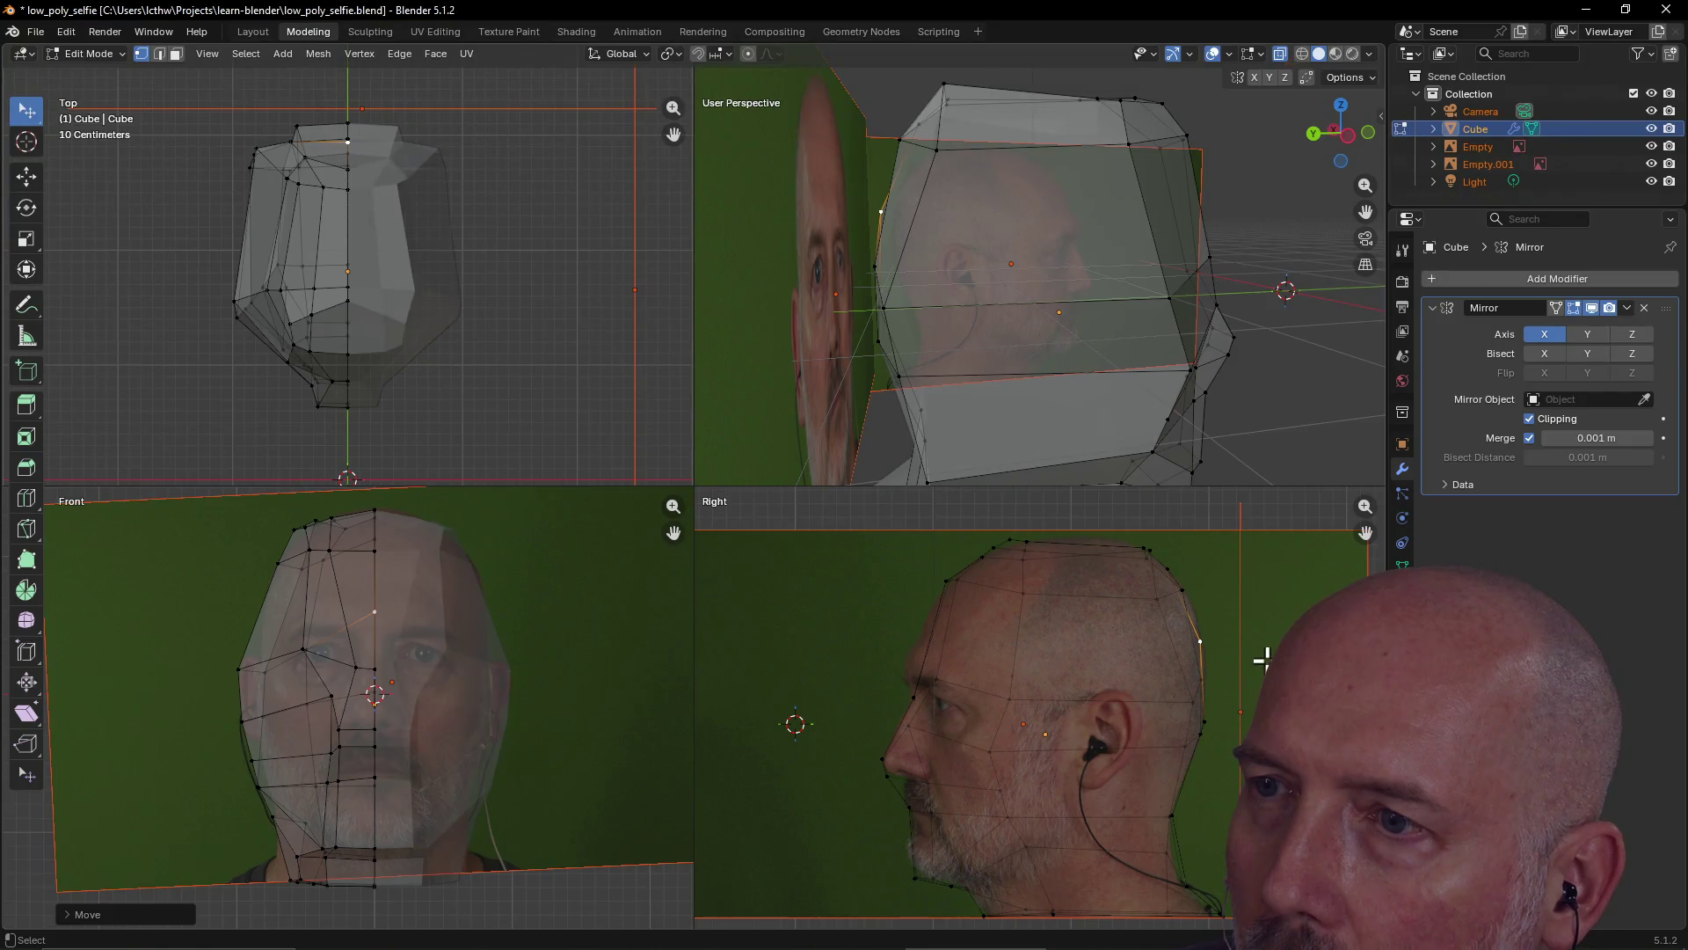
pyautogui.moveTo(1075, 429)
pyautogui.mouseDown(button='middle')
pyautogui.moveTo(973, 340)
pyautogui.moveTo(1085, 383)
pyautogui.moveTo(1096, 370)
pyautogui.moveTo(1031, 324)
pyautogui.mouseUp(button='middle')
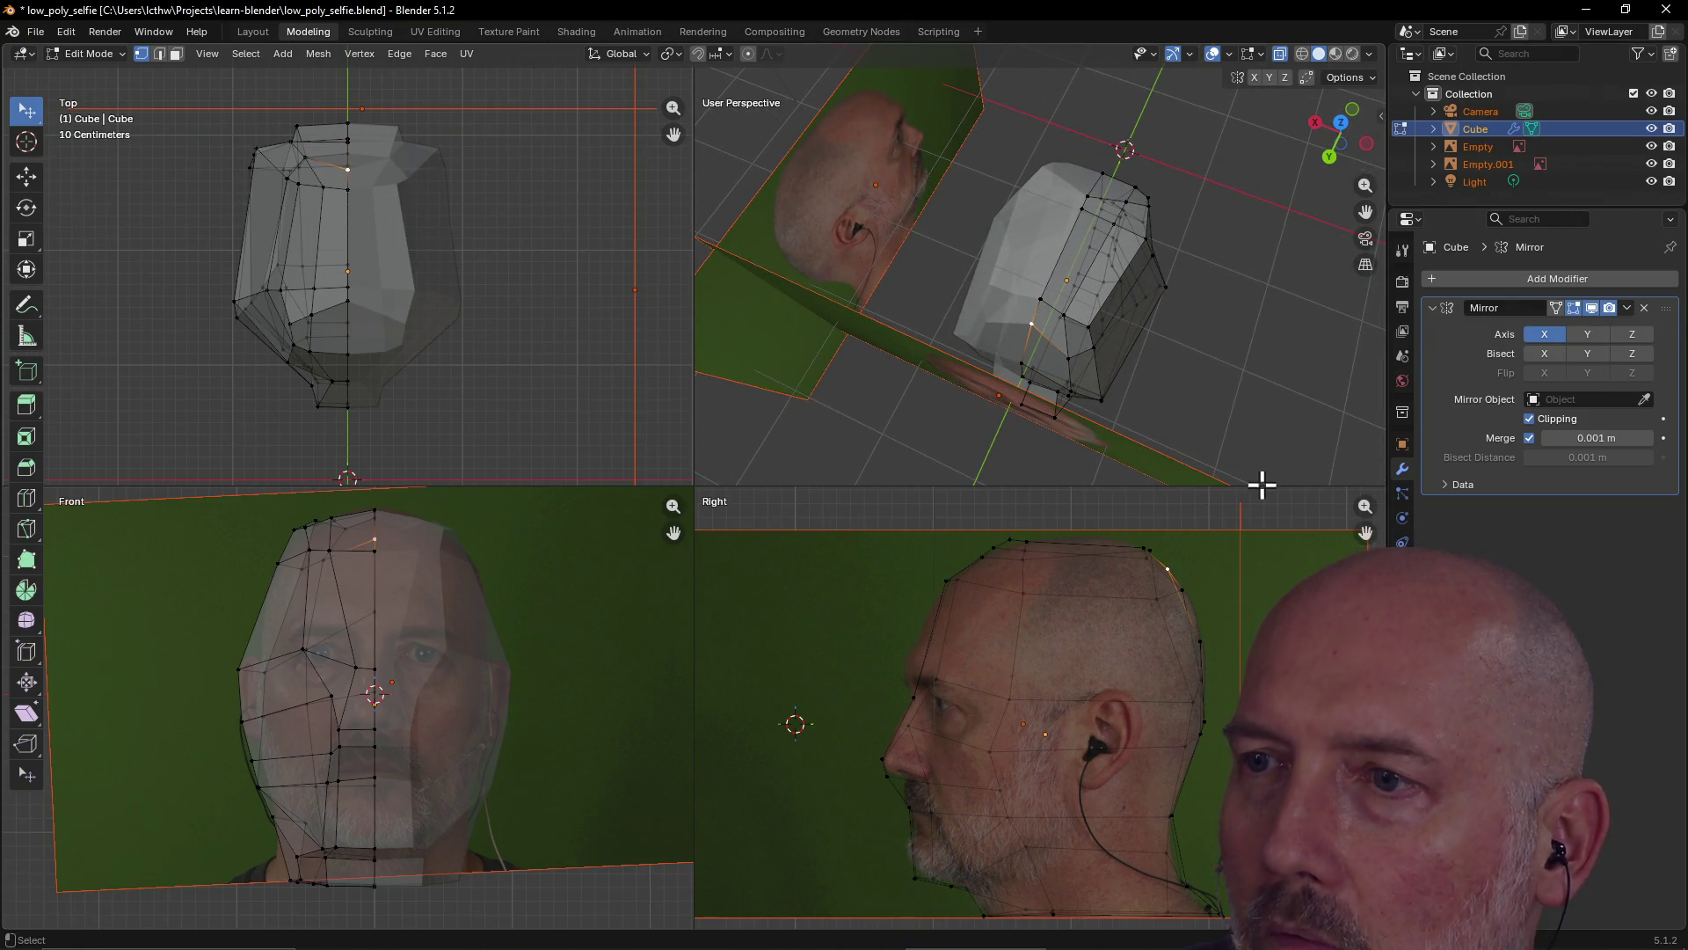
pyautogui.moveTo(1170, 567); pyautogui.dragTo(1189, 589)
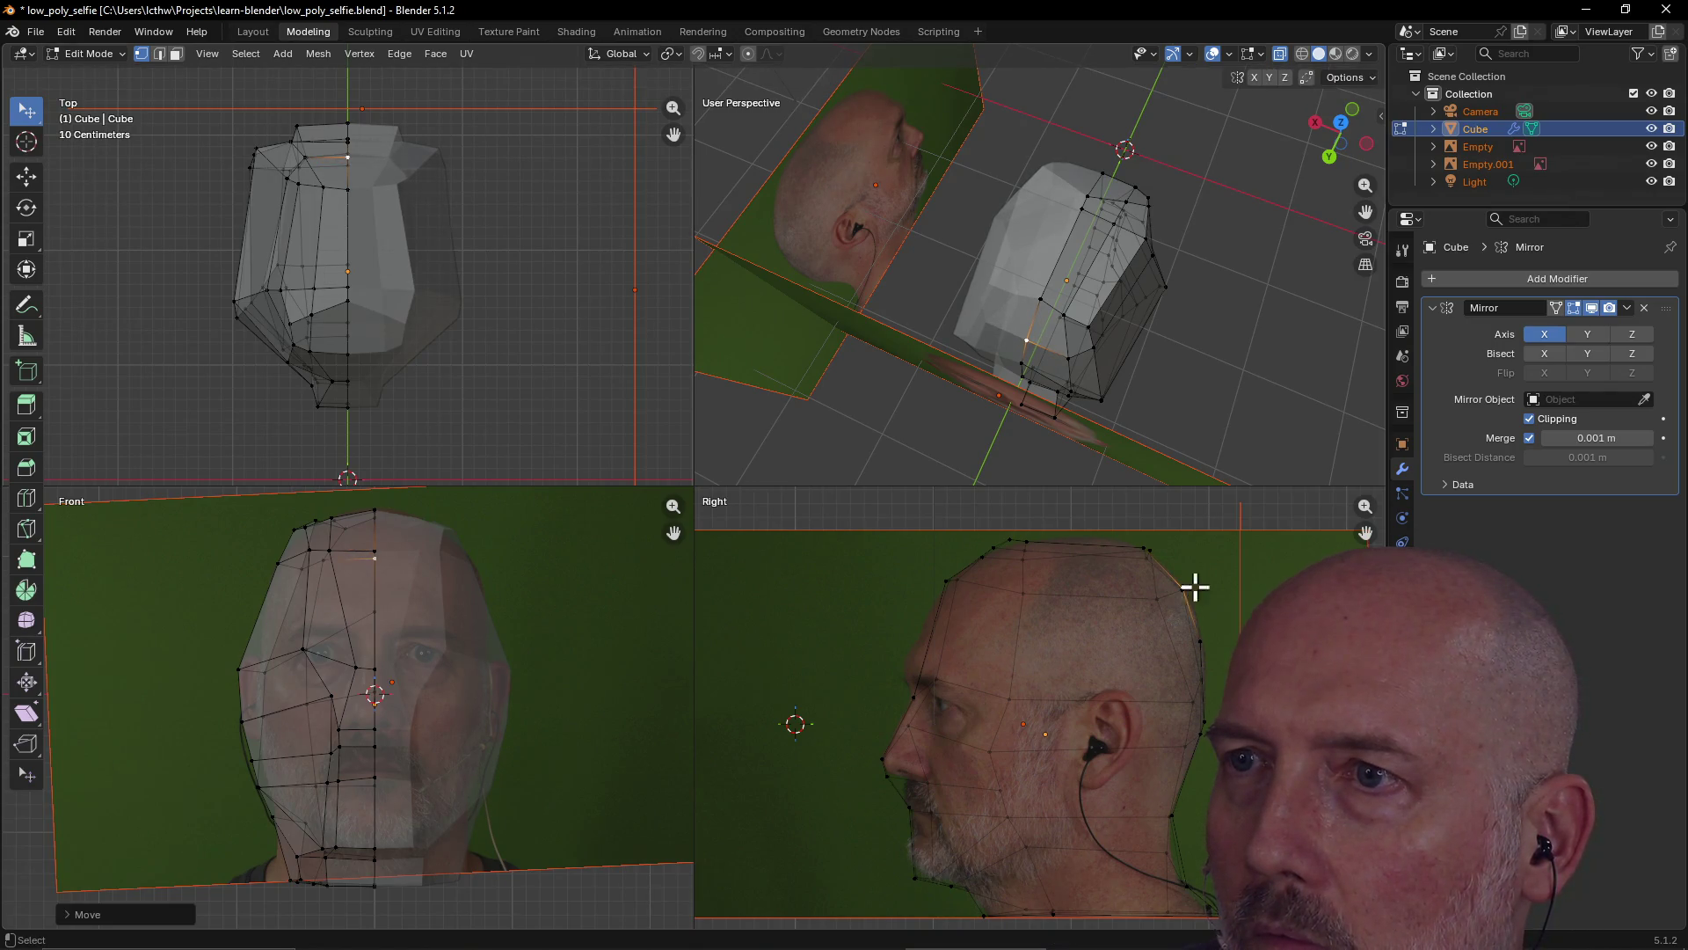
pyautogui.moveTo(1116, 367)
pyautogui.mouseDown(button='middle')
pyautogui.moveTo(976, 313)
pyautogui.moveTo(1025, 271)
pyautogui.moveTo(939, 287)
pyautogui.moveTo(1074, 347)
pyautogui.moveTo(1067, 298)
pyautogui.moveTo(1010, 321)
pyautogui.moveTo(985, 385)
pyautogui.mouseUp(button='middle')
# Move a side-of-head vertex twice, then view the head against the photos in Layout
pyautogui.click(962, 377)
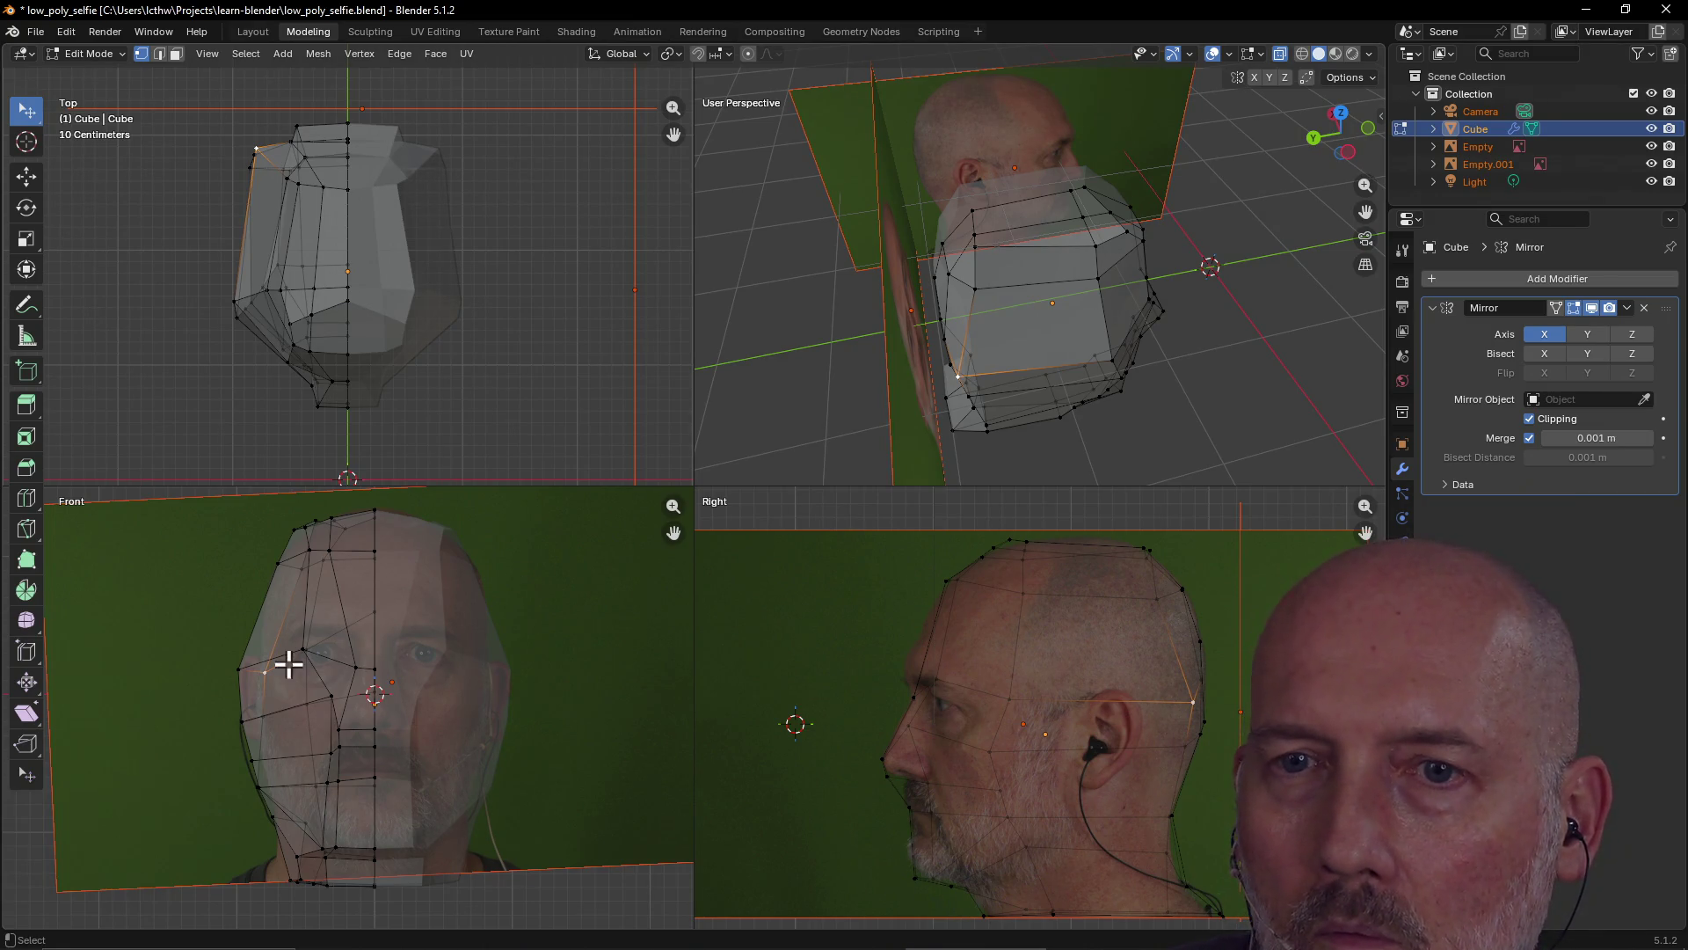
pyautogui.press('g')
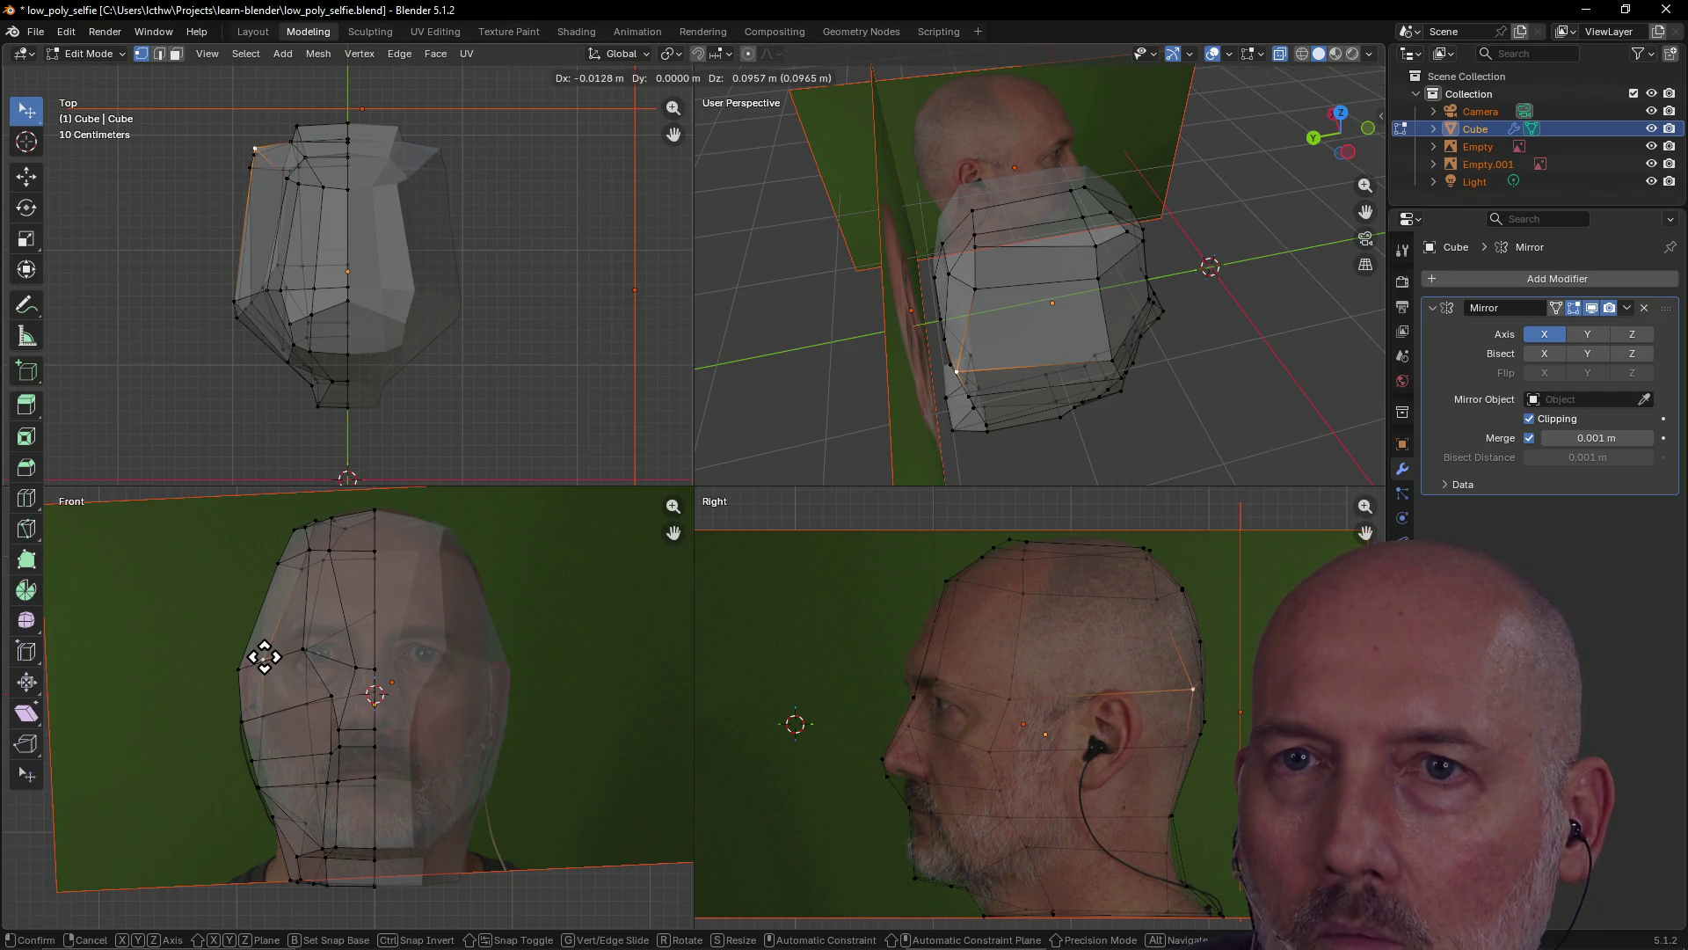
pyautogui.click(264, 657)
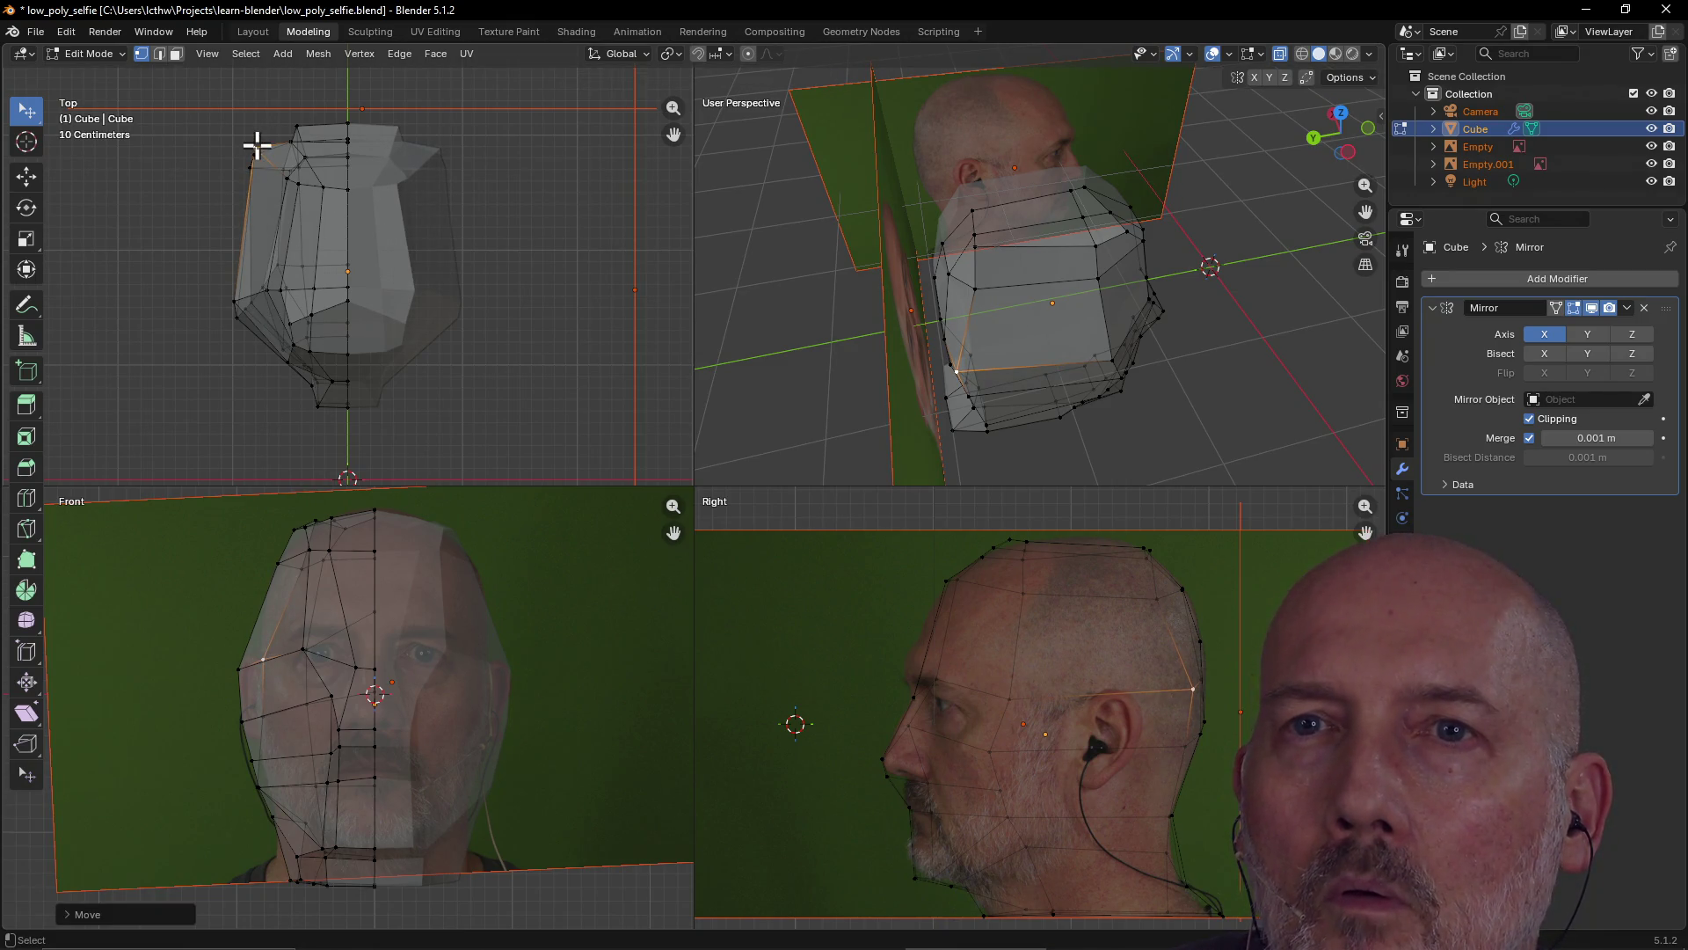
pyautogui.press('g')
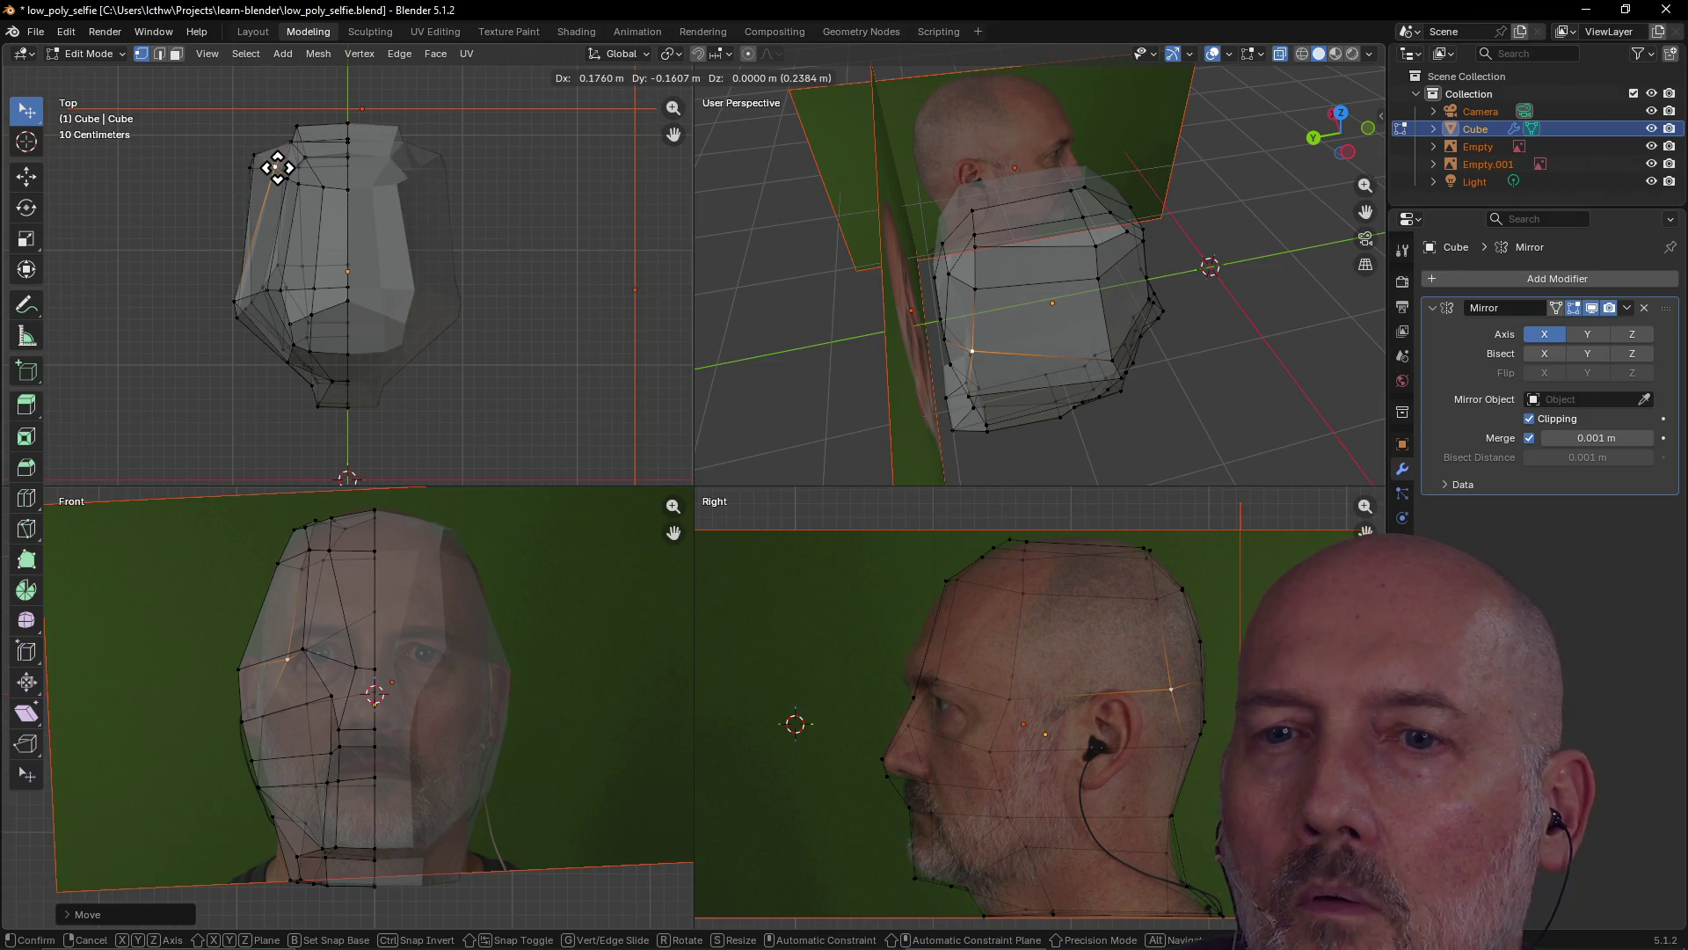
pyautogui.click(277, 167)
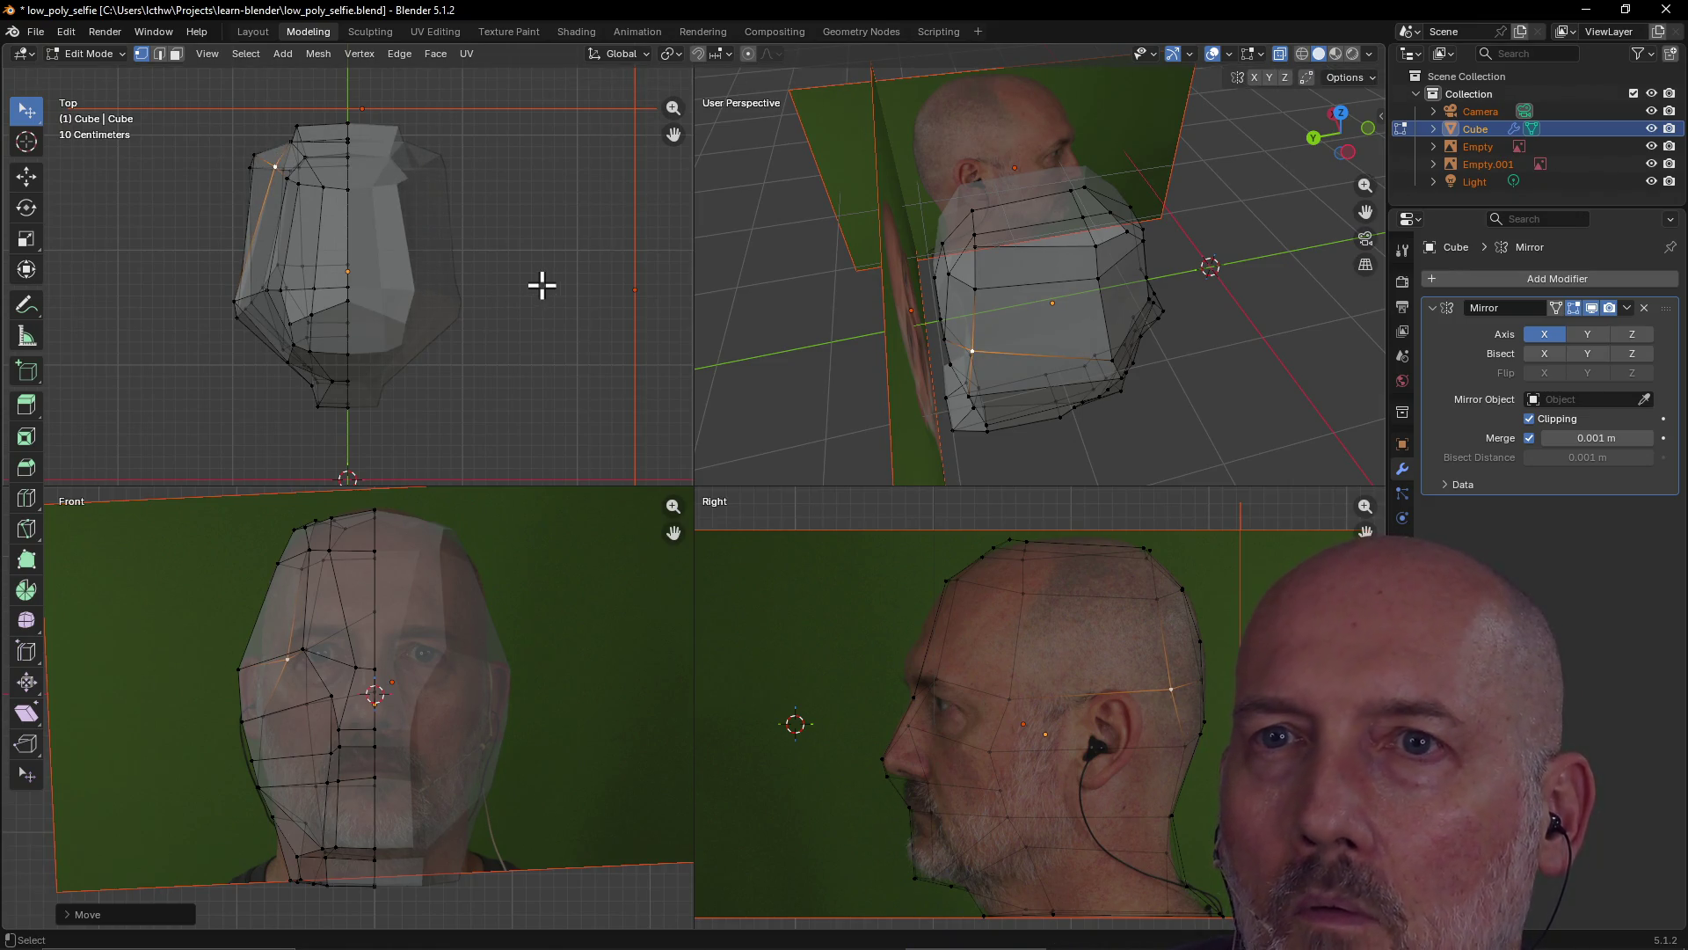
pyautogui.click(257, 33)
pyautogui.moveTo(662, 258)
pyautogui.mouseDown(button='middle')
pyautogui.moveTo(516, 320)
pyautogui.moveTo(442, 276)
pyautogui.mouseUp(button='middle')
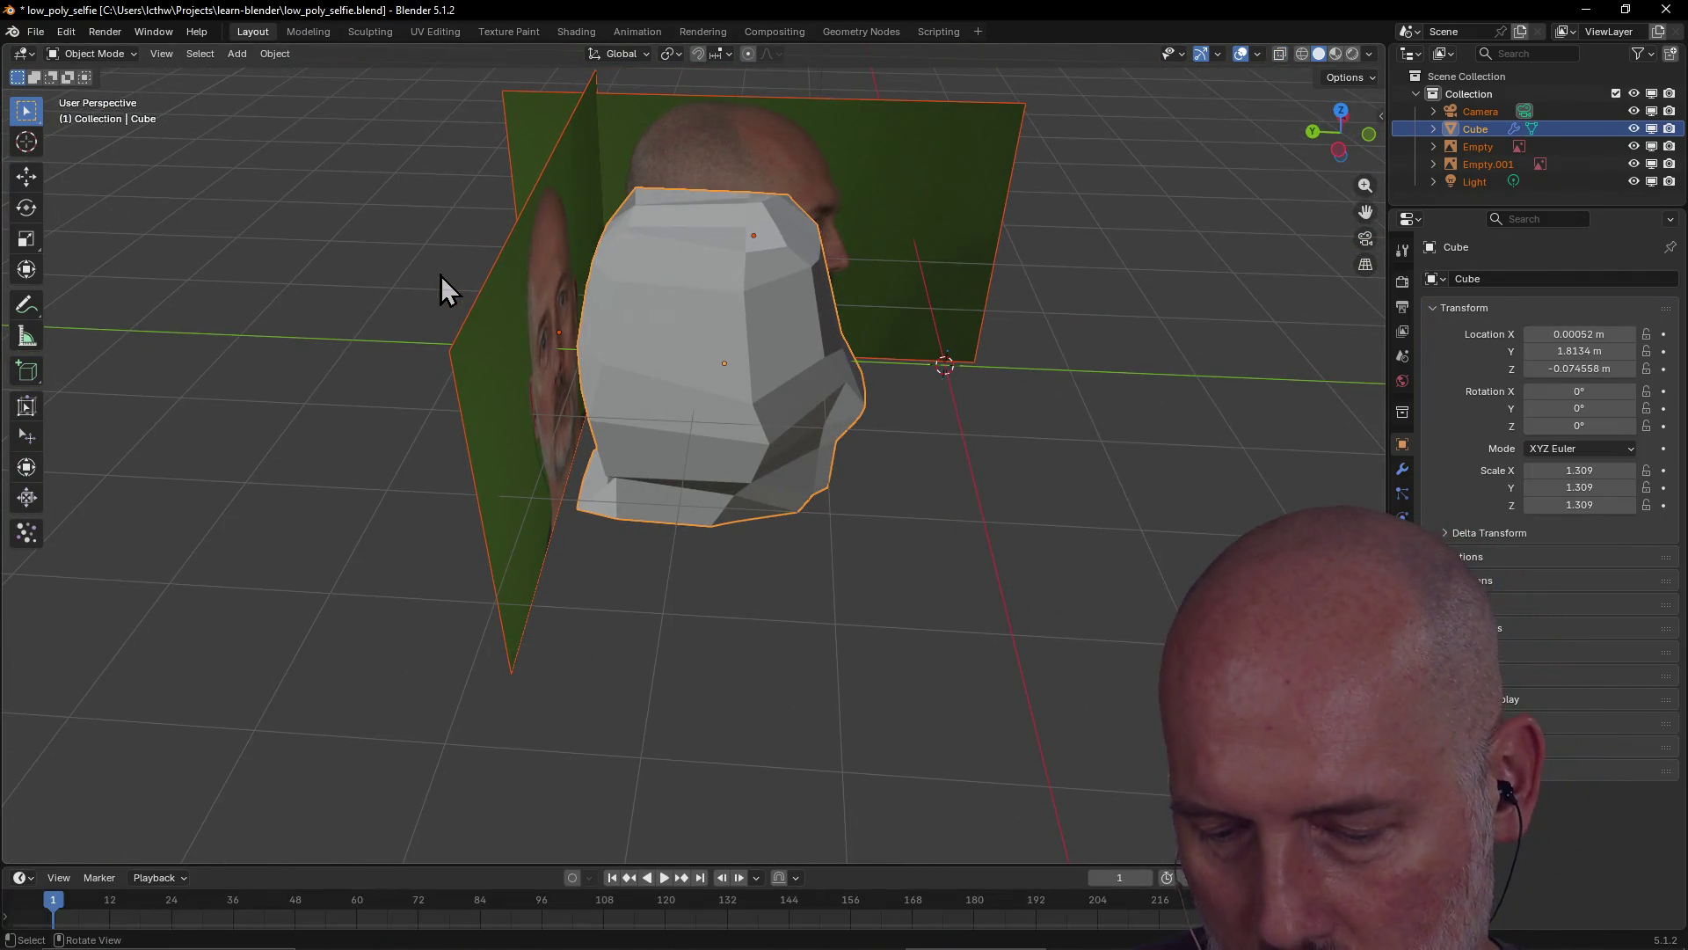
# Select only the Cube head and hide all other objects with Shift+H
pyautogui.hotkey('ctrl', 'h')
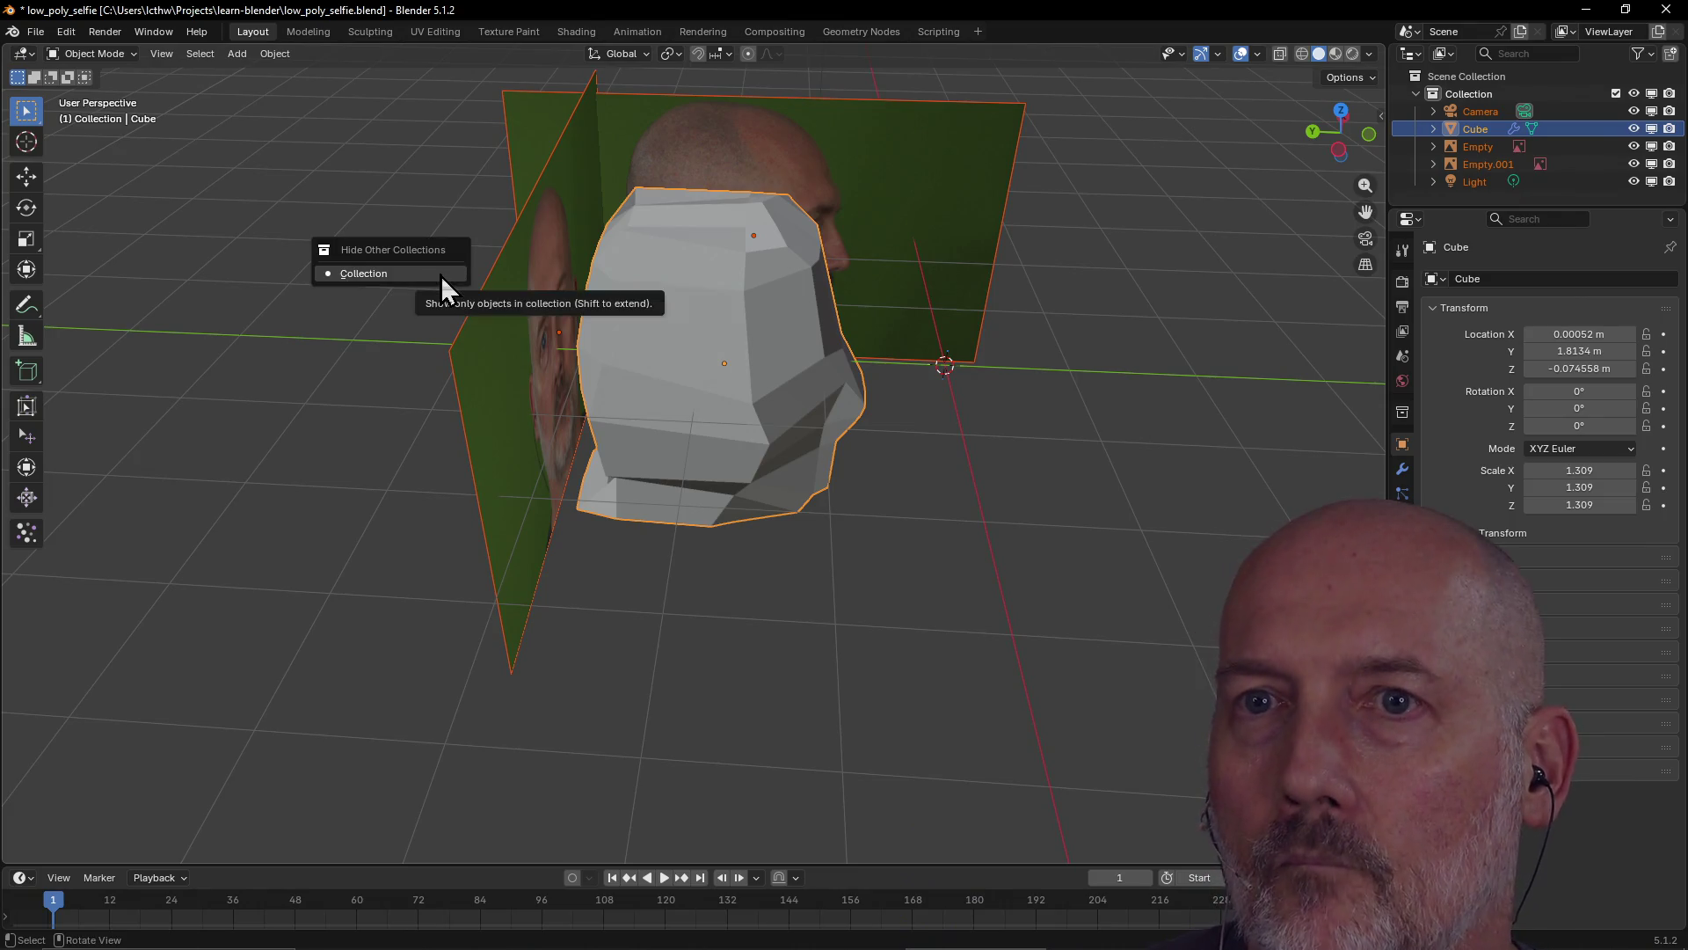
pyautogui.click(441, 276)
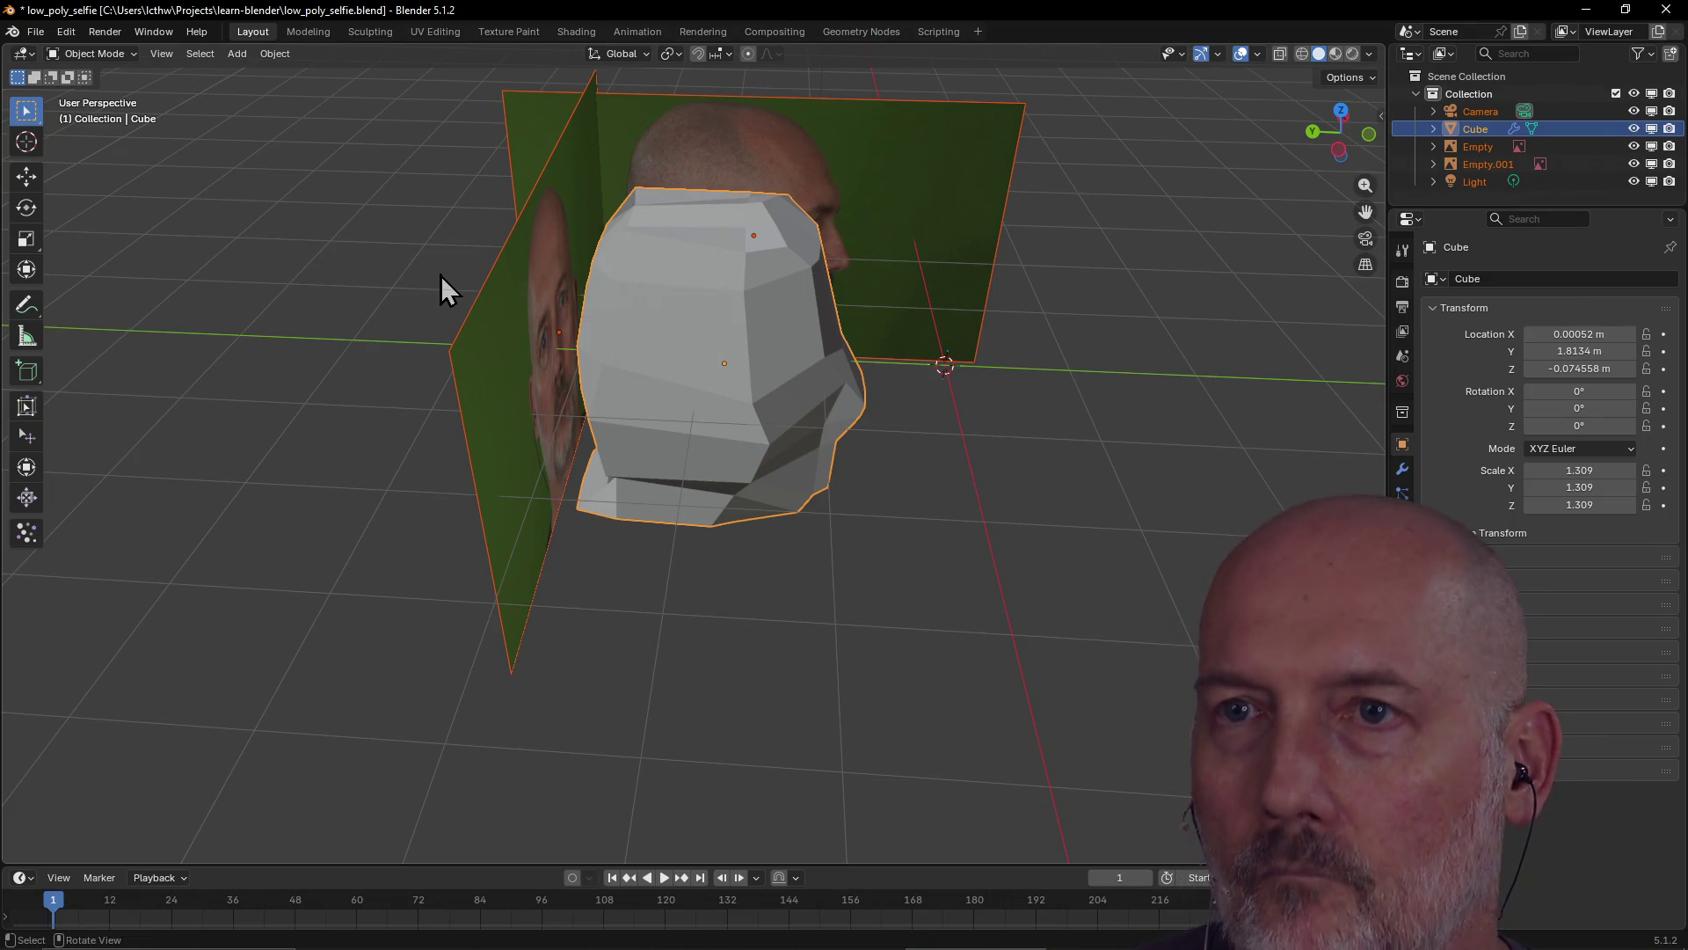
pyautogui.click(714, 341)
pyautogui.hotkey('shift', 'h')
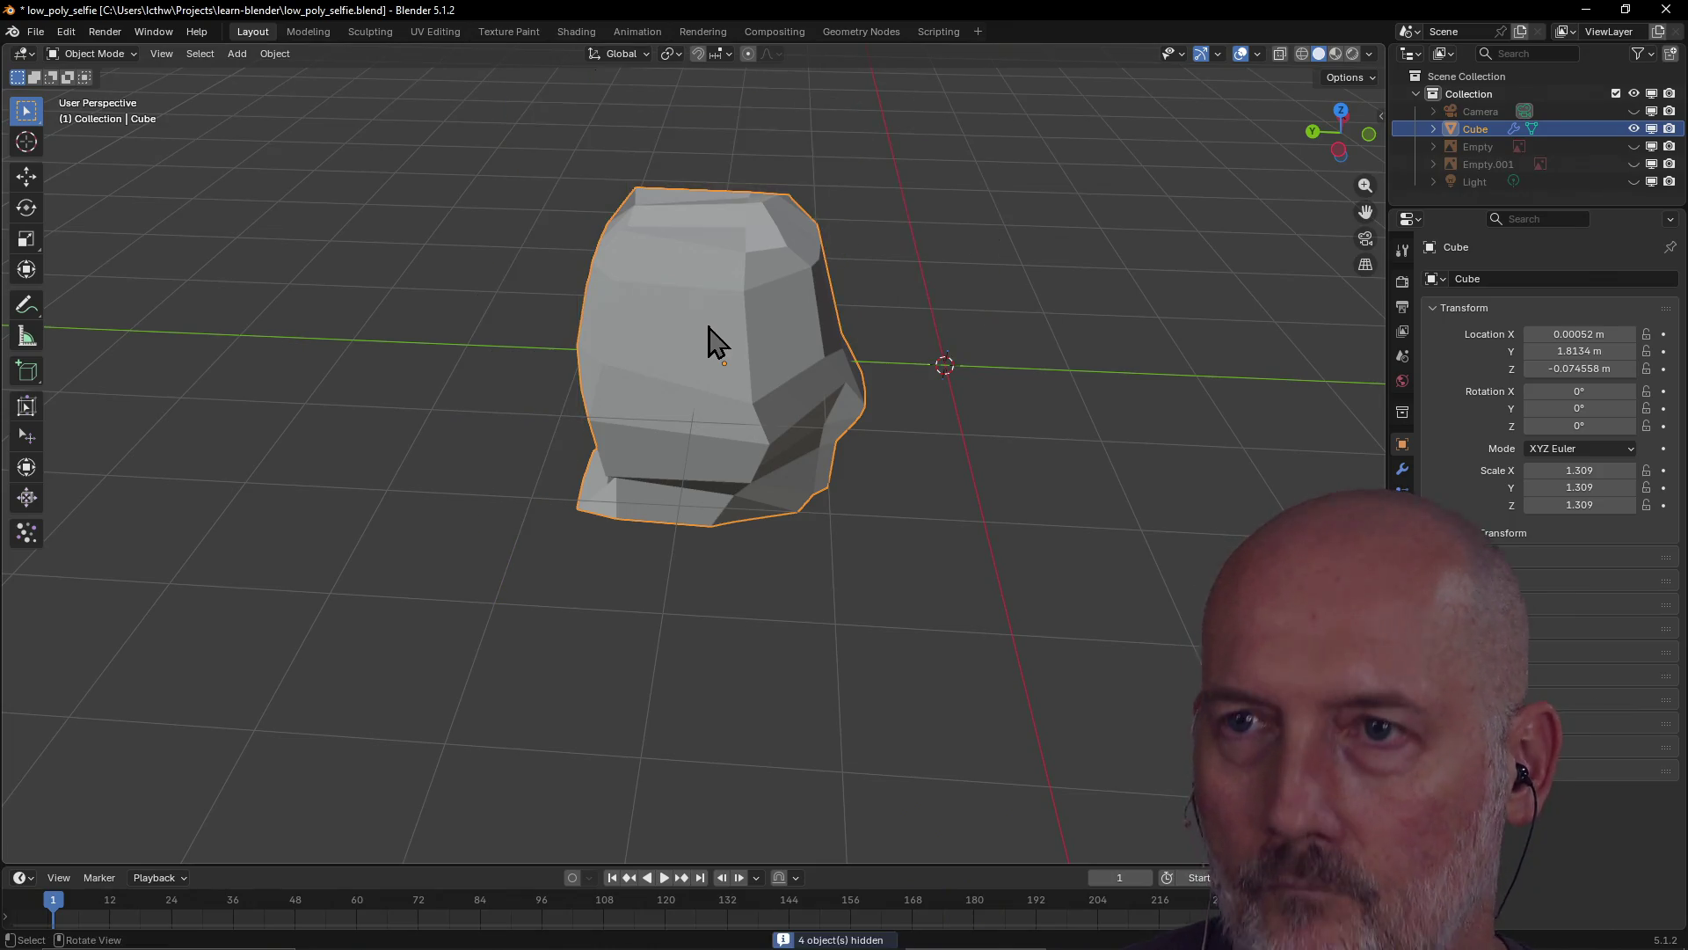
# Orbit around the isolated head to inspect it from several angles, then reselect it
pyautogui.moveTo(814, 362)
pyautogui.mouseDown(button='middle')
pyautogui.moveTo(617, 365)
pyautogui.moveTo(577, 333)
pyautogui.moveTo(693, 272)
pyautogui.moveTo(595, 279)
pyautogui.moveTo(668, 299)
pyautogui.mouseUp(button='middle')
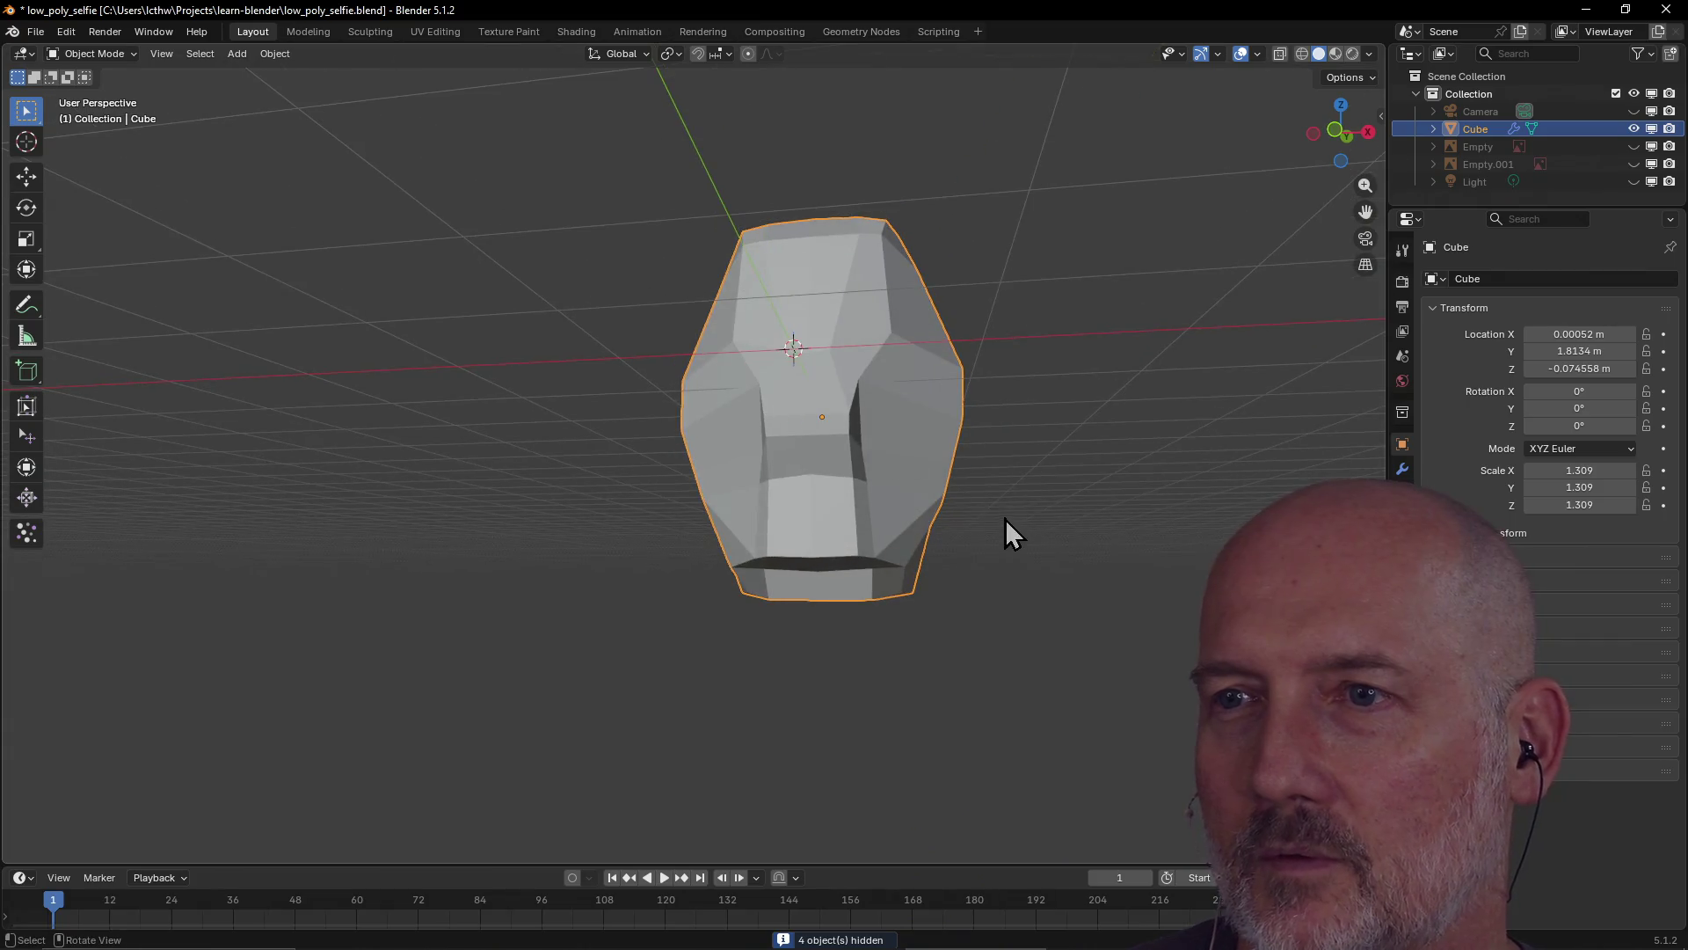
pyautogui.click(964, 504)
pyautogui.moveTo(964, 504)
pyautogui.mouseDown(button='middle')
pyautogui.moveTo(791, 554)
pyautogui.moveTo(613, 531)
pyautogui.mouseUp(button='middle')
pyautogui.moveTo(745, 540)
pyautogui.mouseDown(button='middle')
pyautogui.moveTo(1017, 524)
pyautogui.moveTo(890, 535)
pyautogui.mouseUp(button='middle')
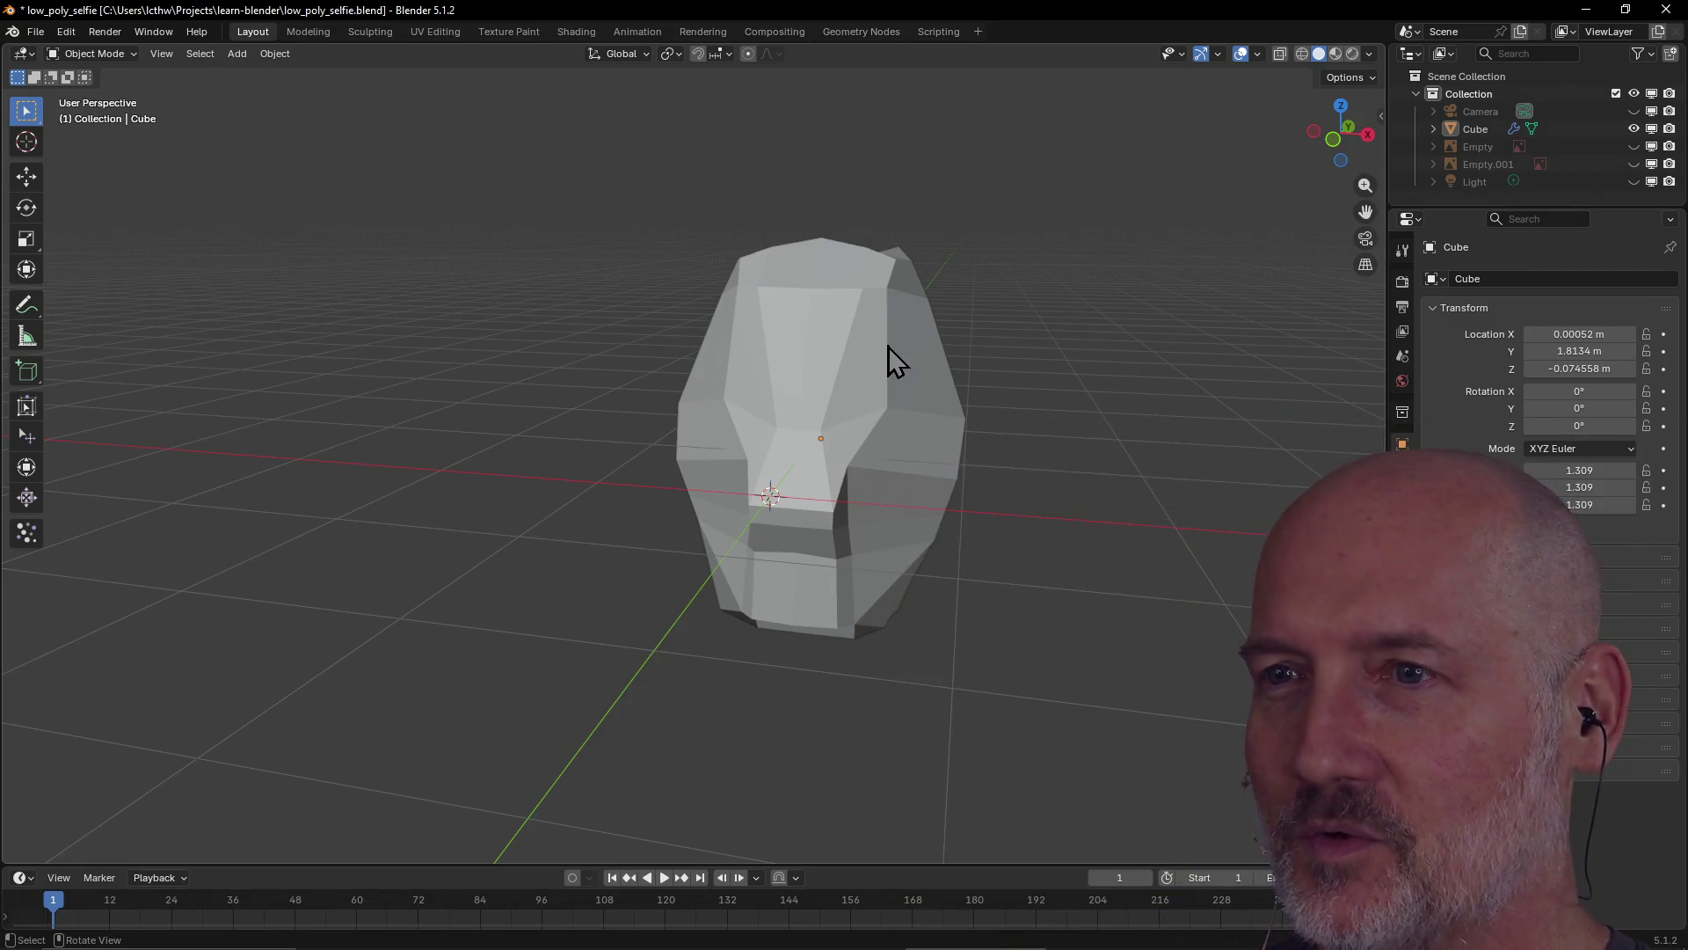
pyautogui.moveTo(796, 471)
pyautogui.mouseDown(button='middle')
pyautogui.moveTo(1030, 505)
pyautogui.moveTo(833, 308)
pyautogui.moveTo(727, 362)
pyautogui.moveTo(834, 358)
pyautogui.moveTo(714, 387)
pyautogui.moveTo(777, 346)
pyautogui.moveTo(698, 362)
pyautogui.moveTo(874, 445)
pyautogui.moveTo(739, 381)
pyautogui.moveTo(743, 355)
pyautogui.moveTo(615, 340)
pyautogui.moveTo(617, 281)
pyautogui.mouseUp(button='middle')
pyautogui.click(617, 282)
# In the Modeling workspace, move a vertex on top of the head twice
pyautogui.click(320, 37)
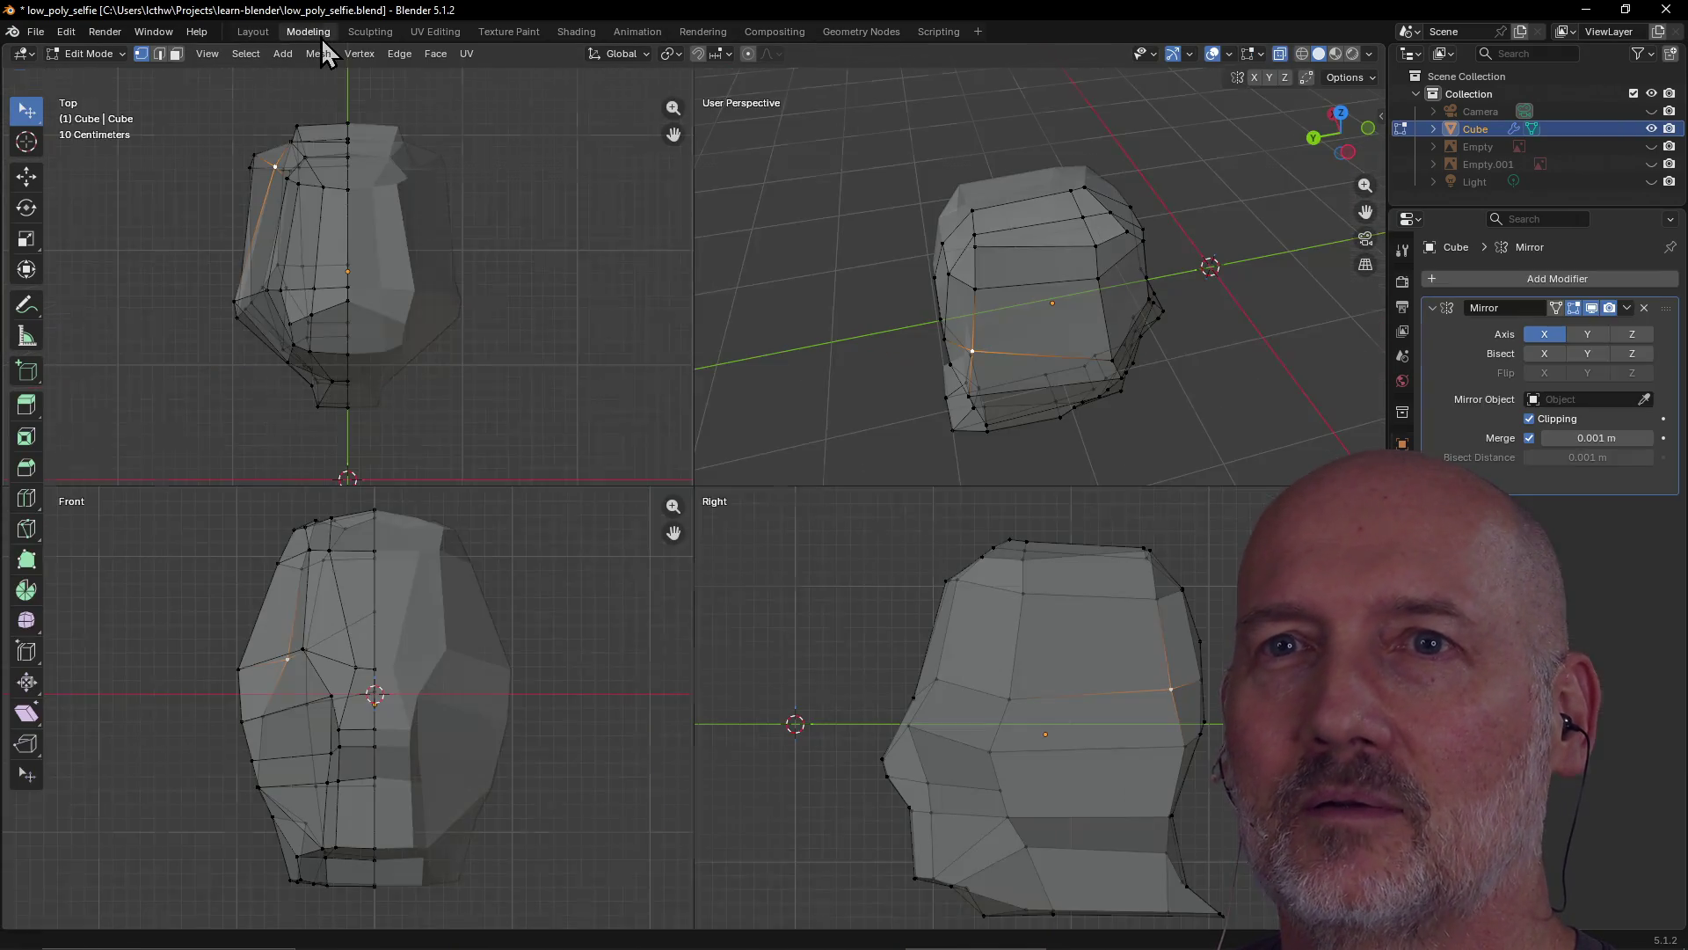
pyautogui.moveTo(938, 324)
pyautogui.mouseDown(button='middle')
pyautogui.moveTo(1086, 275)
pyautogui.moveTo(1131, 188)
pyautogui.moveTo(1093, 226)
pyautogui.mouseUp(button='middle')
pyautogui.scroll(4, 1093, 226)
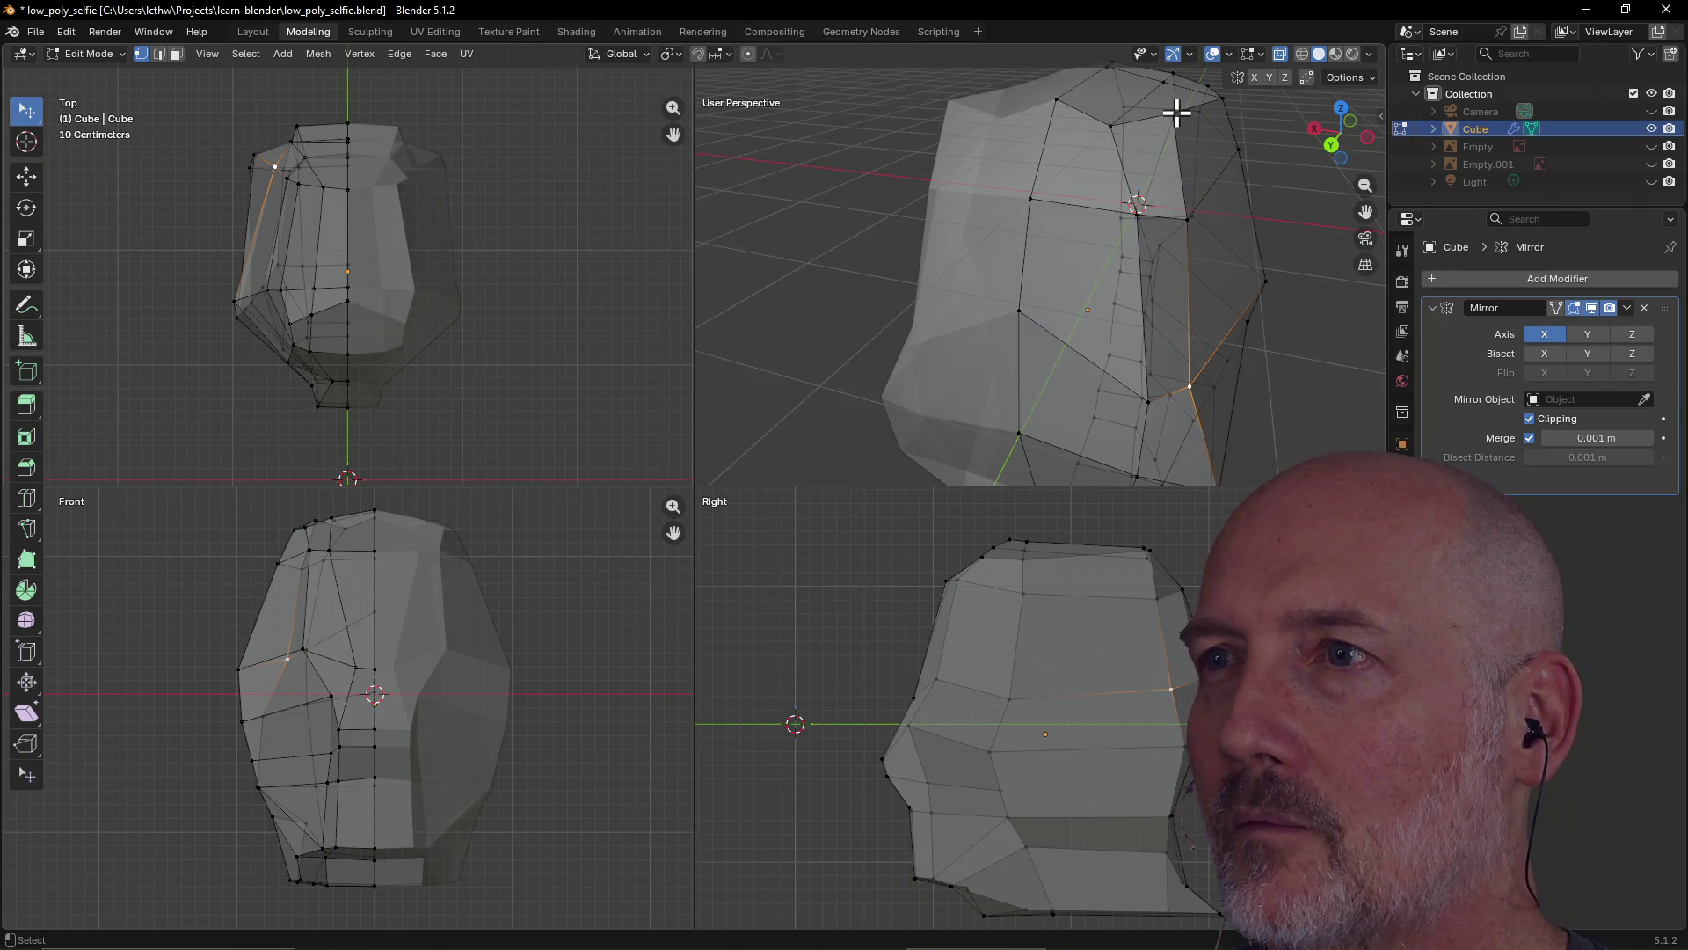
pyautogui.press('g')
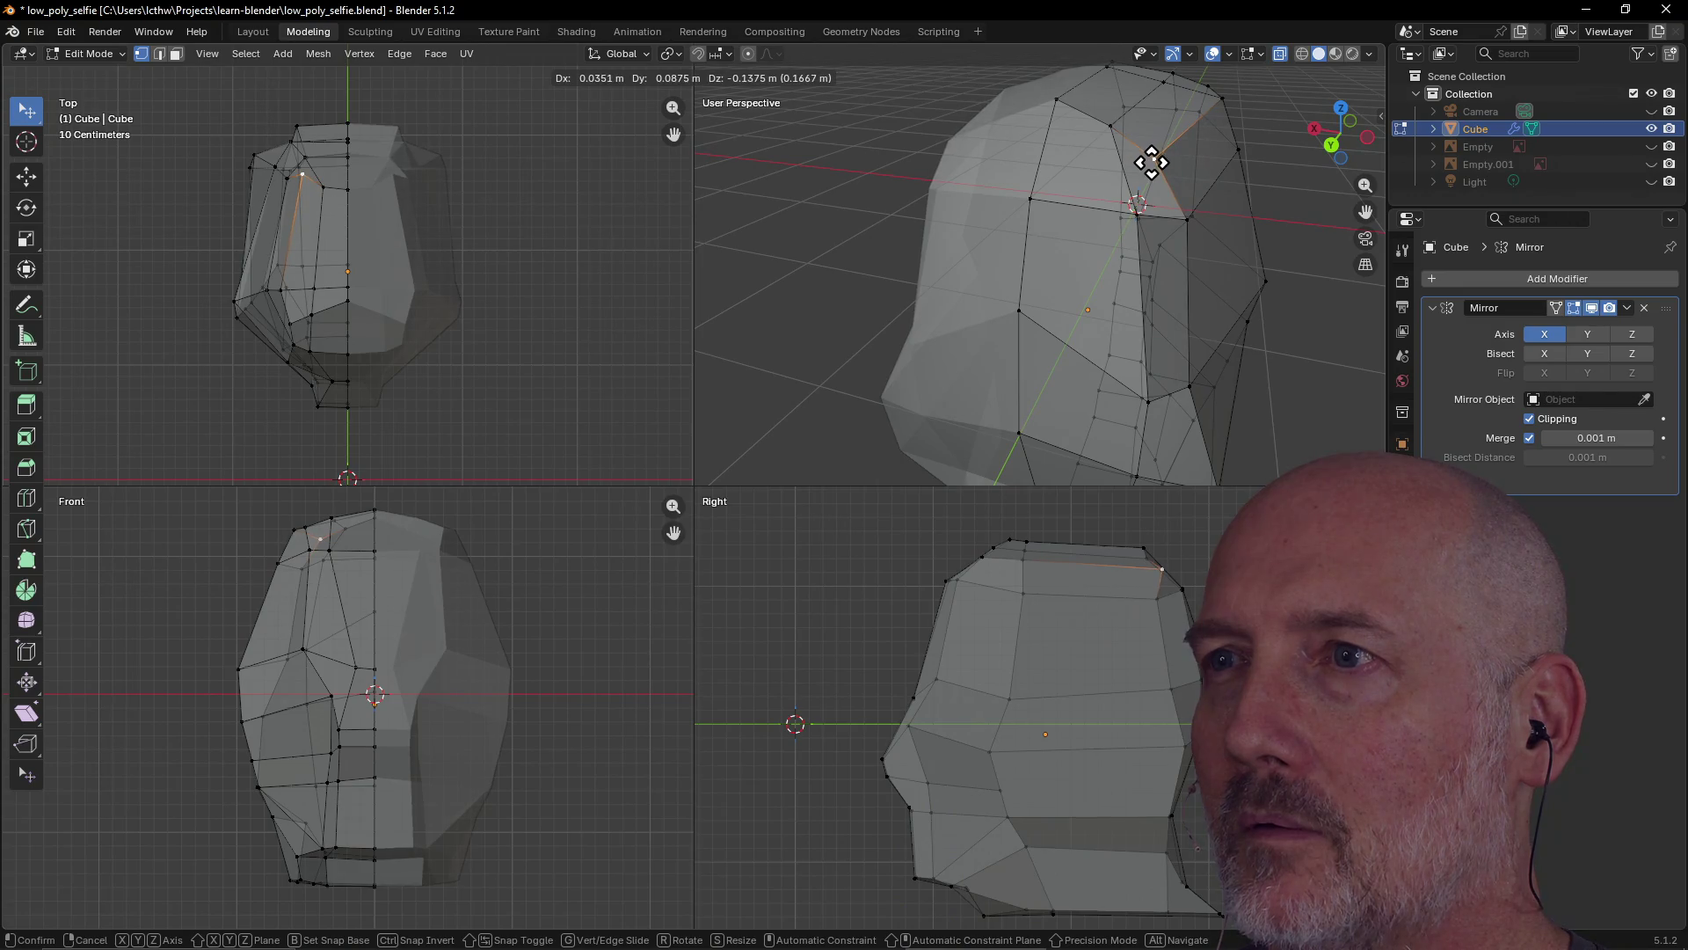
pyautogui.click(1150, 163)
pyautogui.moveTo(1112, 225)
pyautogui.mouseDown(button='middle')
pyautogui.moveTo(882, 185)
pyautogui.moveTo(1020, 202)
pyautogui.moveTo(994, 208)
pyautogui.mouseUp(button='middle')
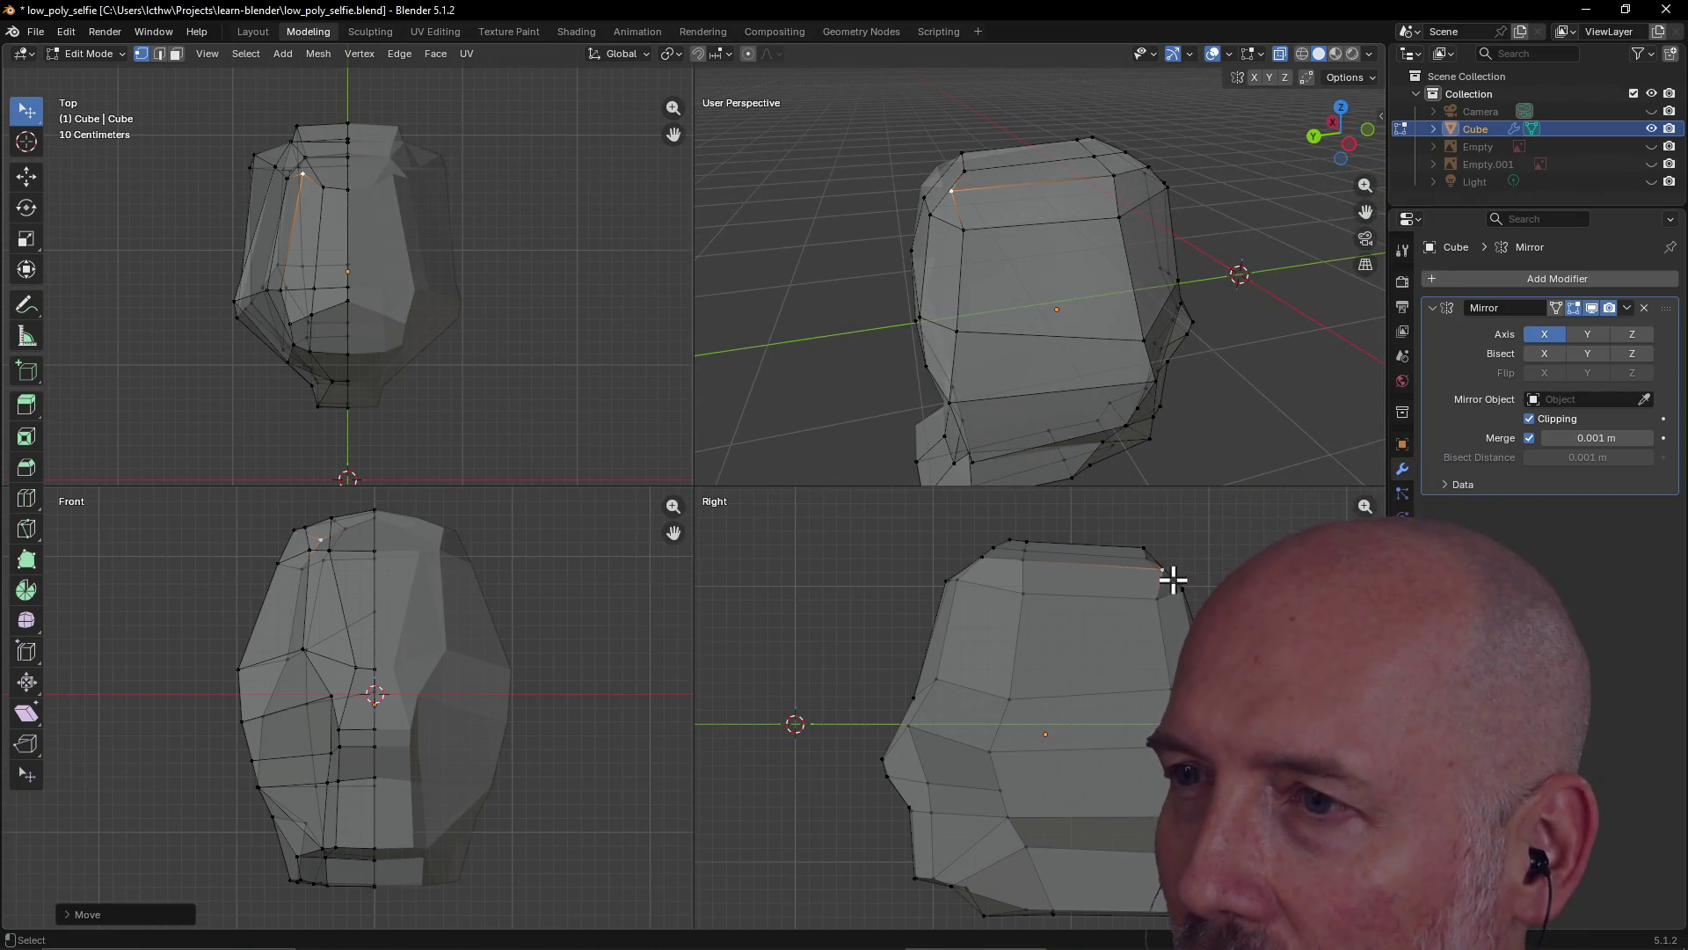
pyautogui.press('g')
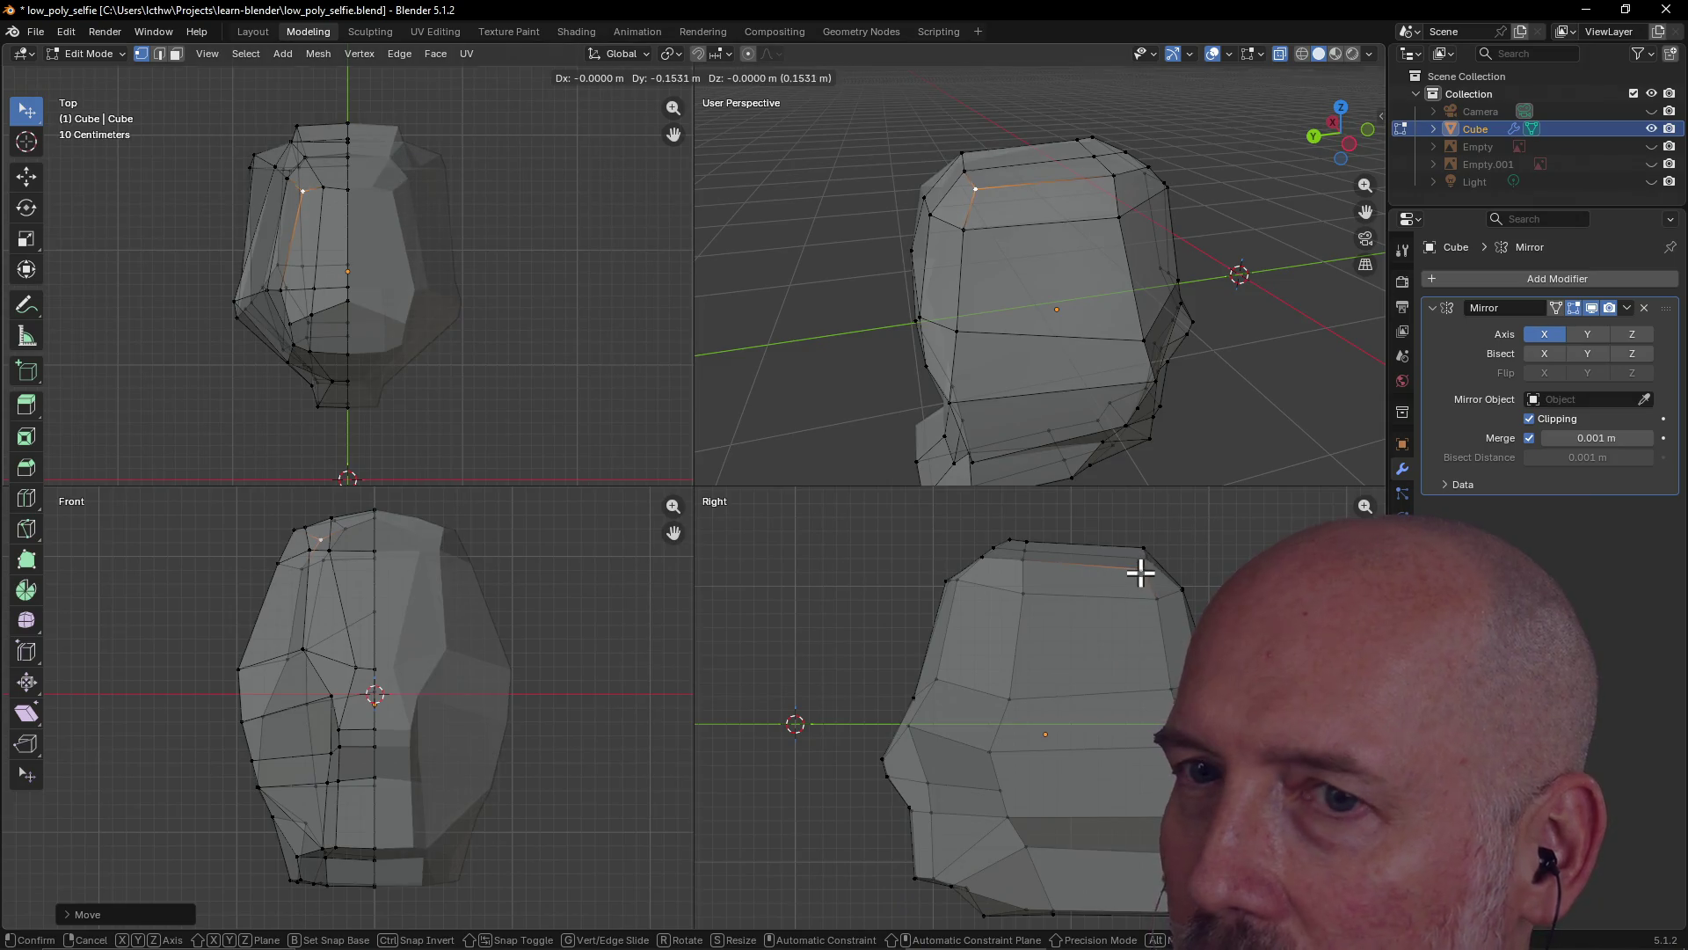
pyautogui.click(1141, 573)
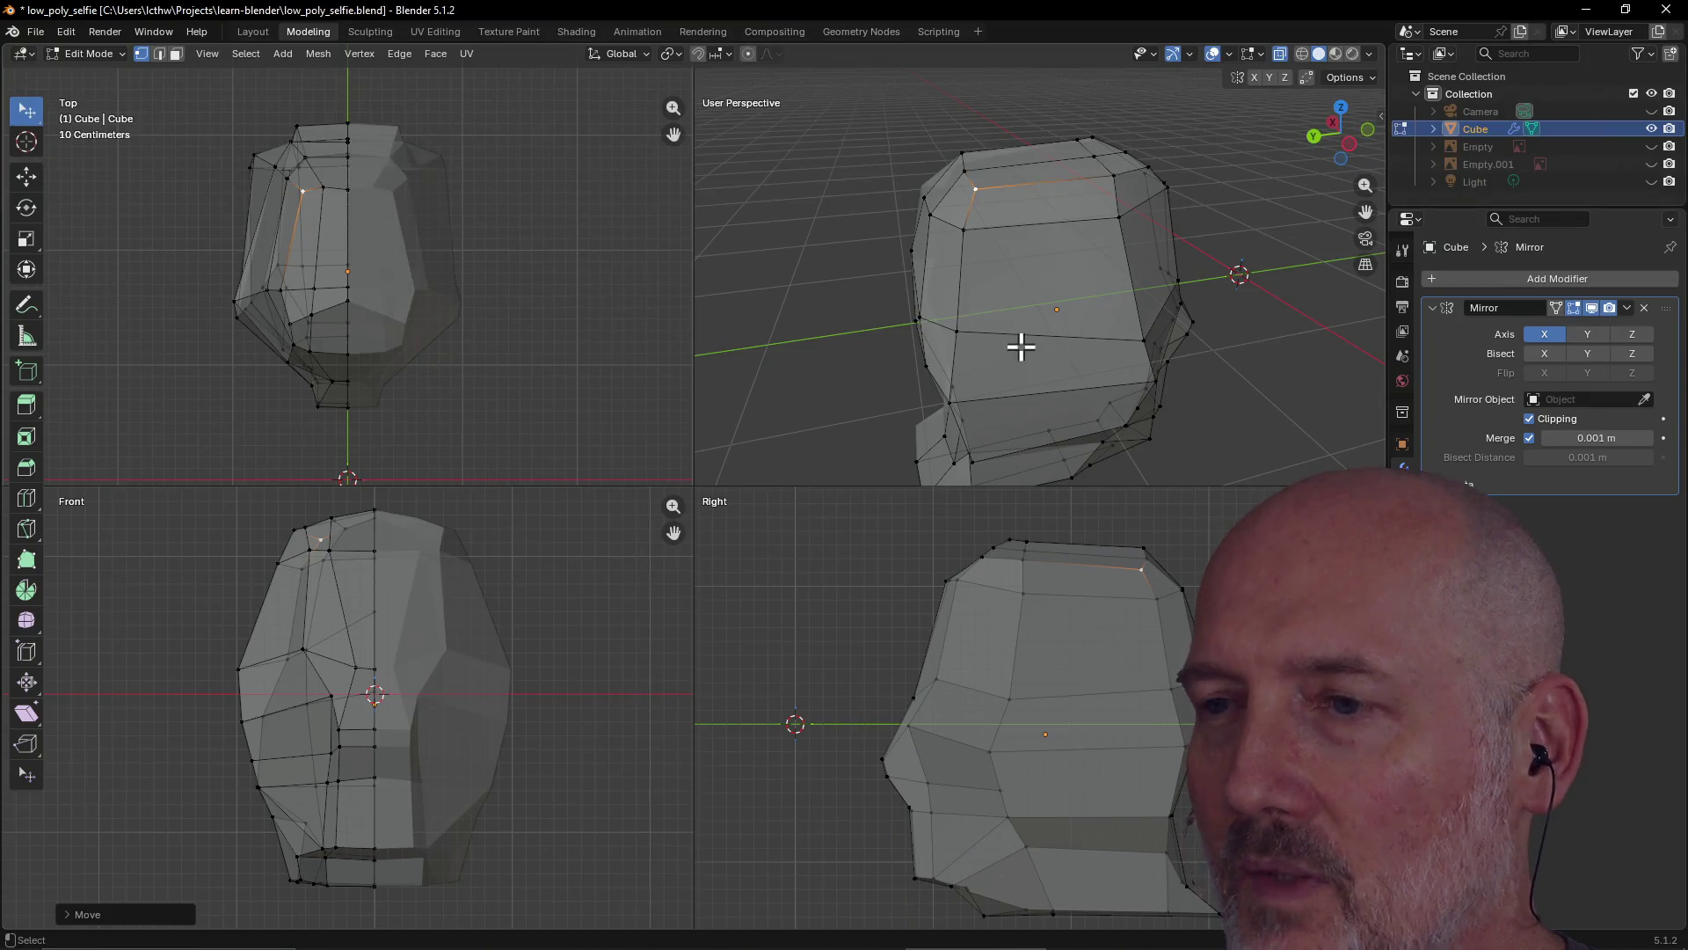
# Orbit and zoom to a higher side-on view, then select an edge loop on the lower head
pyautogui.scroll(-3, 1020, 346)
pyautogui.moveTo(1017, 347)
pyautogui.mouseDown(button='middle')
pyautogui.moveTo(1225, 377)
pyautogui.moveTo(1055, 361)
pyautogui.mouseUp(button='middle')
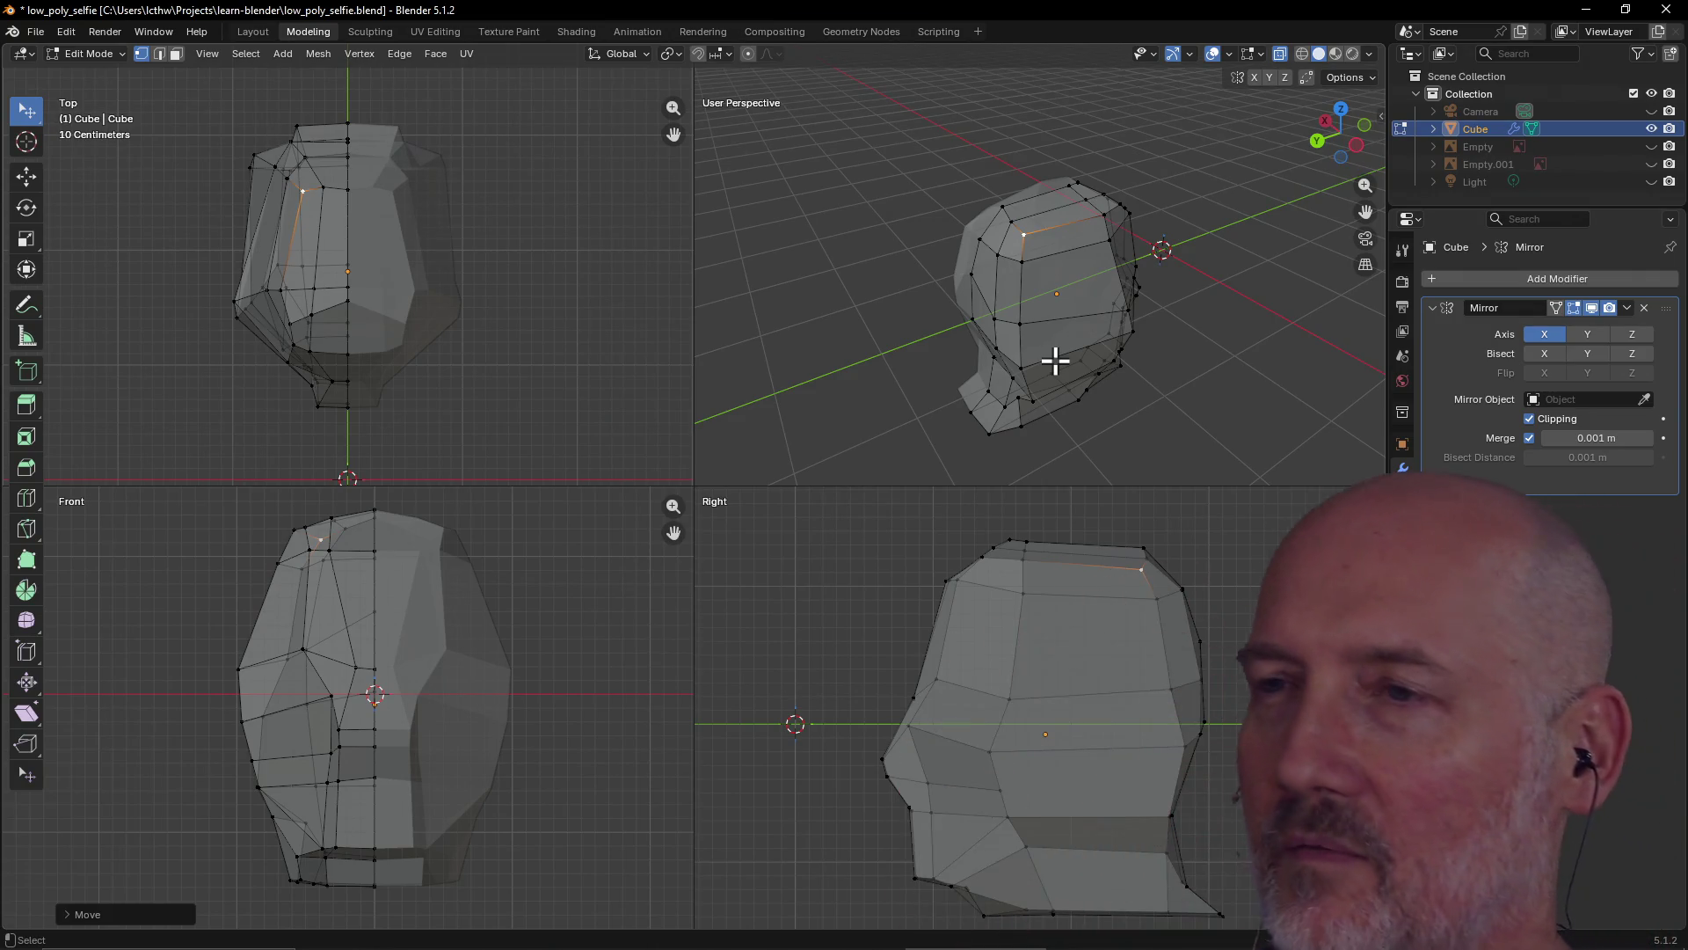
pyautogui.moveTo(1074, 317)
pyautogui.mouseDown(button='middle')
pyautogui.moveTo(916, 272)
pyautogui.moveTo(1070, 343)
pyautogui.moveTo(1065, 311)
pyautogui.moveTo(1282, 211)
pyautogui.moveTo(1093, 140)
pyautogui.moveTo(1156, 199)
pyautogui.moveTo(1018, 302)
pyautogui.moveTo(1111, 221)
pyautogui.moveTo(968, 234)
pyautogui.moveTo(1058, 239)
pyautogui.moveTo(905, 264)
pyautogui.moveTo(1196, 234)
pyautogui.moveTo(951, 209)
pyautogui.moveTo(1172, 199)
pyautogui.moveTo(1094, 176)
pyautogui.moveTo(1096, 147)
pyautogui.moveTo(969, 147)
pyautogui.moveTo(1147, 164)
pyautogui.moveTo(1036, 159)
pyautogui.moveTo(1071, 161)
pyautogui.moveTo(1036, 158)
pyautogui.moveTo(1042, 189)
pyautogui.mouseUp(button='middle')
pyautogui.scroll(4, 1065, 290)
pyautogui.scroll(-3, 1017, 302)
pyautogui.scroll(3, 954, 214)
pyautogui.scroll(-2, 1104, 202)
pyautogui.keyDown('alt'); pyautogui.click(1043, 356); pyautogui.keyUp('alt')
# Shift the selected lower edge loop with three successive moves
pyautogui.press('g')
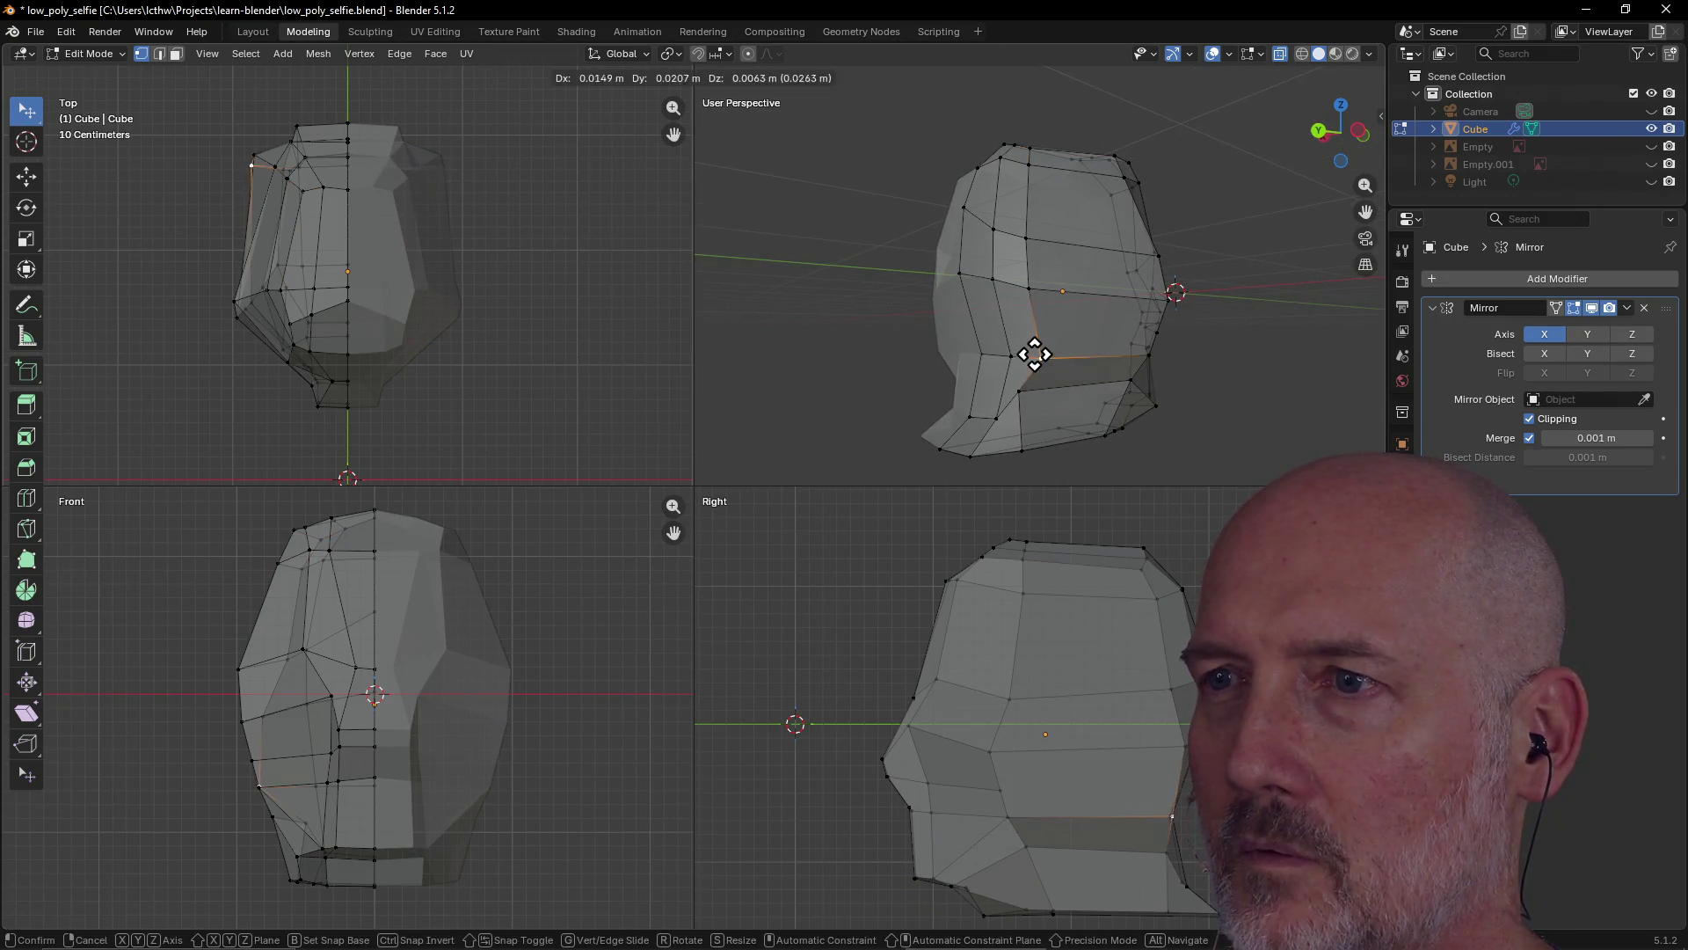
pyautogui.click(1020, 356)
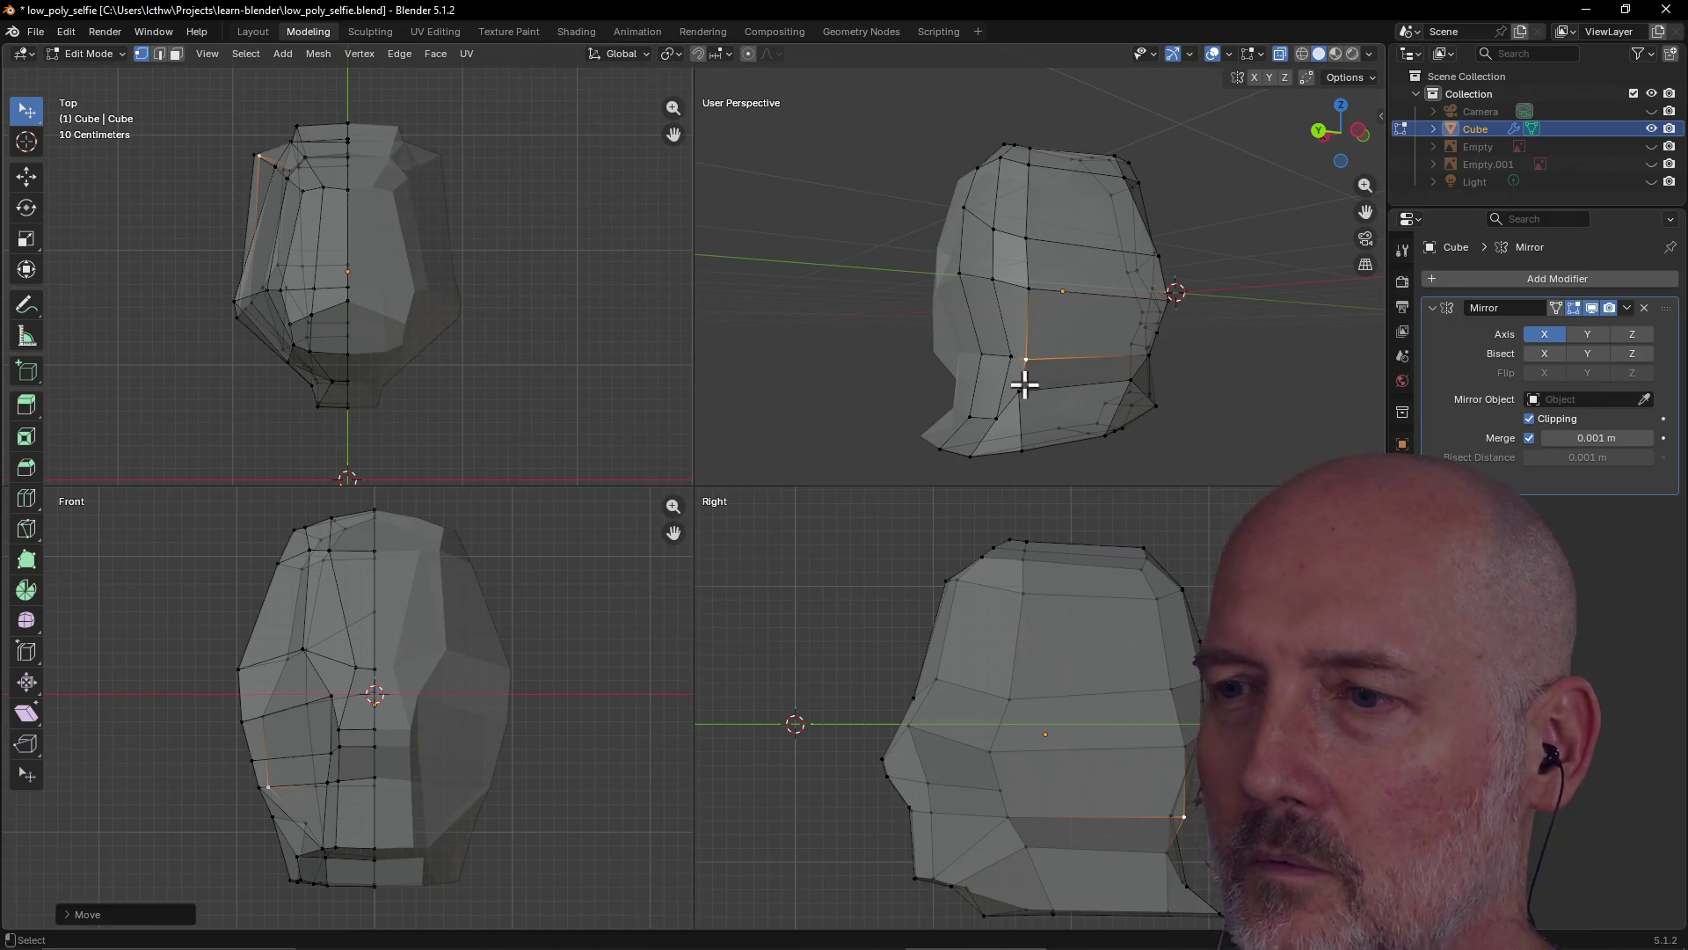
pyautogui.press('g')
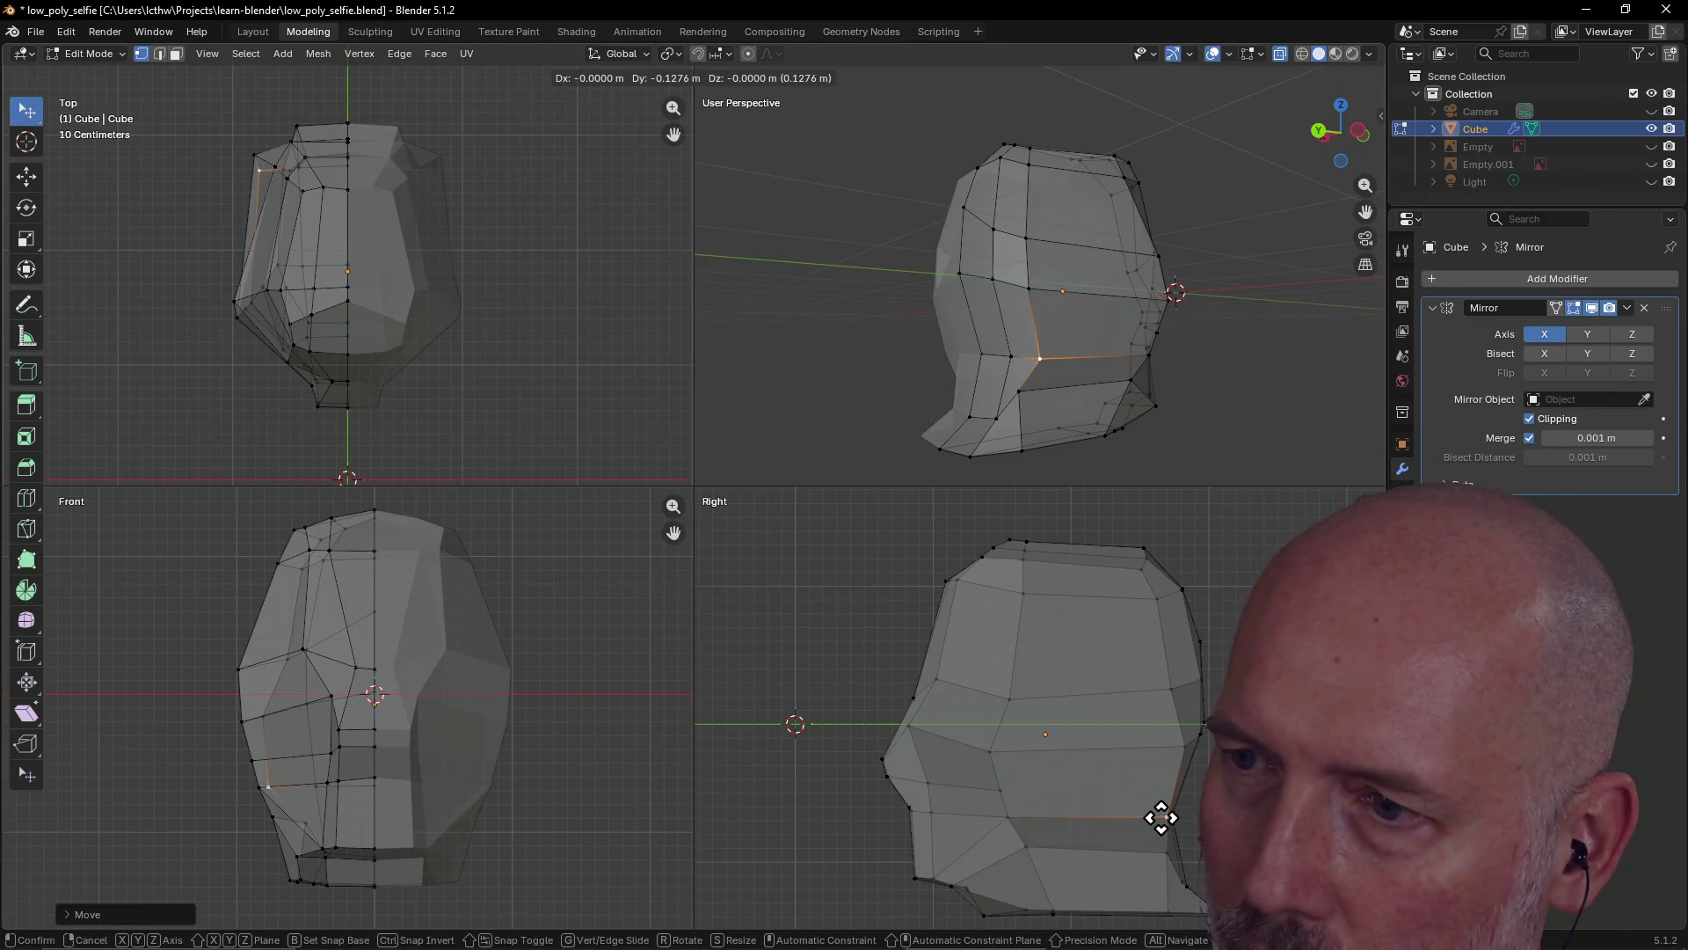
pyautogui.click(1161, 818)
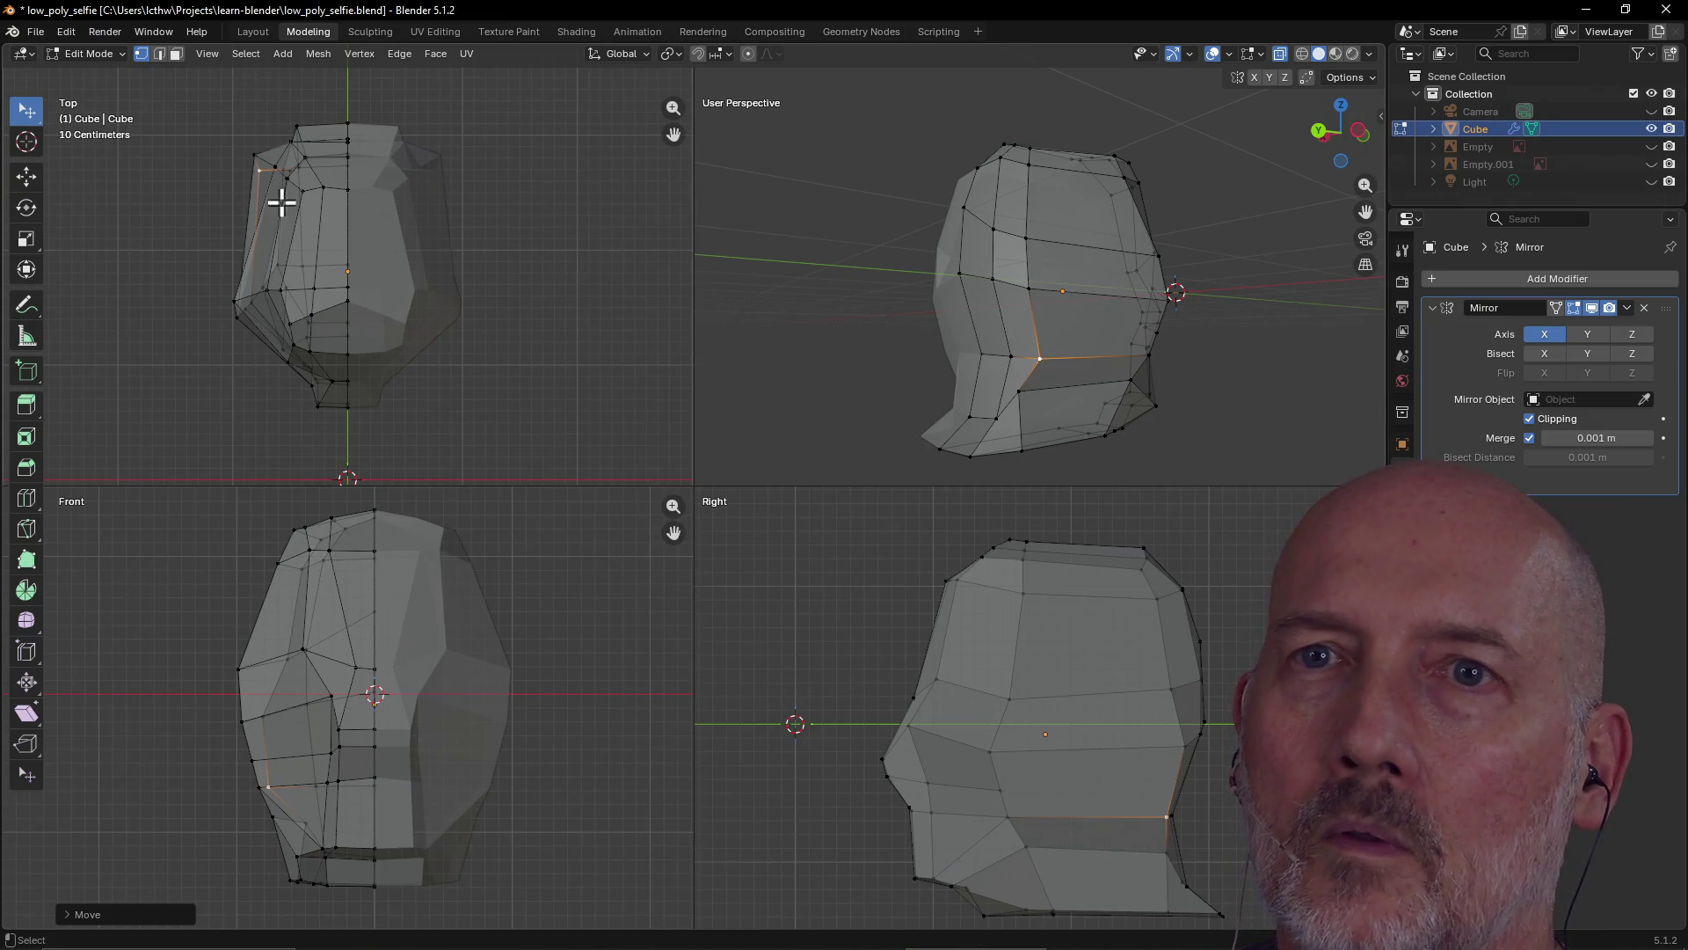
pyautogui.press('g')
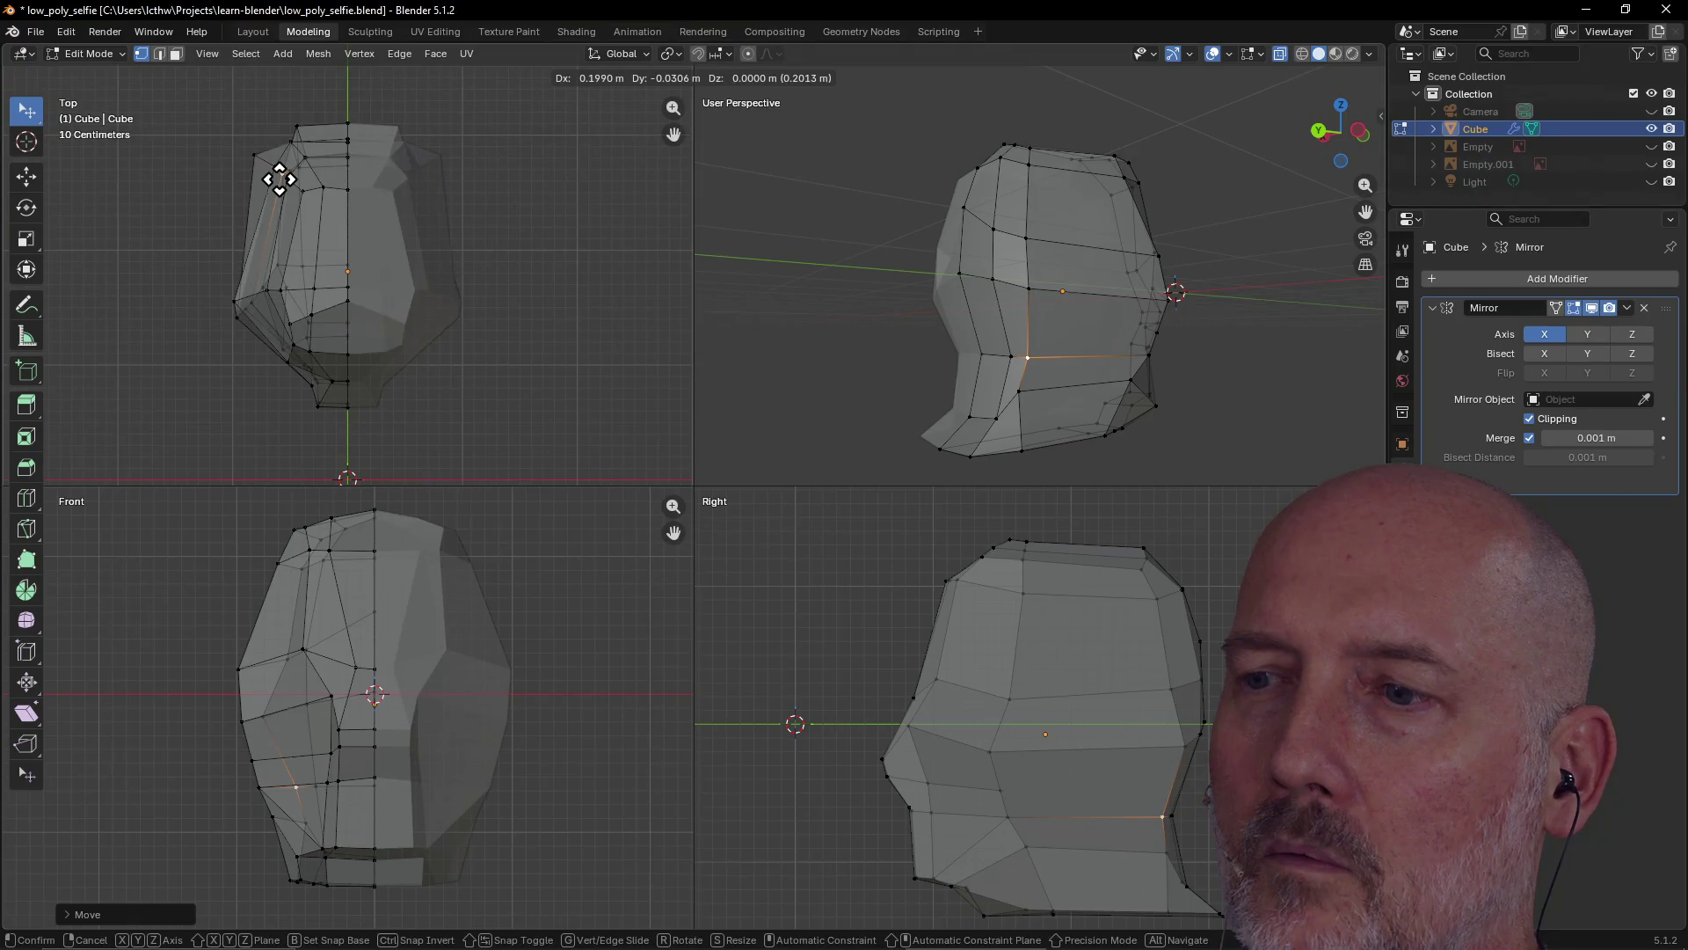
pyautogui.click(286, 179)
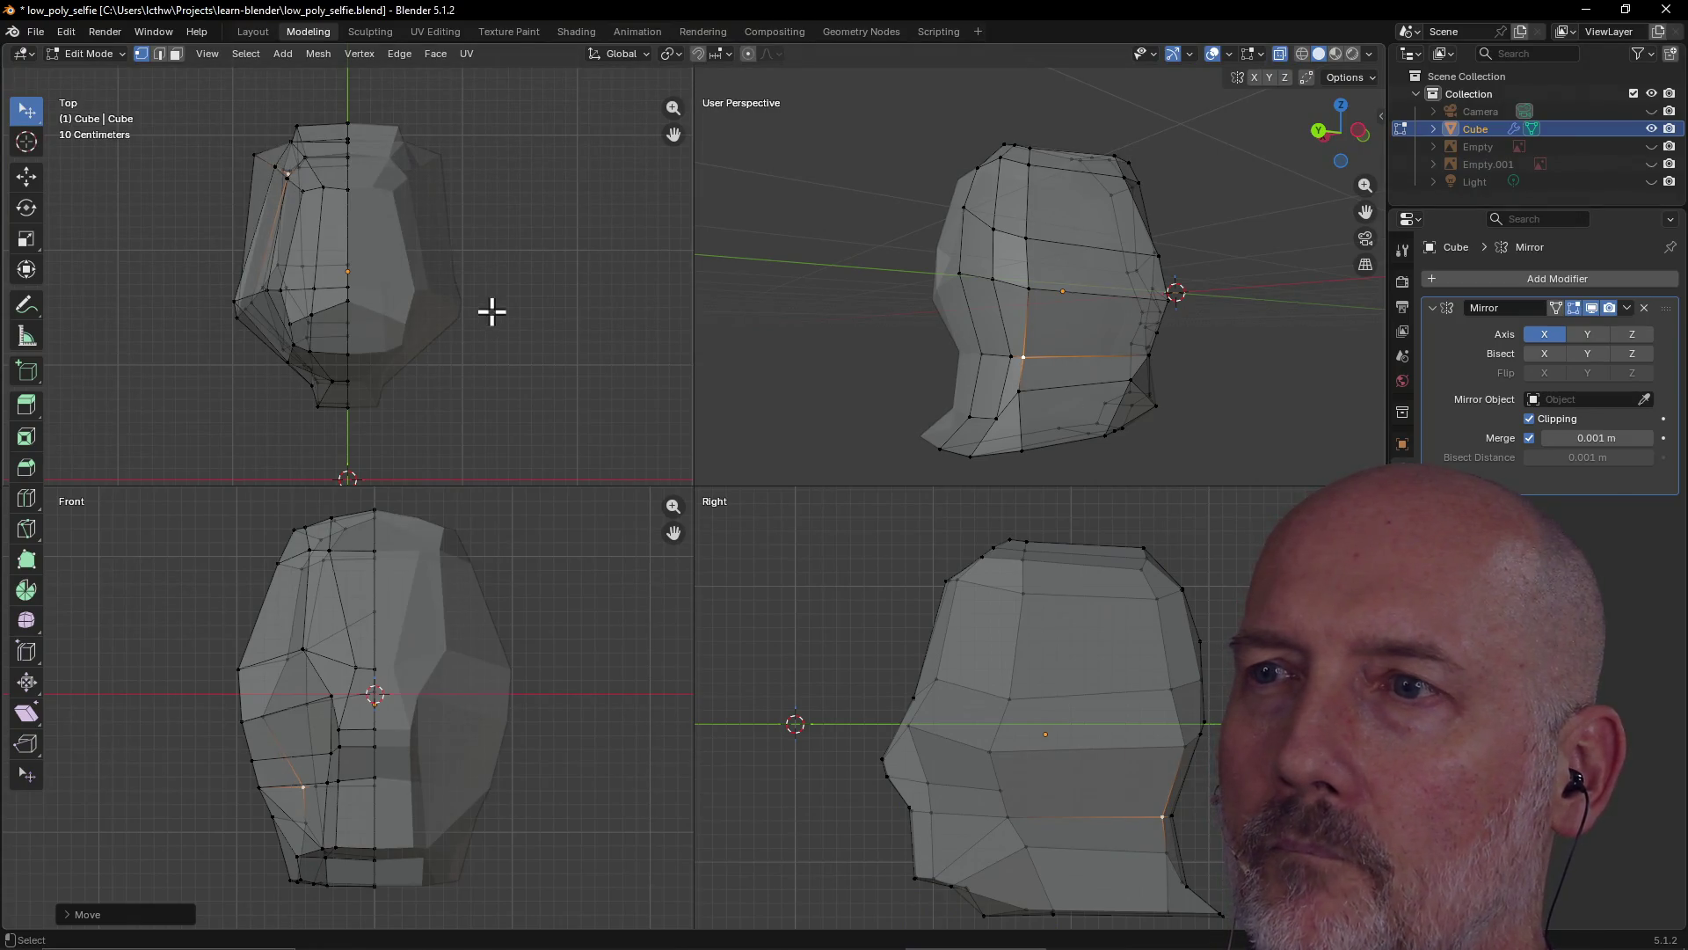
# Move a jaw vertex twice, then deselect all and orbit the perspective view
pyautogui.click(291, 176)
pyautogui.press('g')
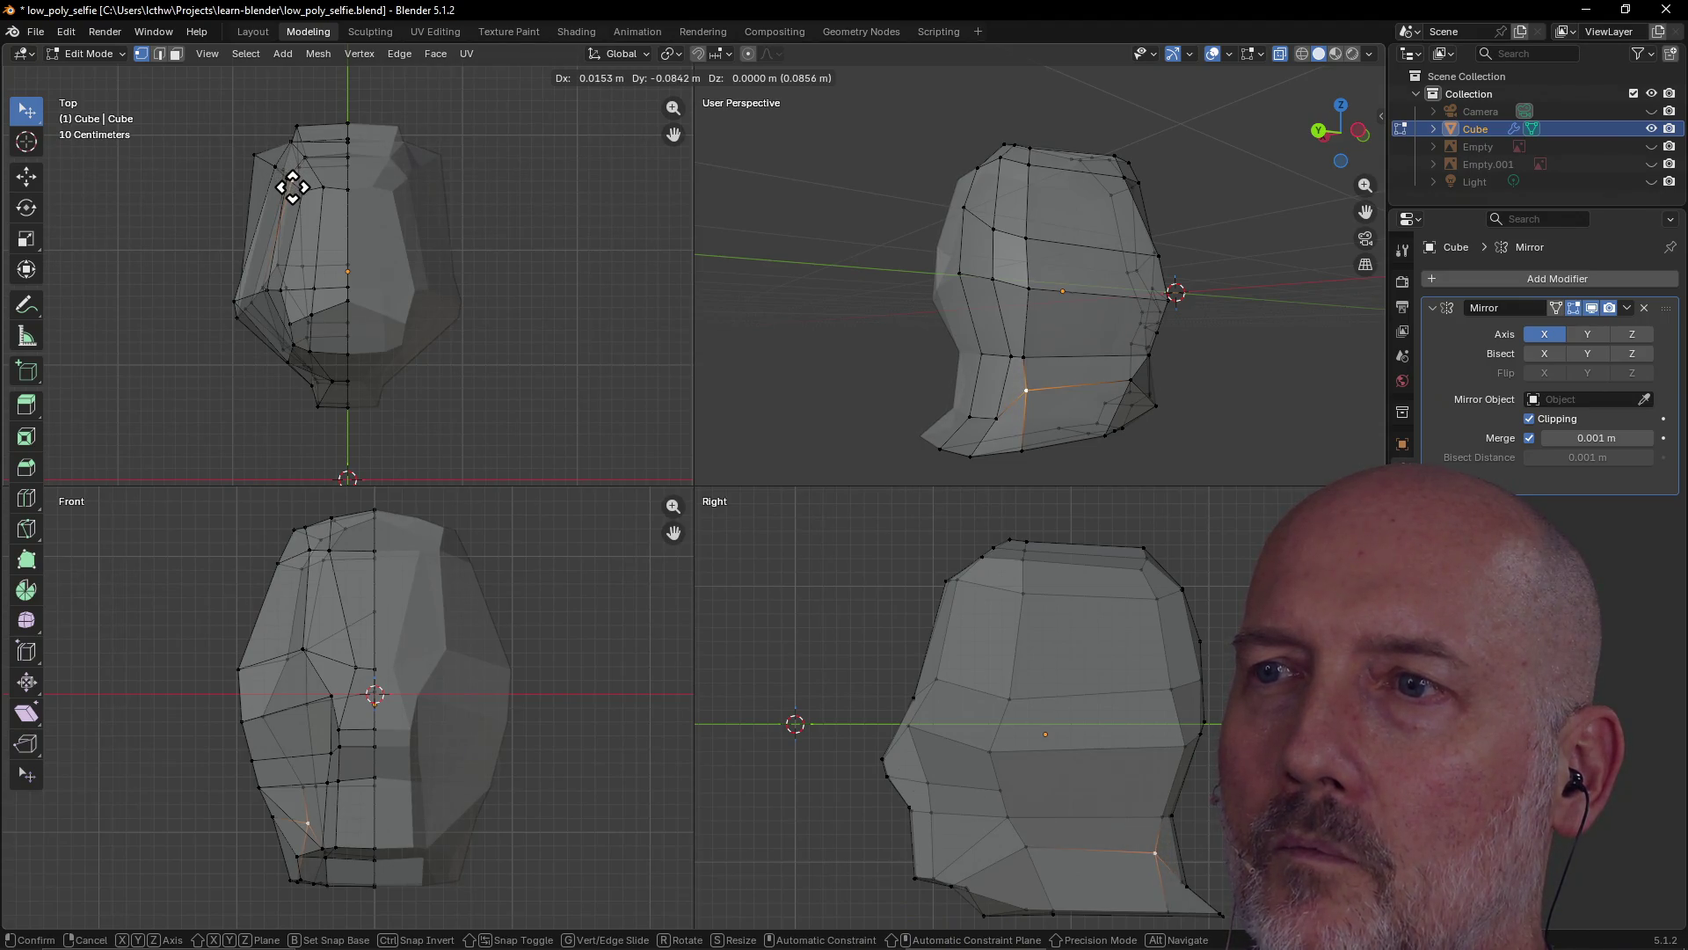
pyautogui.click(292, 180)
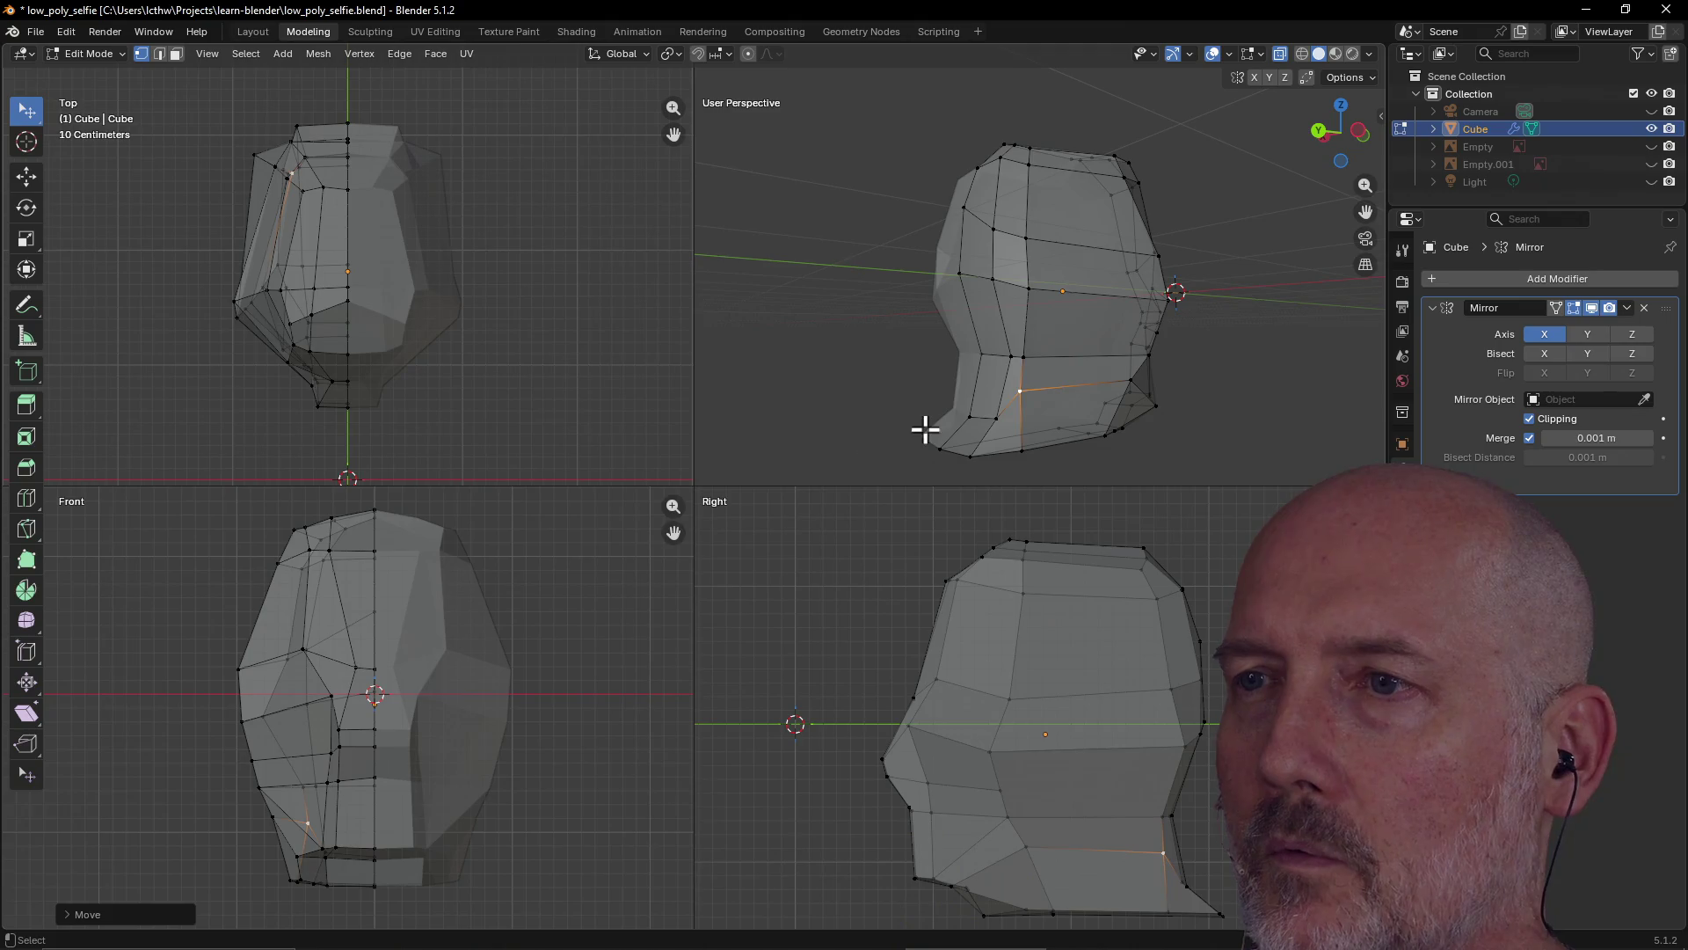
pyautogui.press('g')
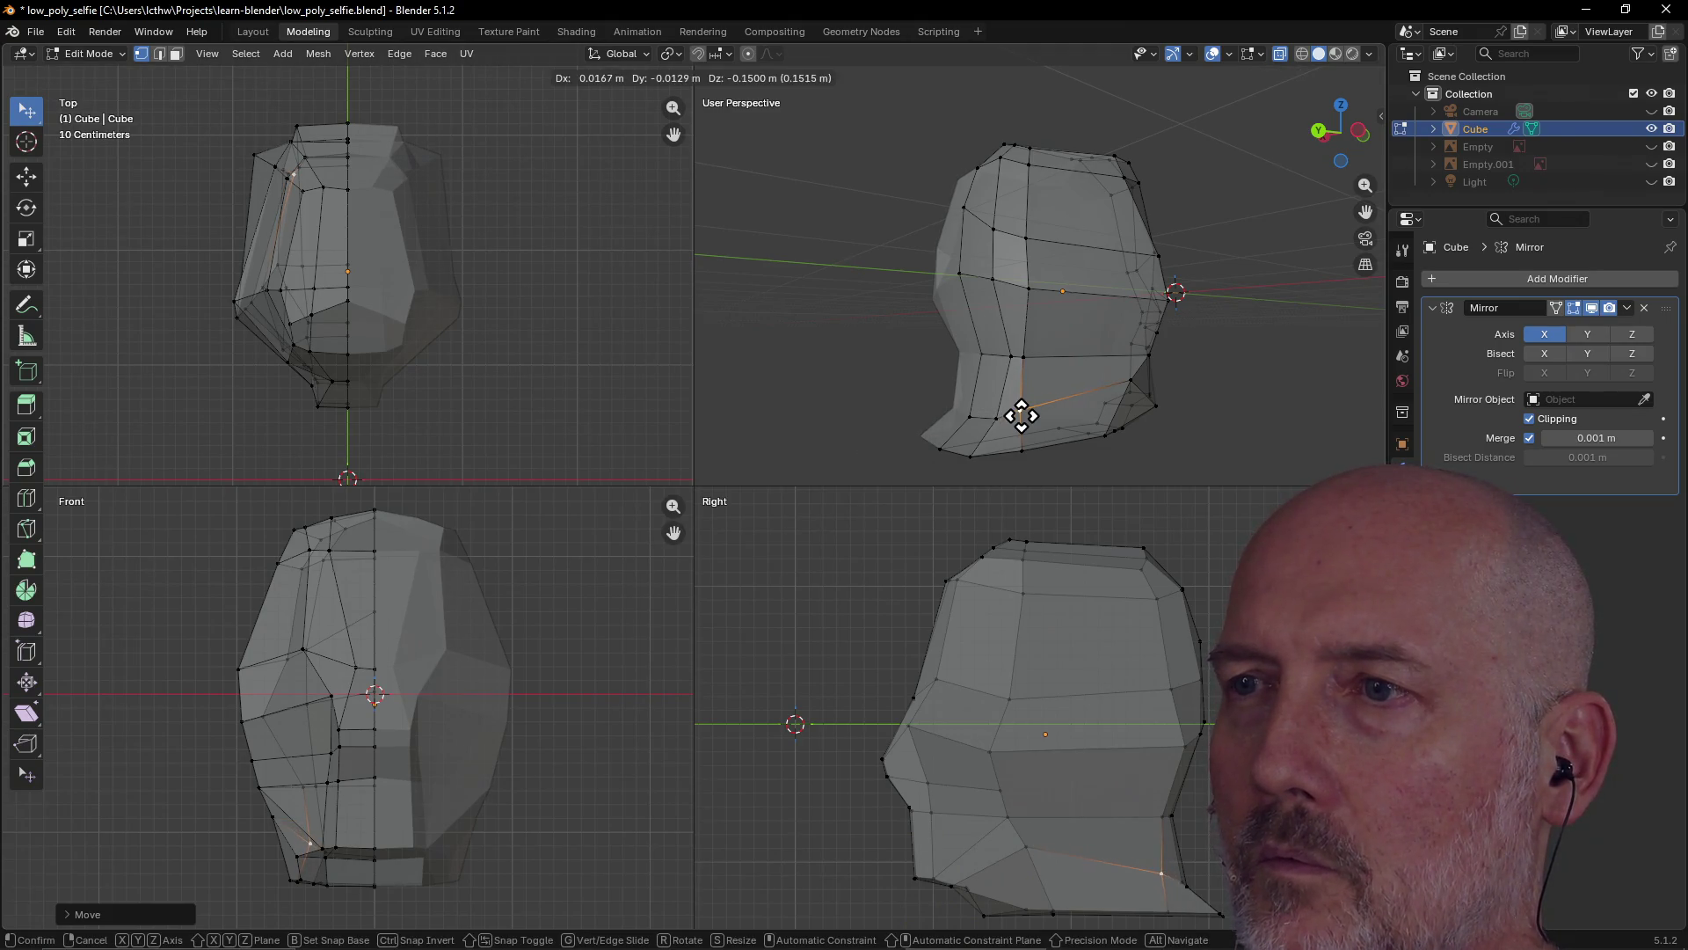
pyautogui.click(1022, 416)
pyautogui.click(824, 374)
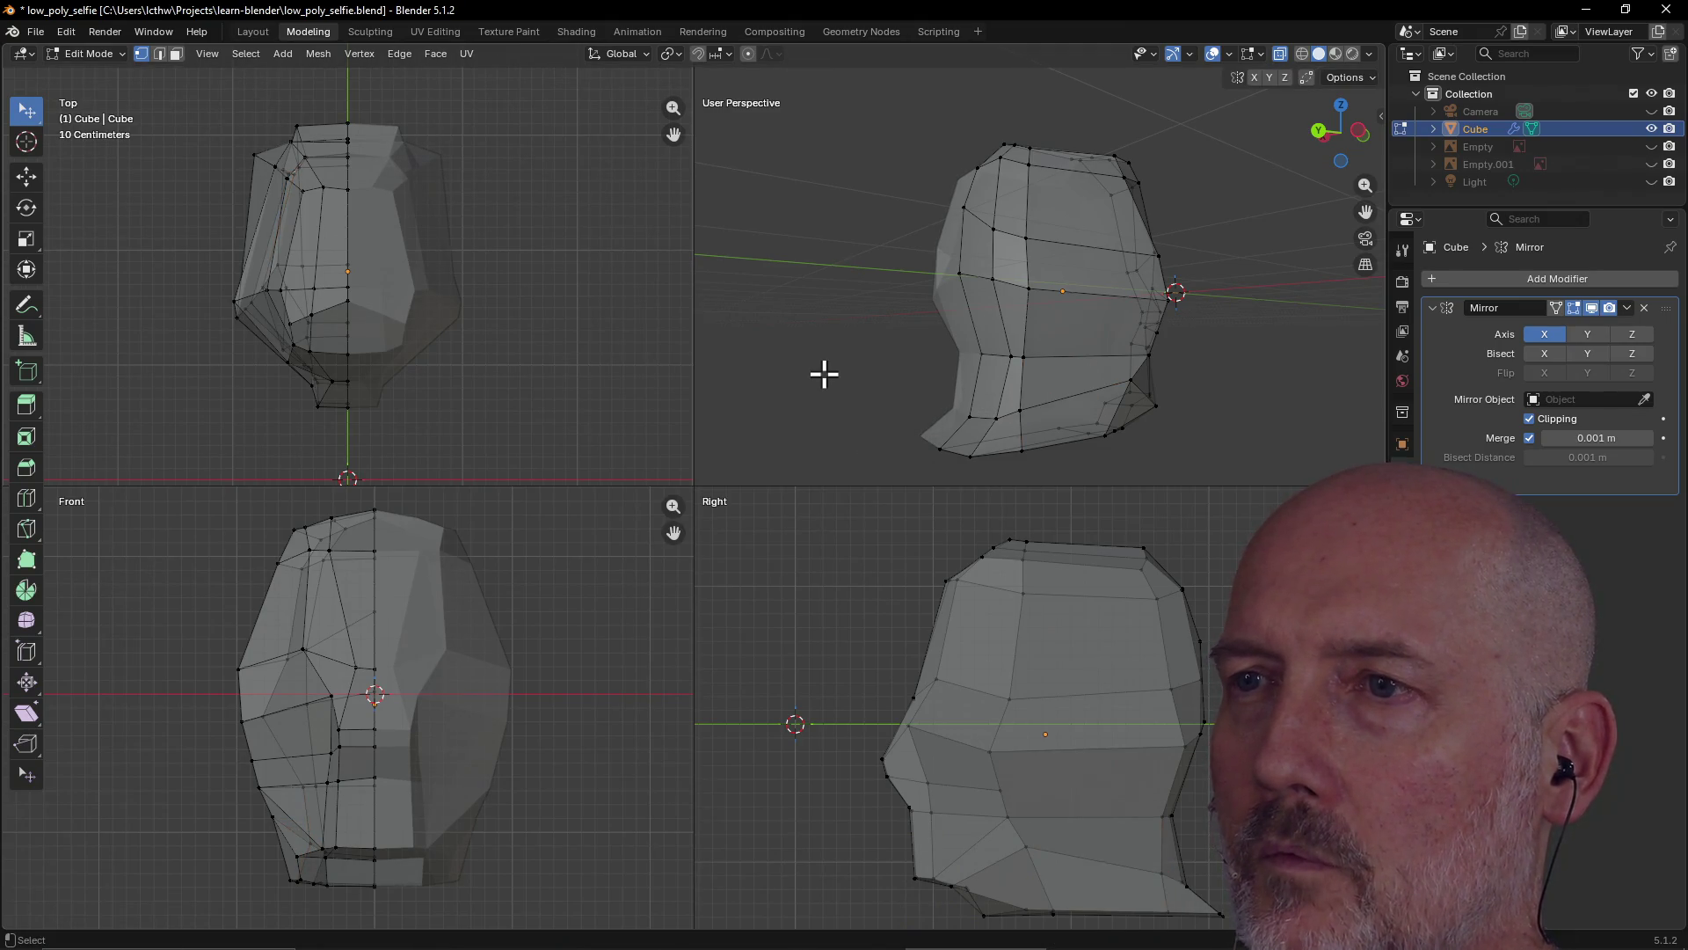
pyautogui.moveTo(832, 339)
pyautogui.mouseDown(button='middle')
pyautogui.moveTo(765, 351)
pyautogui.moveTo(912, 325)
pyautogui.moveTo(803, 328)
pyautogui.moveTo(1070, 317)
pyautogui.moveTo(972, 309)
pyautogui.moveTo(1203, 312)
pyautogui.mouseUp(button='middle')
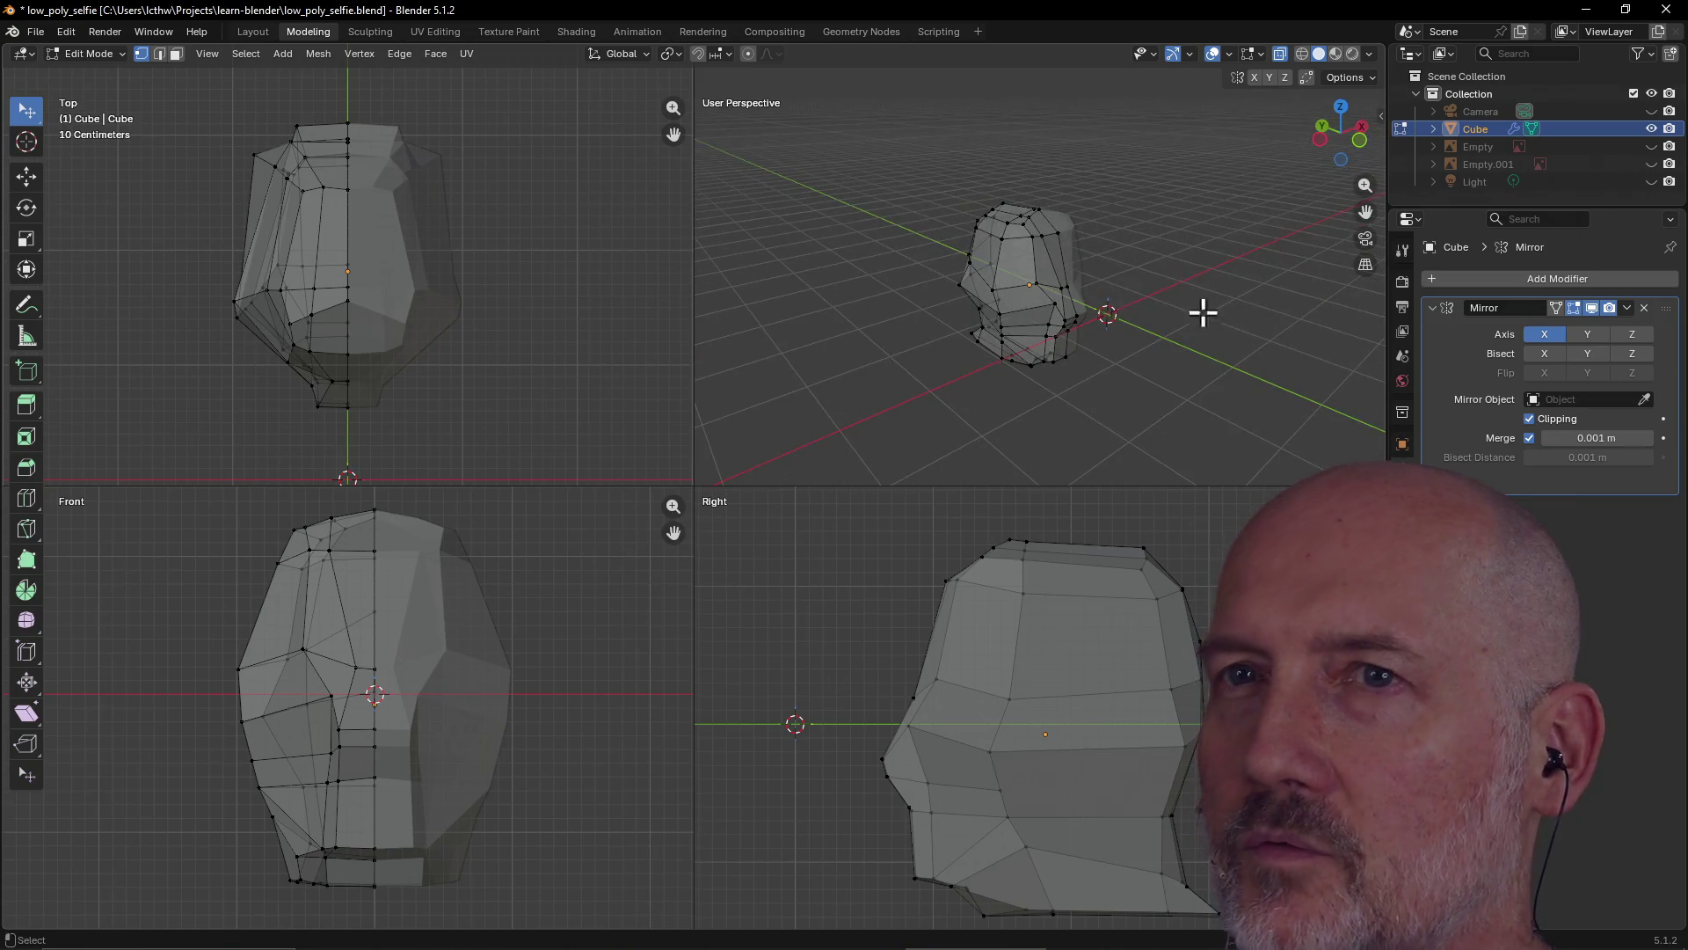
# Inspect the head from several angles in Layout, then return to Modeling
pyautogui.click(253, 31)
pyautogui.moveTo(498, 272)
pyautogui.mouseDown(button='middle')
pyautogui.moveTo(765, 331)
pyautogui.moveTo(460, 327)
pyautogui.moveTo(467, 377)
pyautogui.mouseUp(button='middle')
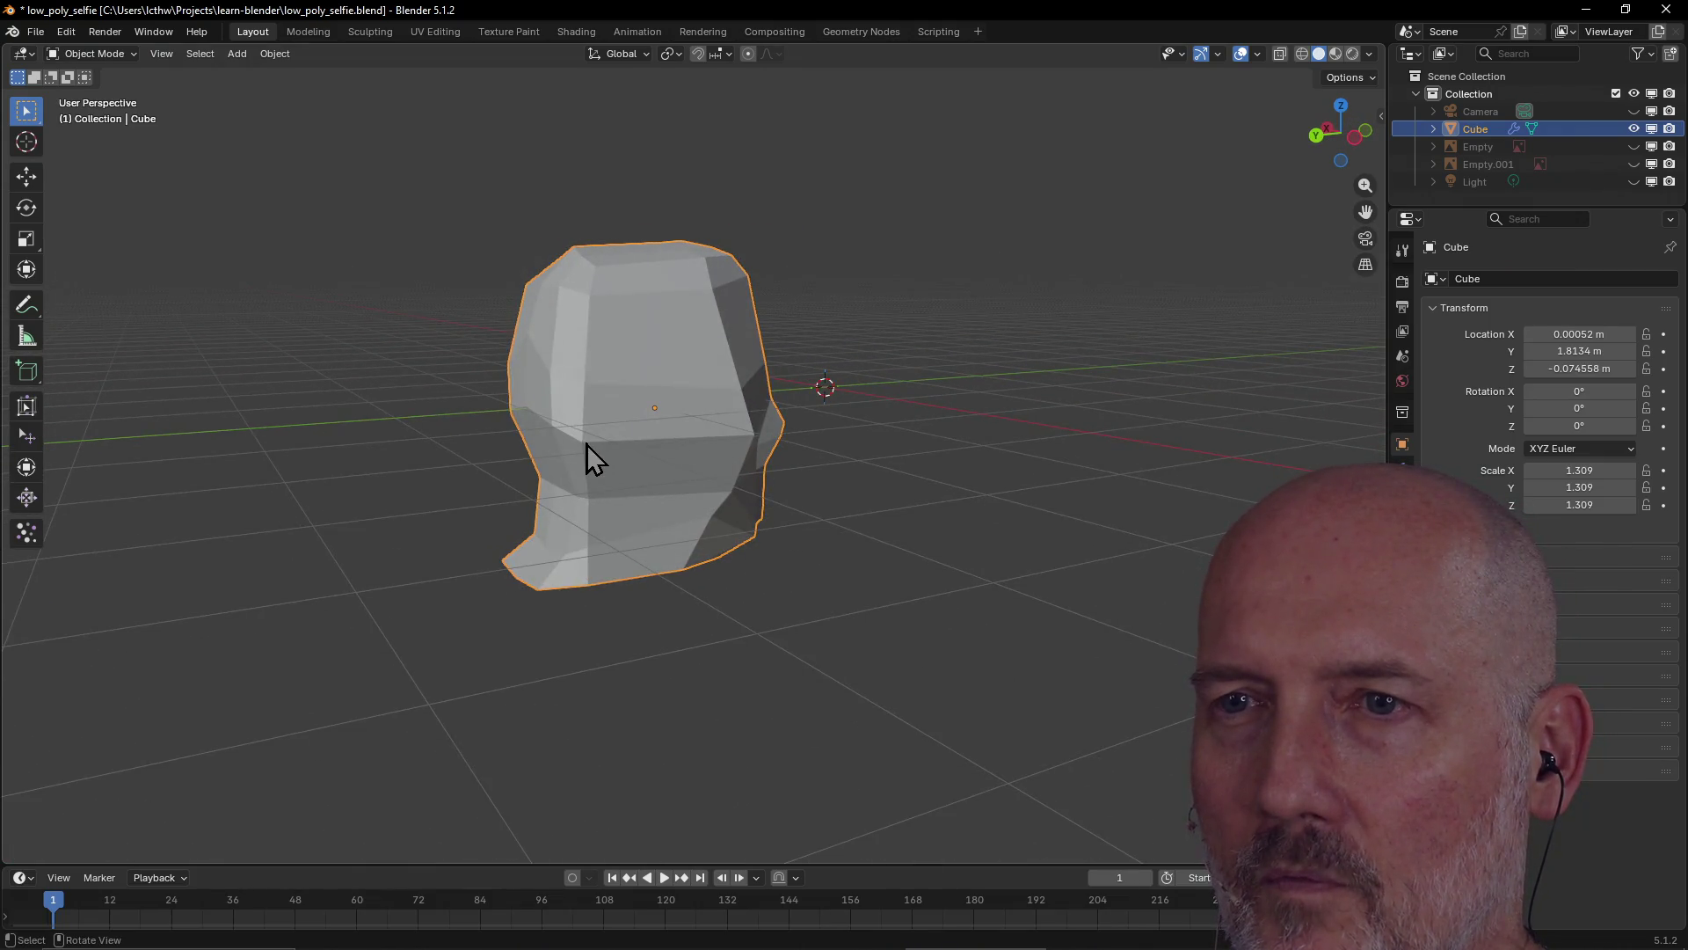
pyautogui.moveTo(645, 447)
pyautogui.mouseDown(button='middle')
pyautogui.moveTo(788, 451)
pyautogui.moveTo(450, 458)
pyautogui.moveTo(875, 478)
pyautogui.mouseUp(button='middle')
pyautogui.moveTo(708, 466); pyautogui.dragTo(515, 471, button='middle')
pyautogui.click(309, 32)
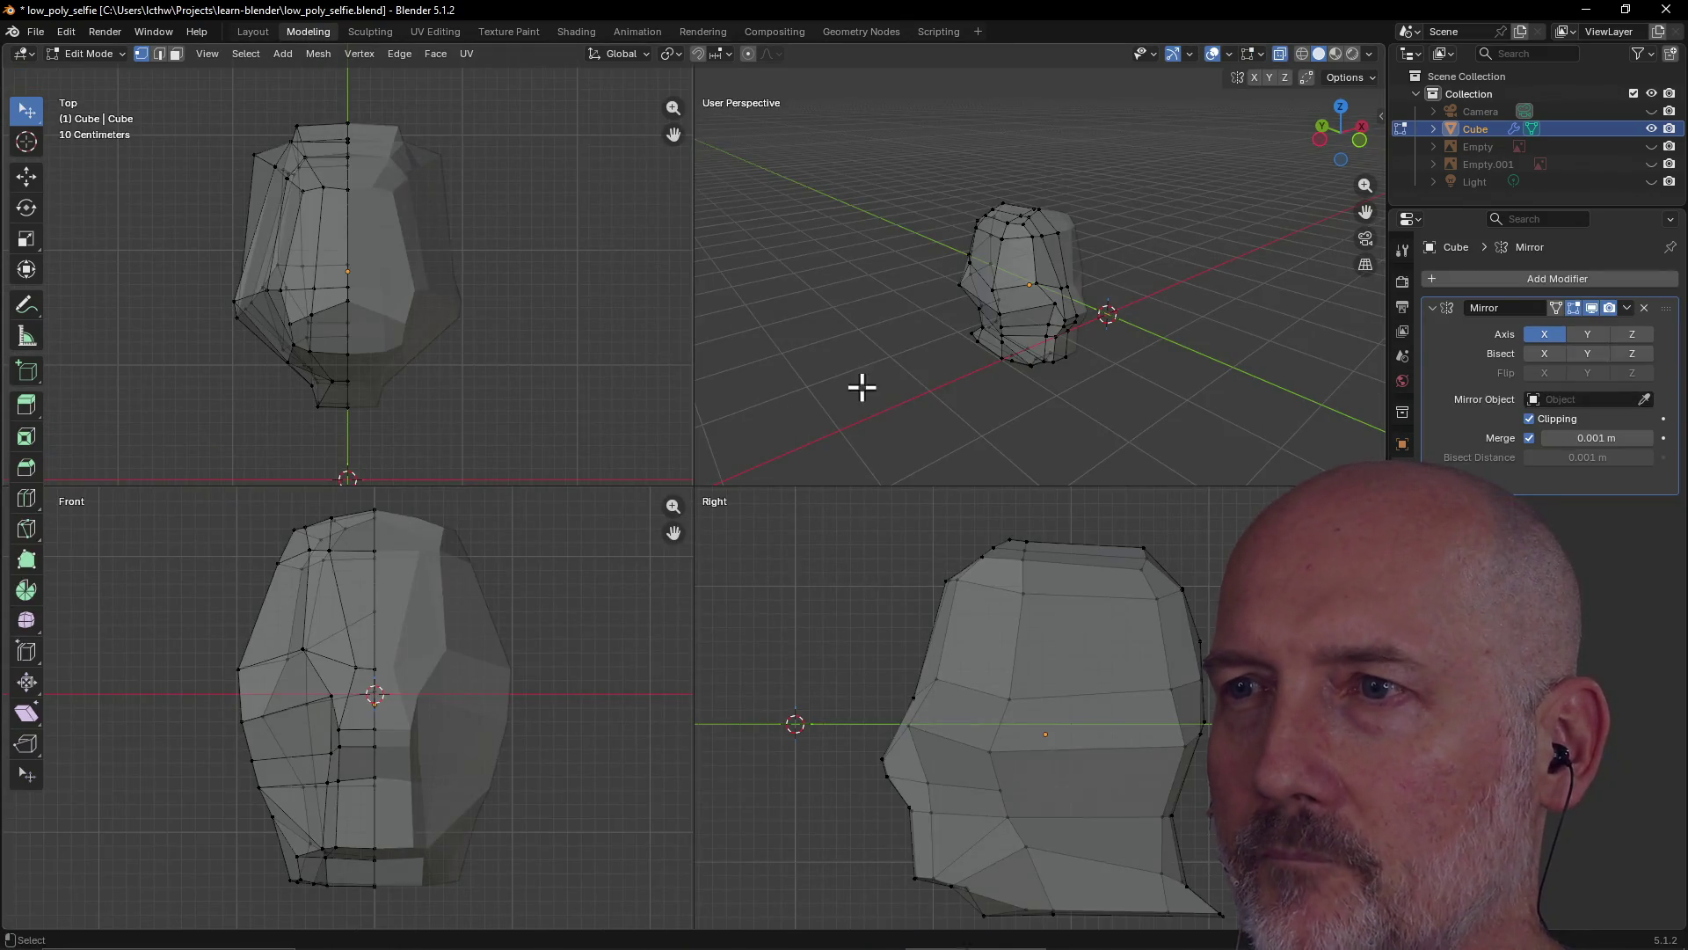
# Move the selected side vertices of the head twice to refine the cheek contour
pyautogui.moveTo(914, 350)
pyautogui.mouseDown(button='middle')
pyautogui.moveTo(1187, 337)
pyautogui.moveTo(1021, 346)
pyautogui.mouseUp(button='middle')
pyautogui.scroll(5, 1021, 346)
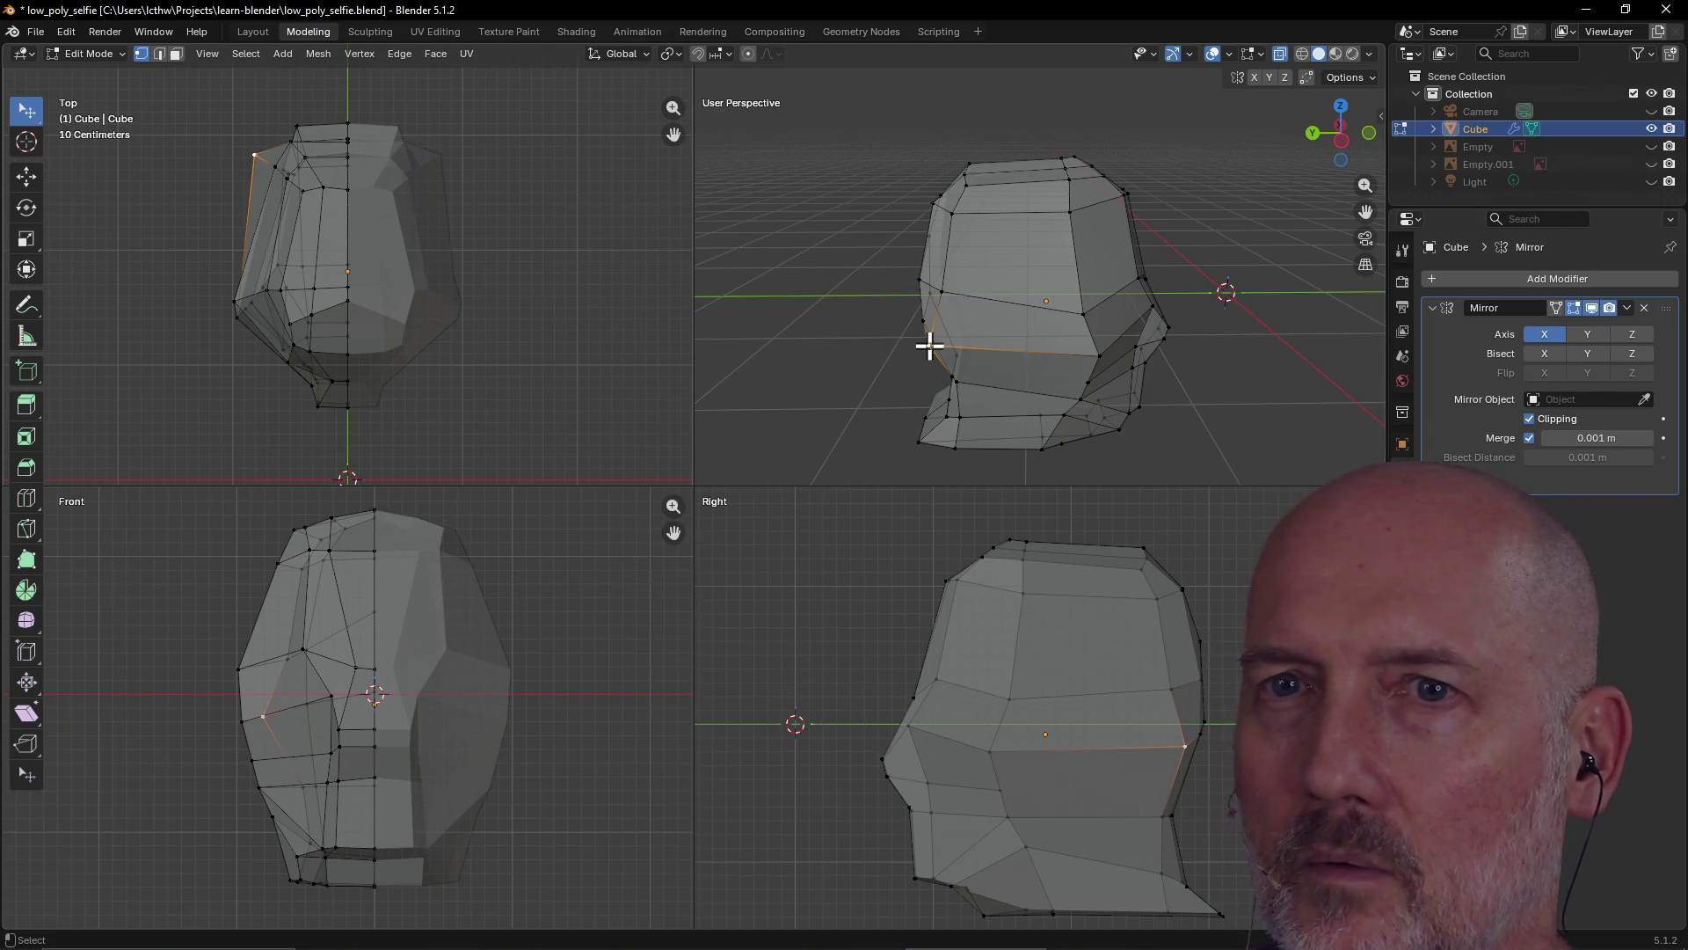
pyautogui.press('g')
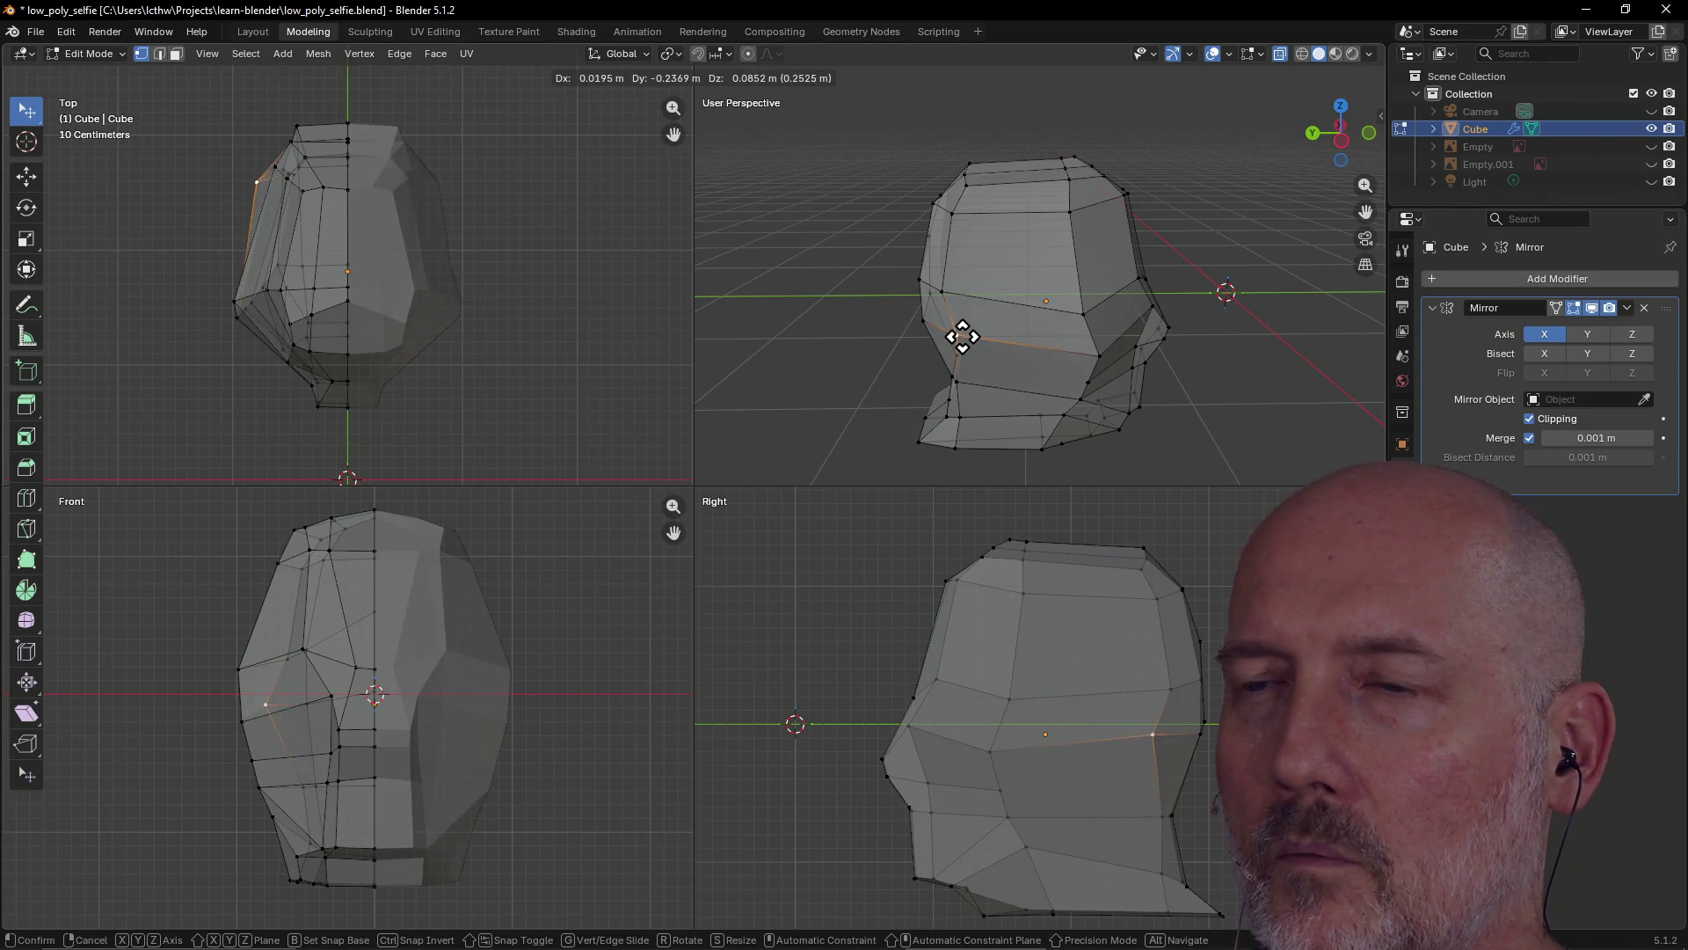
pyautogui.click(970, 342)
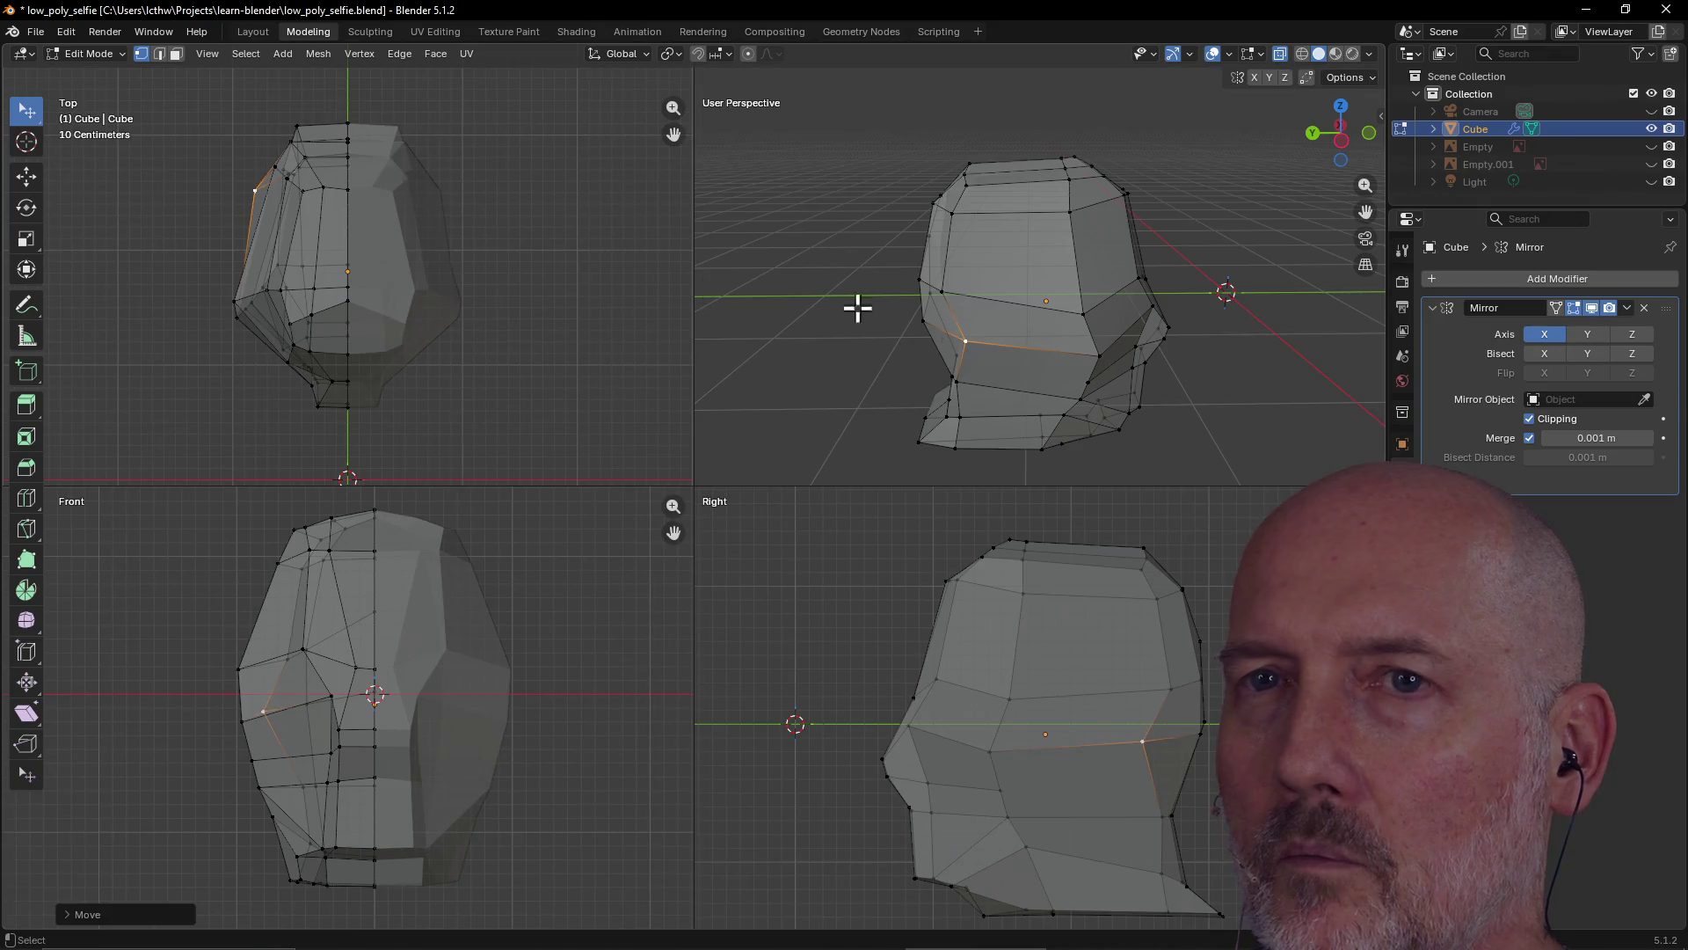
pyautogui.press('g')
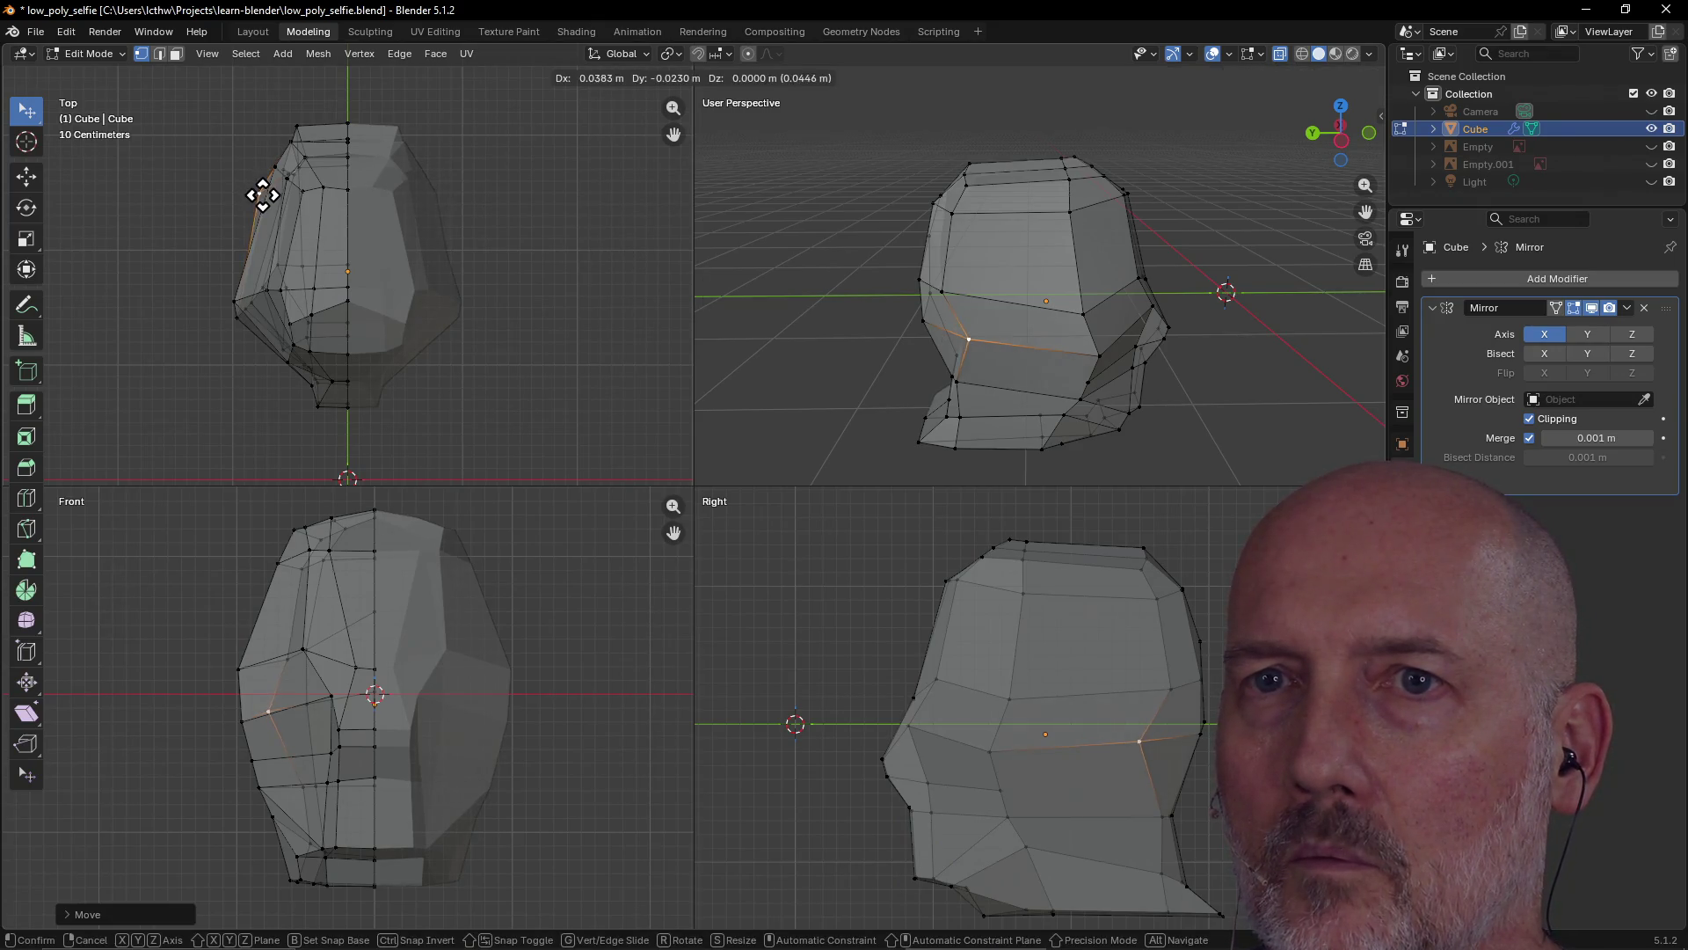
pyautogui.click(269, 200)
pyautogui.moveTo(772, 341)
pyautogui.mouseDown(button='middle')
pyautogui.moveTo(904, 373)
pyautogui.moveTo(844, 399)
pyautogui.moveTo(1044, 290)
pyautogui.moveTo(1162, 299)
pyautogui.moveTo(988, 309)
pyautogui.moveTo(978, 279)
pyautogui.moveTo(954, 294)
pyautogui.moveTo(832, 287)
pyautogui.moveTo(986, 295)
pyautogui.moveTo(942, 282)
pyautogui.moveTo(980, 298)
pyautogui.moveTo(961, 299)
pyautogui.moveTo(1105, 536)
pyautogui.mouseUp(button='middle')
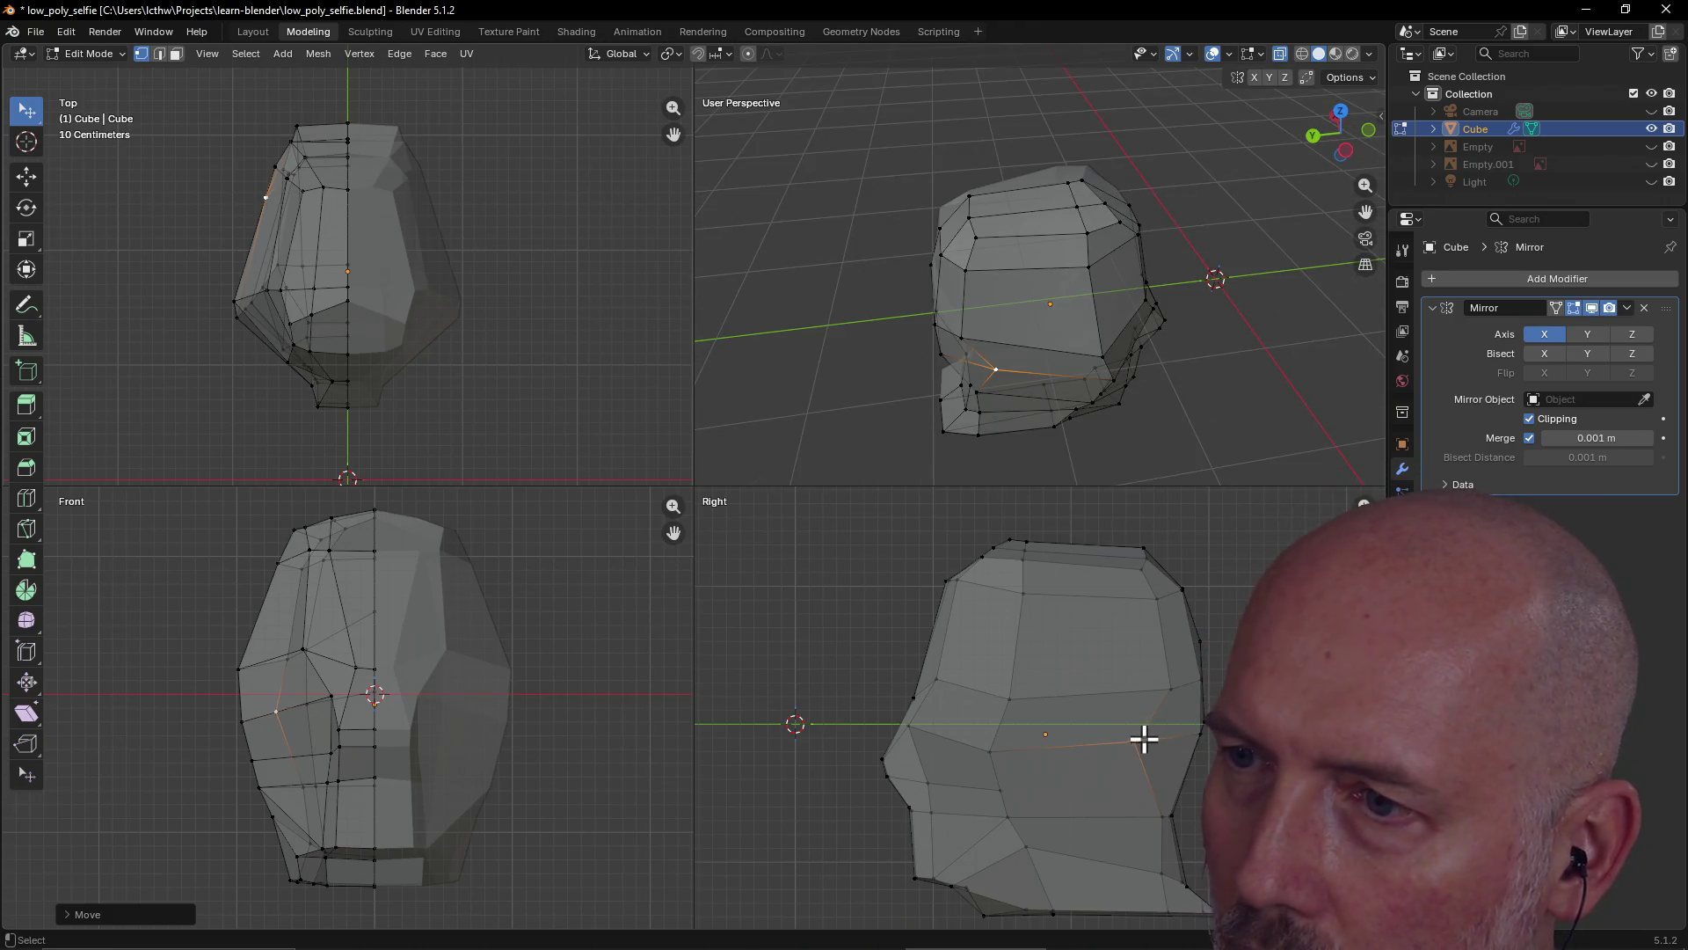
# Move another vertex, select a lower-front vertex, check from the side, then return to Layout
pyautogui.press('g')
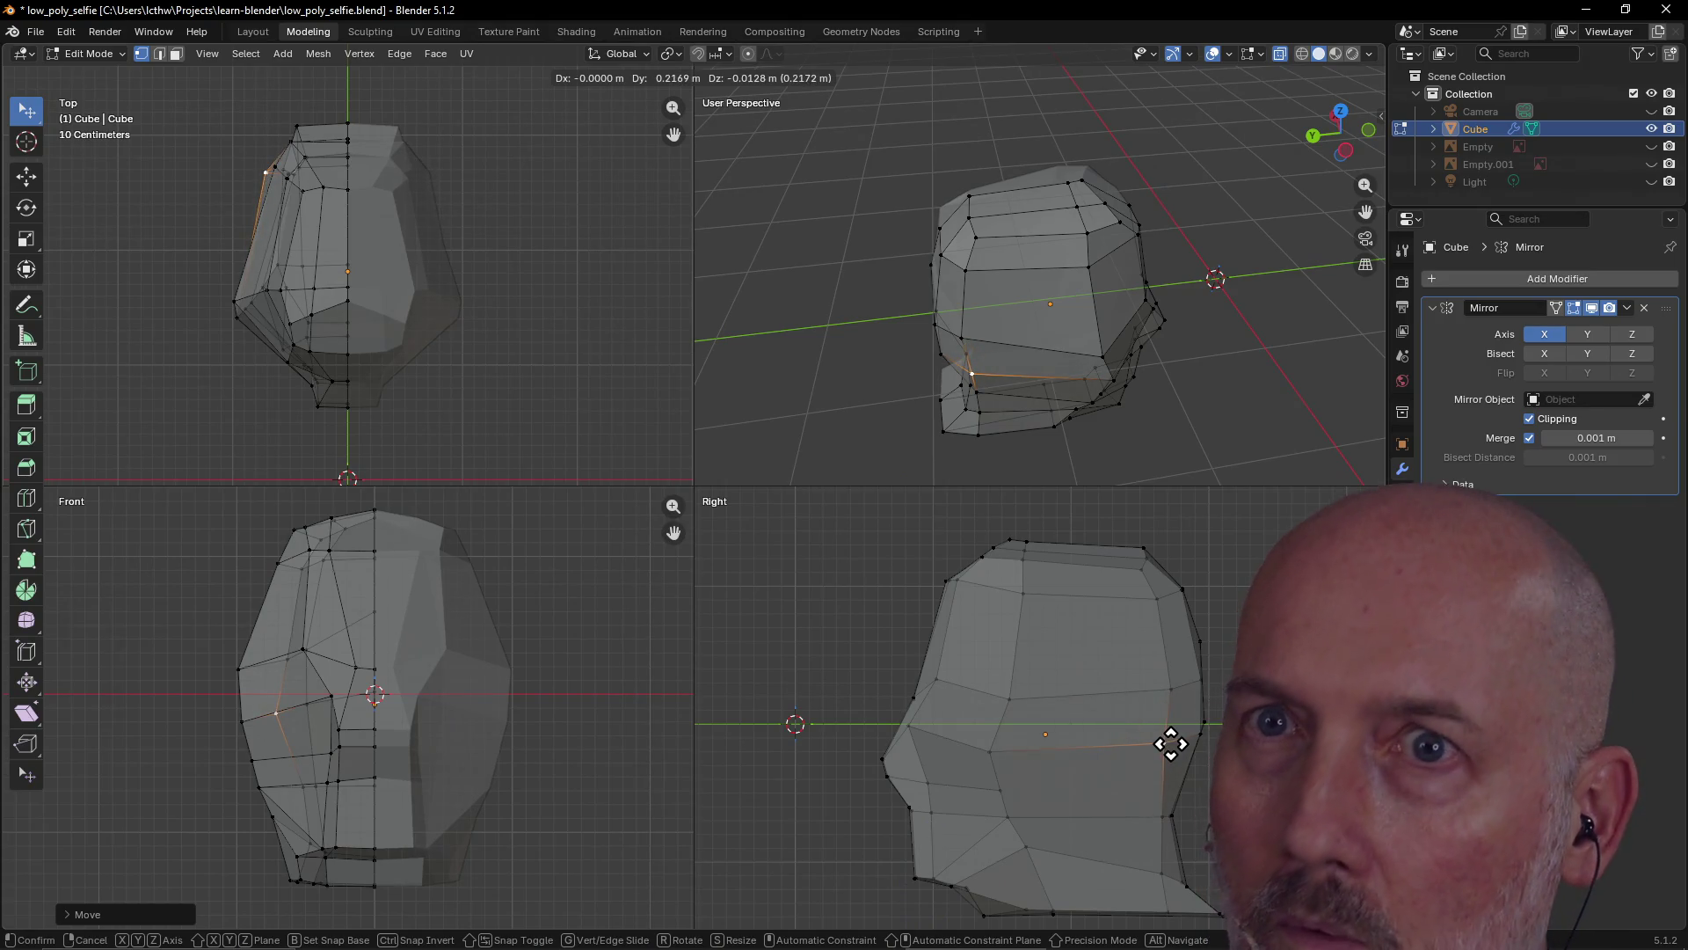
pyautogui.click(1142, 743)
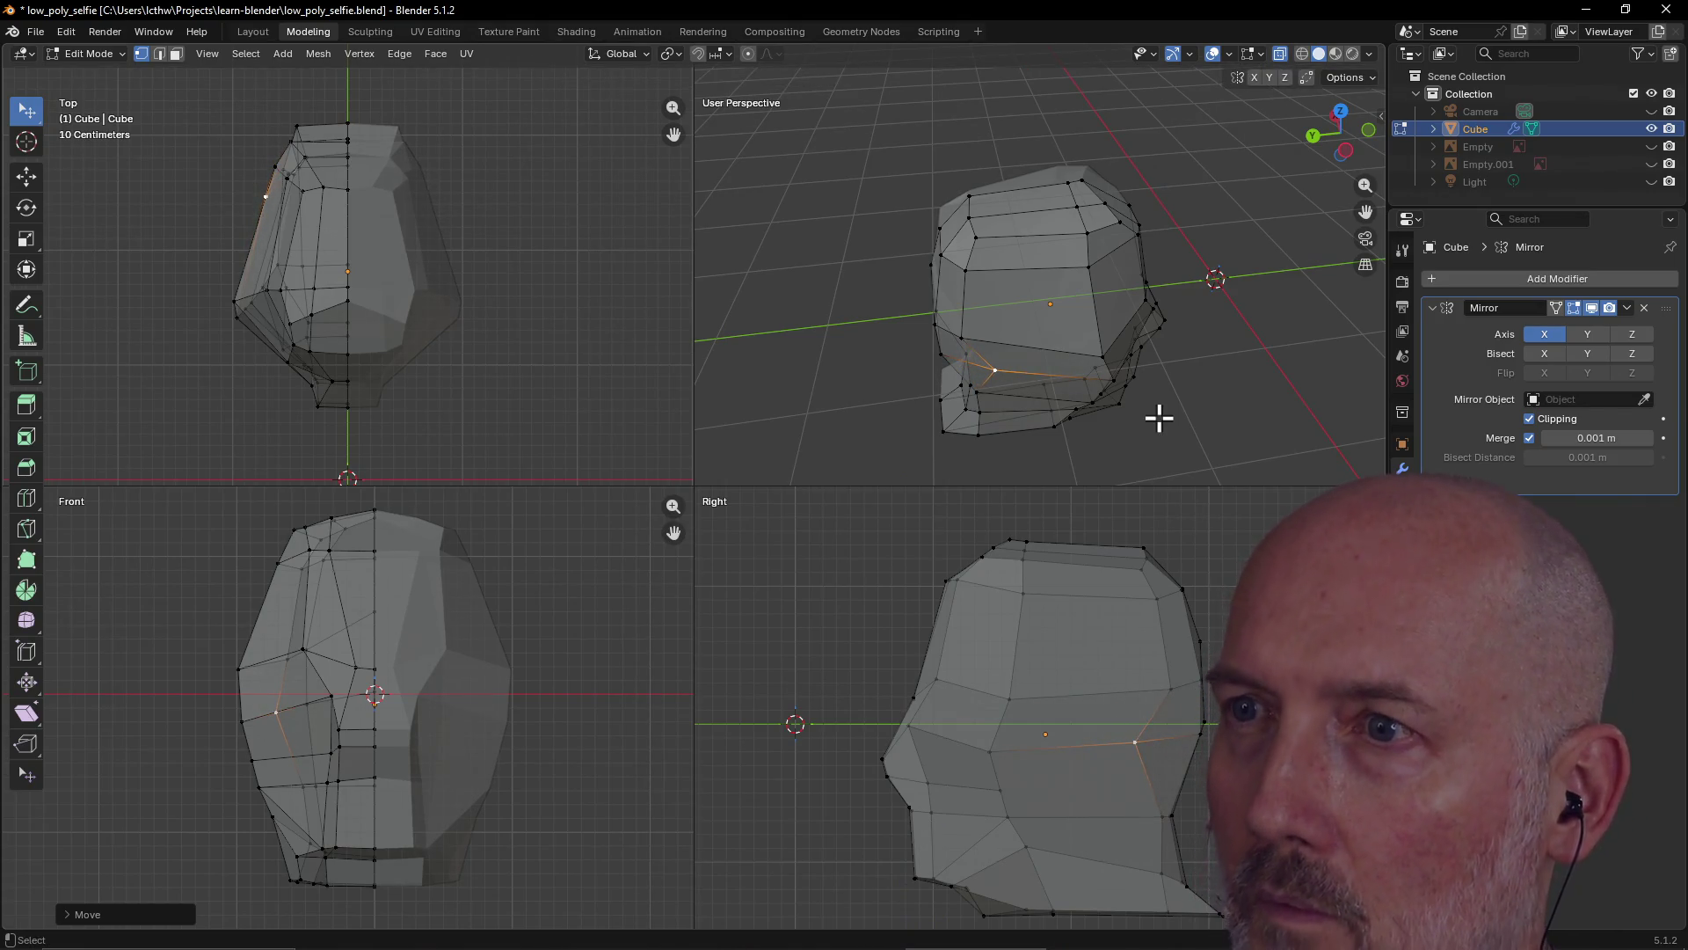
pyautogui.click(977, 431)
pyautogui.moveTo(1048, 381)
pyautogui.mouseDown(button='middle')
pyautogui.moveTo(1169, 316)
pyautogui.moveTo(1089, 302)
pyautogui.moveTo(905, 331)
pyautogui.moveTo(837, 316)
pyautogui.moveTo(874, 247)
pyautogui.mouseUp(button='middle')
pyautogui.scroll(3, 1089, 305)
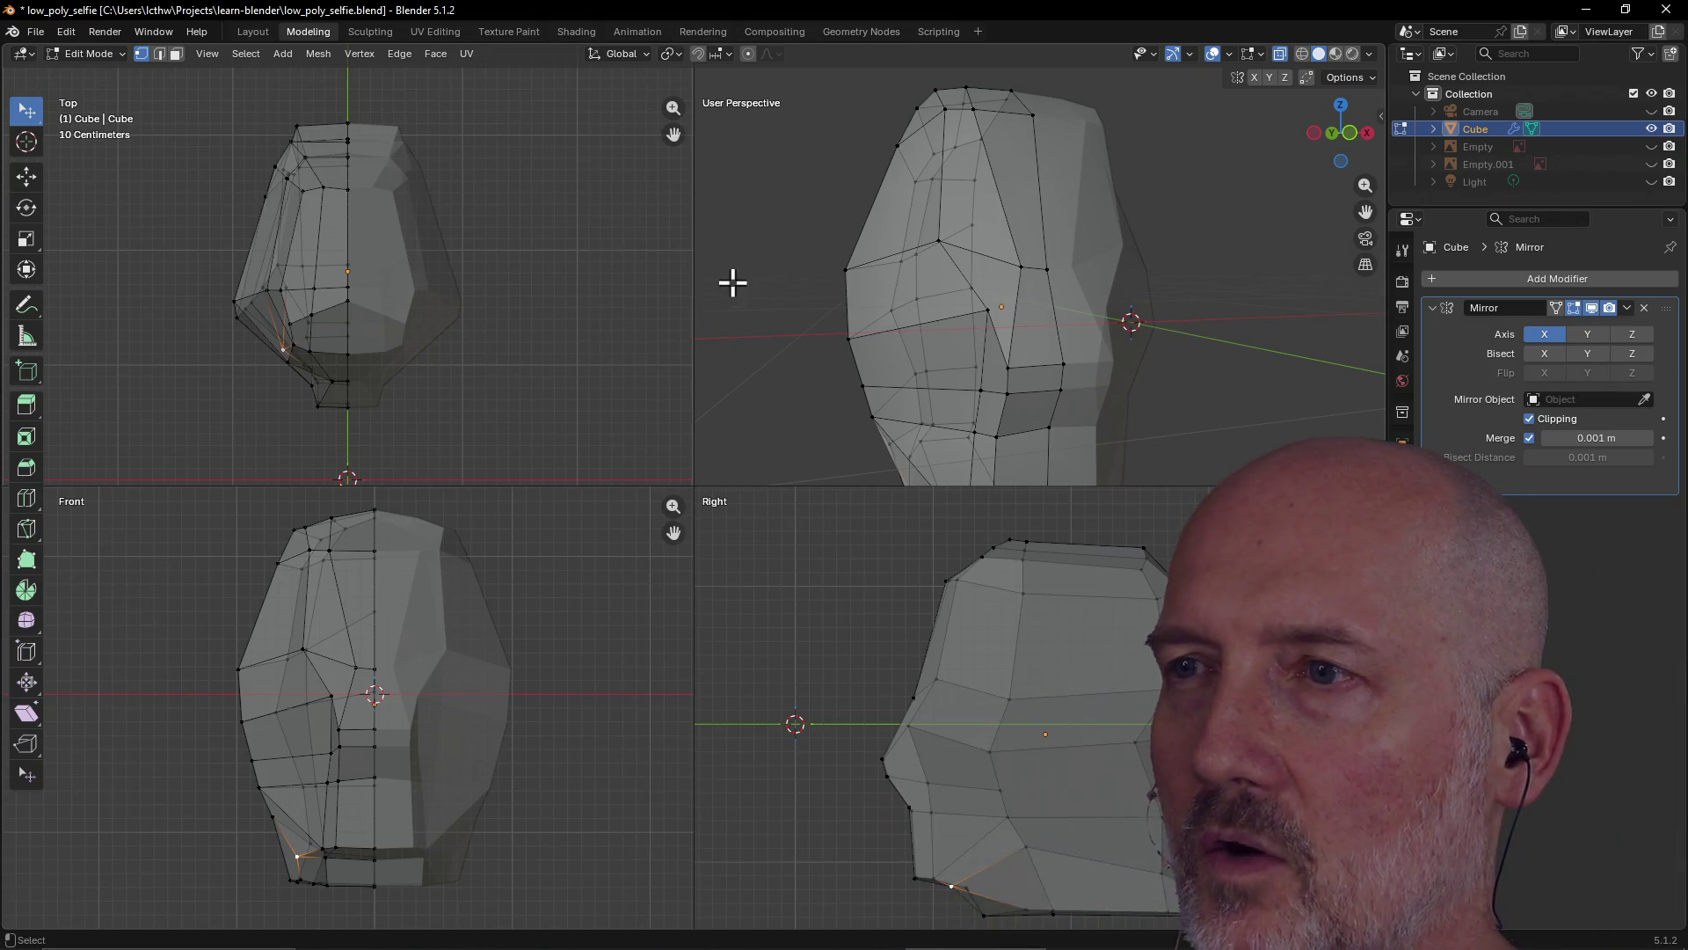
pyautogui.scroll(-5, 905, 282)
pyautogui.moveTo(905, 283)
pyautogui.mouseDown(button='middle')
pyautogui.moveTo(1131, 325)
pyautogui.moveTo(928, 352)
pyautogui.moveTo(847, 308)
pyautogui.moveTo(946, 287)
pyautogui.mouseUp(button='middle')
pyautogui.scroll(3, 942, 279)
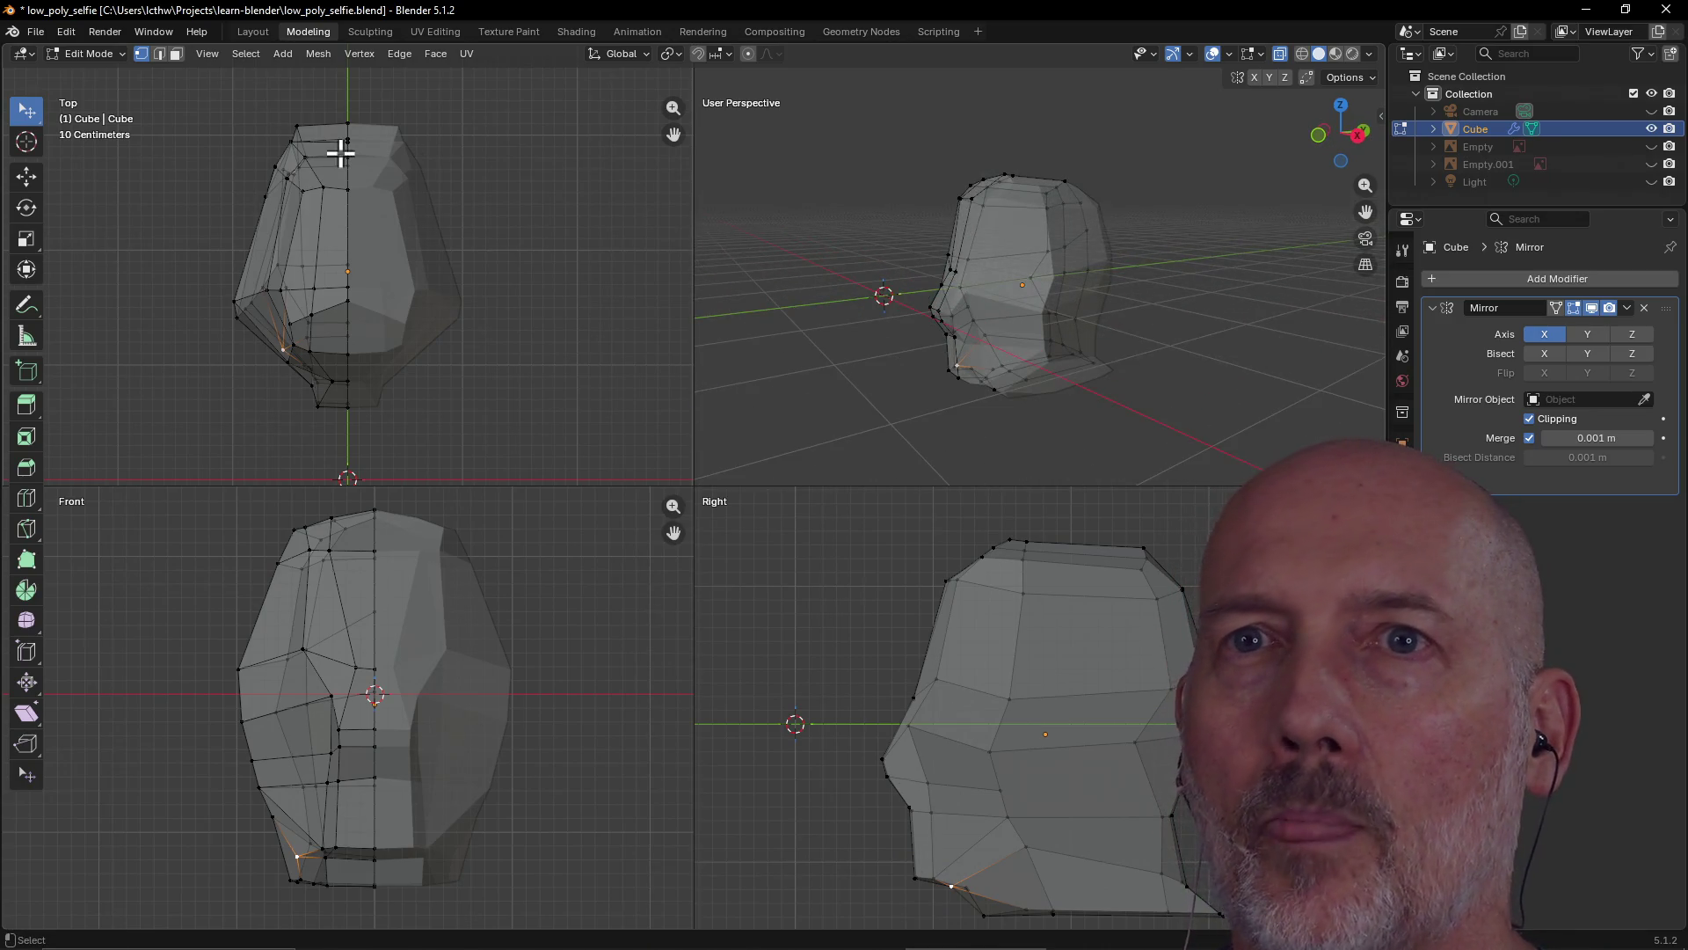
pyautogui.click(252, 31)
# Orbit and zoom around the head to check it from the side and low front angles
pyautogui.moveTo(378, 299)
pyautogui.mouseDown(button='middle')
pyautogui.moveTo(641, 294)
pyautogui.moveTo(401, 290)
pyautogui.moveTo(563, 303)
pyautogui.moveTo(480, 286)
pyautogui.moveTo(614, 279)
pyautogui.moveTo(750, 320)
pyautogui.moveTo(674, 430)
pyautogui.moveTo(665, 490)
pyautogui.moveTo(738, 393)
pyautogui.moveTo(783, 437)
pyautogui.moveTo(944, 408)
pyautogui.moveTo(847, 423)
pyautogui.moveTo(852, 384)
pyautogui.moveTo(831, 410)
pyautogui.moveTo(1065, 396)
pyautogui.moveTo(797, 408)
pyautogui.moveTo(900, 404)
pyautogui.moveTo(738, 431)
pyautogui.moveTo(959, 417)
pyautogui.moveTo(888, 414)
pyautogui.mouseUp(button='middle')
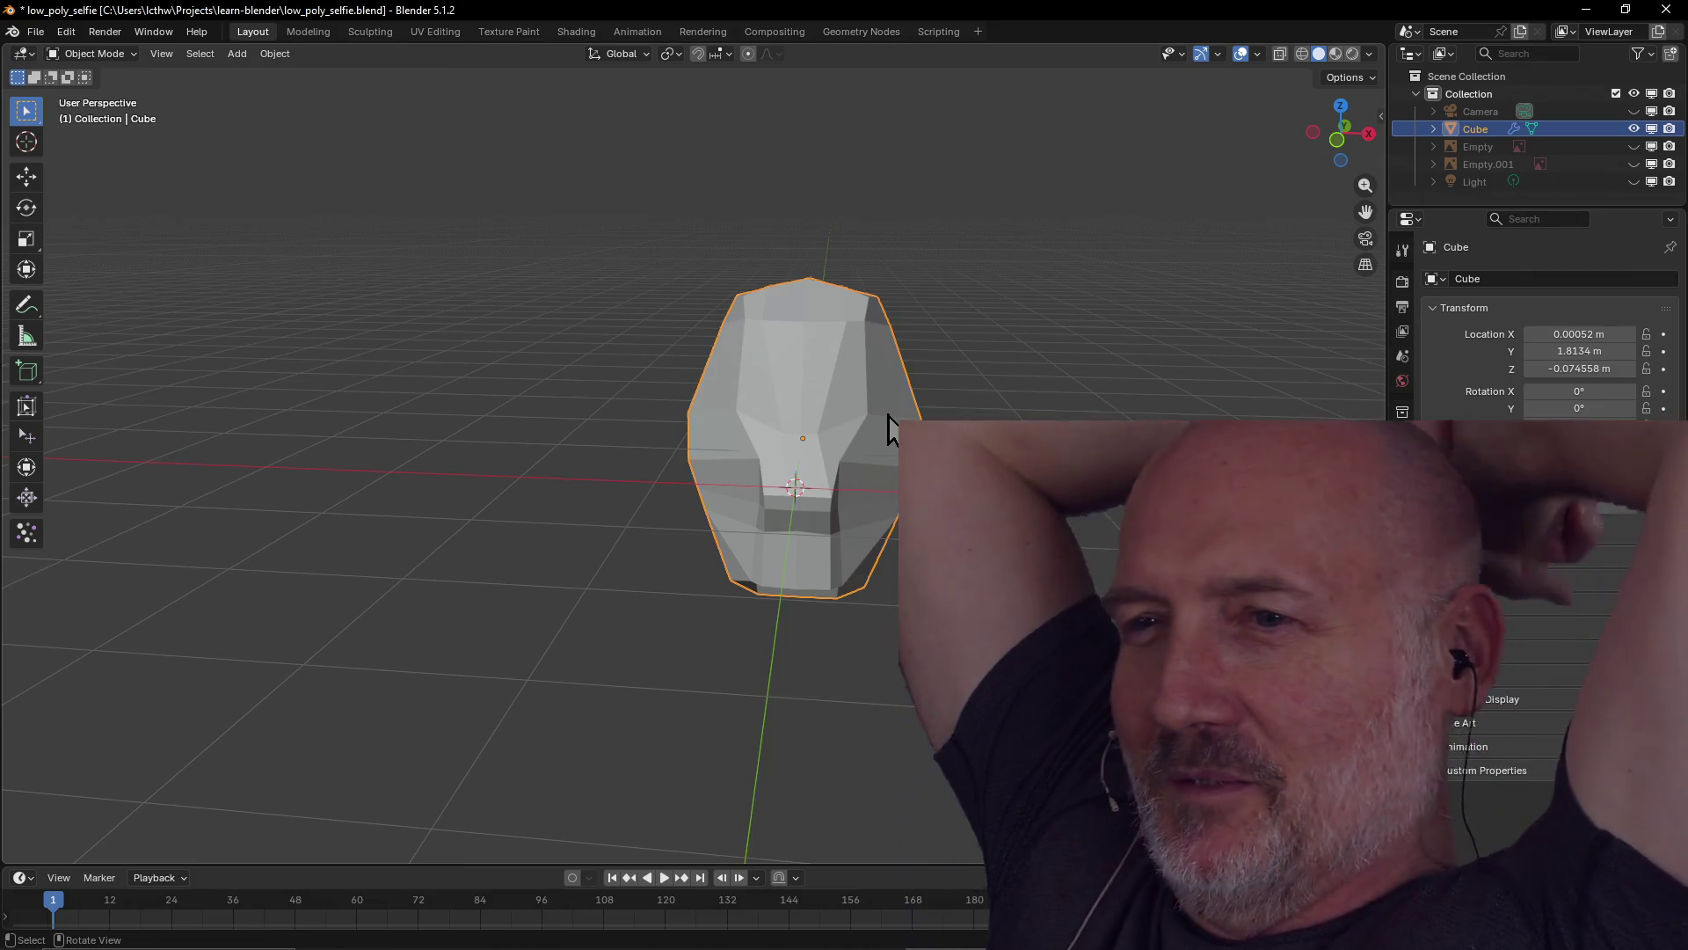
pyautogui.moveTo(888, 415)
pyautogui.mouseDown(button='middle')
pyautogui.moveTo(1010, 437)
pyautogui.moveTo(947, 388)
pyautogui.moveTo(1009, 362)
pyautogui.moveTo(871, 332)
pyautogui.moveTo(1010, 325)
pyautogui.moveTo(760, 392)
pyautogui.moveTo(689, 388)
pyautogui.moveTo(700, 366)
pyautogui.moveTo(791, 369)
pyautogui.mouseUp(button='middle')
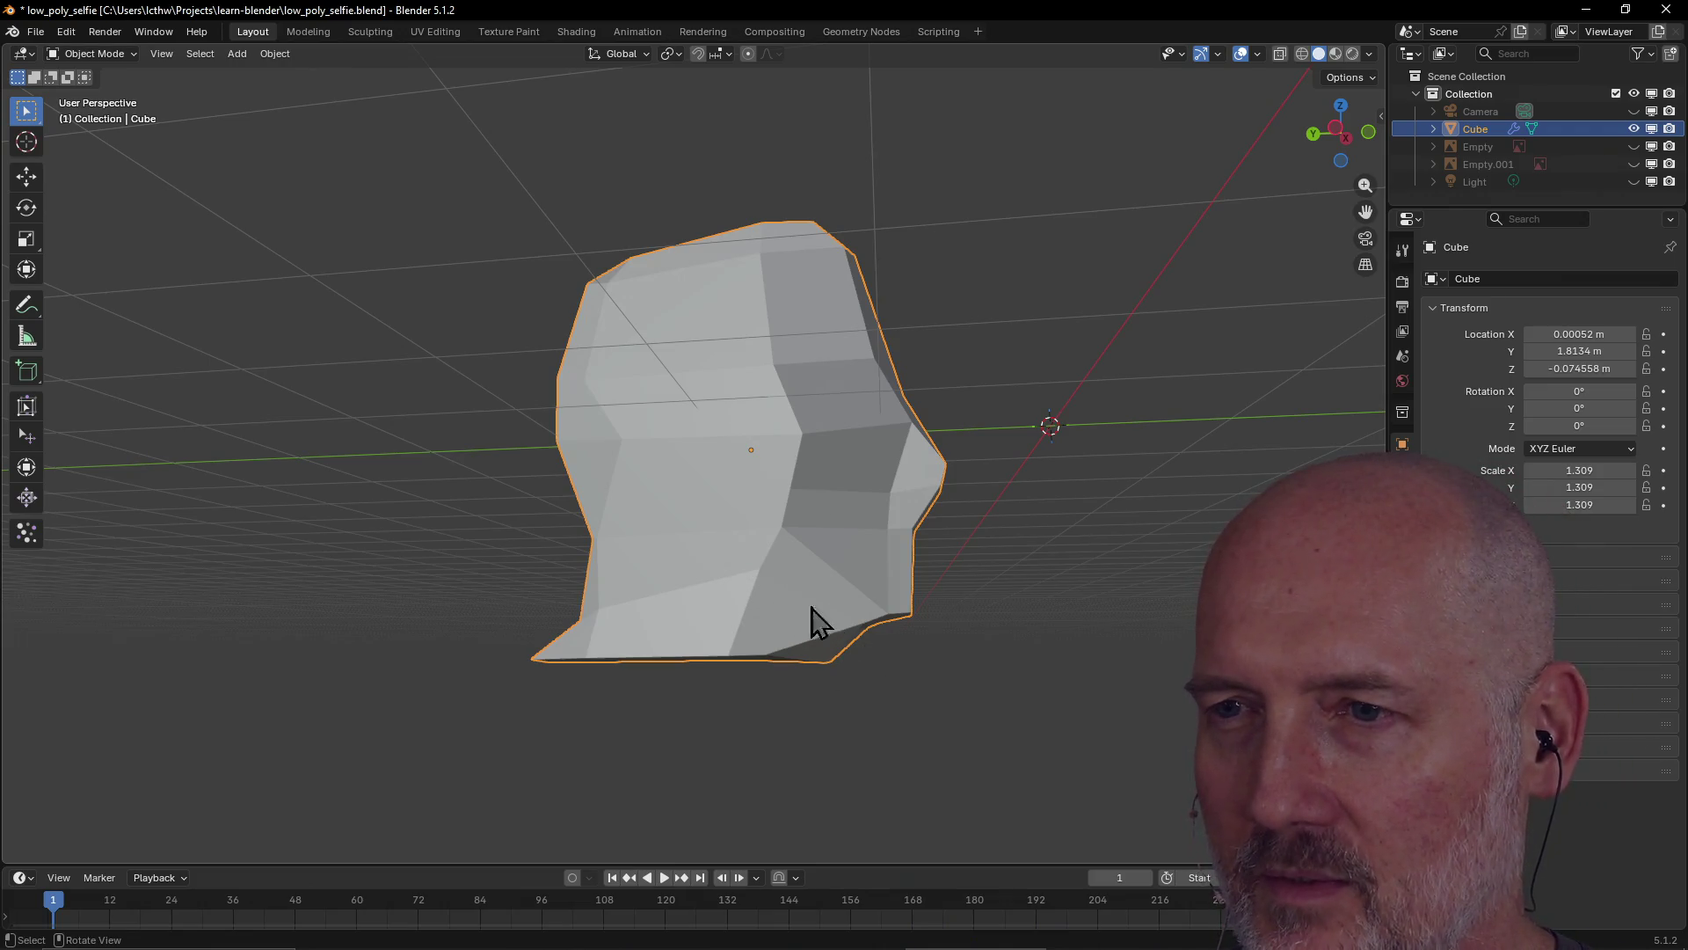
pyautogui.moveTo(831, 613); pyautogui.dragTo(865, 640, button='middle')
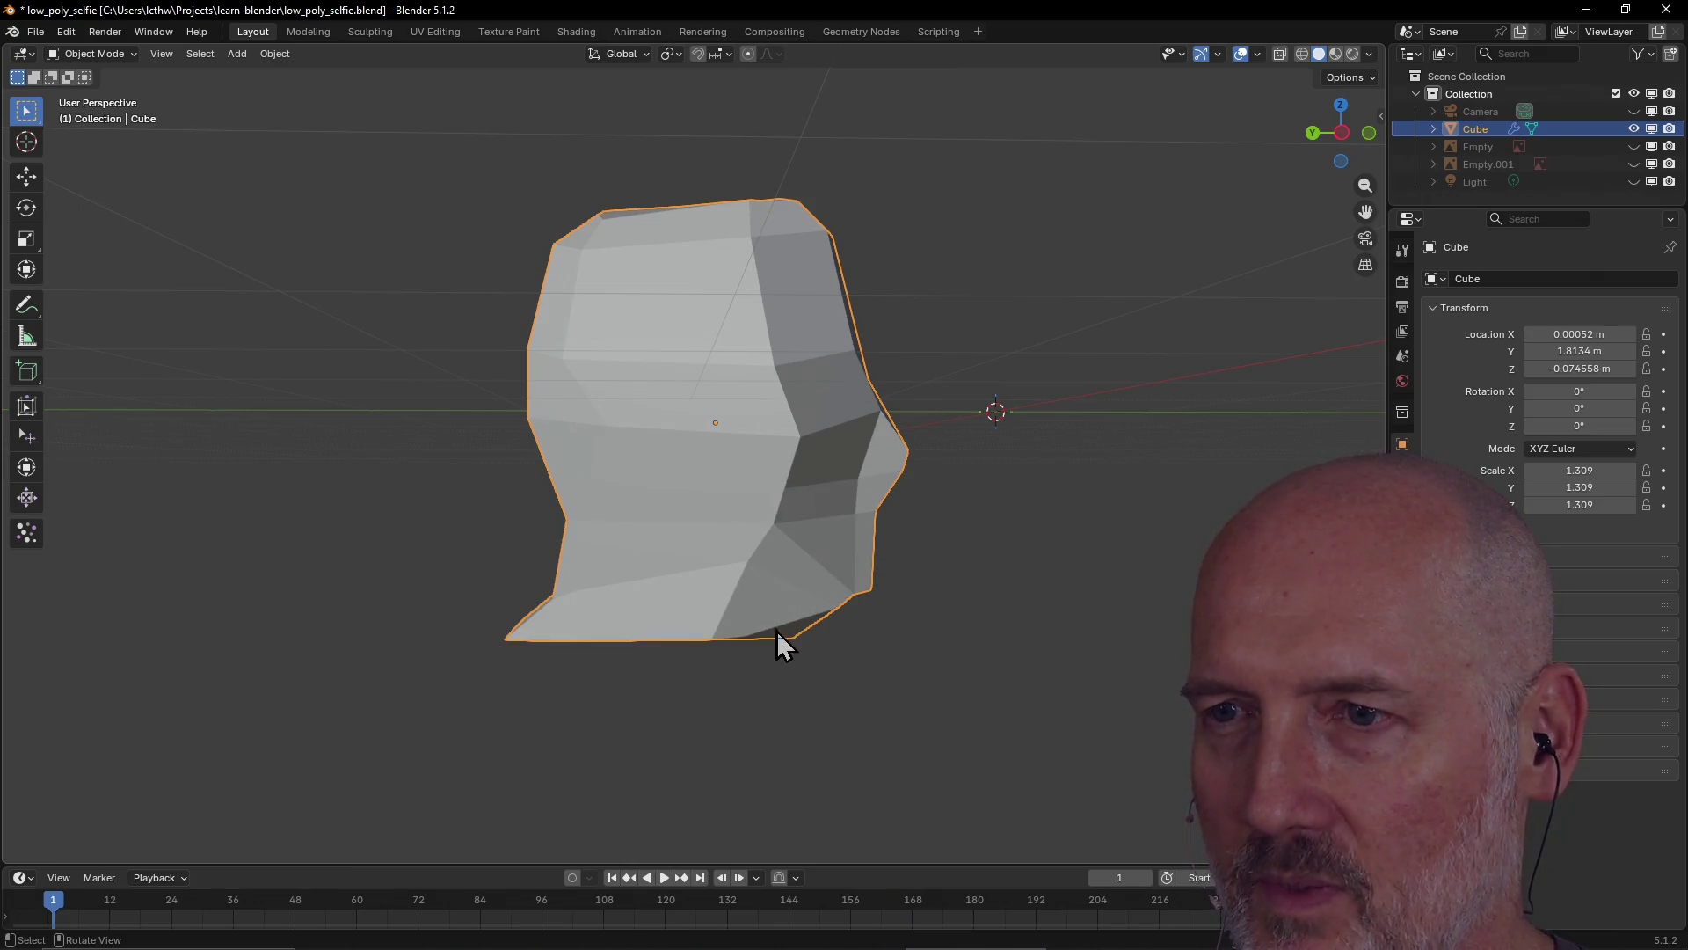
pyautogui.moveTo(865, 594)
pyautogui.mouseDown(button='middle')
pyautogui.moveTo(780, 615)
pyautogui.moveTo(780, 577)
pyautogui.moveTo(682, 565)
pyautogui.moveTo(916, 574)
pyautogui.moveTo(859, 628)
pyautogui.mouseUp(button='middle')
pyautogui.scroll(-5, 858, 628)
pyautogui.moveTo(974, 675)
pyautogui.mouseDown(button='middle')
pyautogui.moveTo(920, 537)
pyautogui.moveTo(973, 517)
pyautogui.moveTo(898, 490)
pyautogui.mouseUp(button='middle')
pyautogui.scroll(3, 920, 539)
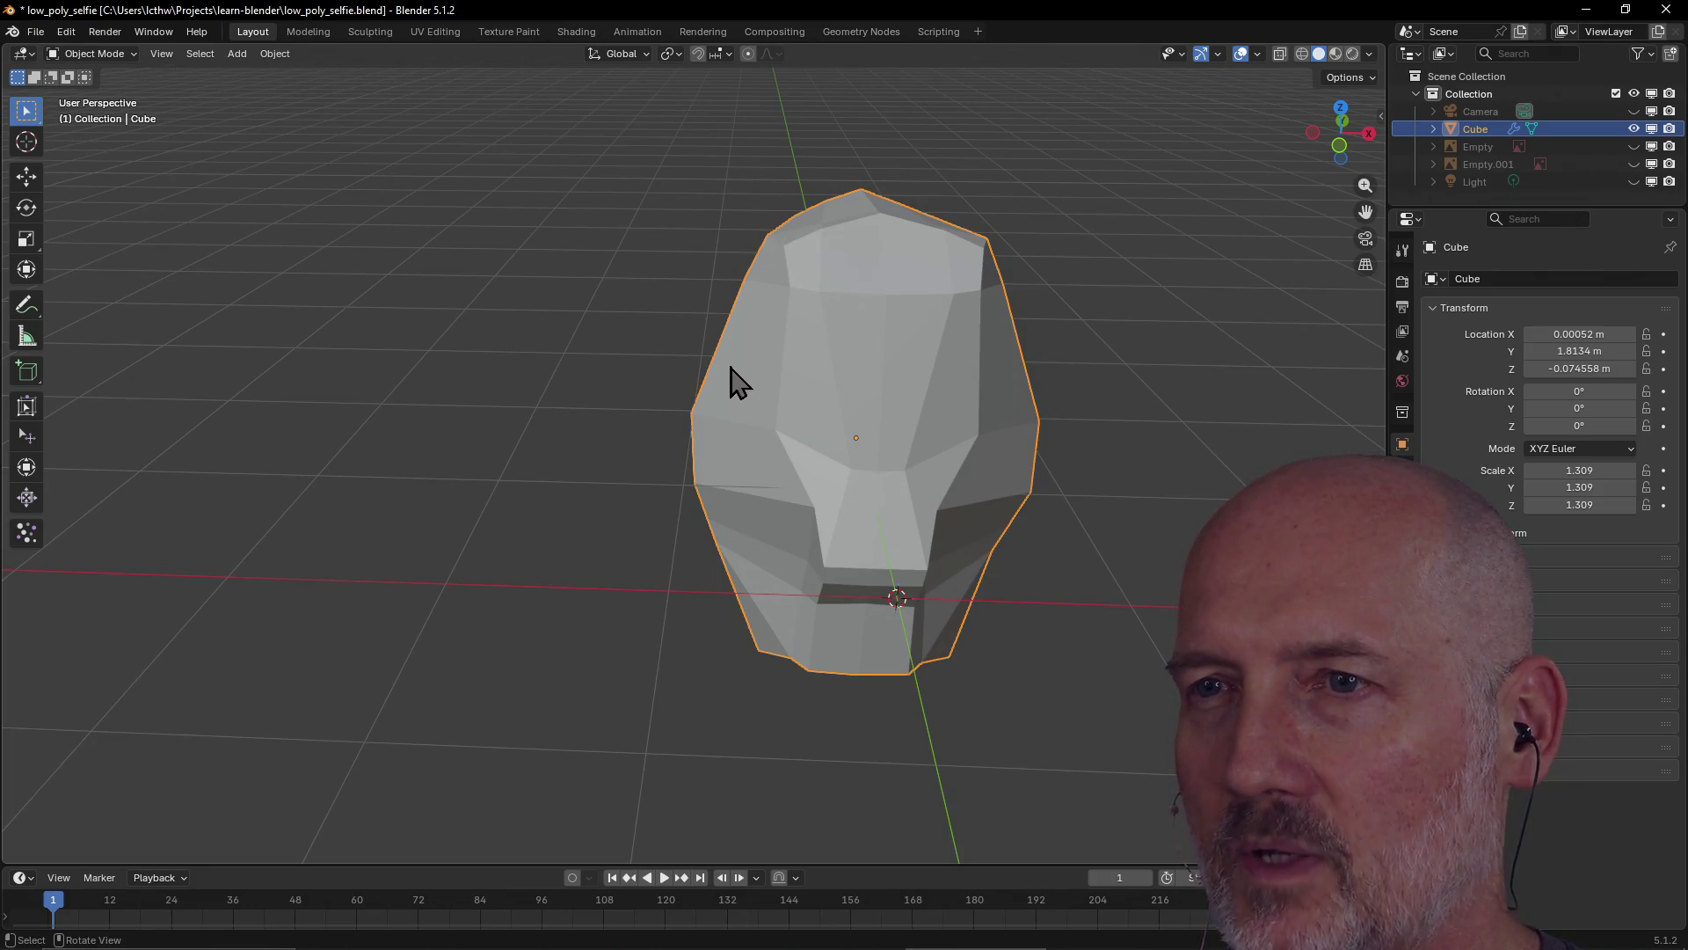
# Orbit from front-right to side and back to front, then open the Sculpting workspace
pyautogui.moveTo(707, 479)
pyautogui.mouseDown(button='middle')
pyautogui.moveTo(890, 436)
pyautogui.moveTo(923, 403)
pyautogui.moveTo(572, 425)
pyautogui.moveTo(695, 392)
pyautogui.mouseUp(button='middle')
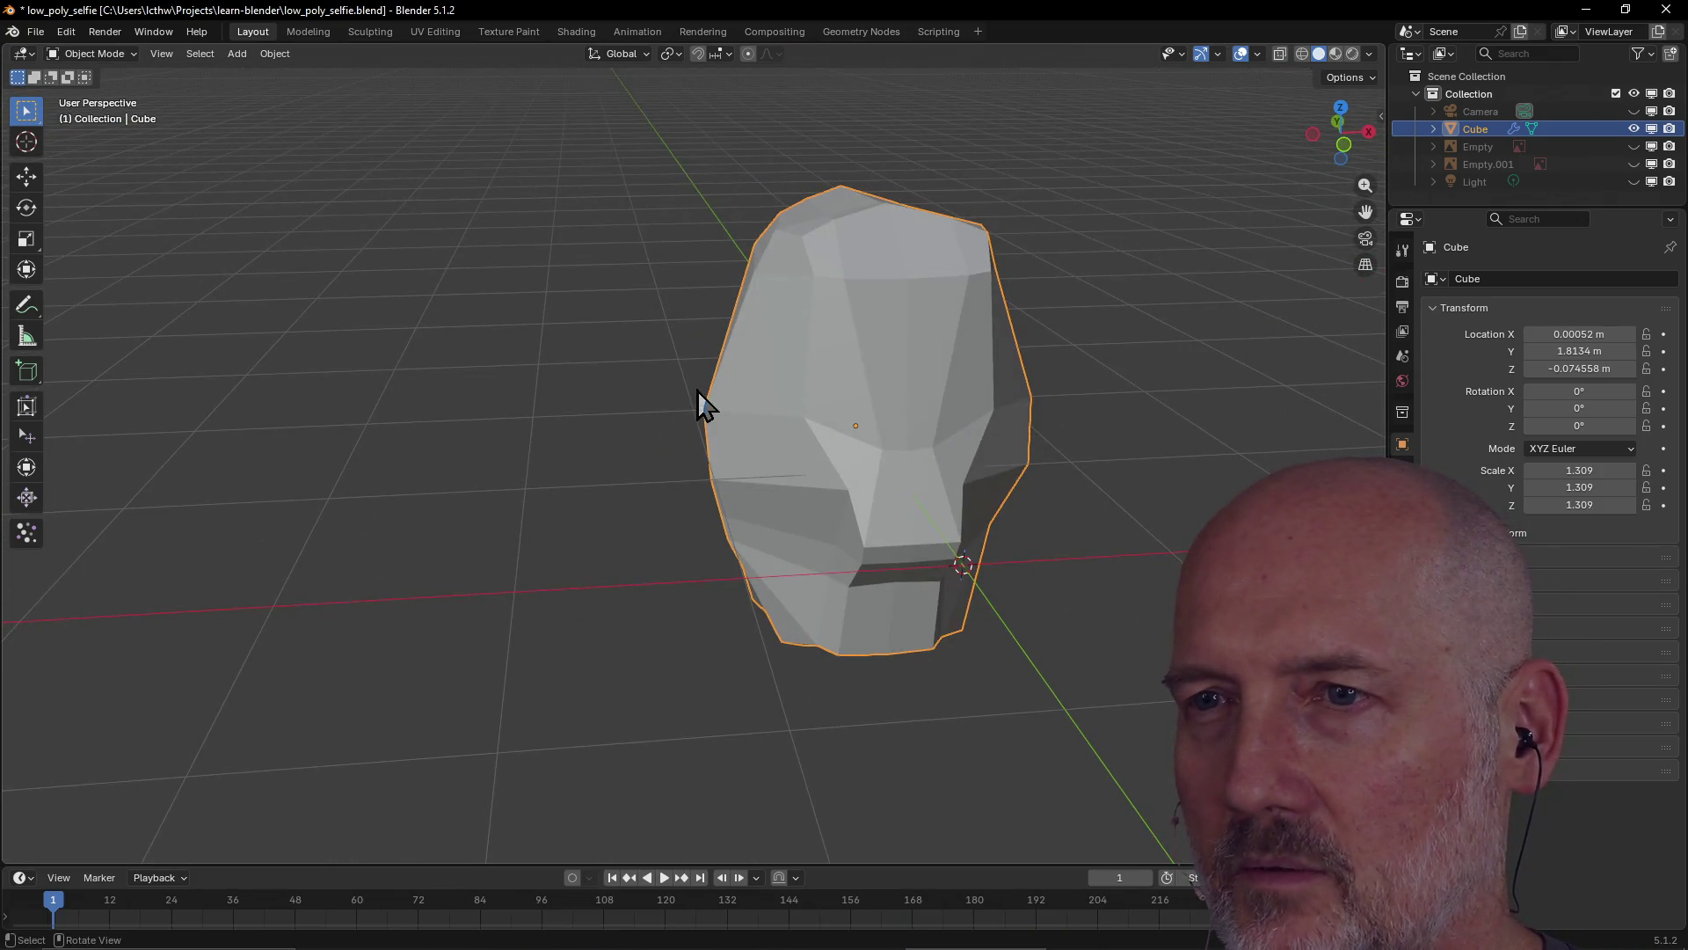
pyautogui.moveTo(955, 408)
pyautogui.mouseDown(button='middle')
pyautogui.moveTo(890, 422)
pyautogui.moveTo(967, 482)
pyautogui.mouseUp(button='middle')
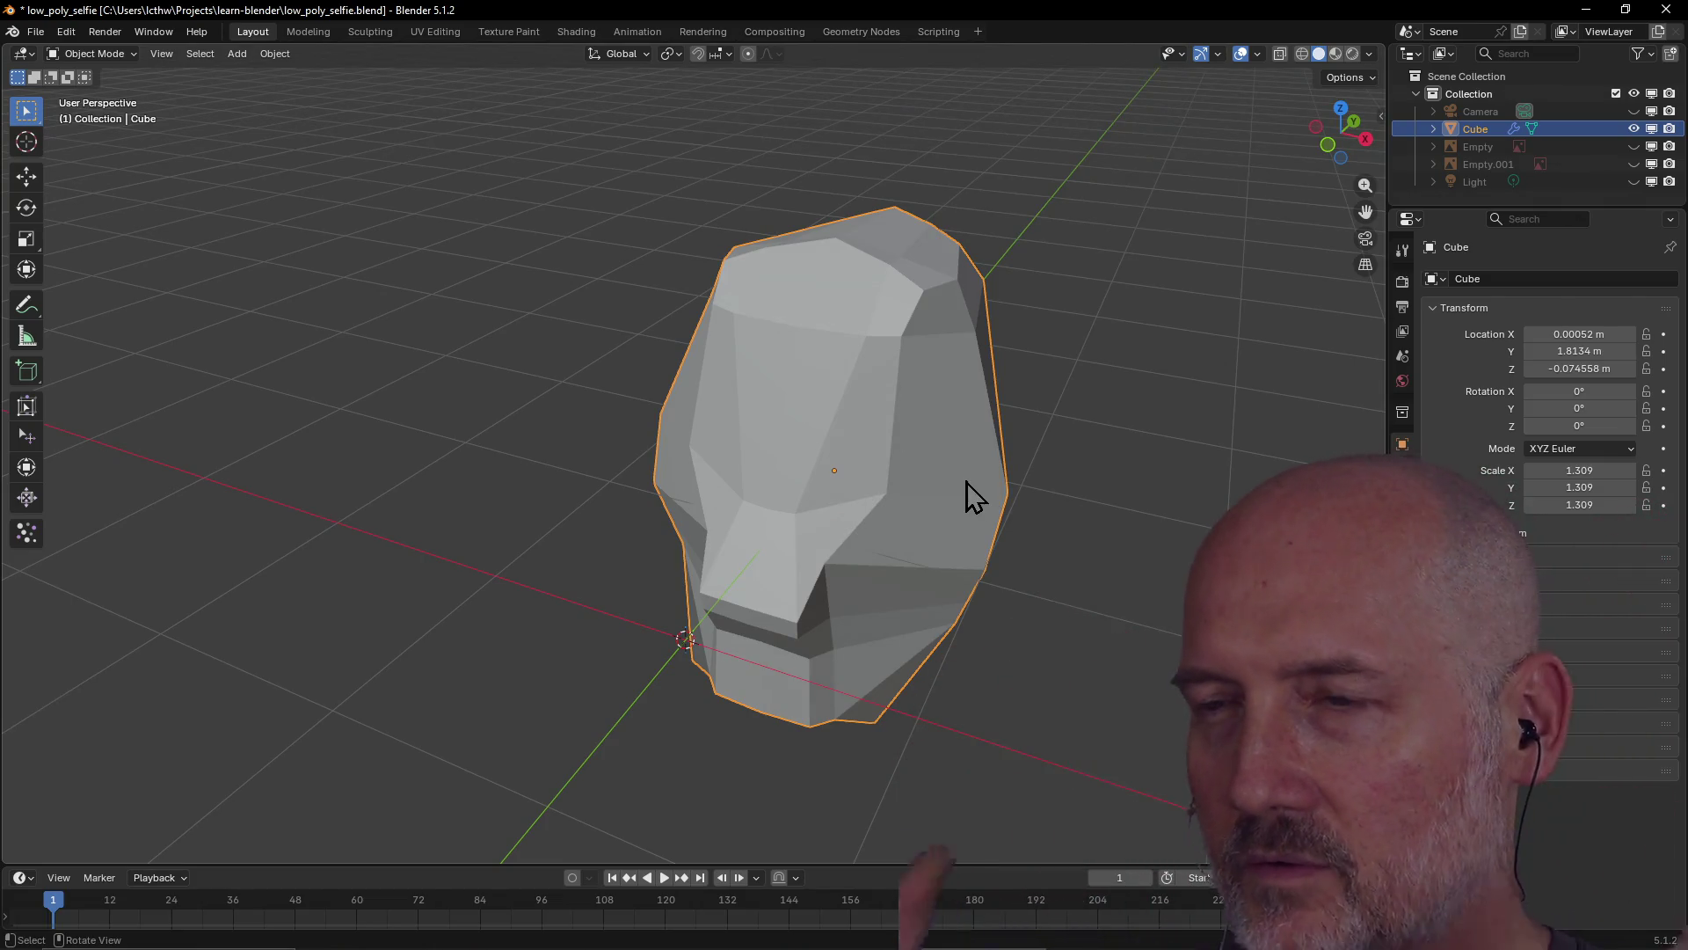
pyautogui.moveTo(1006, 456)
pyautogui.mouseDown(button='middle')
pyautogui.moveTo(821, 460)
pyautogui.moveTo(871, 430)
pyautogui.moveTo(853, 427)
pyautogui.mouseUp(button='middle')
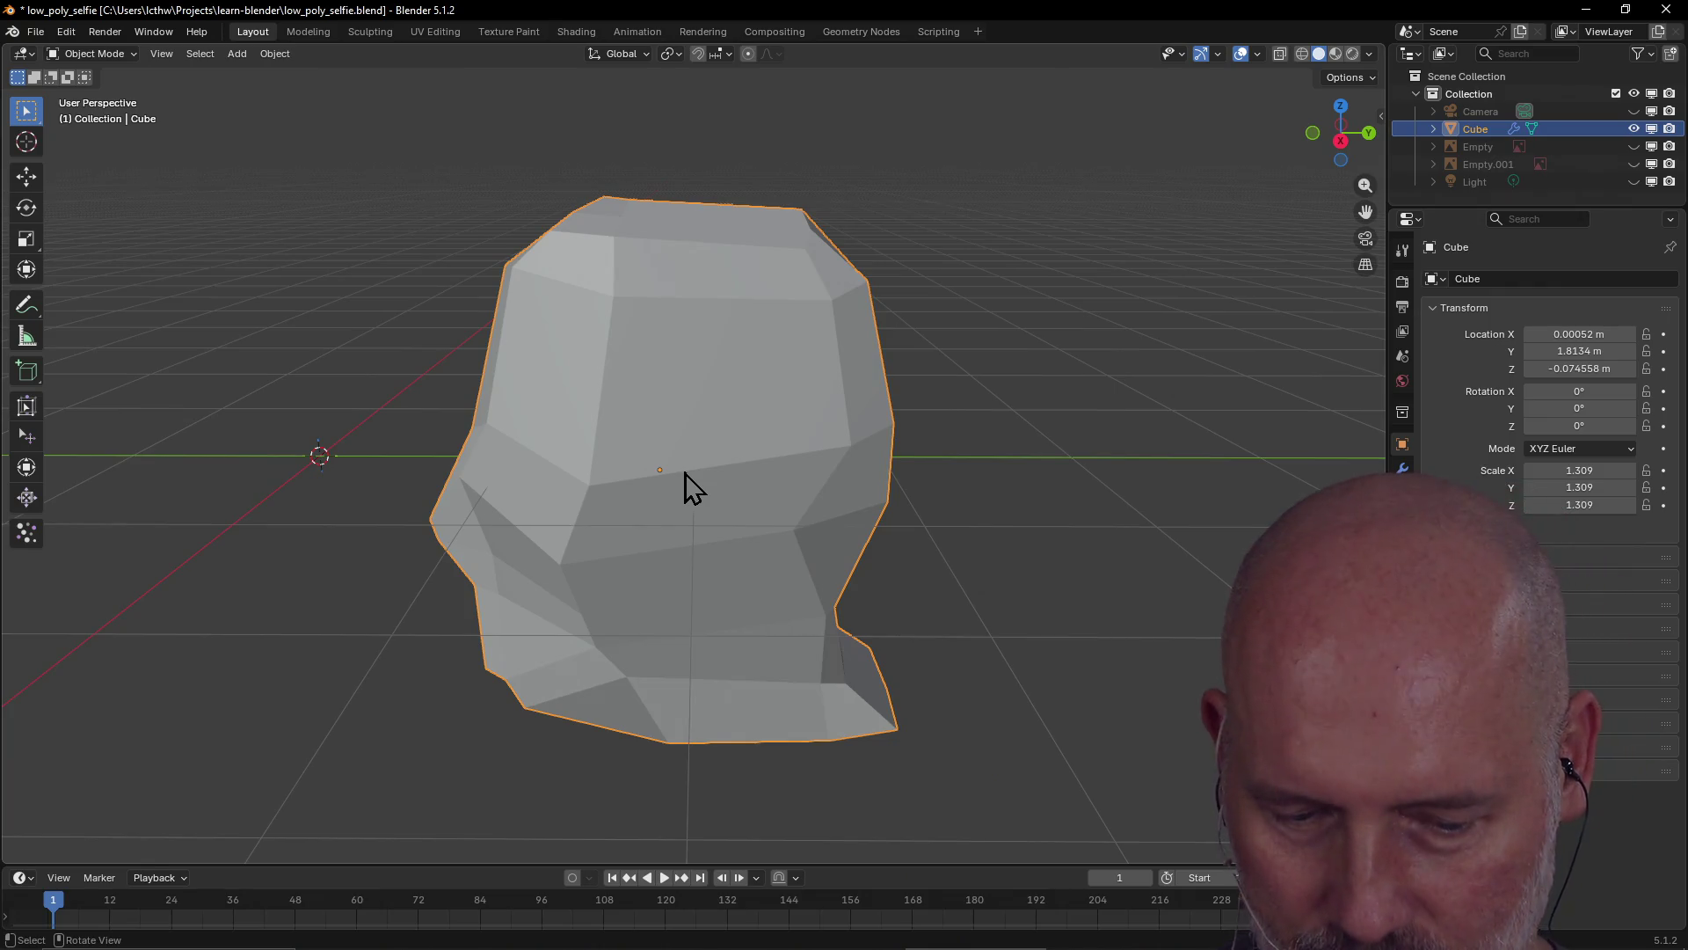
pyautogui.scroll(3, 684, 472)
pyautogui.scroll(-3, 671, 460)
pyautogui.moveTo(671, 460)
pyautogui.mouseDown(button='middle')
pyautogui.moveTo(908, 440)
pyautogui.moveTo(850, 438)
pyautogui.mouseUp(button='middle')
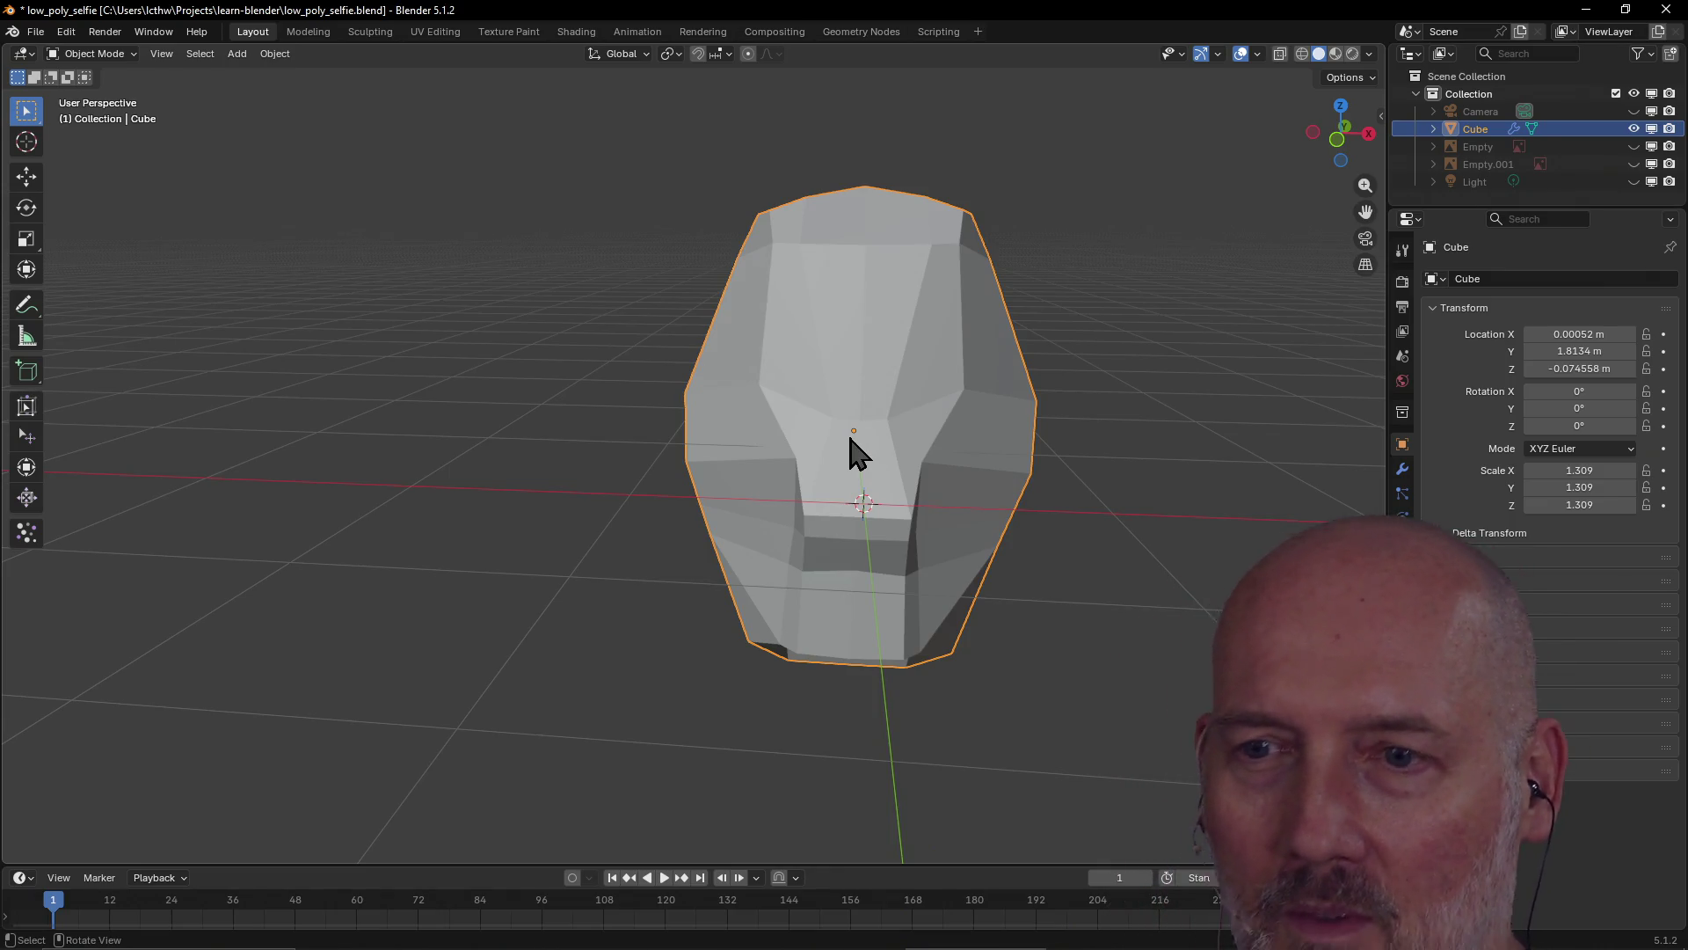
pyautogui.click(365, 33)
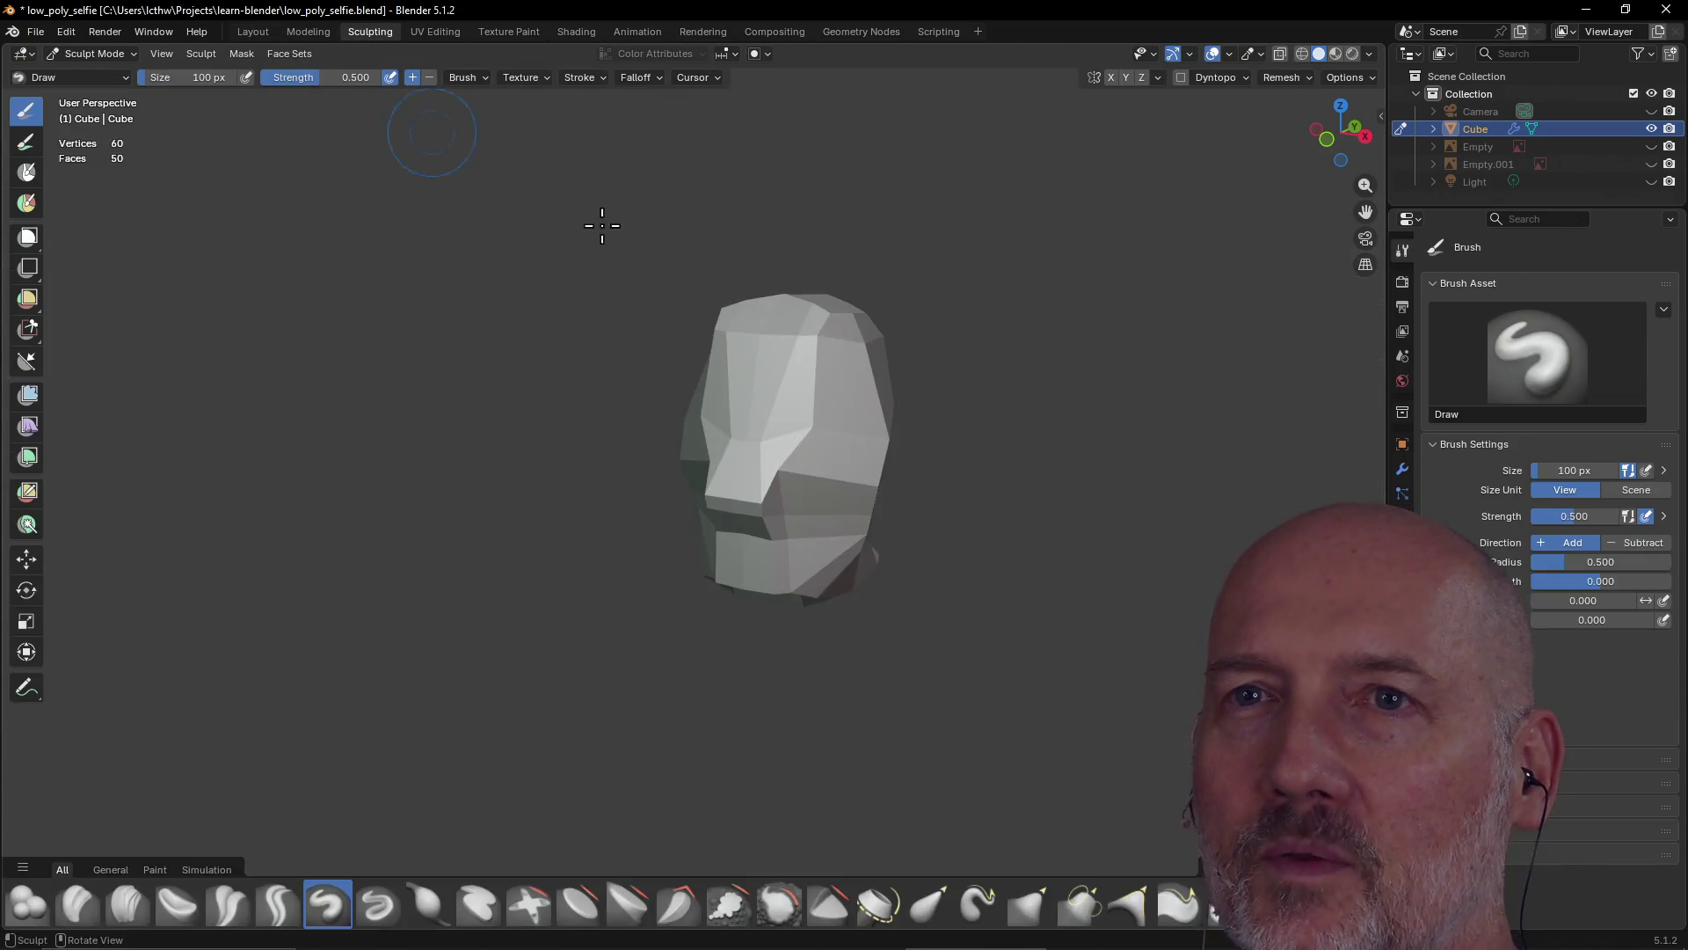
# Choose the Elastic Grab brush and try reshaping below the brow, undoing three strokes
pyautogui.moveTo(840, 361)
pyautogui.mouseDown(button='middle')
pyautogui.moveTo(671, 361)
pyautogui.moveTo(773, 471)
pyautogui.moveTo(894, 460)
pyautogui.moveTo(859, 463)
pyautogui.moveTo(989, 505)
pyautogui.mouseUp(button='middle')
pyautogui.click(930, 904)
pyautogui.moveTo(962, 671); pyautogui.dragTo(779, 592, button='middle')
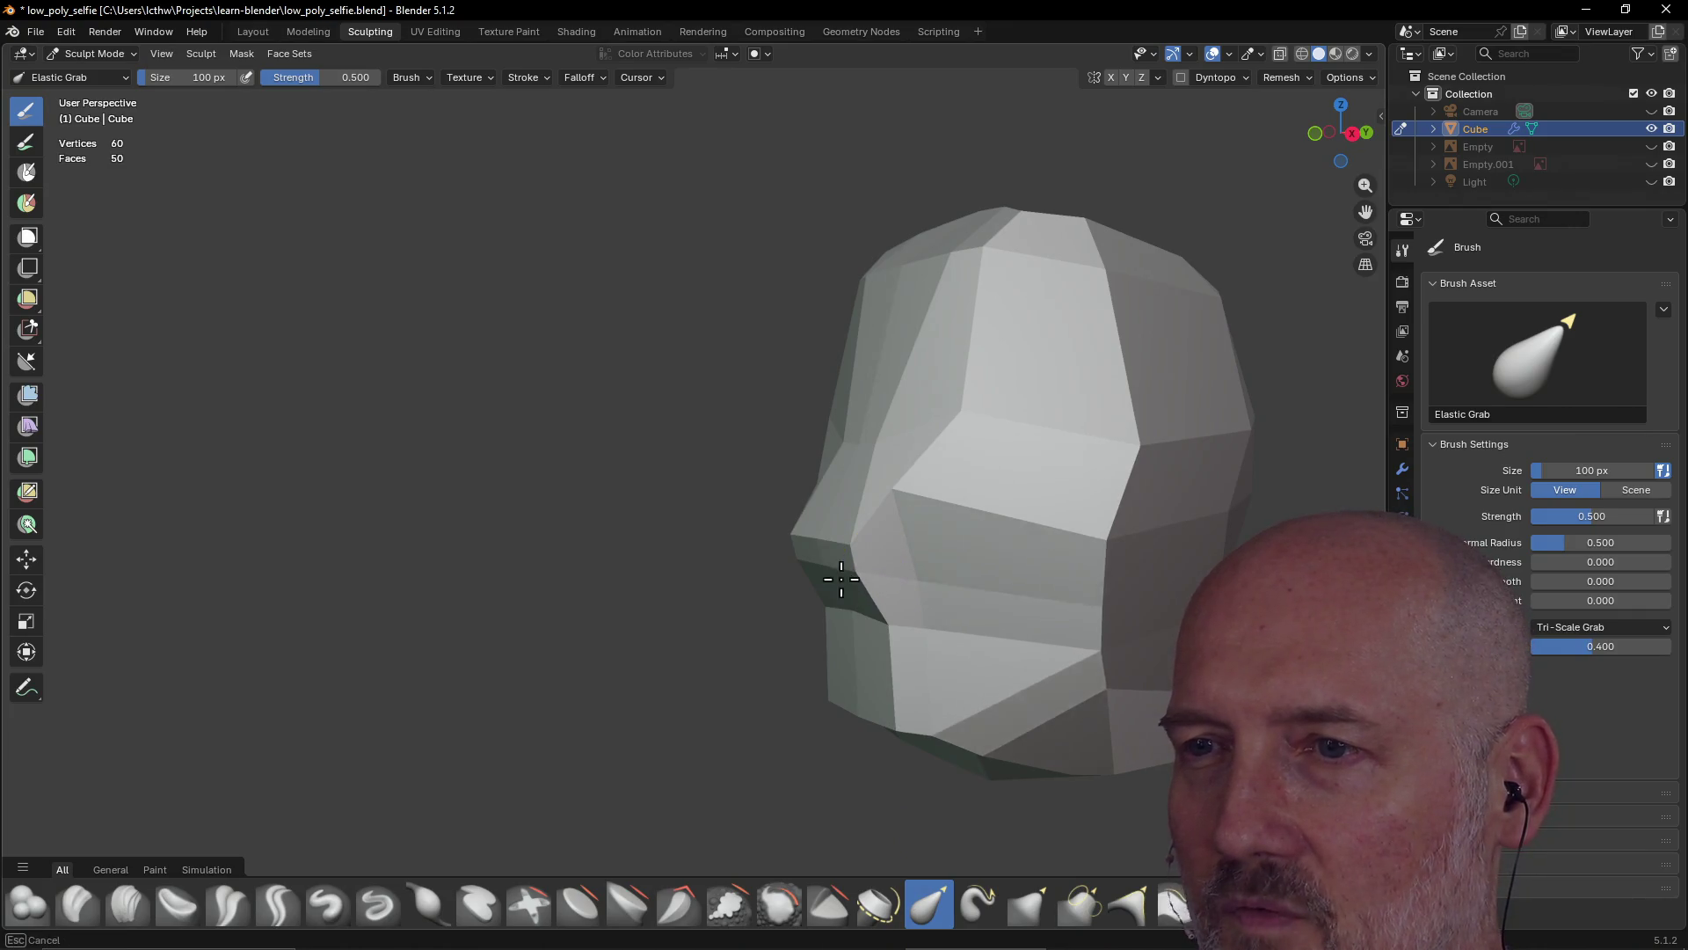
pyautogui.moveTo(842, 579); pyautogui.dragTo(789, 592)
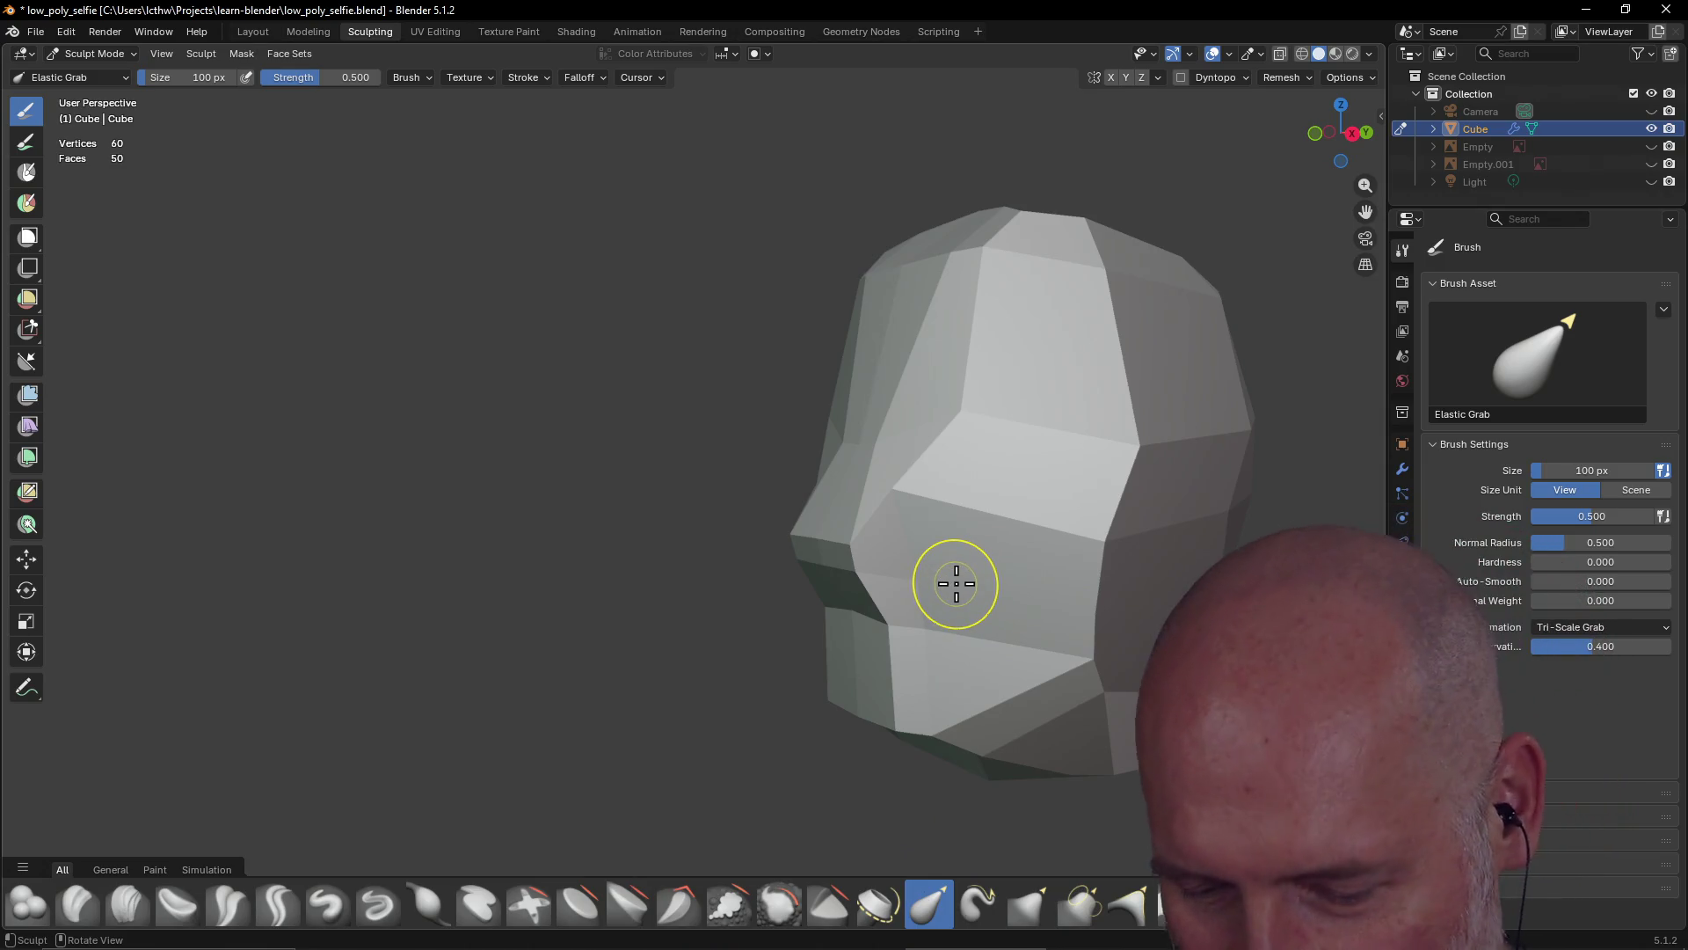
pyautogui.hotkey('ctrl', 'z')
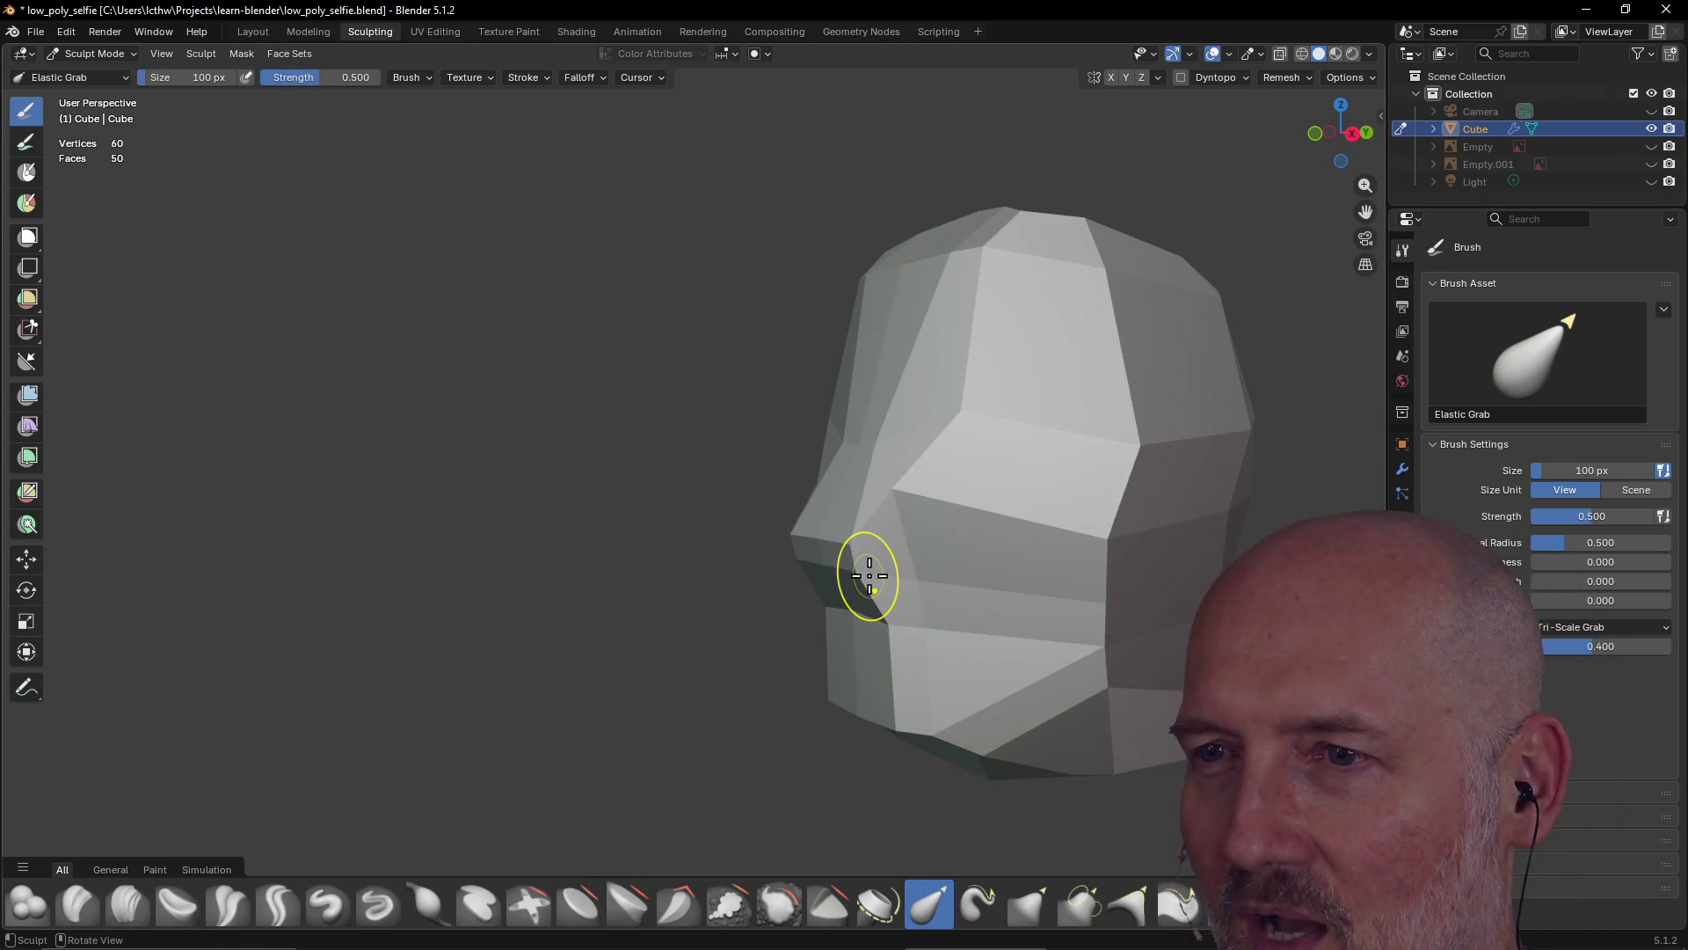
pyautogui.hotkey('ctrl', 'z')
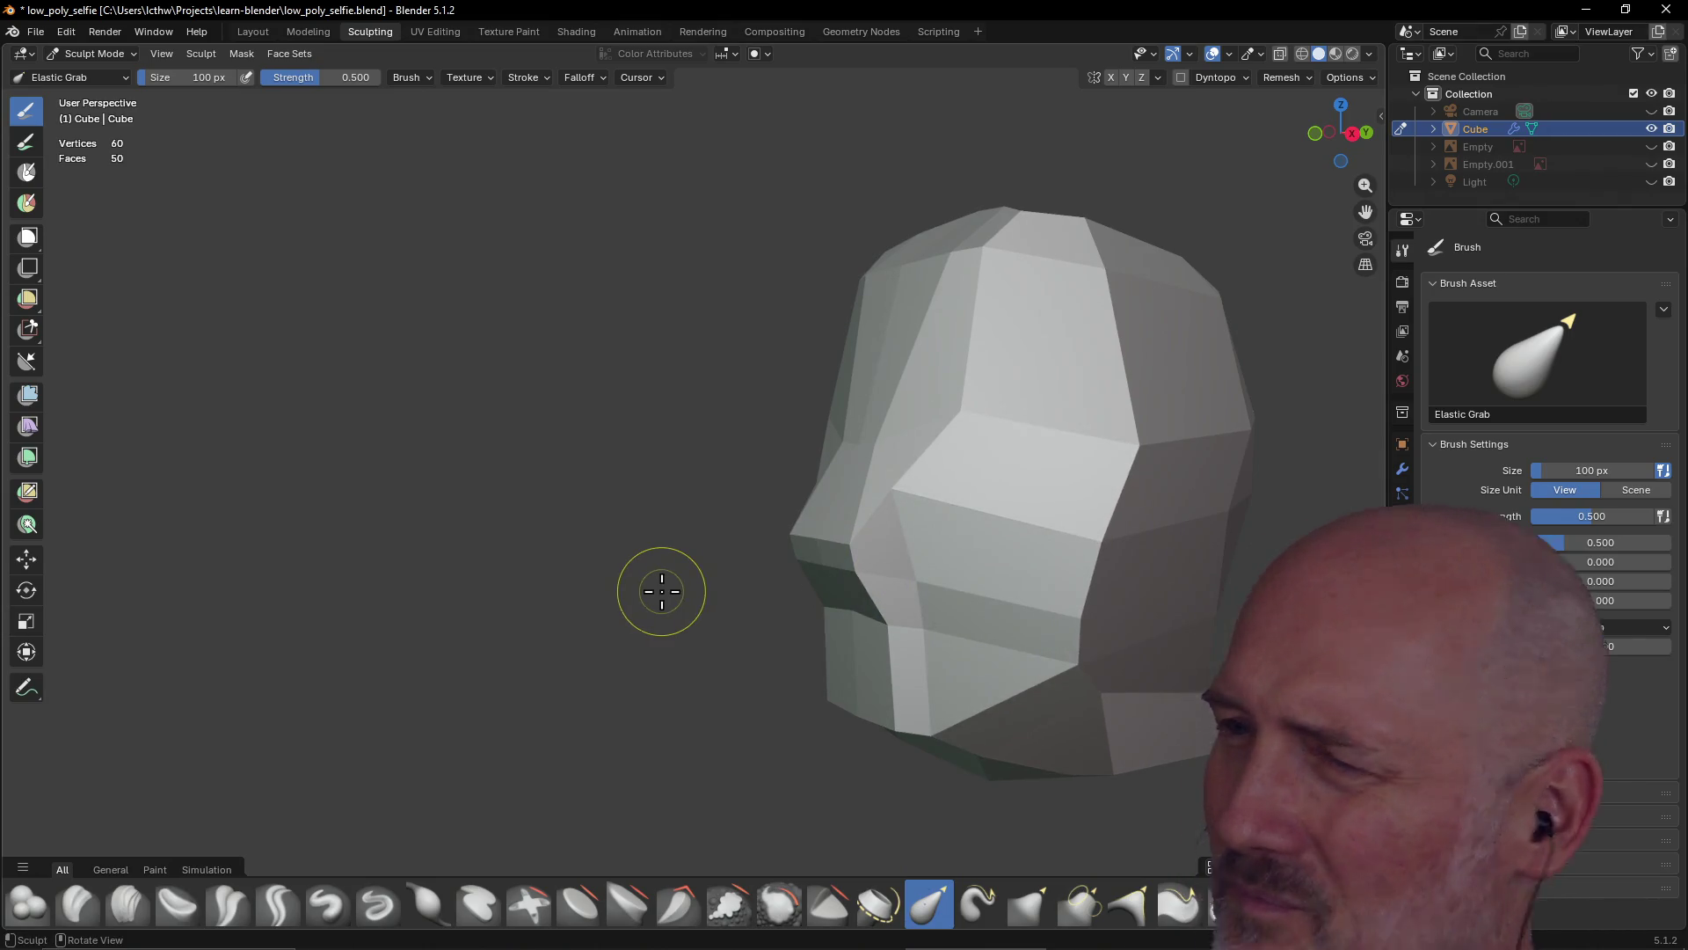
pyautogui.hotkey('ctrl', 'z')
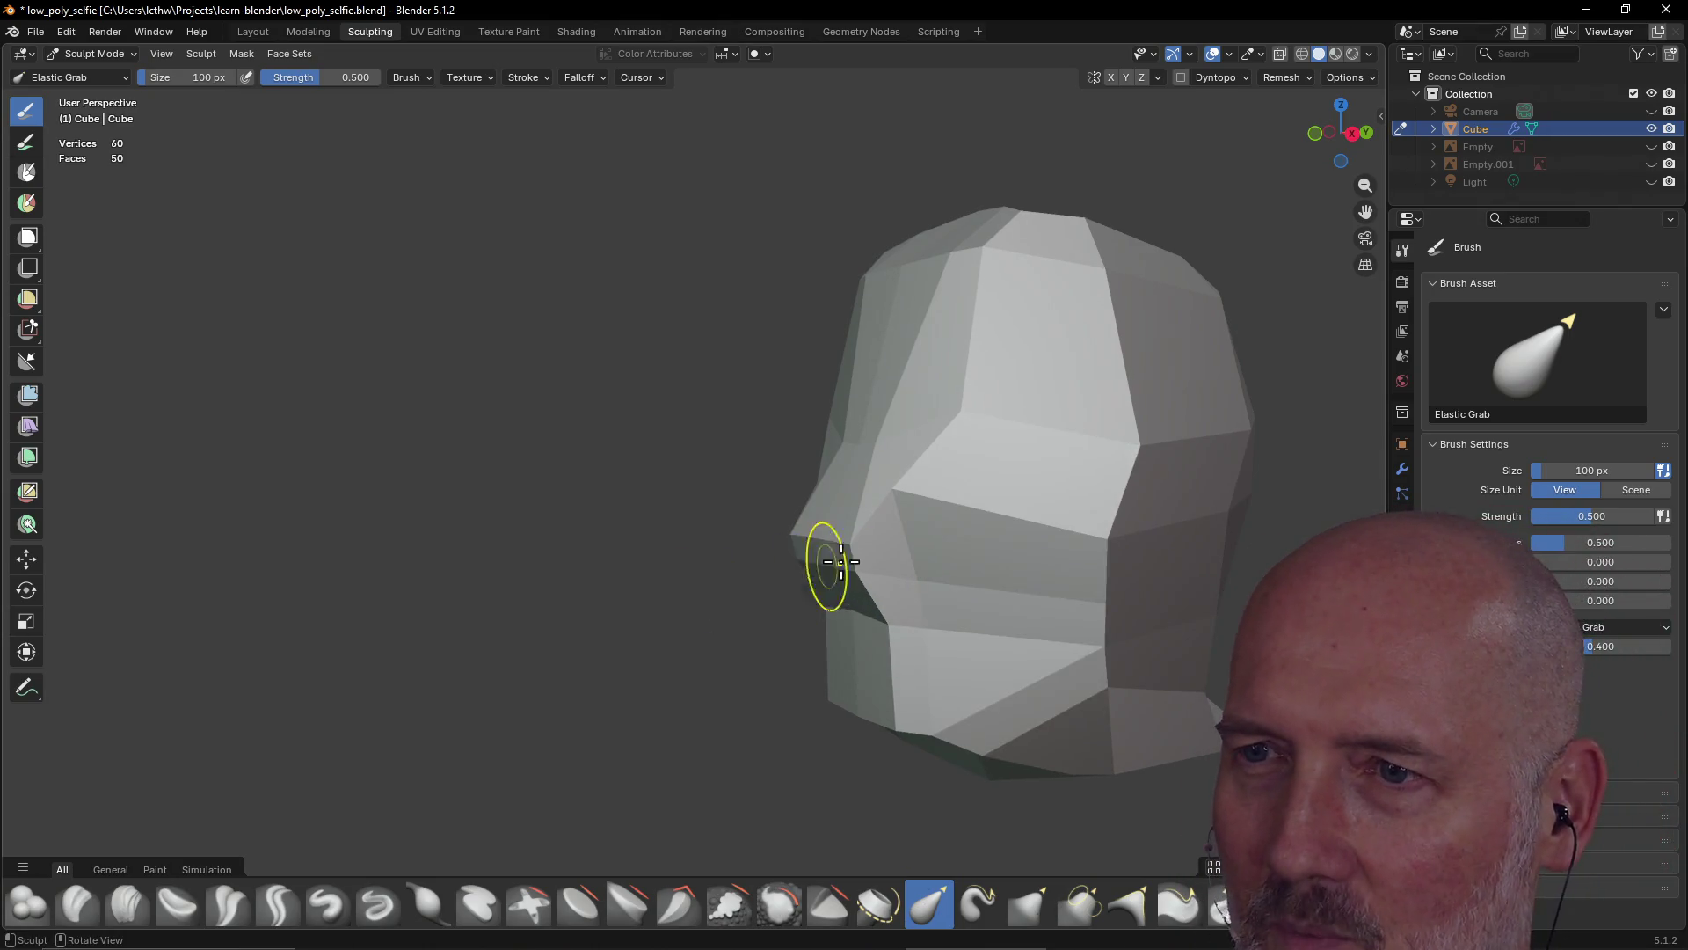
# Nudge the nose and pull the bottom of the head downward with Elastic Grab
pyautogui.moveTo(822, 555)
pyautogui.mouseDown(button='middle')
pyautogui.moveTo(980, 565)
pyautogui.moveTo(709, 541)
pyautogui.mouseUp(button='middle')
pyautogui.moveTo(706, 522); pyautogui.dragTo(720, 540)
pyautogui.moveTo(674, 510)
pyautogui.mouseDown(button='middle')
pyautogui.moveTo(648, 572)
pyautogui.moveTo(671, 539)
pyautogui.moveTo(660, 475)
pyautogui.moveTo(674, 507)
pyautogui.moveTo(682, 433)
pyautogui.mouseUp(button='middle')
pyautogui.moveTo(704, 407)
pyautogui.mouseDown()
pyautogui.moveTo(708, 426)
pyautogui.moveTo(648, 426)
pyautogui.moveTo(656, 516)
pyautogui.mouseUp()
pyautogui.moveTo(656, 516)
pyautogui.mouseDown(button='middle')
pyautogui.moveTo(677, 331)
pyautogui.moveTo(747, 316)
pyautogui.mouseUp(button='middle')
pyautogui.moveTo(630, 539)
pyautogui.mouseDown()
pyautogui.moveTo(648, 552)
pyautogui.moveTo(649, 535)
pyautogui.mouseUp()
pyautogui.moveTo(641, 539); pyautogui.dragTo(532, 573, button='middle')
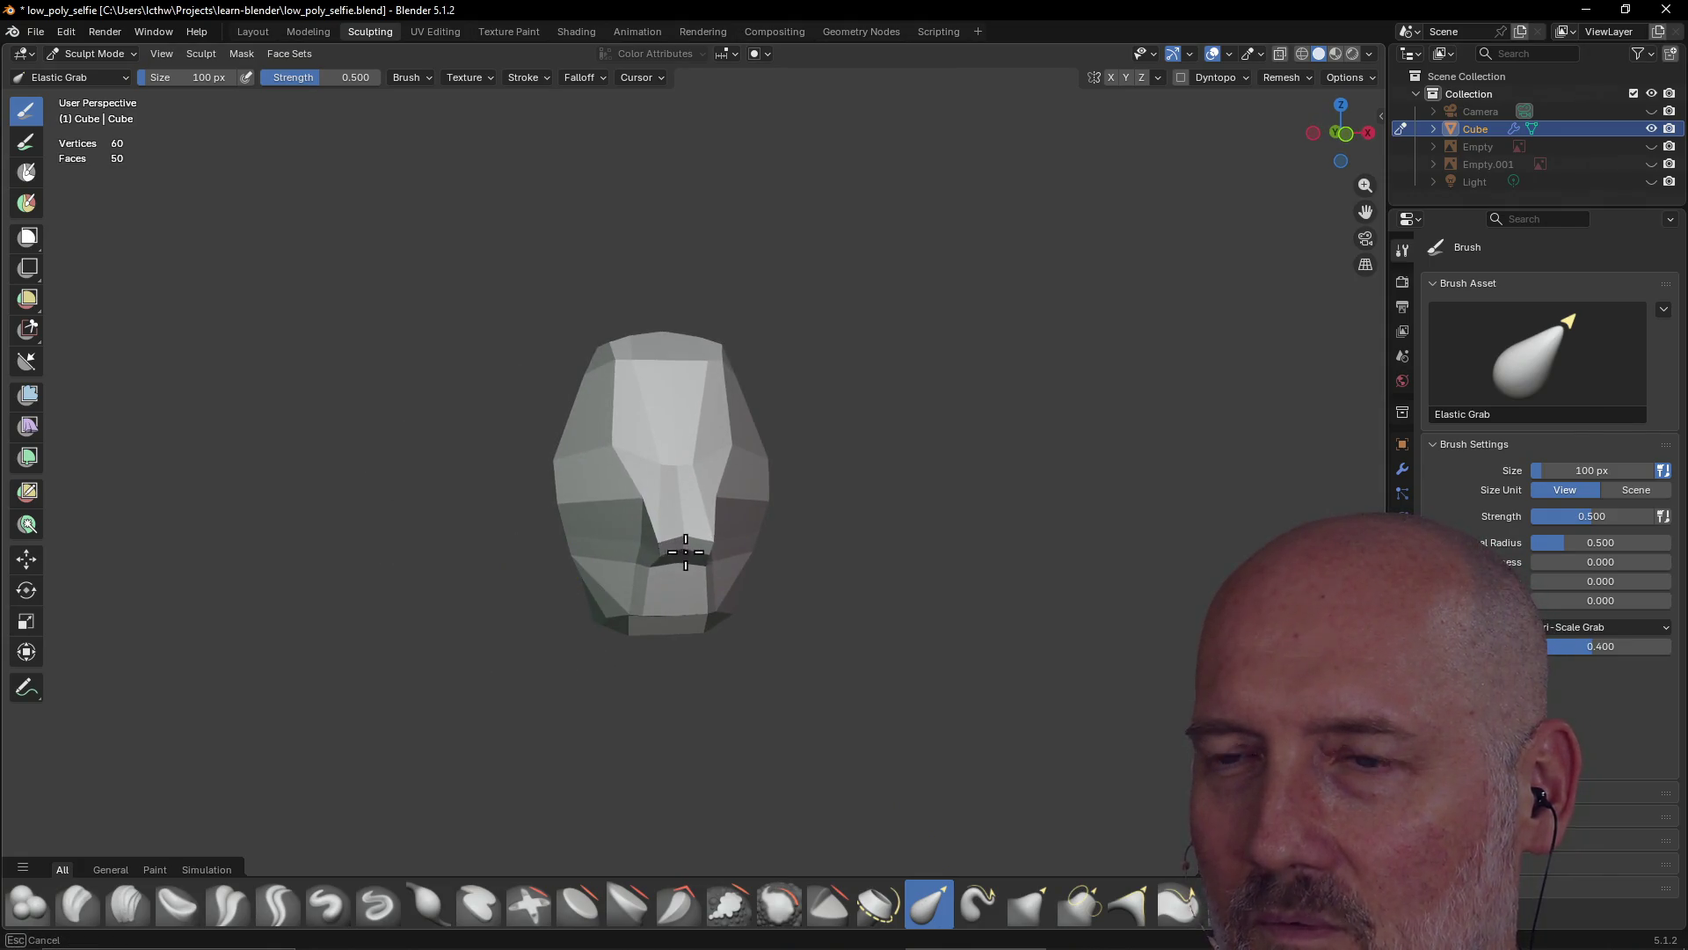
# Pull the nose tip, undo back to the shorter stepped nose, then enter the Modeling workspace
pyautogui.moveTo(676, 524); pyautogui.dragTo(663, 529, button='middle')
pyautogui.scroll(5, 659, 541)
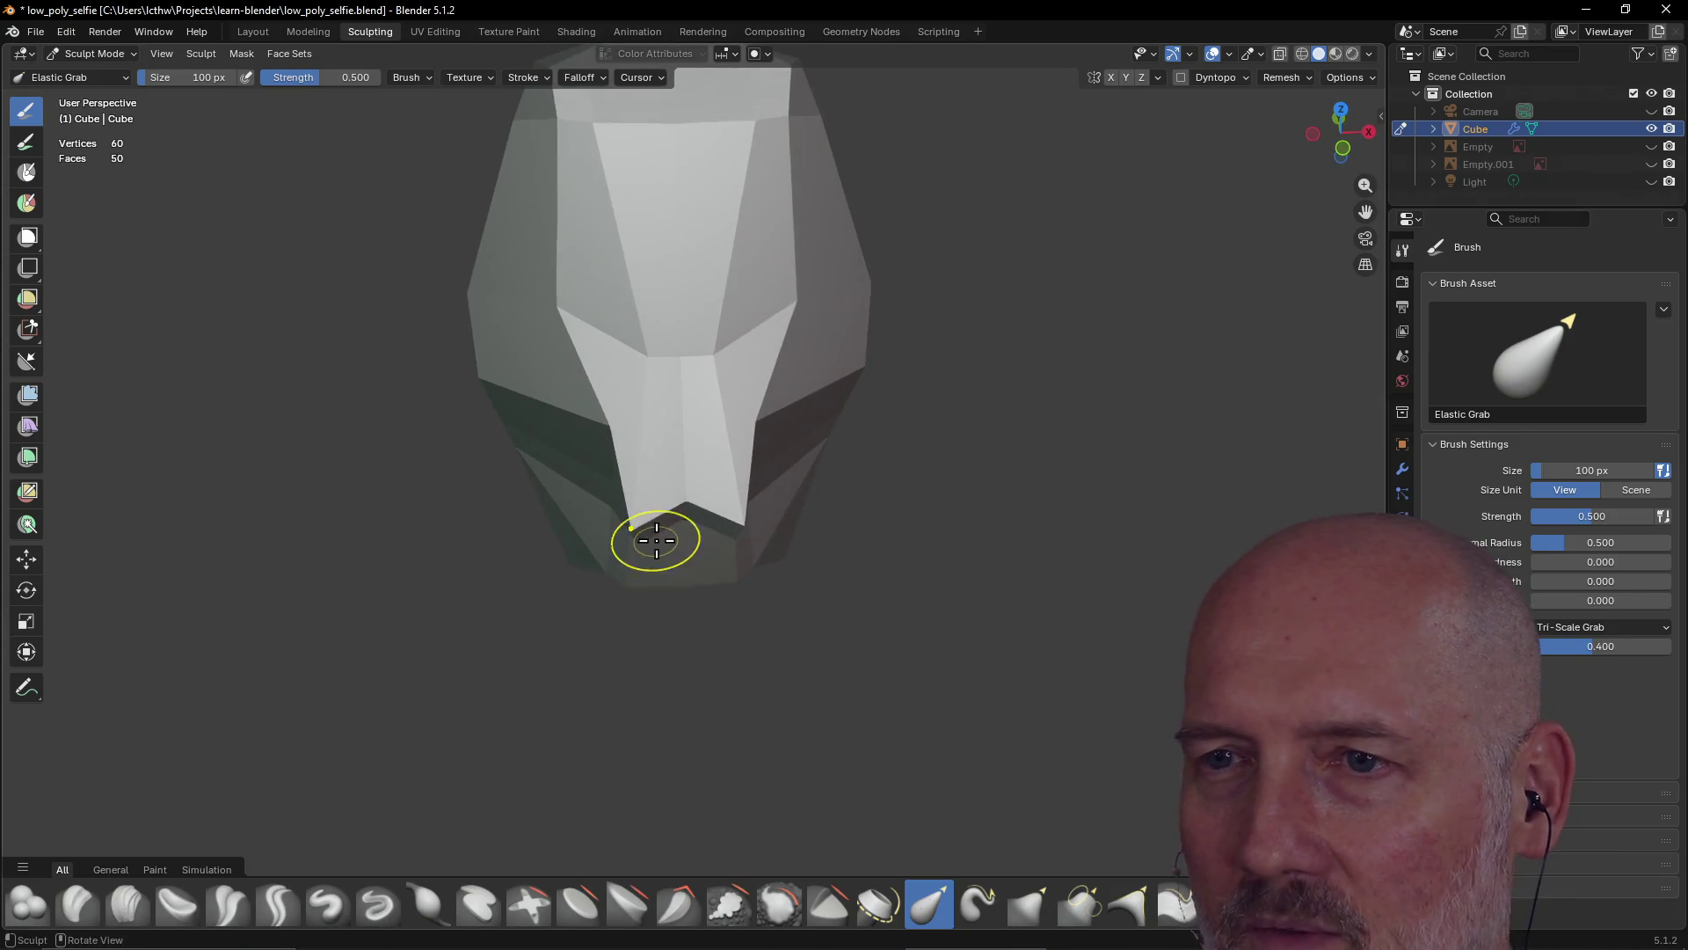
pyautogui.moveTo(638, 535); pyautogui.dragTo(660, 463)
pyautogui.hotkey('ctrl', 'z')
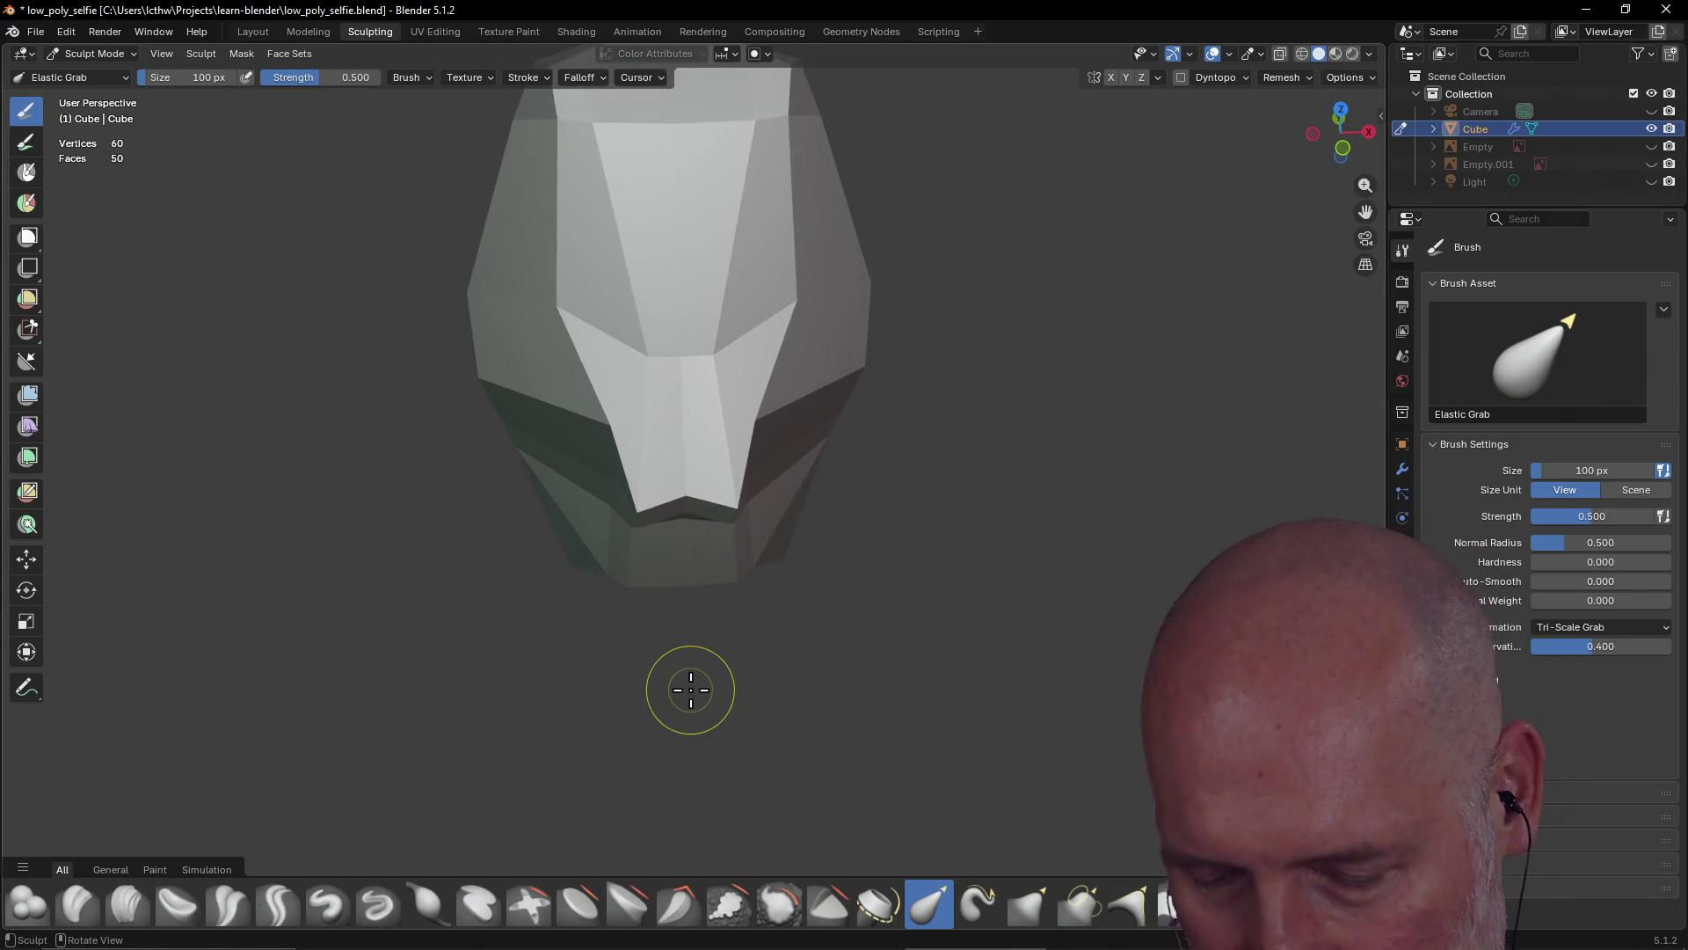
pyautogui.hotkey('ctrl', 'shift', 'z')
pyautogui.hotkey('ctrl', 'z')
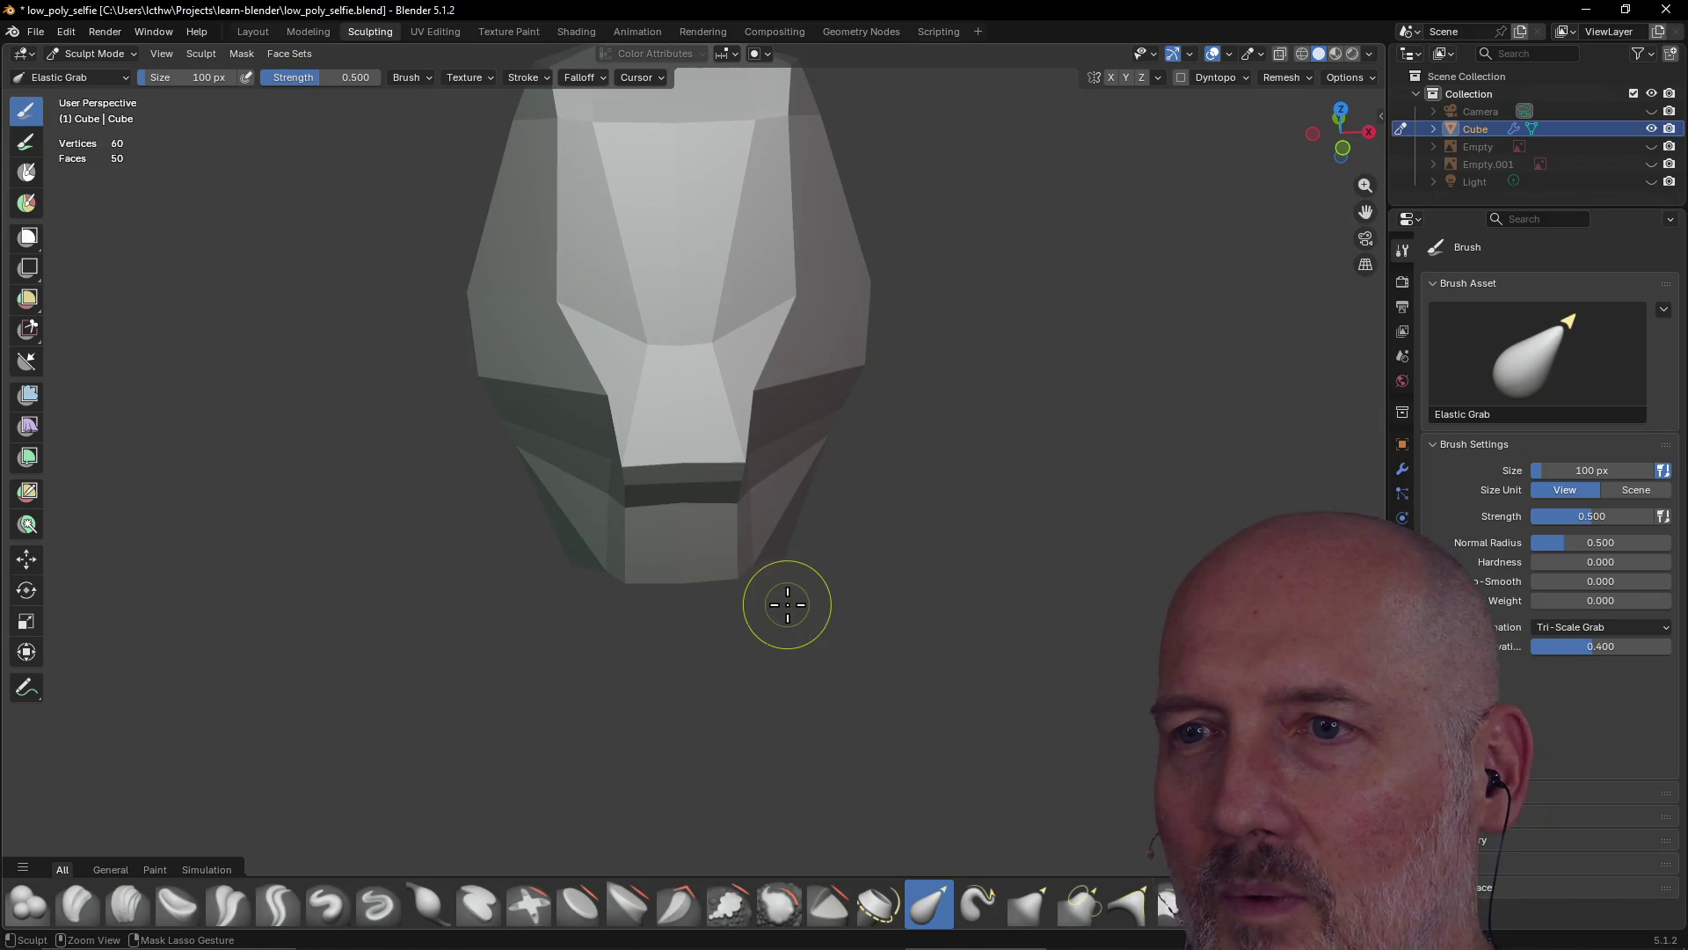
pyautogui.hotkey('ctrl', 'z')
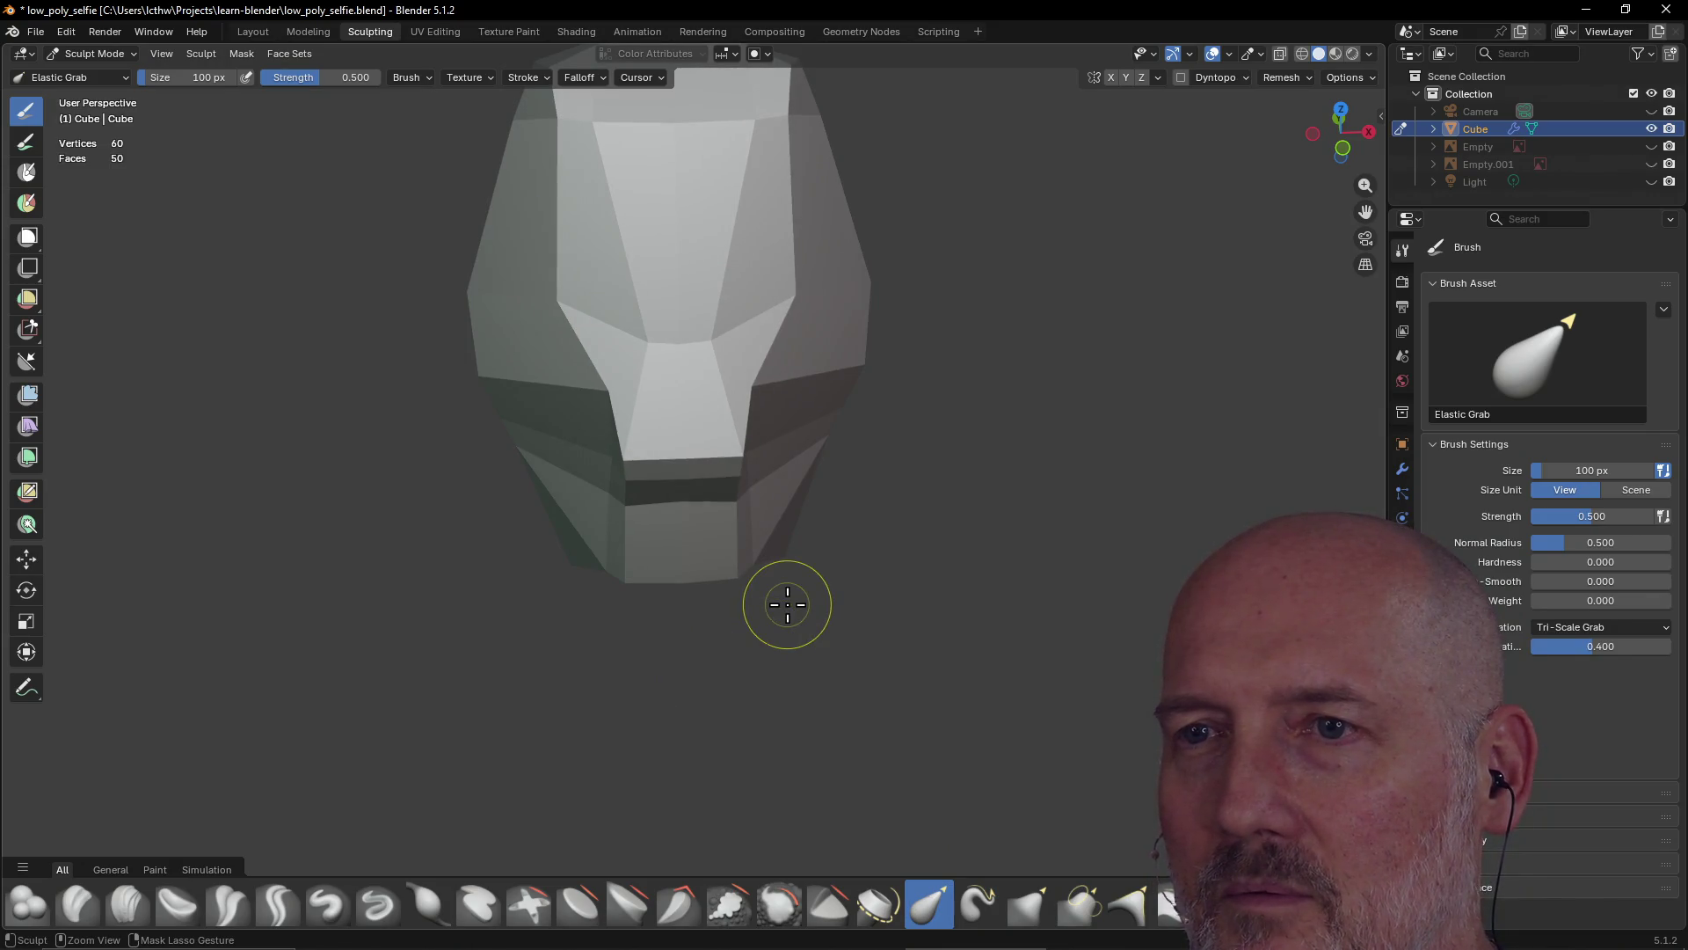
pyautogui.moveTo(727, 550)
pyautogui.mouseDown(button='middle')
pyautogui.moveTo(753, 581)
pyautogui.moveTo(788, 571)
pyautogui.mouseUp(button='middle')
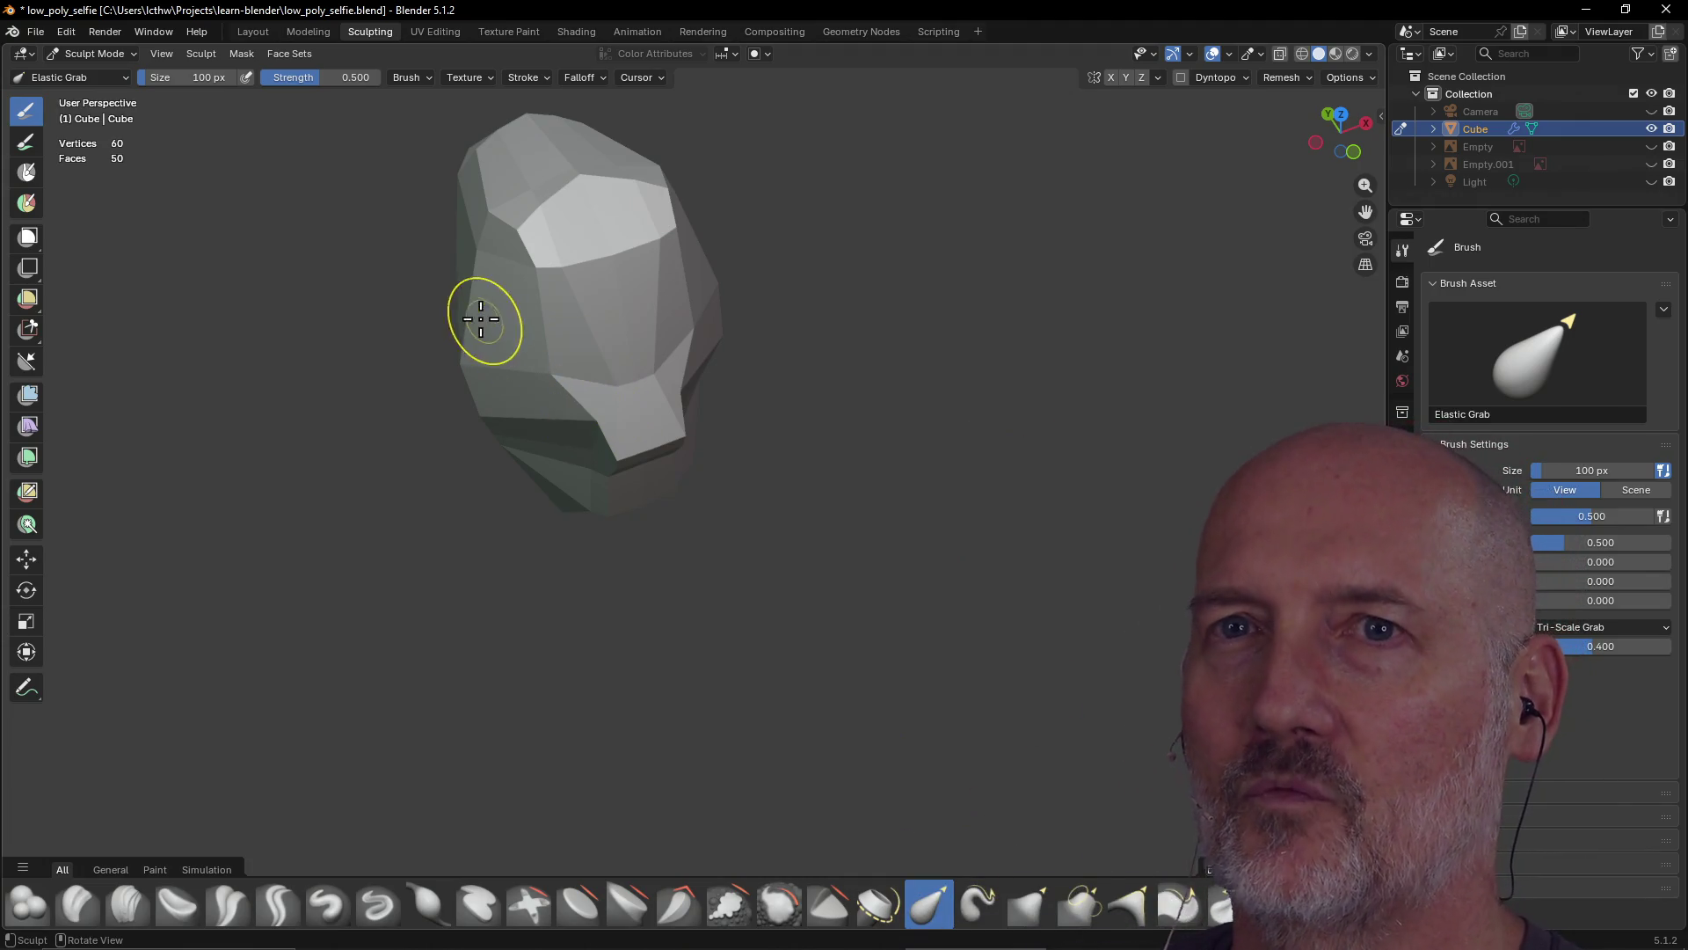
pyautogui.click(299, 34)
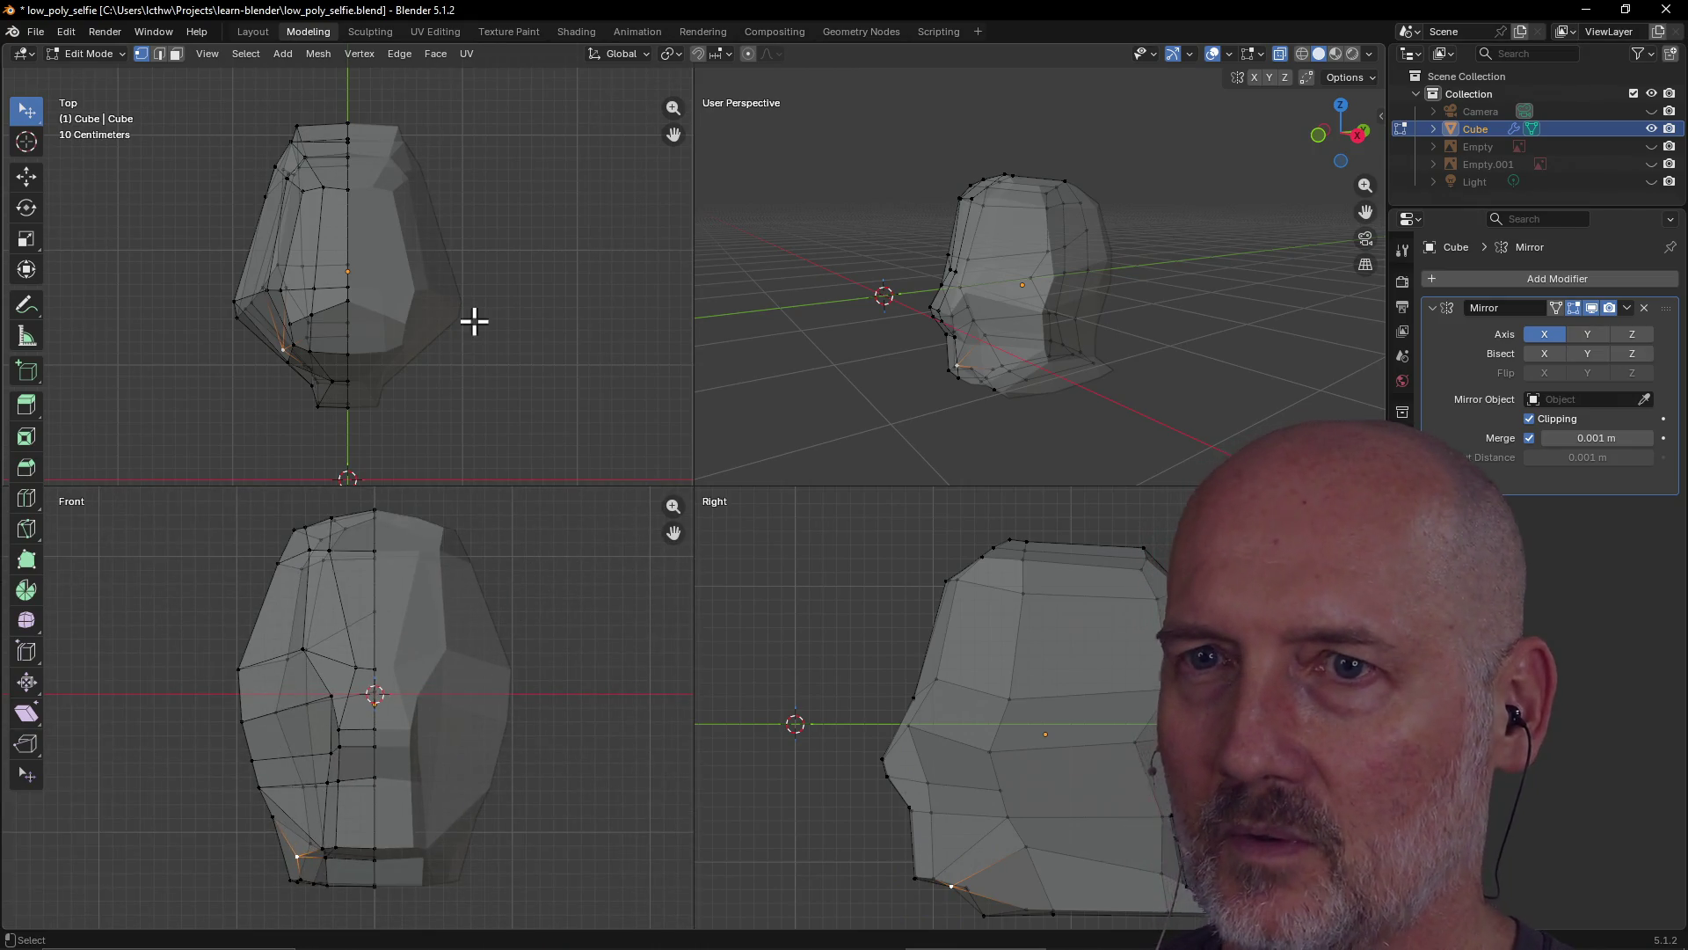
# Shift the lower-jaw vertex slightly right, then view the whole head in Layout's Object Mode
pyautogui.moveTo(747, 334)
pyautogui.mouseDown(button='middle')
pyautogui.moveTo(927, 324)
pyautogui.moveTo(927, 376)
pyautogui.moveTo(1026, 340)
pyautogui.moveTo(1177, 334)
pyautogui.moveTo(935, 317)
pyautogui.moveTo(1032, 366)
pyautogui.moveTo(1152, 357)
pyautogui.moveTo(1150, 337)
pyautogui.mouseUp(button='middle')
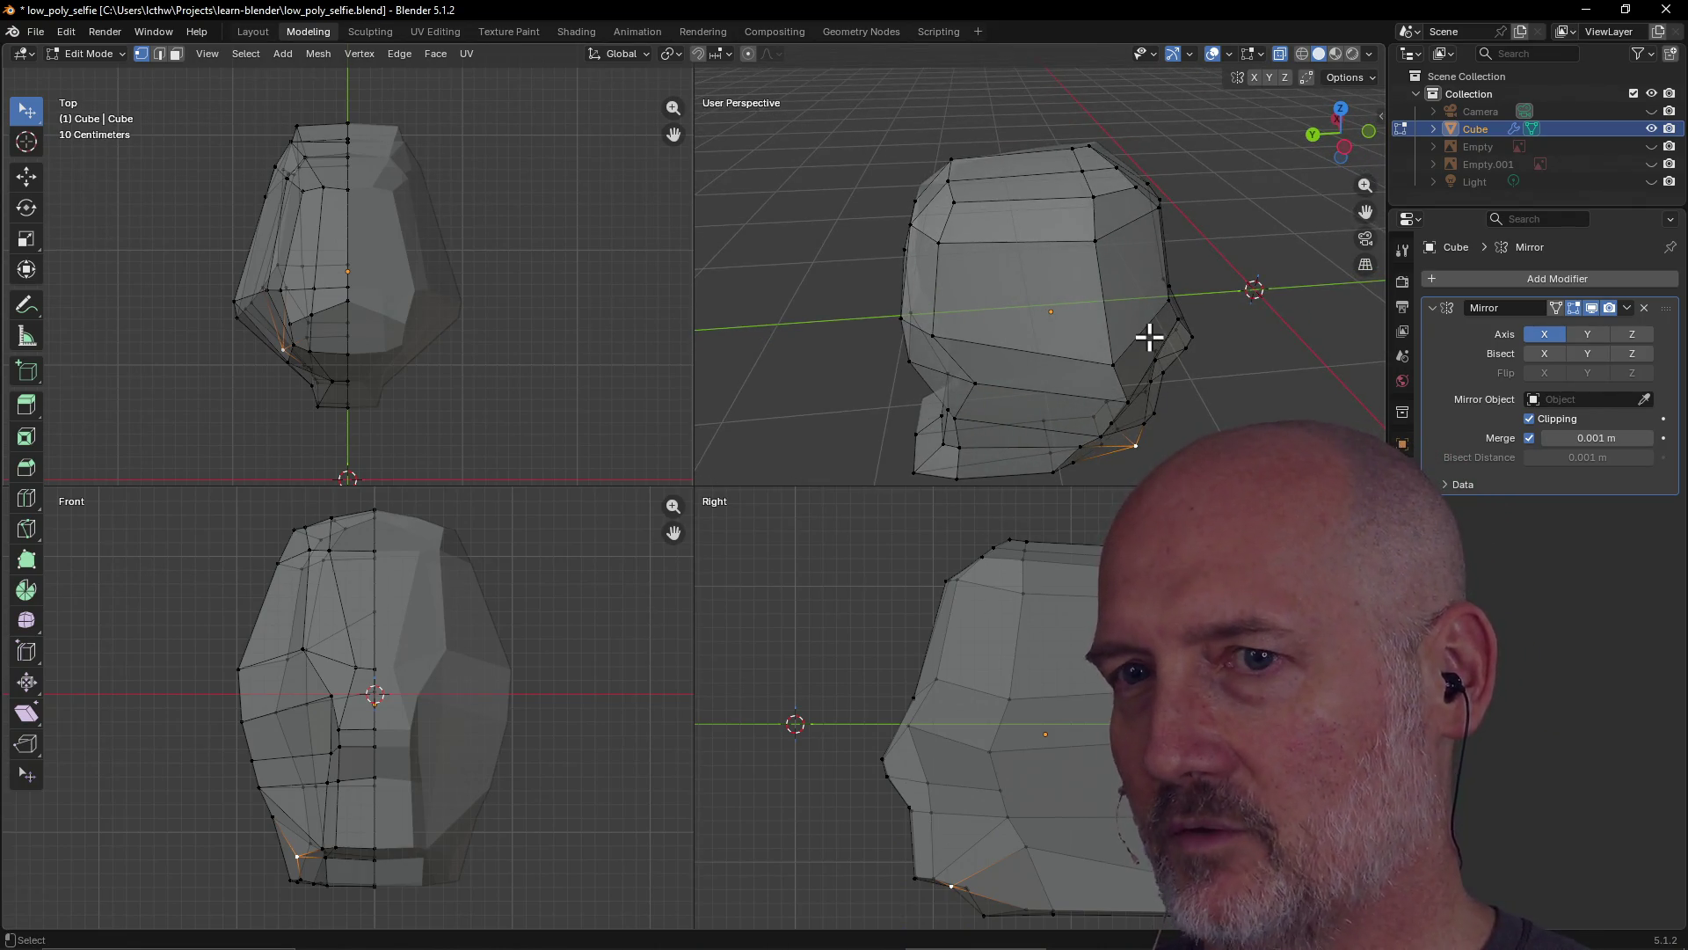
pyautogui.moveTo(1148, 332)
pyautogui.mouseDown(button='middle')
pyautogui.moveTo(1081, 237)
pyautogui.moveTo(1011, 199)
pyautogui.moveTo(915, 200)
pyautogui.moveTo(957, 219)
pyautogui.moveTo(942, 404)
pyautogui.mouseUp(button='middle')
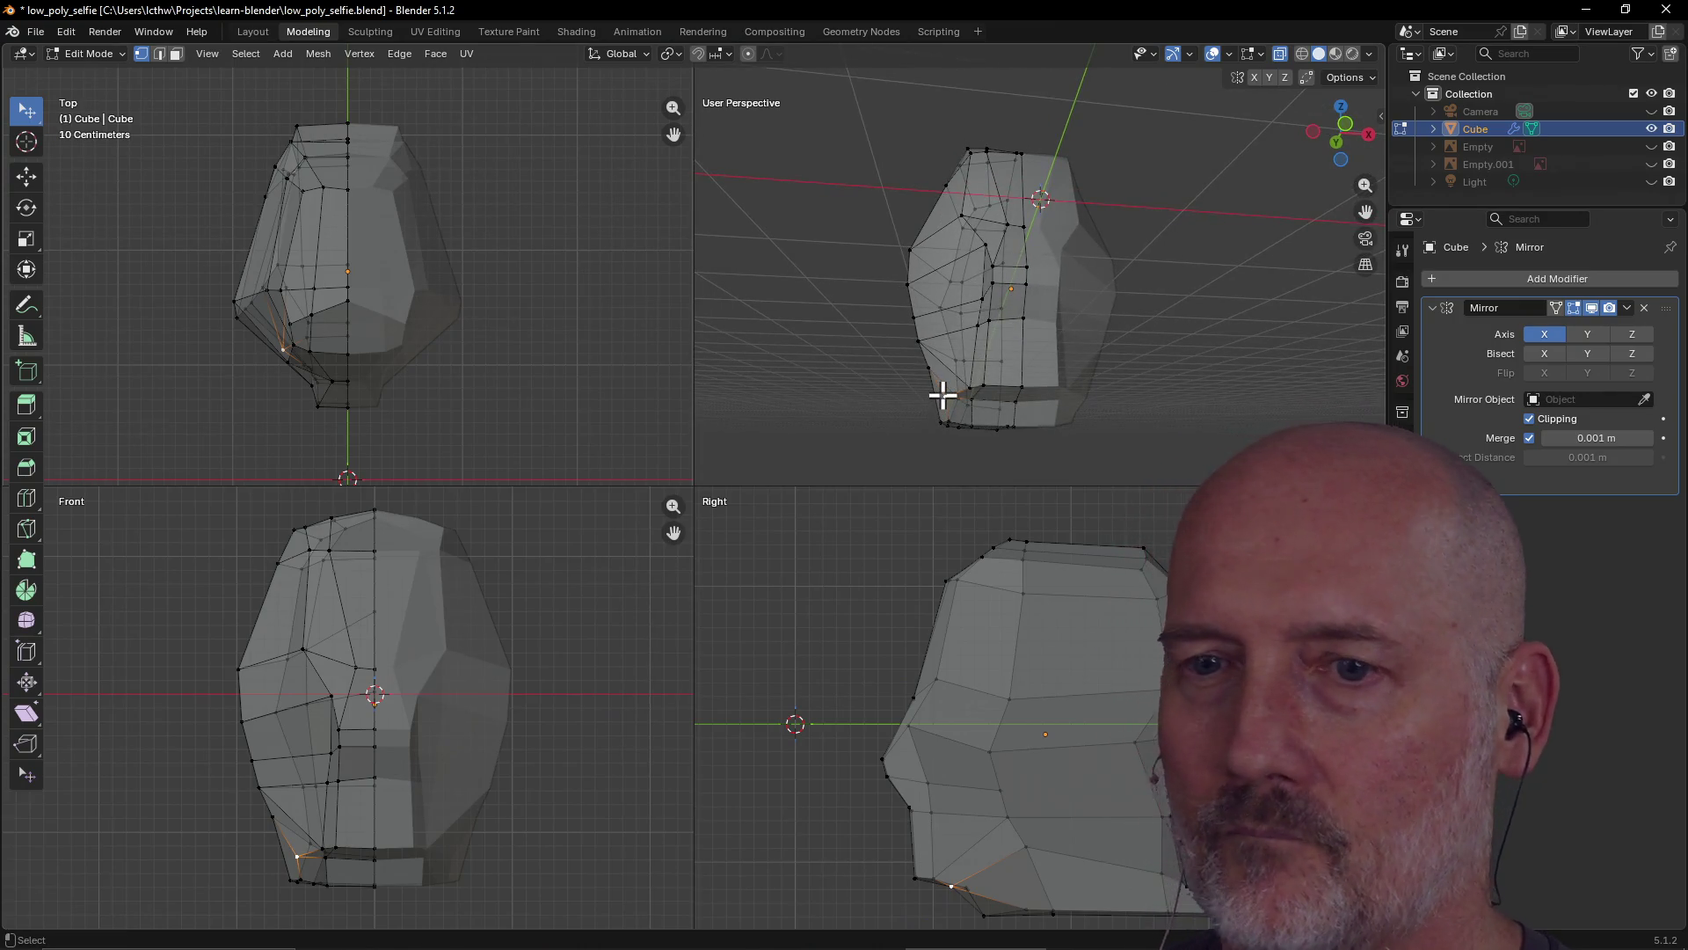
pyautogui.moveTo(294, 852); pyautogui.dragTo(329, 852)
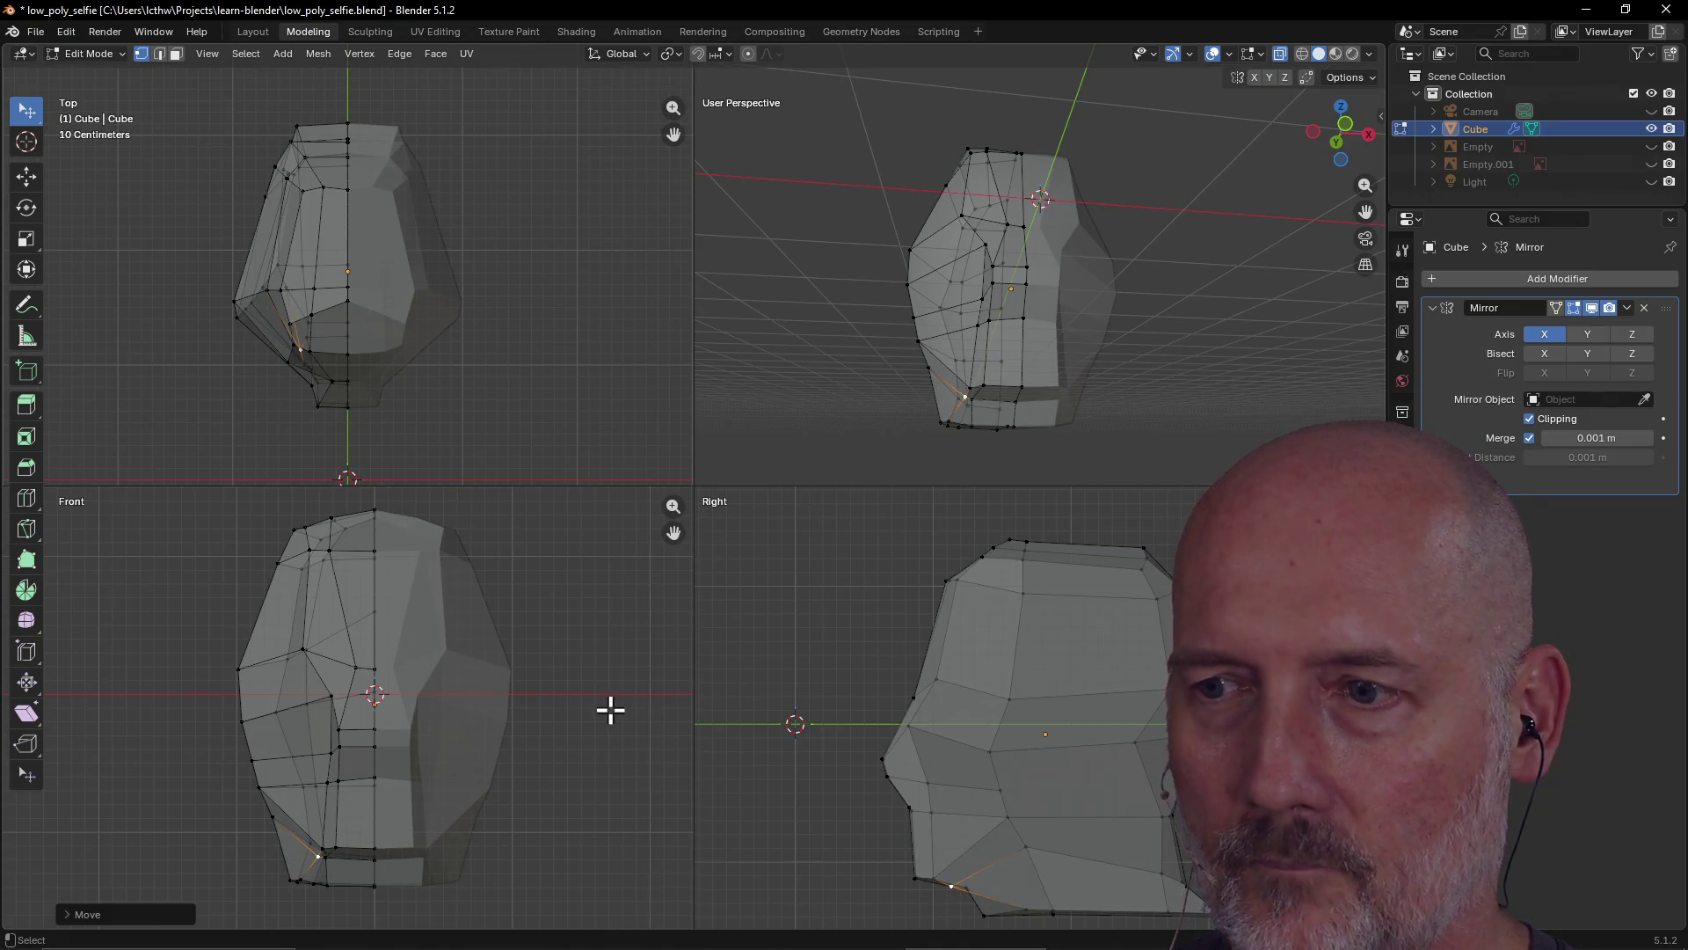
pyautogui.press('g')
pyautogui.click(968, 886)
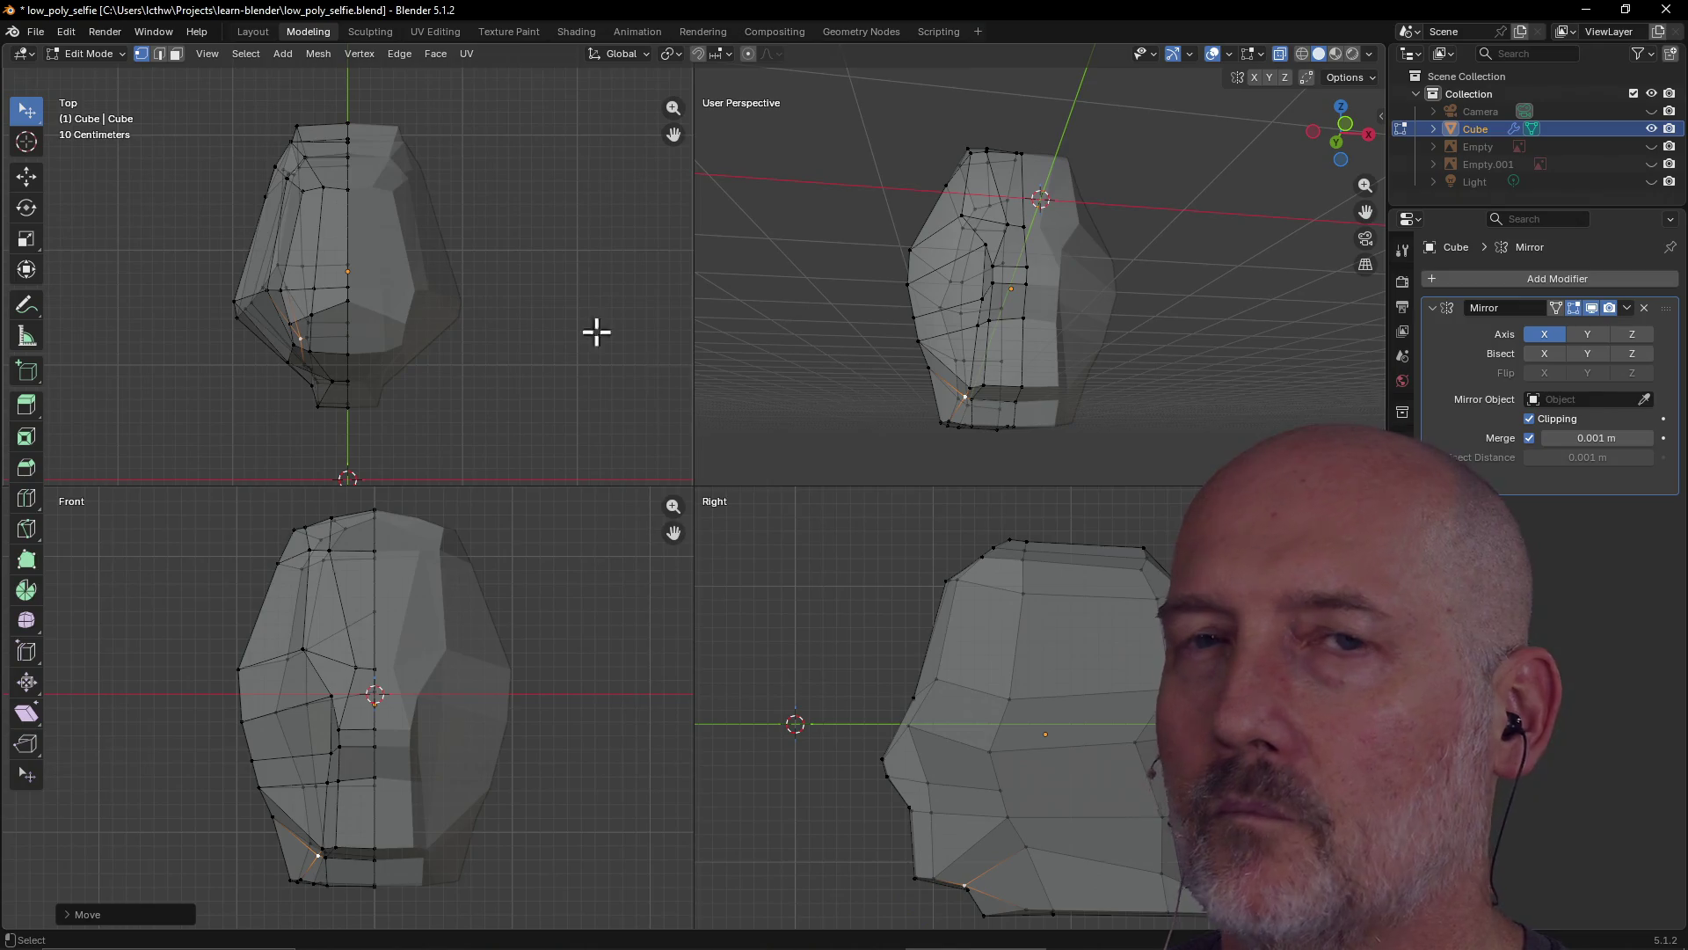
pyautogui.click(253, 31)
pyautogui.moveTo(403, 398)
pyautogui.mouseDown(button='middle')
pyautogui.moveTo(412, 420)
pyautogui.moveTo(451, 411)
pyautogui.moveTo(726, 466)
pyautogui.moveTo(459, 465)
pyautogui.moveTo(877, 444)
pyautogui.moveTo(697, 466)
pyautogui.moveTo(591, 437)
pyautogui.moveTo(1052, 445)
pyautogui.moveTo(592, 498)
pyautogui.moveTo(799, 481)
pyautogui.moveTo(647, 490)
pyautogui.mouseUp(button='middle')
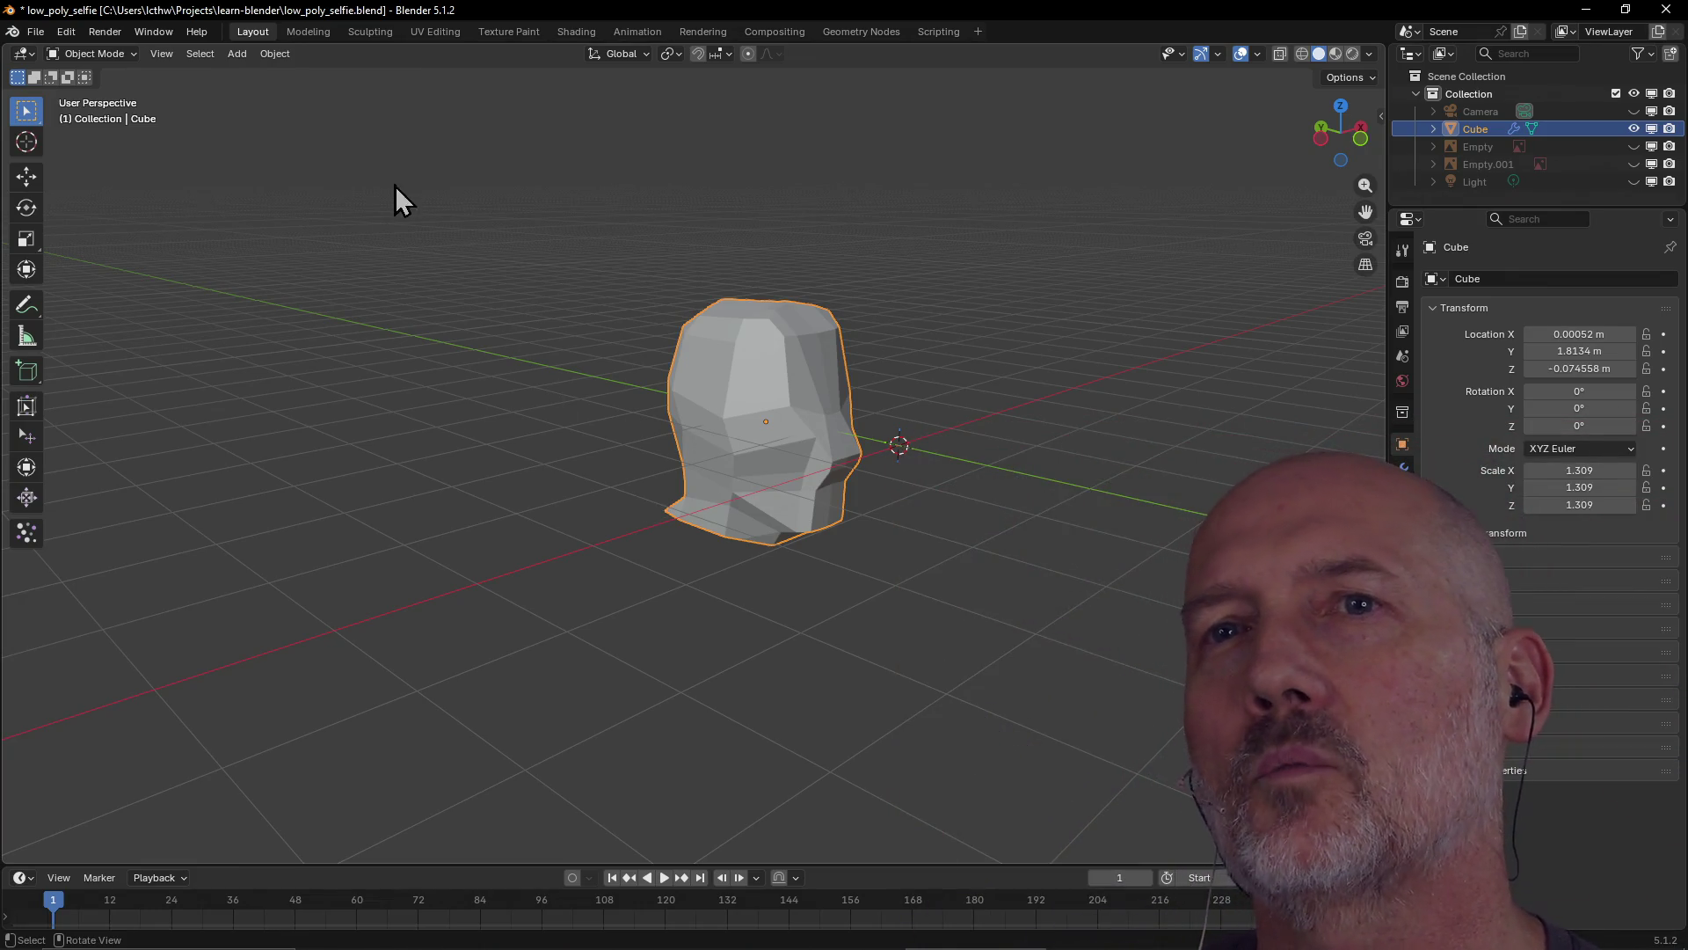
pyautogui.click(310, 33)
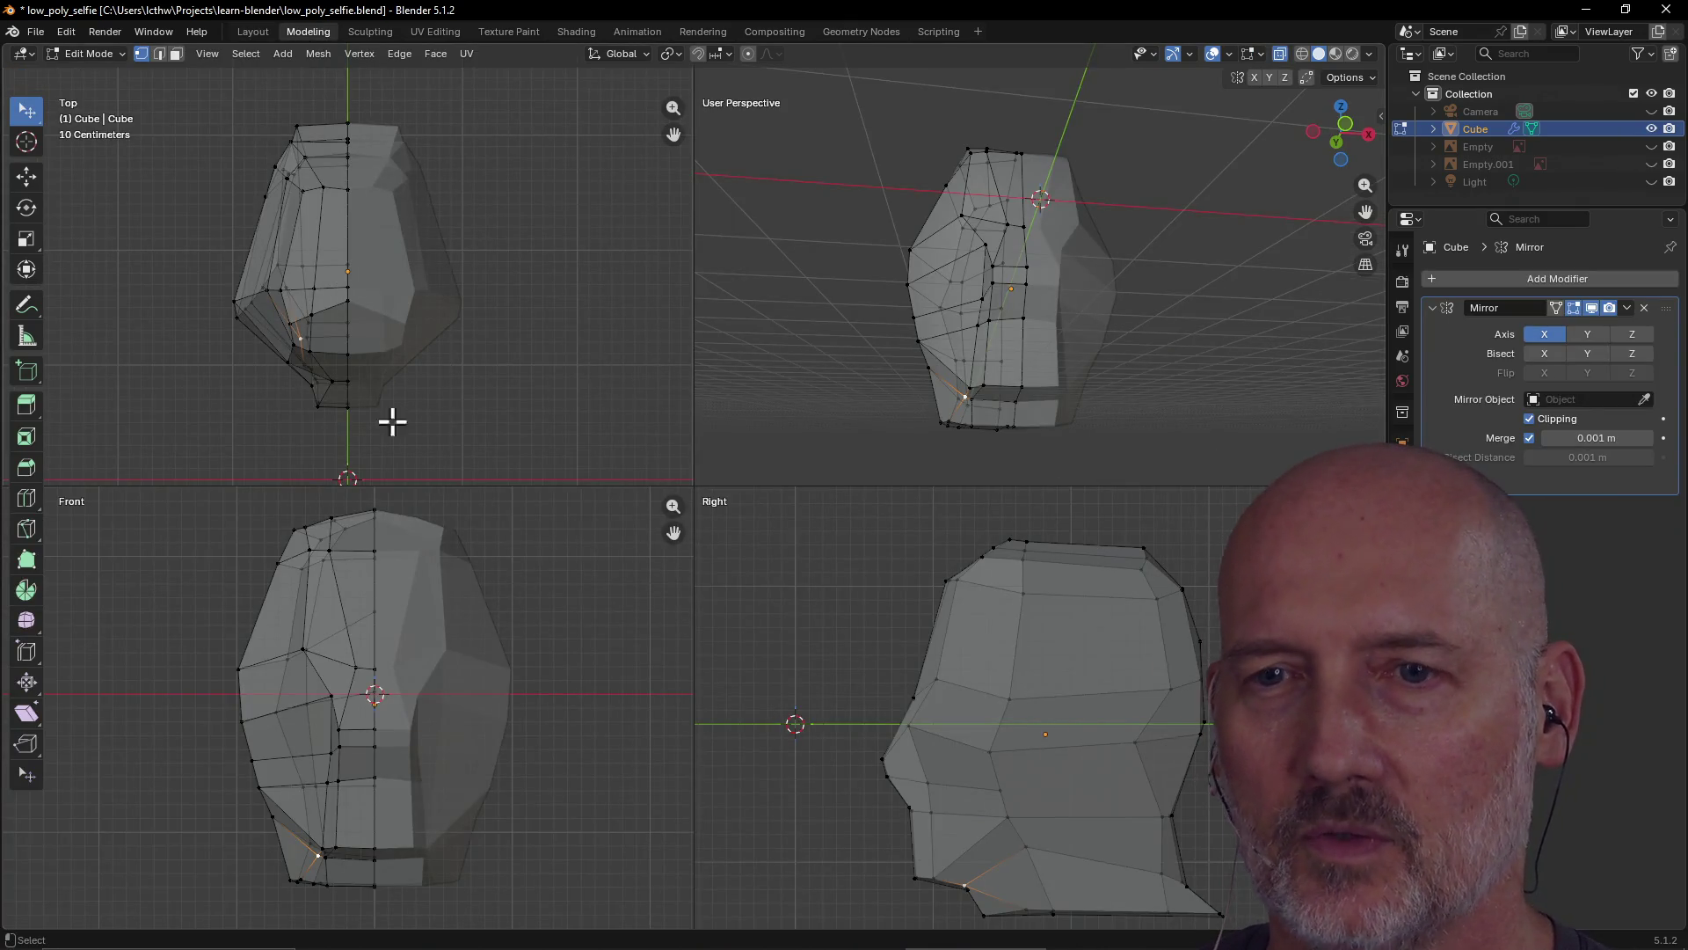
pyautogui.scroll(3, 379, 738)
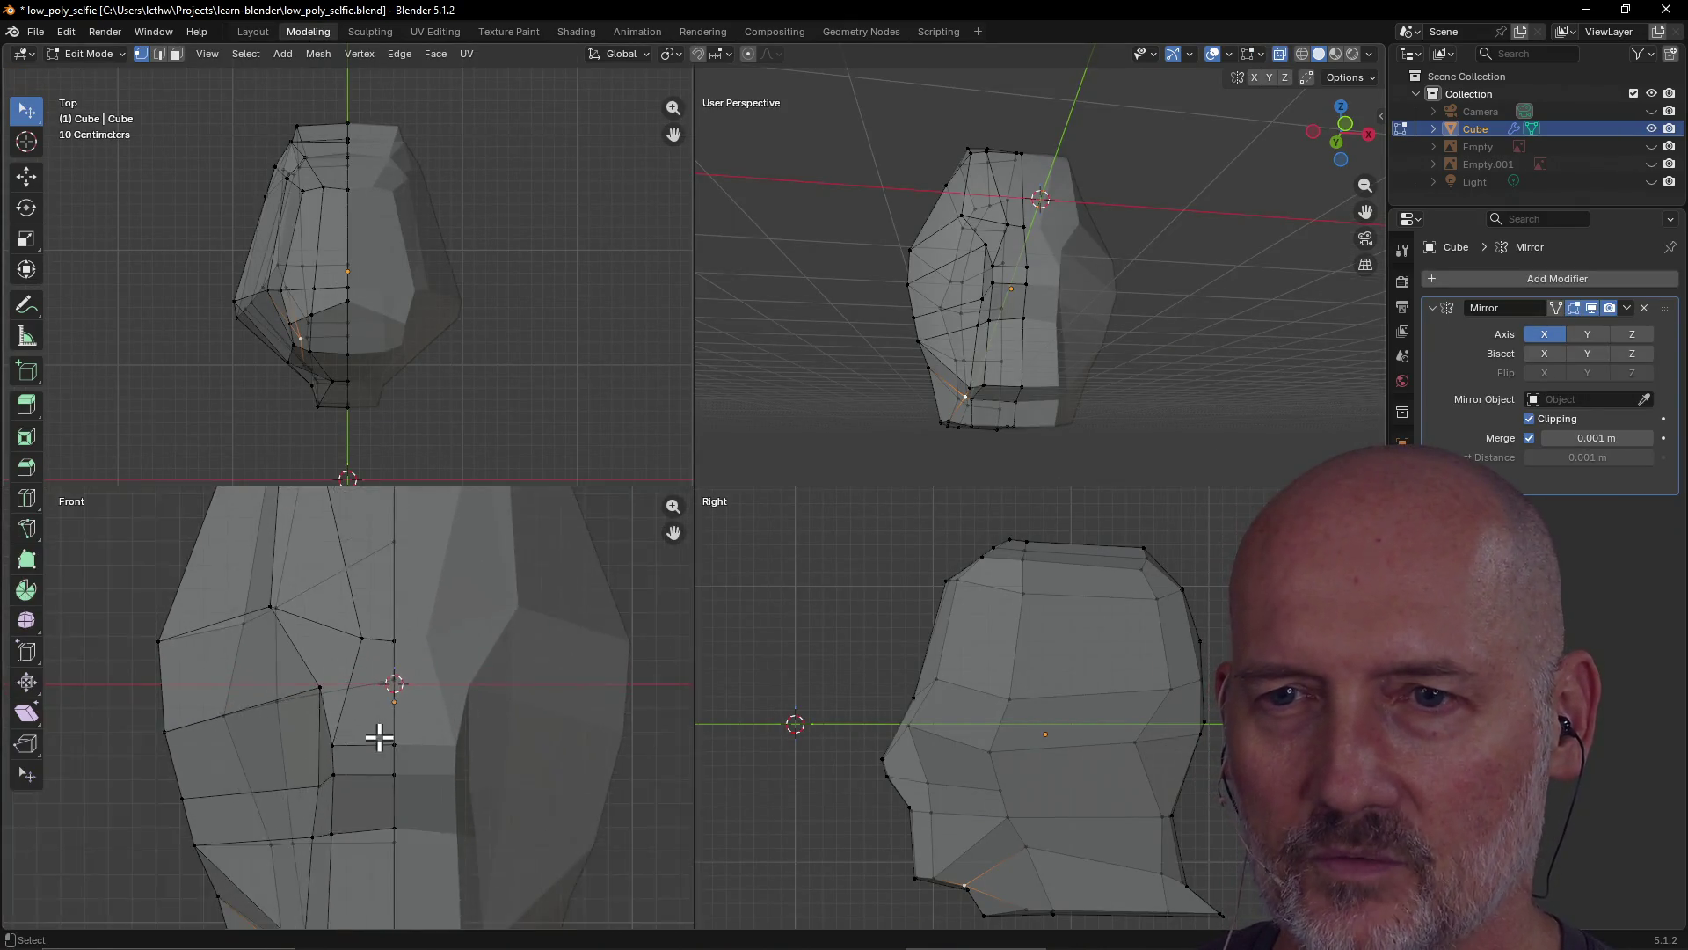
pyautogui.scroll(-1, 379, 738)
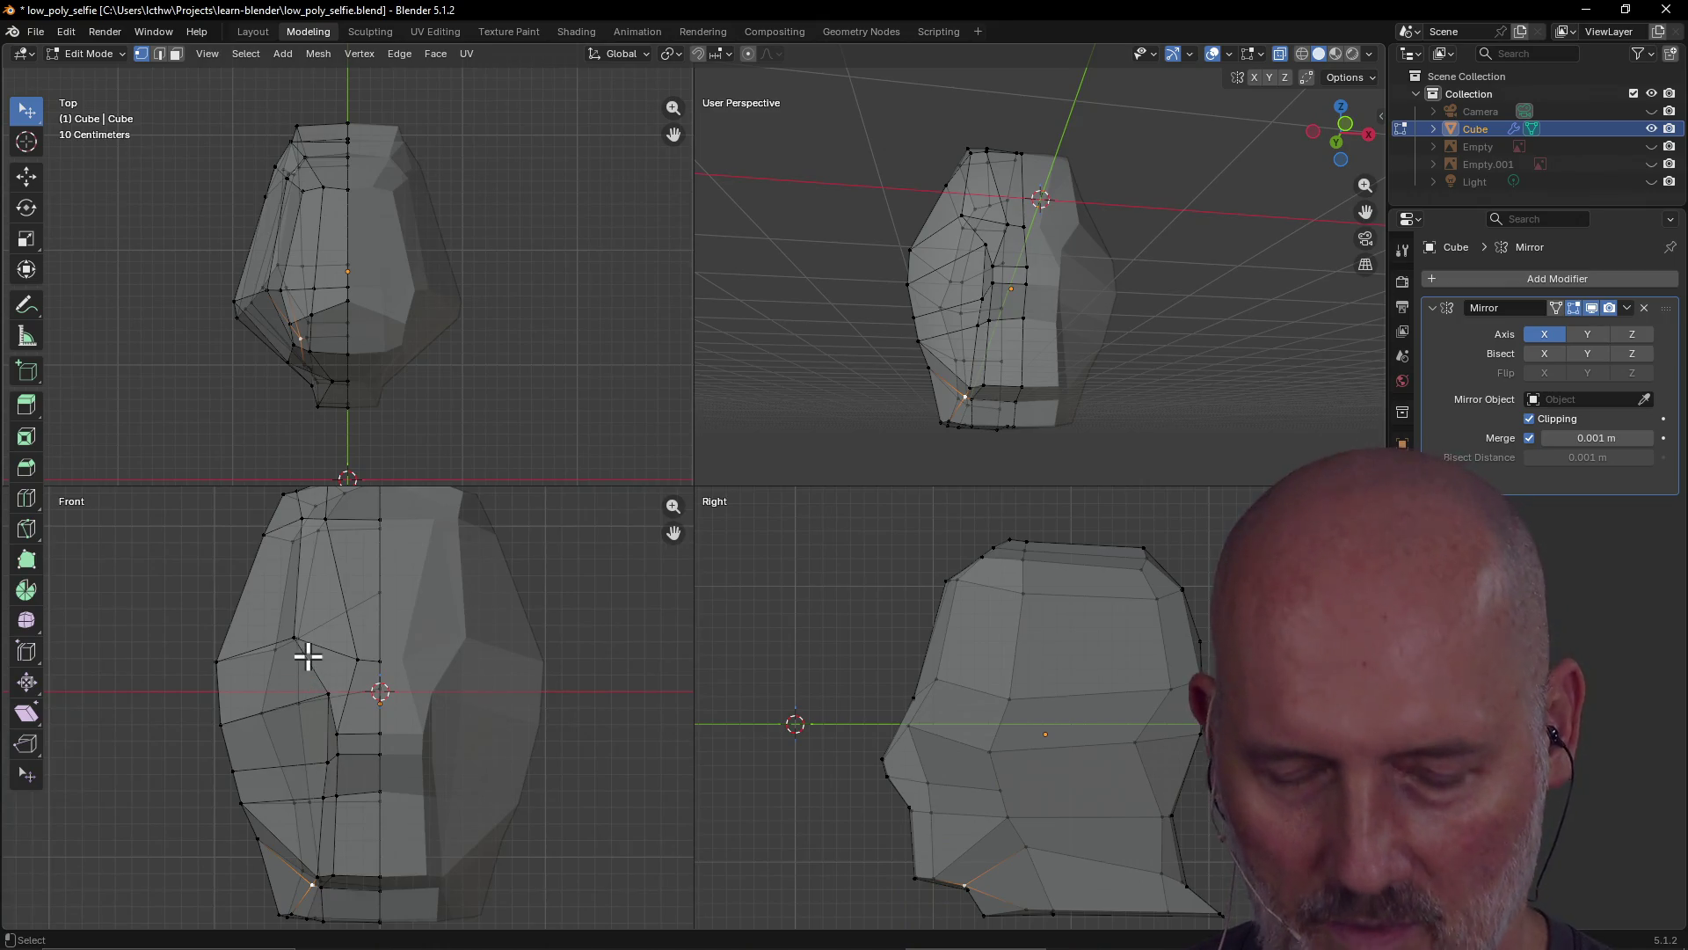
pyautogui.scroll(1, 307, 656)
pyautogui.scroll(-2, 308, 655)
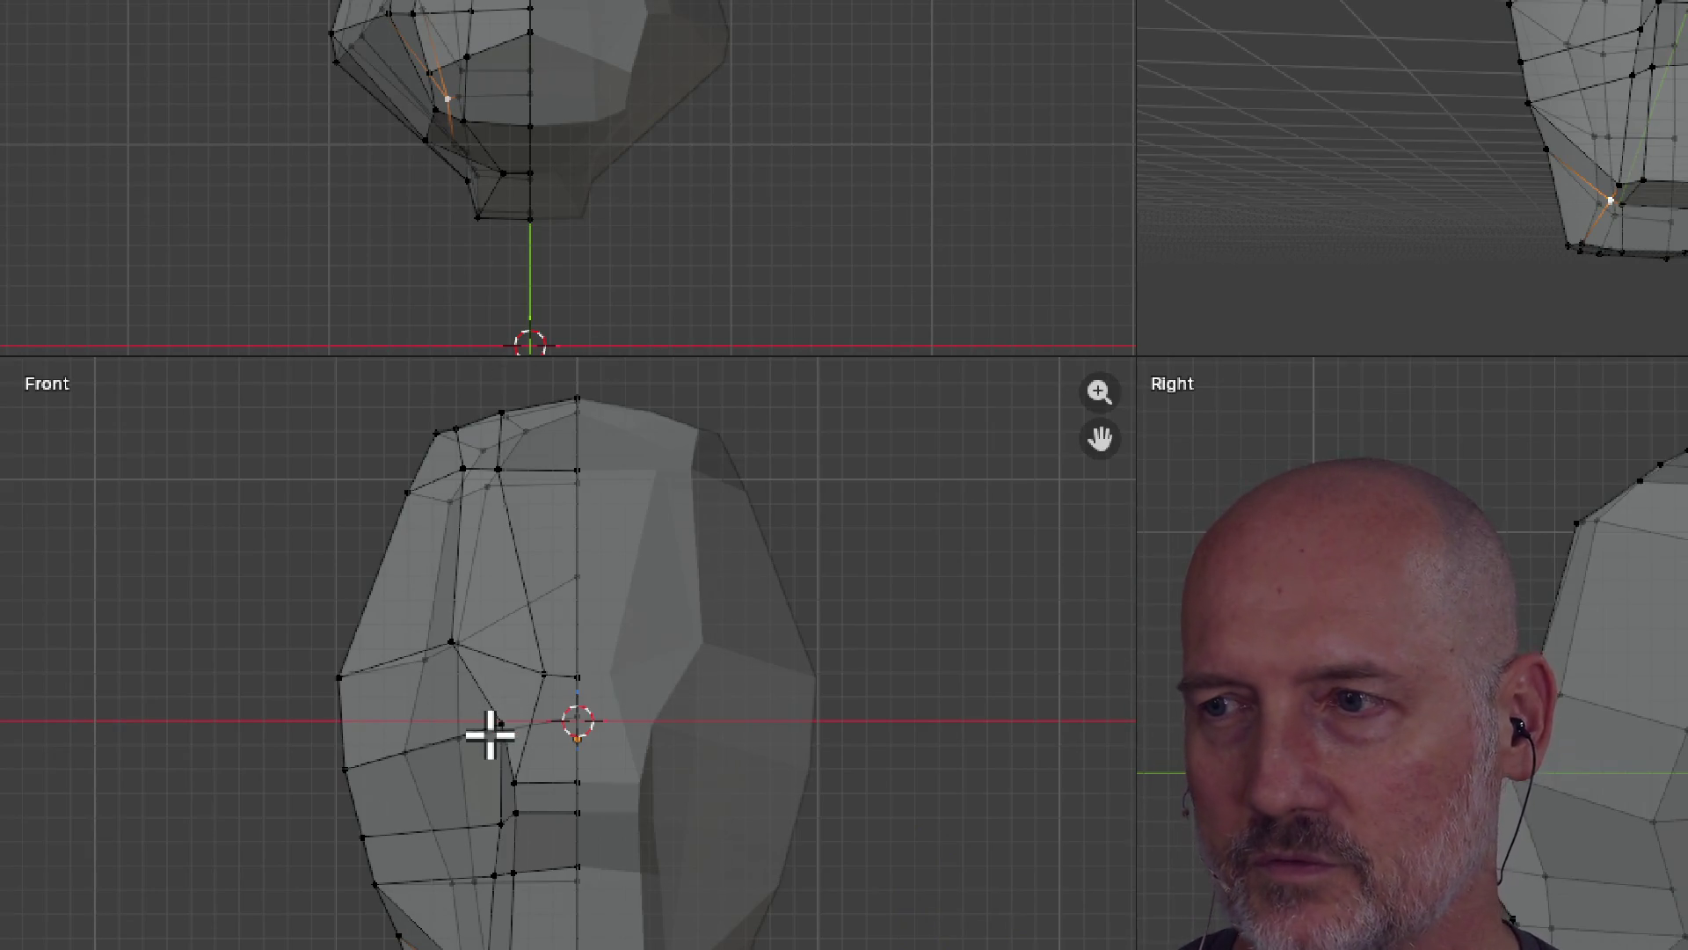
pyautogui.scroll(-2, 569, 684)
pyautogui.scroll(1, 567, 682)
pyautogui.scroll(-1, 579, 661)
pyautogui.scroll(2, 582, 650)
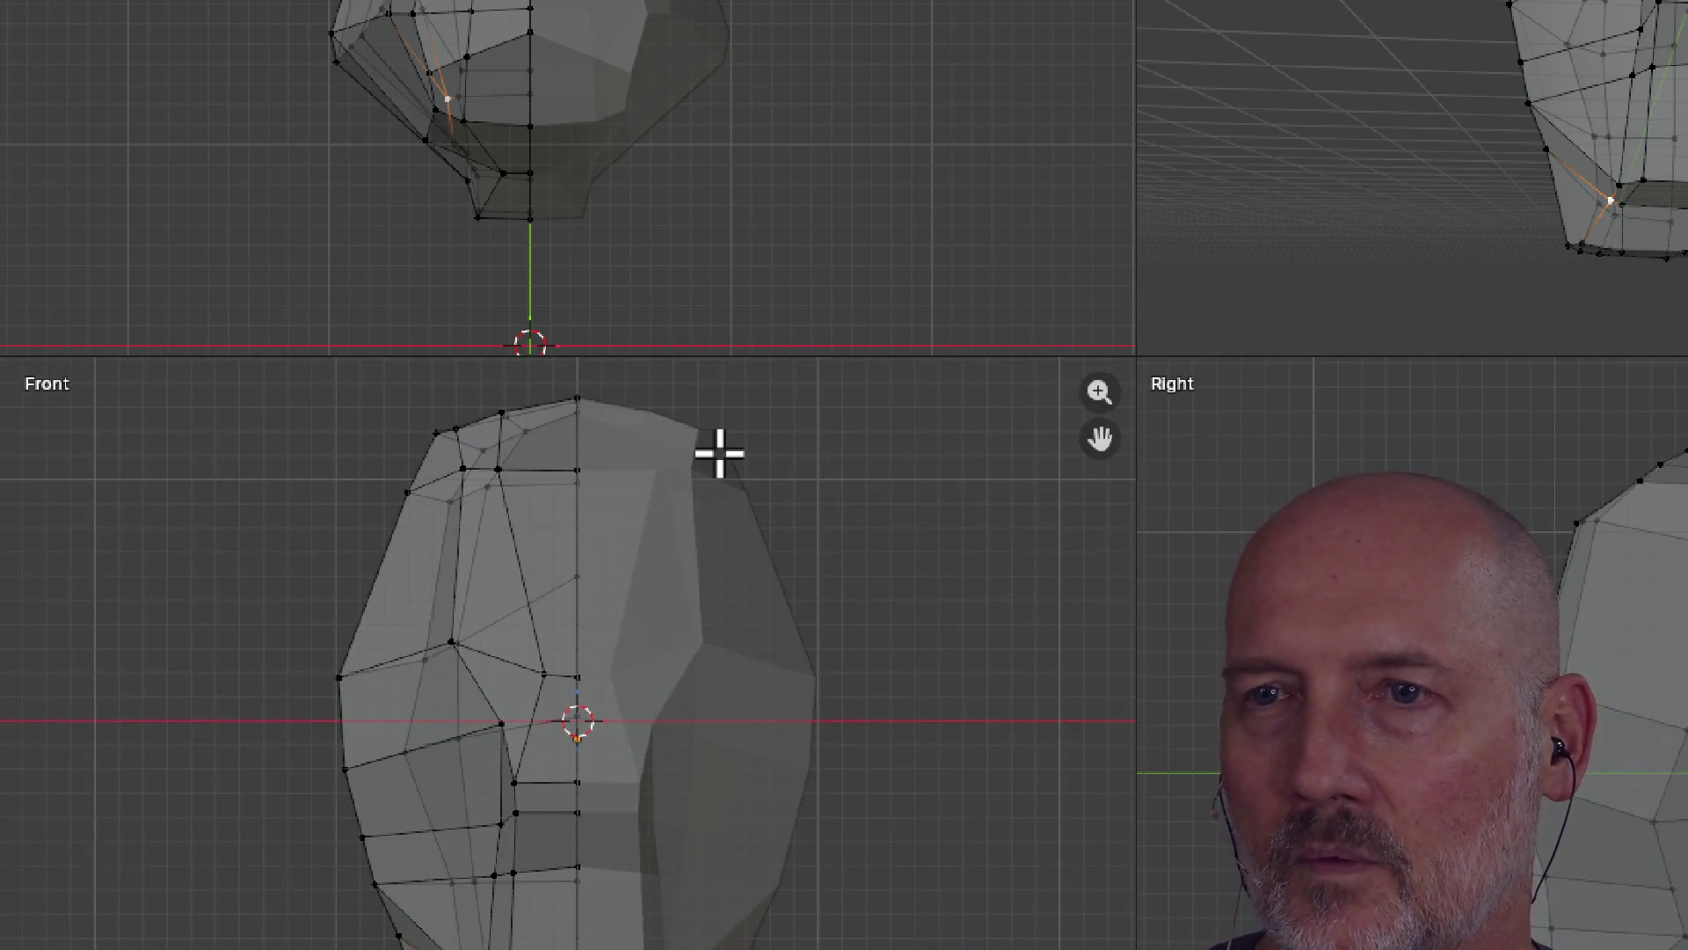
pyautogui.scroll(1, 720, 453)
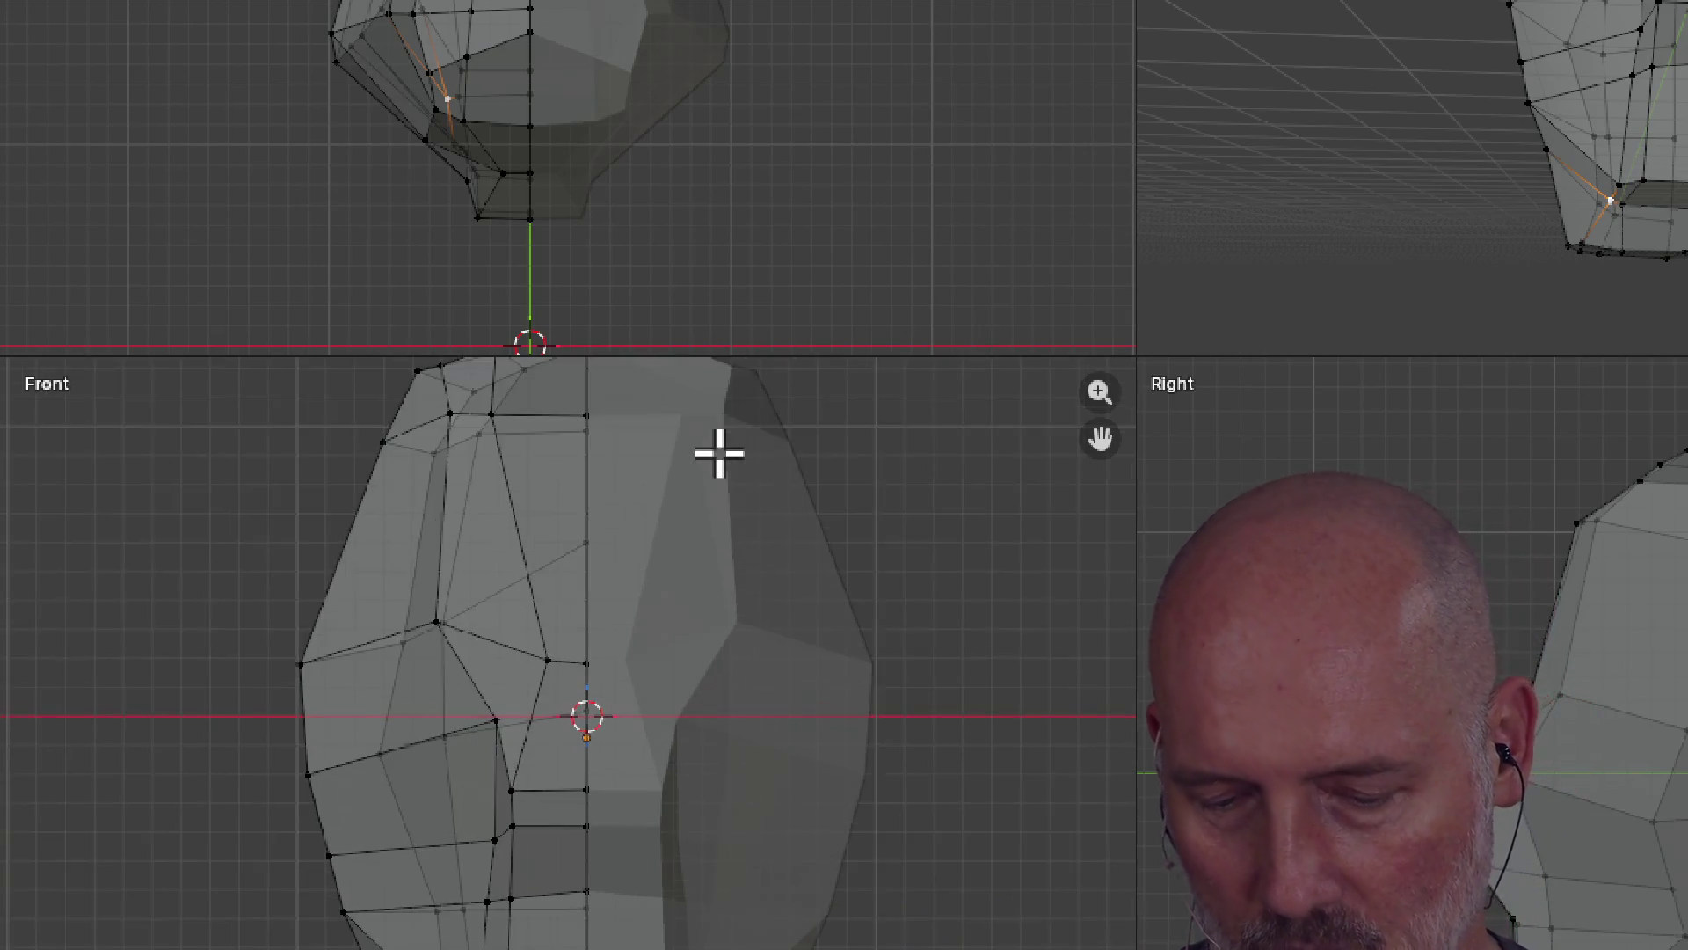
pyautogui.scroll(-1, 392, 557)
pyautogui.scroll(1, 392, 557)
pyautogui.scroll(-1, 394, 560)
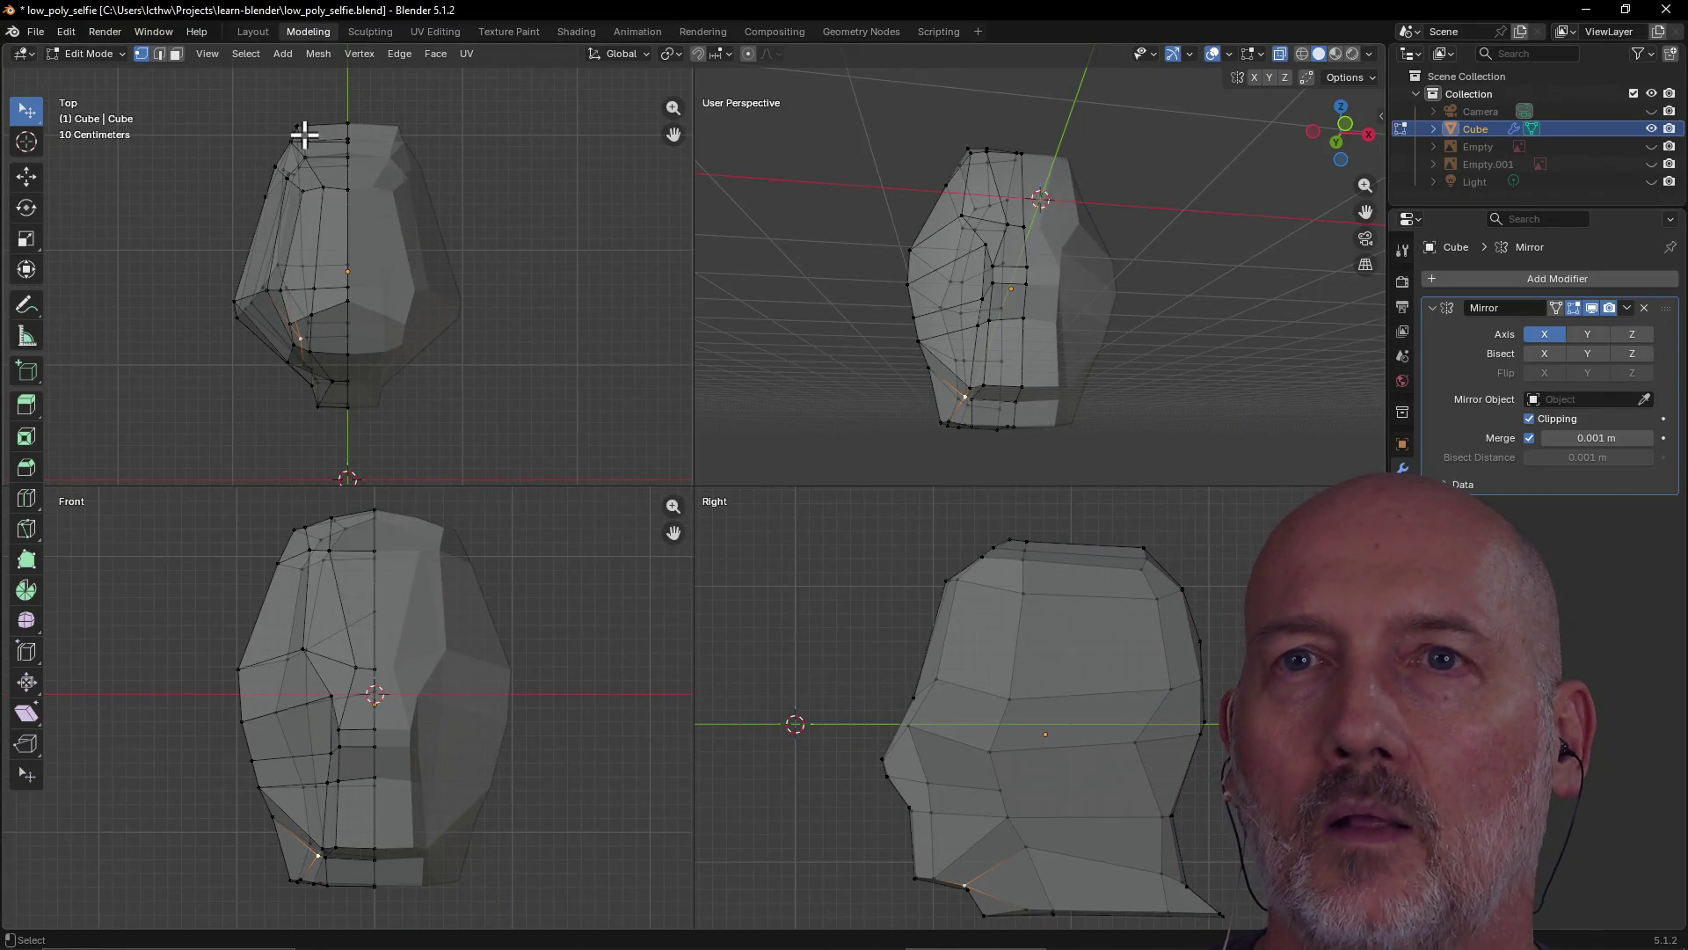
pyautogui.click(253, 31)
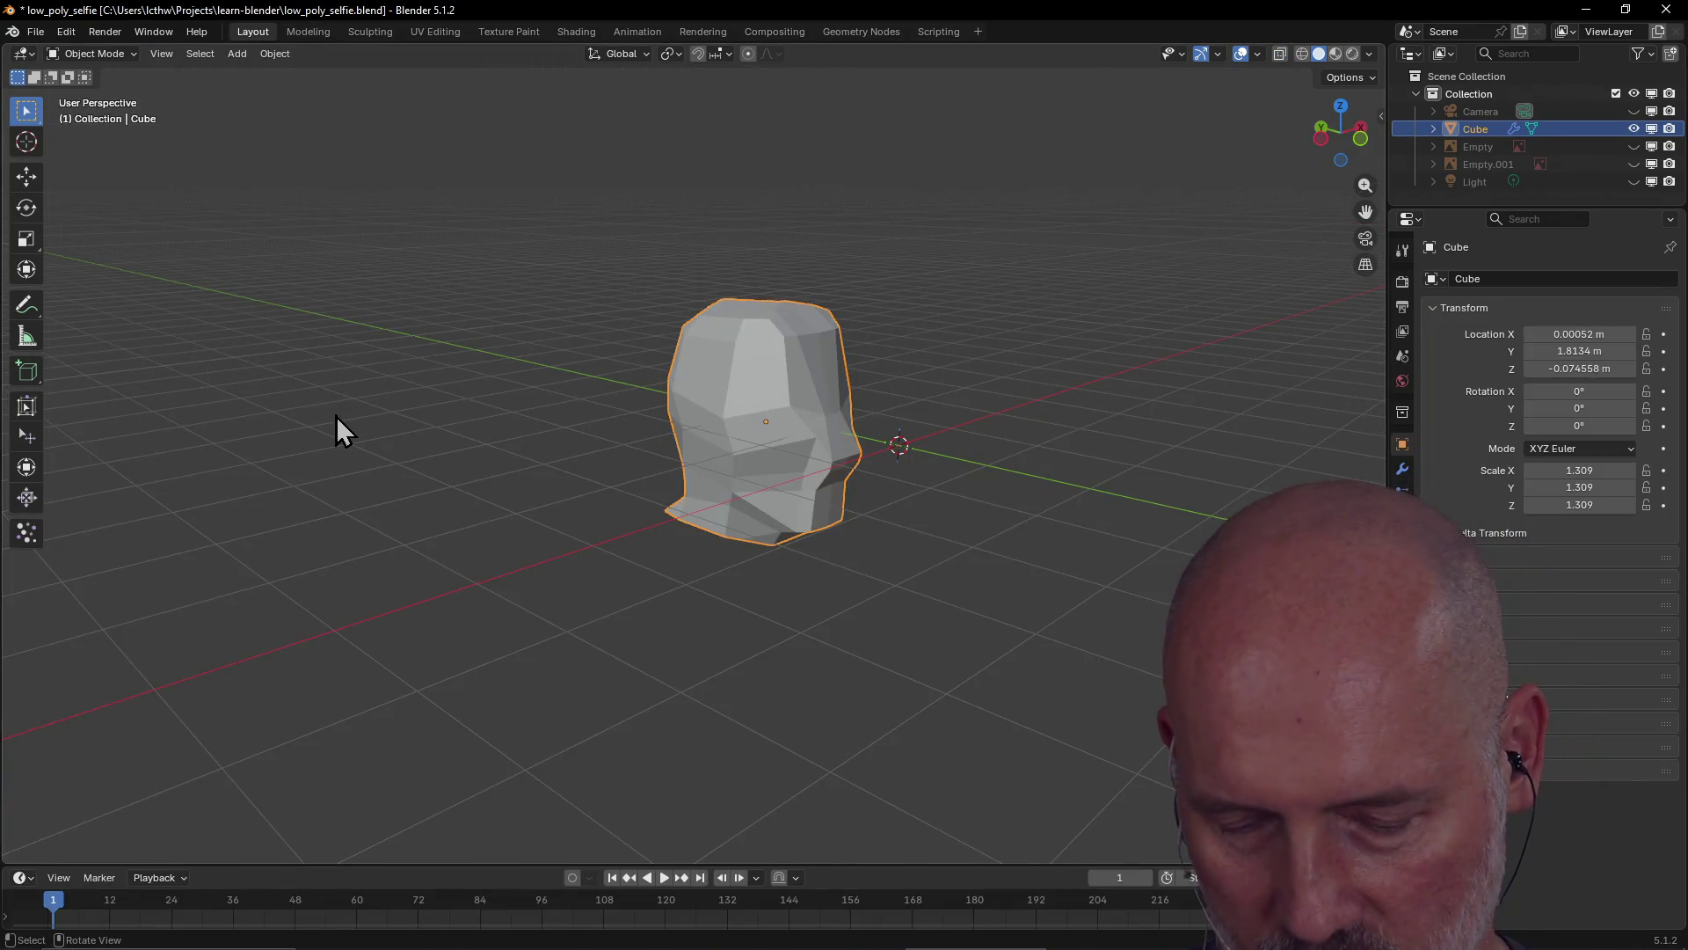
# Unhide the front and side reference photos and compare them with the mesh in Modeling
pyautogui.hotkey('alt', 'h')
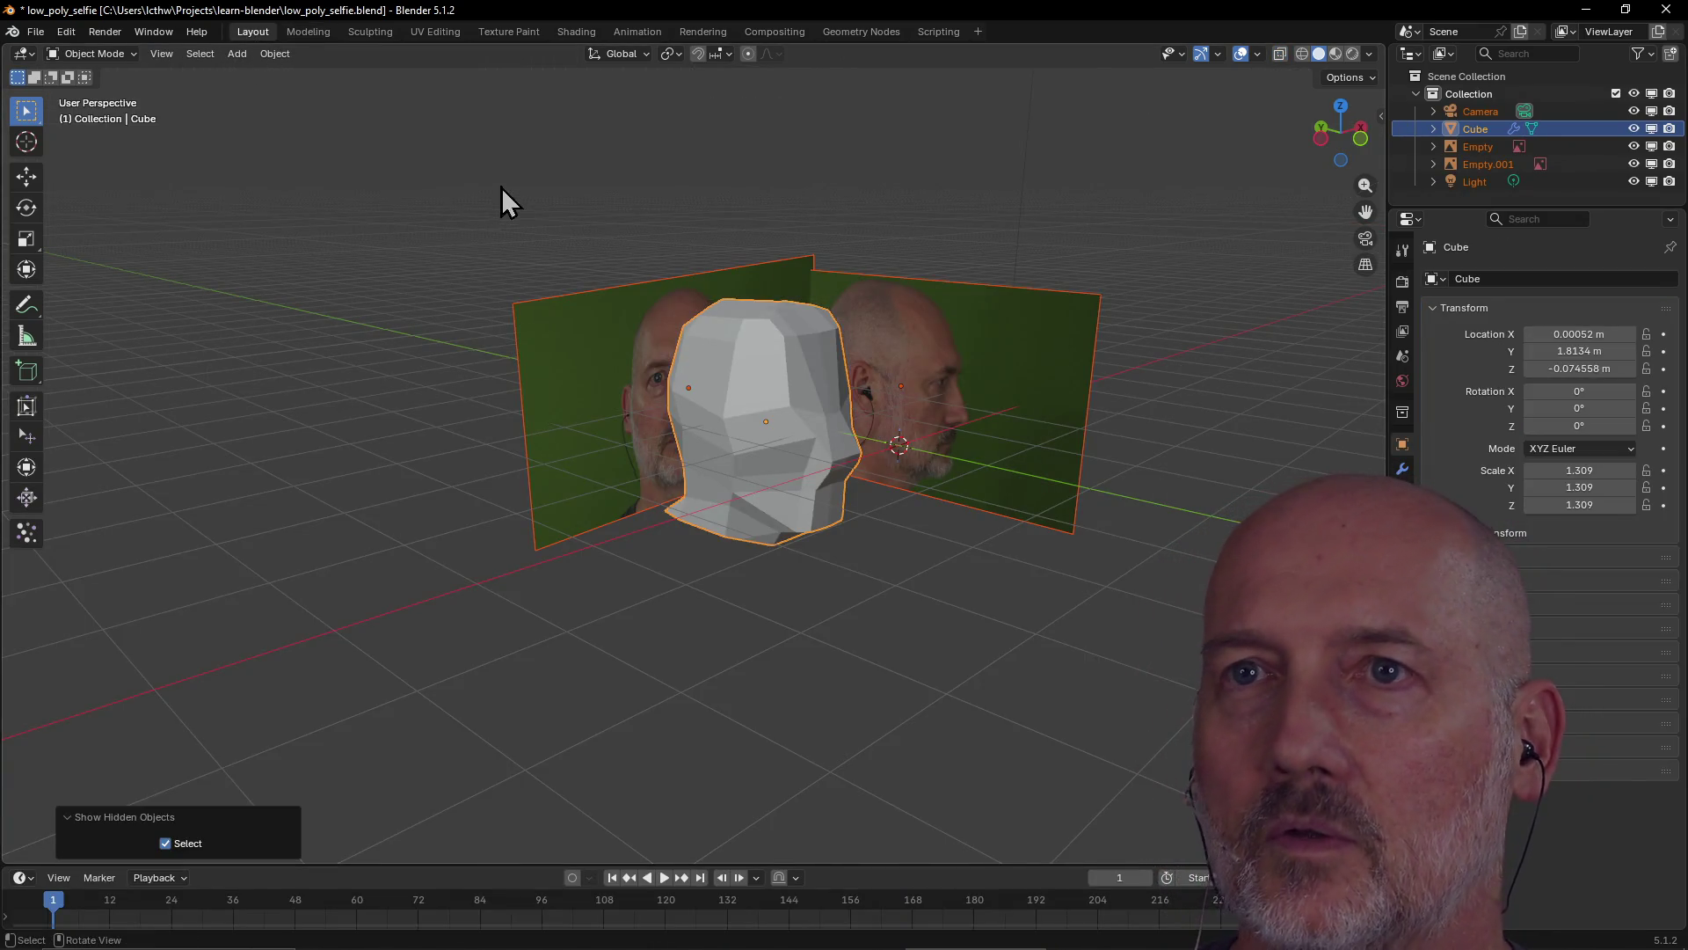
pyautogui.click(308, 34)
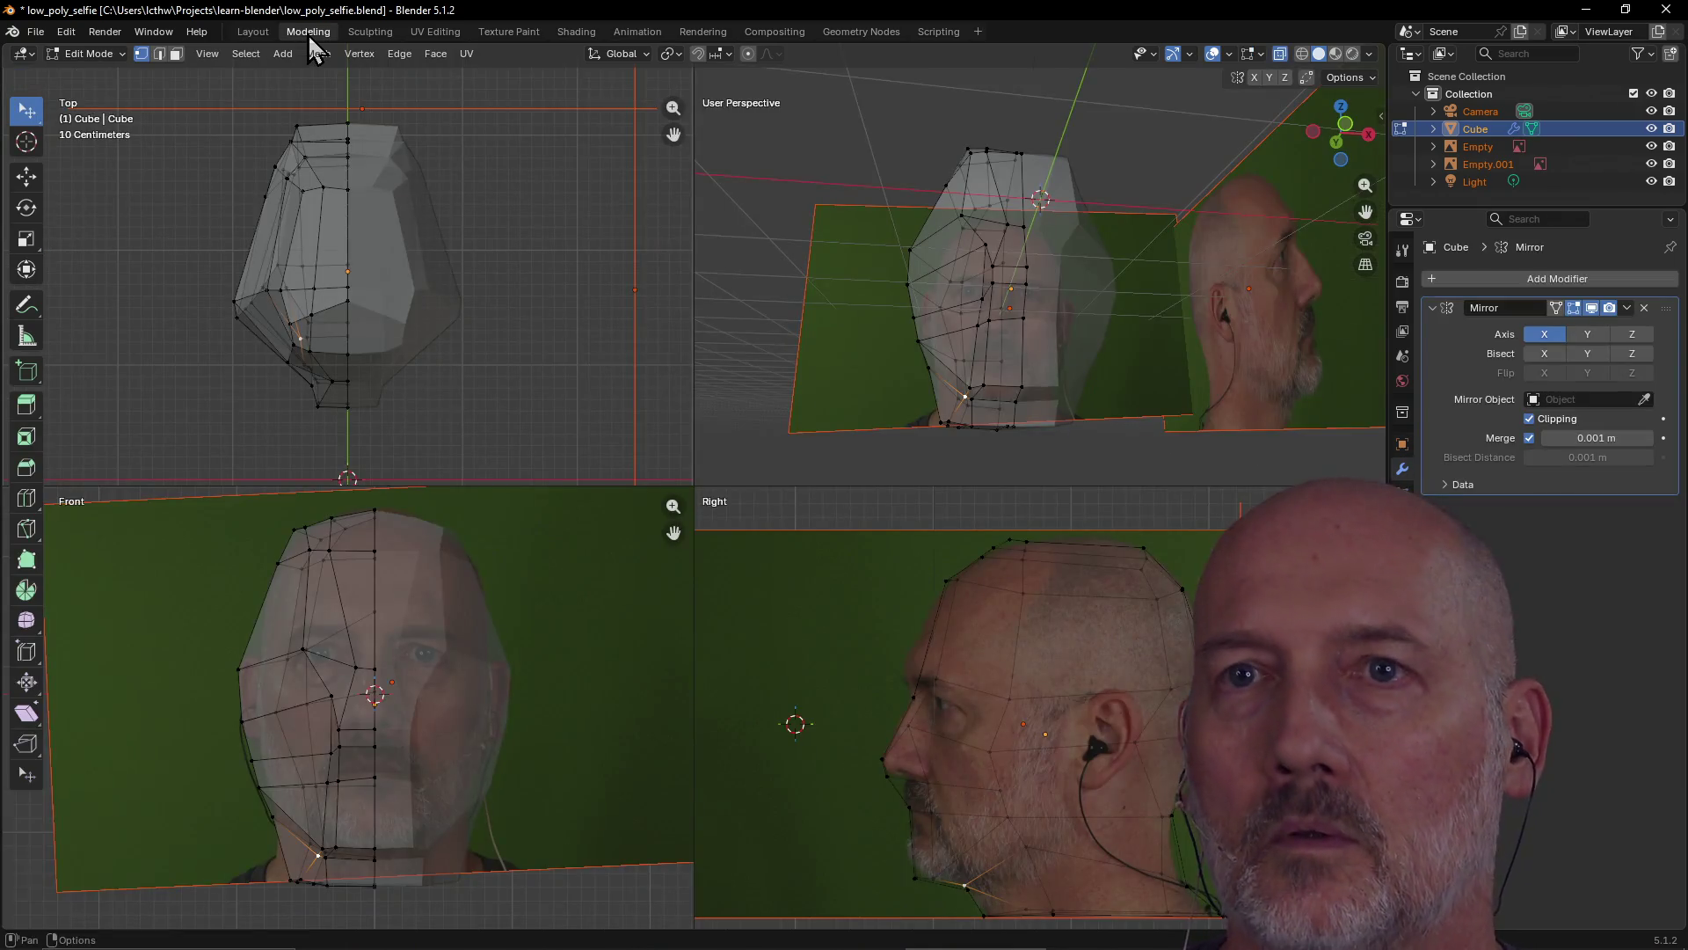
pyautogui.moveTo(900, 323)
pyautogui.mouseDown(button='middle')
pyautogui.moveTo(932, 306)
pyautogui.moveTo(893, 373)
pyautogui.moveTo(961, 351)
pyautogui.moveTo(916, 408)
pyautogui.mouseUp(button='middle')
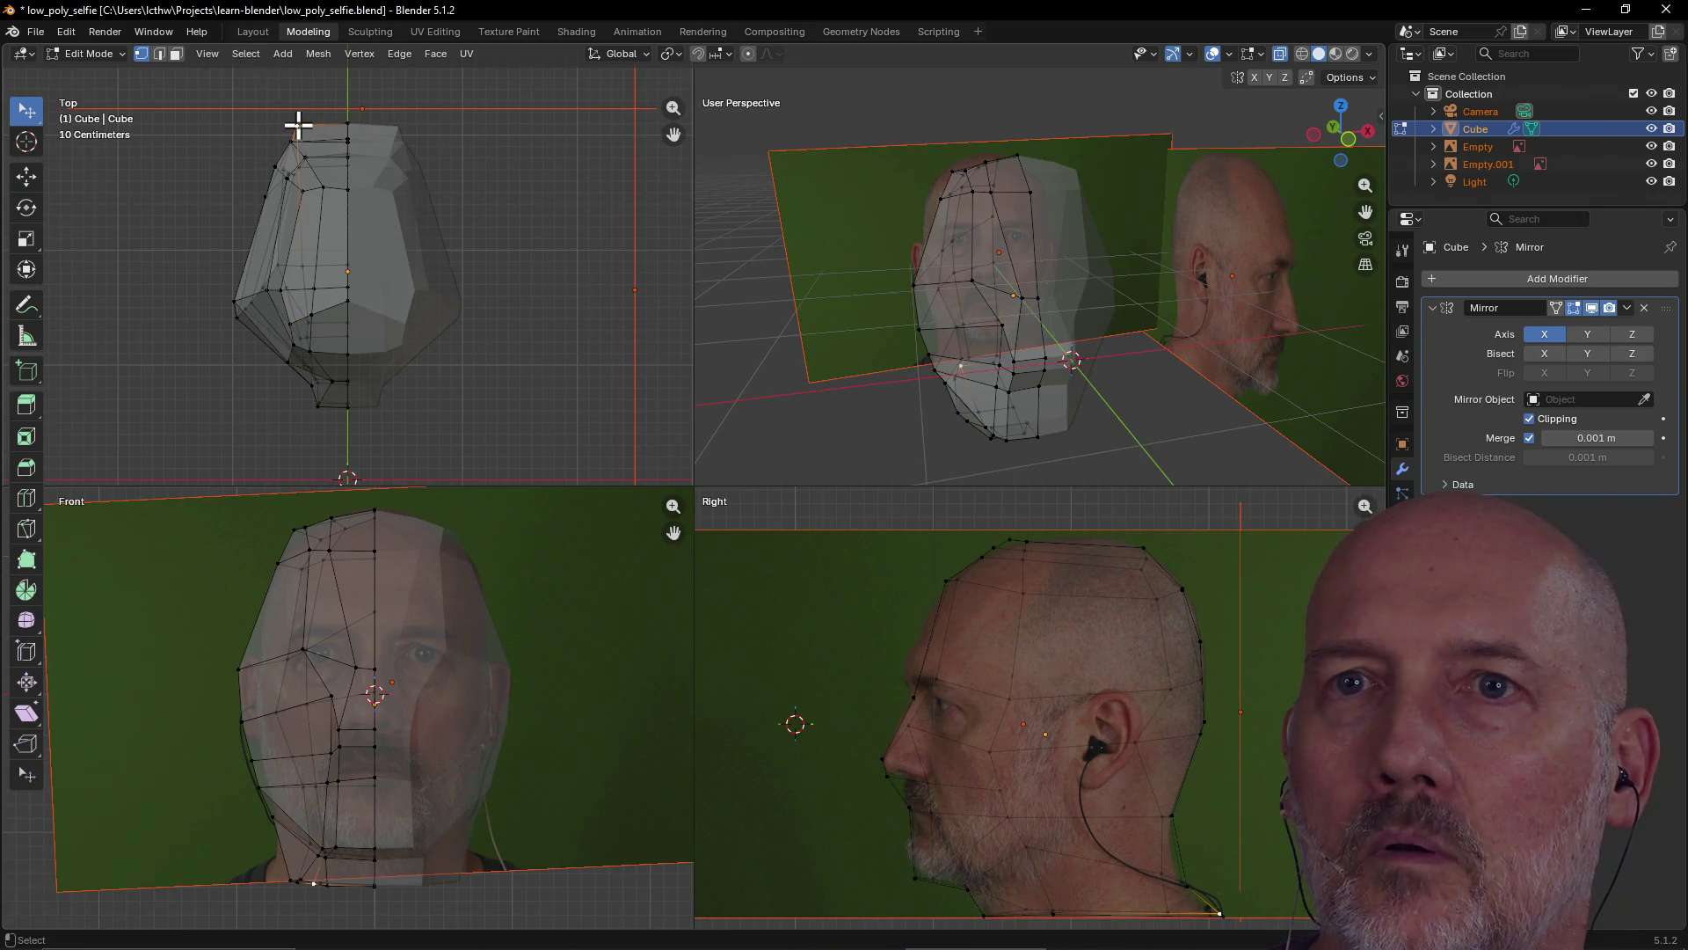
# Move one vertex of the head outline and save low_poly_selfie.blend
pyautogui.press('g')
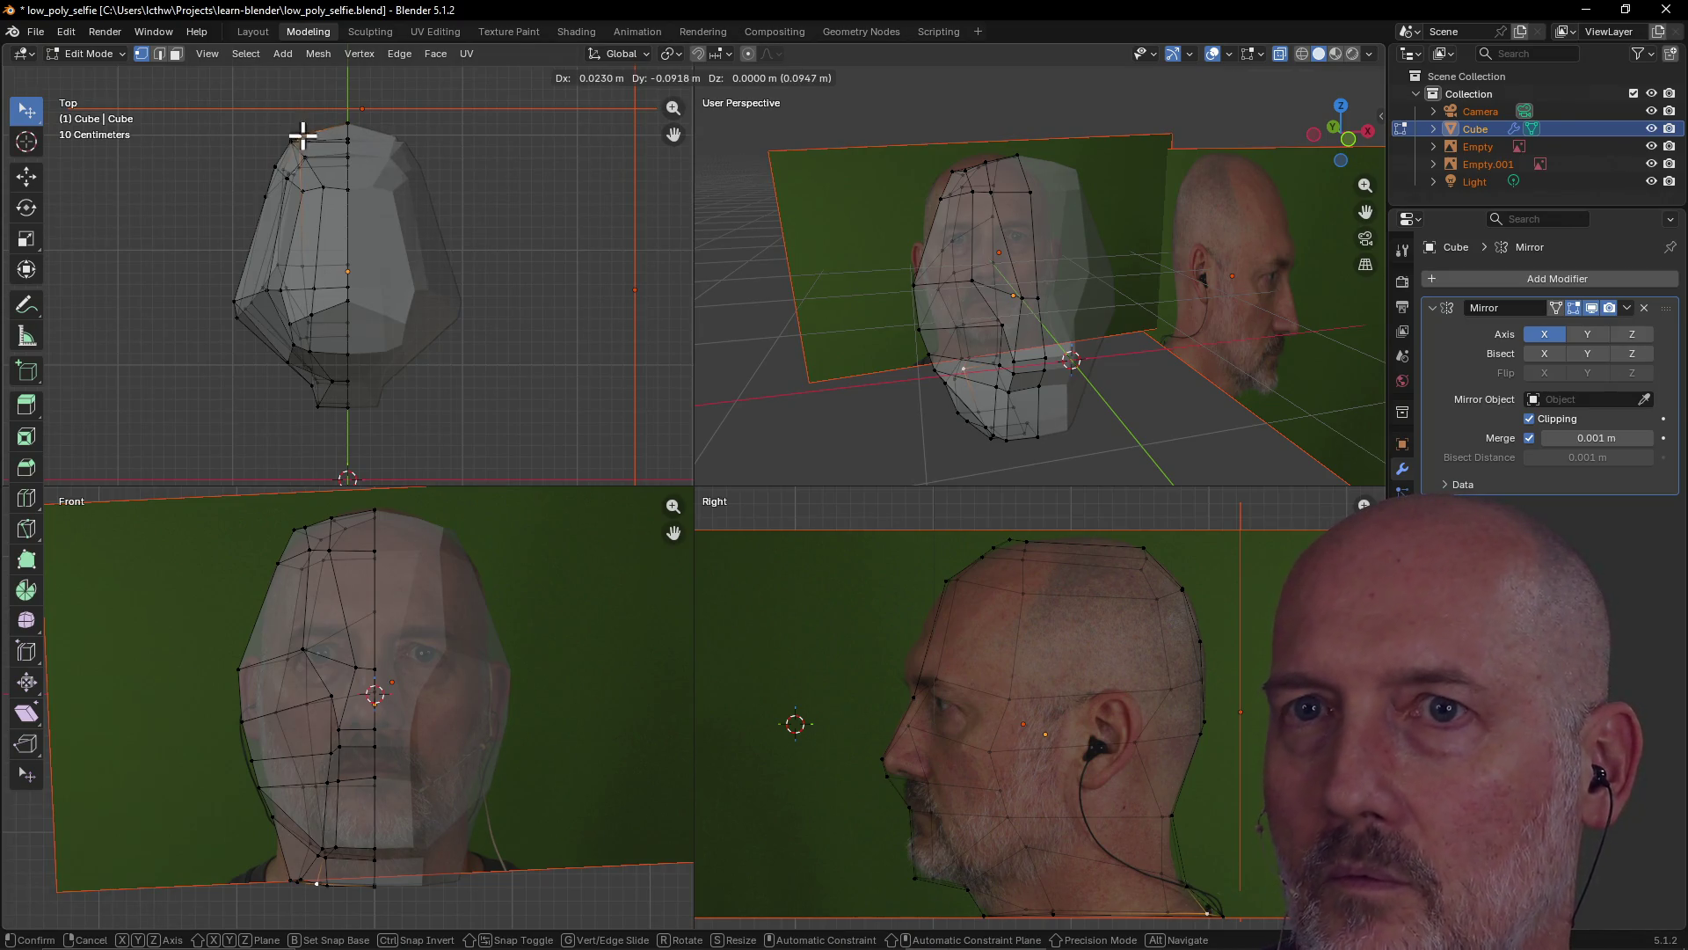
pyautogui.click(303, 136)
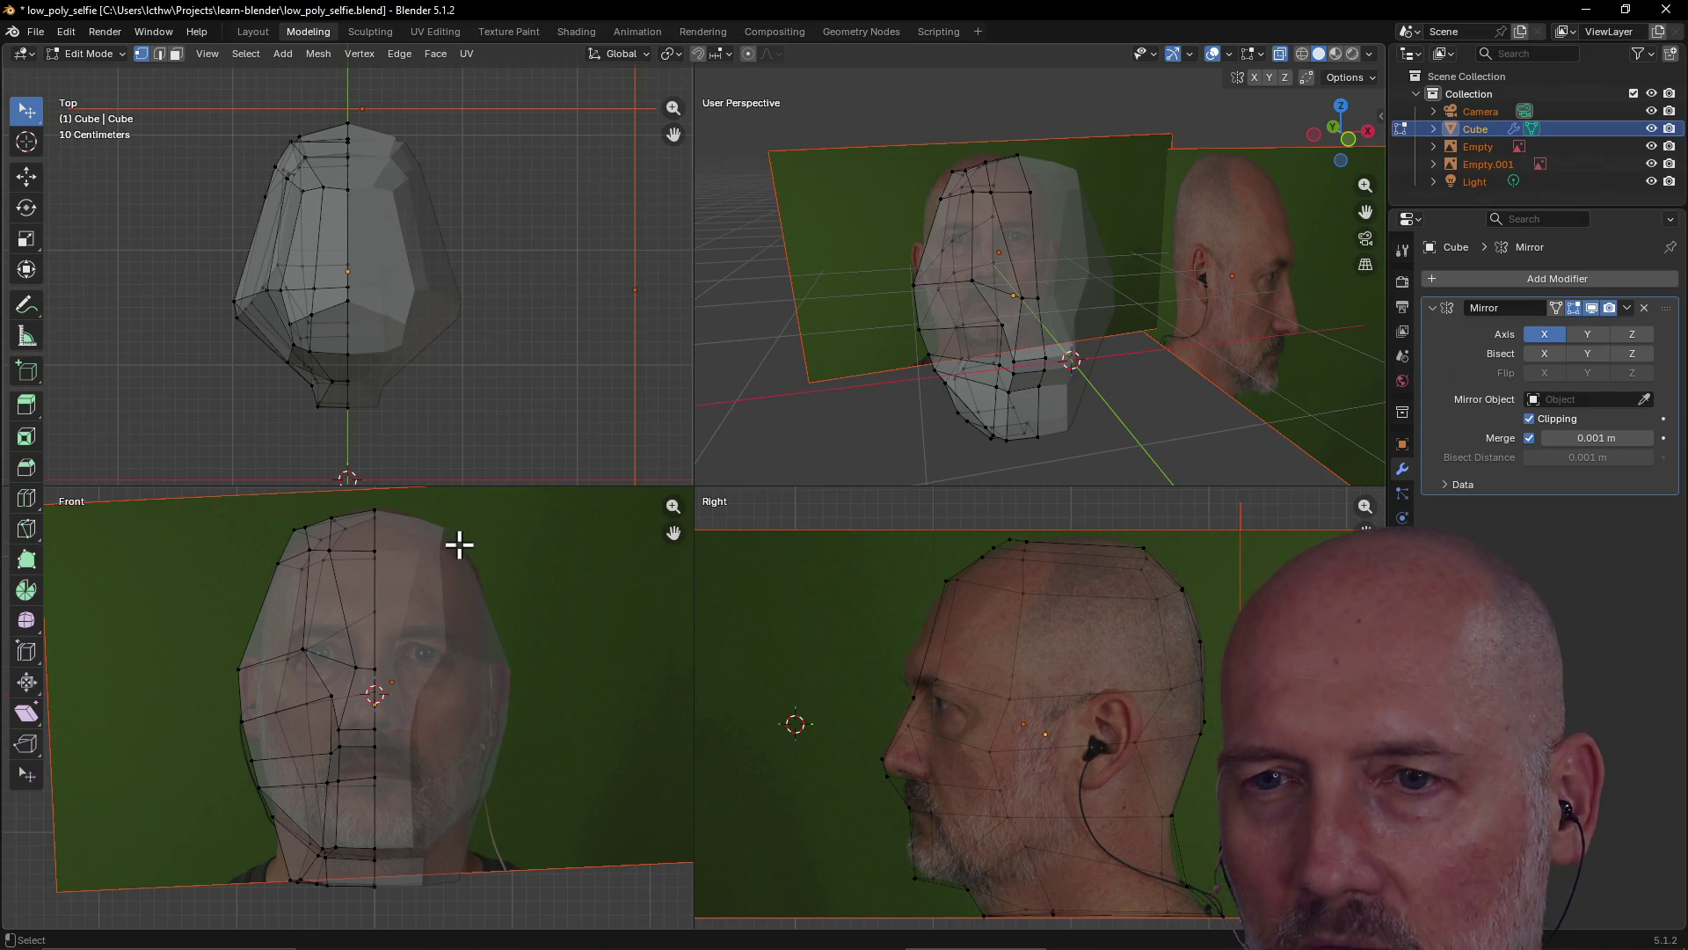
pyautogui.hotkey('ctrl', 's')
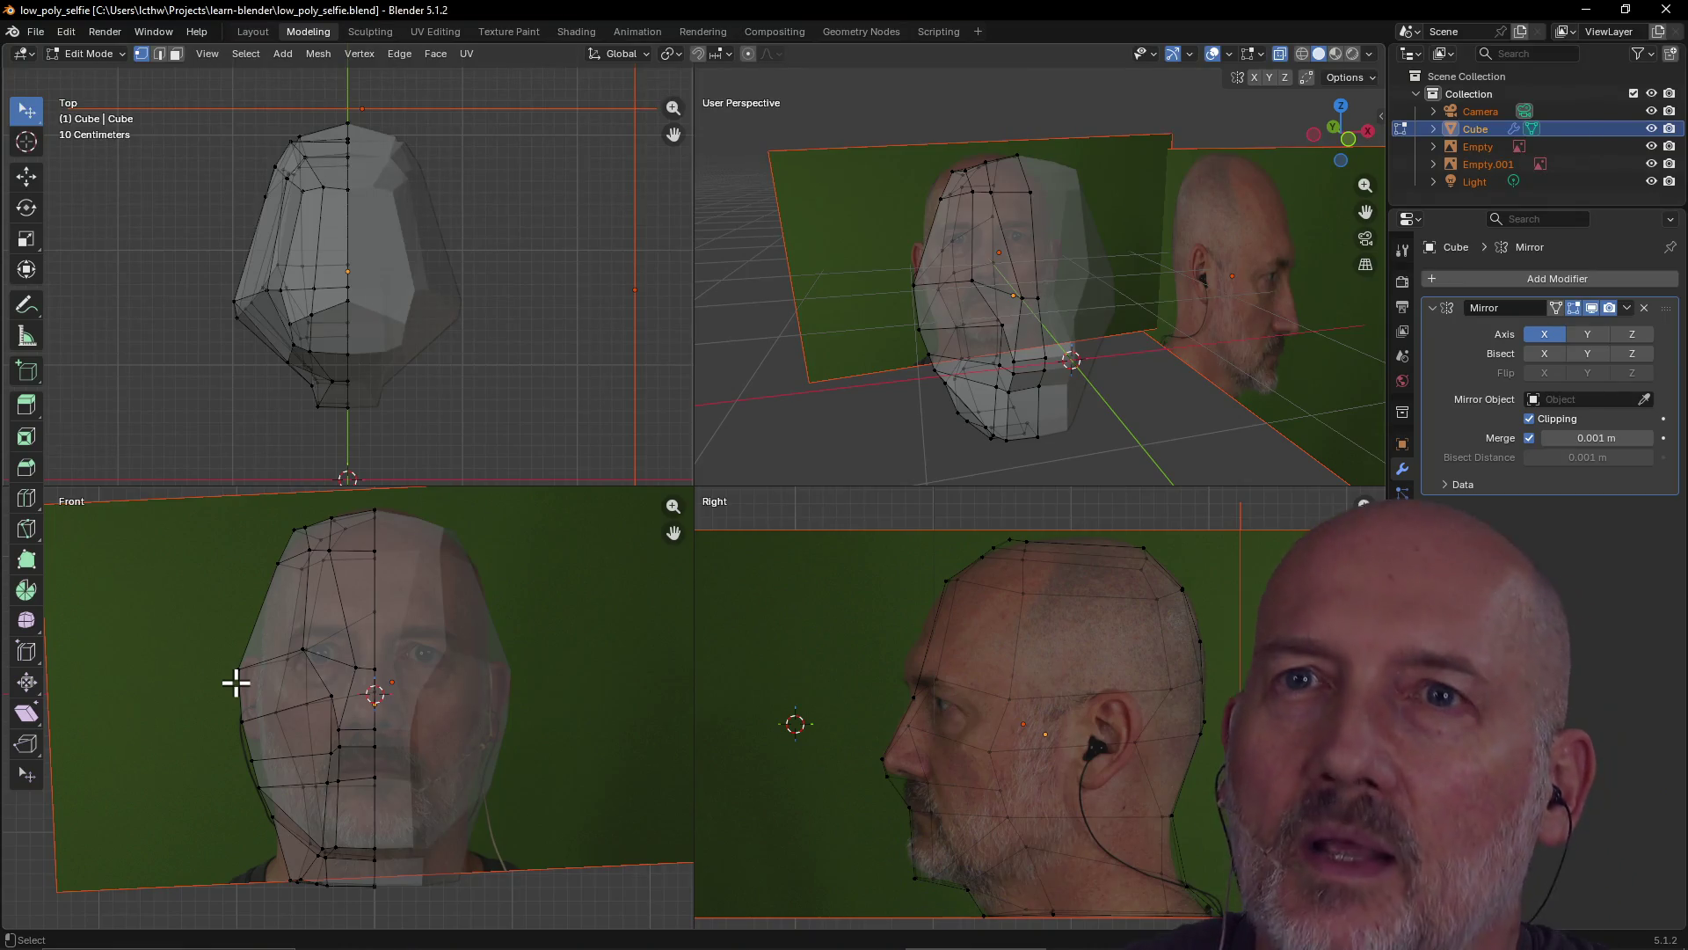
# Switch to the Sculpting workspace and try enabling Dyntopo, but cancel so it stays off
pyautogui.click(361, 31)
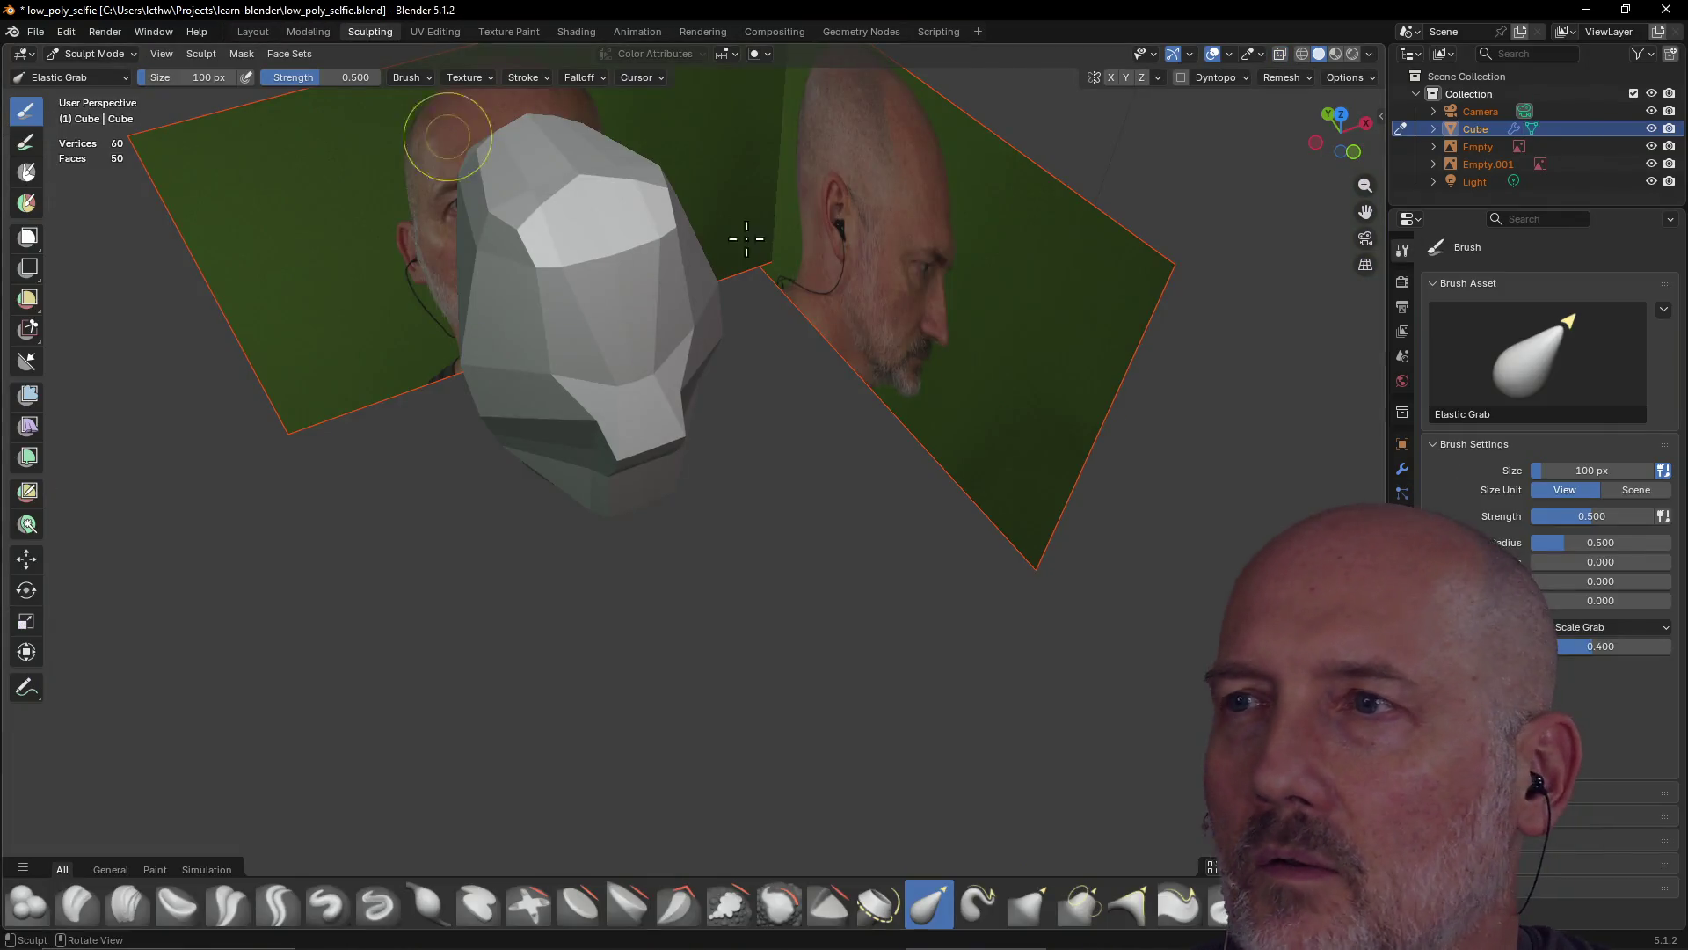
pyautogui.click(1245, 79)
pyautogui.click(1243, 79)
pyautogui.click(1214, 80)
pyautogui.click(1180, 80)
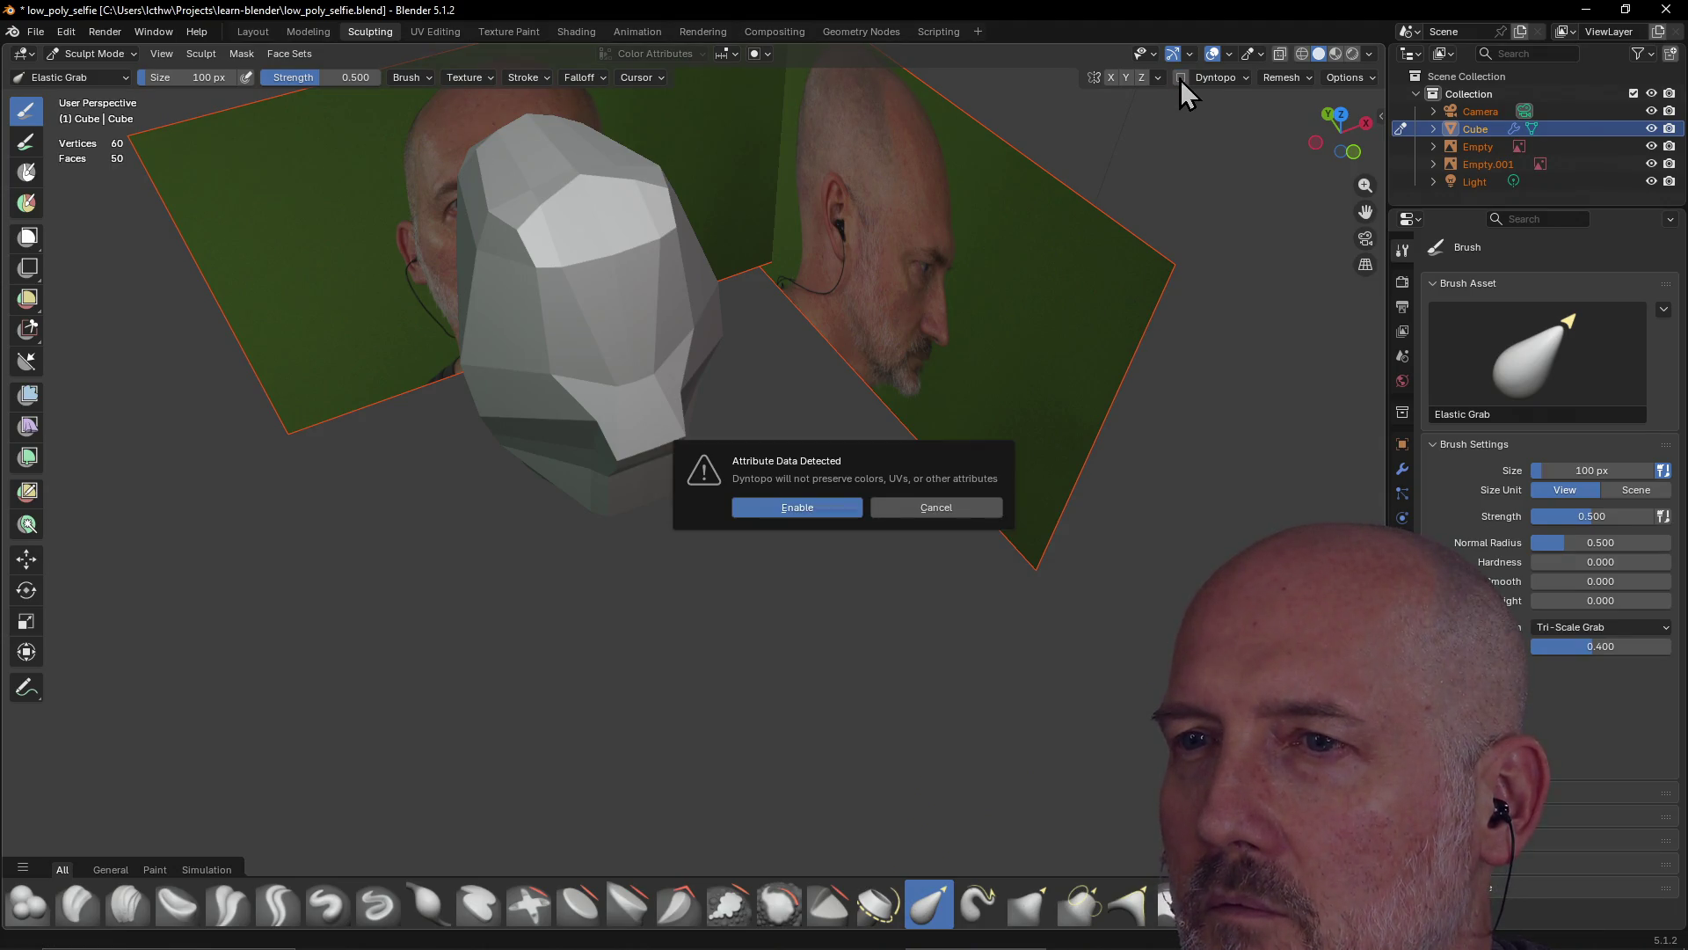
pyautogui.click(995, 508)
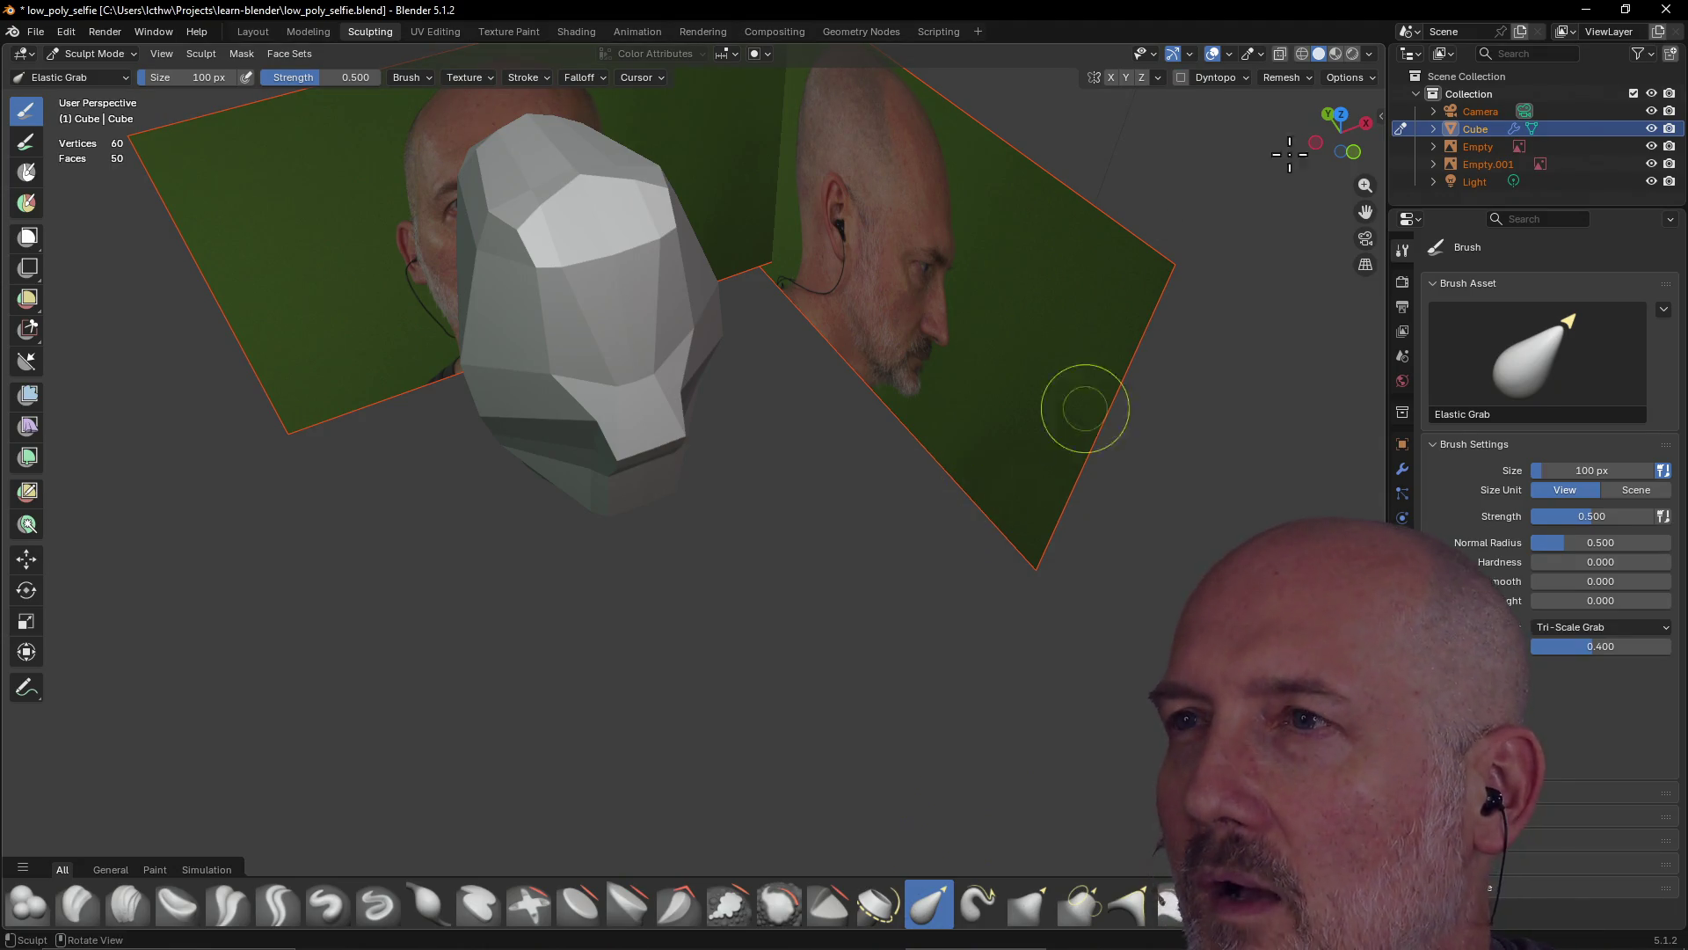
pyautogui.click(1247, 77)
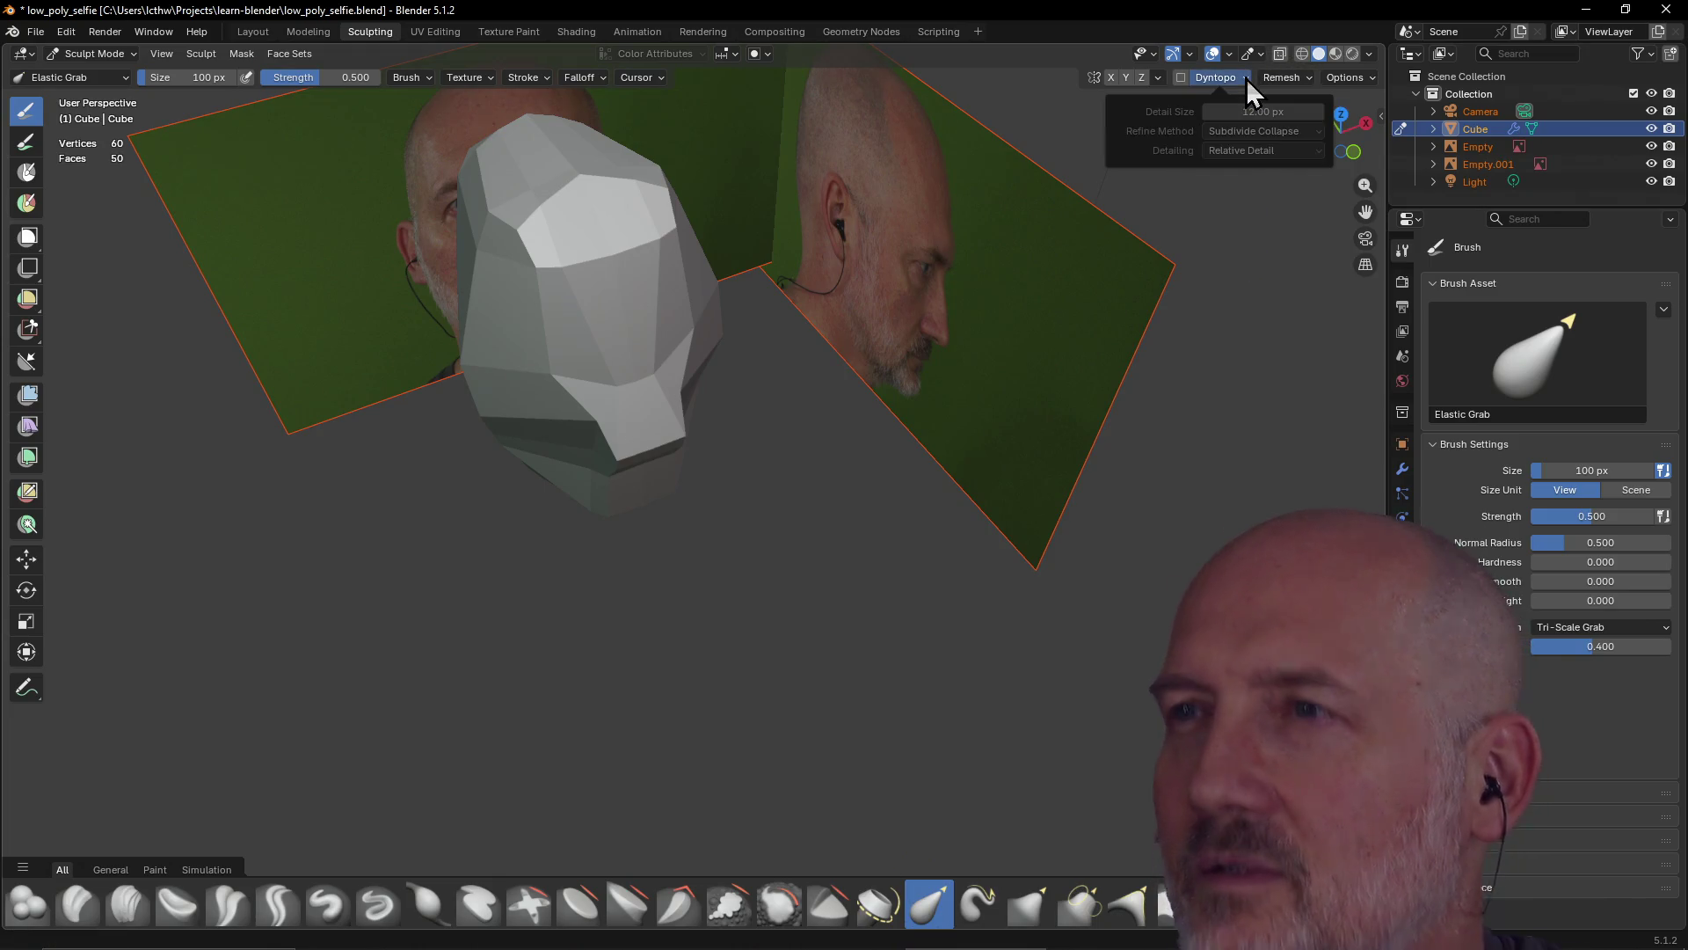
pyautogui.click(1247, 77)
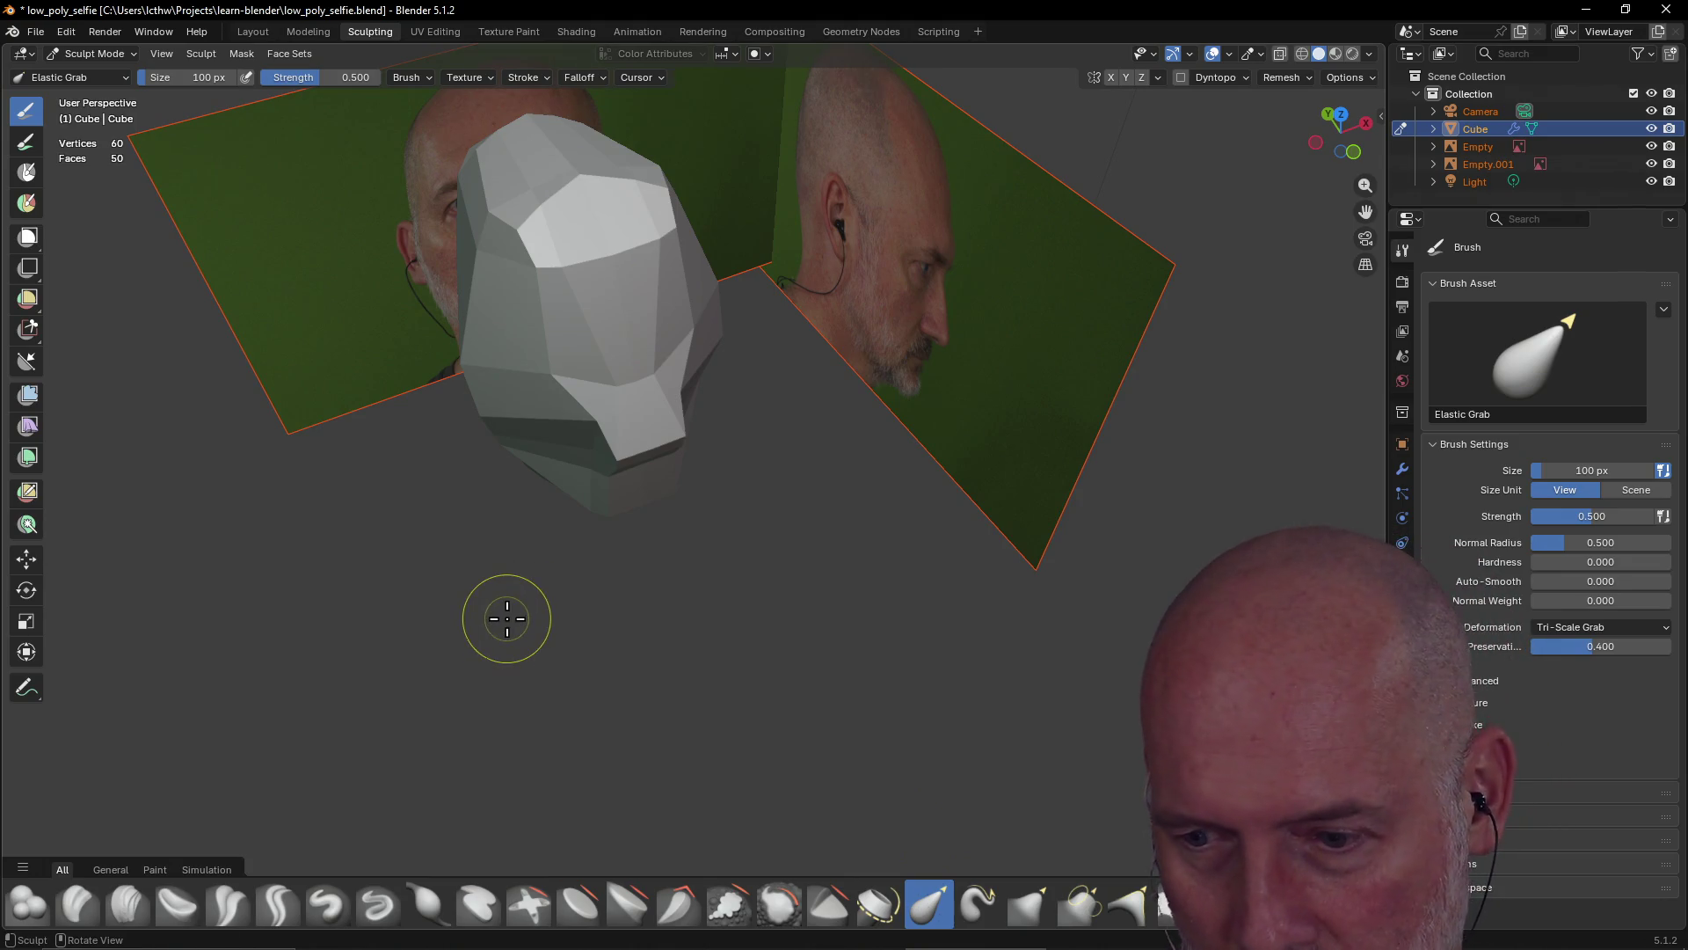
# Orbit and zoom to a three-quarter view of the head between both reference photos
pyautogui.moveTo(607, 554)
pyautogui.mouseDown(button='middle')
pyautogui.moveTo(622, 460)
pyautogui.moveTo(742, 463)
pyautogui.moveTo(600, 494)
pyautogui.moveTo(604, 698)
pyautogui.moveTo(784, 464)
pyautogui.moveTo(615, 493)
pyautogui.moveTo(607, 467)
pyautogui.moveTo(742, 445)
pyautogui.moveTo(773, 445)
pyautogui.moveTo(596, 473)
pyautogui.mouseUp(button='middle')
pyautogui.scroll(4, 607, 467)
pyautogui.moveTo(856, 375)
pyautogui.mouseDown(button='middle')
pyautogui.moveTo(543, 493)
pyautogui.moveTo(558, 596)
pyautogui.moveTo(577, 460)
pyautogui.moveTo(739, 331)
pyautogui.moveTo(857, 320)
pyautogui.moveTo(573, 339)
pyautogui.mouseUp(button='middle')
pyautogui.scroll(3, 598, 379)
pyautogui.moveTo(612, 403); pyautogui.dragTo(690, 388, button='middle')
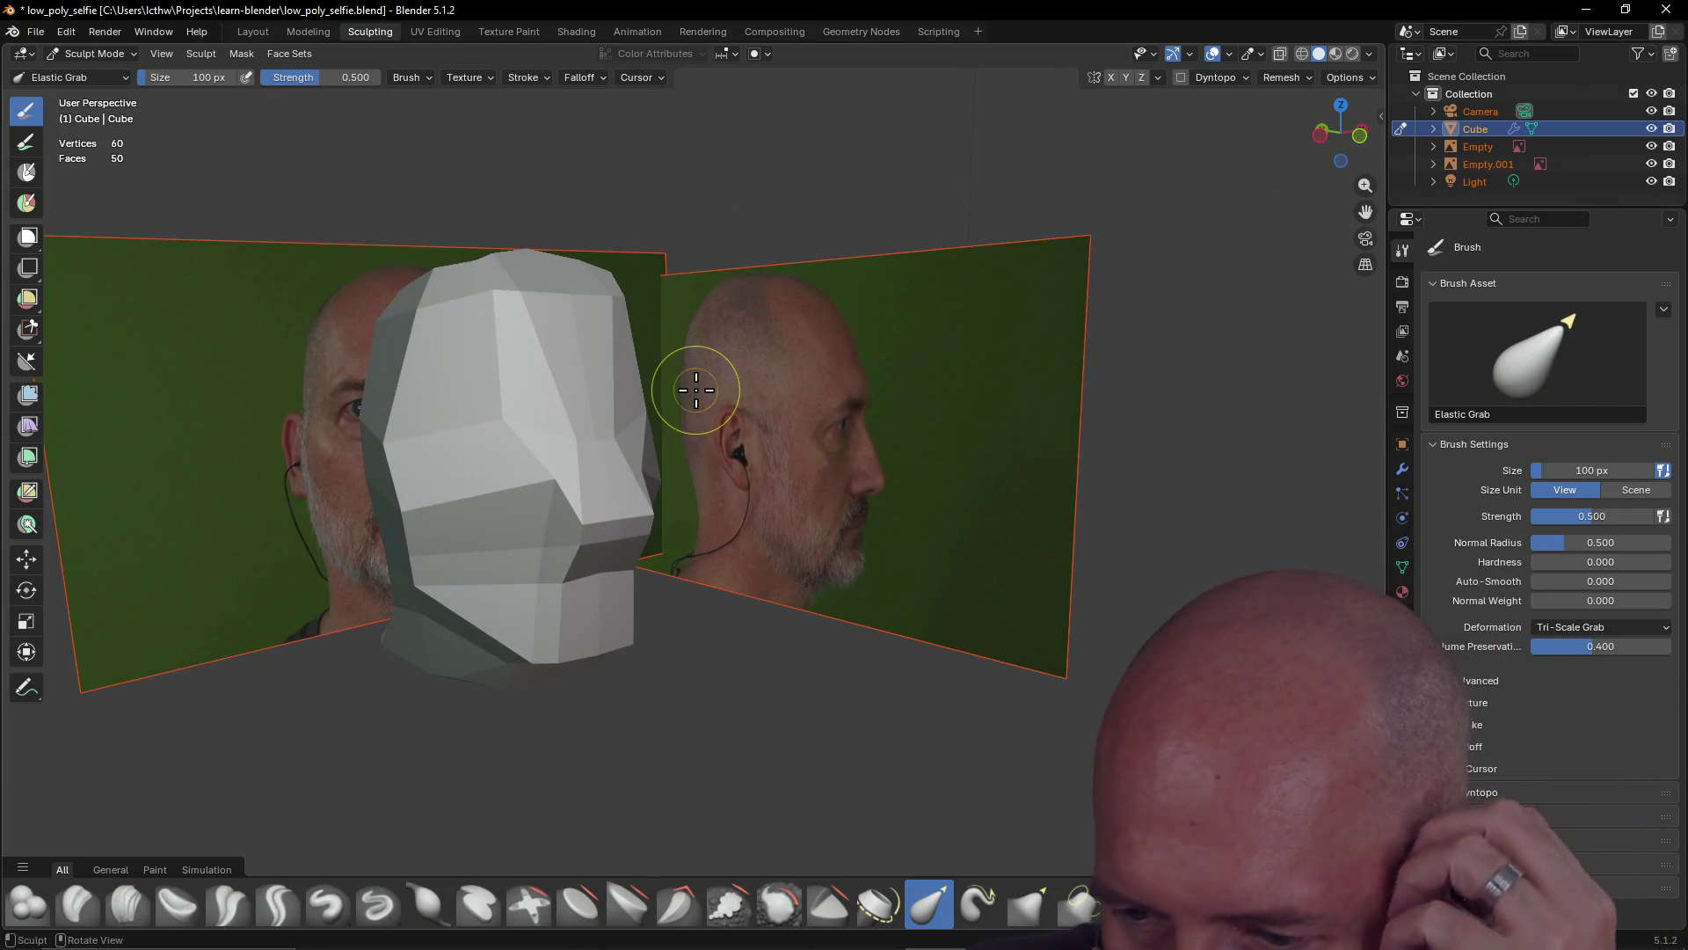
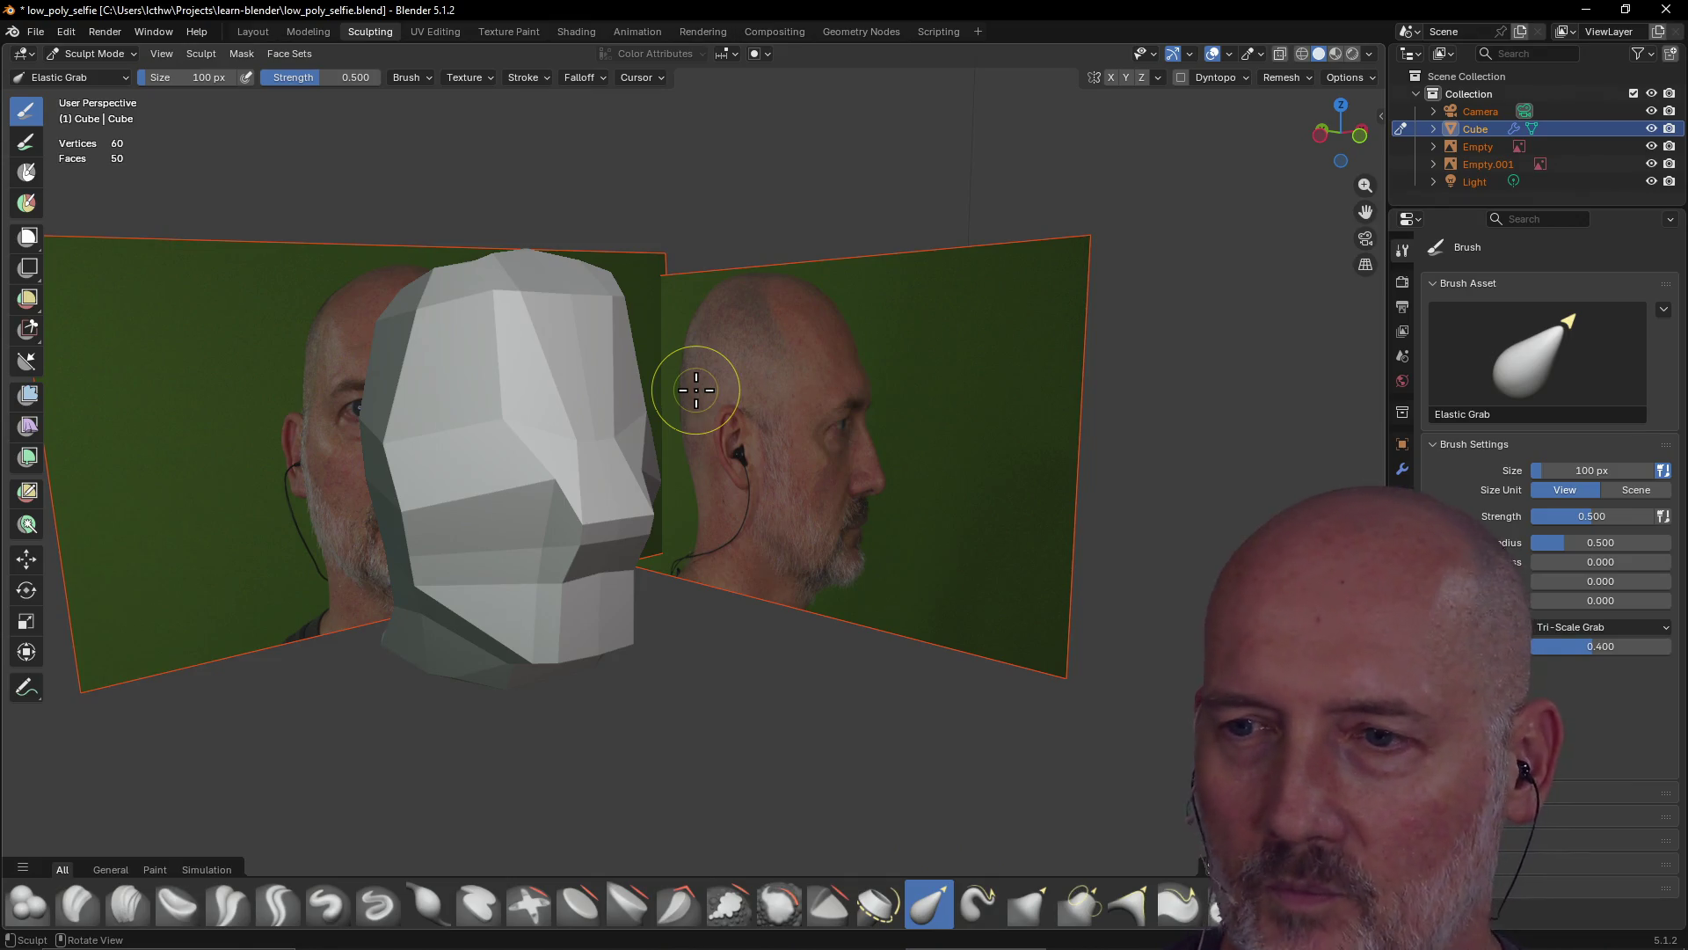
# Refine the low-poly head from side and frontal angles, saving low_poly_selfie.blend before and after
pyautogui.hotkey('ctrl', 's')
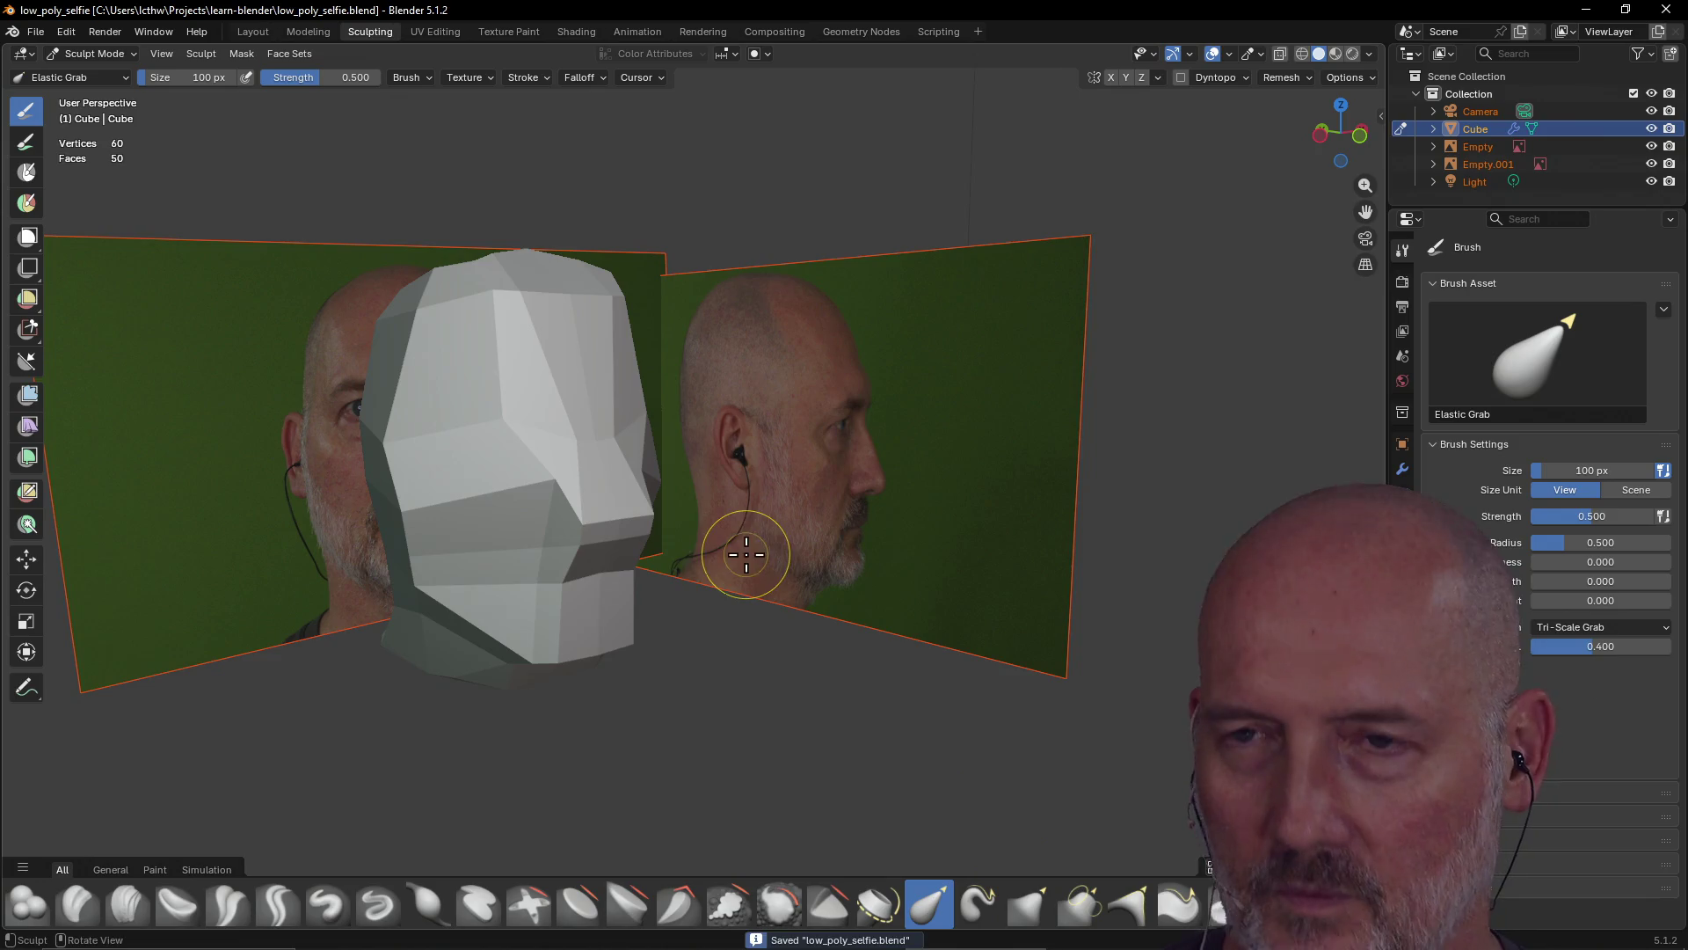
pyautogui.moveTo(595, 527)
pyautogui.mouseDown(button='middle')
pyautogui.moveTo(768, 516)
pyautogui.moveTo(635, 528)
pyautogui.moveTo(622, 510)
pyautogui.mouseUp(button='middle')
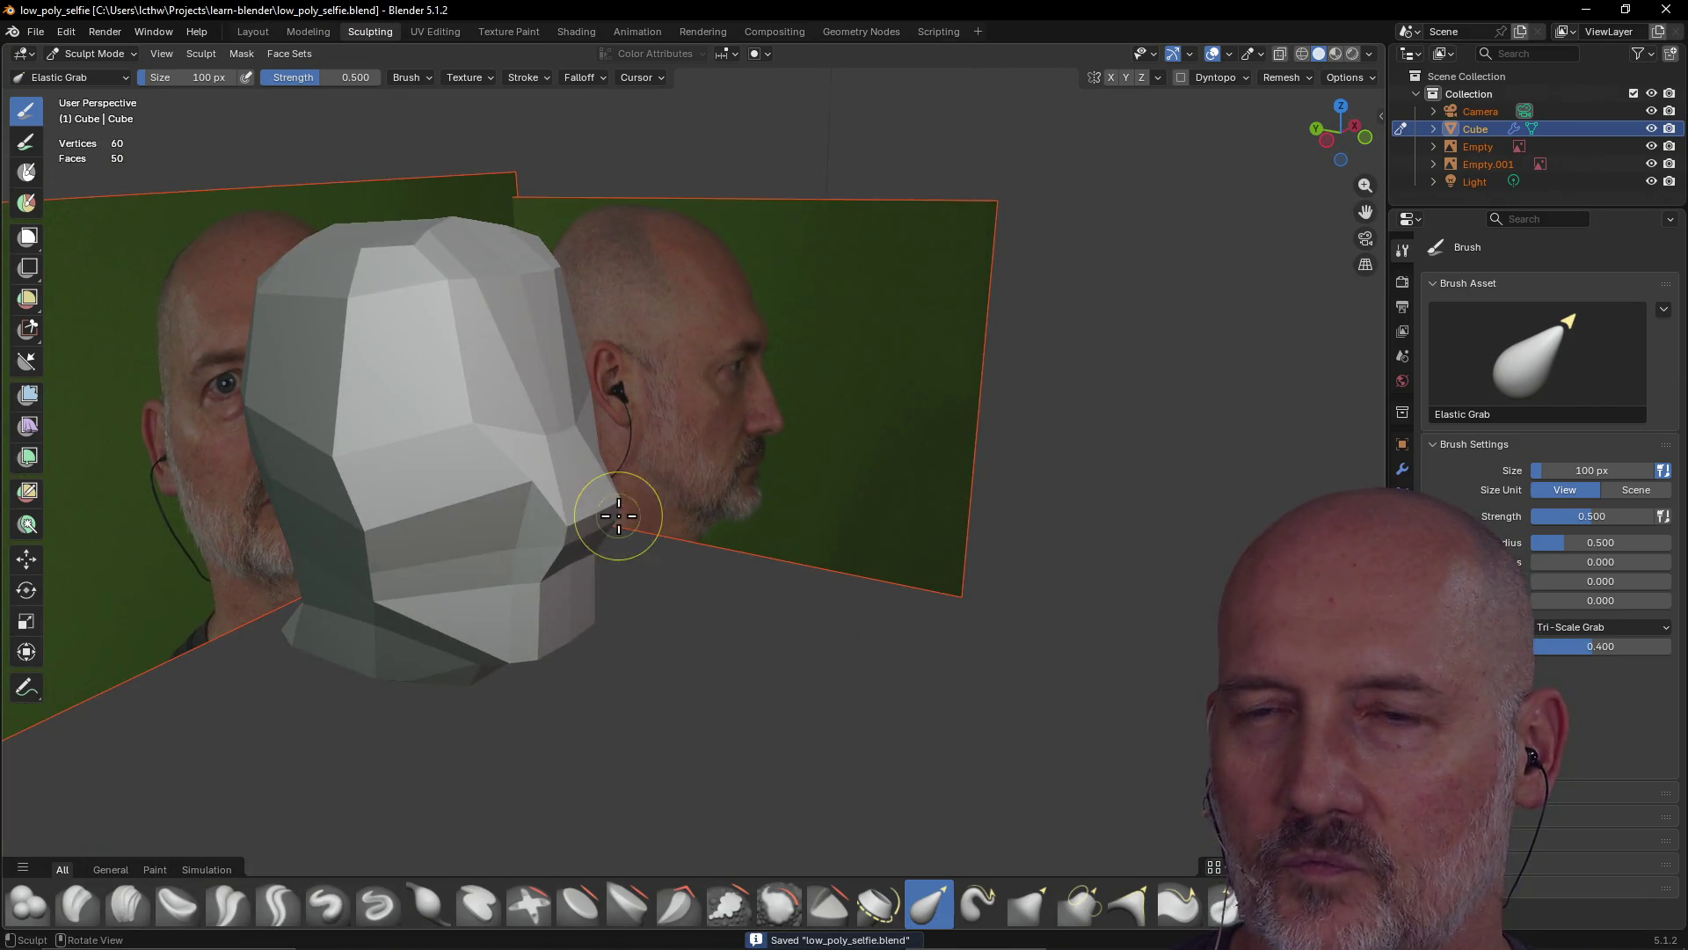
pyautogui.scroll(3, 505, 494)
pyautogui.moveTo(505, 494)
pyautogui.mouseDown(button='middle')
pyautogui.moveTo(543, 492)
pyautogui.moveTo(207, 487)
pyautogui.moveTo(378, 441)
pyautogui.moveTo(245, 479)
pyautogui.moveTo(306, 447)
pyautogui.mouseUp(button='middle')
pyautogui.click(346, 427)
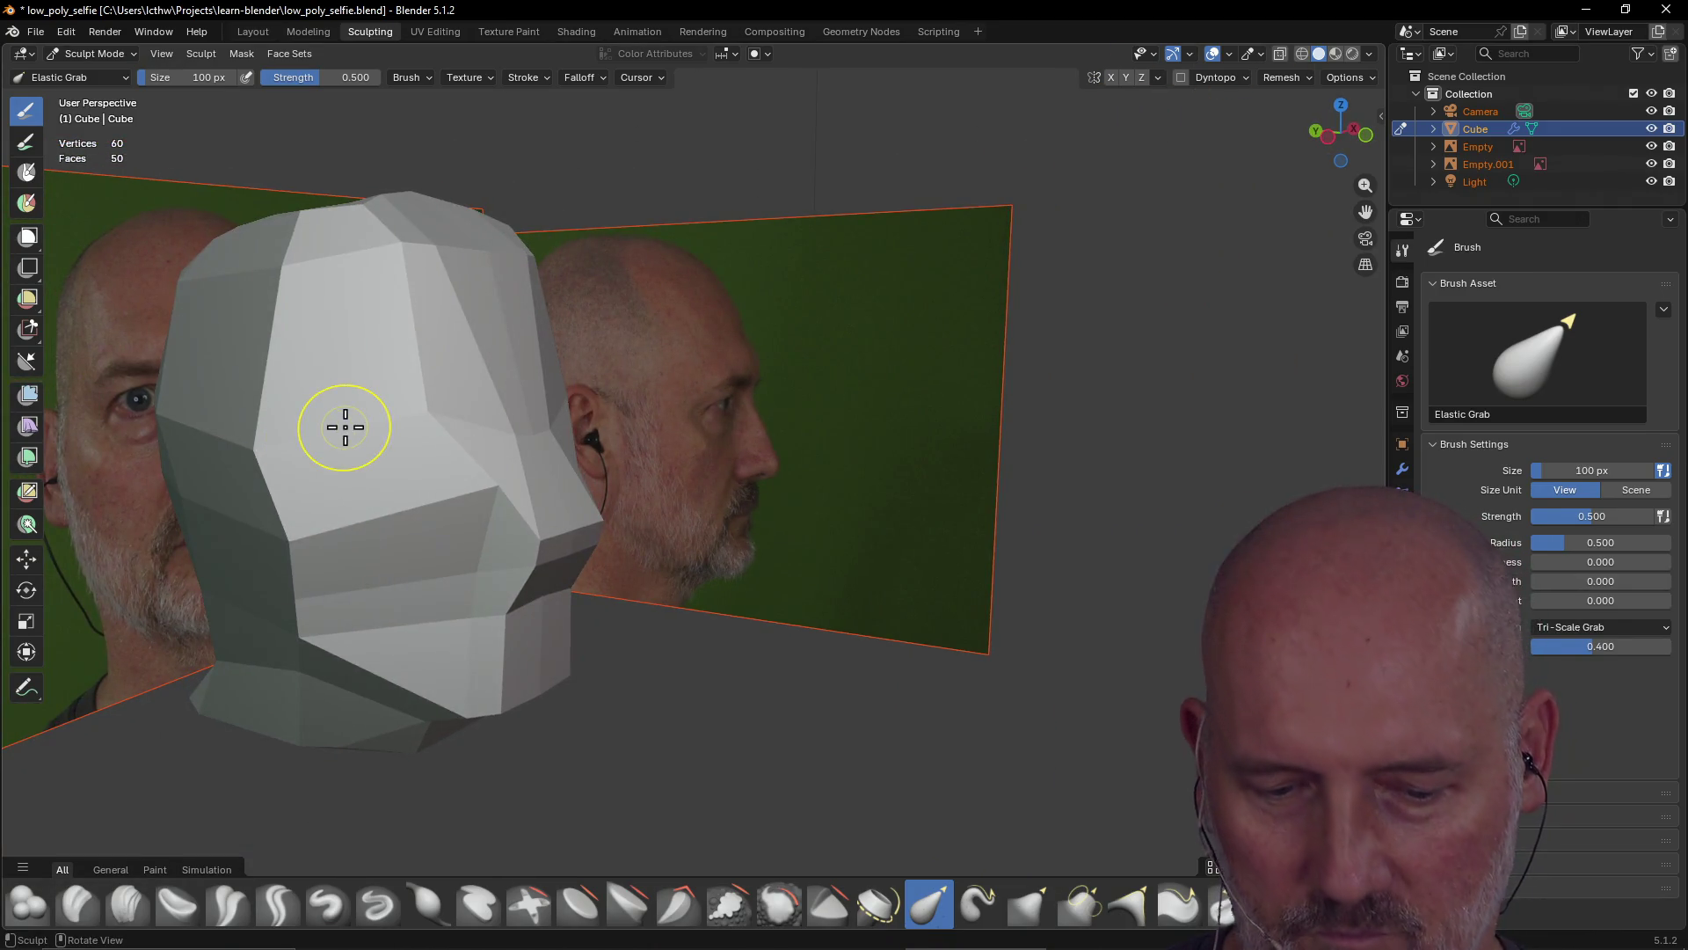
pyautogui.moveTo(348, 428); pyautogui.dragTo(630, 441, button='middle')
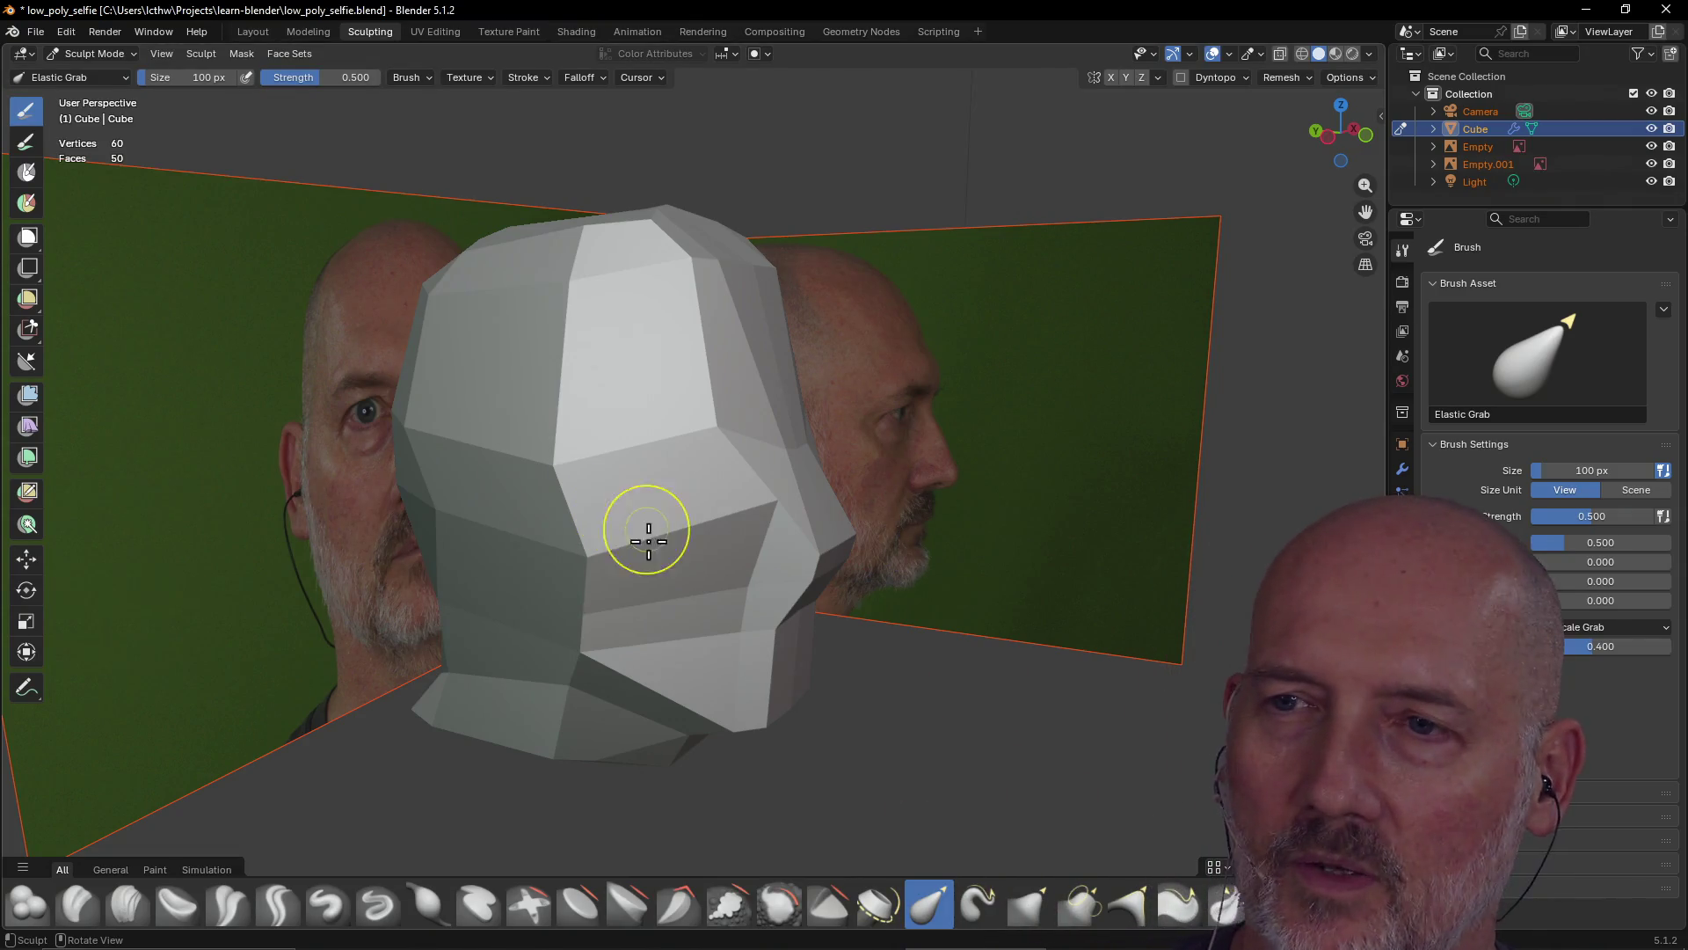
pyautogui.moveTo(753, 591)
pyautogui.mouseDown(button='middle')
pyautogui.moveTo(698, 547)
pyautogui.moveTo(780, 554)
pyautogui.moveTo(571, 570)
pyautogui.moveTo(776, 509)
pyautogui.moveTo(668, 517)
pyautogui.moveTo(625, 535)
pyautogui.moveTo(816, 517)
pyautogui.moveTo(923, 528)
pyautogui.moveTo(988, 482)
pyautogui.moveTo(883, 513)
pyautogui.moveTo(1052, 498)
pyautogui.moveTo(803, 536)
pyautogui.moveTo(864, 513)
pyautogui.moveTo(863, 493)
pyautogui.moveTo(841, 506)
pyautogui.moveTo(1043, 497)
pyautogui.moveTo(803, 520)
pyautogui.moveTo(1014, 498)
pyautogui.moveTo(859, 509)
pyautogui.moveTo(923, 497)
pyautogui.moveTo(1040, 483)
pyautogui.moveTo(693, 560)
pyautogui.mouseUp(button='middle')
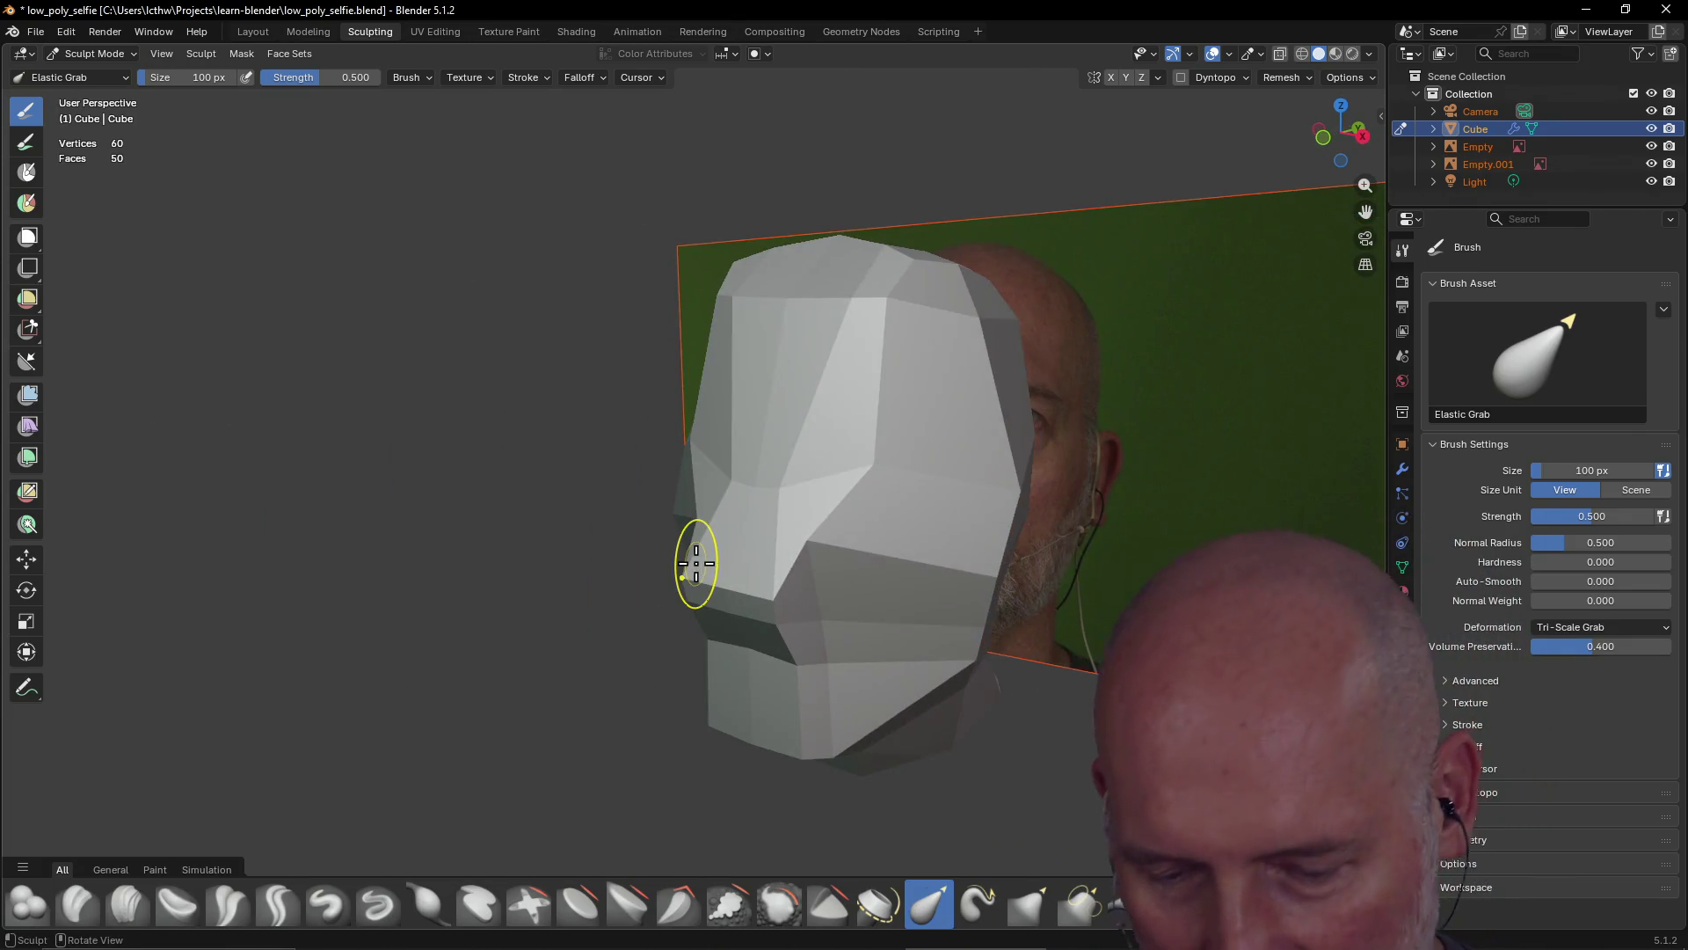
pyautogui.hotkey('ctrl', 's')
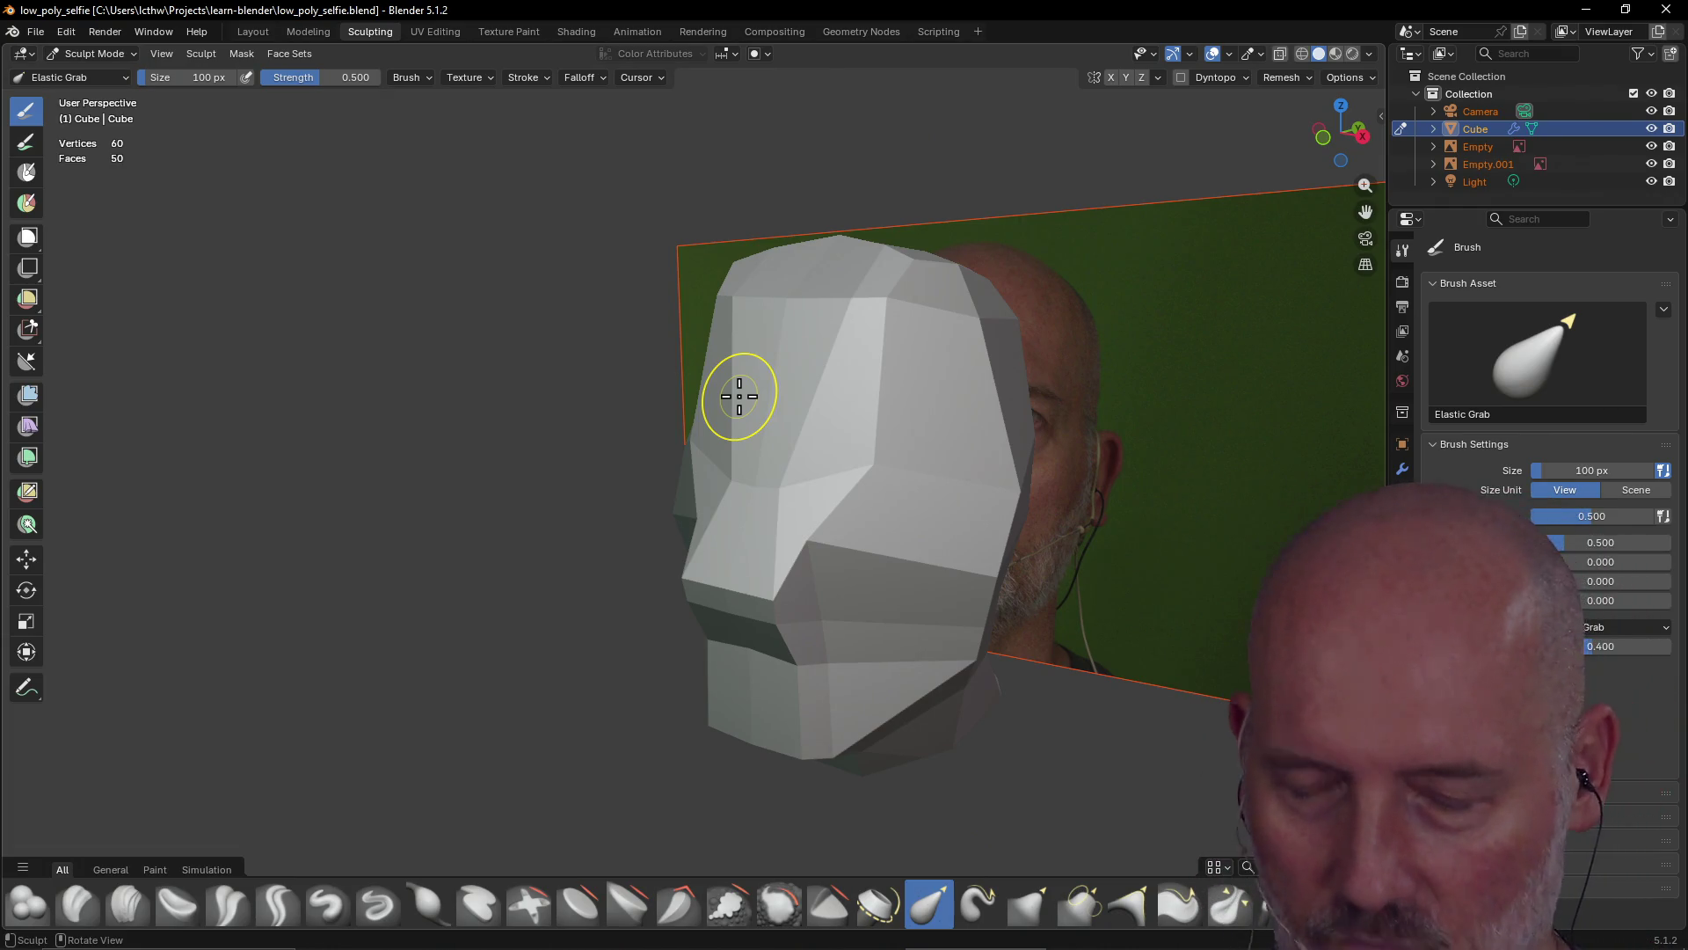
# Inspect the faceted head from front, rear and top angles and return to the Layout workspace
pyautogui.moveTo(949, 452)
pyautogui.mouseDown(button='middle')
pyautogui.moveTo(799, 452)
pyautogui.moveTo(845, 539)
pyautogui.moveTo(858, 467)
pyautogui.moveTo(988, 471)
pyautogui.moveTo(974, 388)
pyautogui.mouseUp(button='middle')
pyautogui.moveTo(826, 383)
pyautogui.mouseDown(button='middle')
pyautogui.moveTo(822, 275)
pyautogui.moveTo(698, 340)
pyautogui.moveTo(889, 308)
pyautogui.moveTo(818, 231)
pyautogui.moveTo(723, 332)
pyautogui.moveTo(784, 297)
pyautogui.moveTo(590, 307)
pyautogui.mouseUp(button='middle')
pyautogui.scroll(2, 697, 344)
pyautogui.scroll(-3, 694, 335)
pyautogui.moveTo(779, 418)
pyautogui.mouseDown(button='middle')
pyautogui.moveTo(886, 369)
pyautogui.moveTo(973, 369)
pyautogui.moveTo(754, 333)
pyautogui.moveTo(671, 283)
pyautogui.moveTo(780, 370)
pyautogui.moveTo(753, 377)
pyautogui.mouseUp(button='middle')
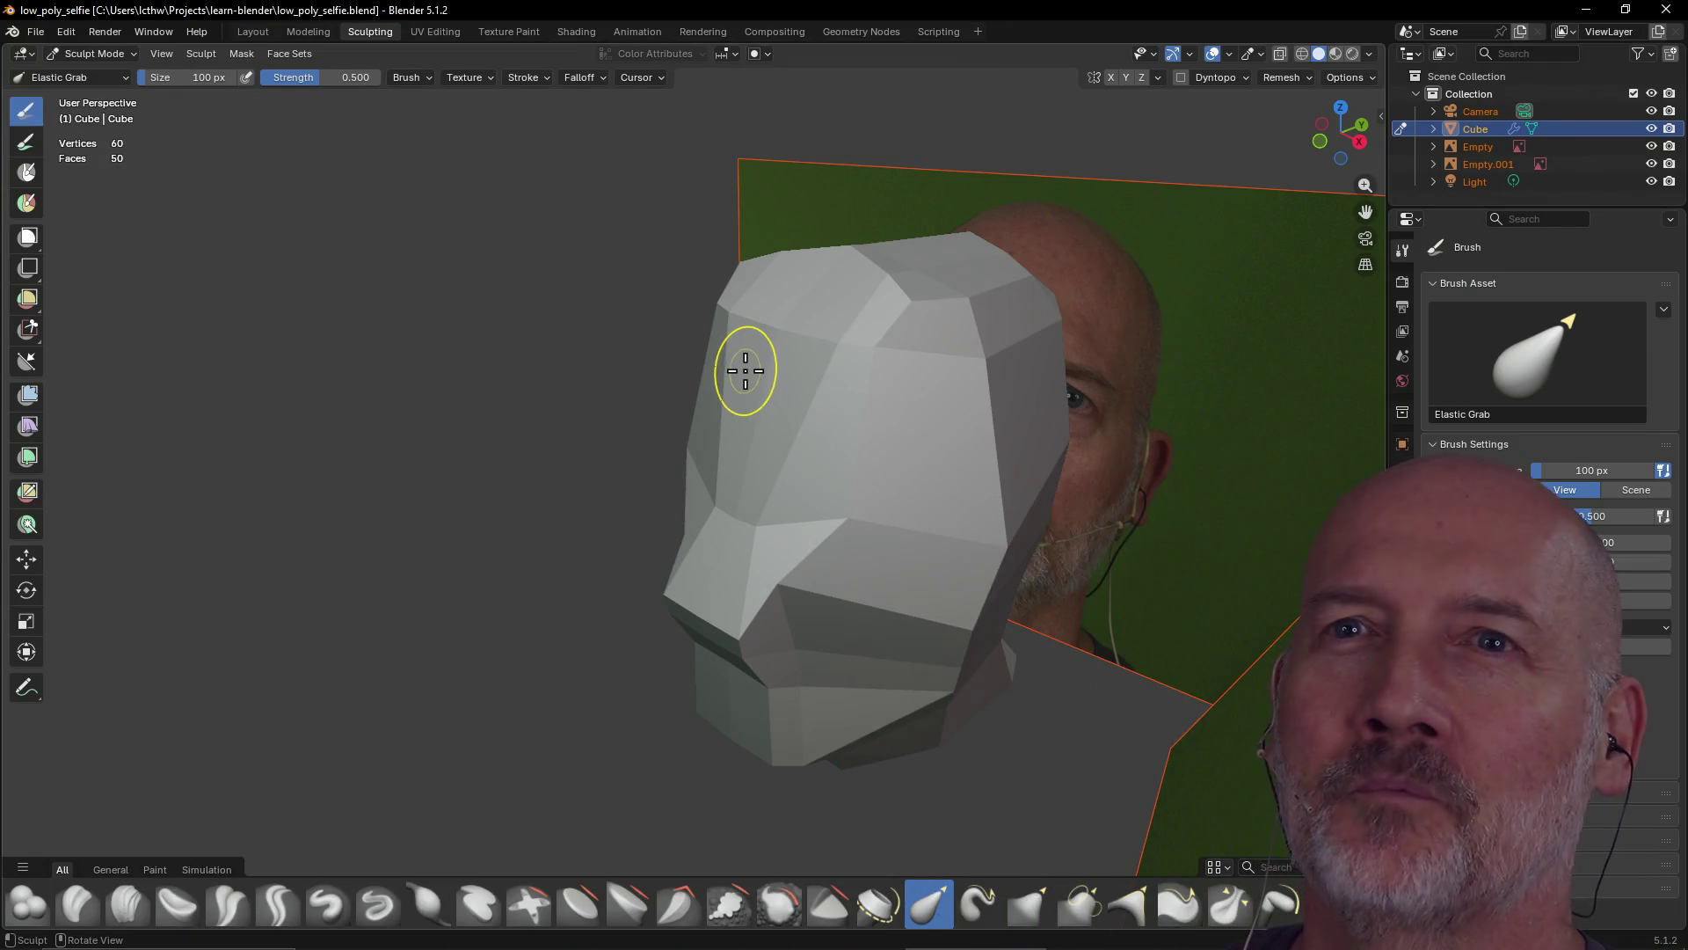
pyautogui.click(248, 31)
pyautogui.moveTo(729, 402); pyautogui.dragTo(622, 458, button='middle')
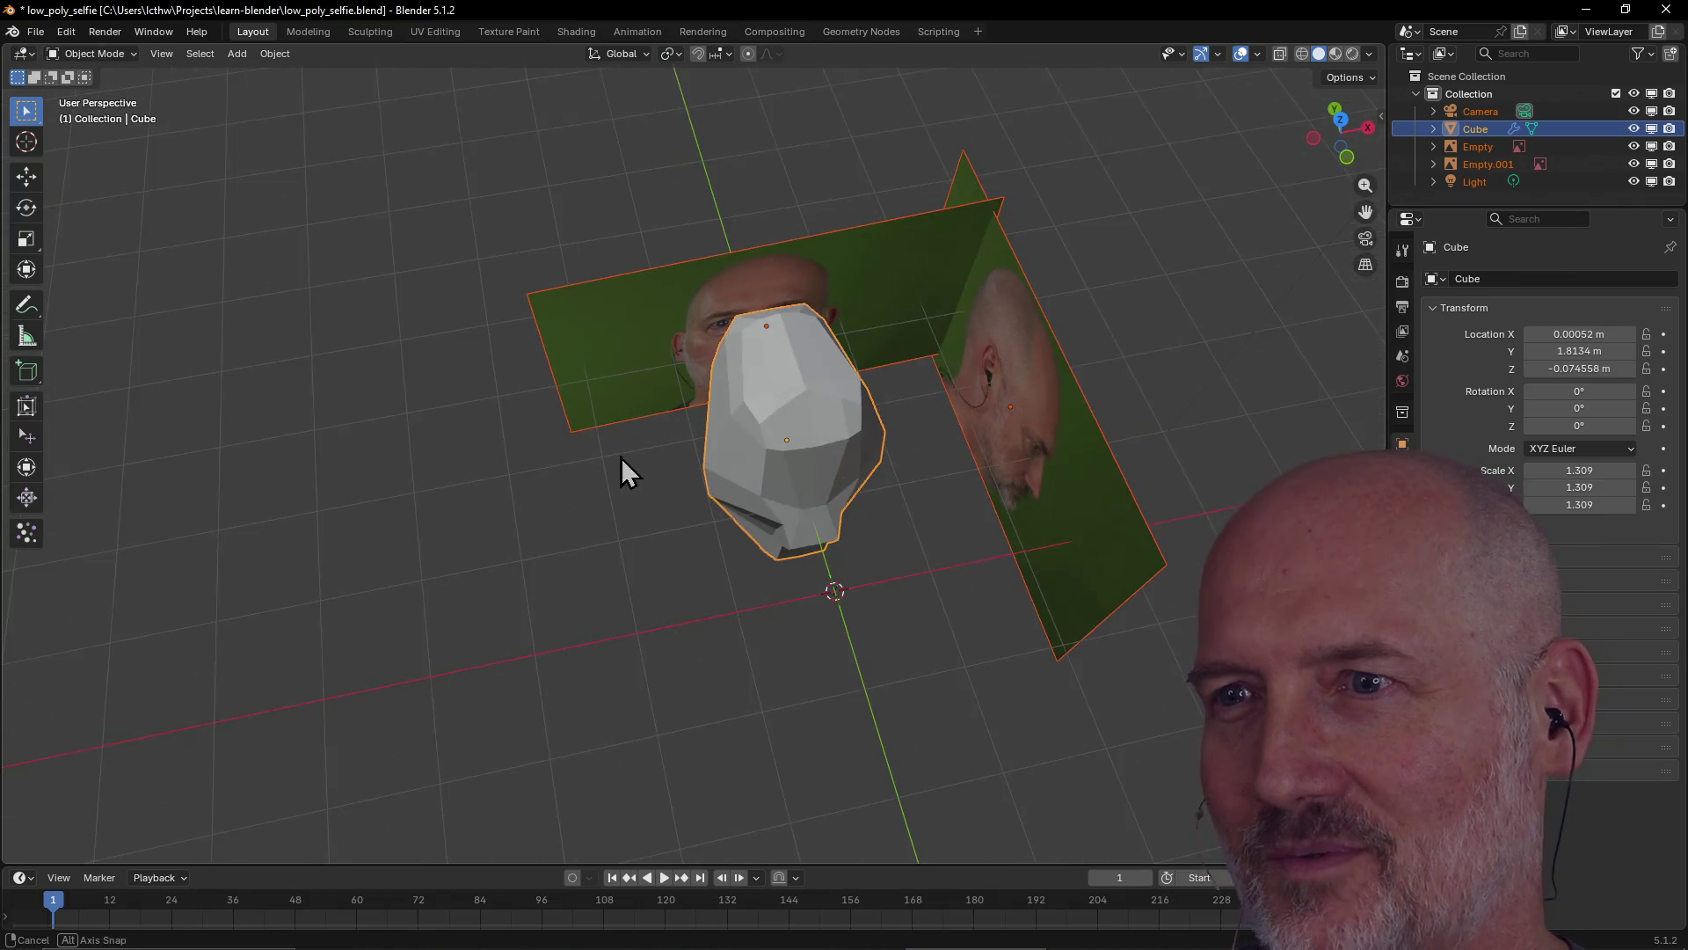
# Review the mirrored head from higher angles in the four-view Modeling workspace
pyautogui.click(310, 32)
pyautogui.click(271, 32)
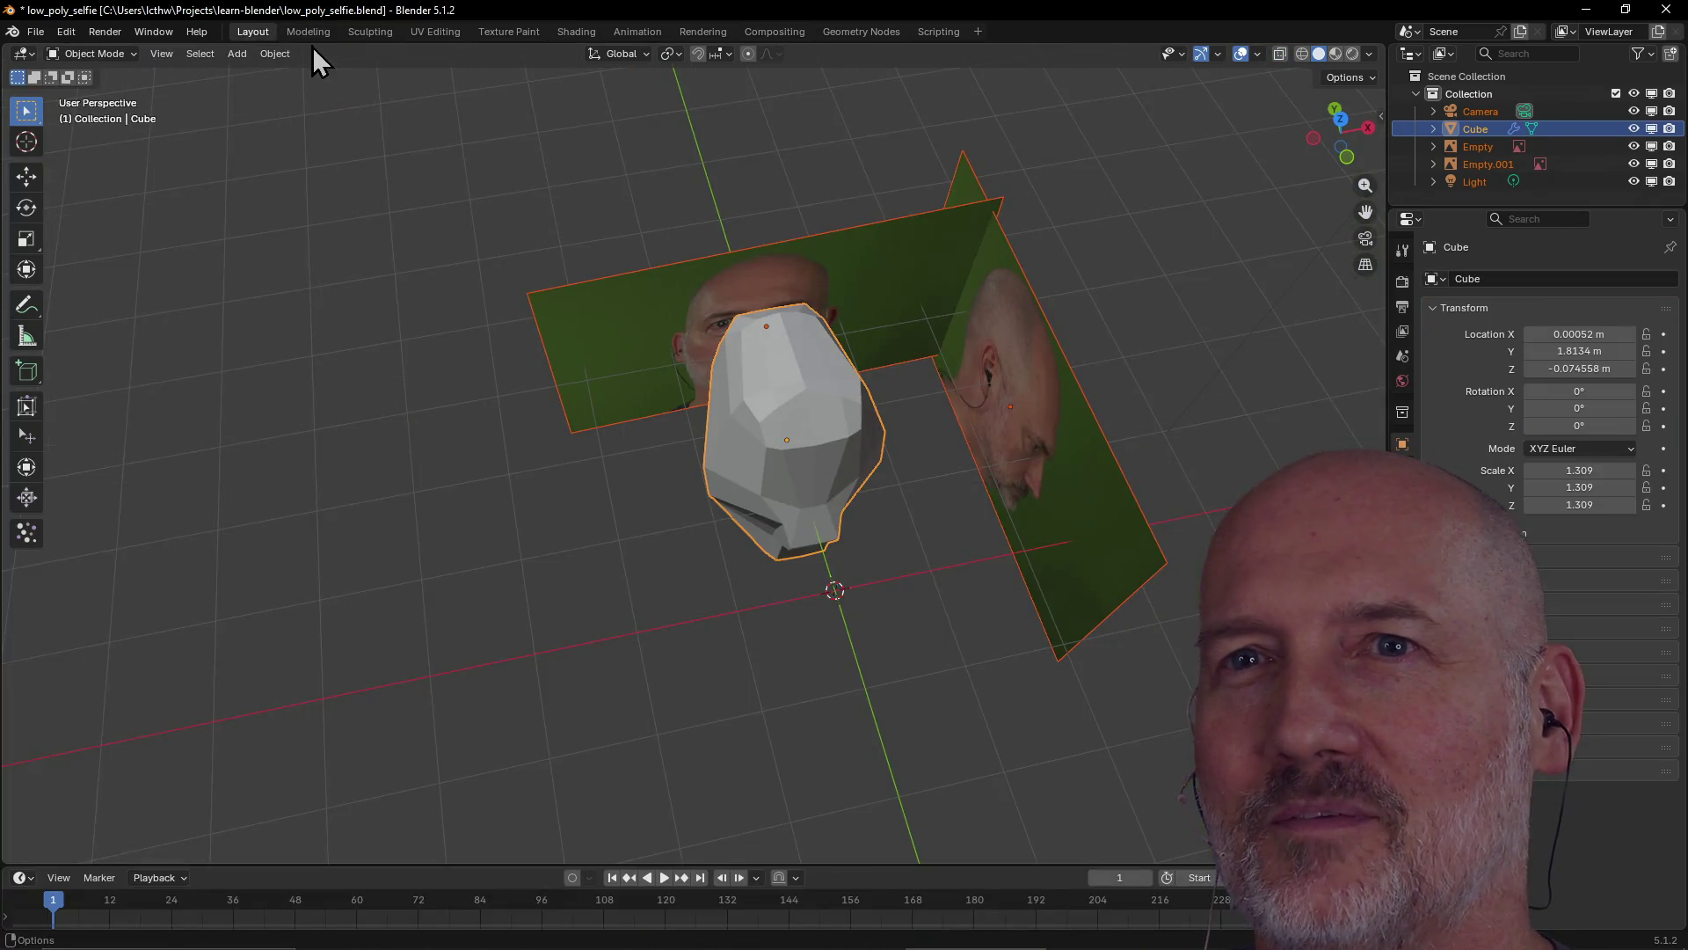
pyautogui.click(292, 35)
pyautogui.click(243, 31)
pyautogui.click(304, 32)
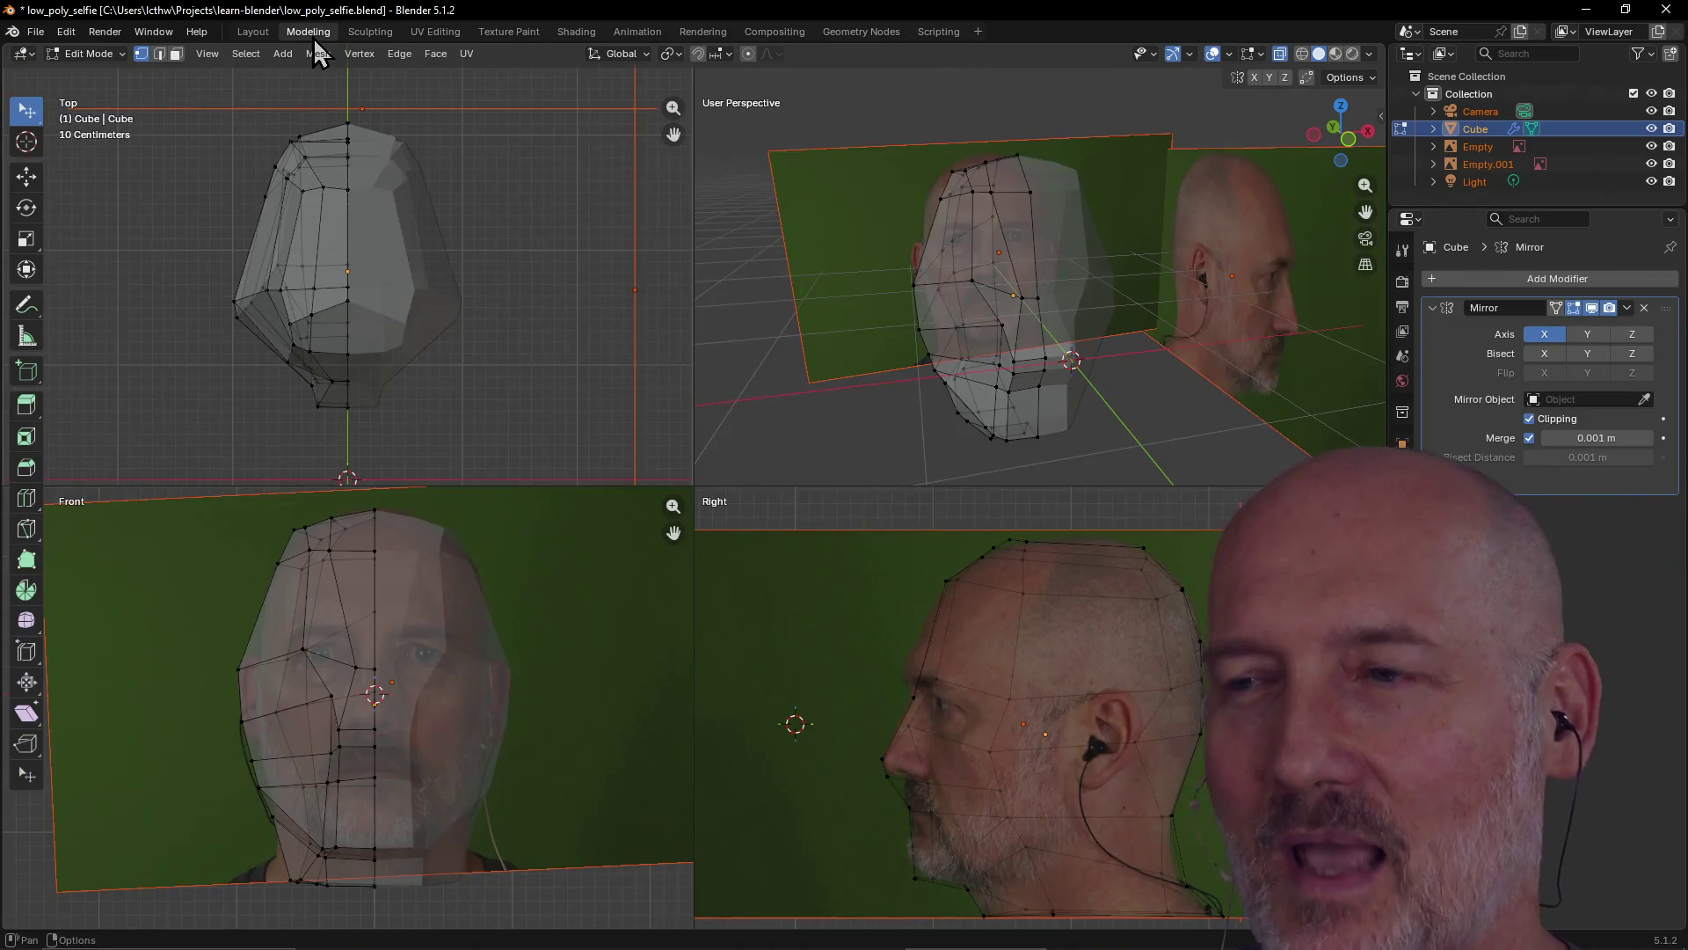
pyautogui.moveTo(1077, 302)
pyautogui.mouseDown(button='middle')
pyautogui.moveTo(1067, 354)
pyautogui.moveTo(922, 368)
pyautogui.mouseUp(button='middle')
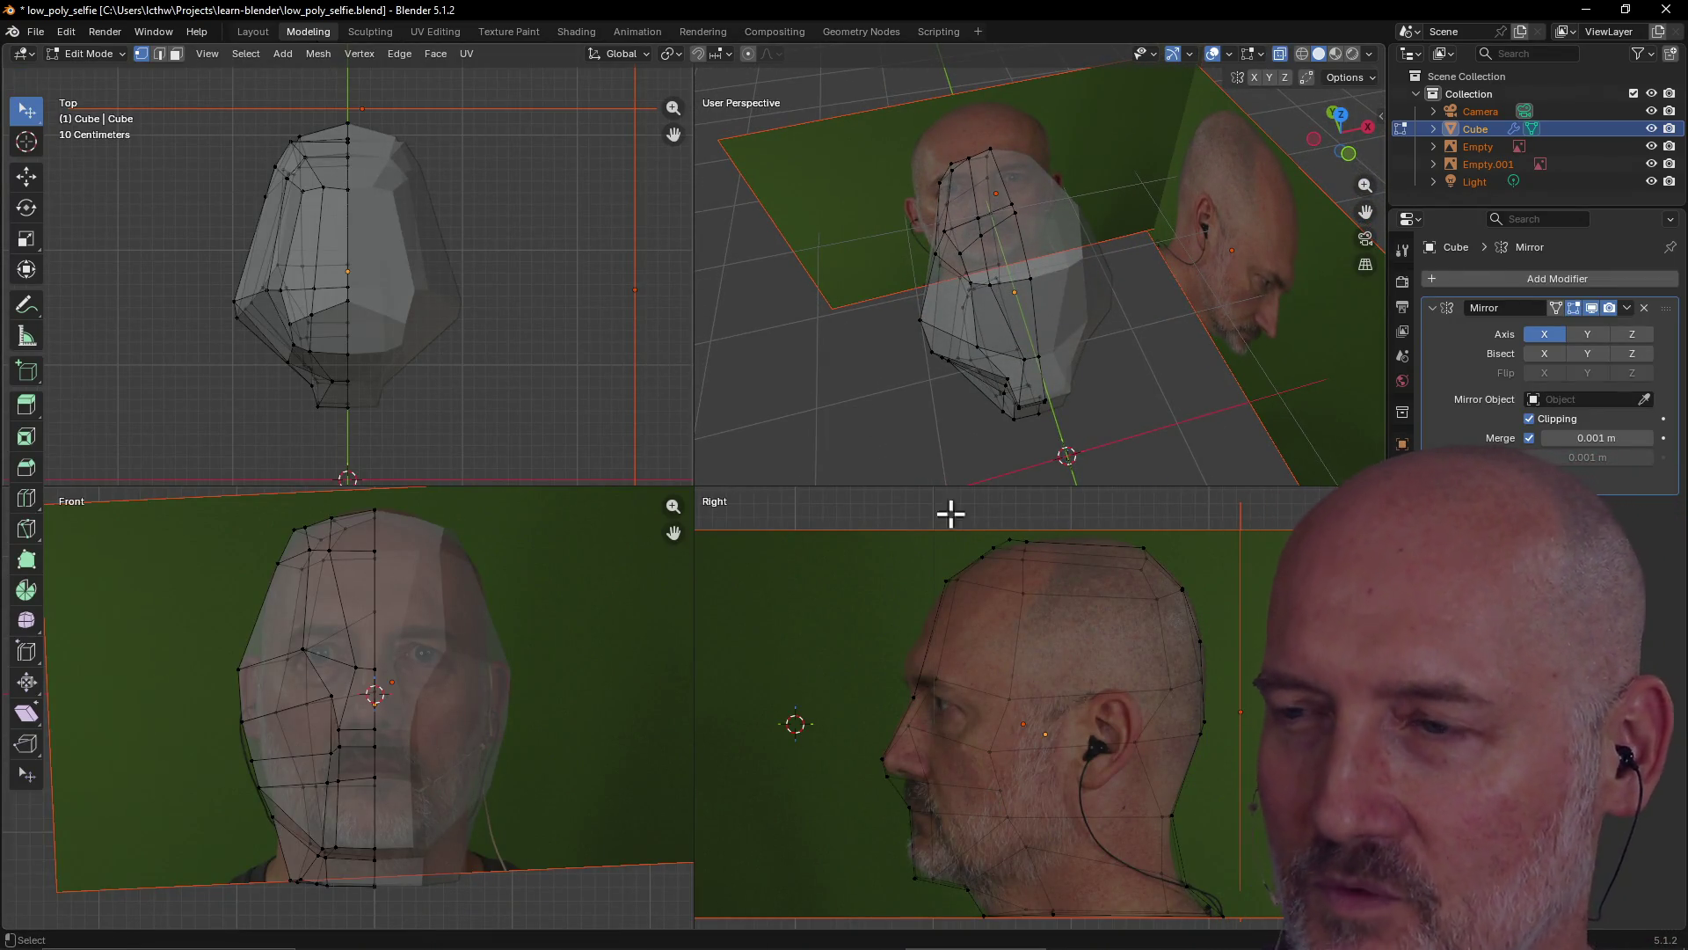
pyautogui.moveTo(935, 329)
pyautogui.mouseDown(button='middle')
pyautogui.moveTo(938, 366)
pyautogui.moveTo(1011, 271)
pyautogui.moveTo(934, 314)
pyautogui.mouseUp(button='middle')
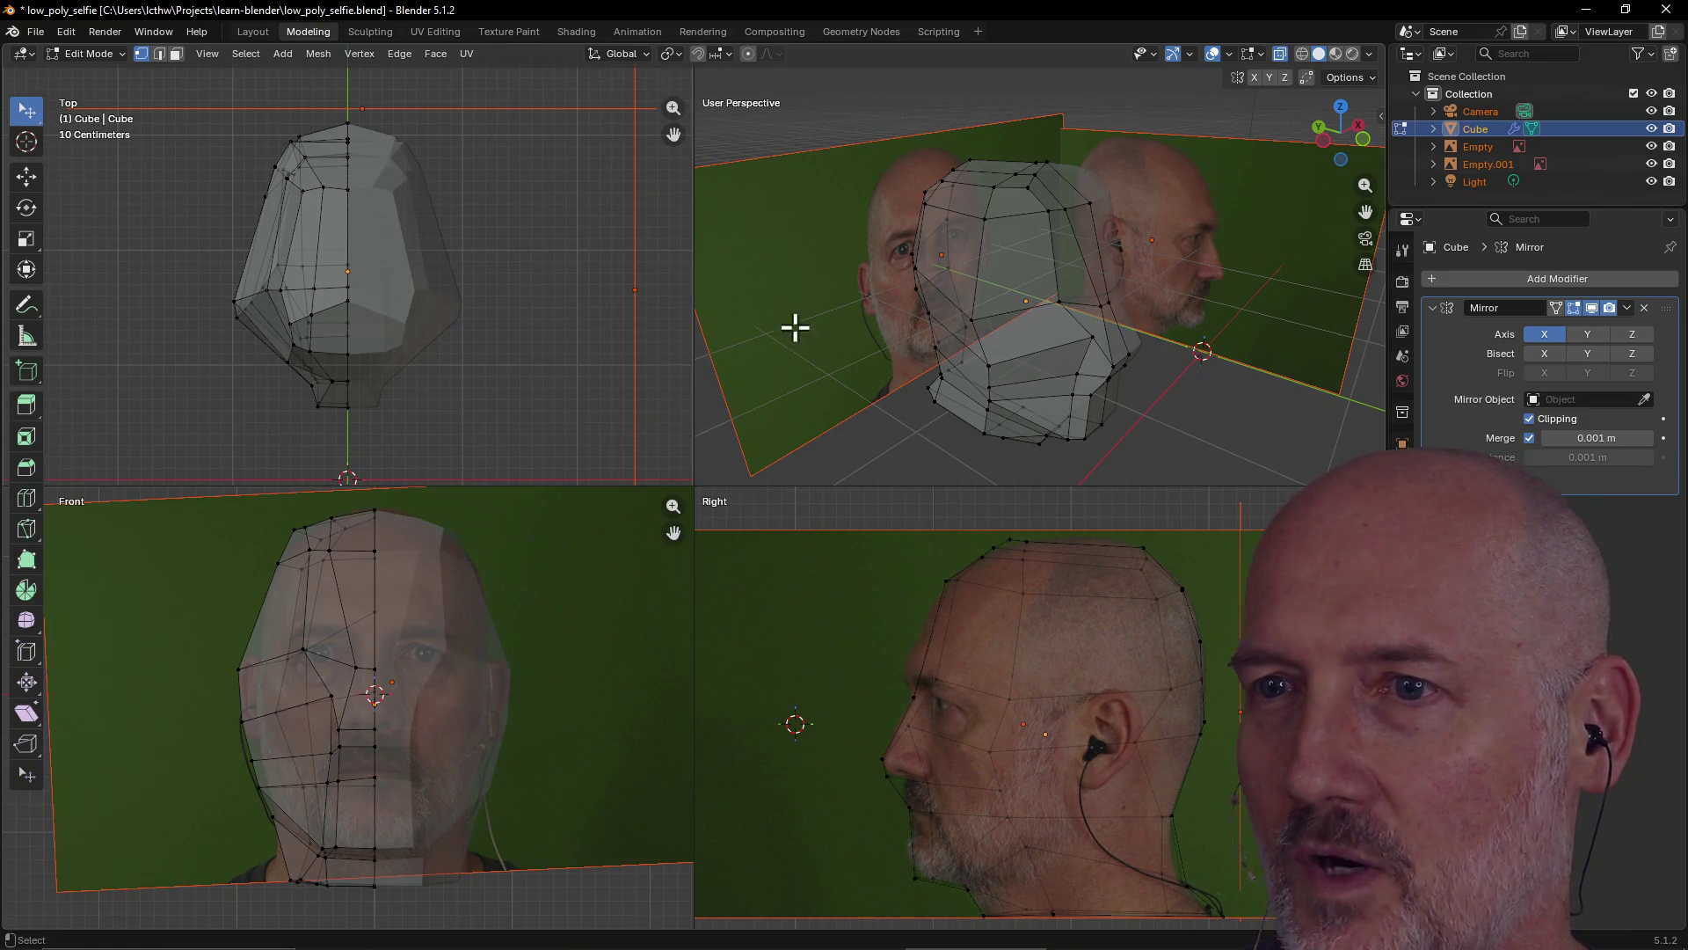
# Return to the Layout workspace and bring the Twitch raid browser window over Blender
pyautogui.click(252, 32)
pyautogui.moveTo(814, 488)
pyautogui.mouseDown(button='middle')
pyautogui.moveTo(704, 452)
pyautogui.moveTo(909, 328)
pyautogui.moveTo(693, 433)
pyautogui.moveTo(808, 404)
pyautogui.mouseUp(button='middle')
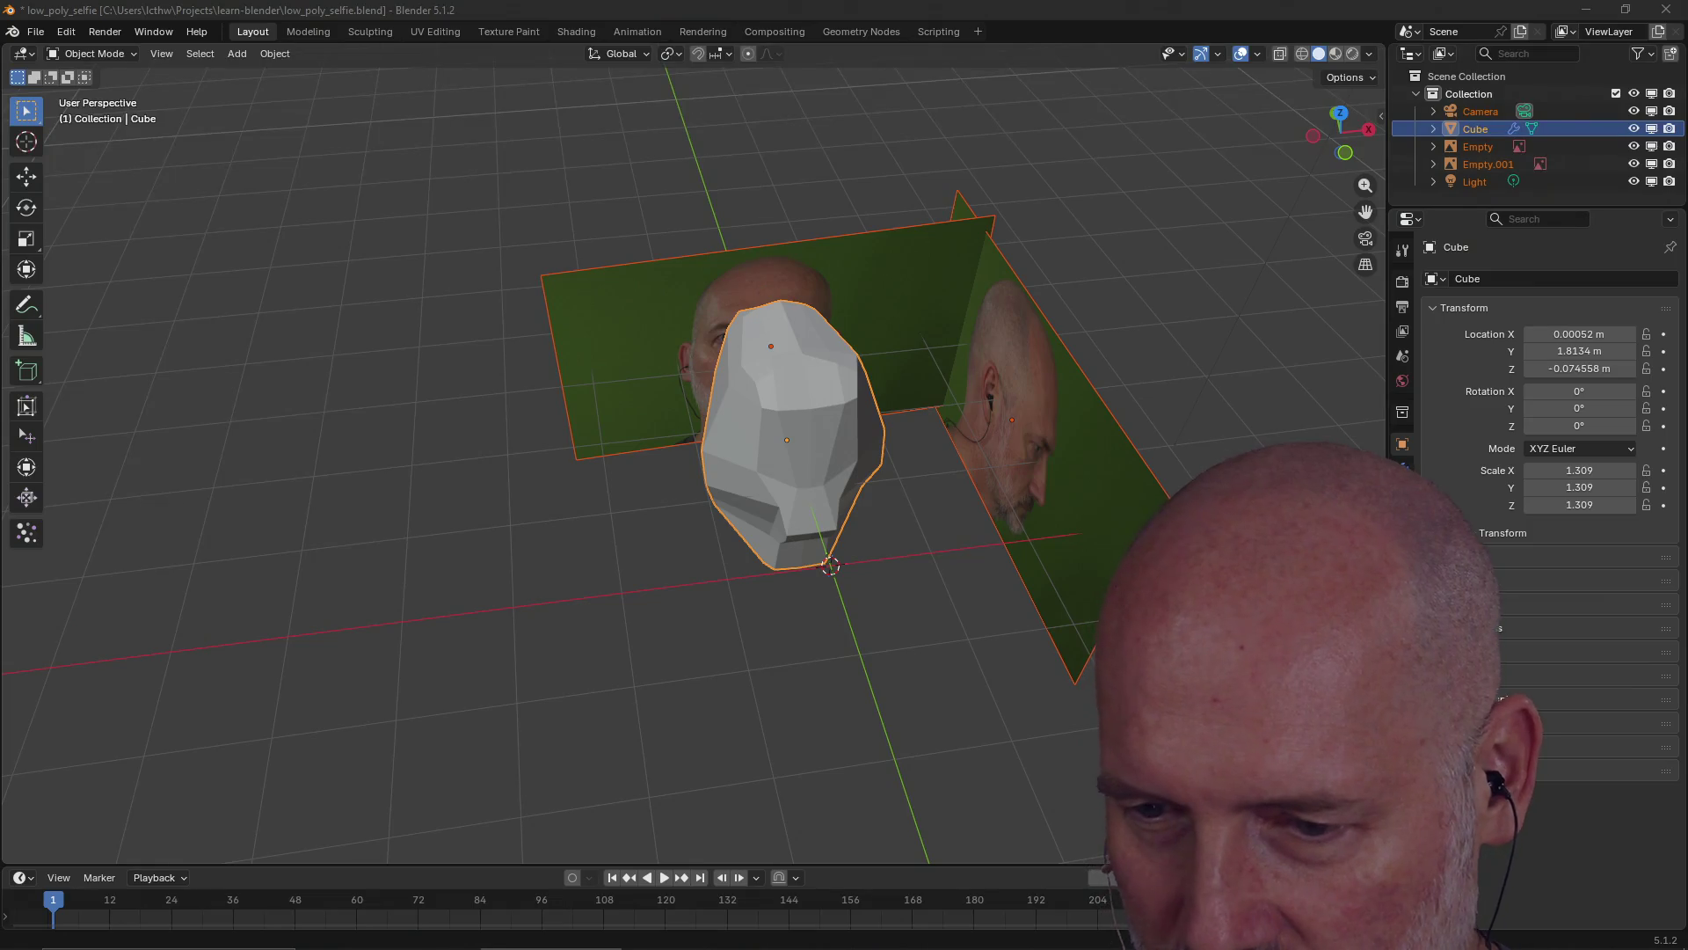
pyautogui.moveTo(1687, 176)
pyautogui.mouseDown()
pyautogui.moveTo(930, 161)
pyautogui.moveTo(510, 129)
pyautogui.moveTo(529, 98)
pyautogui.mouseUp()
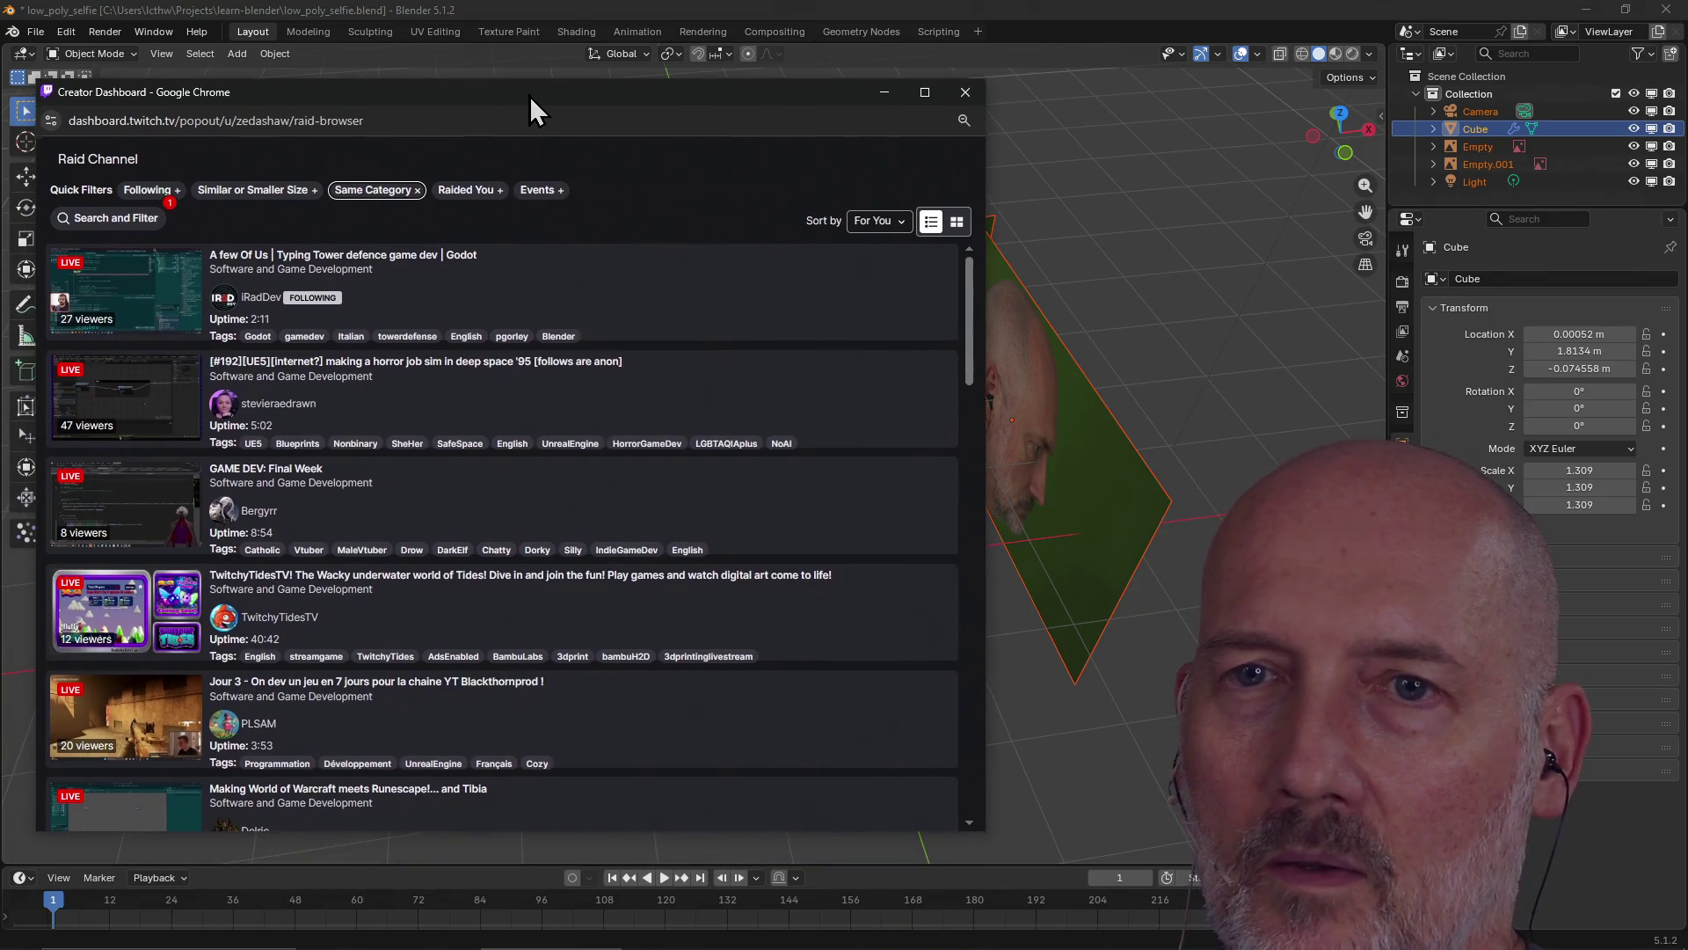
# Filter the raid list to followed channels and start a raid to the Adaptive Color Palette stream
pyautogui.click(949, 14)
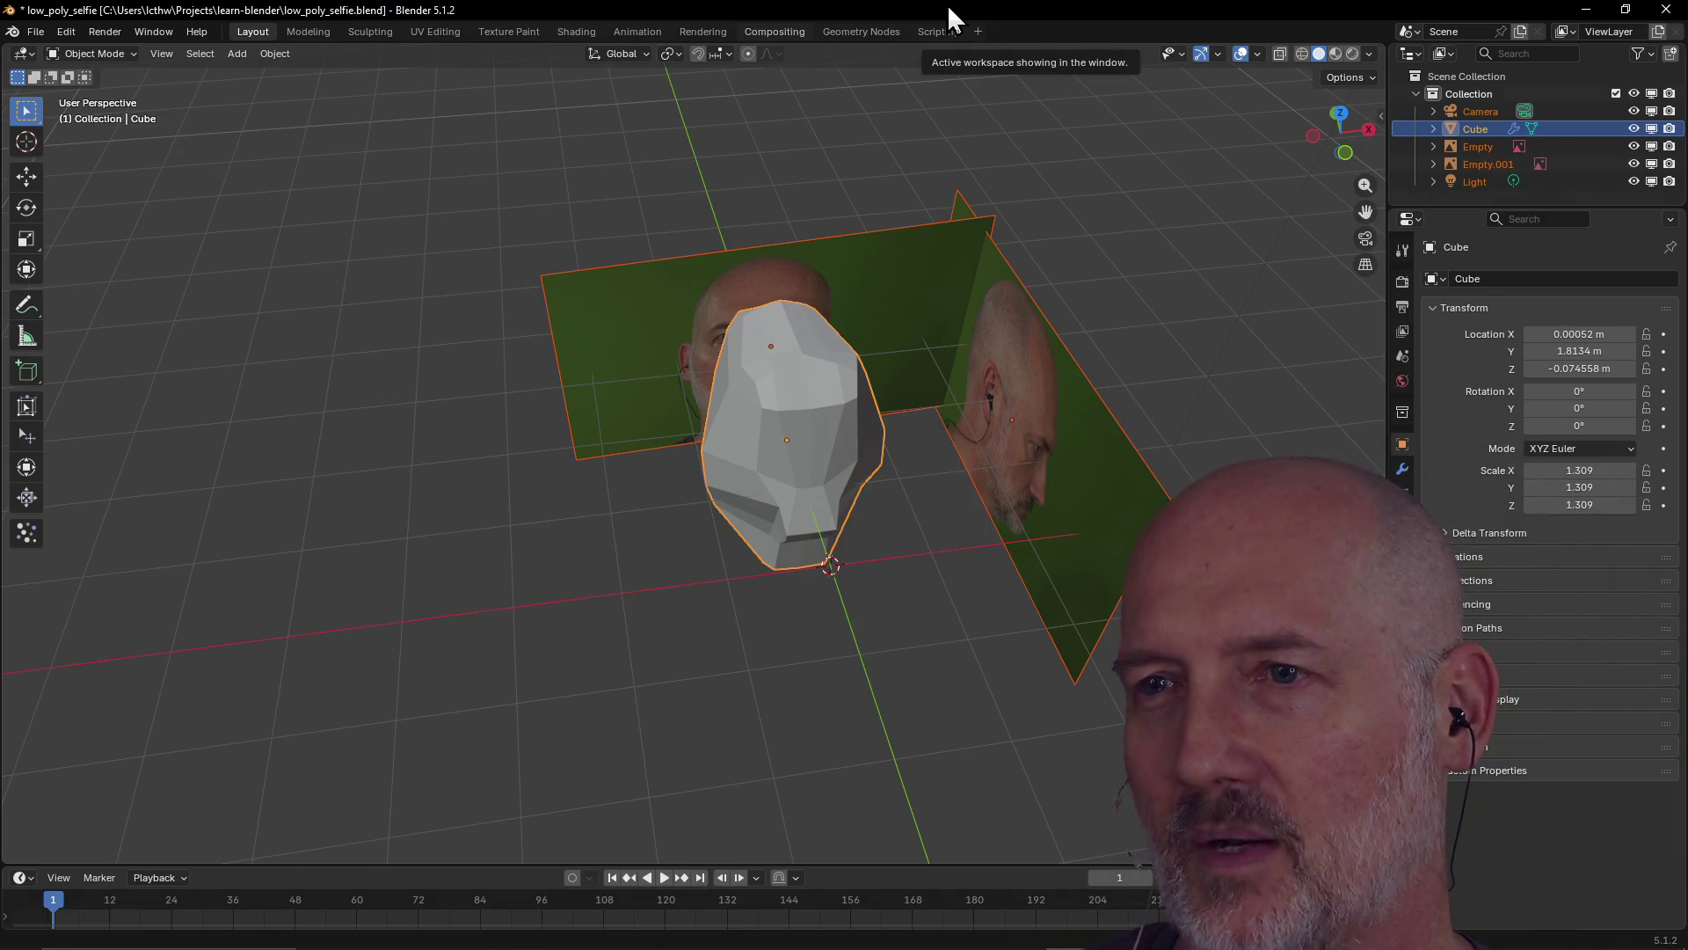
pyautogui.hotkey('alt', 'Tab')
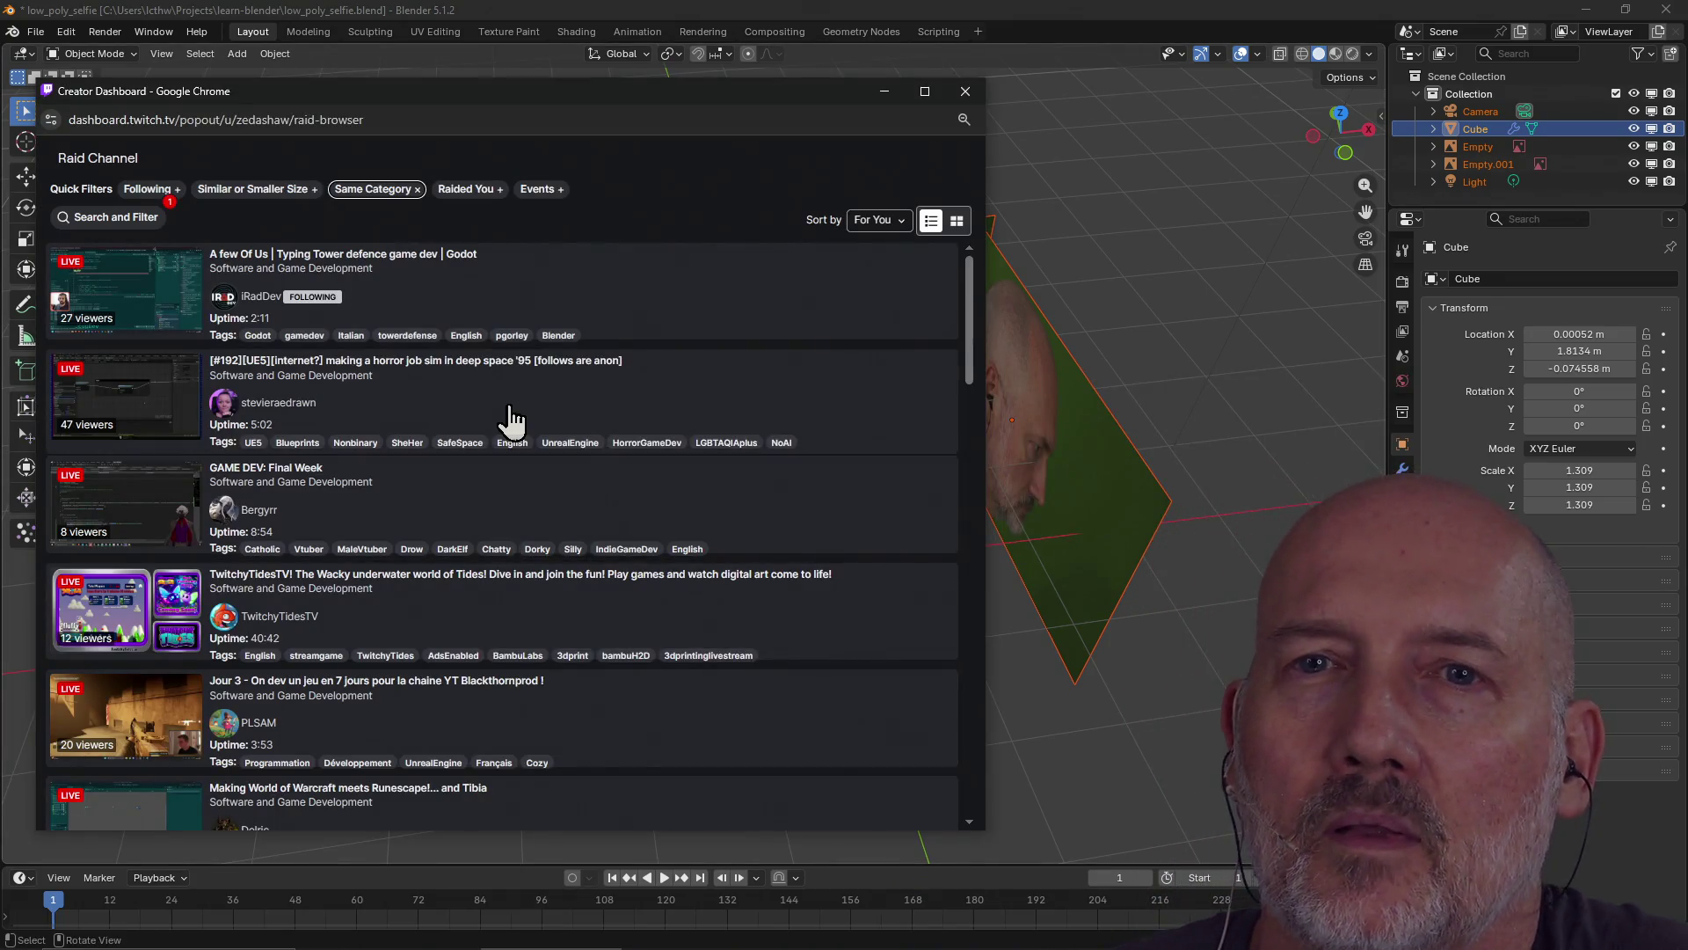
pyautogui.click(150, 190)
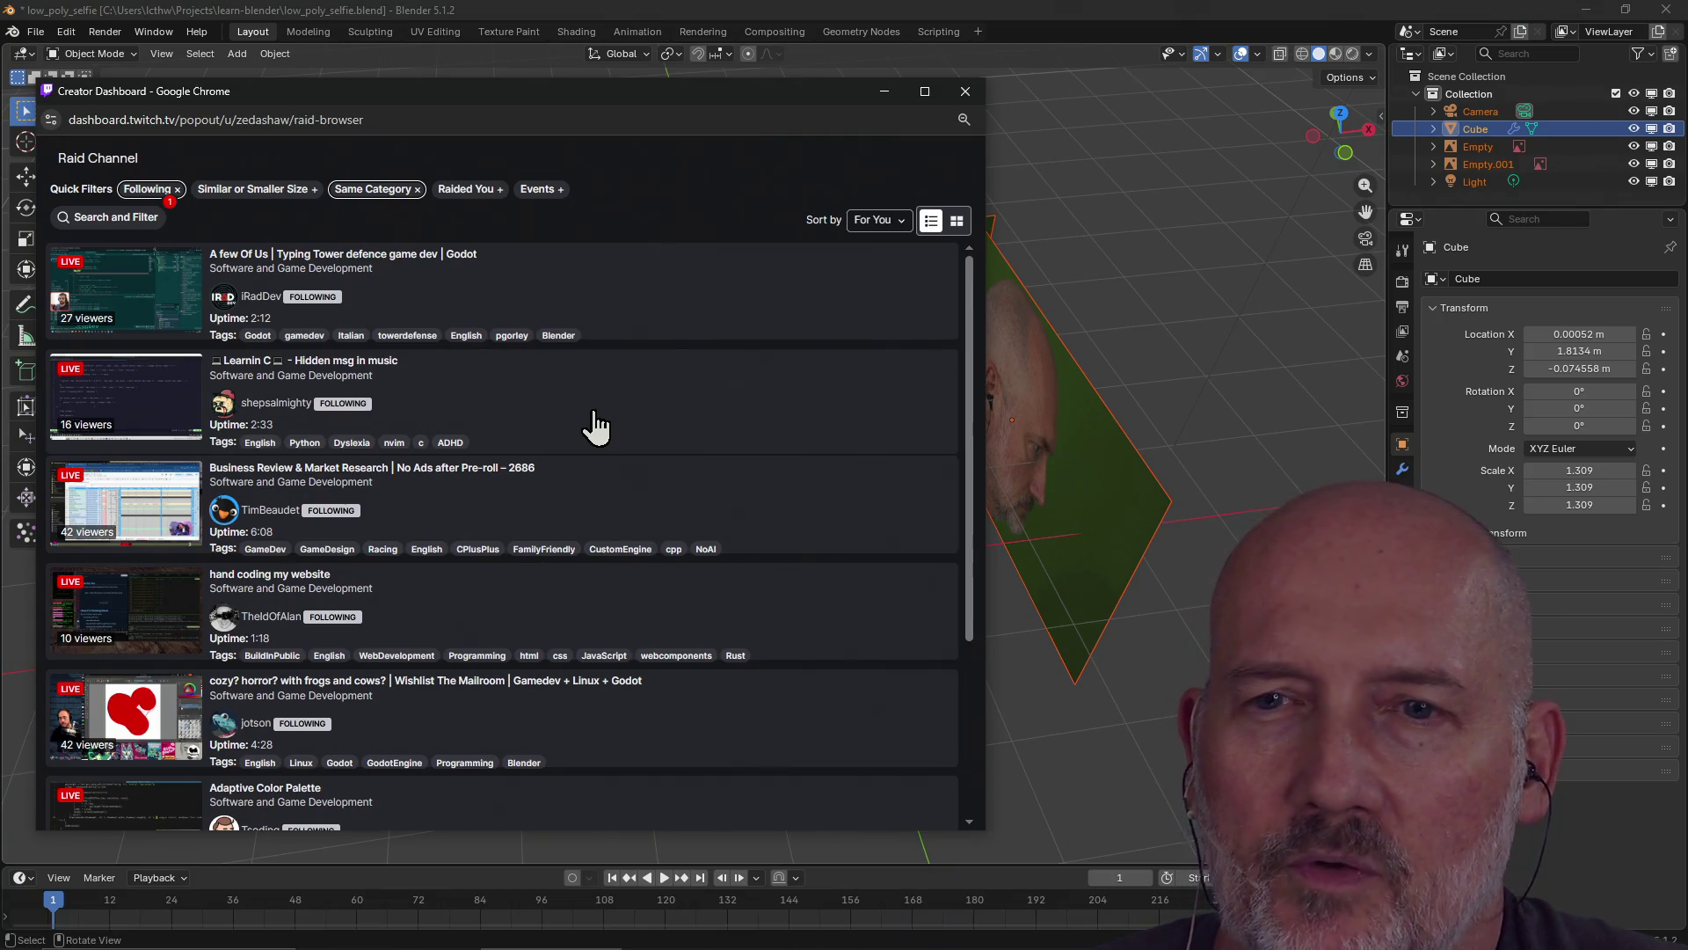
pyautogui.scroll(-3, 595, 426)
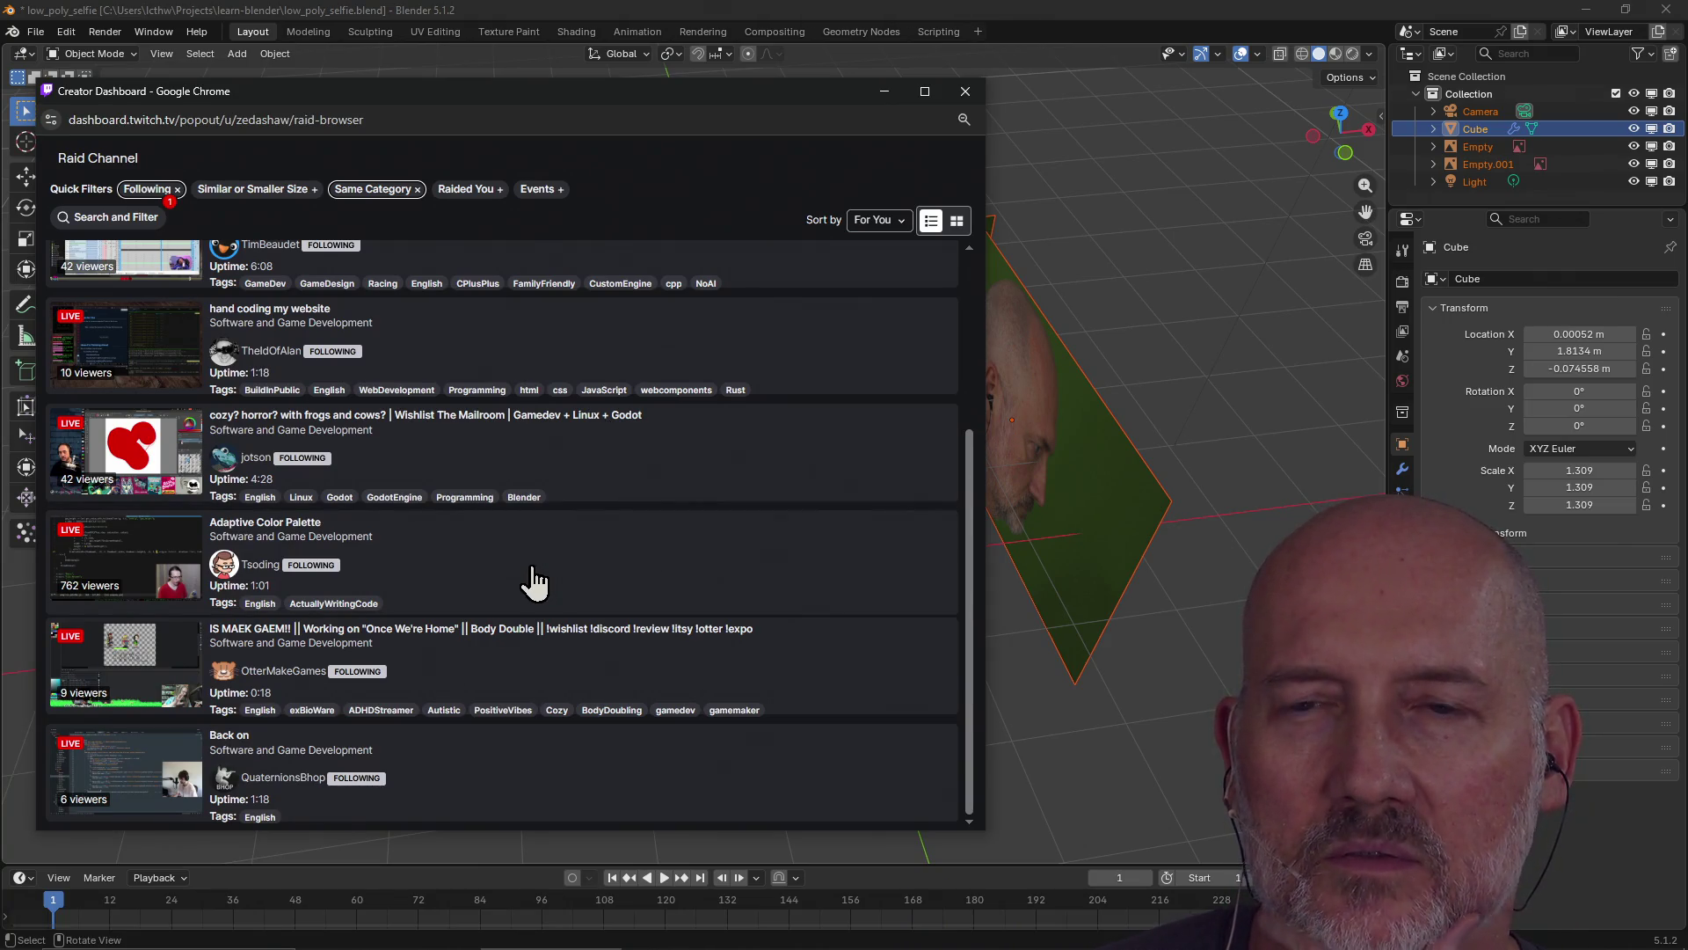
pyautogui.click(134, 562)
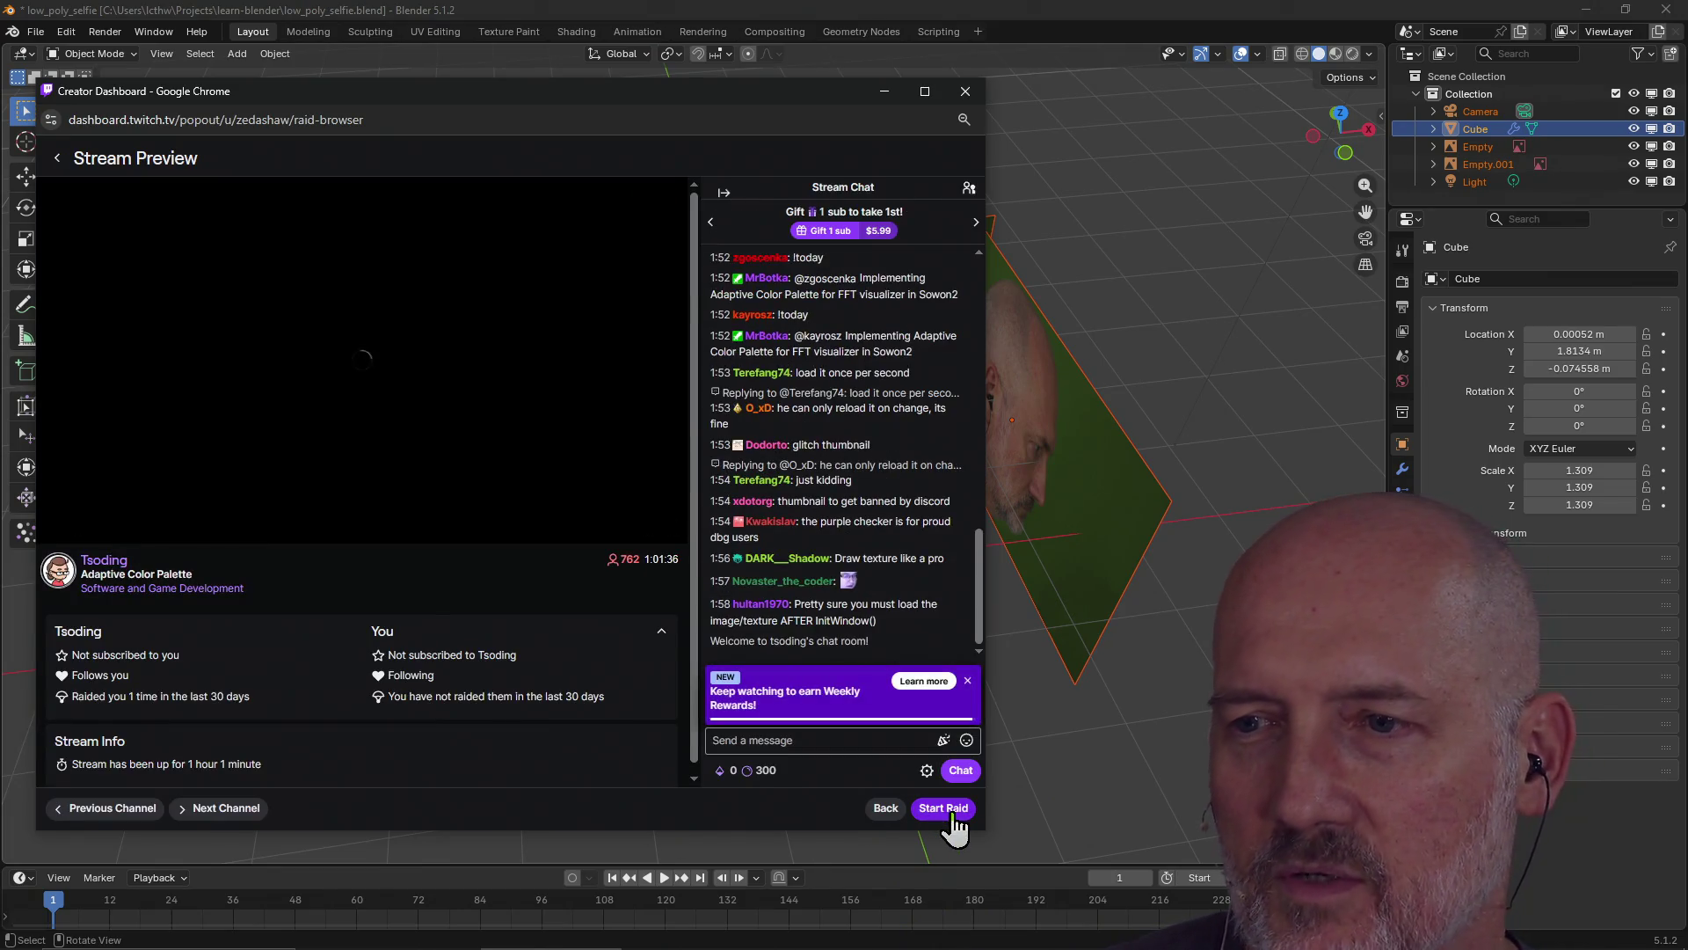
pyautogui.click(952, 812)
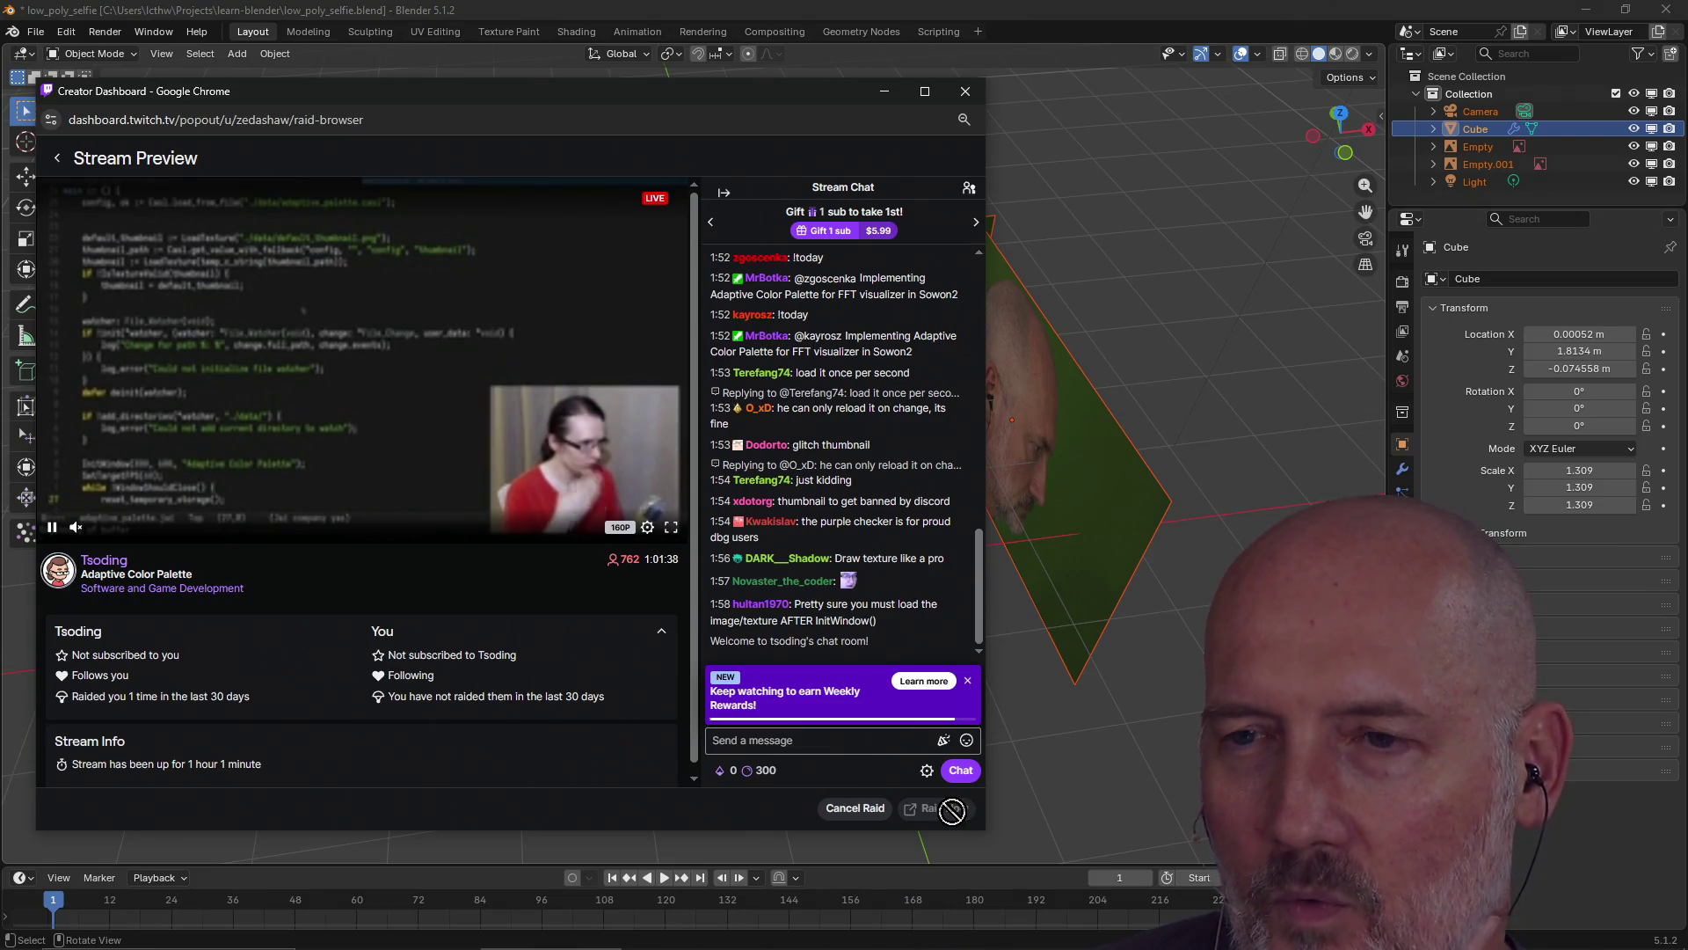